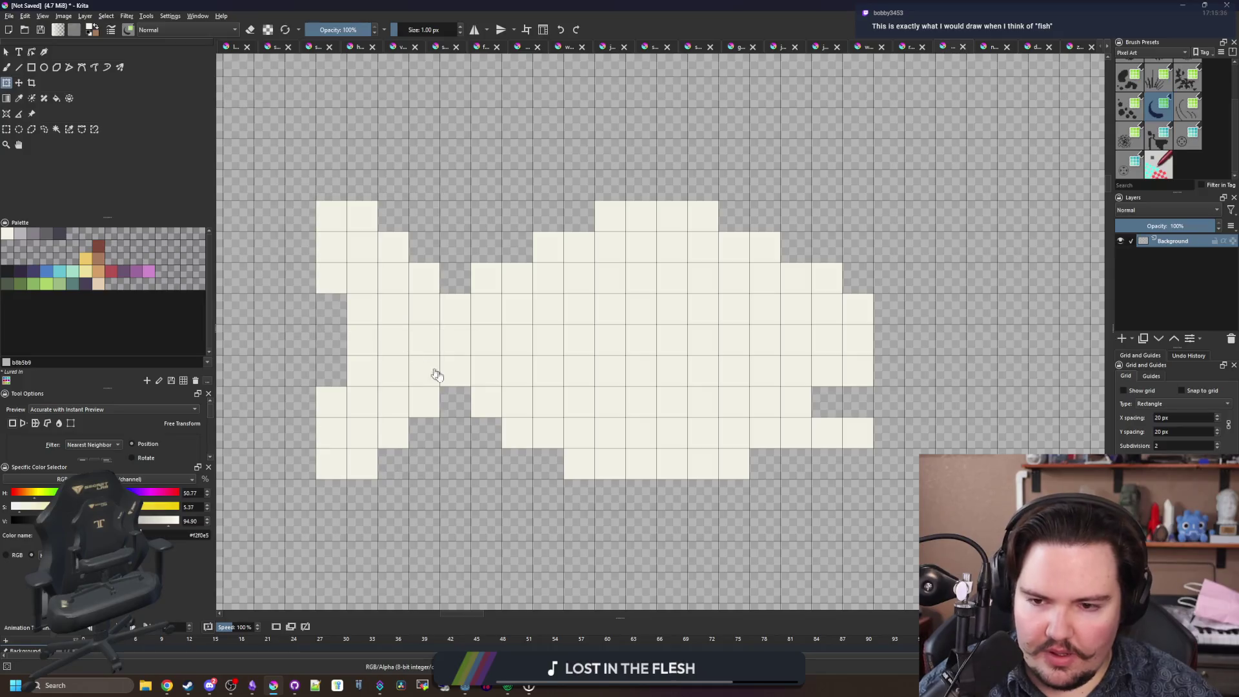
Paint a diagonal red b45252 stripe across the fish's lower body.
key("b")
key("e")
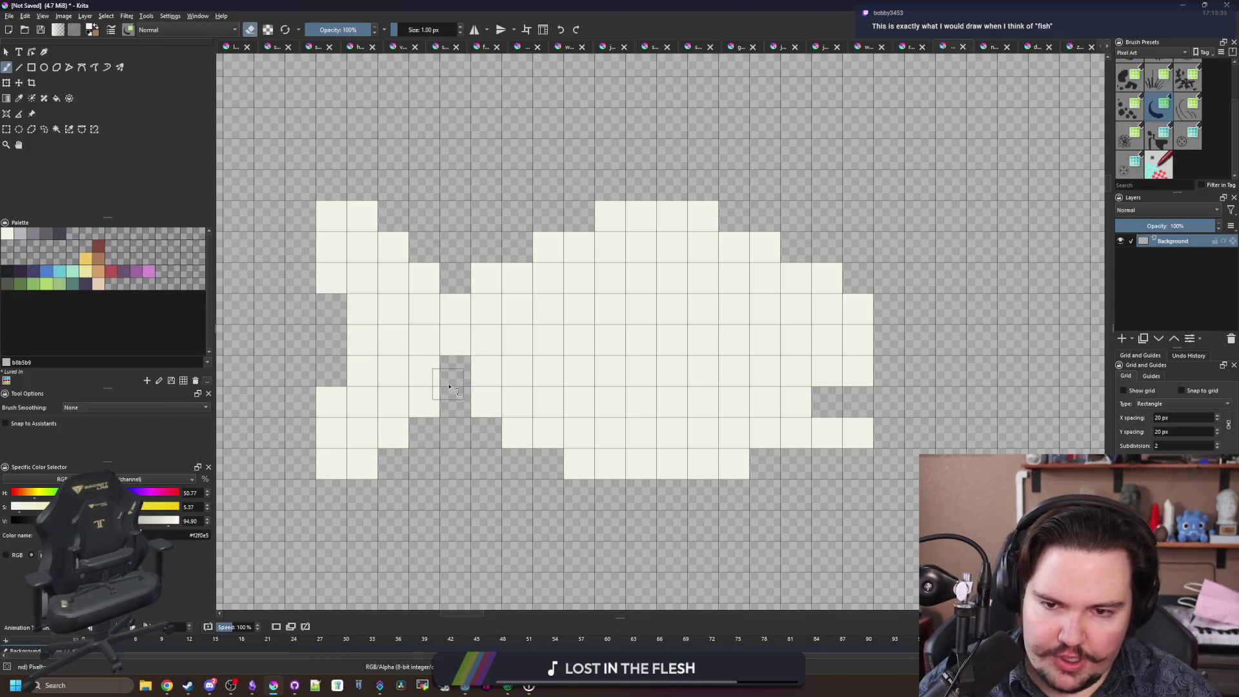
left_click_drag(584, 383, 515, 411)
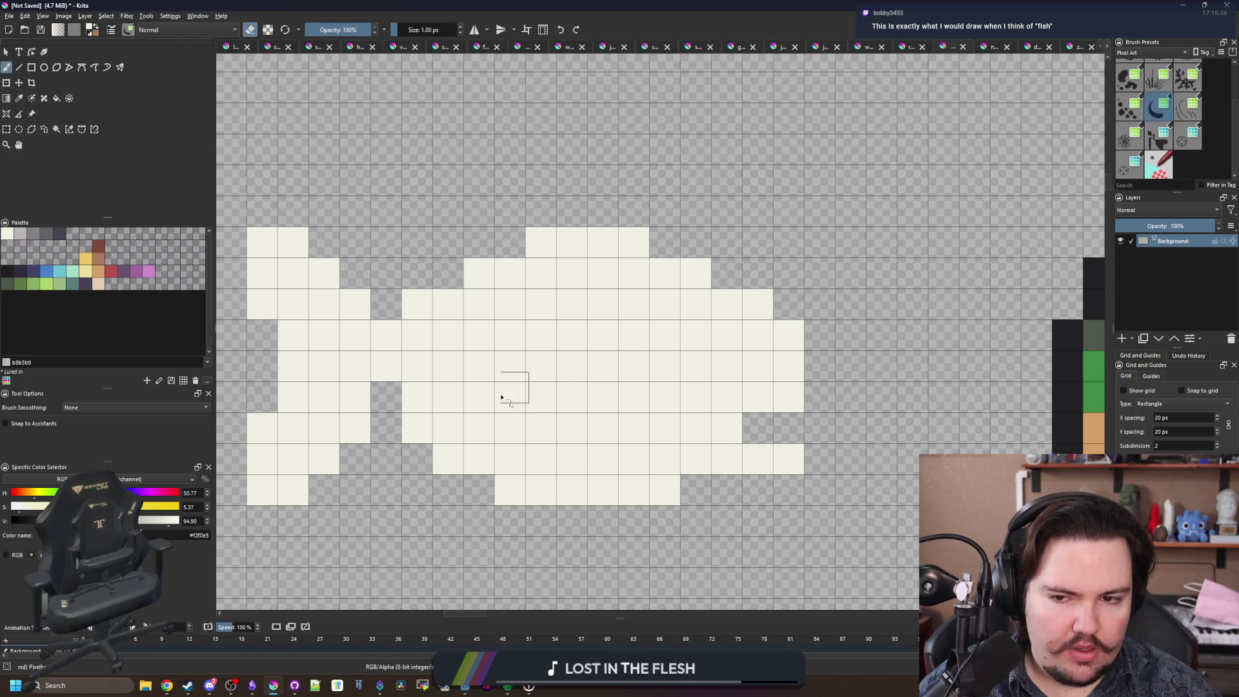
left_click(116, 272)
key("e")
mouse_move(417, 428)
left_mouse_down()
mouse_move(478, 490)
mouse_move(479, 459)
left_mouse_up()
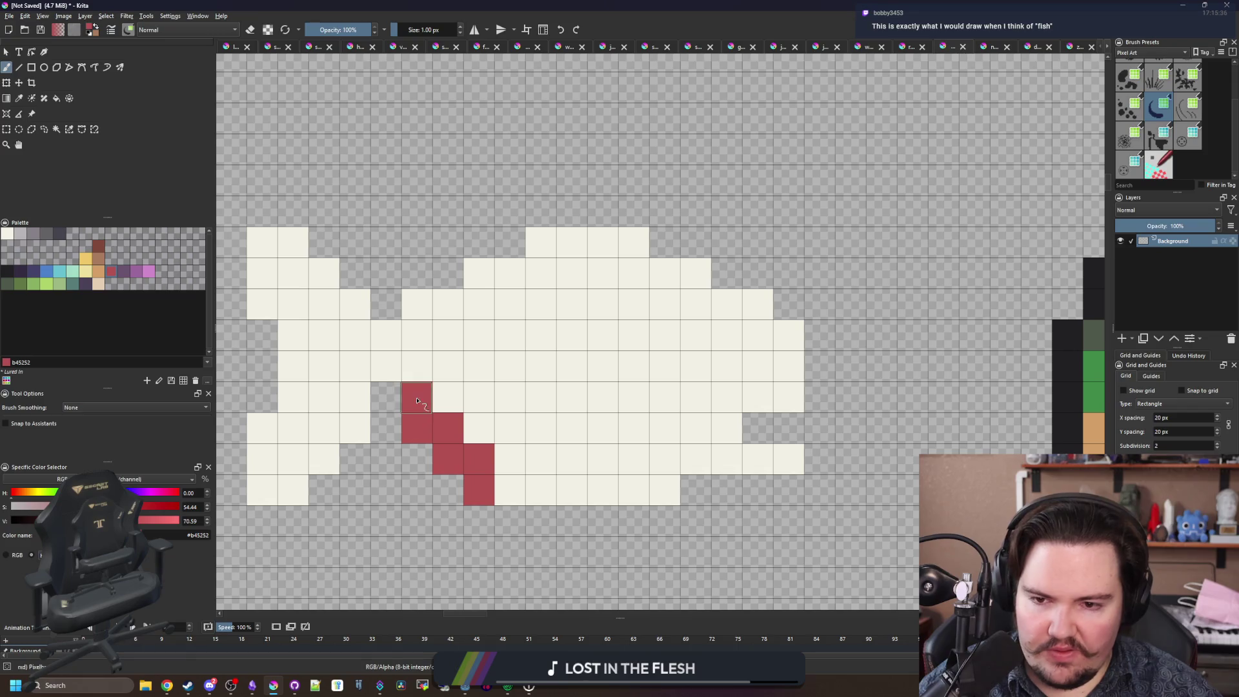
left_click(514, 490)
scroll(425, 388, "down", 6)
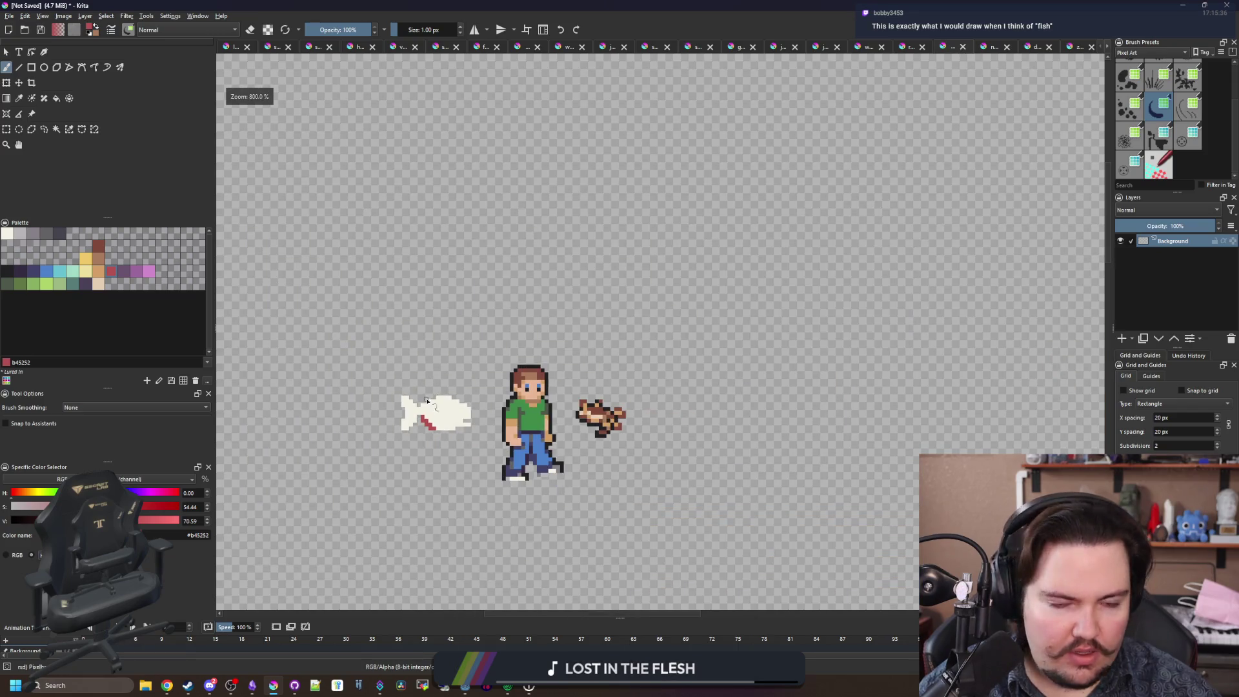
scroll(426, 400, "up", 6)
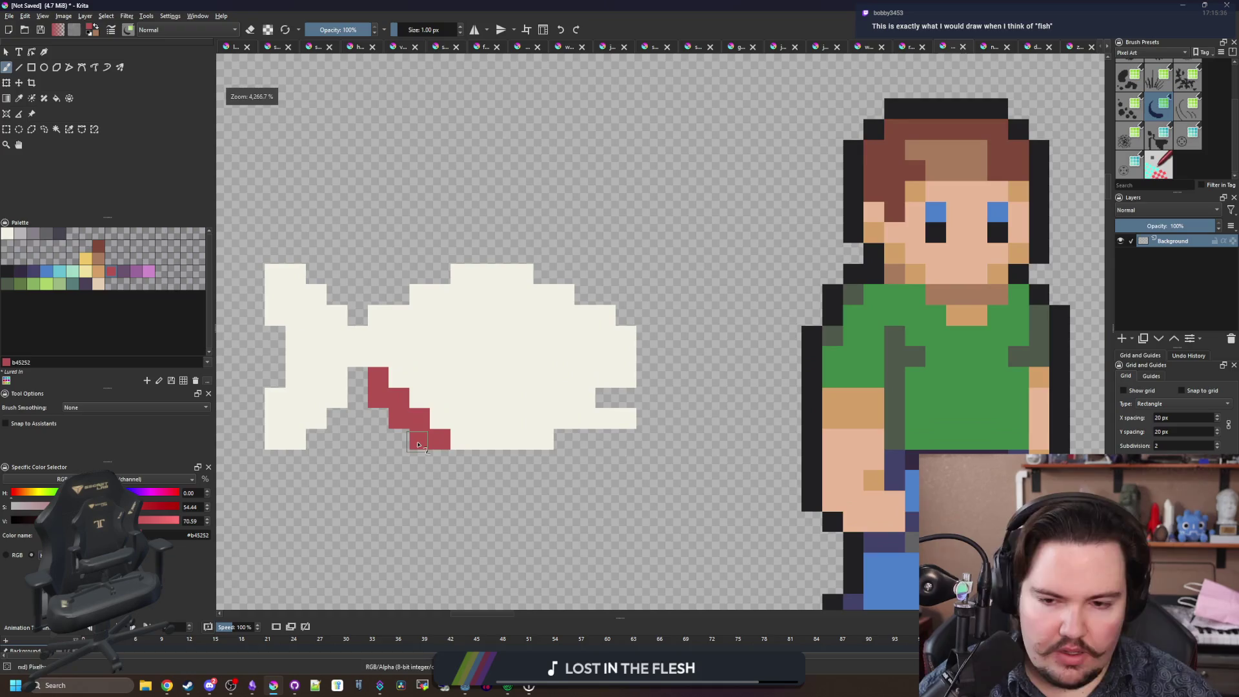
scroll(418, 444, "up", 2)
mouse_move(487, 496)
left_mouse_down()
mouse_move(457, 496)
mouse_move(429, 431)
mouse_move(395, 434)
left_mouse_up()
Erase the stray red pixels around the stripe.
key("e")
scroll(420, 407, "down", 8)
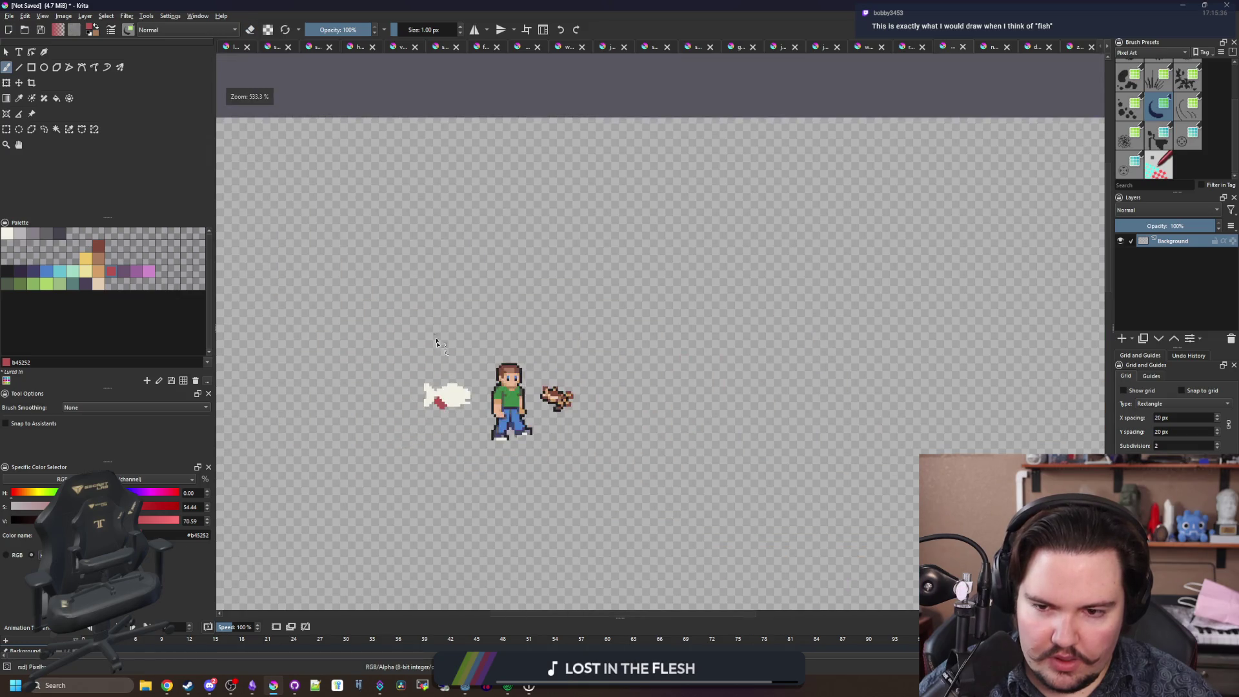
scroll(436, 337, "up", 8)
key("e")
left_click(452, 459)
left_click(366, 397)
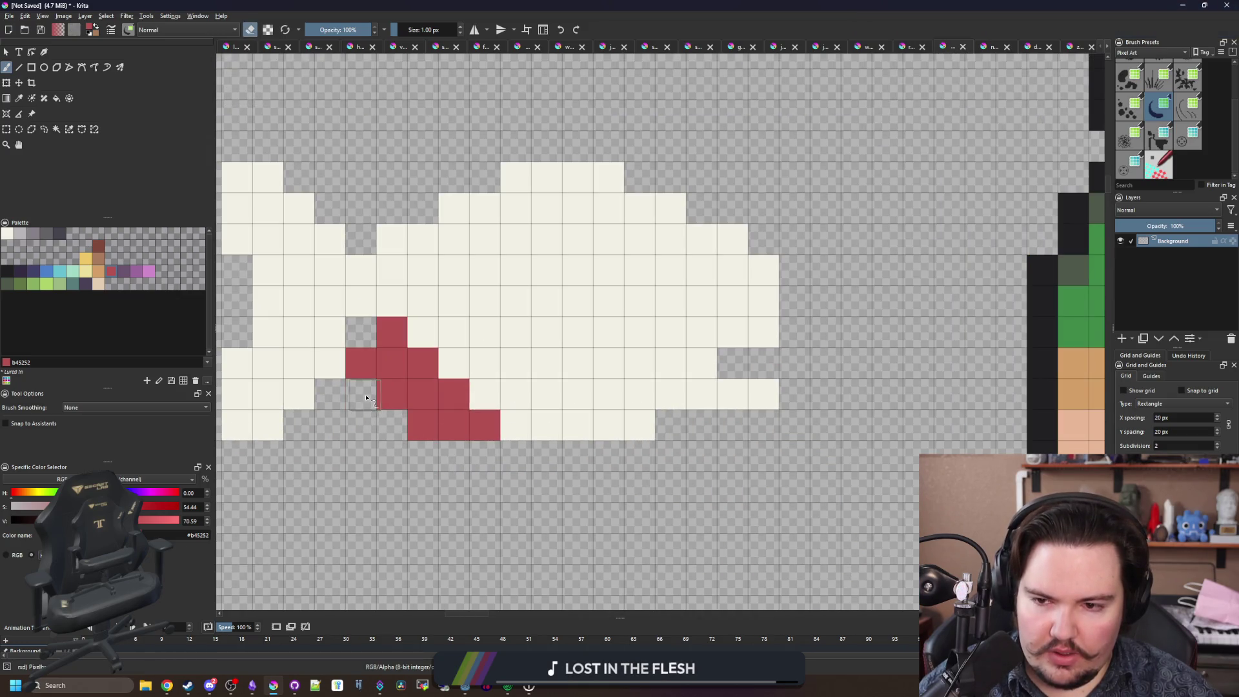
scroll(432, 426, "down", 2)
scroll(464, 390, "up", 2)
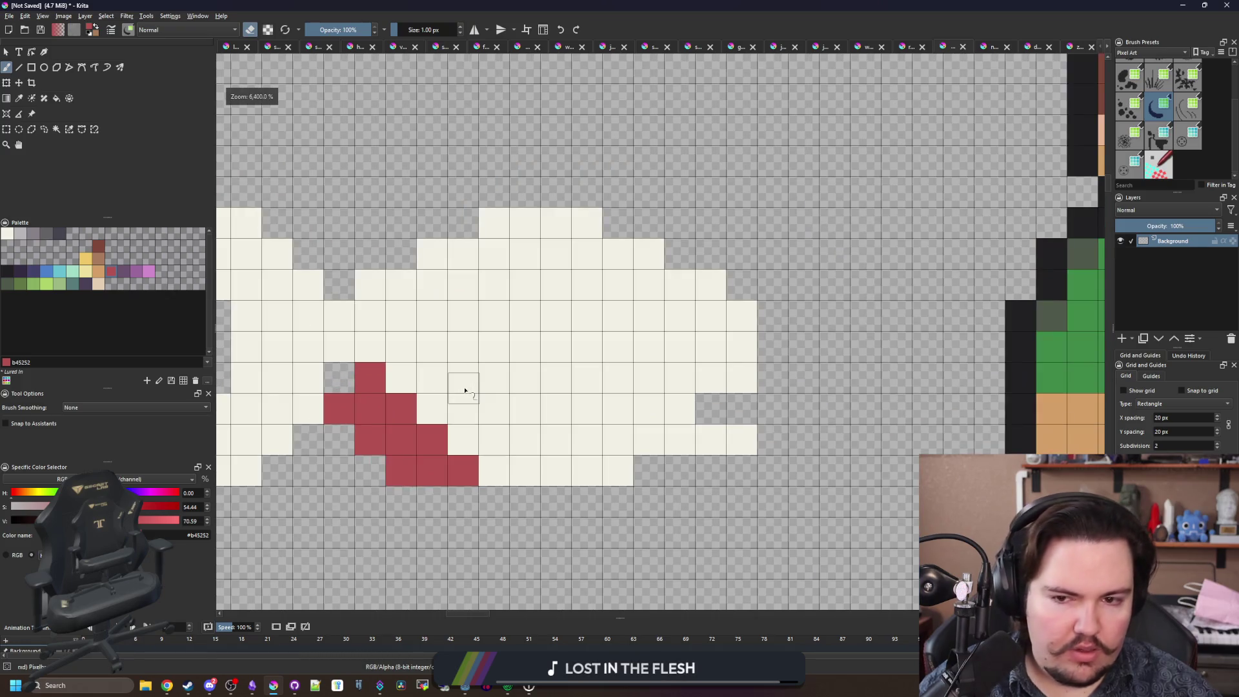
Dot a dark 212123 eye pixel on the fish.
key("e")
scroll(475, 354, "down", 1)
scroll(465, 368, "up", 1)
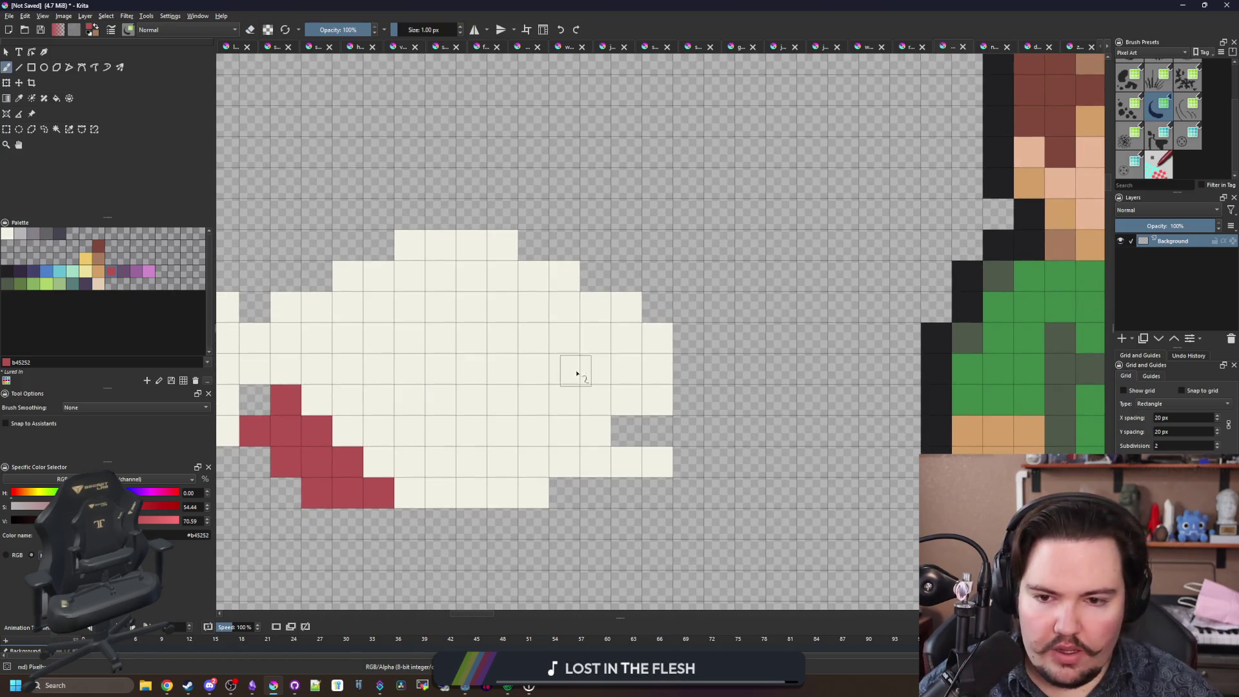
left_click(12, 270)
left_click(589, 363)
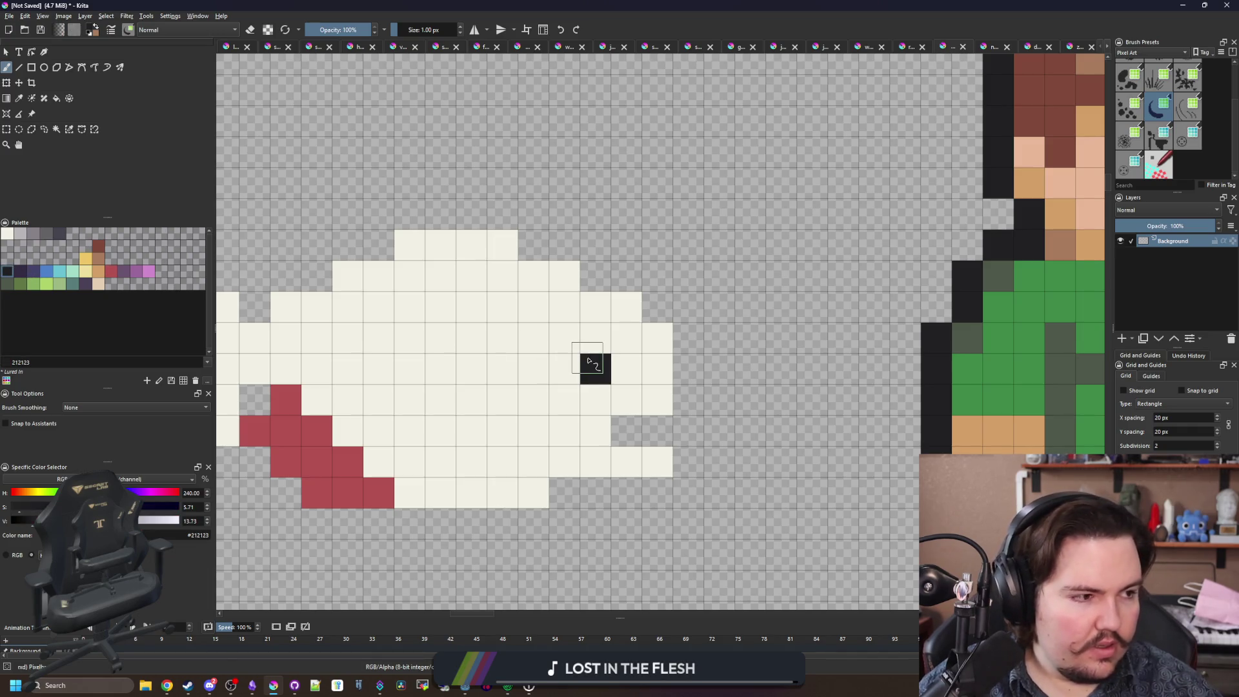
Try a few cells for the eye pixel and settle it one cell up-right.
key("ctrl+z")
left_click(591, 368)
key("ctrl+z")
left_click(559, 404)
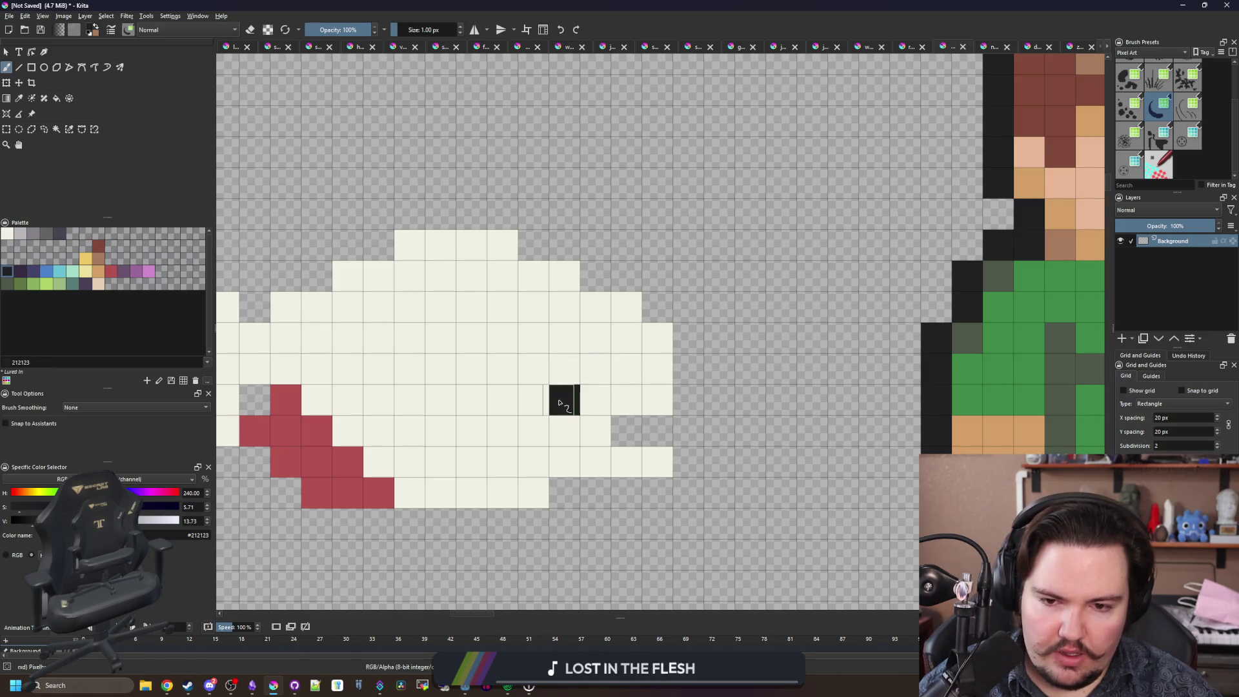
key("ctrl+z")
left_click(594, 368)
left_click_drag(564, 393, 500, 398)
left_click_drag(423, 413, 493, 438)
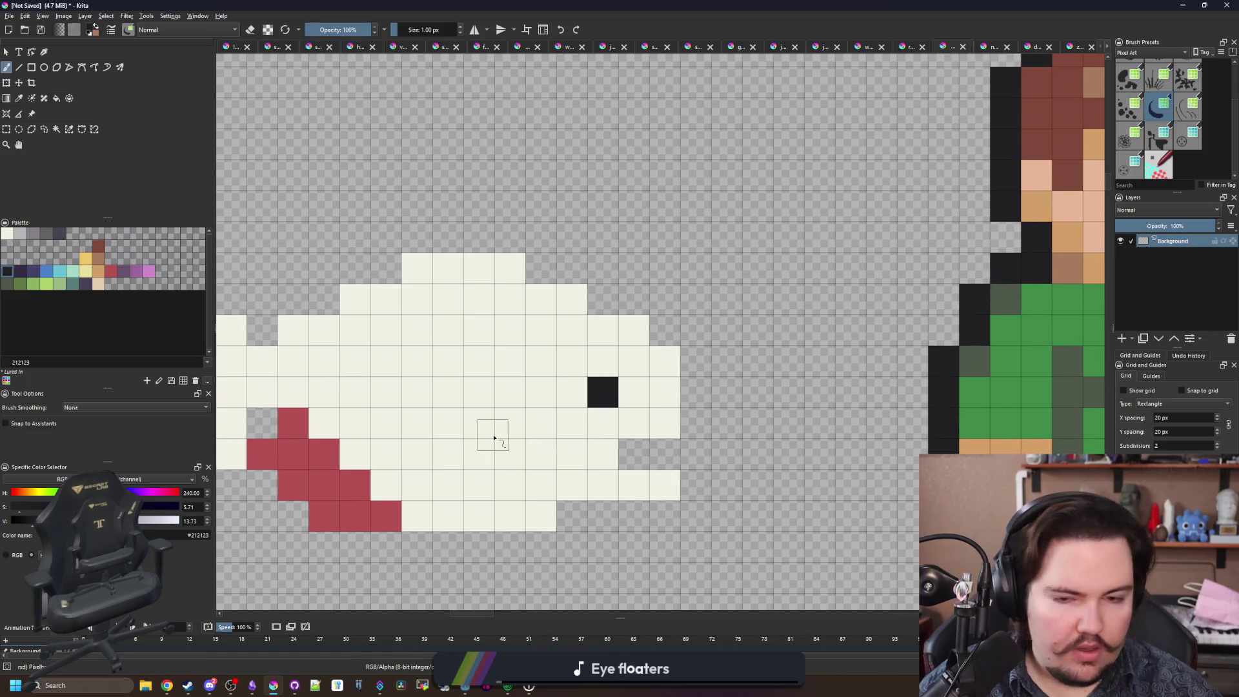
Draw a curved grey 868188 gill line from the head's lower edge toward the eye.
left_click(29, 238)
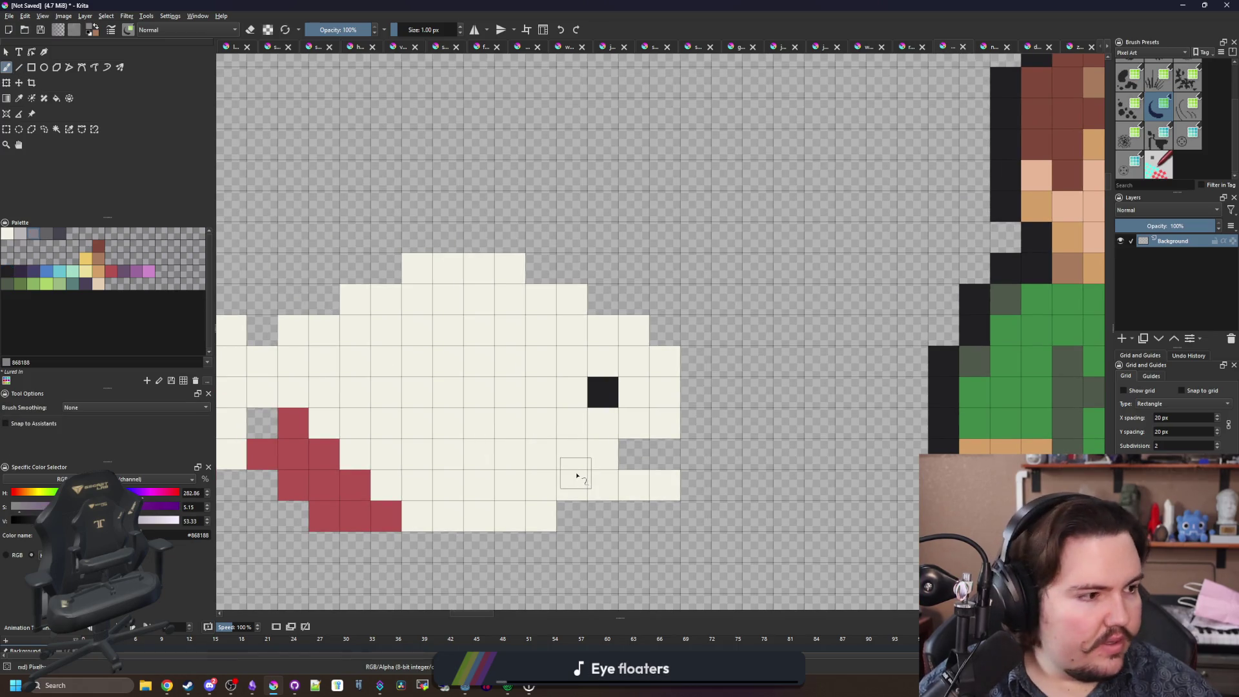
left_click(567, 483)
mouse_move(541, 455)
left_mouse_down()
mouse_move(515, 428)
mouse_move(522, 371)
left_mouse_up()
left_click(541, 330)
left_click(572, 299)
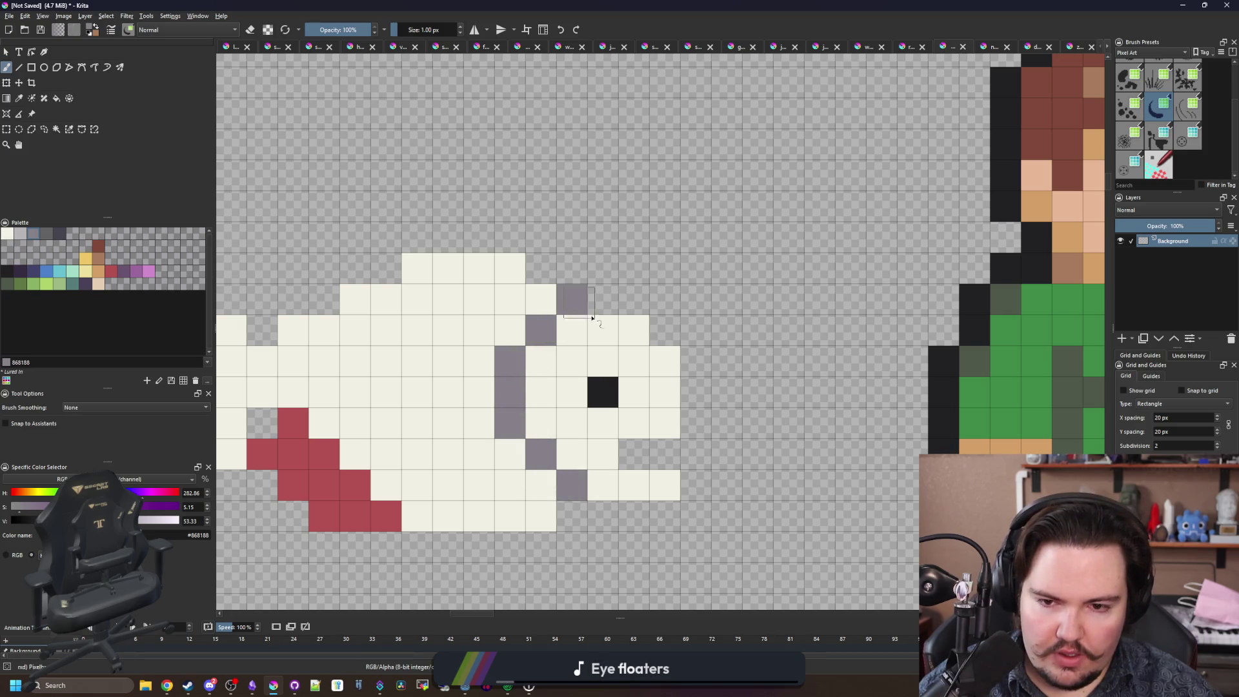
key("f")
left_click(625, 420)
key("ctrl+z")
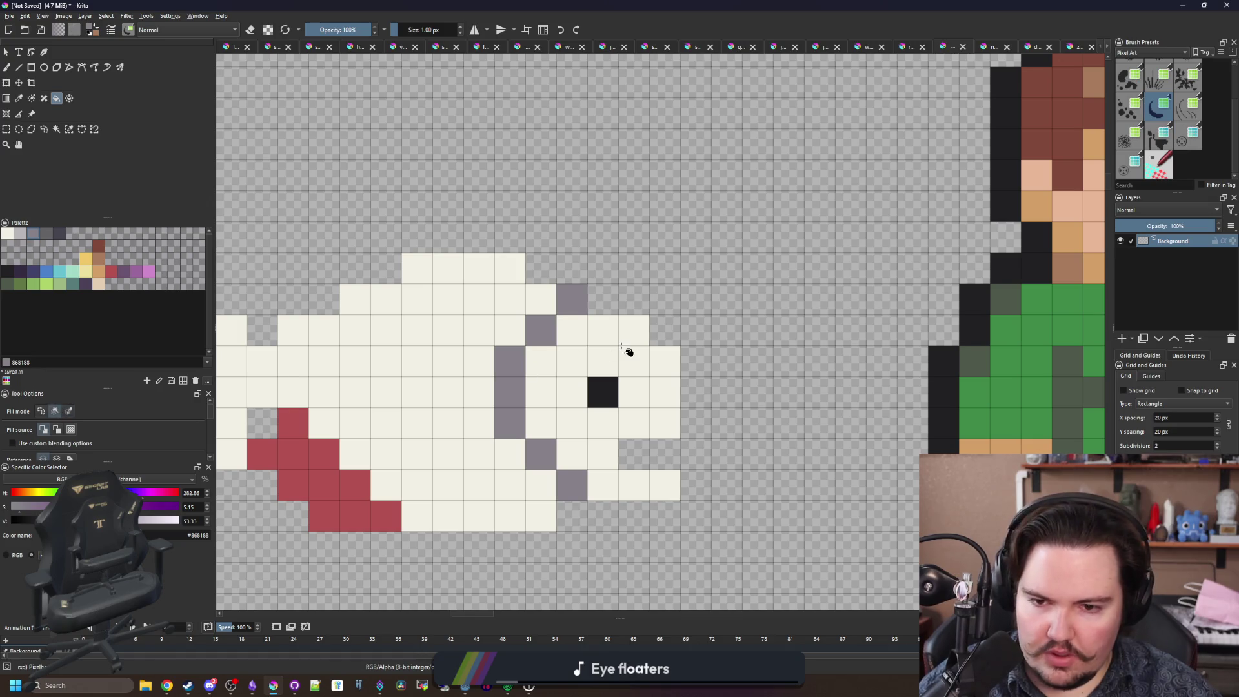
Fill the head grey around the eye and add a purple 6a536e diagonal line above the stripe.
left_click(629, 352)
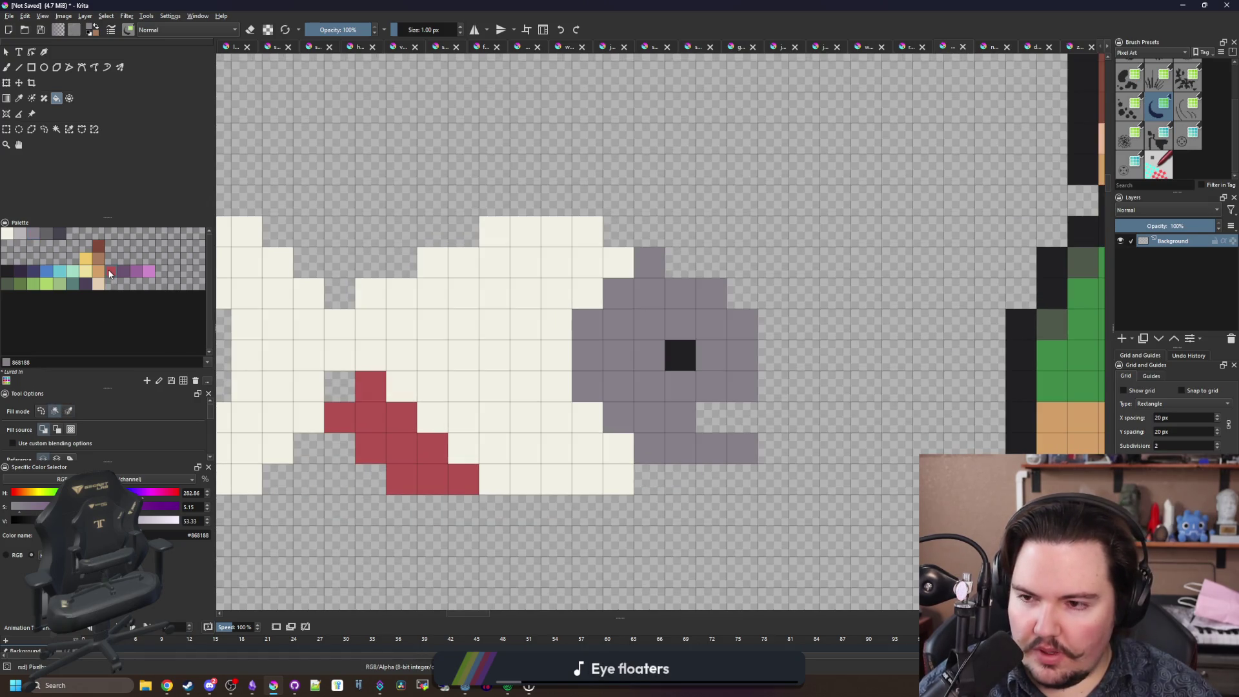
left_click(109, 274)
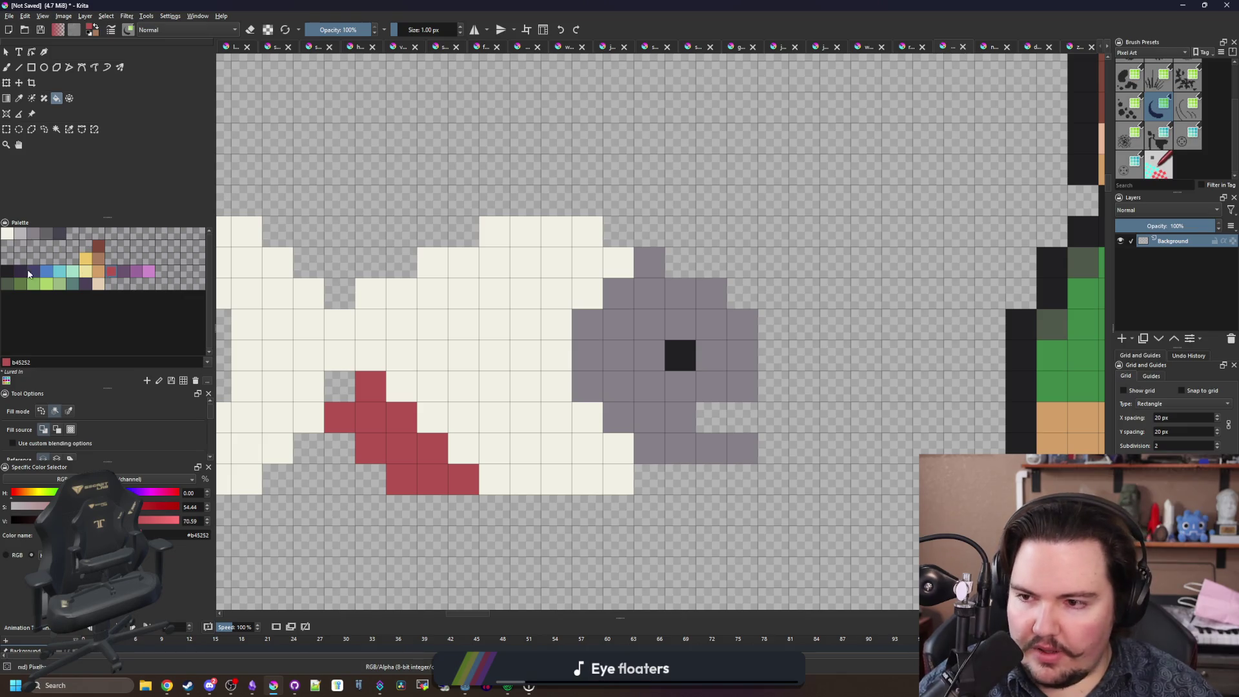
left_click(123, 275)
key("b")
mouse_move(494, 478)
left_mouse_down()
mouse_move(415, 393)
mouse_move(334, 355)
left_mouse_up()
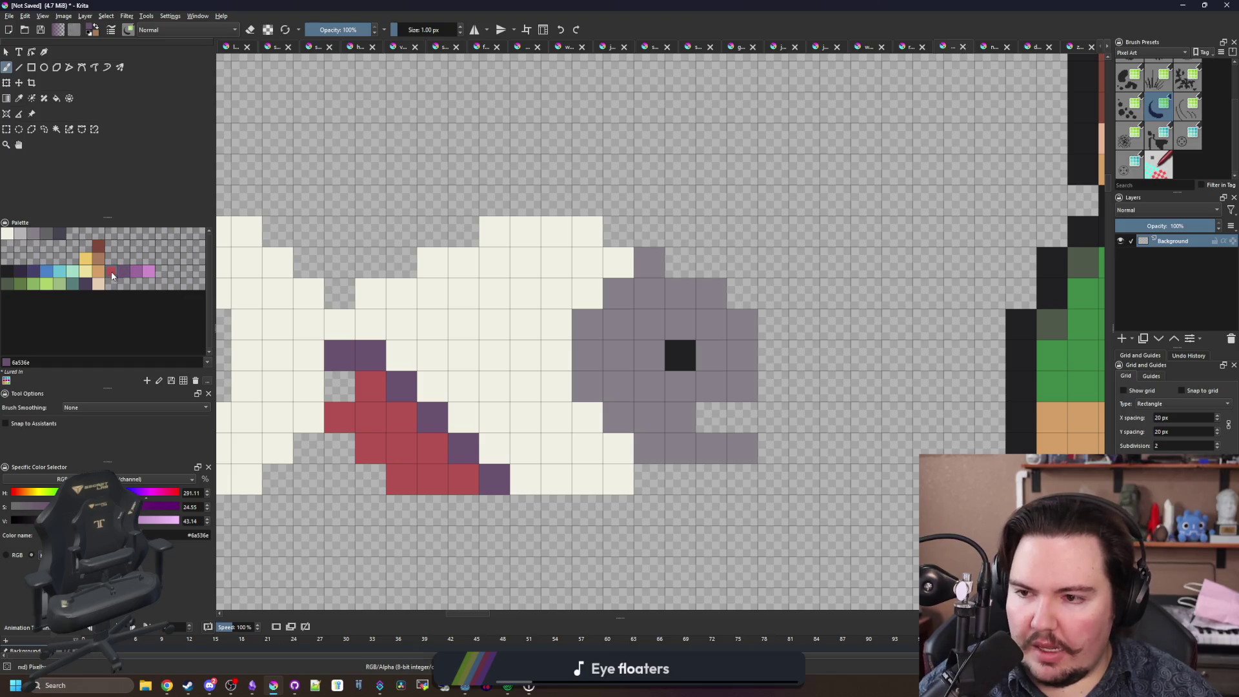
Paint a red b45252 row across the belly and fill the lower belly red.
left_click(112, 275)
left_click_drag(464, 416, 589, 417)
key("f")
left_click(583, 462)
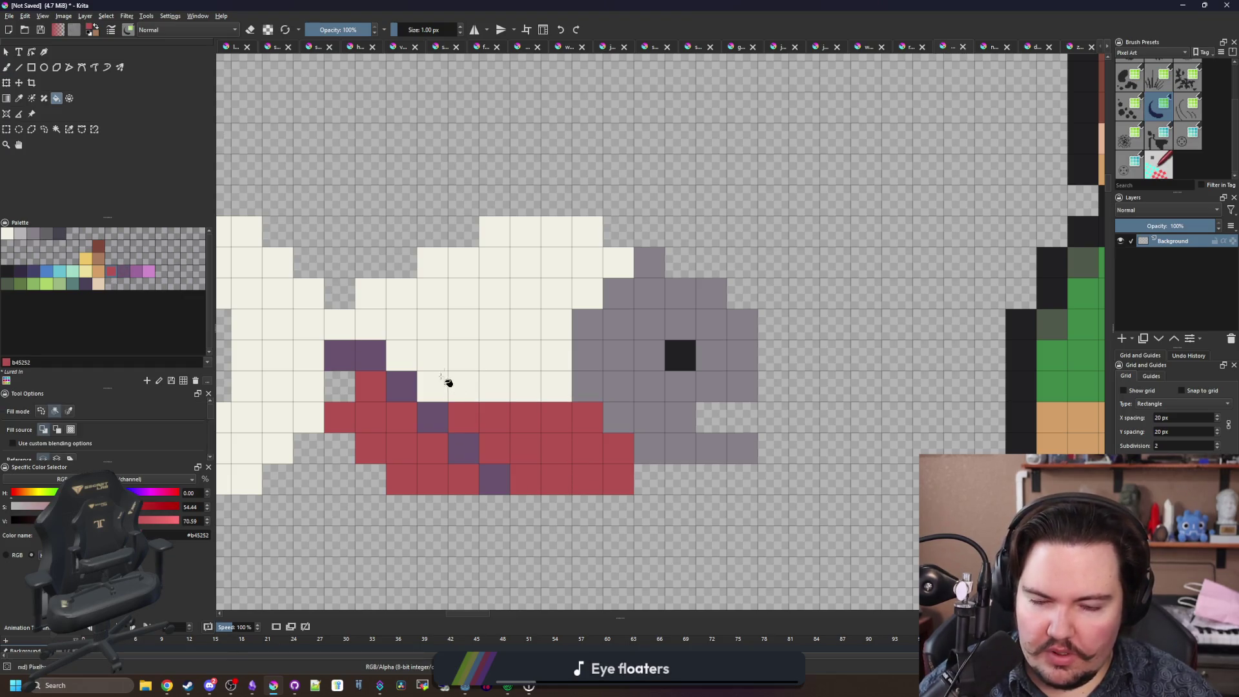
Add dark 45444f shading along the head edge and fill the remaining body grey 868188.
left_click(59, 233)
key("b")
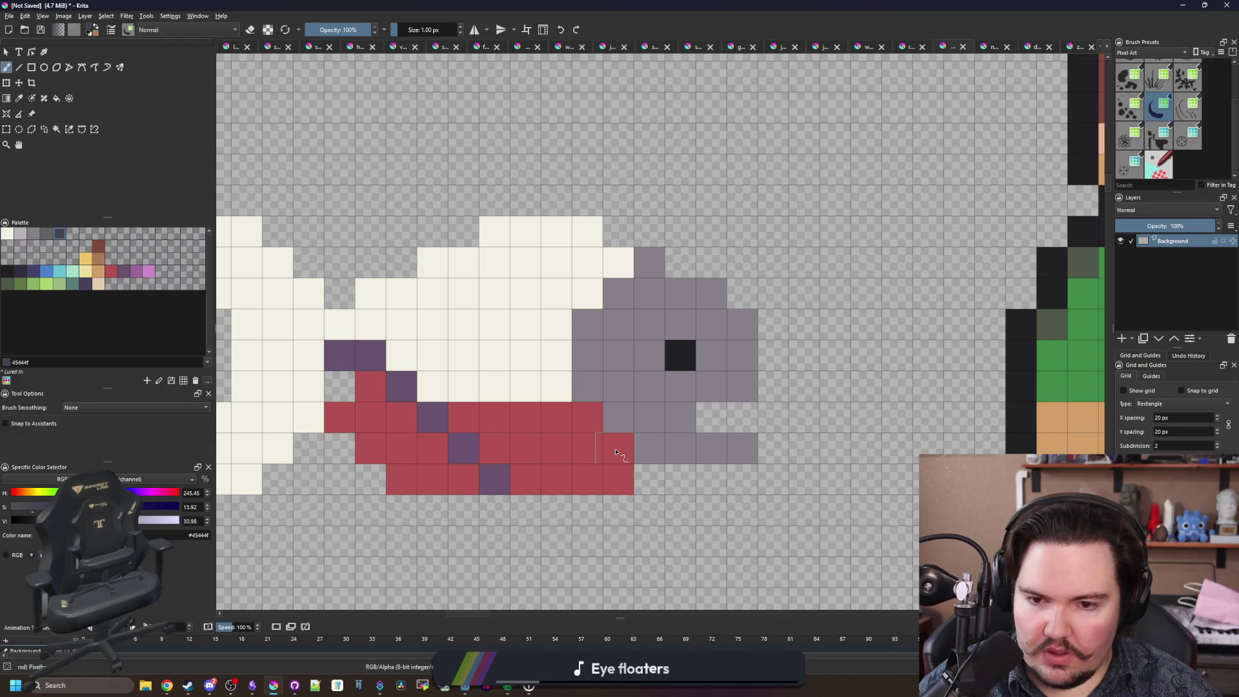
mouse_move(616, 448)
left_mouse_down()
mouse_move(566, 397)
mouse_move(565, 358)
left_mouse_up()
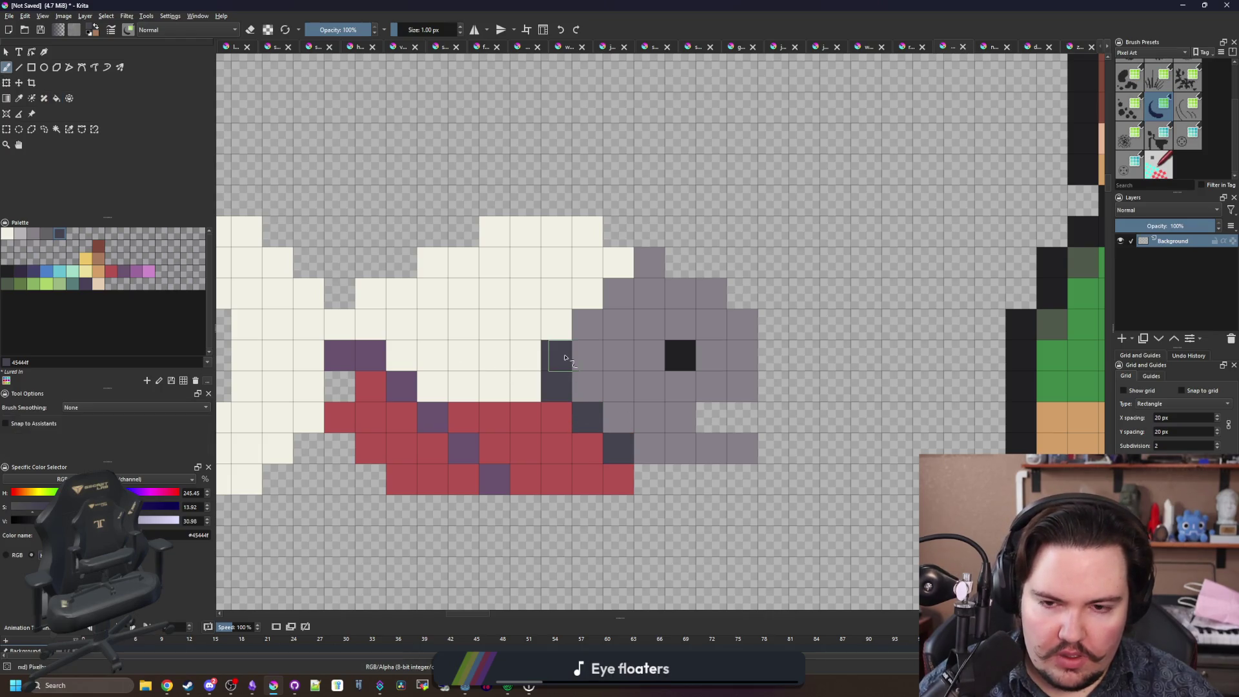
left_click(576, 323)
key("f")
left_click(630, 387, "ctrl")
left_click(521, 329)
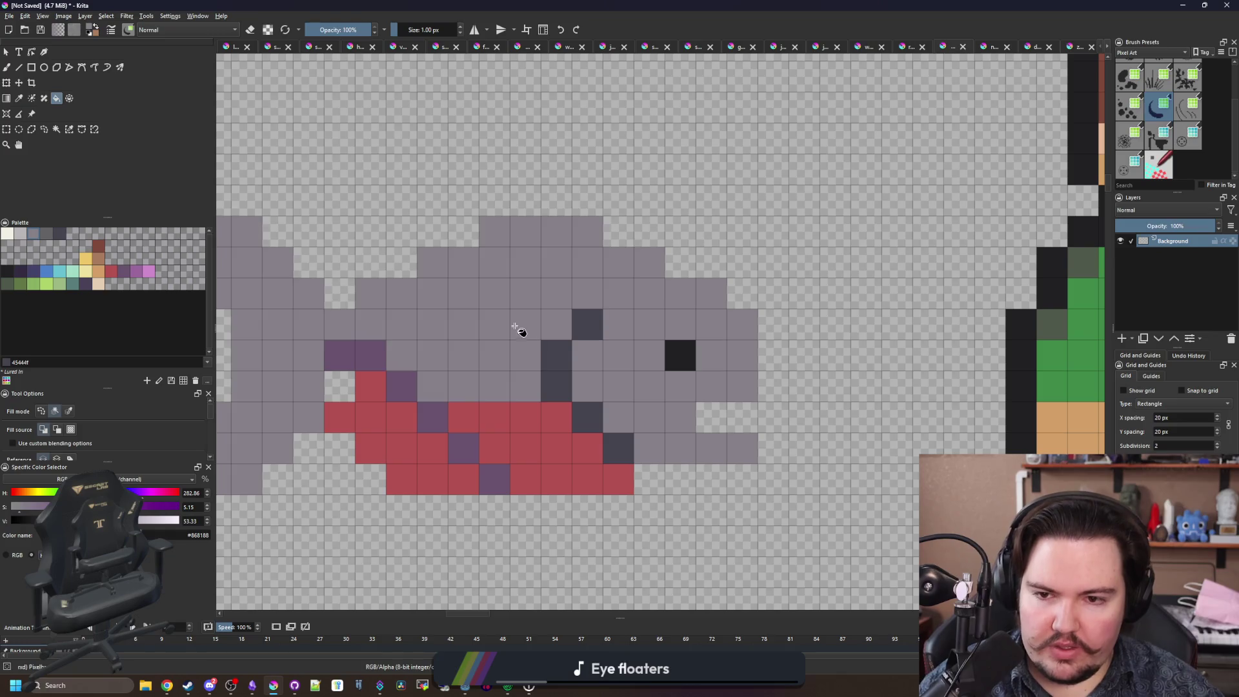
scroll(514, 331, "down", 5)
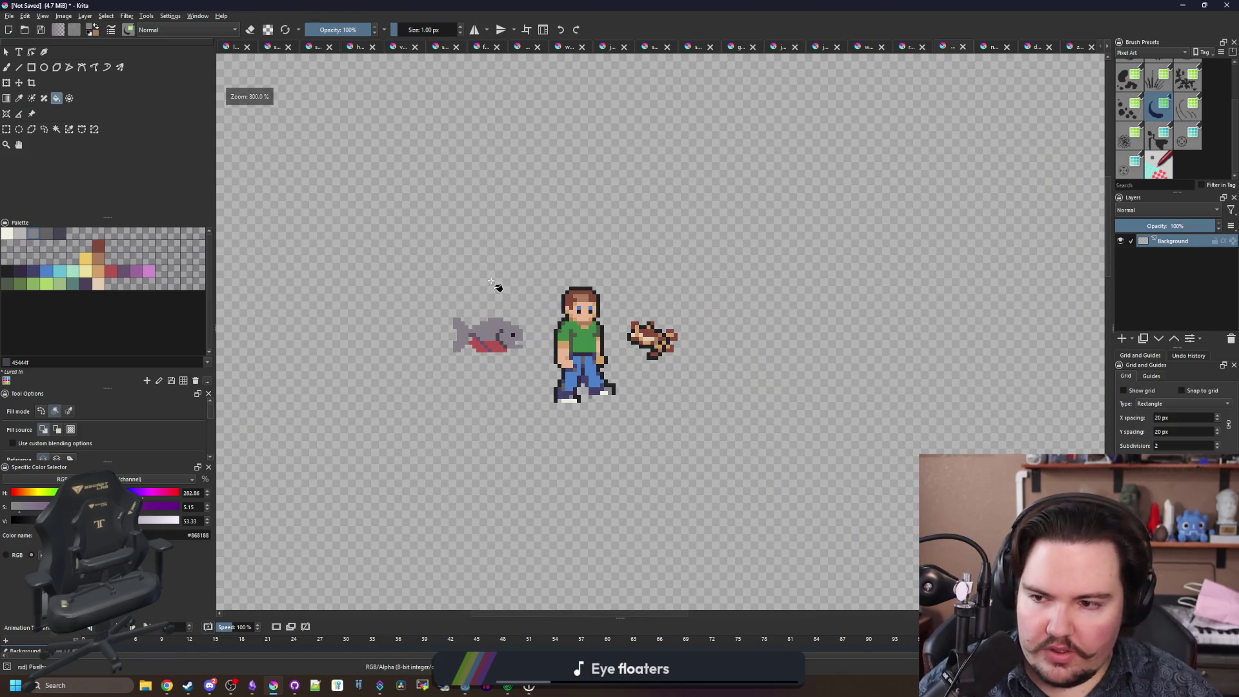
Sample the belly red and extend the bottom row by one red pixel.
scroll(495, 340, "up", 2)
scroll(496, 340, "up", 2)
scroll(545, 368, "down", 1)
scroll(614, 487, "up", 1)
key("p")
left_click(593, 507)
key("b")
left_click(642, 500)
Paint off-white f2f0e5 teeth pixels along the piranha's mouth.
mouse_move(642, 499)
left_mouse_down()
mouse_move(539, 437)
mouse_move(562, 450)
left_mouse_up()
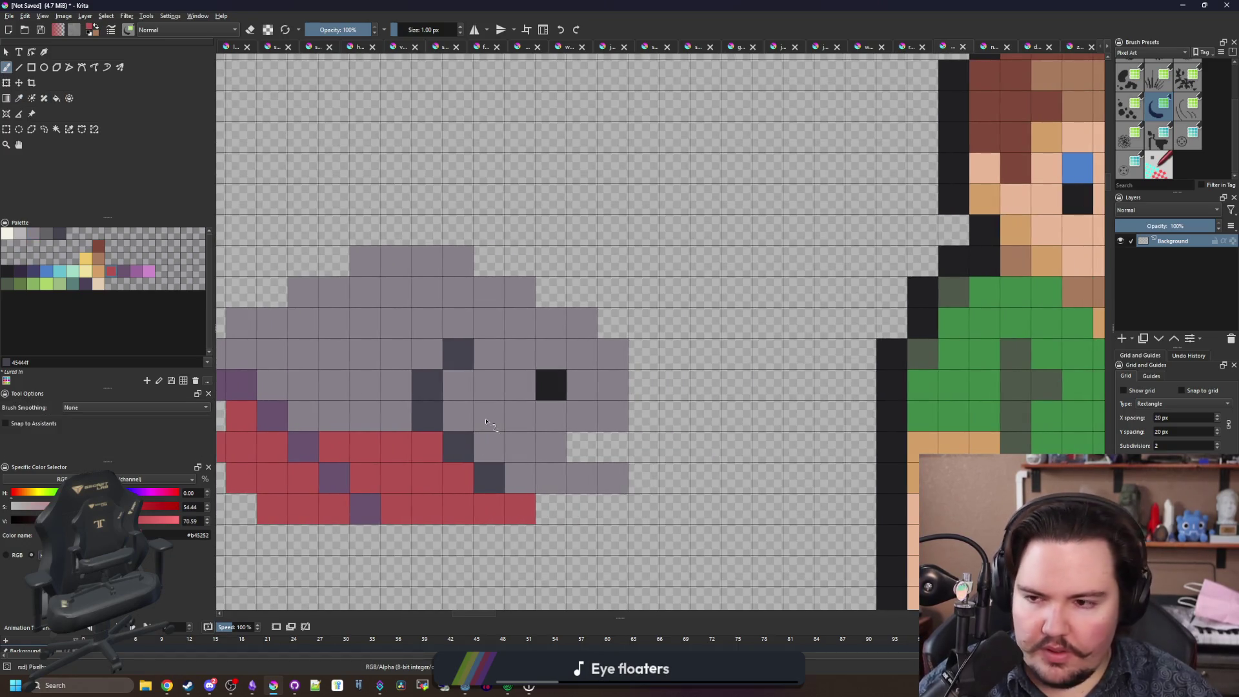
left_click(8, 233)
left_click(581, 446)
left_click(612, 416)
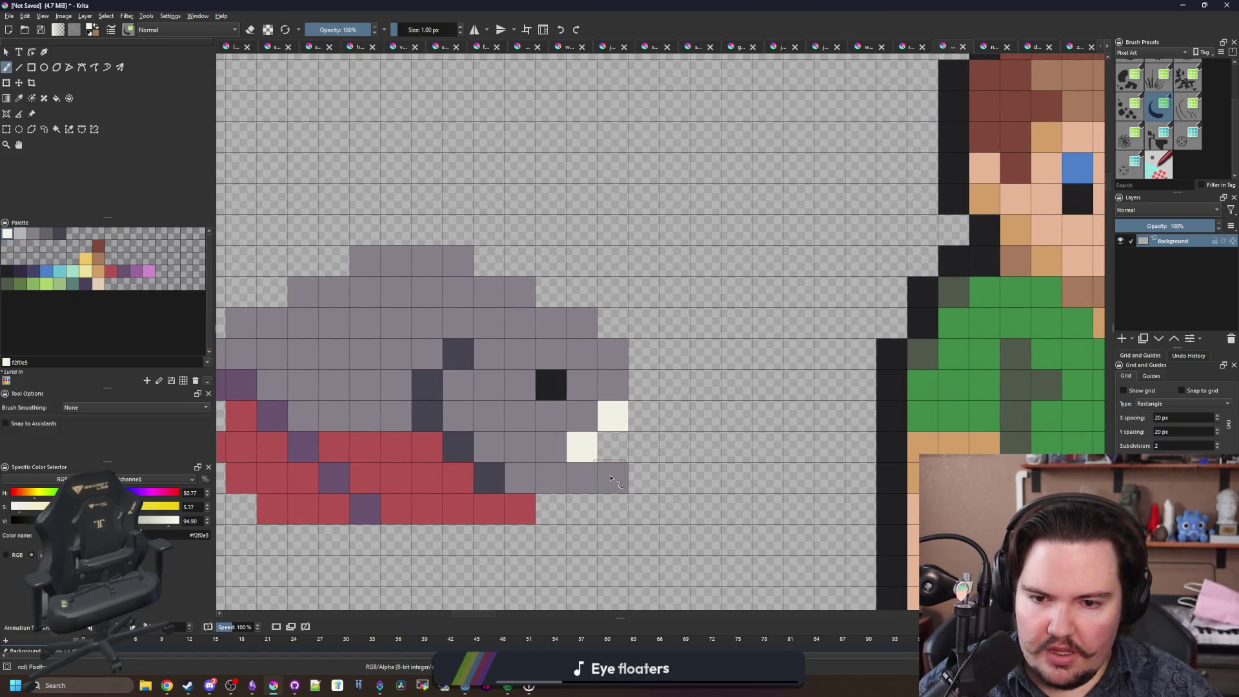
left_click(612, 447)
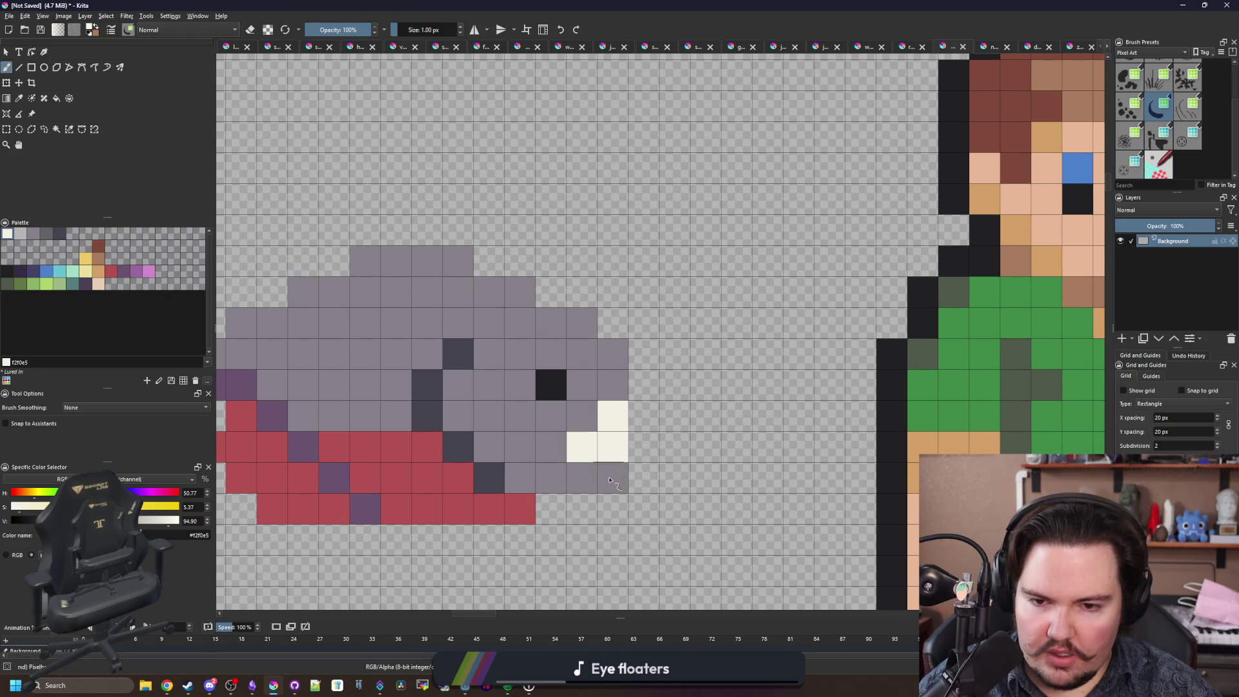
scroll(610, 481, "down", 10)
scroll(594, 463, "up", 10)
key("ctrl+z")
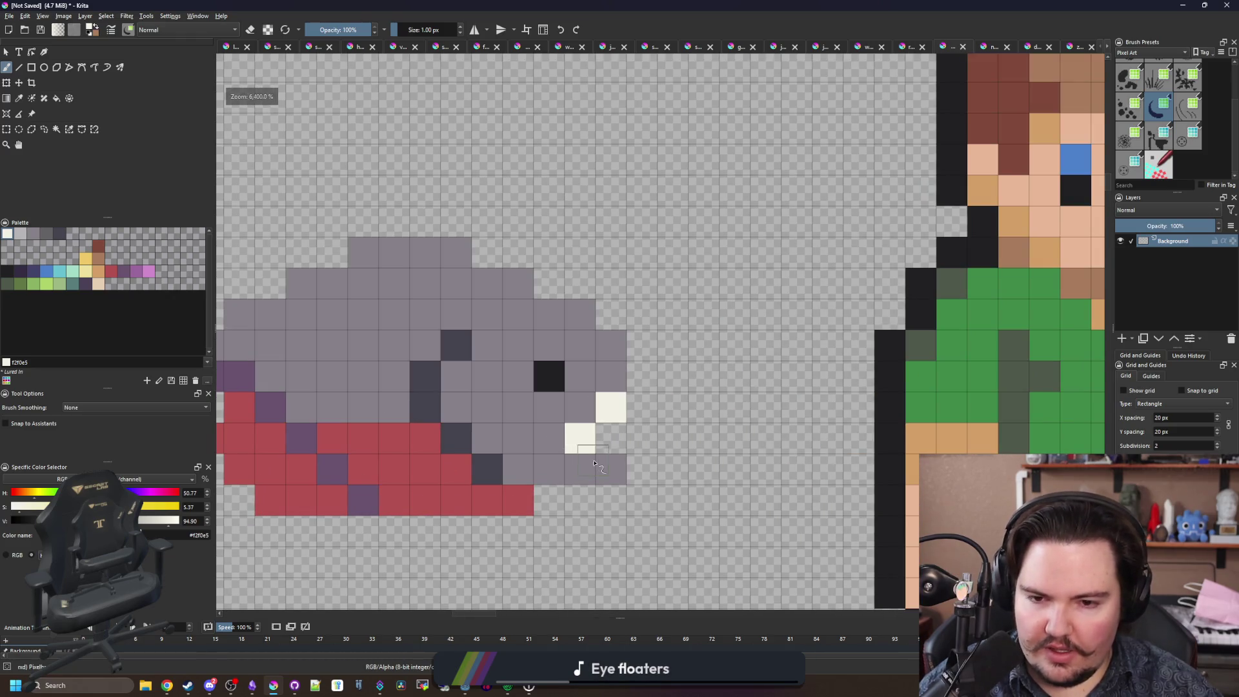
left_click(597, 465)
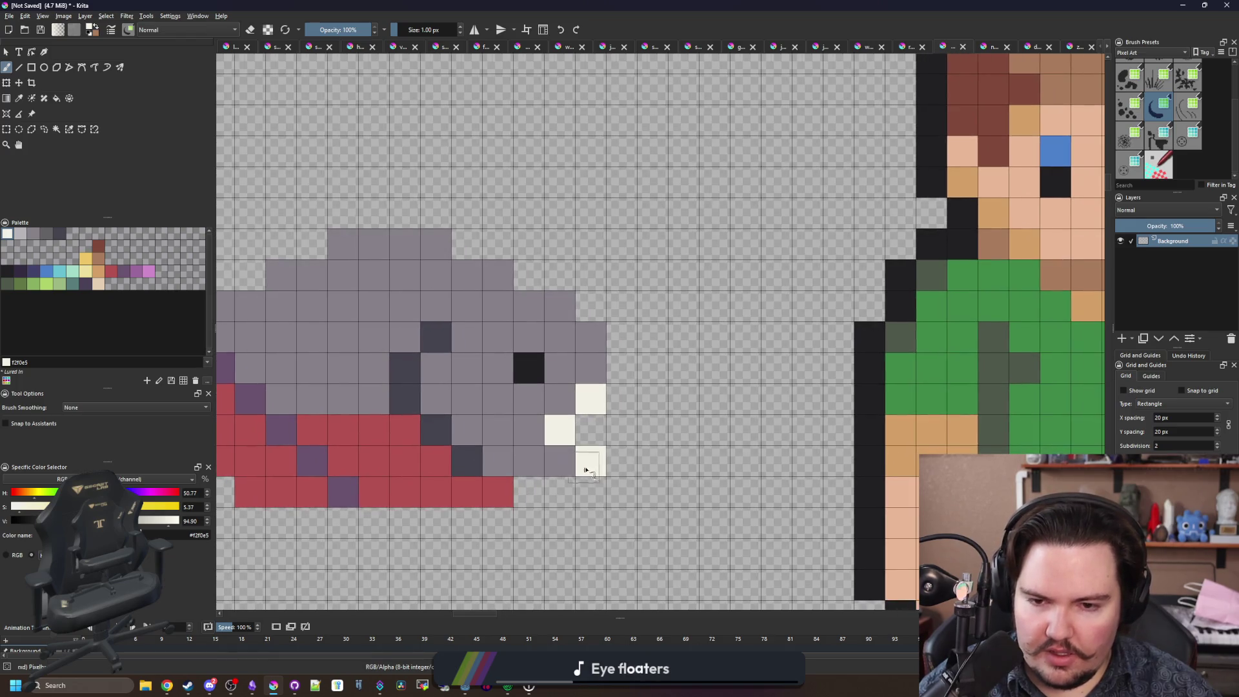
left_click(589, 460)
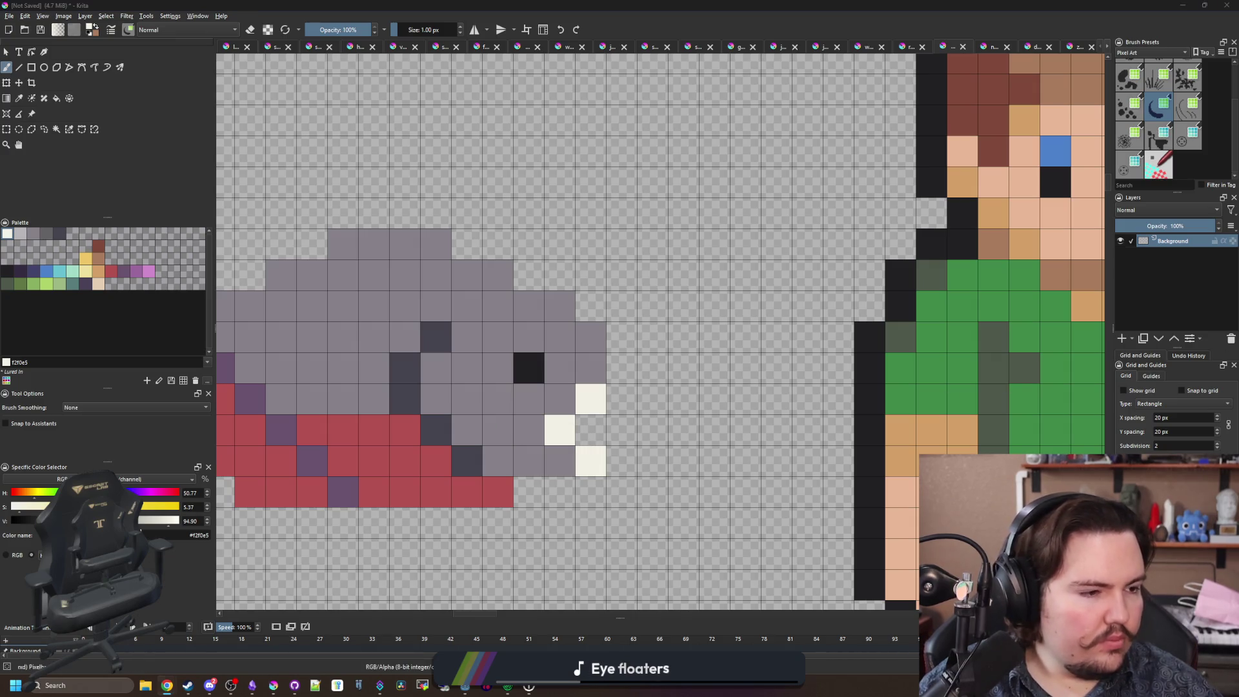
Erase the top row and repaint the fish's top edge with the sampled body grey.
key("e")
scroll(645, 322, "left", 3)
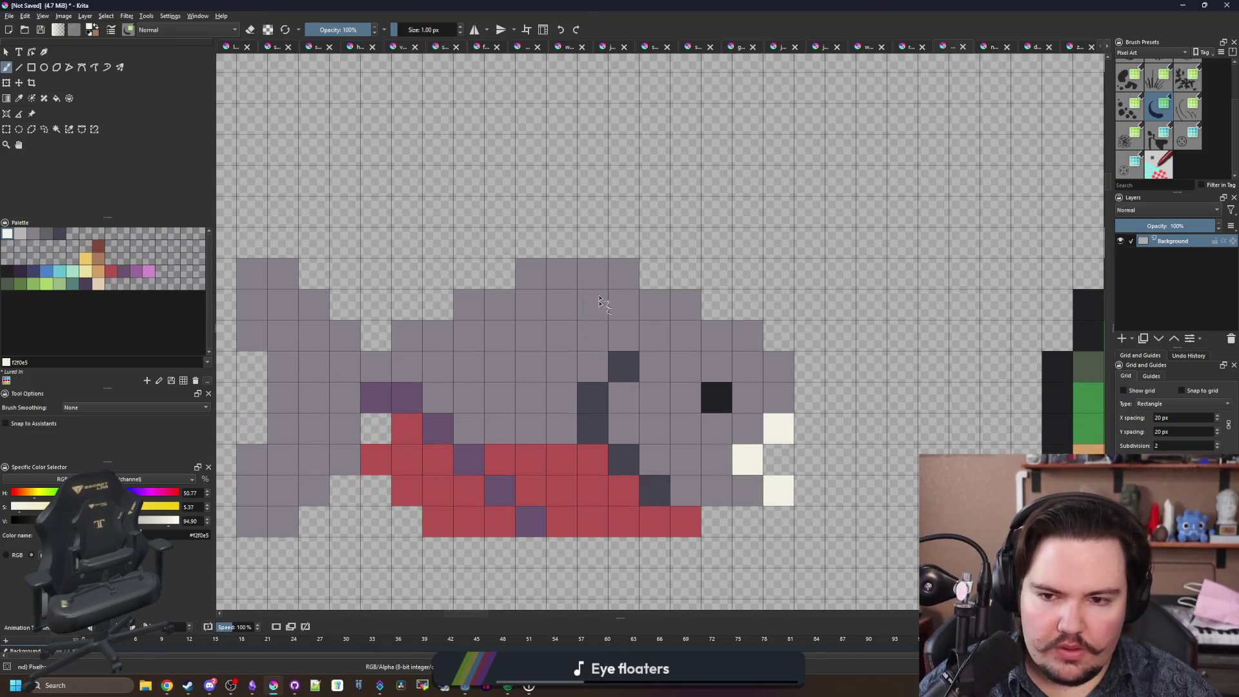
left_click_drag(639, 274, 476, 274)
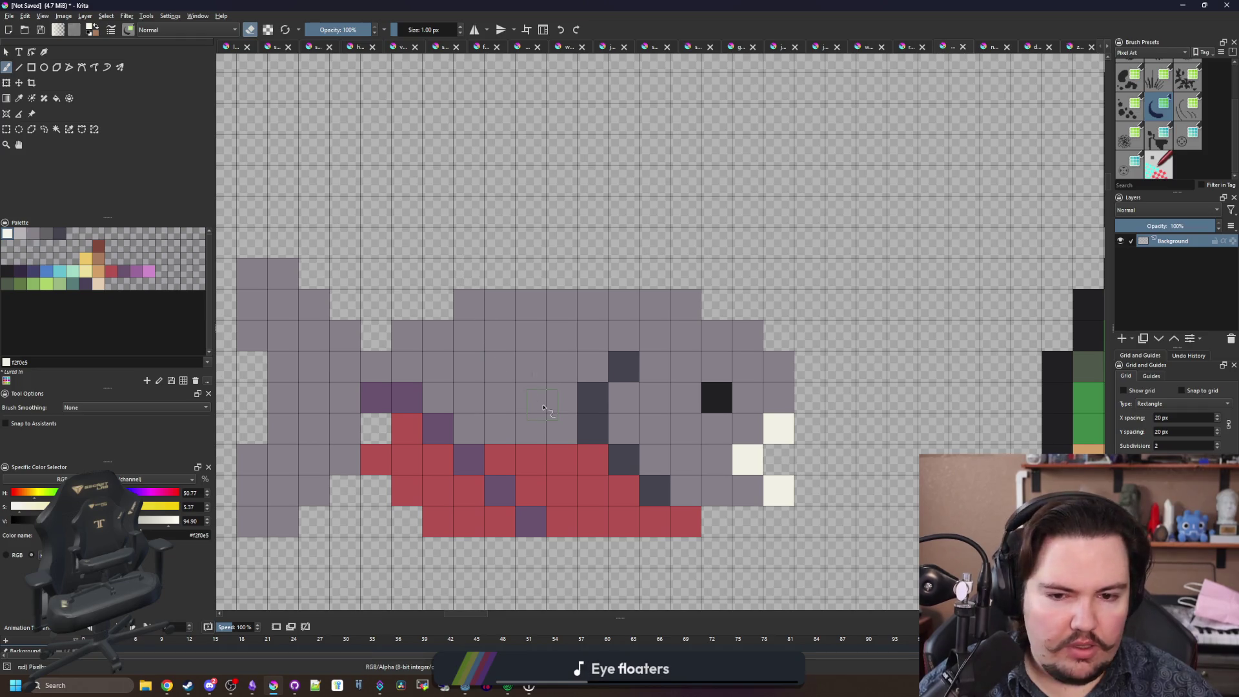
key("e")
left_click(562, 381, "ctrl")
left_click_drag(521, 274, 585, 273)
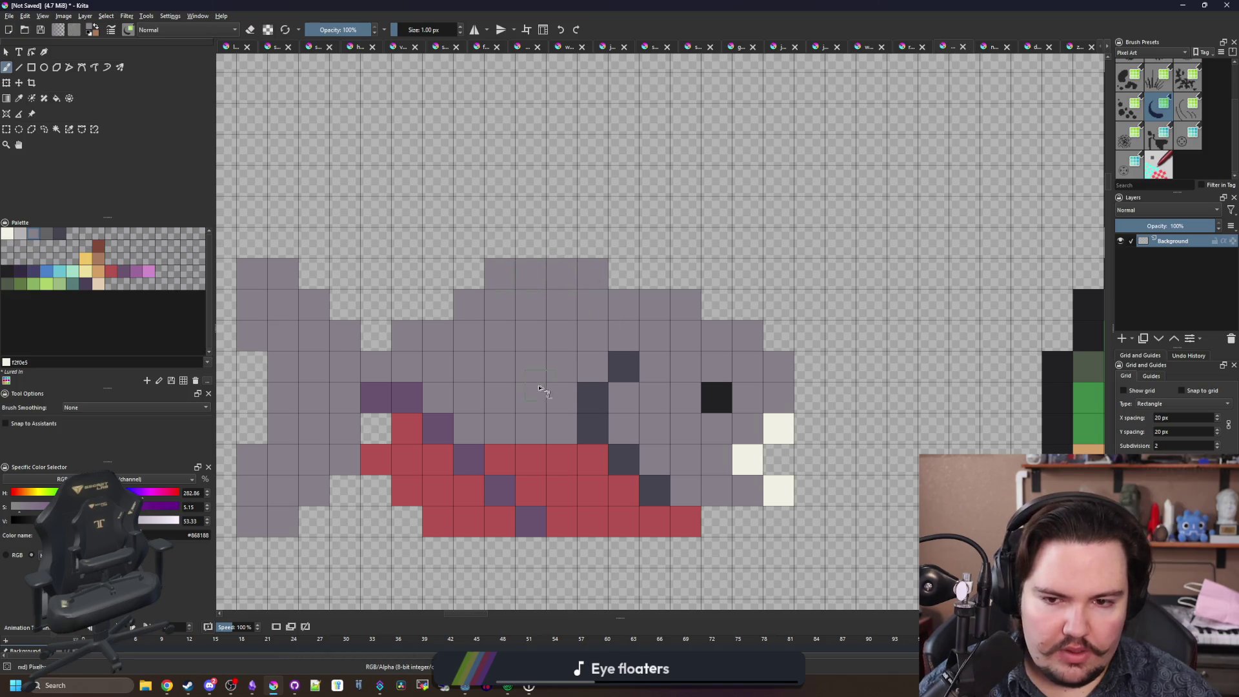
left_click(439, 315)
scroll(479, 400, "down", 2)
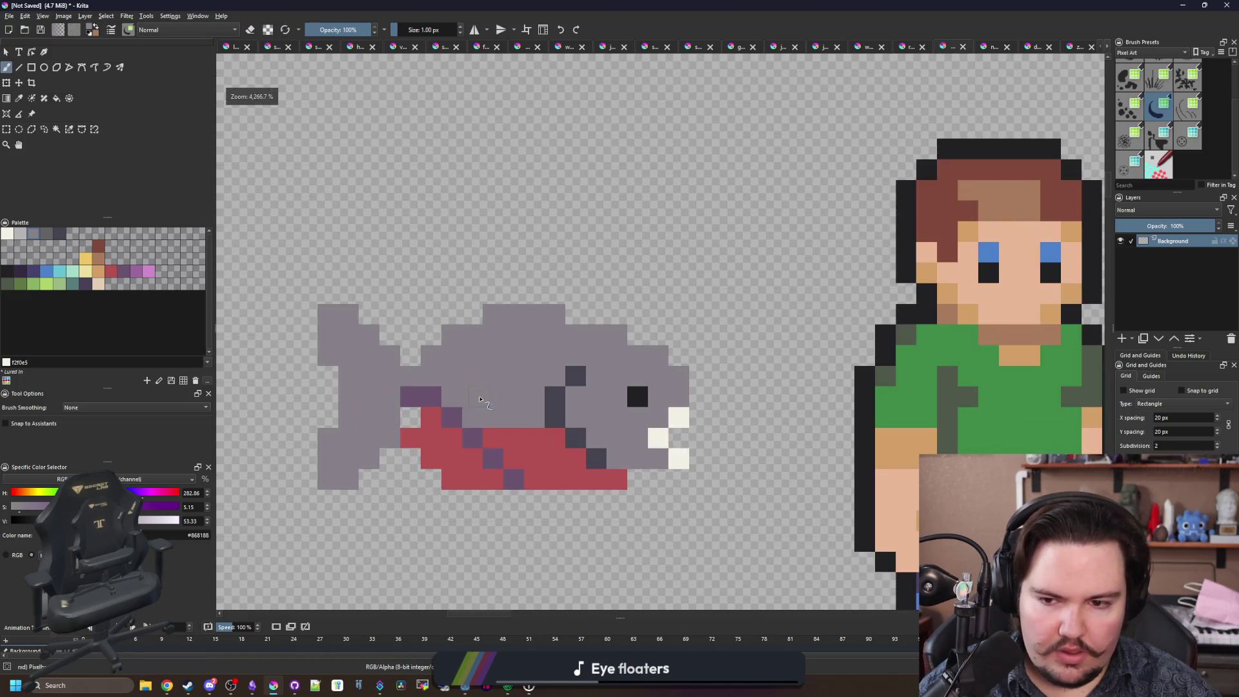
scroll(474, 439, "up", 2)
Erase the red pixels along the belly's lower-left edge.
left_click(380, 435)
key("e")
left_click_drag(380, 435, 442, 494)
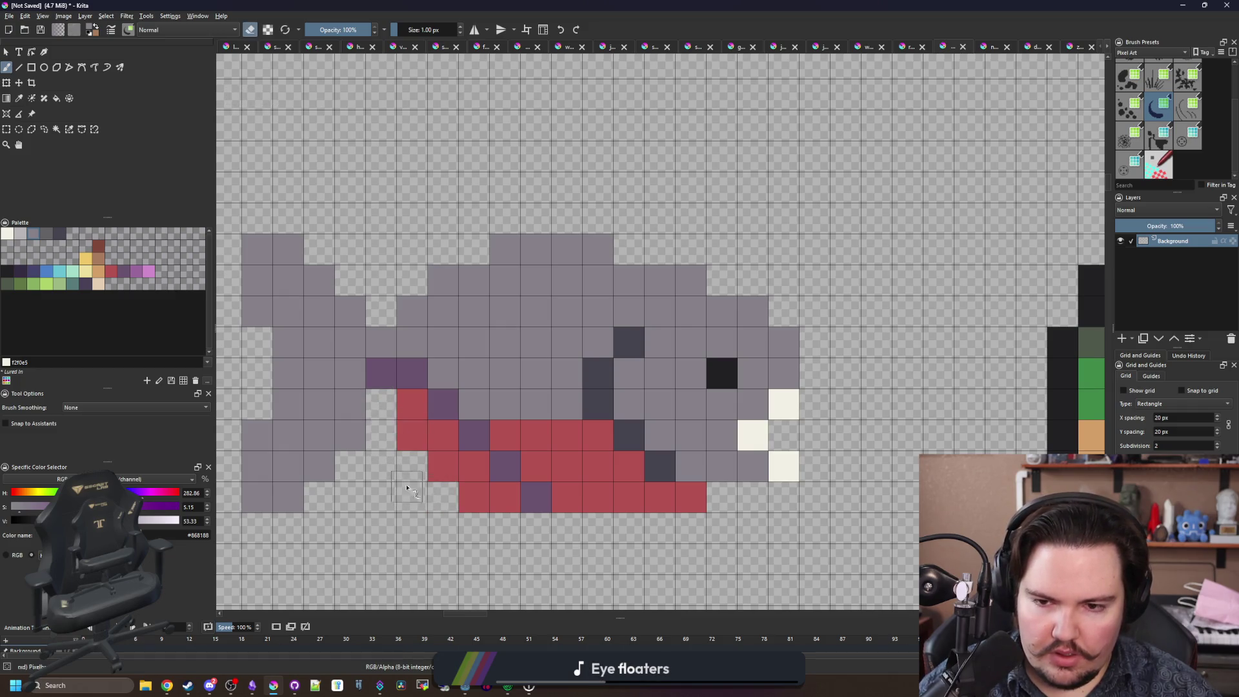
scroll(442, 385, "down", 5)
scroll(411, 443, "up", 4)
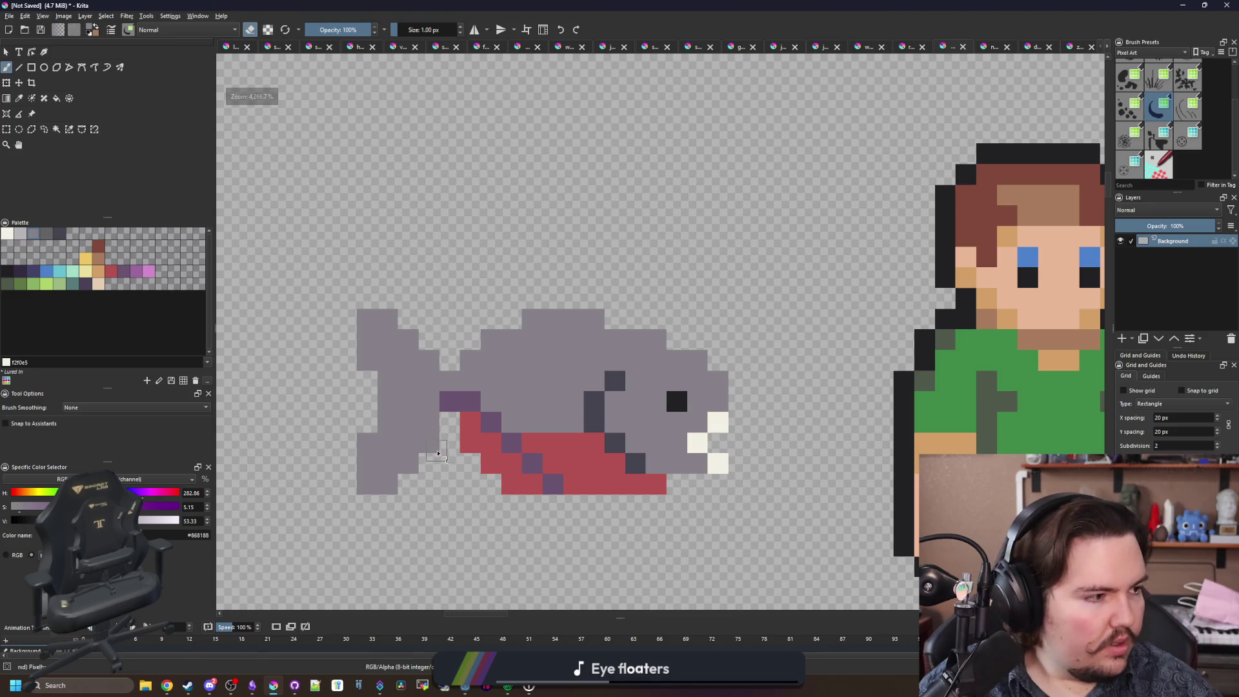
scroll(435, 453, "up", 2)
scroll(436, 453, "down", 1)
scroll(452, 426, "up", 1)
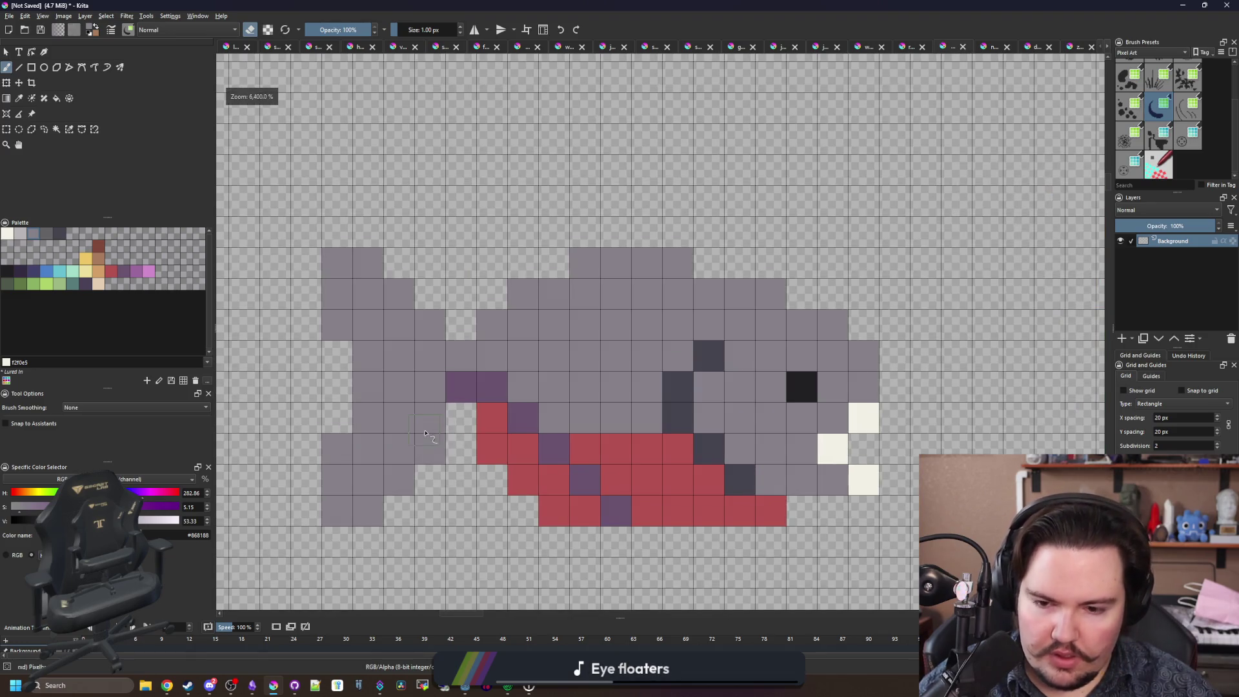
Paint over the purple pixels above the belly with the sampled body grey.
key("p")
left_click(494, 387, "ctrl")
left_click(460, 387)
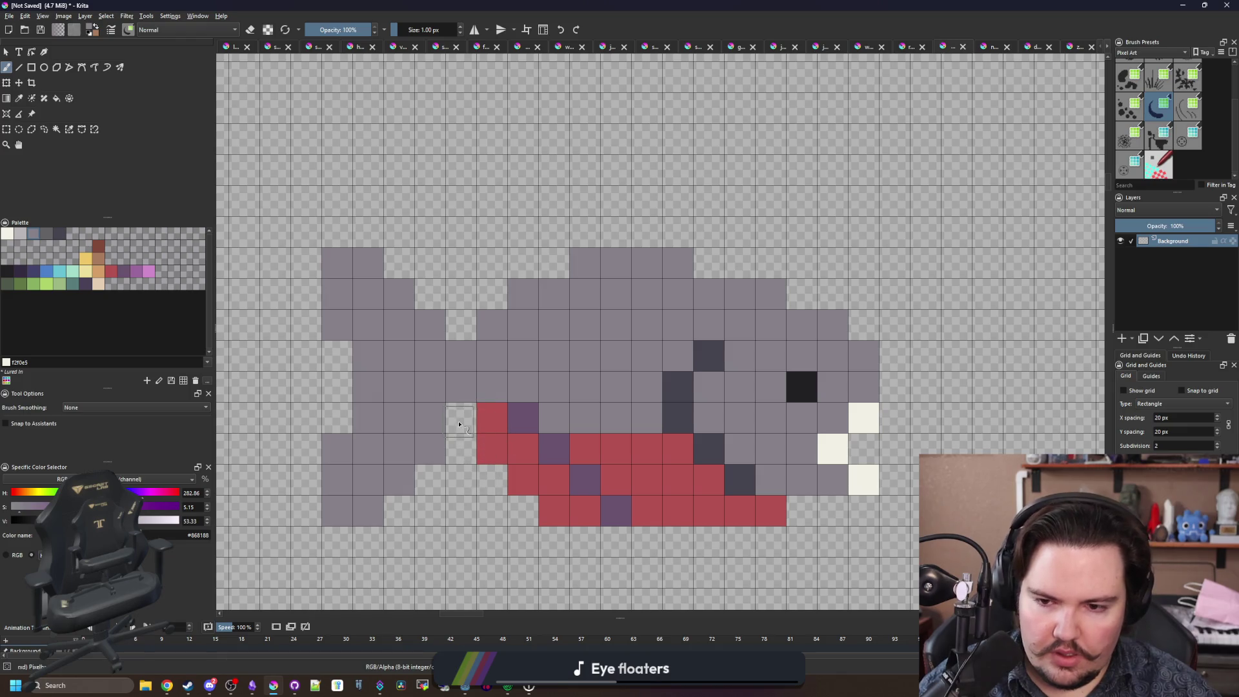
left_click_drag(514, 435, 437, 441)
Add a near-white tooth to the jaw and darken a pixel along the jaw line.
left_click_drag(555, 405, 519, 372)
left_click_drag(678, 393, 573, 402)
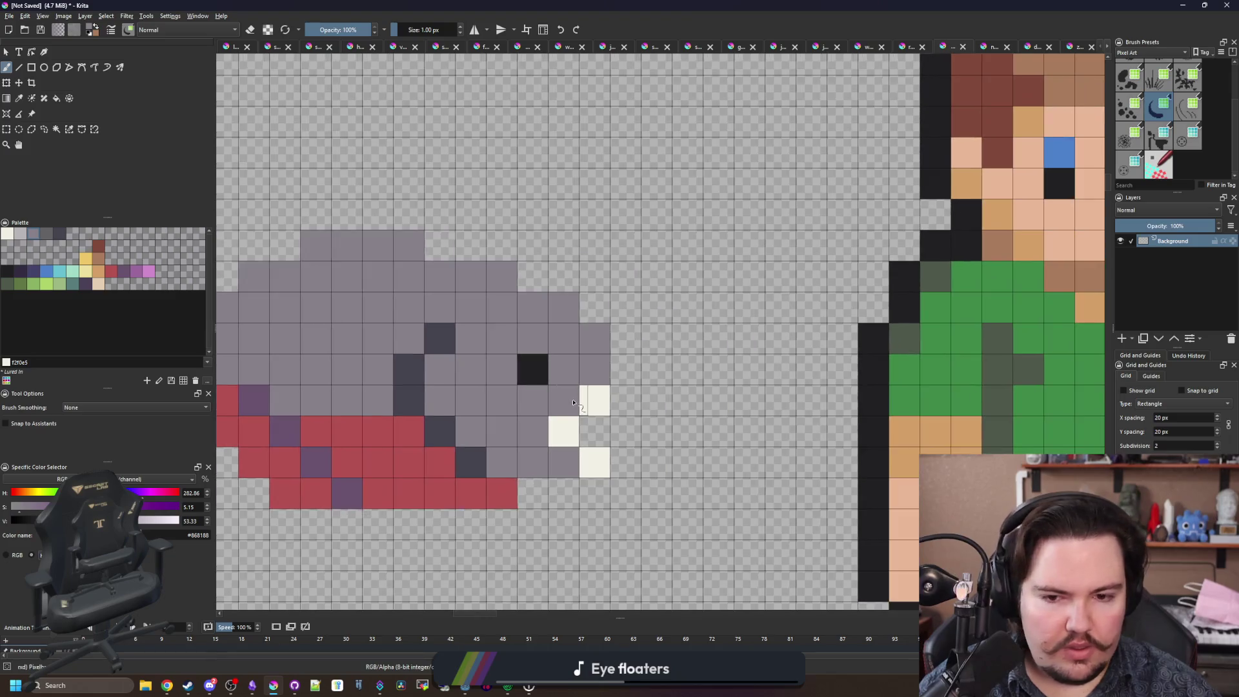
left_click(566, 444)
key("p")
key("b")
key("e")
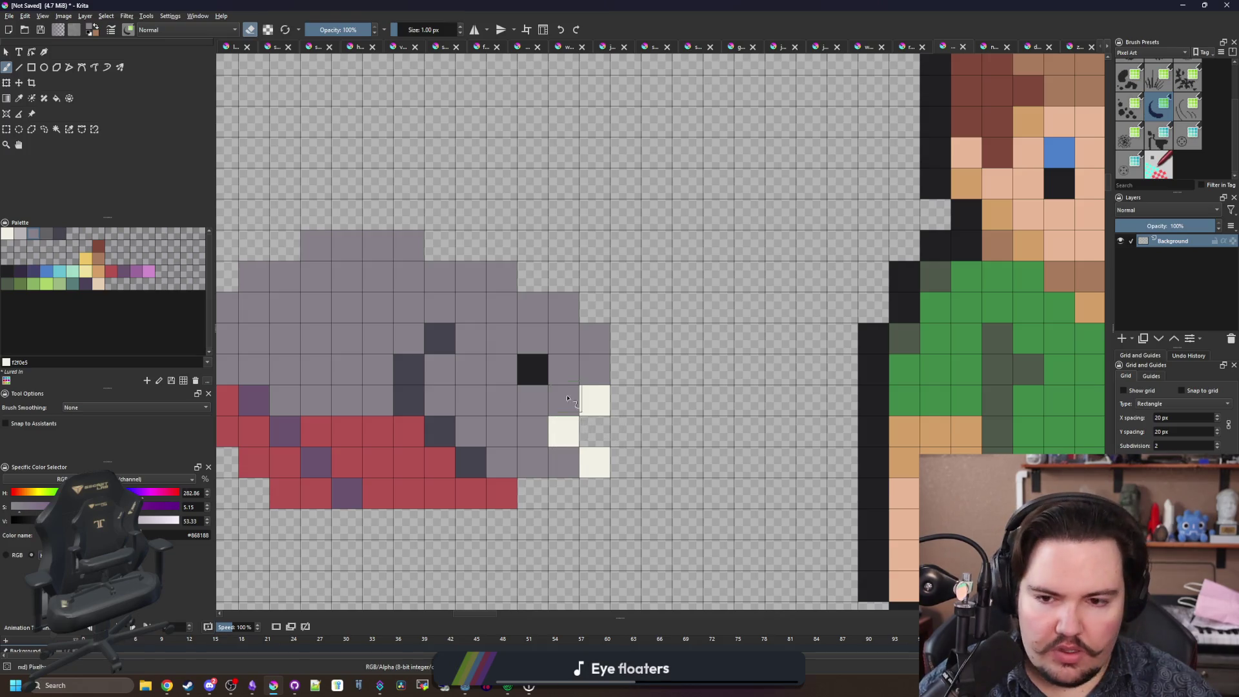
left_click_drag(481, 360, 545, 362)
key("e")
left_click(525, 471, "ctrl")
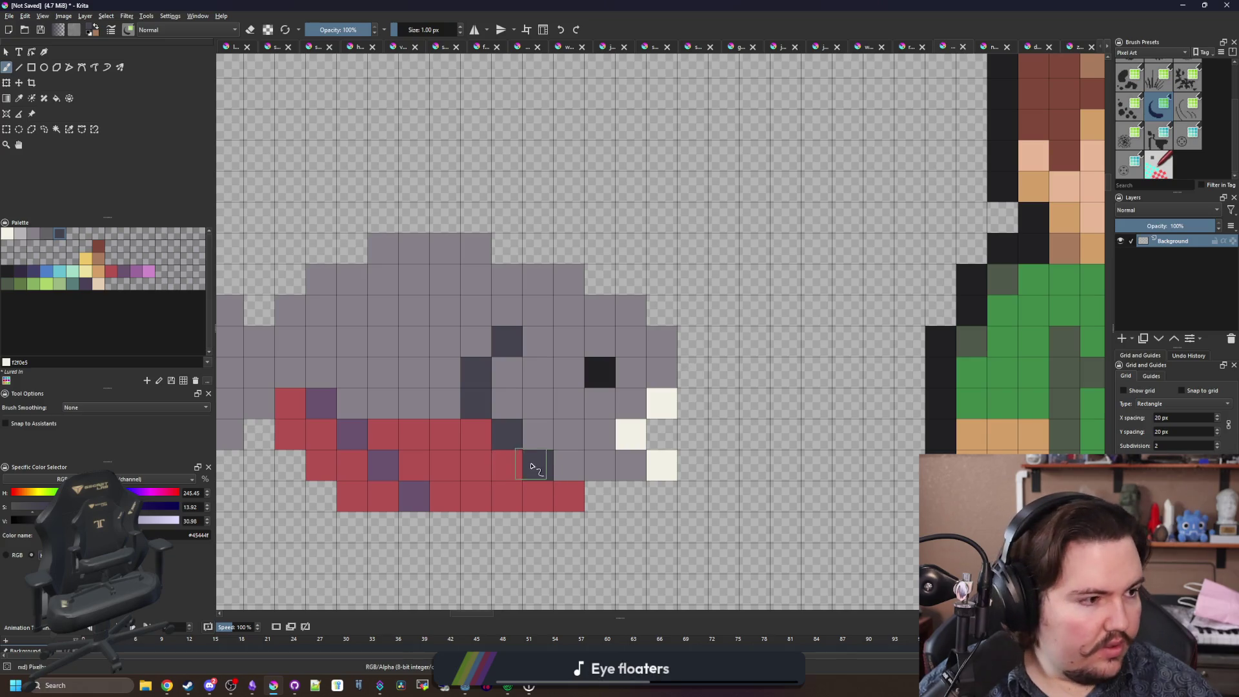
left_click(528, 465)
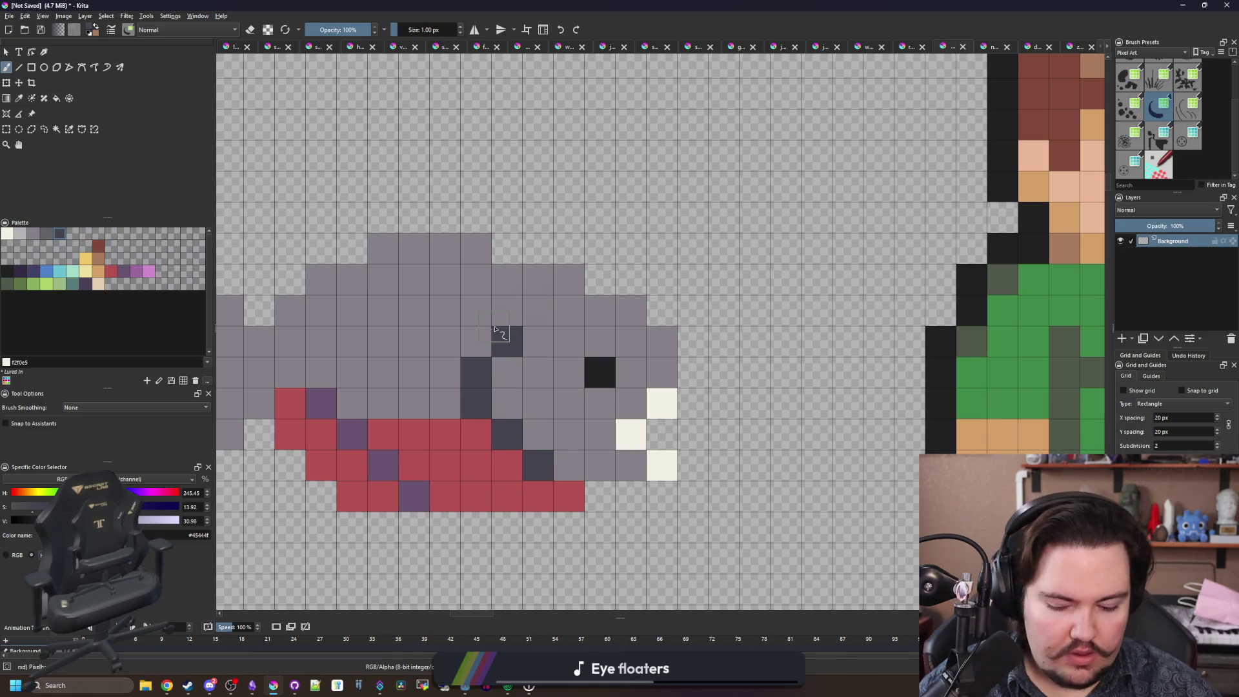
Paint a light-grey checker pattern of scale pixels across the piranha's back.
key("p")
left_click(545, 349)
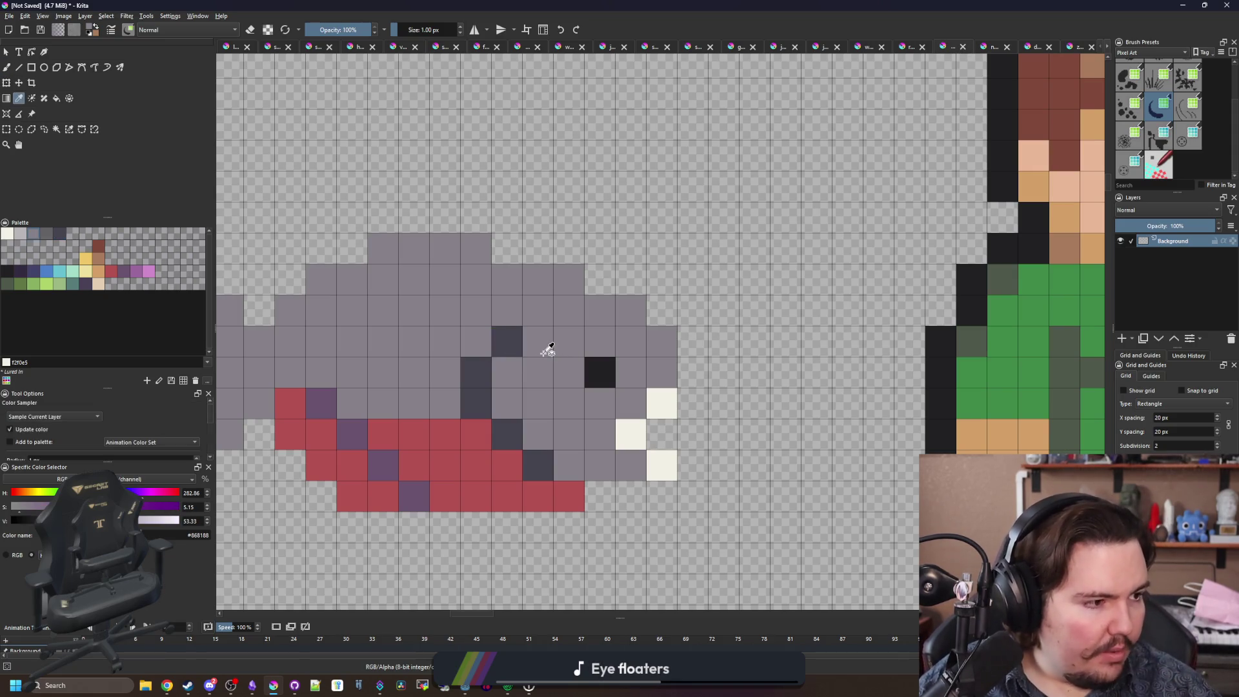
left_click_drag(547, 349, 653, 376)
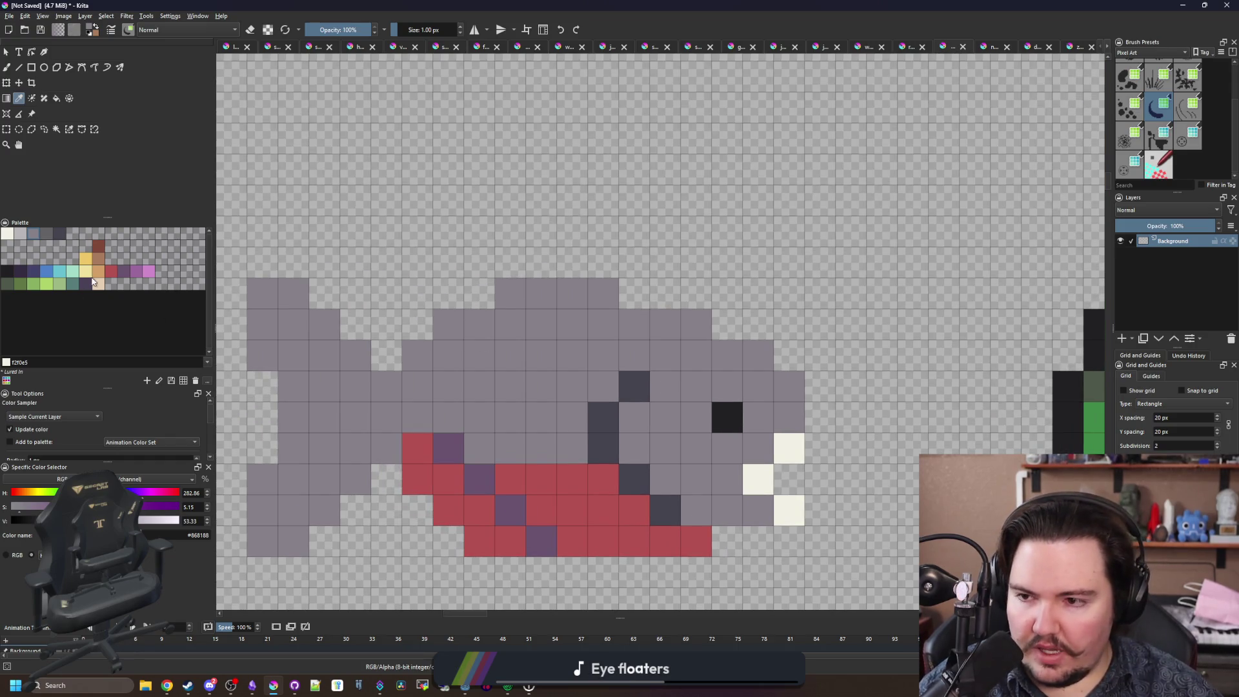
left_click(23, 234)
key("b")
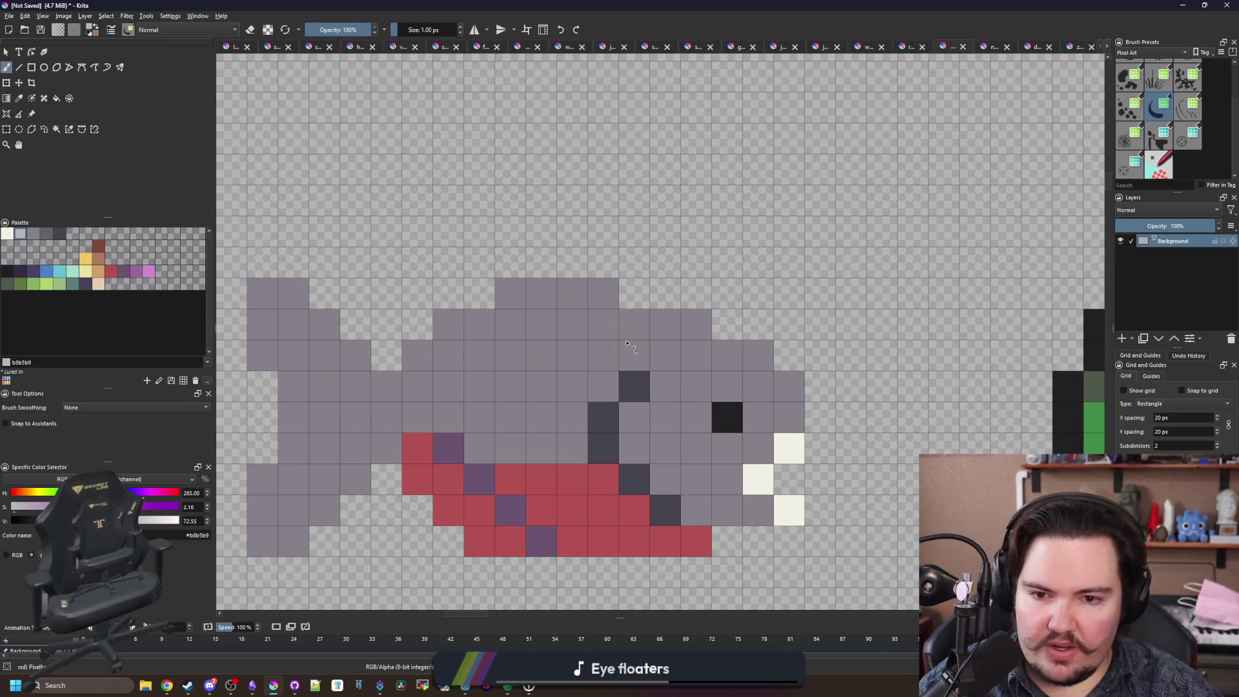
left_click(633, 324)
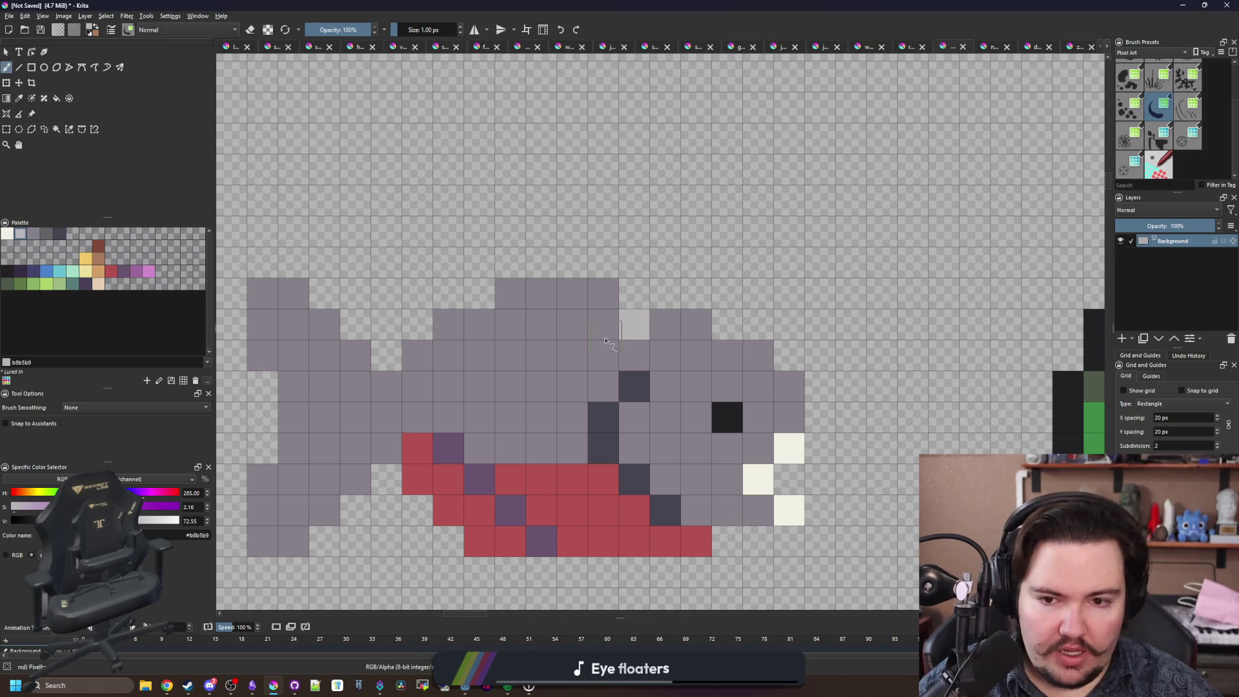
left_click(603, 355)
left_click(572, 324)
left_click(541, 355)
left_click(572, 386)
left_click(509, 386)
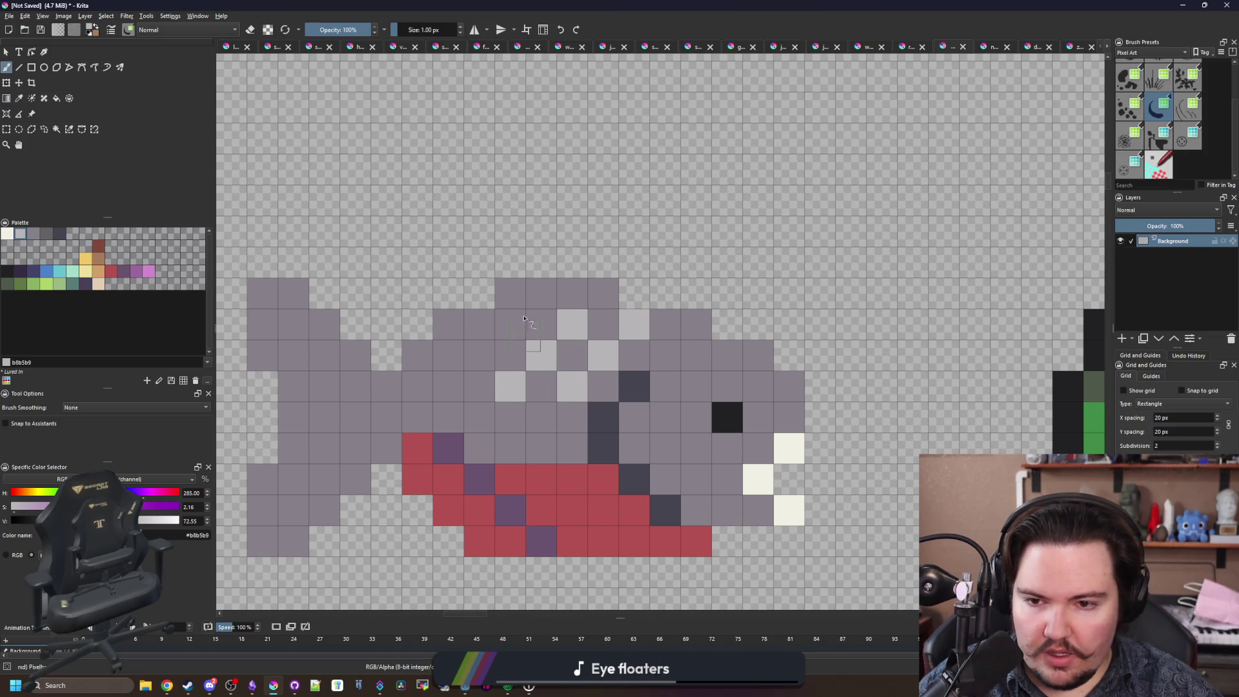
left_click(510, 323)
left_click(479, 355)
left_click(448, 386)
left_click(453, 334)
scroll(453, 310, "down", 8)
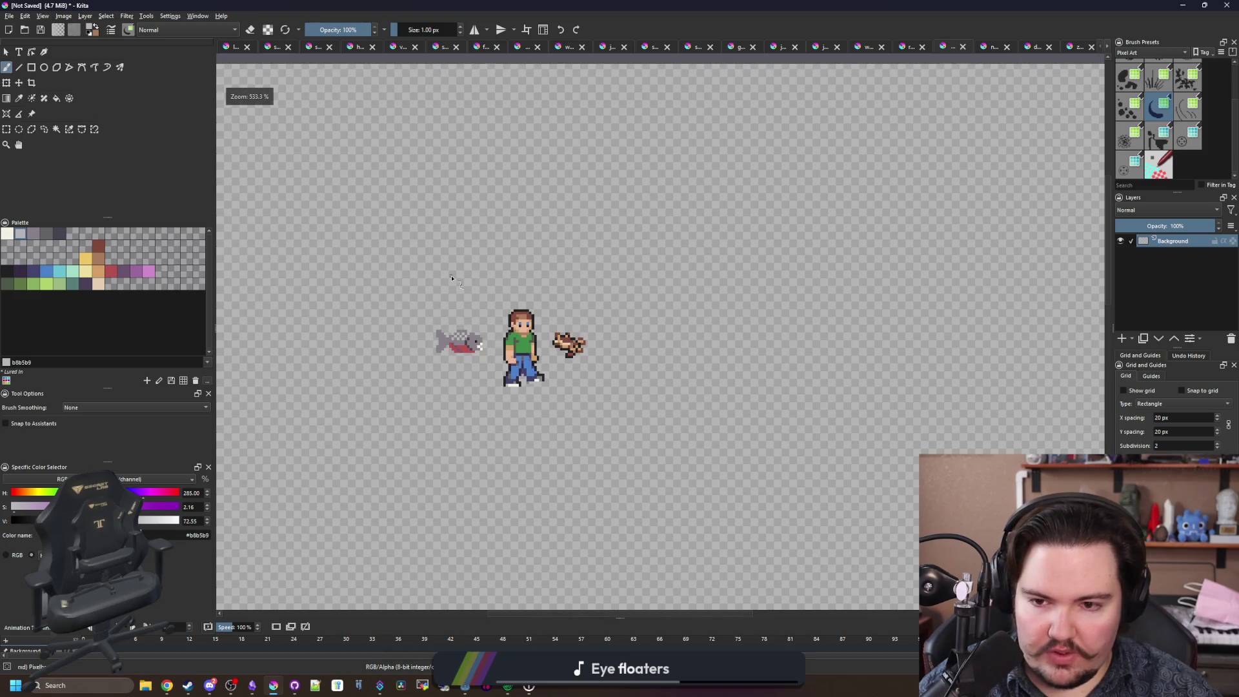
scroll(454, 348, "up", 8)
Check the browser reference, then select the navy 43436a palette colour.
left_click_drag(428, 215, 497, 315)
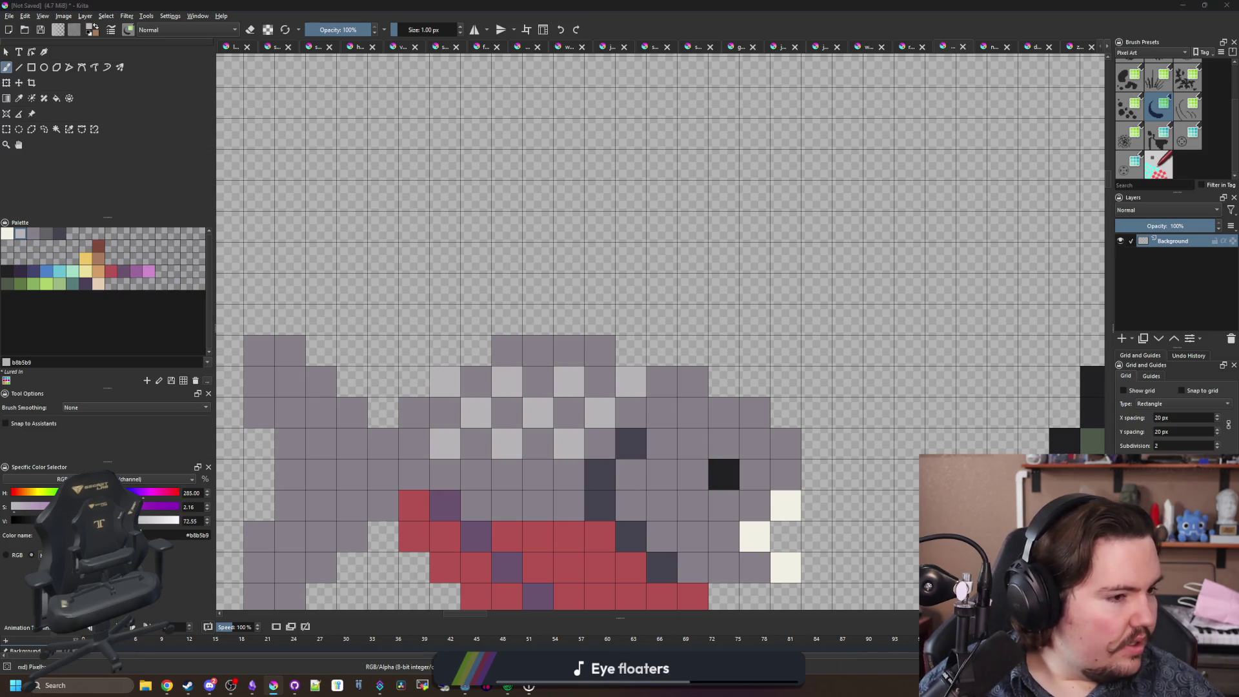
key("alt+Tab")
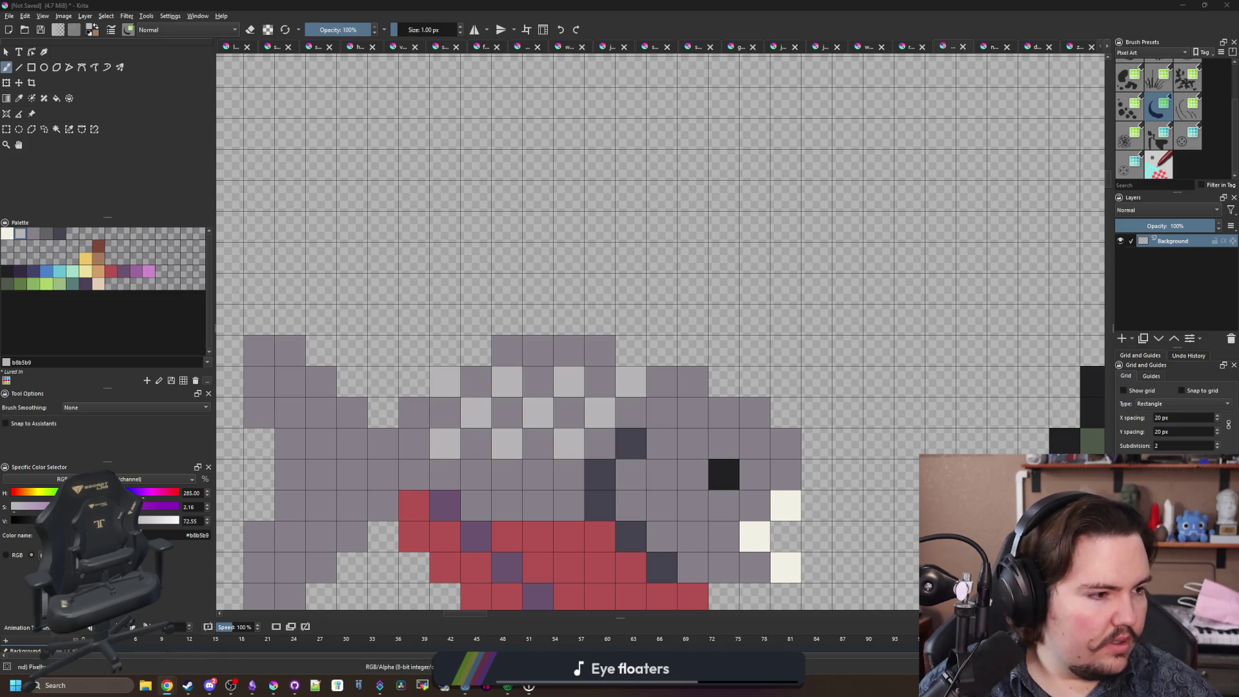
scroll(735, 347, "down", 2)
scroll(487, 505, "up", 2)
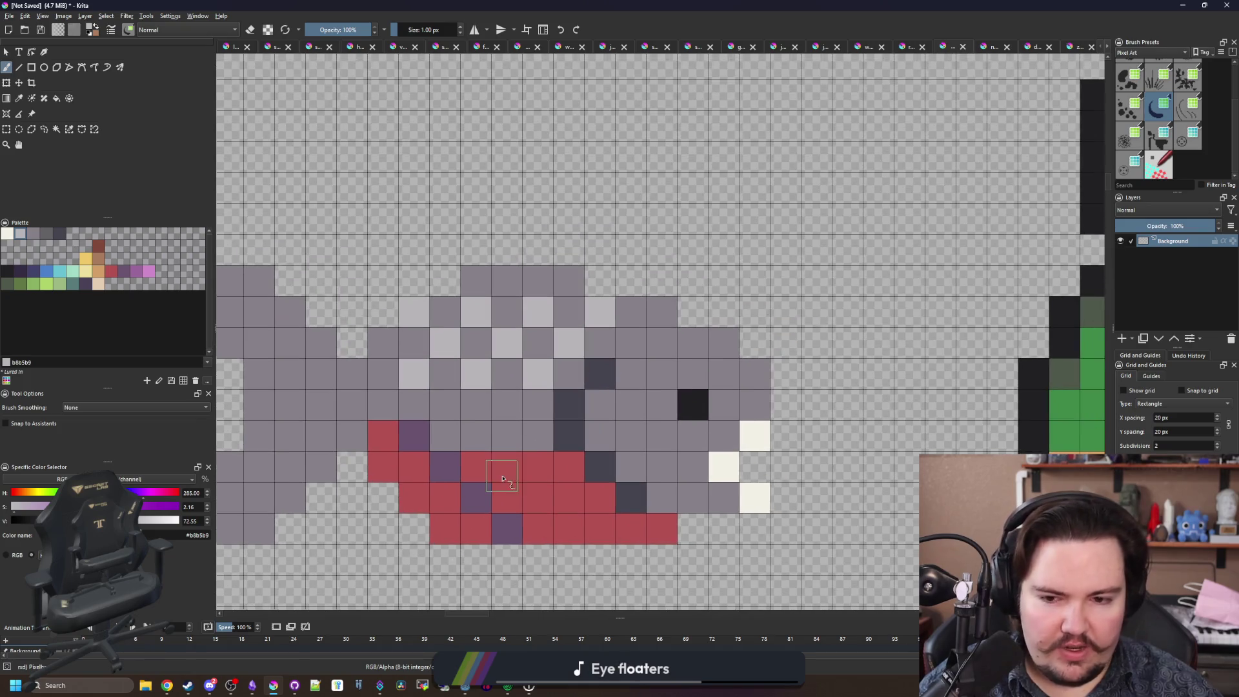
left_click(32, 271)
Repaint the belly stripe pixels navy and add two purple belly pixels.
mouse_move(414, 436)
left_mouse_down()
mouse_move(506, 524)
mouse_move(534, 532)
left_mouse_up()
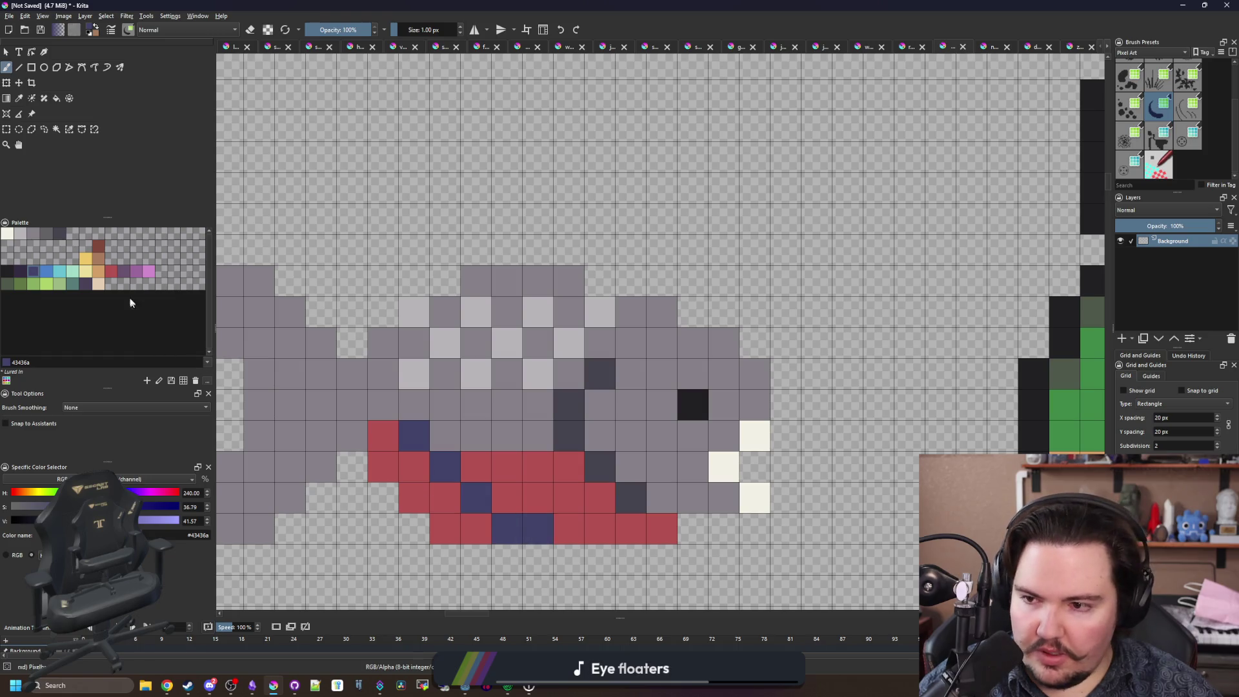
left_click(122, 272)
left_click(507, 497)
left_click(568, 529)
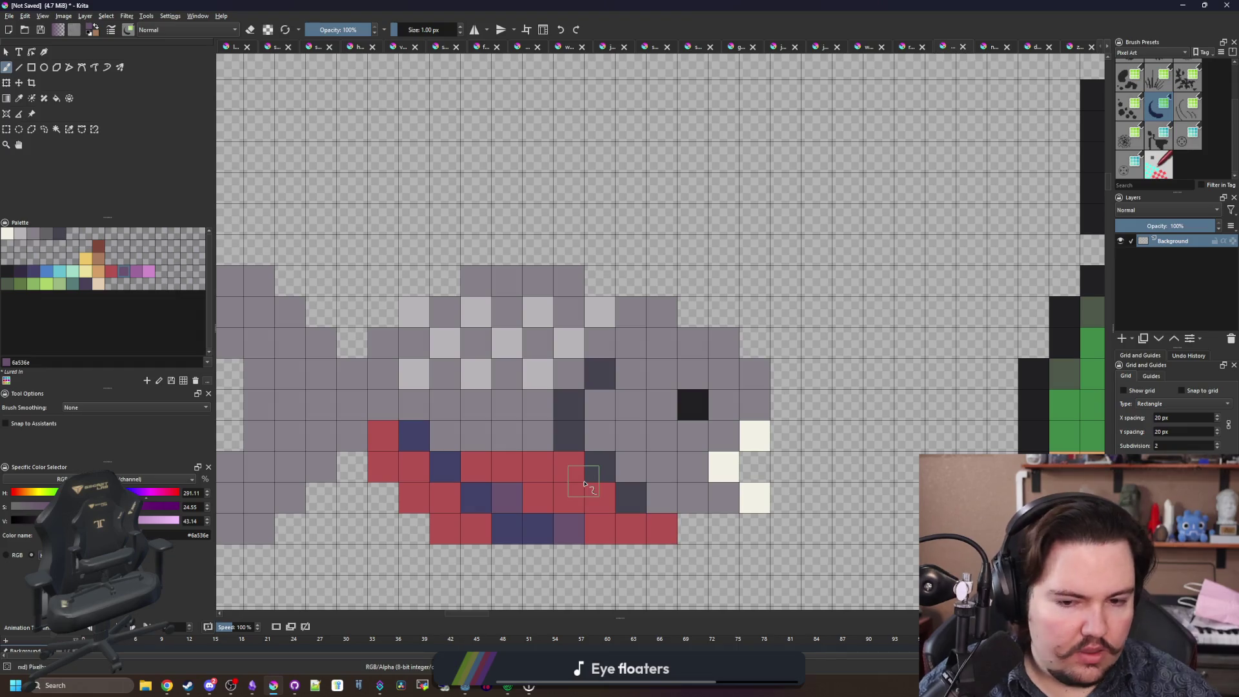
Paint the lower jaw beige, undo the stray pixel, then fill the jaw light grey.
scroll(584, 484, "down", 2)
scroll(585, 484, "right", 3)
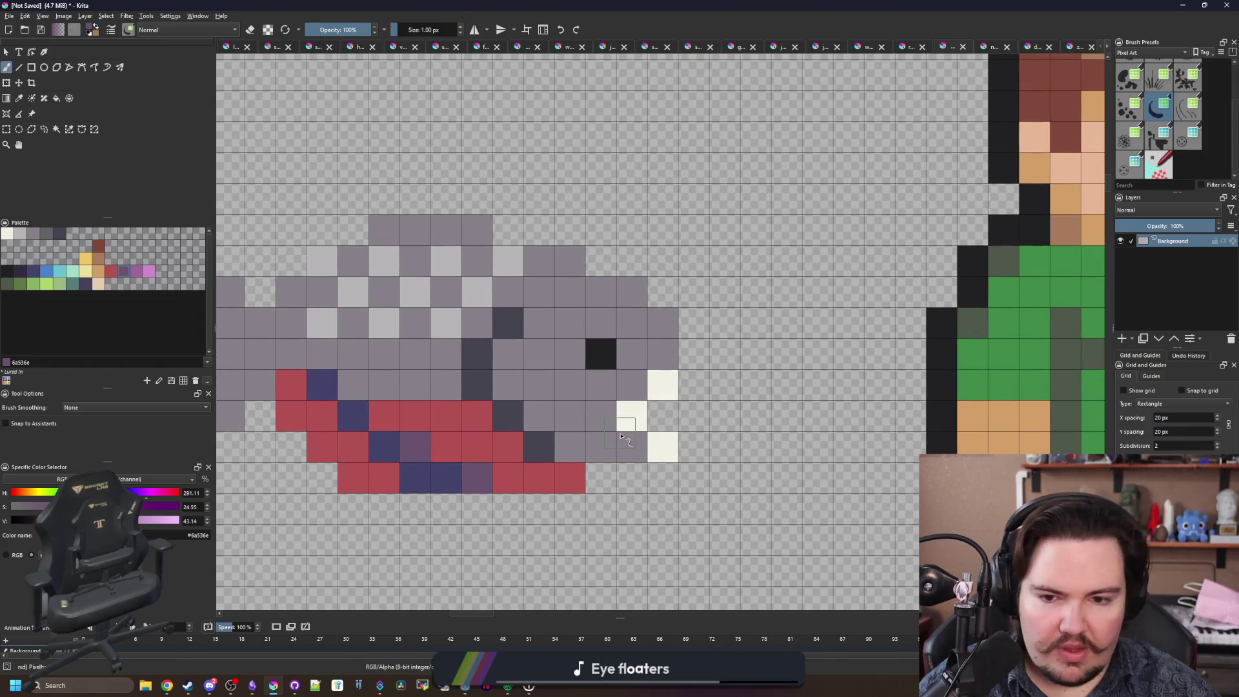
left_click(99, 284)
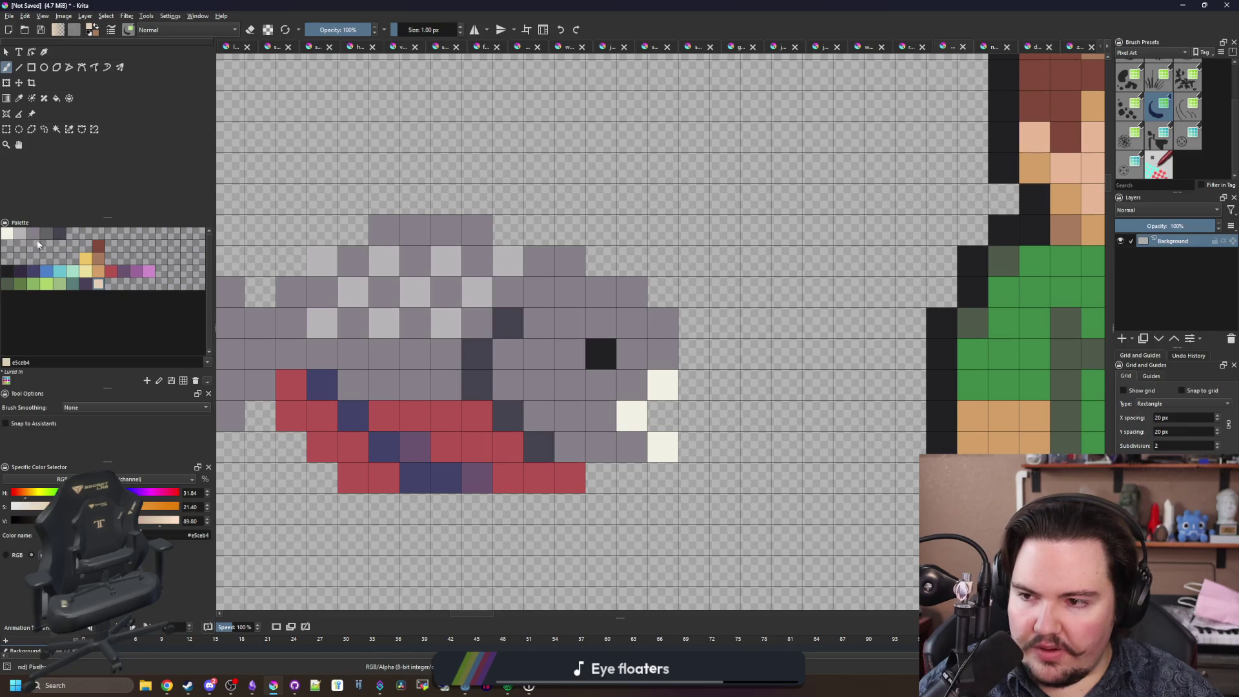
mouse_move(612, 443)
left_mouse_down()
mouse_move(579, 443)
mouse_move(565, 416)
mouse_move(539, 417)
left_mouse_up()
left_click_drag(632, 386, 662, 355)
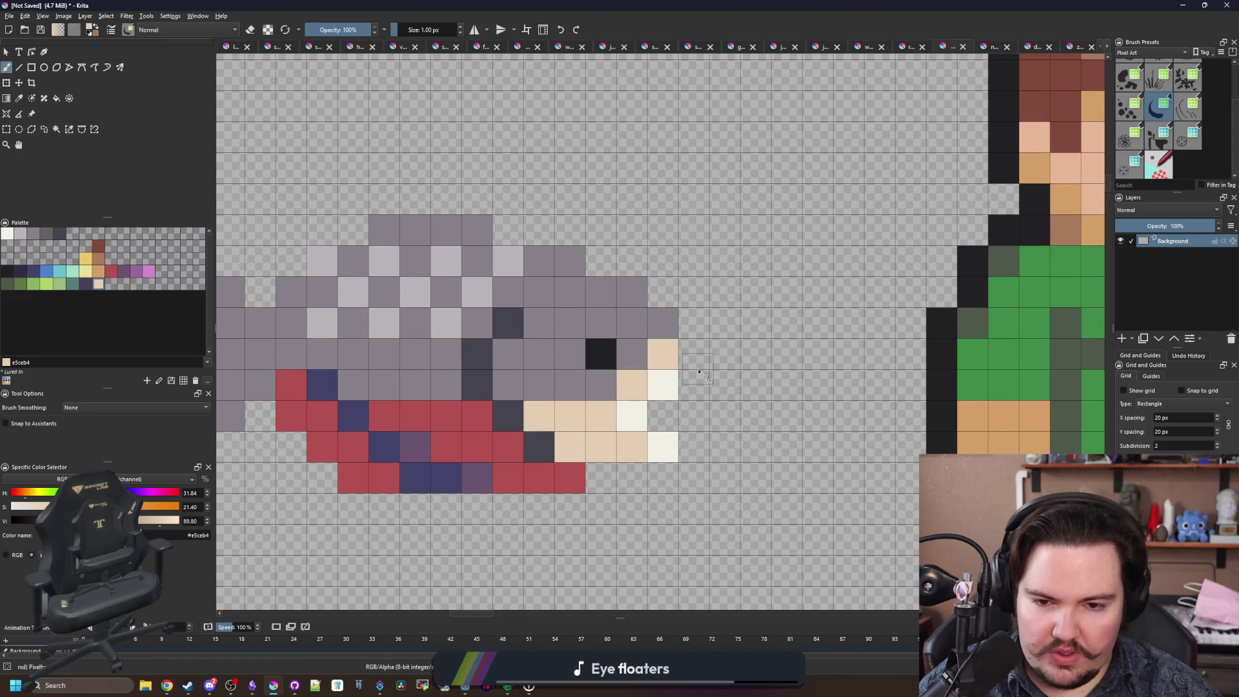
key("ctrl+z")
left_click_drag(336, 300, 264, 326)
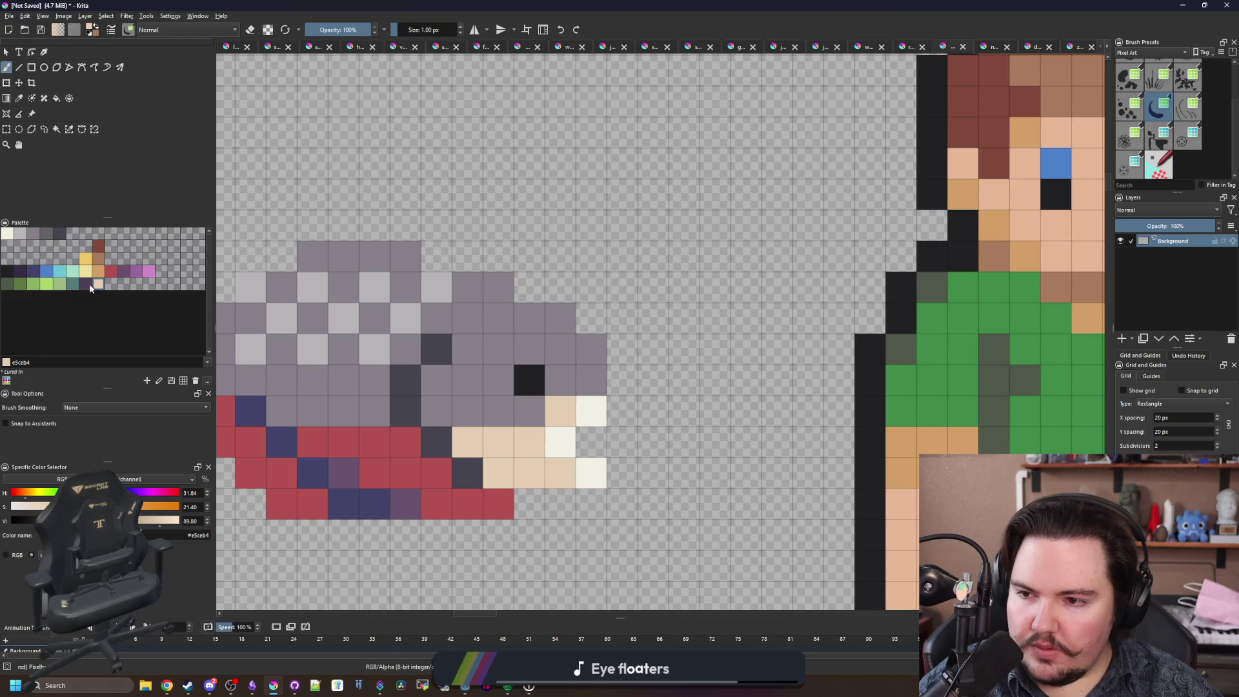
left_click(20, 233)
key("f")
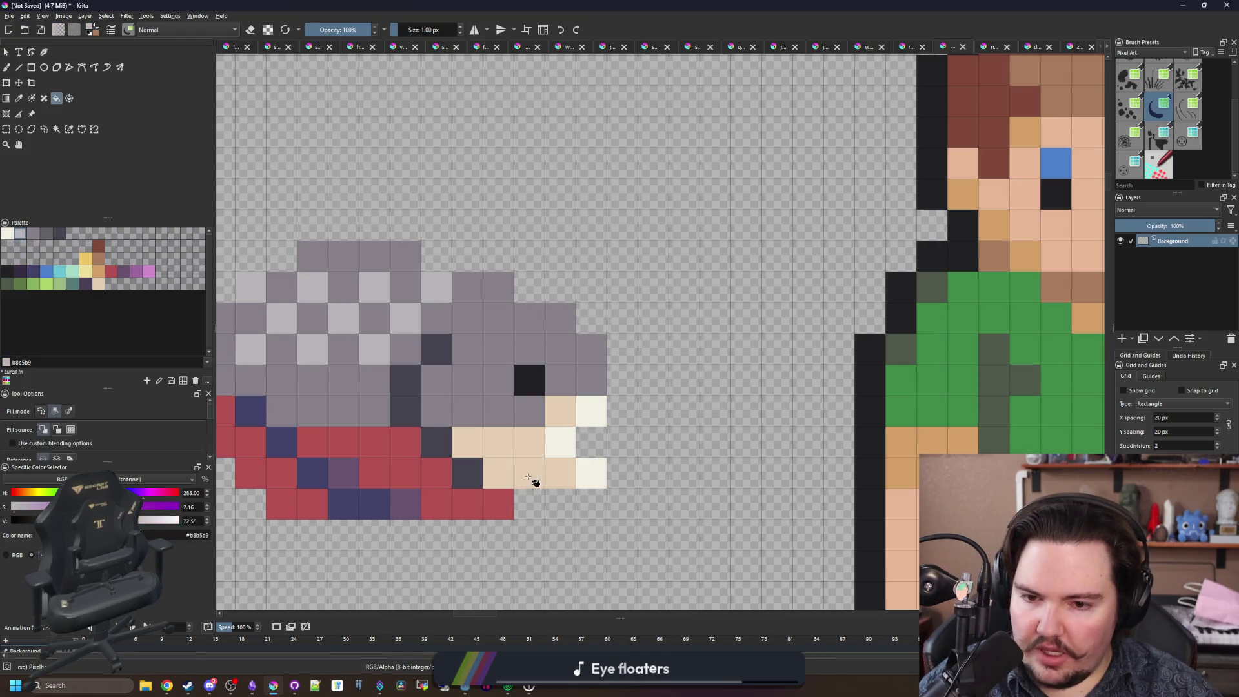
left_click(534, 481)
left_click(566, 405)
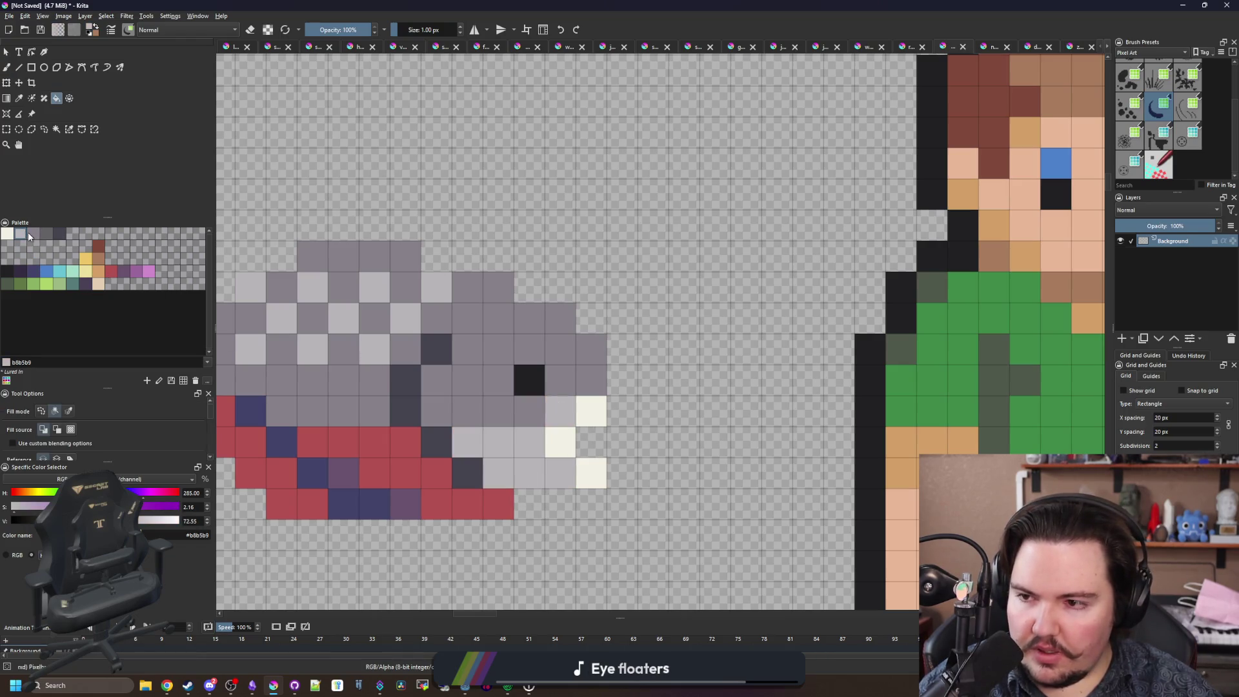
Paint an orange pixel below the piranha's eye with the brush.
left_click(98, 271)
key("b")
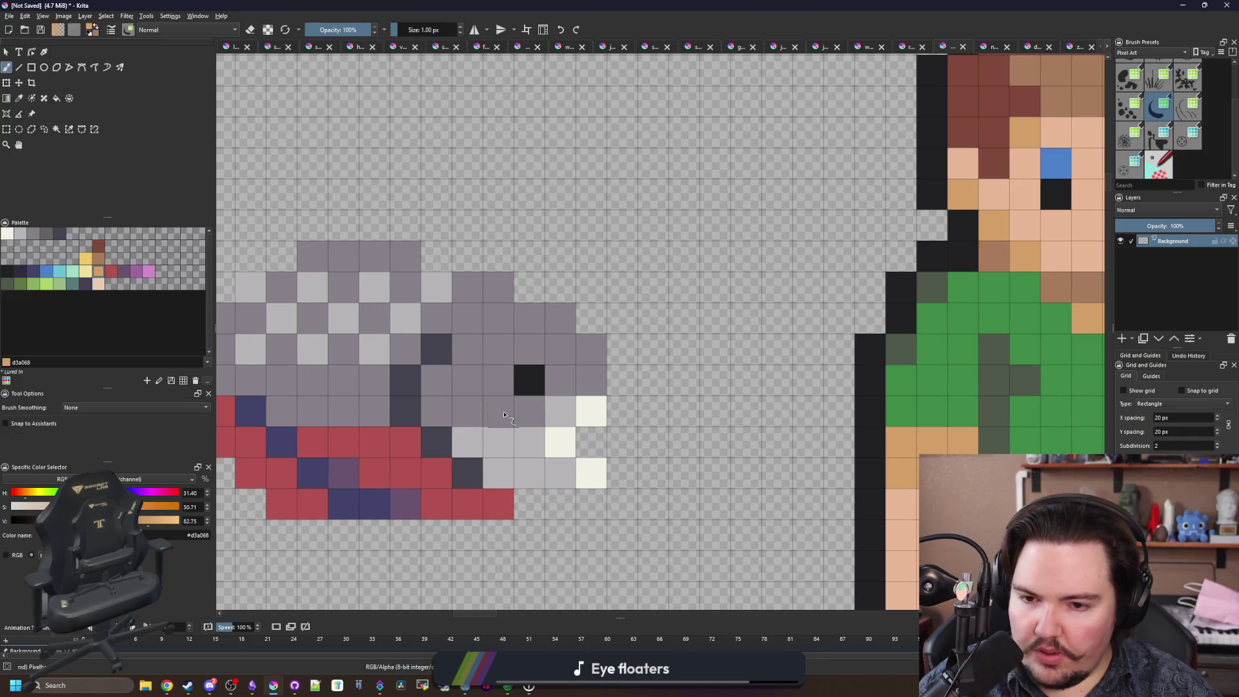
left_click(529, 411)
scroll(569, 392, "down", 8)
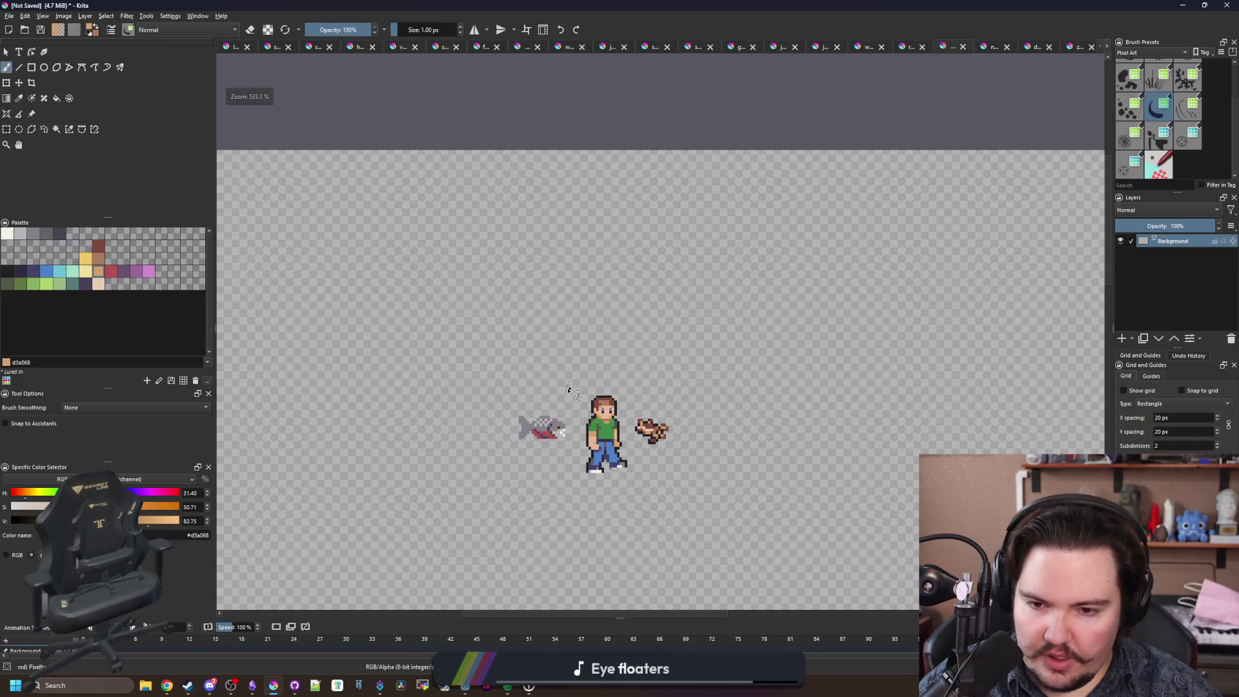
scroll(569, 387, "up", 8)
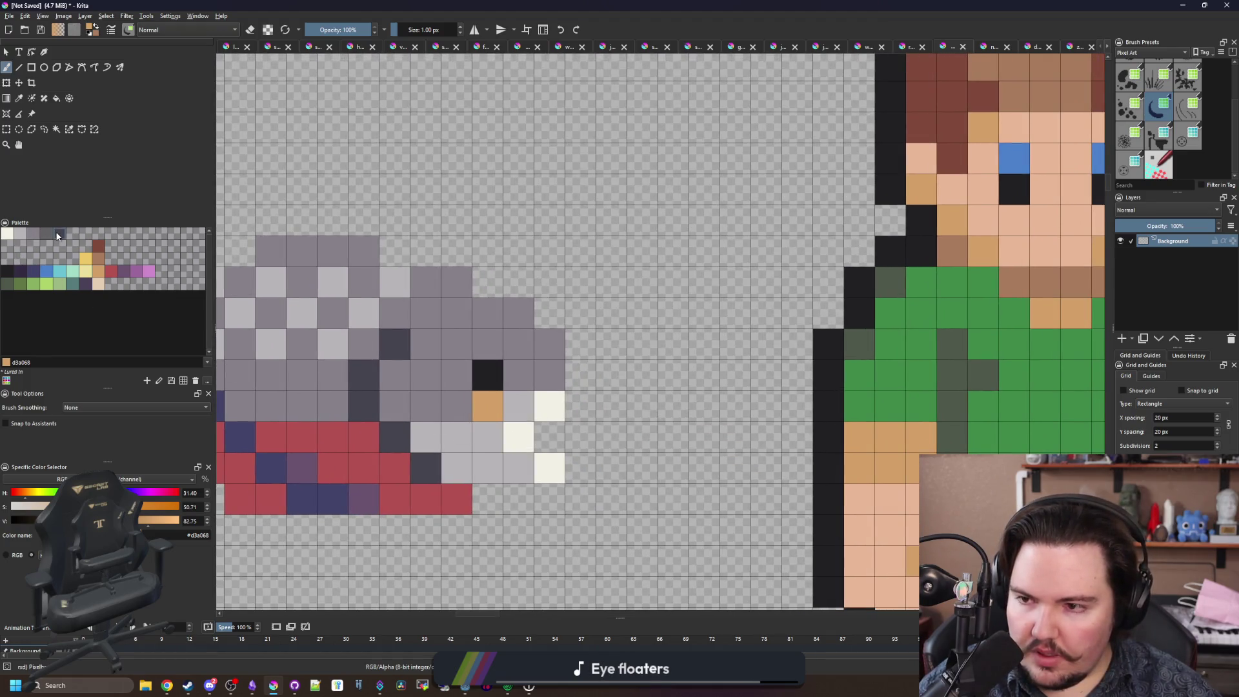
Paint two dark grey pixels on the fish's head.
left_click(59, 234)
left_click(518, 438)
left_click(549, 438)
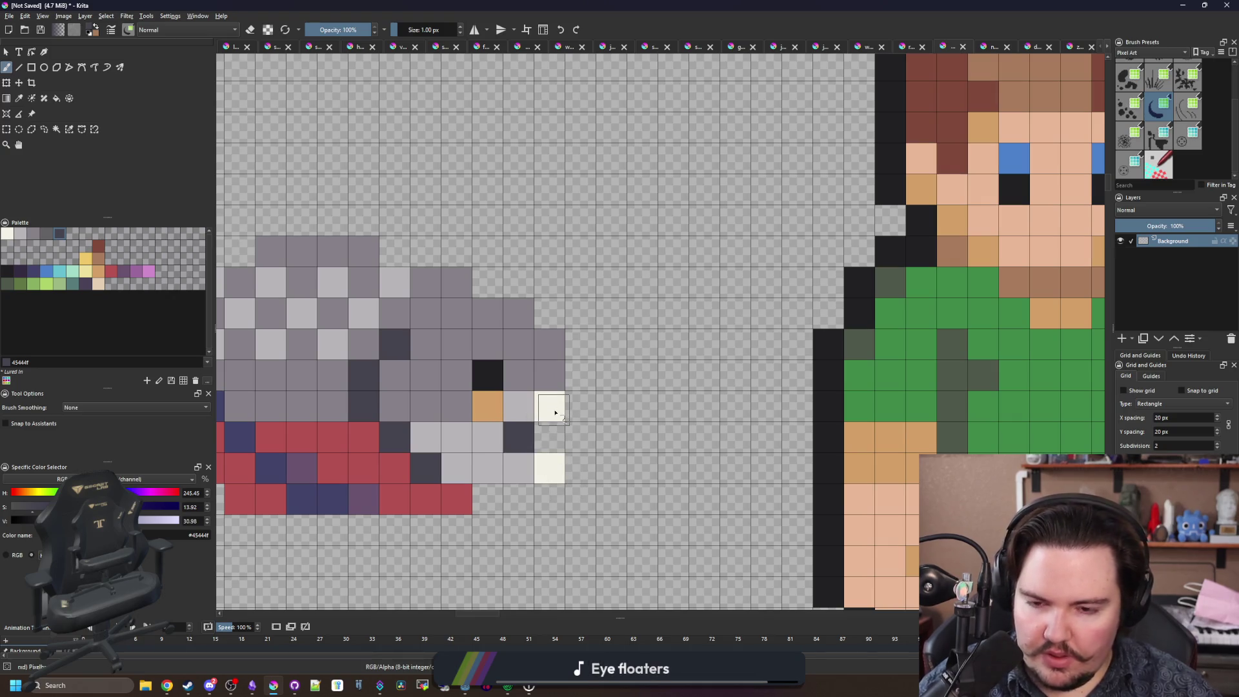
scroll(555, 413, "down", 5)
scroll(556, 420, "up", 5)
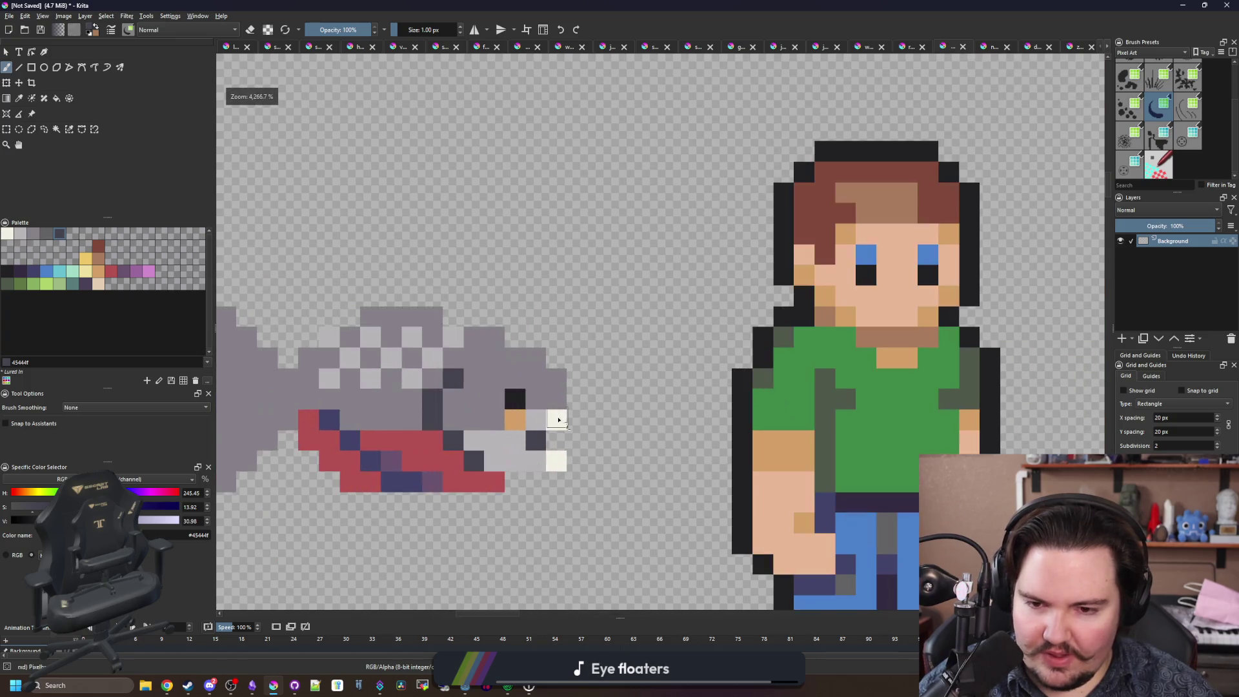
scroll(555, 462, "up", 1)
Paint the pixel right beside the eye in darker grey #646365.
key("p")
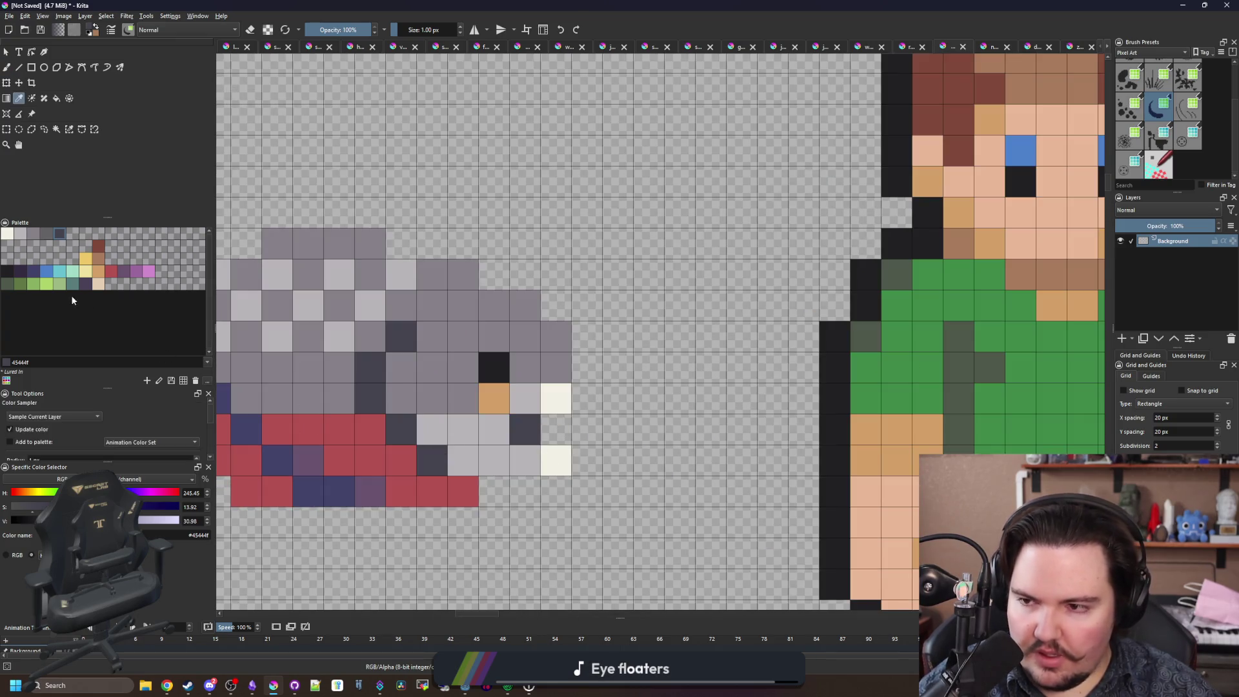
left_click(8, 274)
left_click_drag(581, 387, 657, 407)
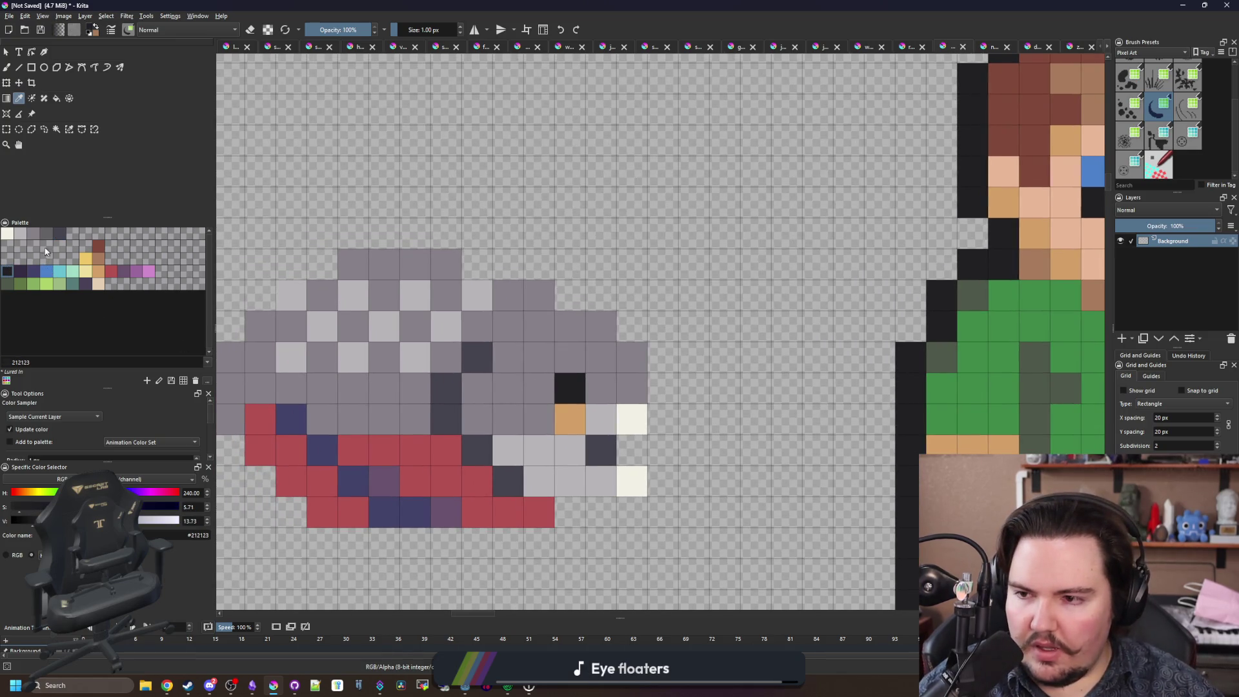
left_click(33, 234)
key("b")
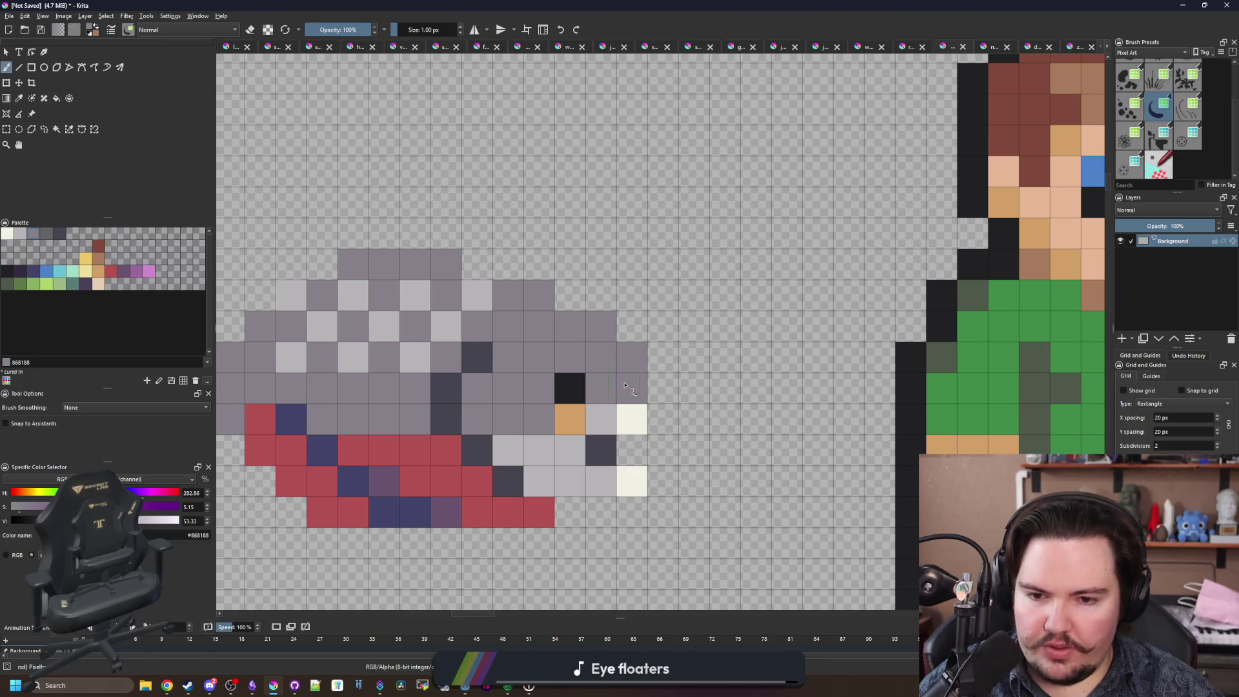
left_click(44, 234)
left_click(632, 387)
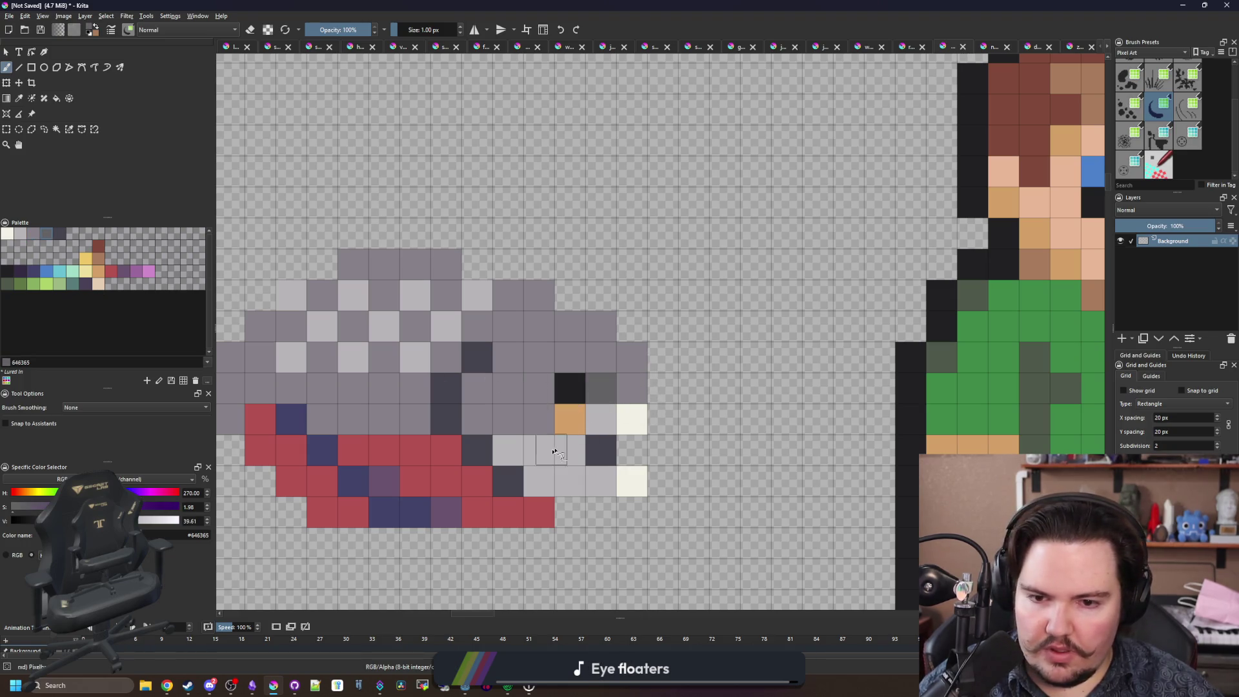
Sample the light grey from the fish body, ready for pixel painting.
scroll(486, 455, "down", 5)
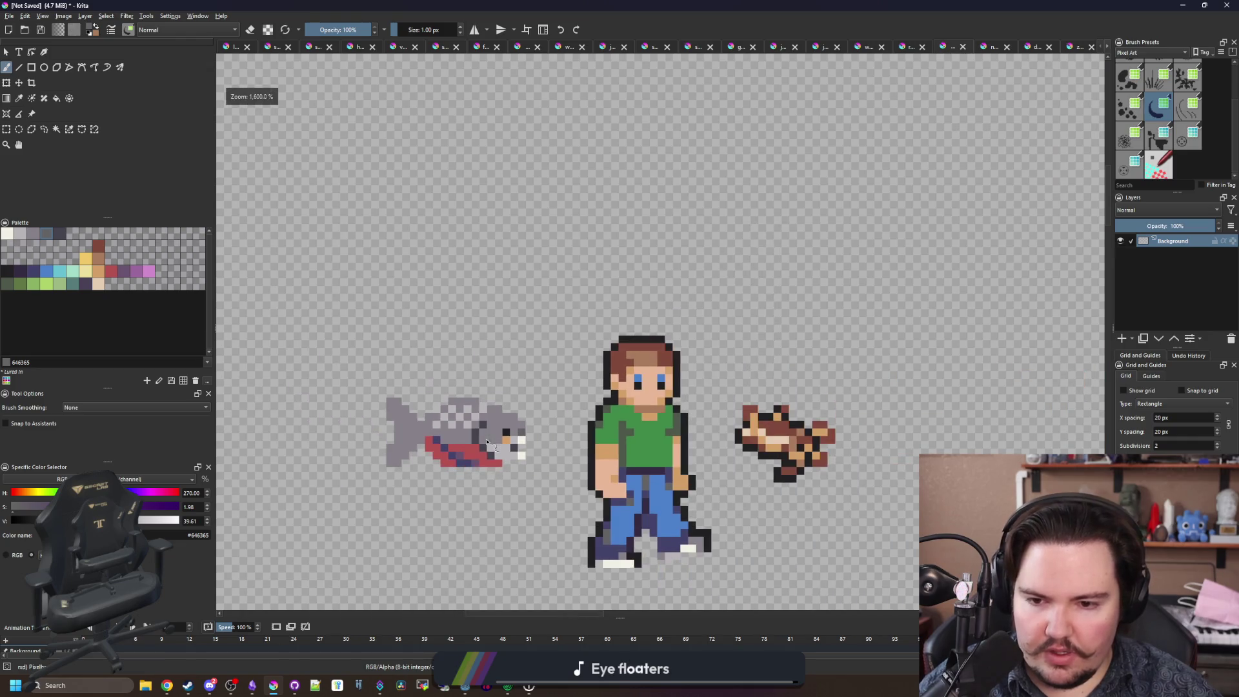
scroll(425, 426, "up", 4)
scroll(548, 457, "up", 2)
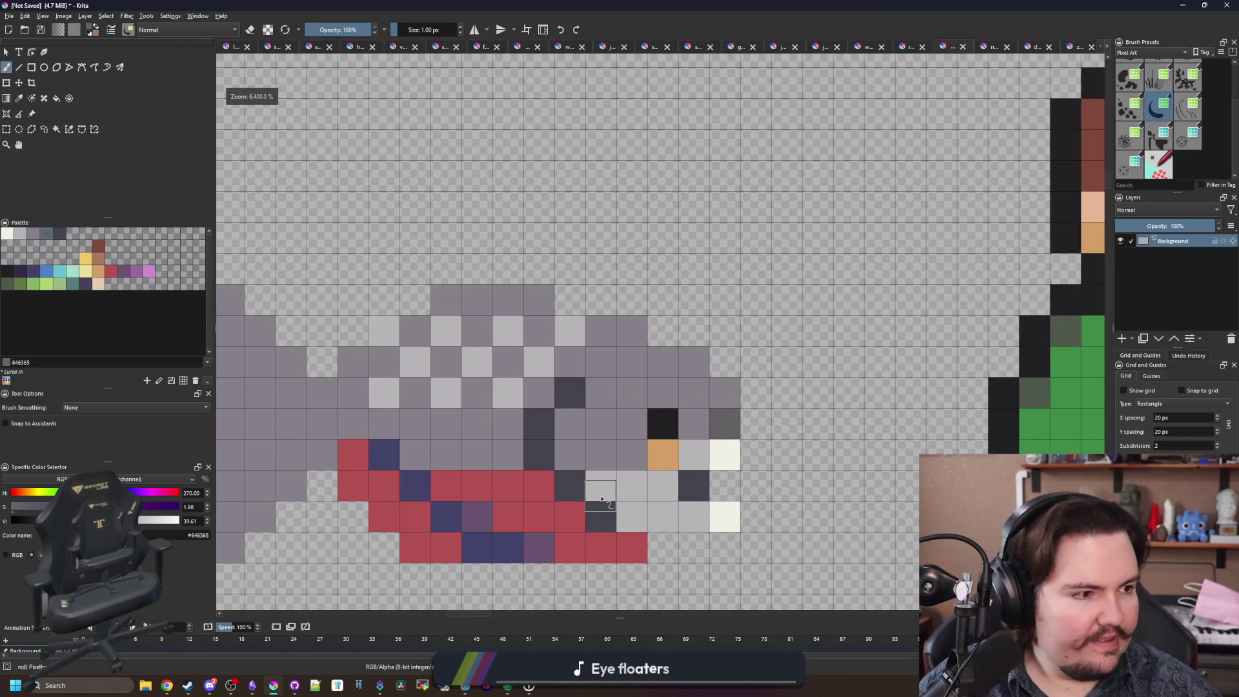
mouse_move(548, 457)
left_mouse_down()
mouse_move(582, 420)
mouse_move(719, 419)
left_mouse_up()
key("p")
left_click(847, 444)
key("b")
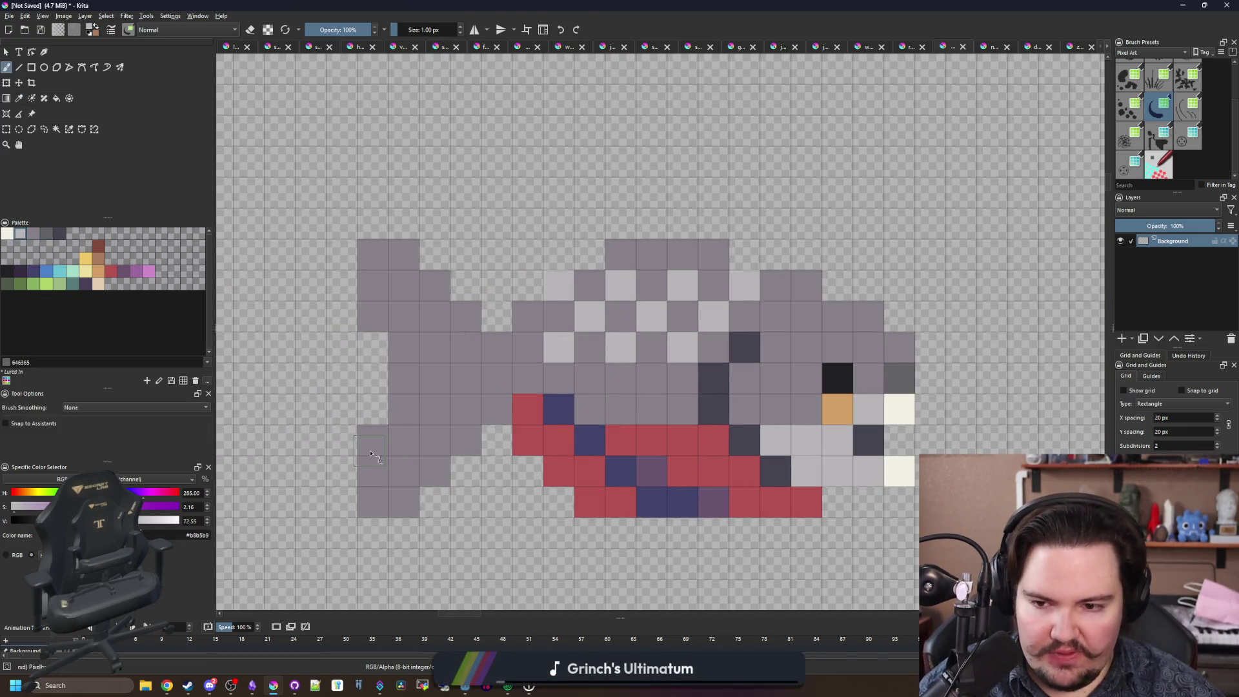
Repaint the tail fin cells in light grey.
mouse_move(386, 459)
left_mouse_down()
mouse_move(432, 407)
mouse_move(406, 330)
mouse_move(375, 287)
left_mouse_up()
left_click_drag(471, 415, 405, 426)
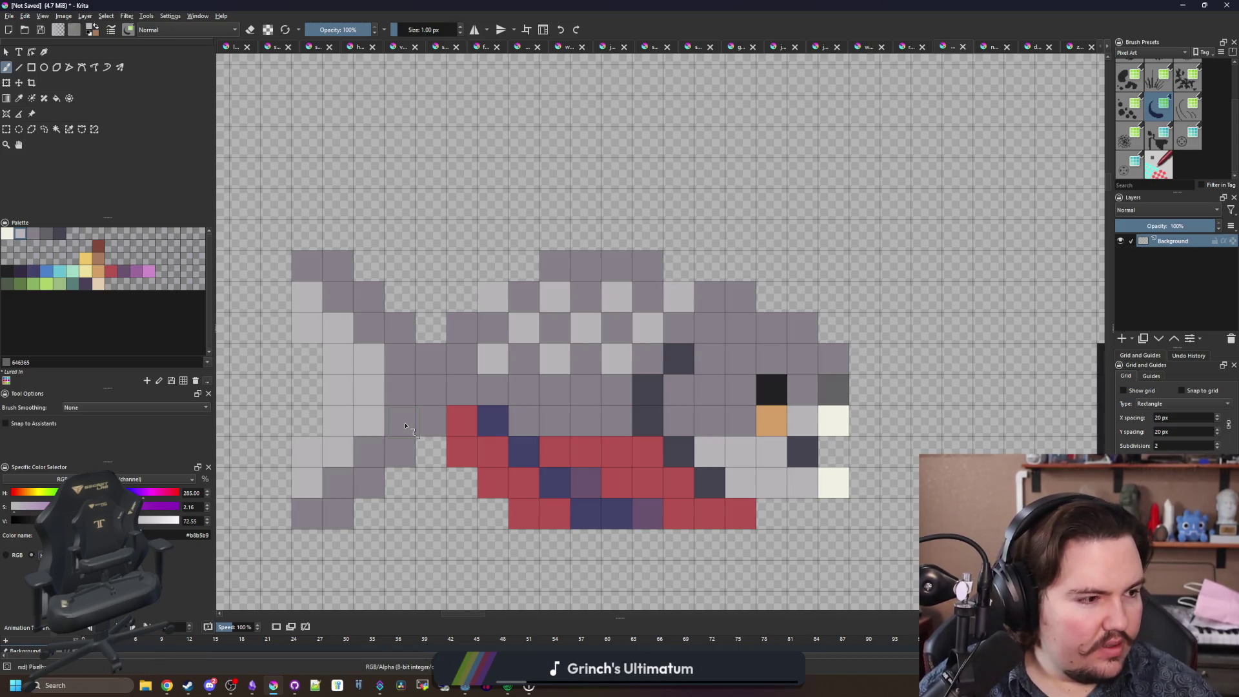
key("alt+Tab")
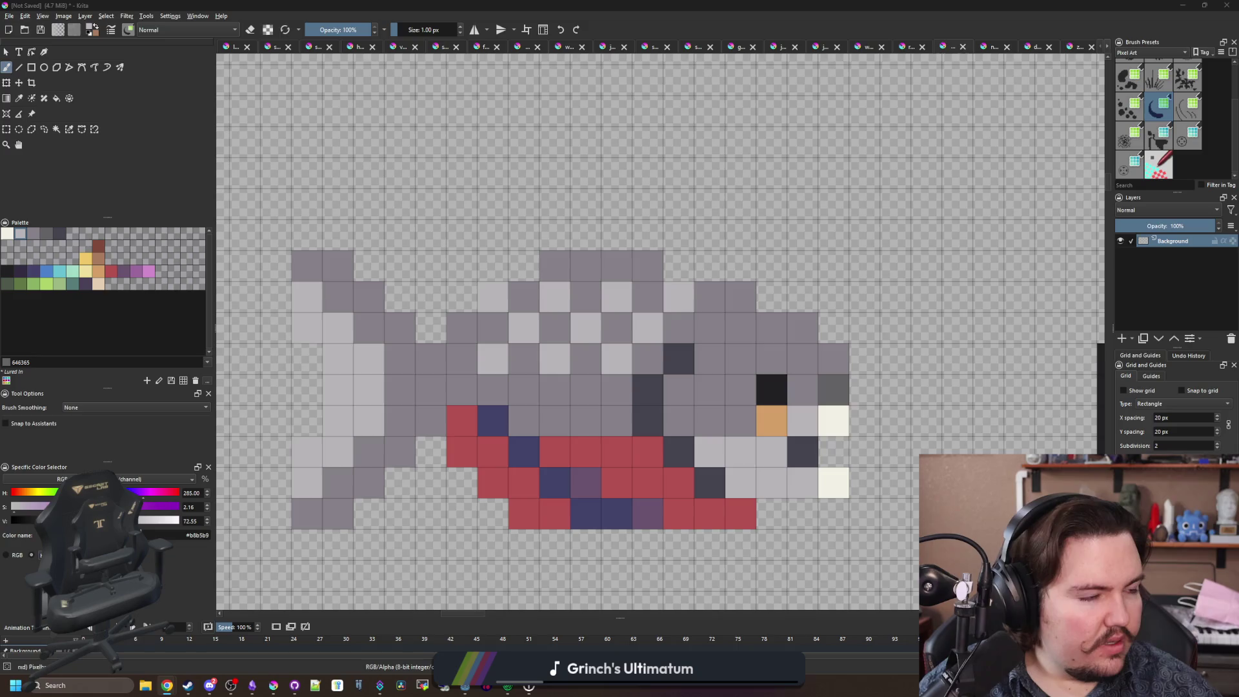
left_click_drag(808, 374, 708, 351)
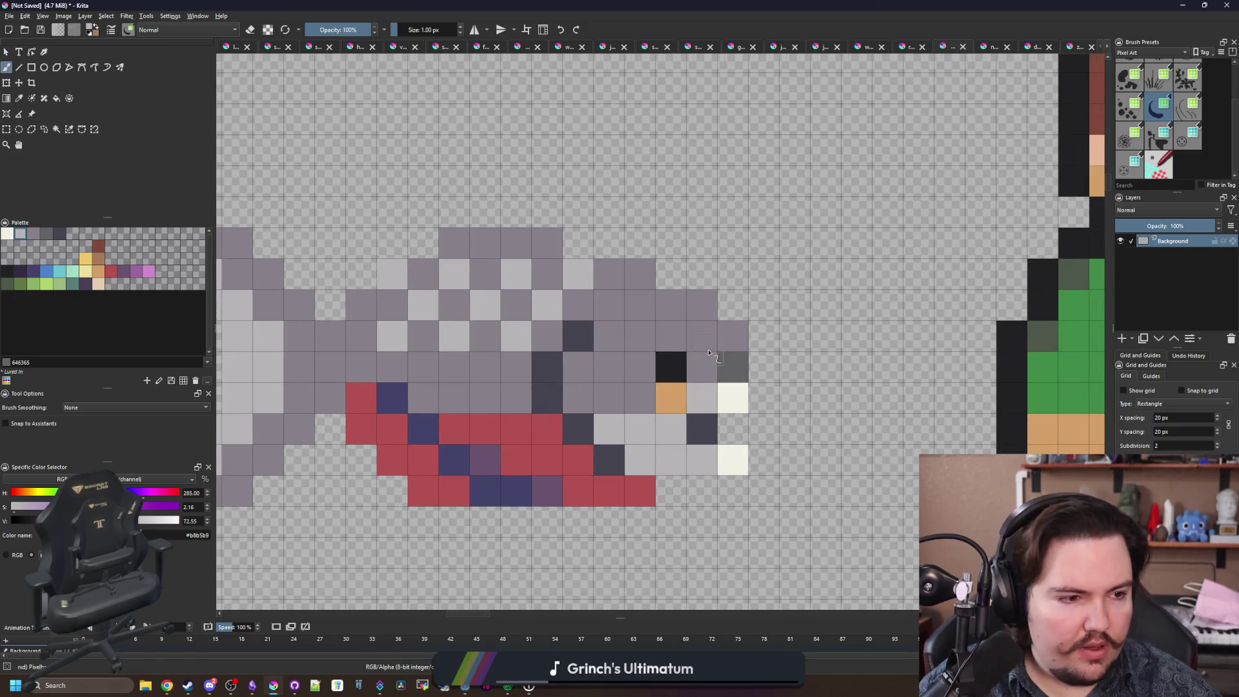
Bring up the red-bellied piranha reference photo in the browser.
left_click_drag(549, 396, 591, 420)
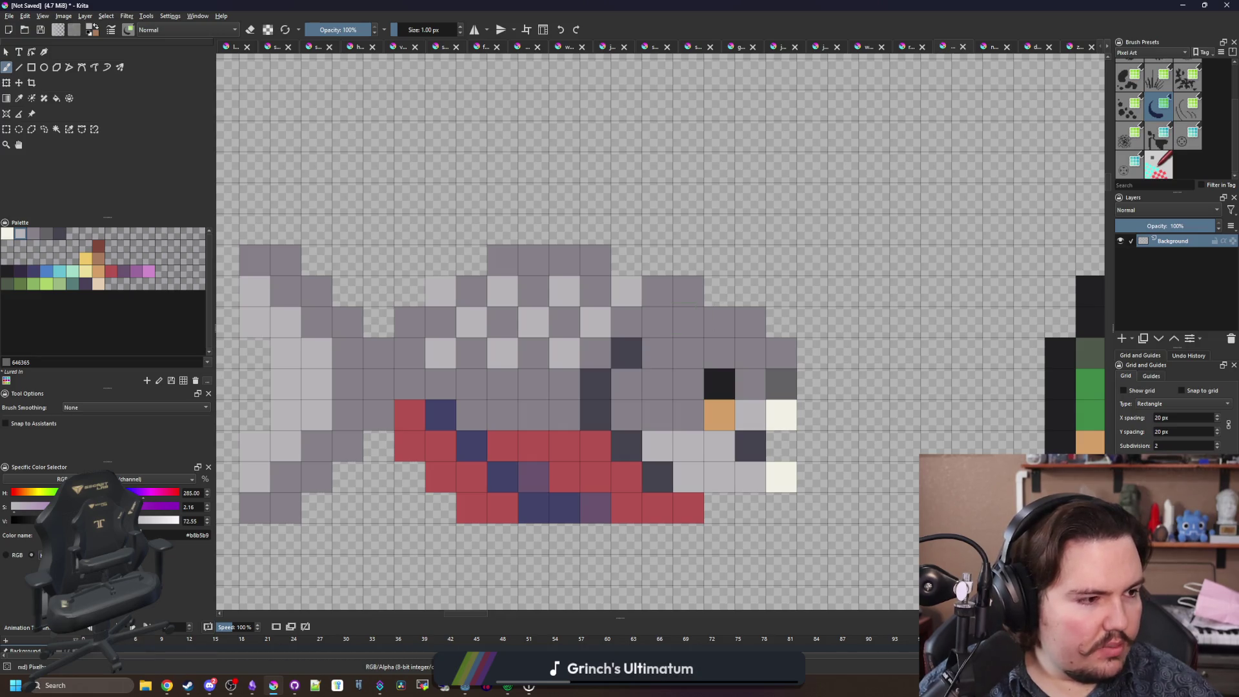
key("alt+Tab")
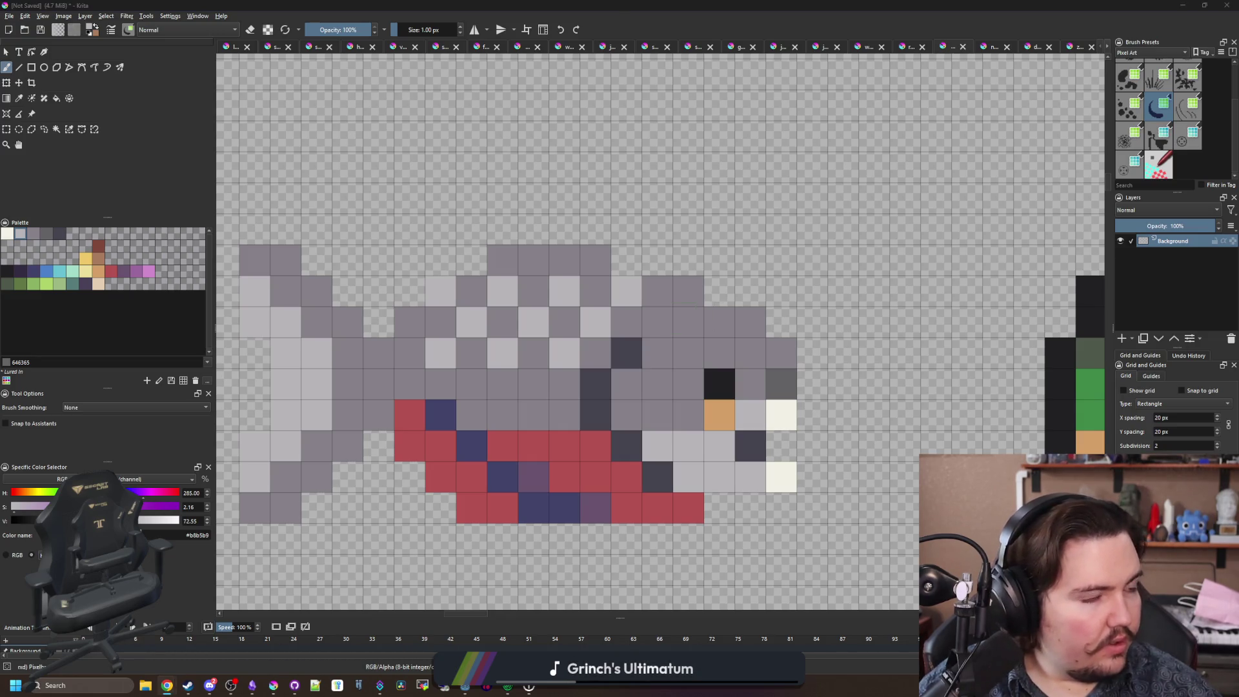
scroll(742, 406, "up", 5)
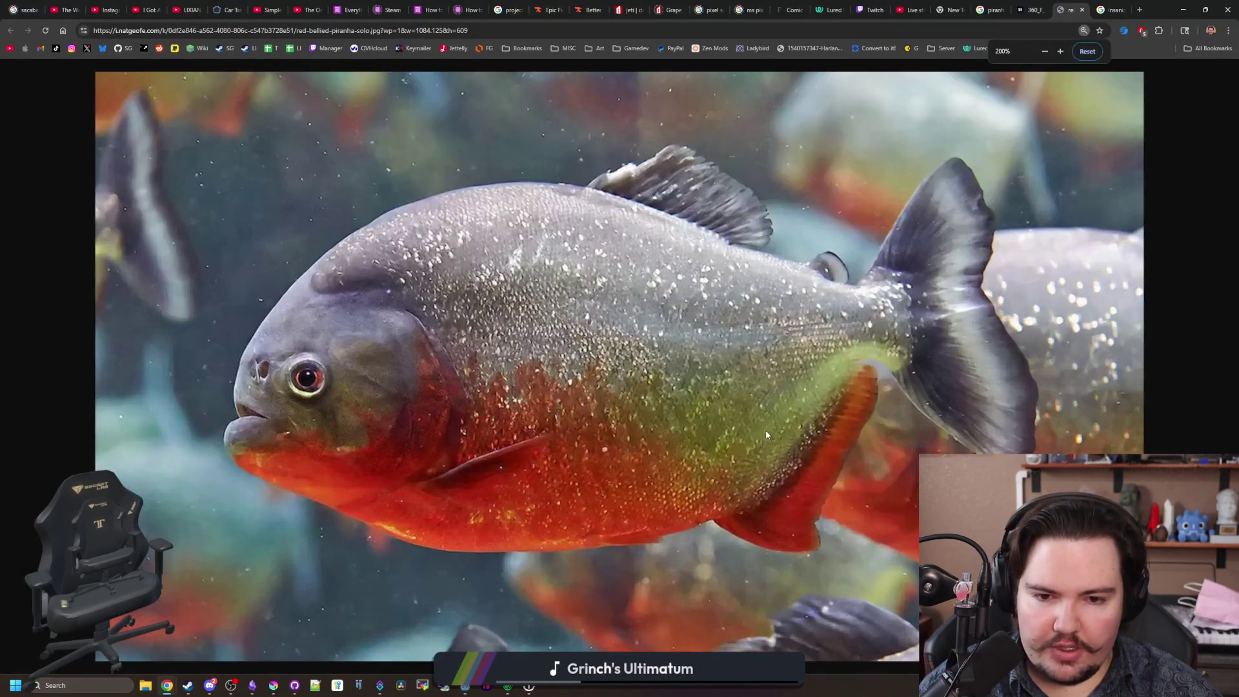
Compare the Red-bellied piranha and Pygocentrus cariba photos, then switch back to Krita.
left_click(989, 10)
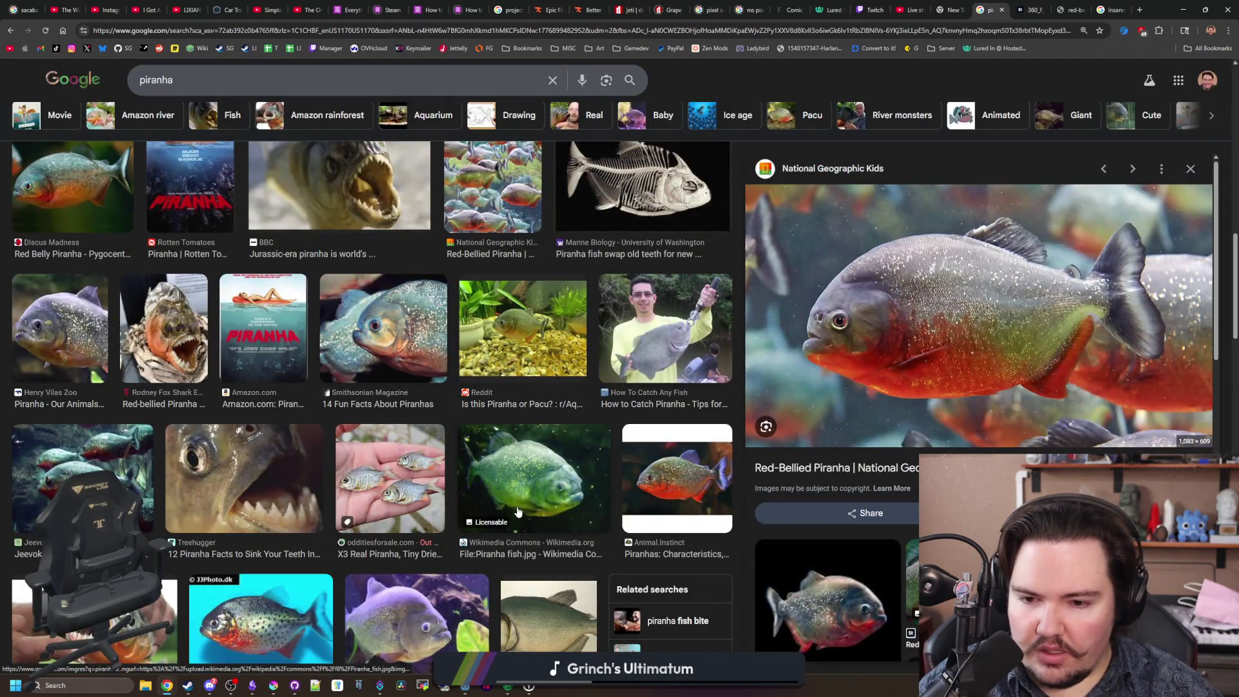
scroll(517, 511, "down", 3)
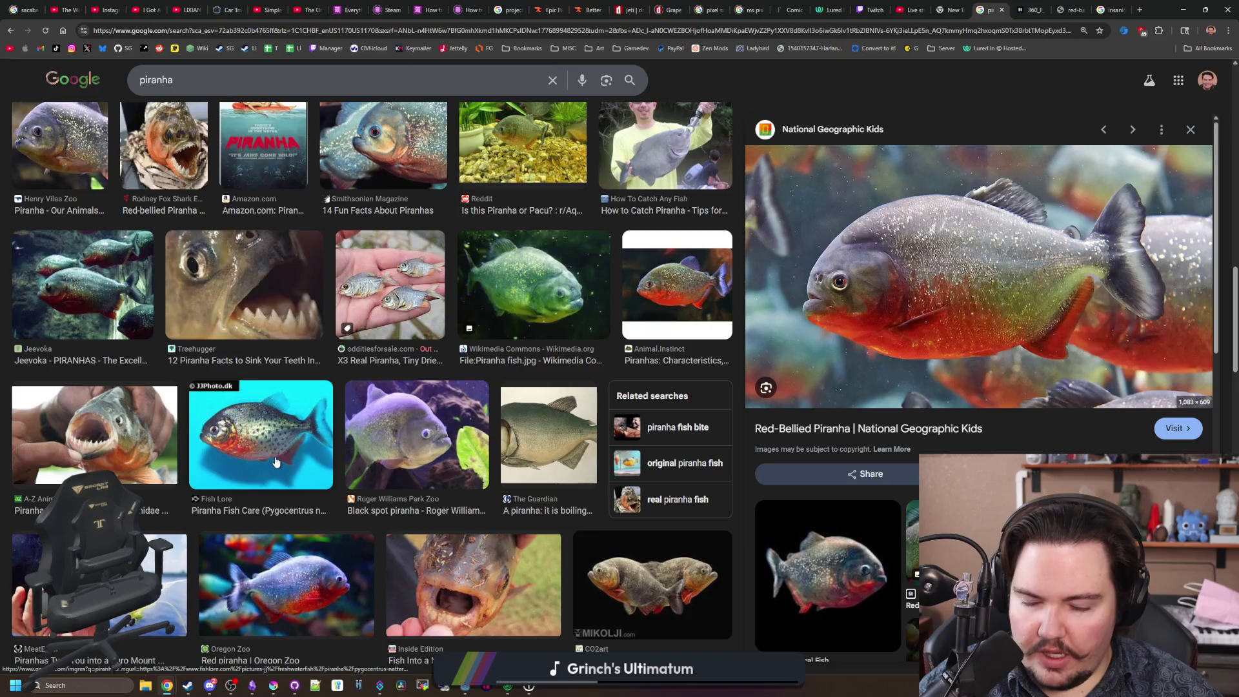
scroll(124, 293, "up", 5)
left_click(124, 292)
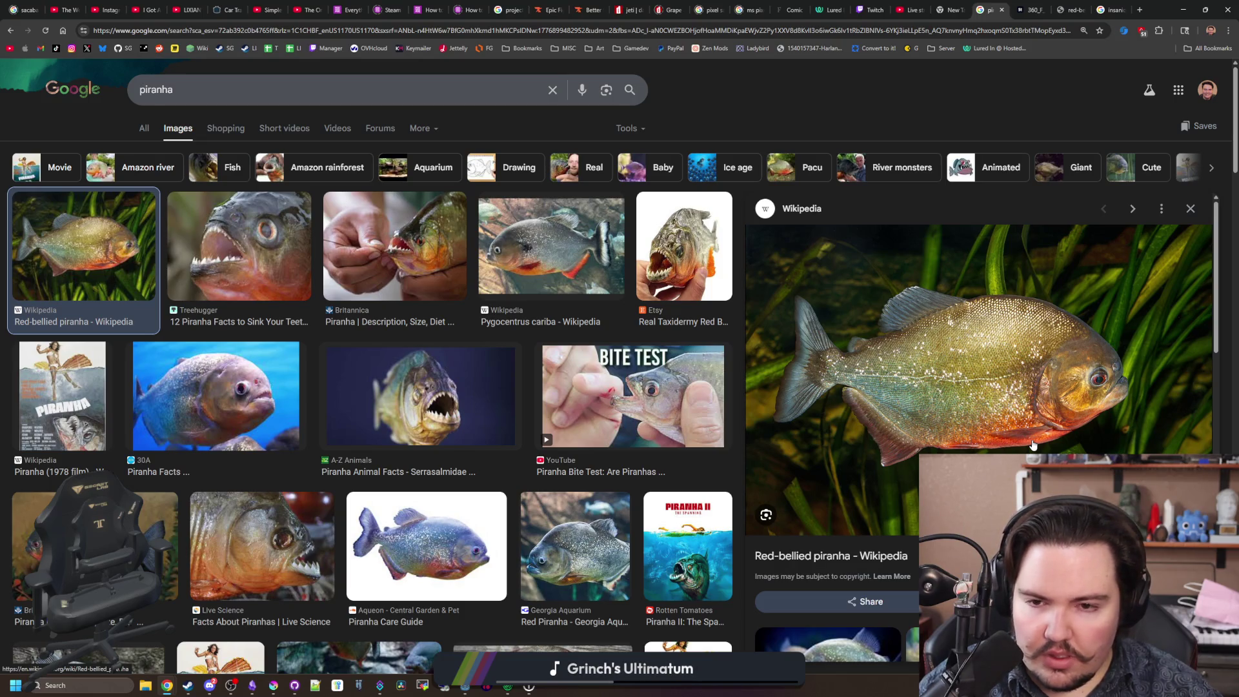
left_click(552, 251)
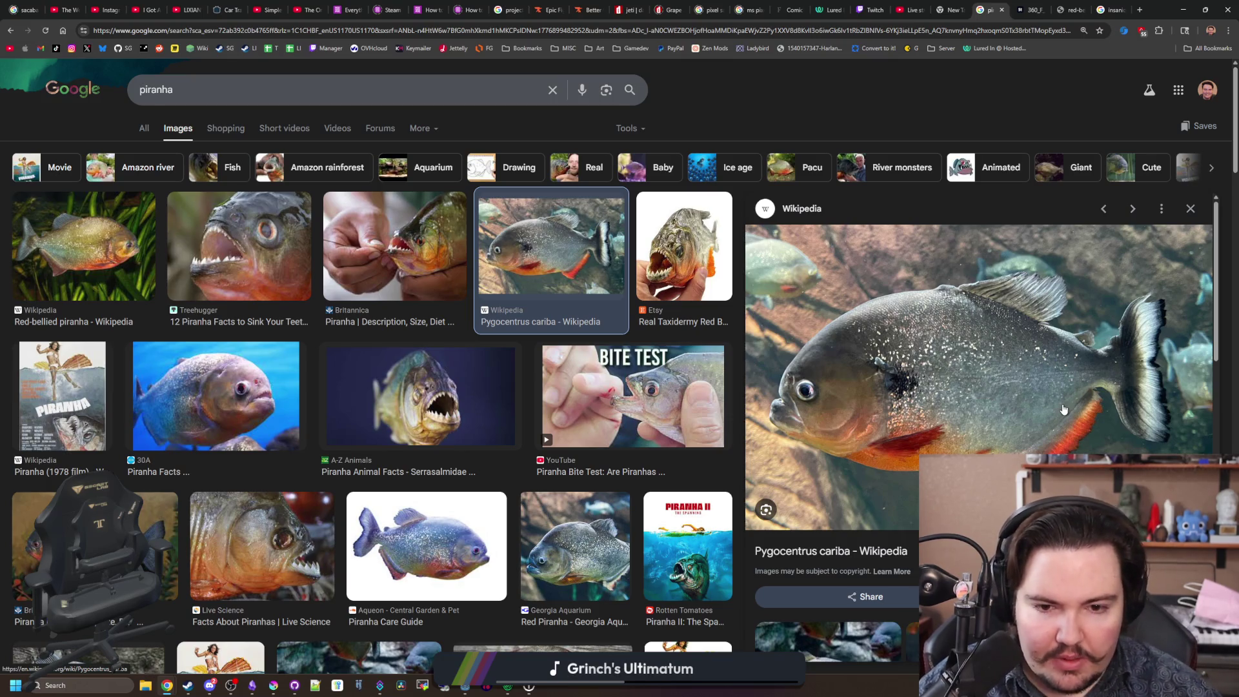
key("alt+Tab")
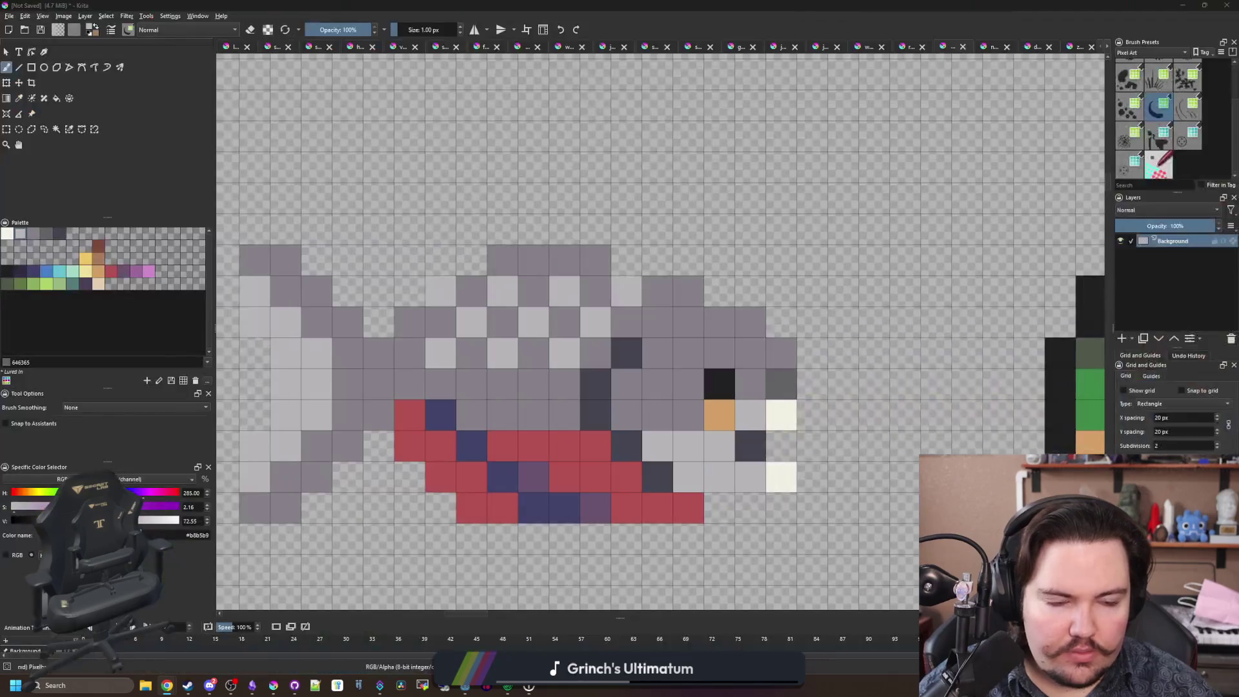
Paint olive green #5f7743 pixels along the fish's belly and side.
double_click(17, 289)
left_click(653, 373)
left_click(502, 445)
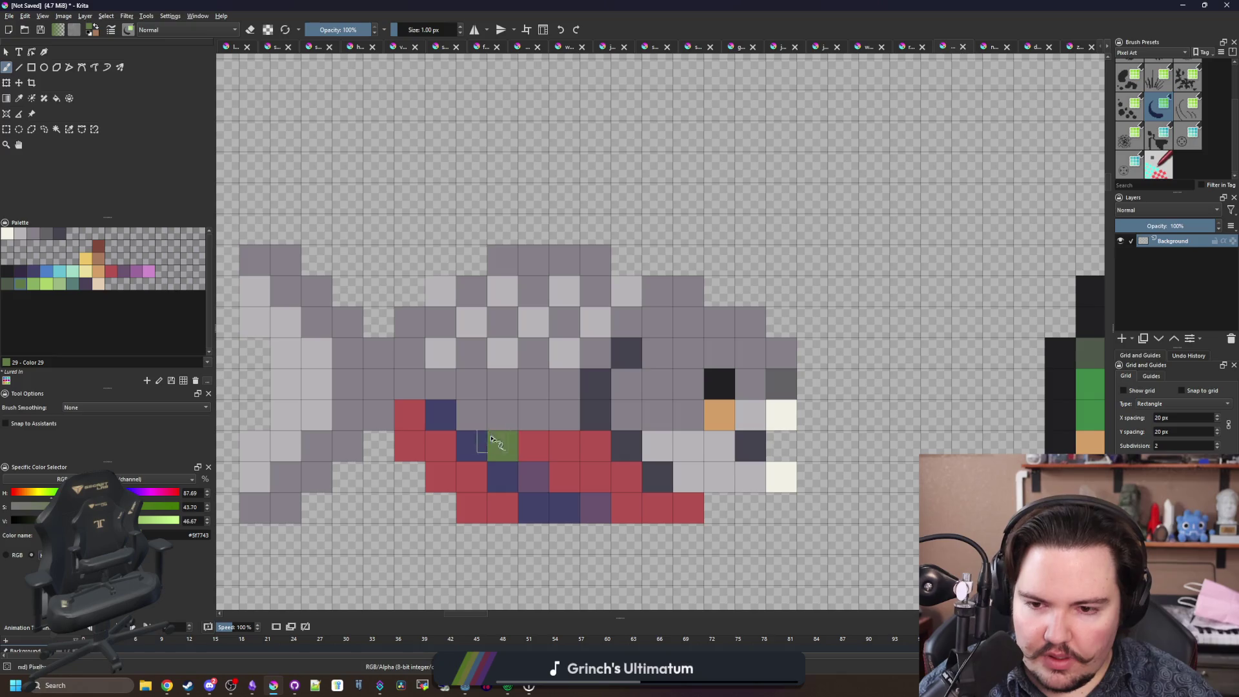
left_click(471, 415)
left_click(440, 384)
left_click(471, 383)
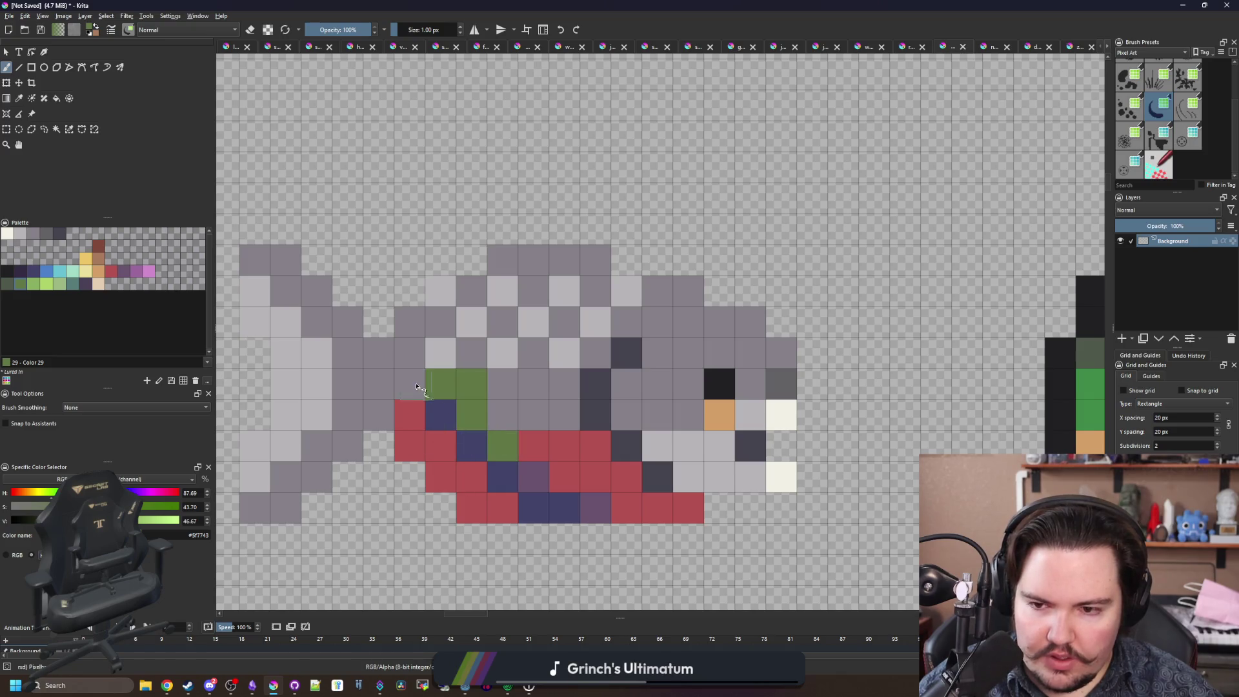
left_click(409, 383)
left_click(379, 415)
scroll(381, 415, "down", 5)
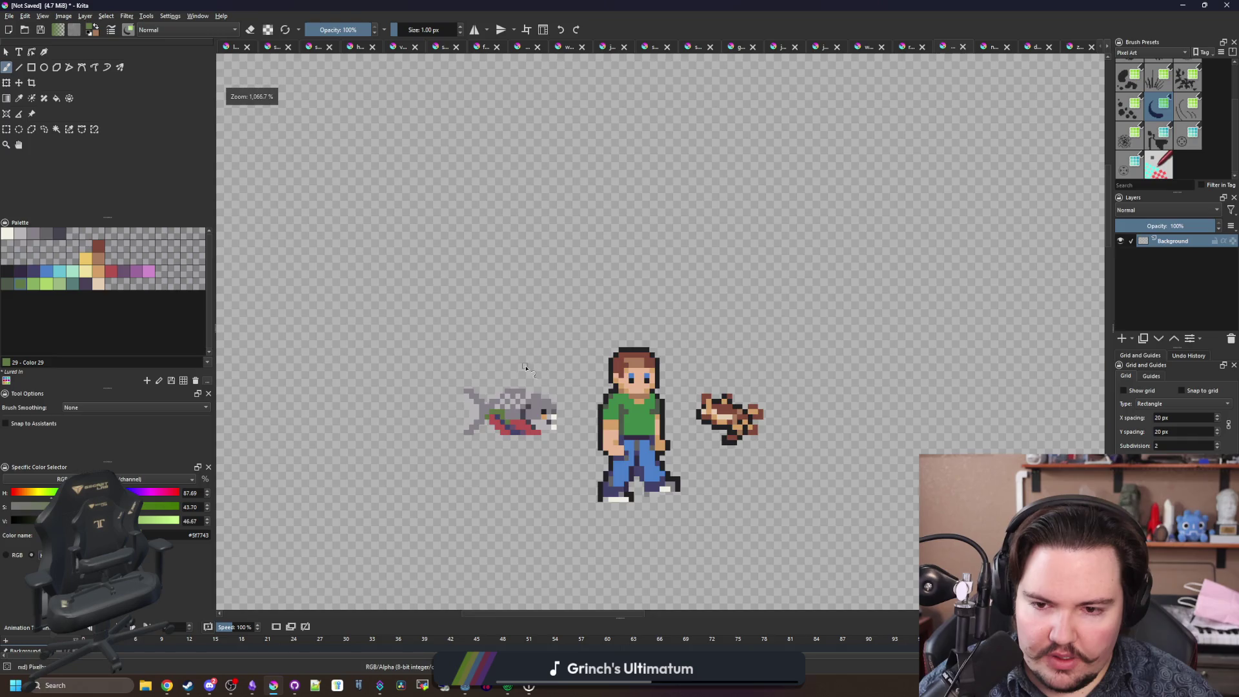
scroll(461, 363, "up", 5)
scroll(461, 363, "down", 2)
scroll(459, 363, "down", 6)
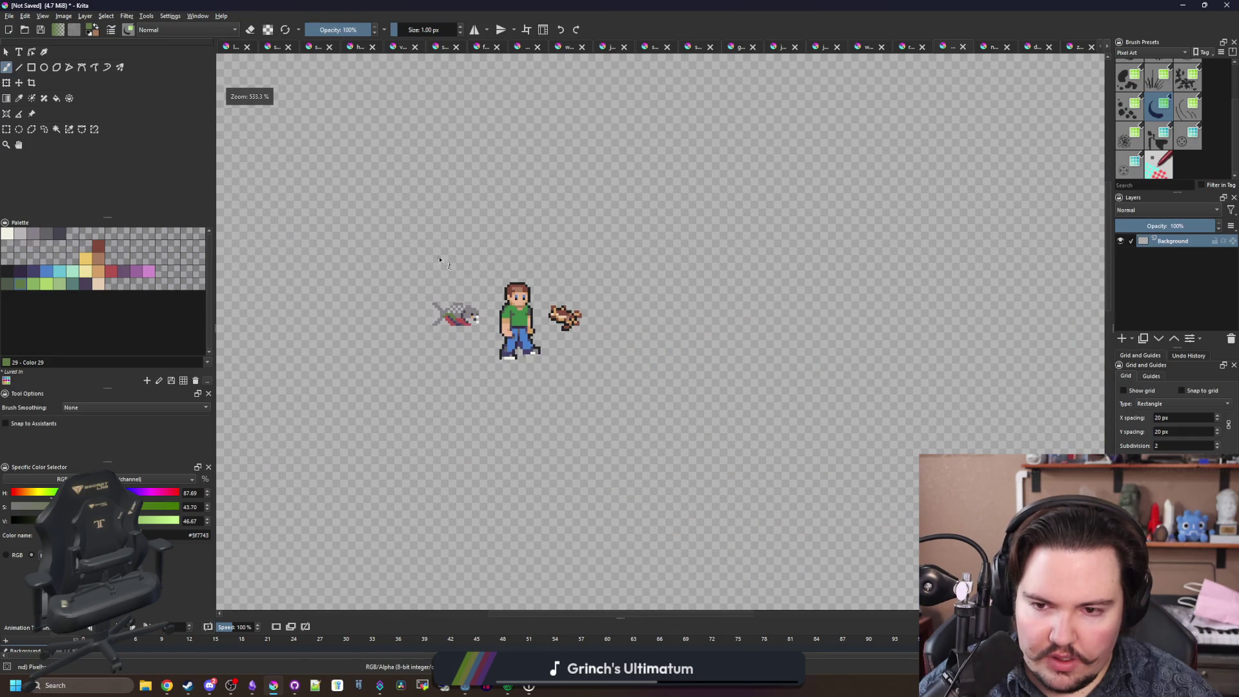
scroll(439, 262, "up", 7)
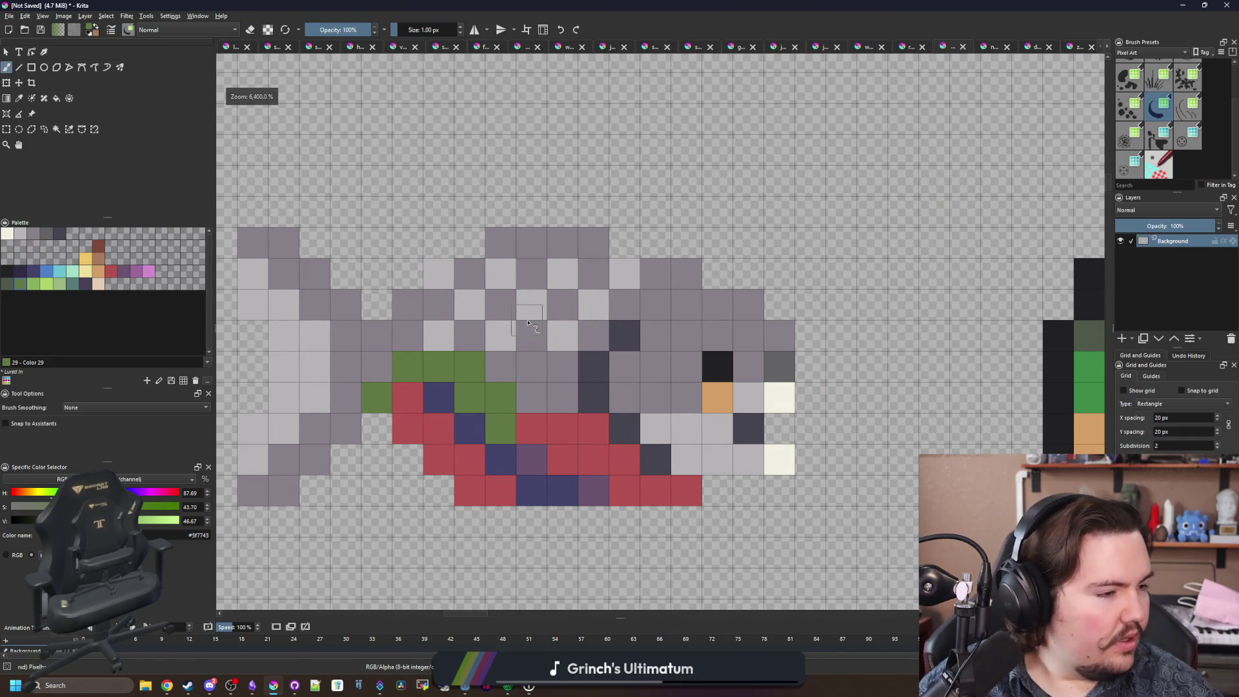
Paint navy #43436a pixels along the lower belly.
left_click_drag(528, 322, 428, 327)
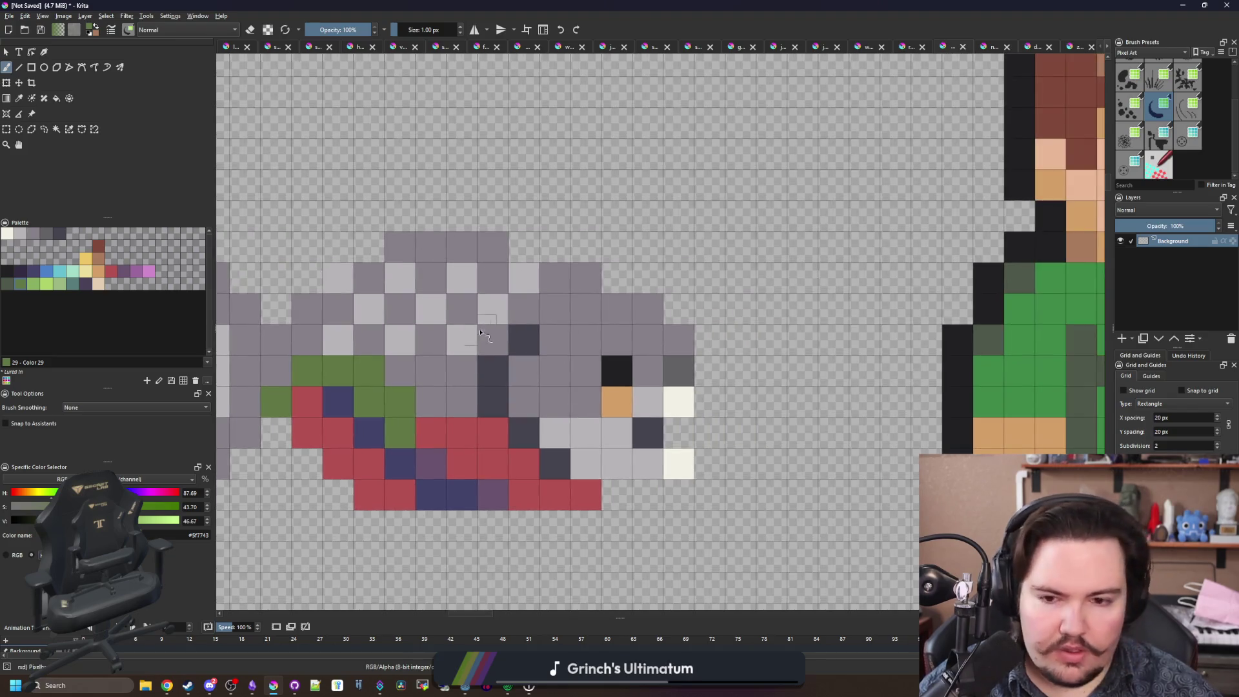
left_click(462, 489, "ctrl")
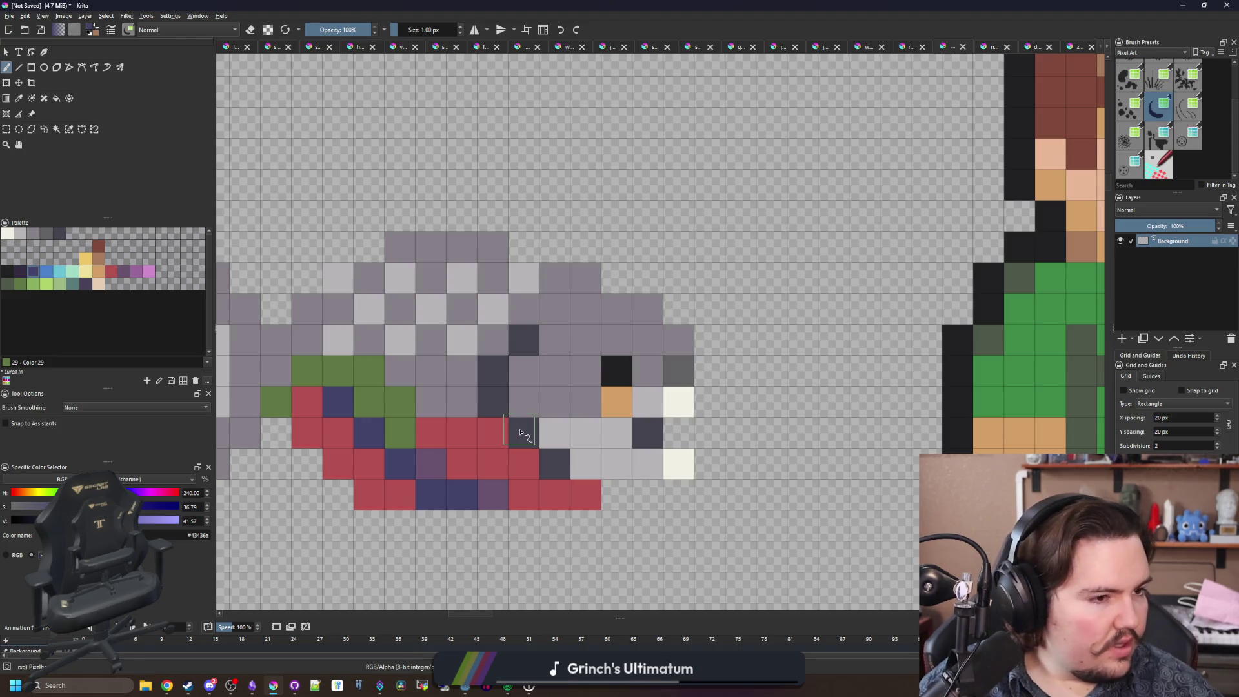
mouse_move(520, 432)
left_mouse_down()
mouse_move(549, 463)
mouse_move(458, 465)
left_mouse_up()
Add light grey fin pixels above the fish's back.
left_click(6, 274)
scroll(563, 479, "down", 1)
scroll(561, 478, "down", 4)
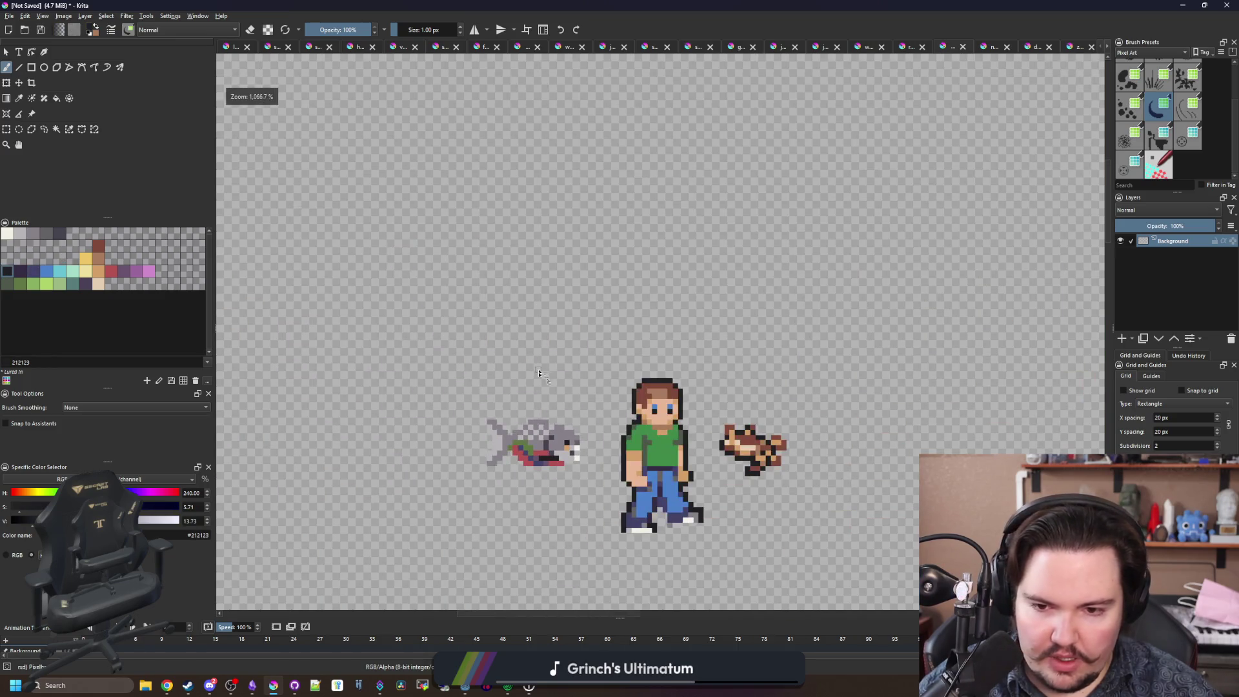
scroll(549, 451, "up", 4)
scroll(549, 451, "up", 2)
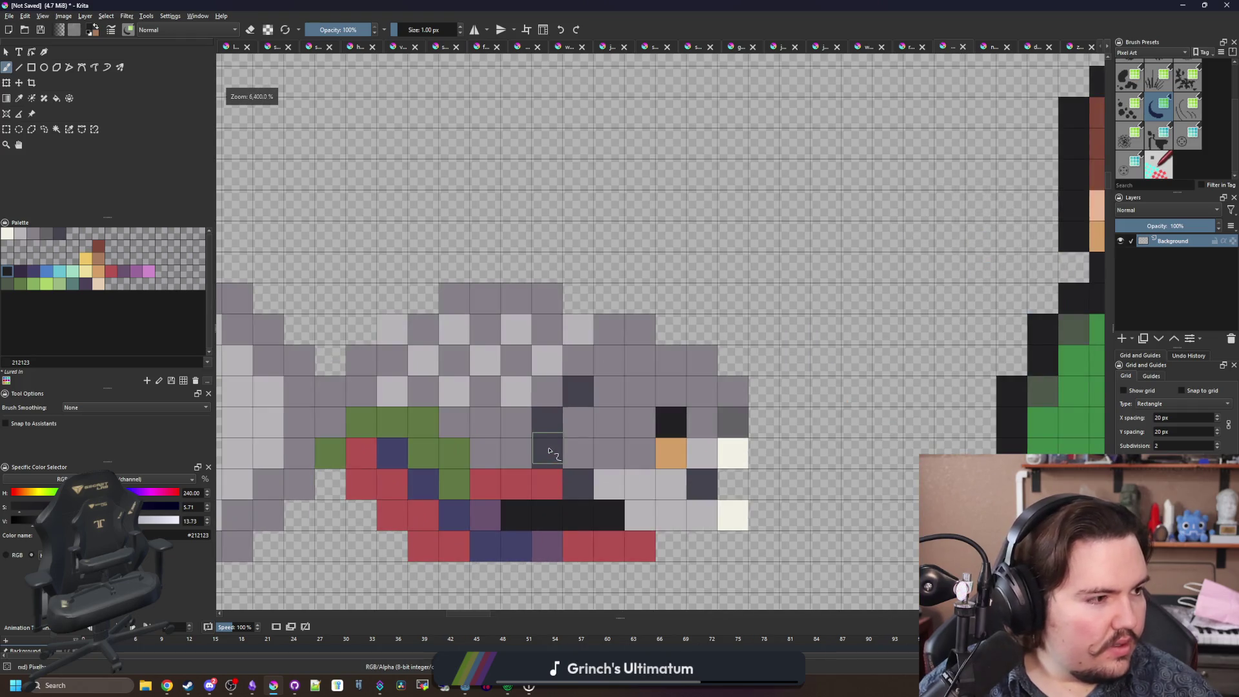
scroll(568, 413, "up", 1)
key("p")
left_click(581, 393)
key("b")
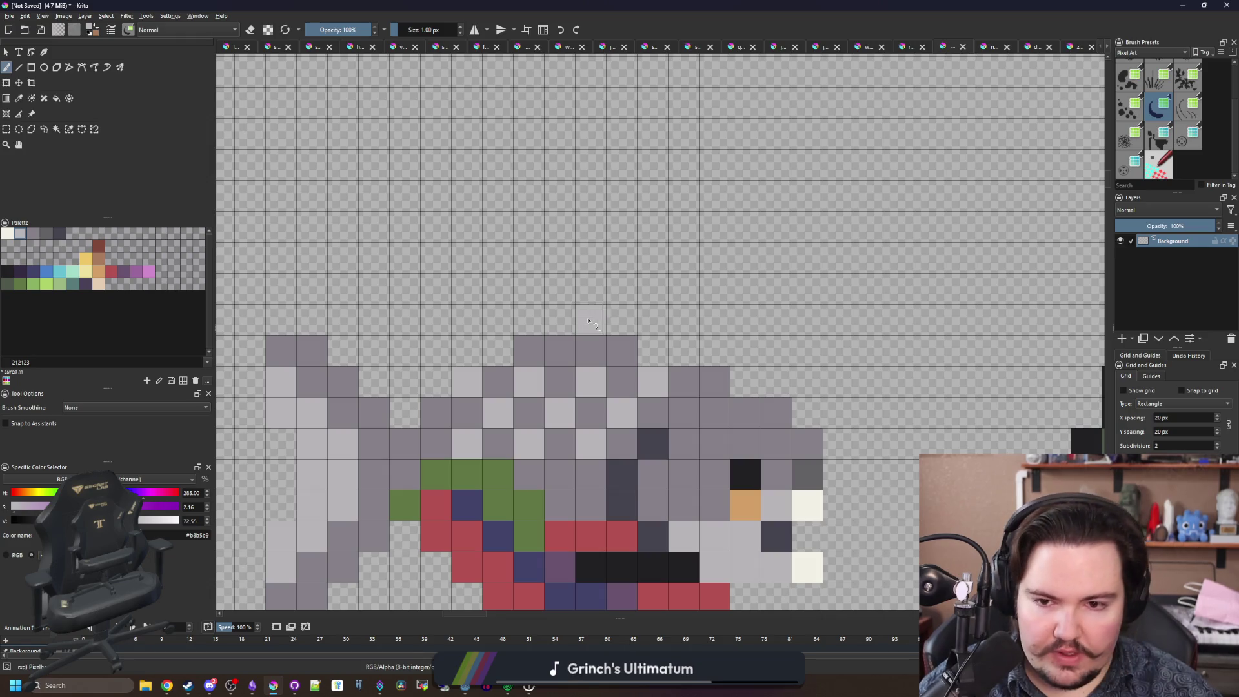
mouse_move(555, 297)
left_mouse_down()
mouse_move(529, 292)
mouse_move(496, 324)
left_mouse_up()
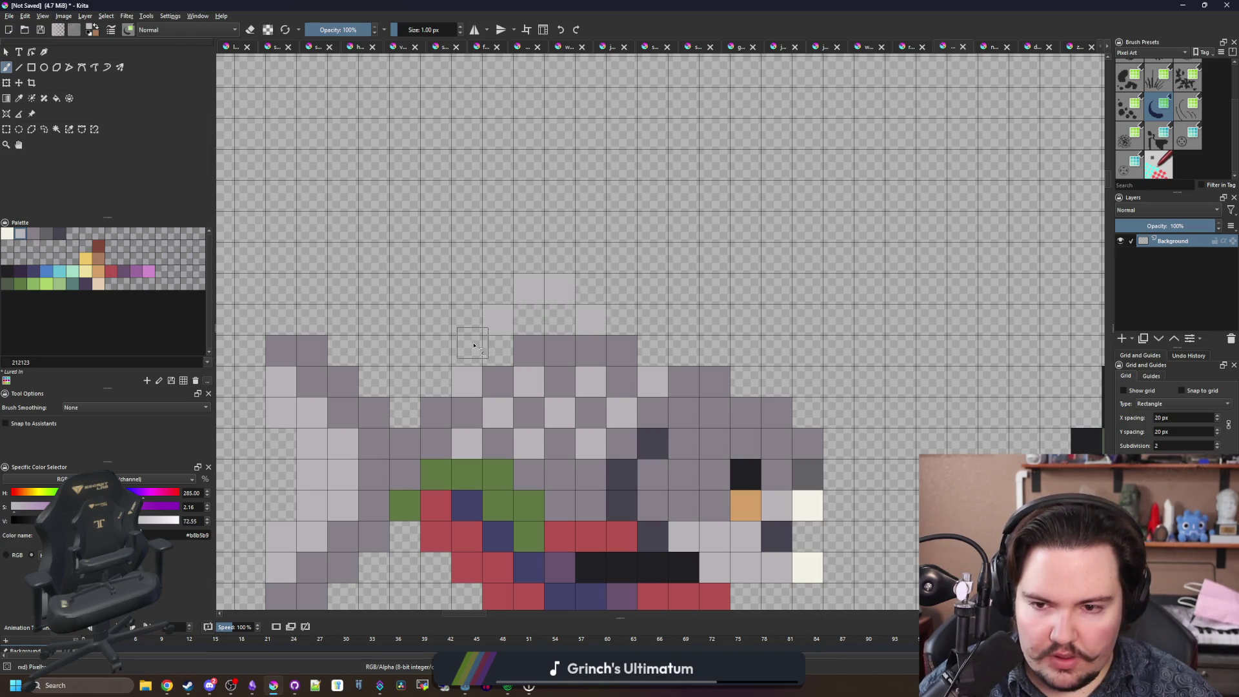
Paint the near-black #212123 outline along the tail, left side and top edge.
scroll(484, 329, "down", 3)
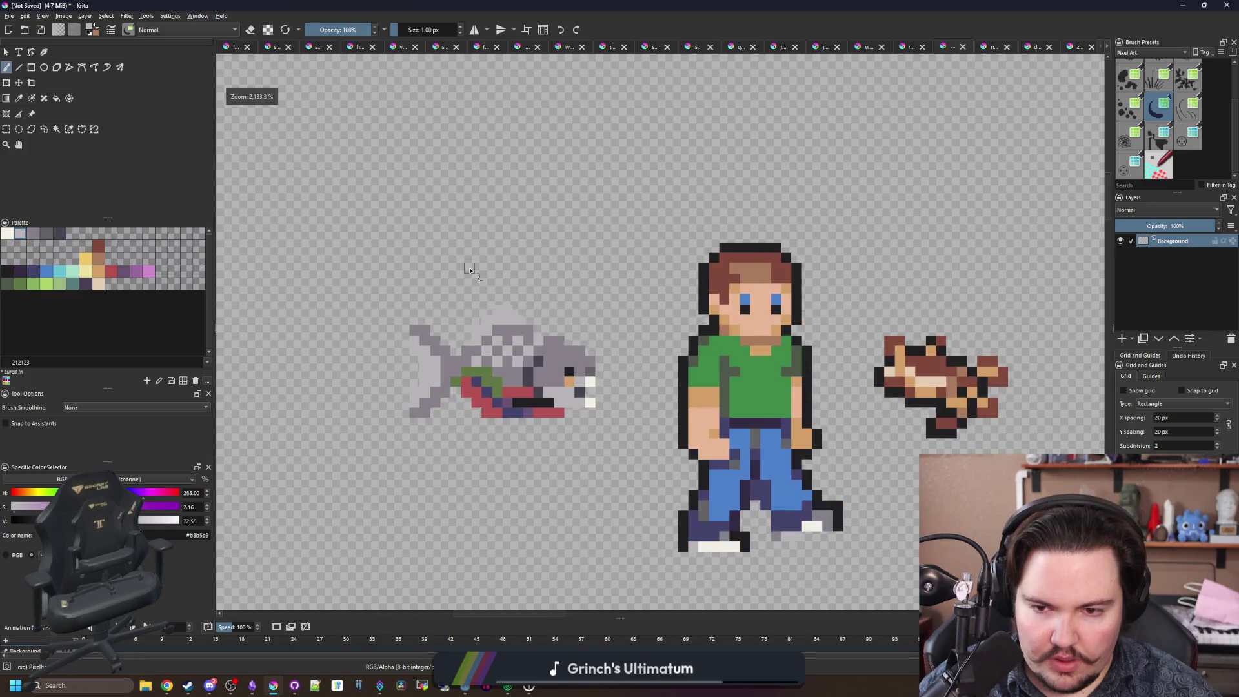
scroll(506, 333, "up", 3)
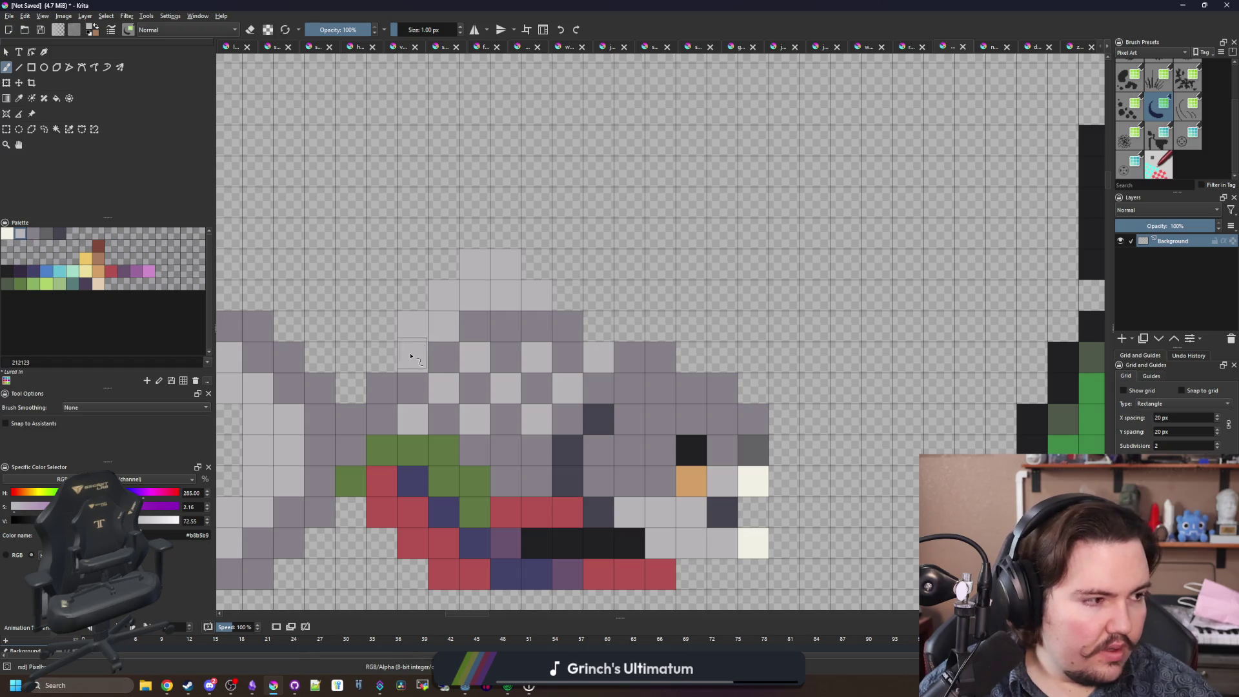
scroll(414, 355, "down", 3)
scroll(414, 356, "up", 3)
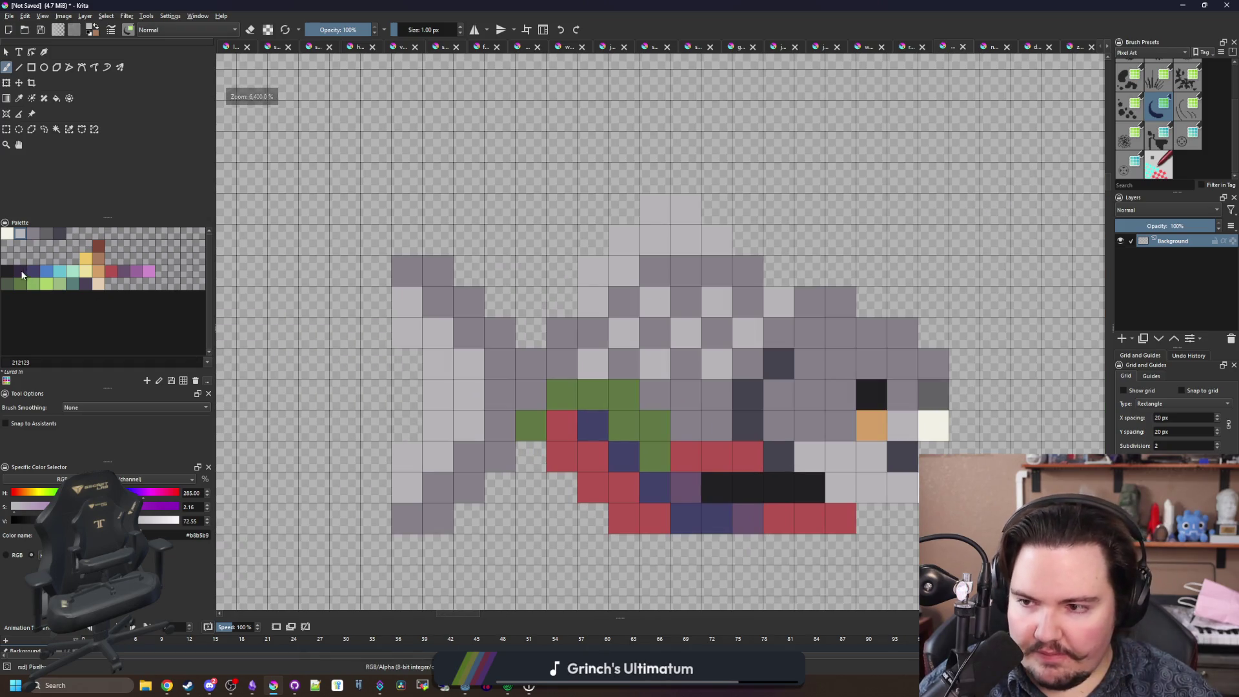
left_click(23, 274)
scroll(342, 393, "down", 3)
scroll(356, 416, "up", 3)
mouse_move(347, 413)
left_mouse_down()
mouse_move(349, 477)
mouse_move(416, 497)
mouse_move(502, 412)
left_mouse_up()
key("ctrl+z")
mouse_move(366, 373)
left_mouse_down()
mouse_move(342, 221)
mouse_move(415, 194)
mouse_move(497, 271)
mouse_move(565, 190)
mouse_move(630, 140)
mouse_move(688, 136)
mouse_move(703, 194)
mouse_move(903, 287)
mouse_move(939, 329)
mouse_move(932, 446)
mouse_move(903, 474)
mouse_move(763, 514)
mouse_move(613, 507)
mouse_move(530, 444)
mouse_move(408, 400)
left_mouse_up()
scroll(409, 402, "down", 3)
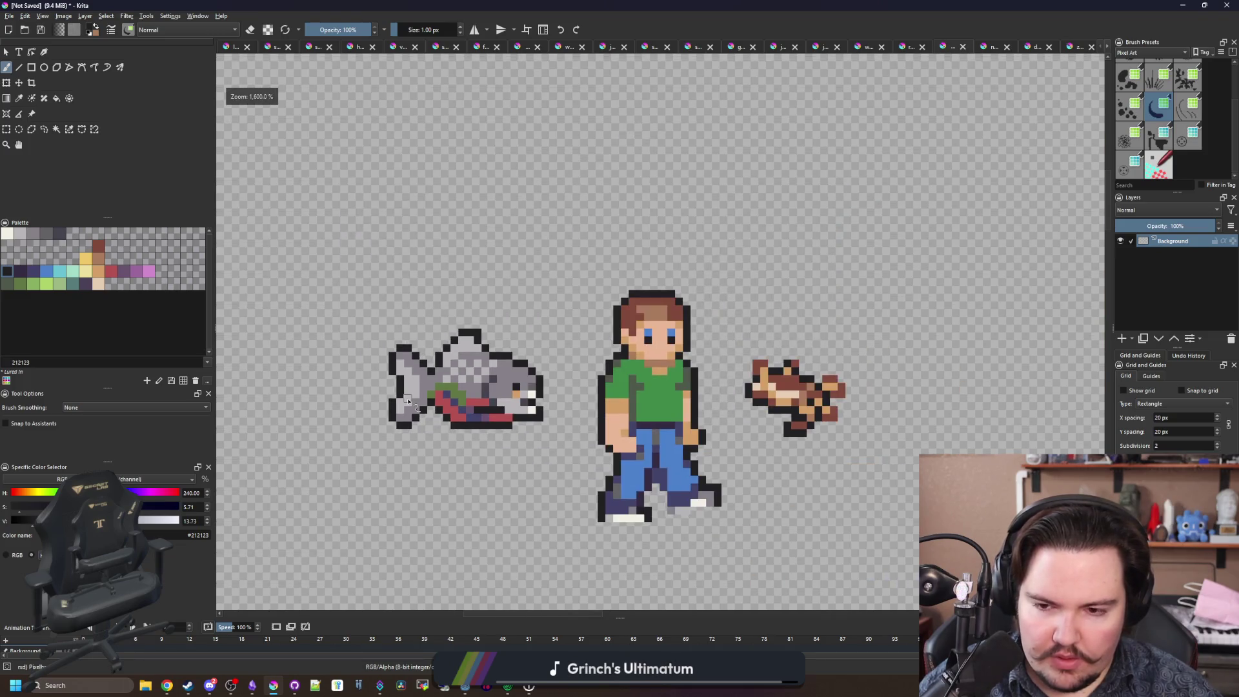
Zoom in on the jaw, remove the lower cream pixel and blacken the mouth outline.
scroll(408, 402, "up", 3)
scroll(502, 403, "down", 5)
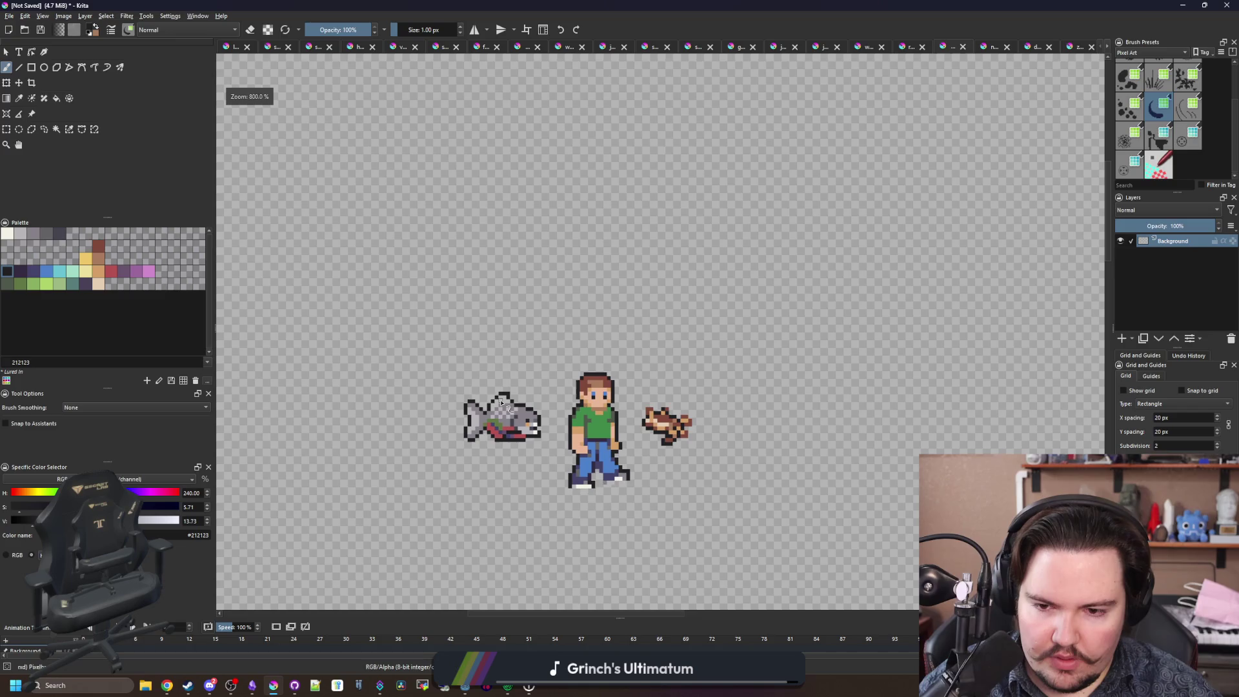
scroll(493, 348, "down", 1)
scroll(492, 396, "up", 5)
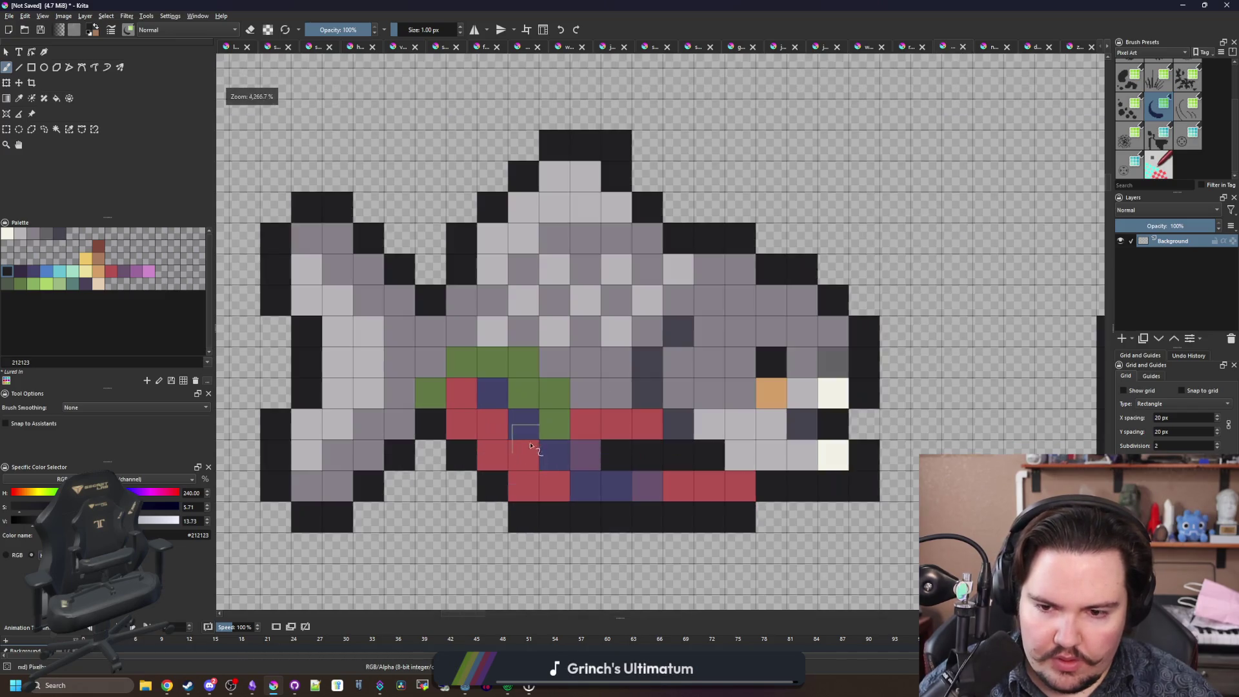
scroll(553, 499, "down", 5)
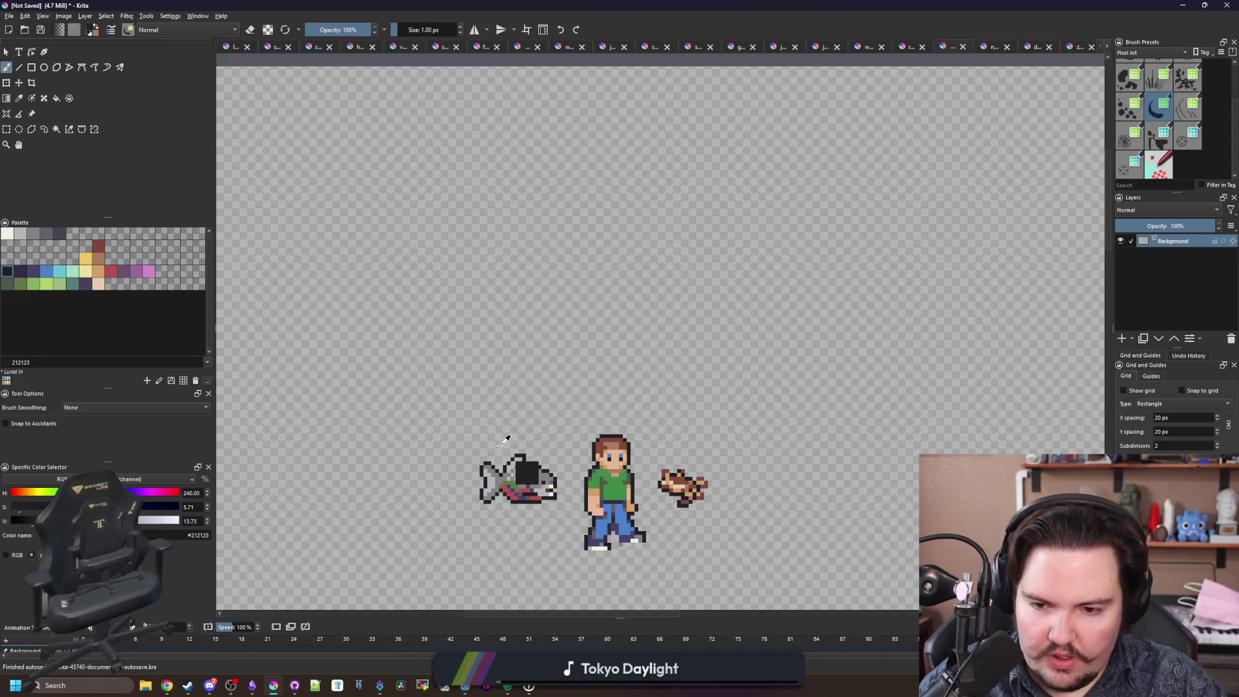
scroll(507, 474, "down", 2)
scroll(506, 484, "up", 5)
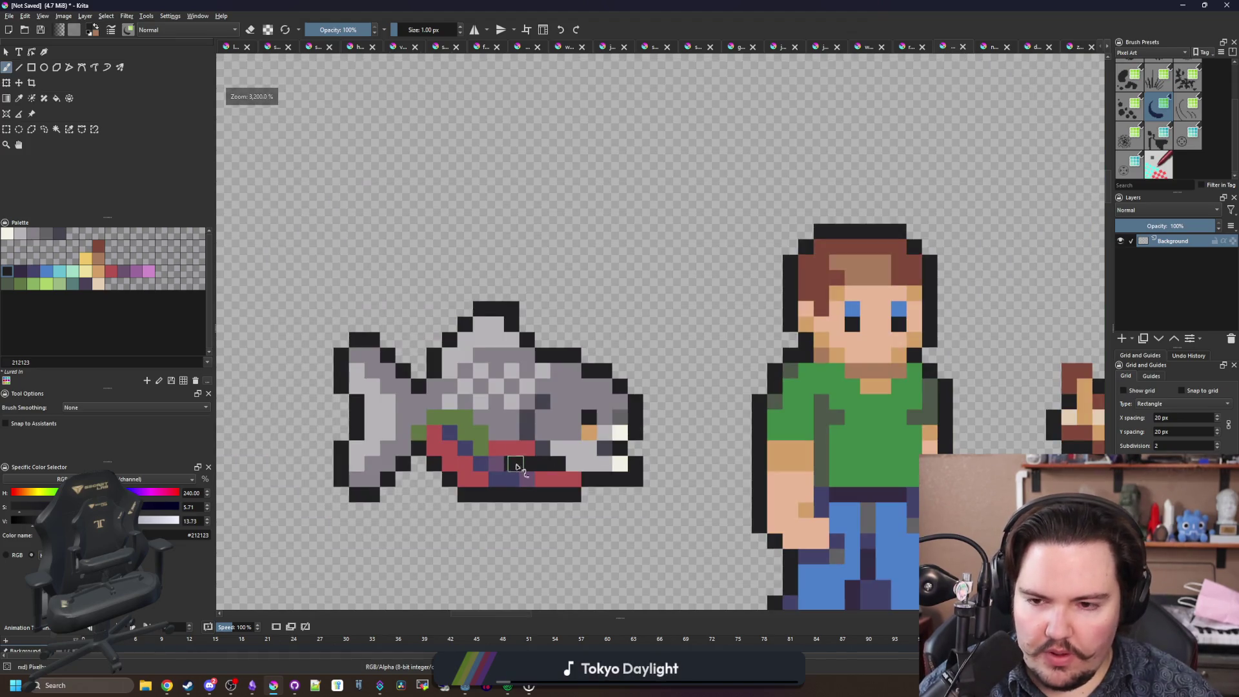
scroll(592, 455, "up", 2)
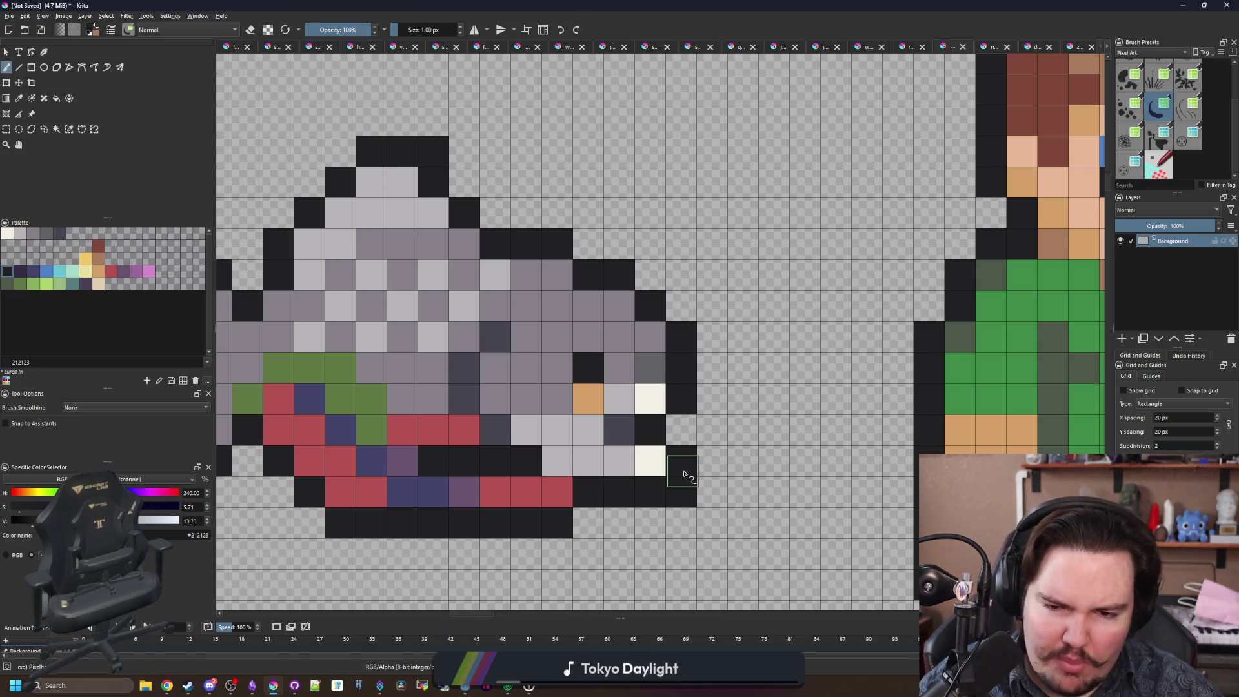
left_click(645, 459)
left_click(675, 461)
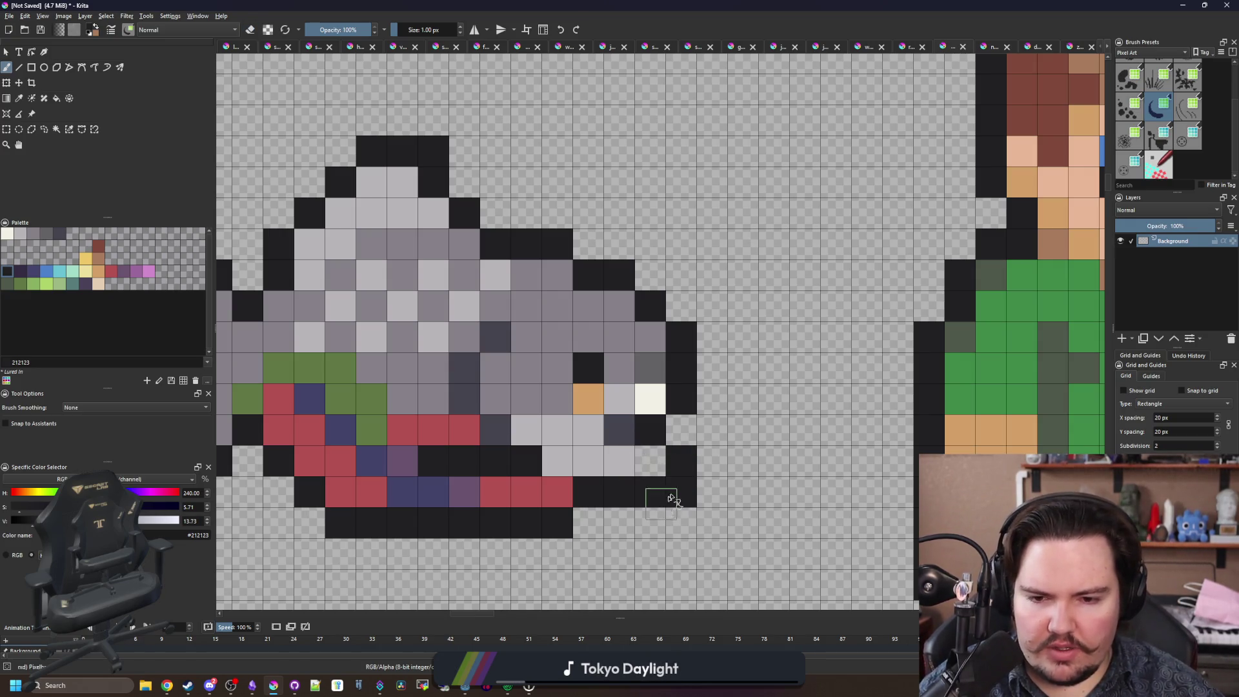
key("e")
left_click(675, 498)
key("e")
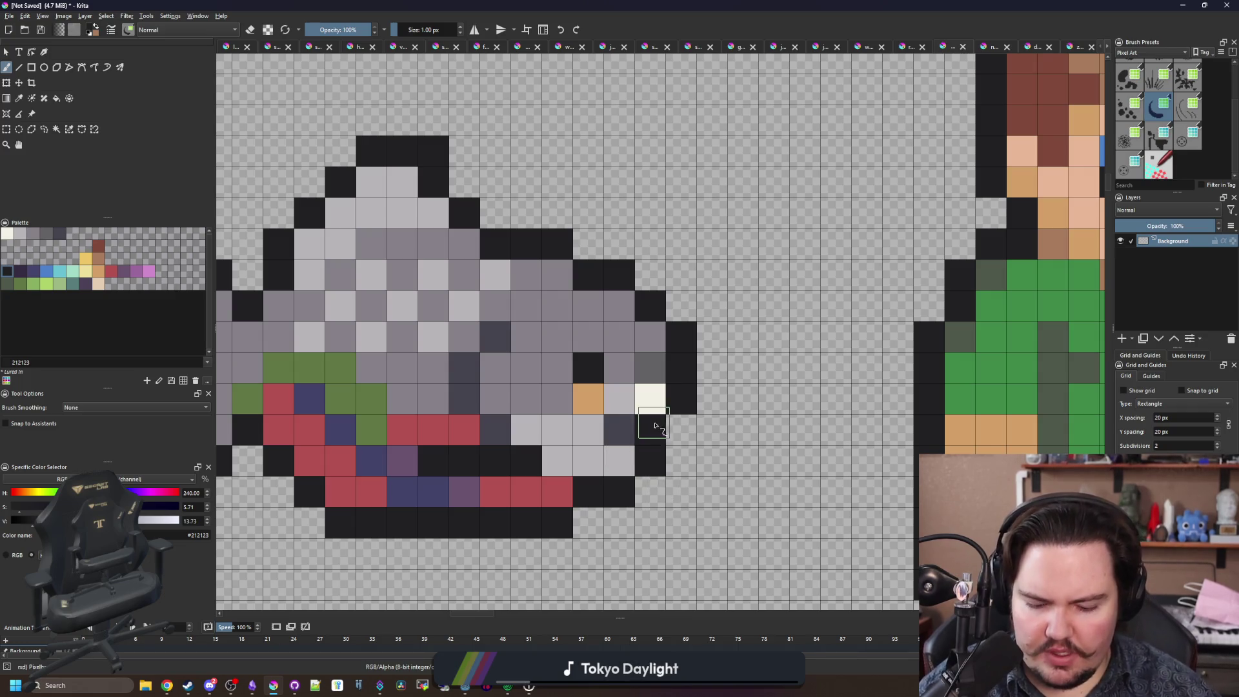
Paint an off-white tooth at the front of the lower jaw.
left_click(651, 398, "ctrl")
left_click(623, 459)
left_click(651, 429)
scroll(571, 400, "down", 5)
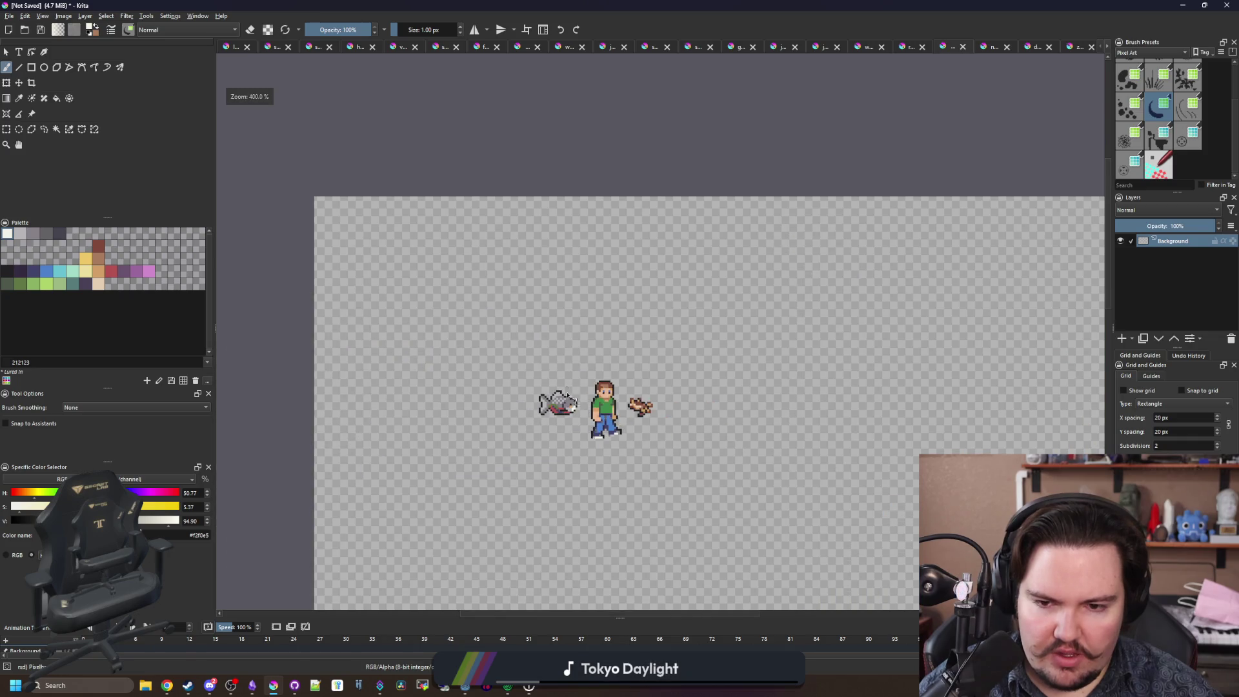
scroll(572, 403, "up", 6)
key("ctrl+z")
key("ctrl+z")
key("ctrl+z")
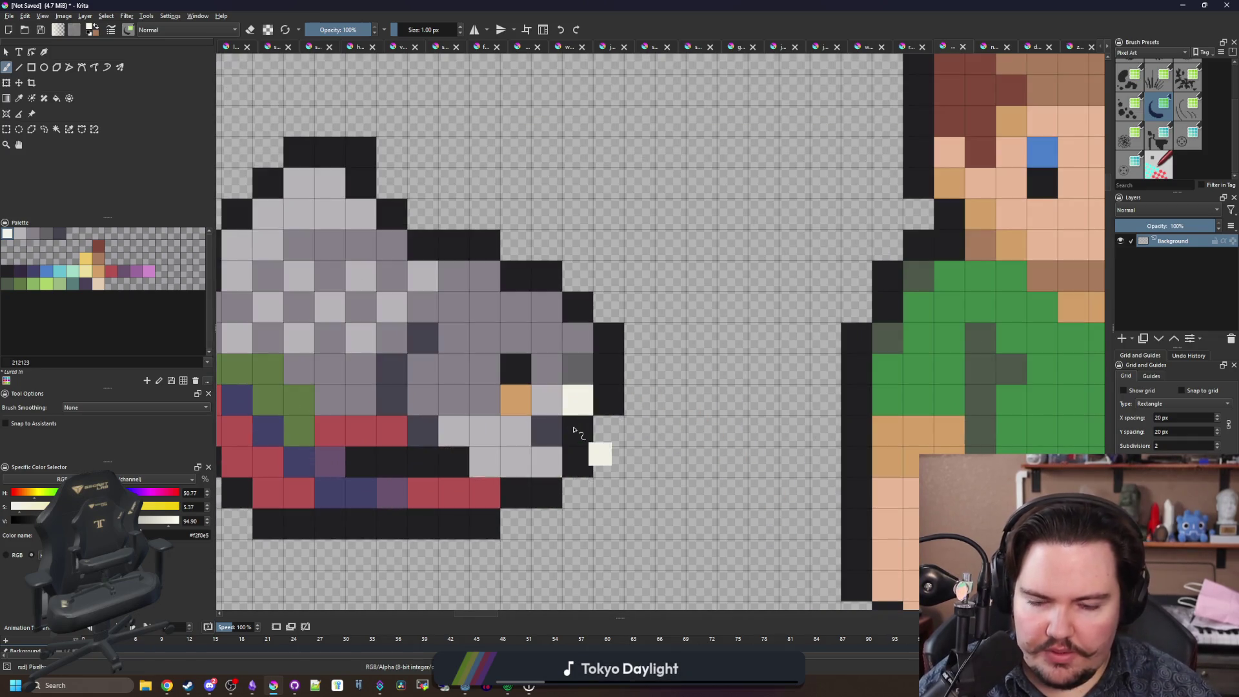
left_click(576, 462)
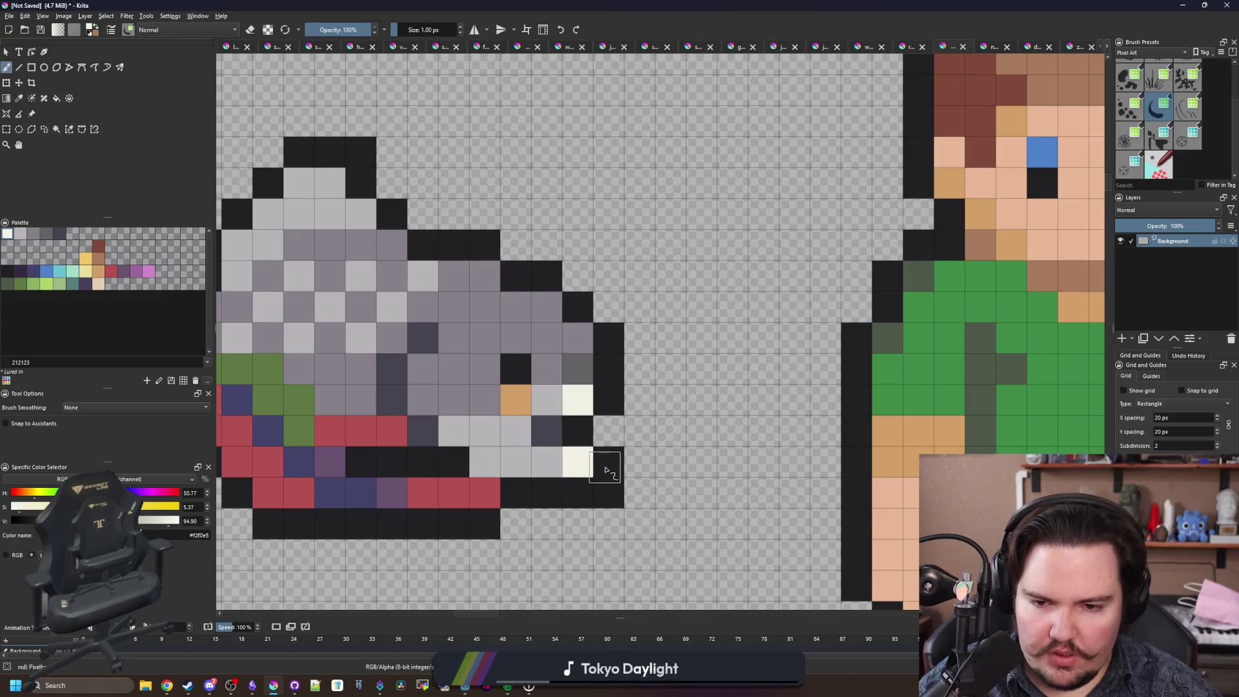
scroll(603, 462, "down", 5)
scroll(612, 441, "up", 6)
key("e")
scroll(537, 452, "down", 3)
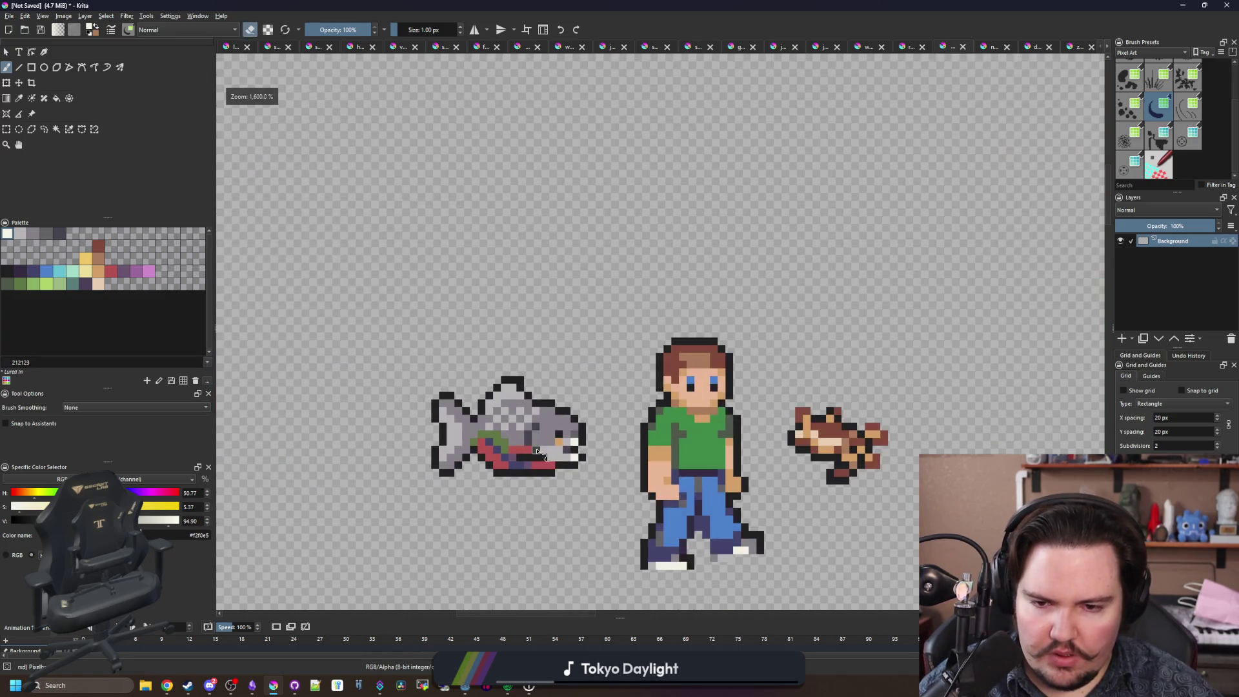
Fill the gap at the left end of the belly outline.
scroll(536, 448, "down", 3)
scroll(539, 471, "up", 6)
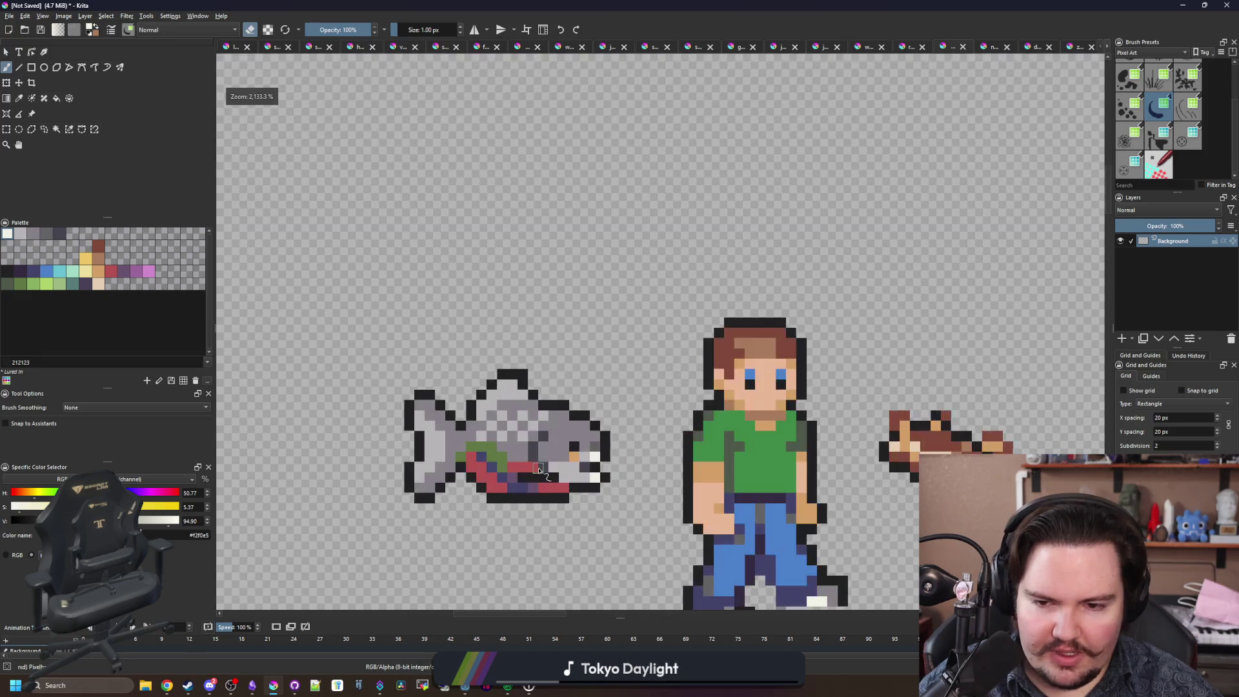
scroll(438, 535, "up", 1)
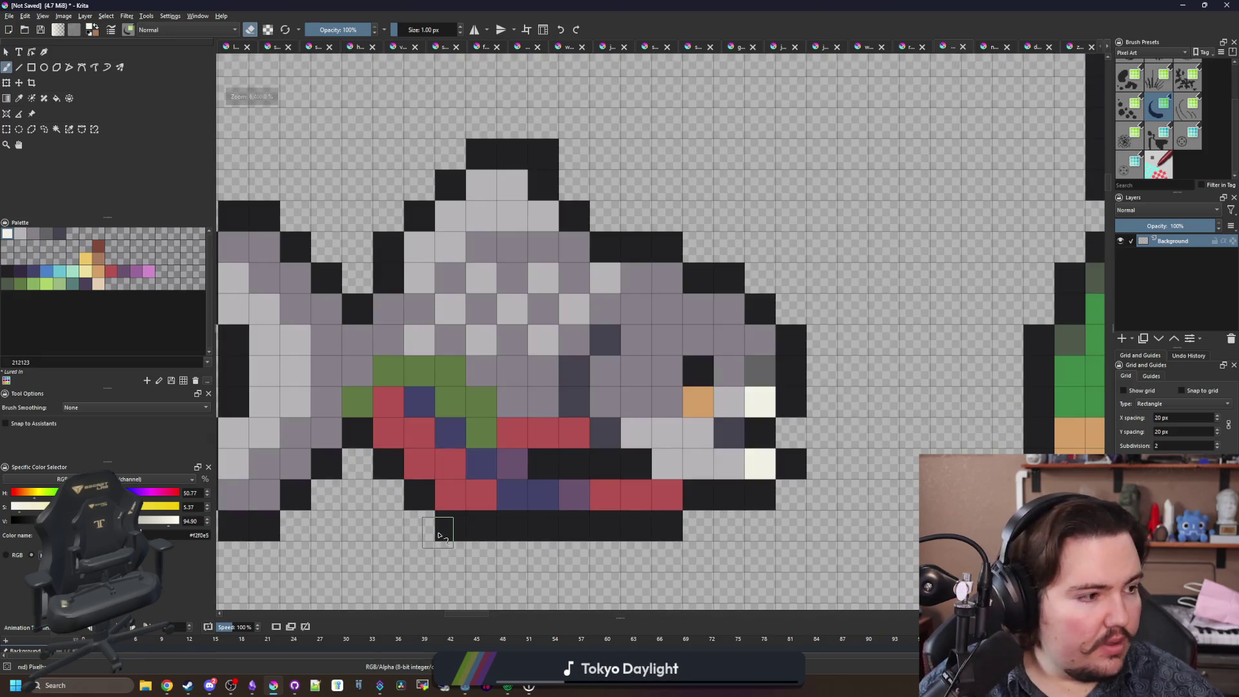
left_click(438, 535)
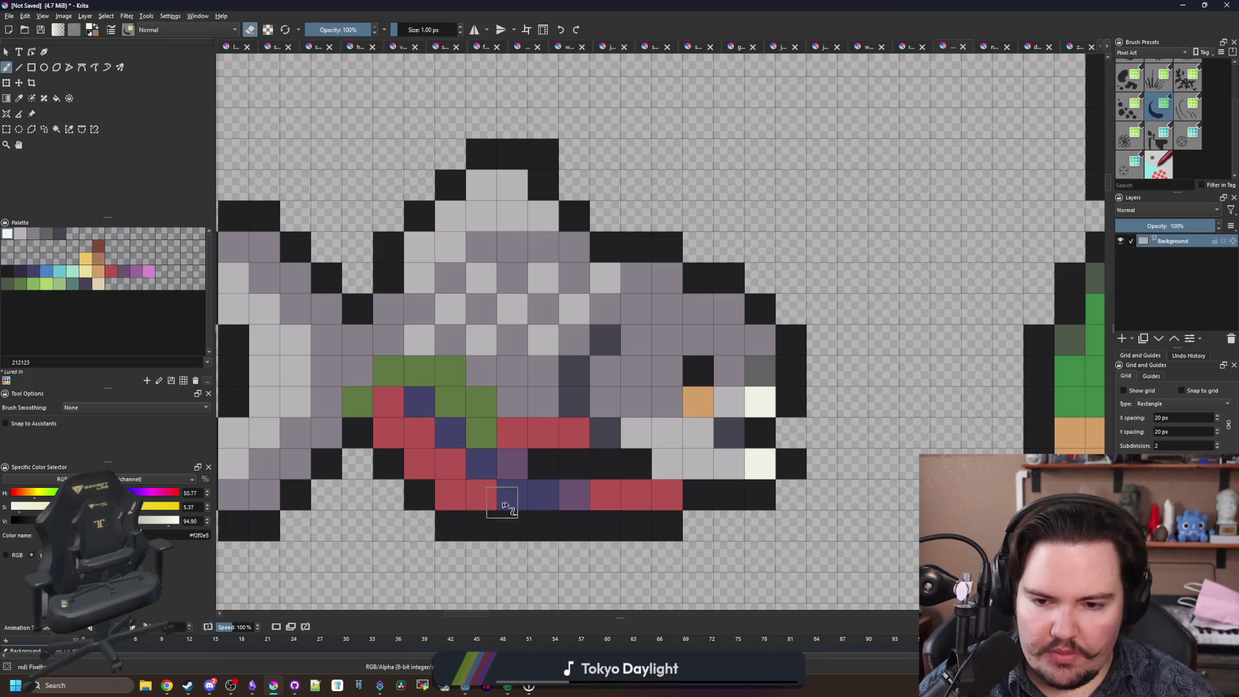
Rework the lower tail pixels, blackening them in the outline colour.
scroll(510, 504, "down", 1)
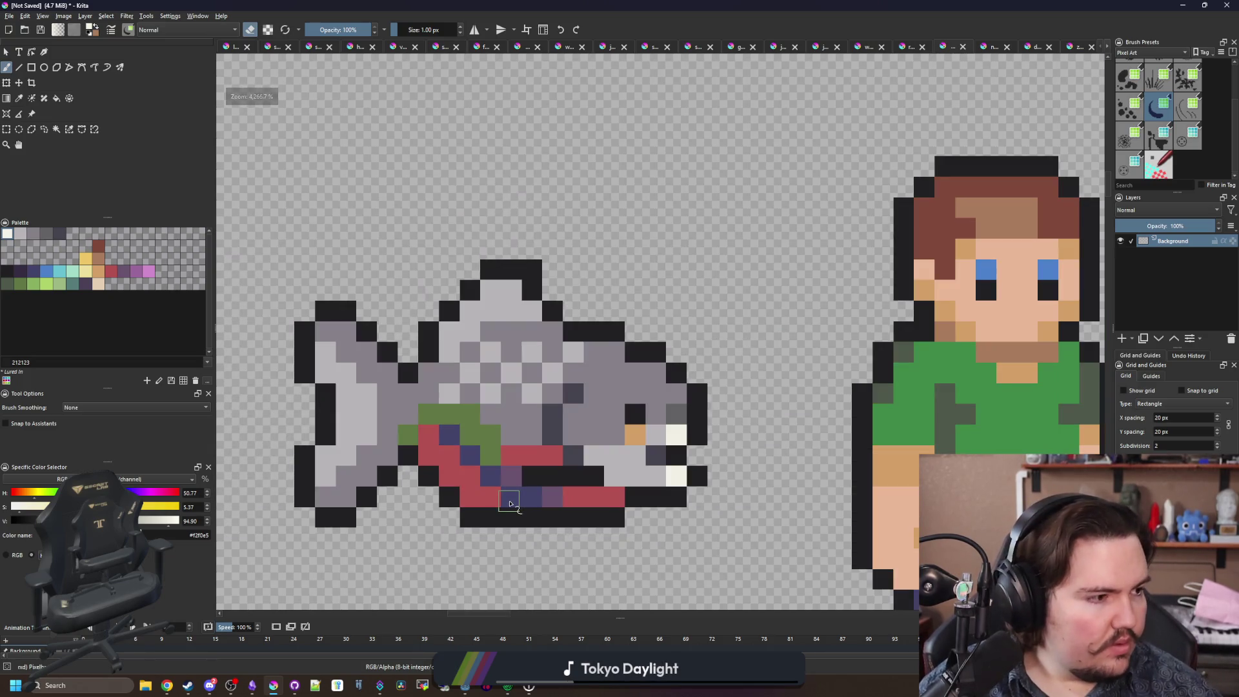
left_click_drag(316, 444, 444, 465)
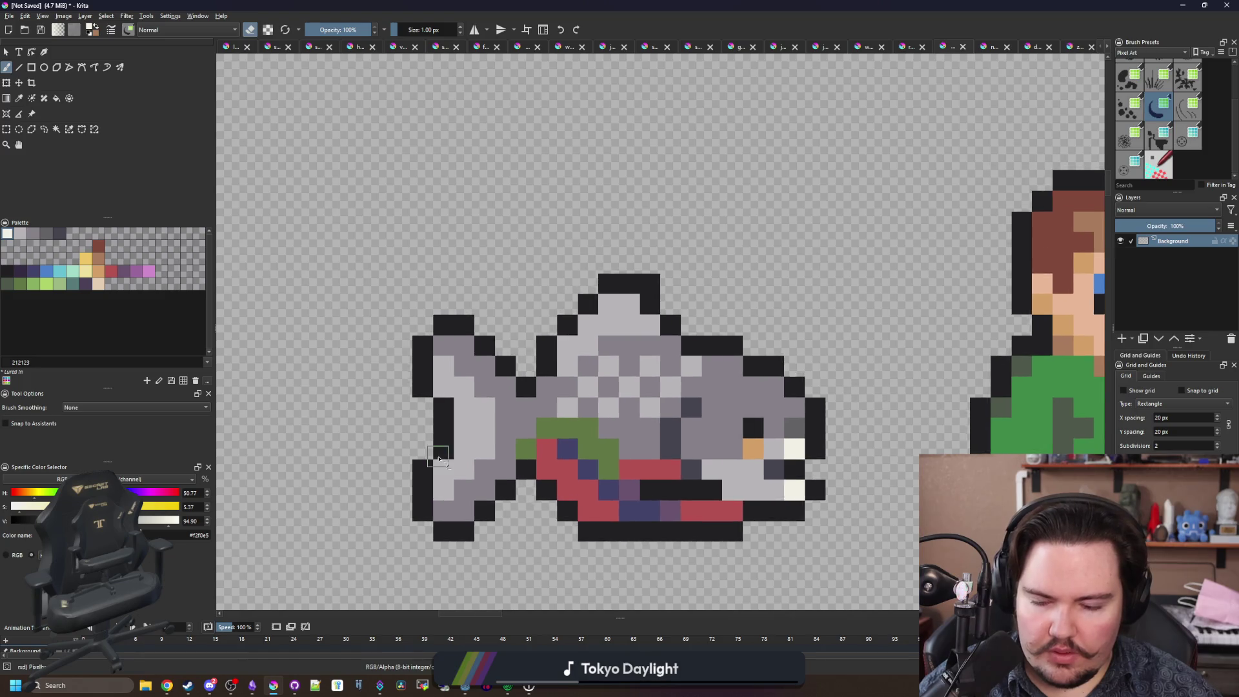
scroll(445, 465, "up", 1)
mouse_move(445, 539)
left_mouse_down()
mouse_move(470, 459)
mouse_move(454, 294)
mouse_move(417, 548)
mouse_move(445, 359)
left_mouse_up()
left_click(416, 477, "ctrl")
Erase the tail's top-left and bottom-left corner pixels.
key("e")
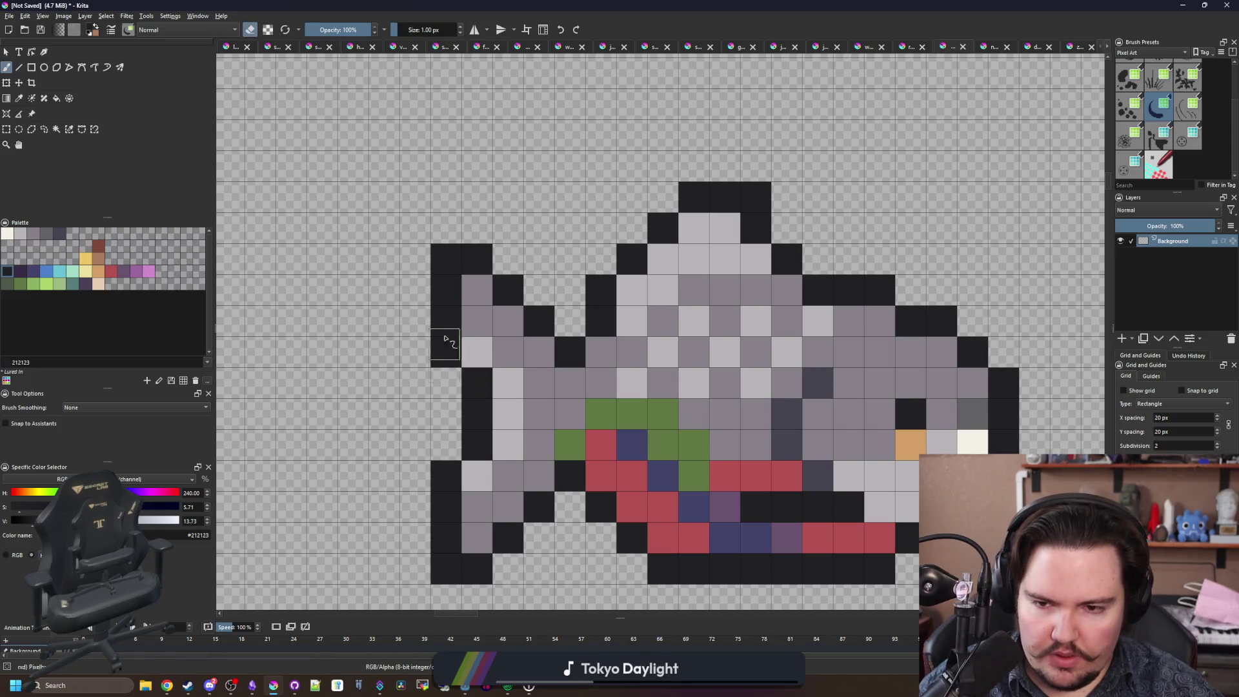
left_click(444, 258)
left_click(447, 569)
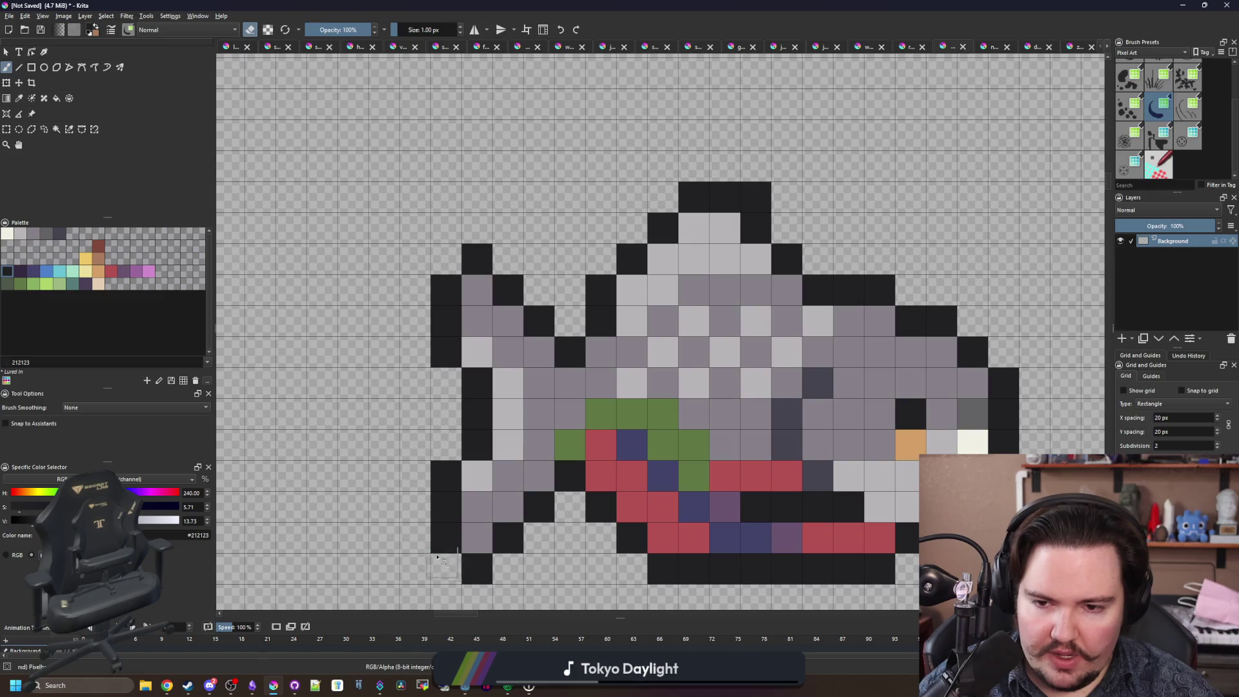
scroll(447, 569, "down", 4)
scroll(342, 451, "up", 4)
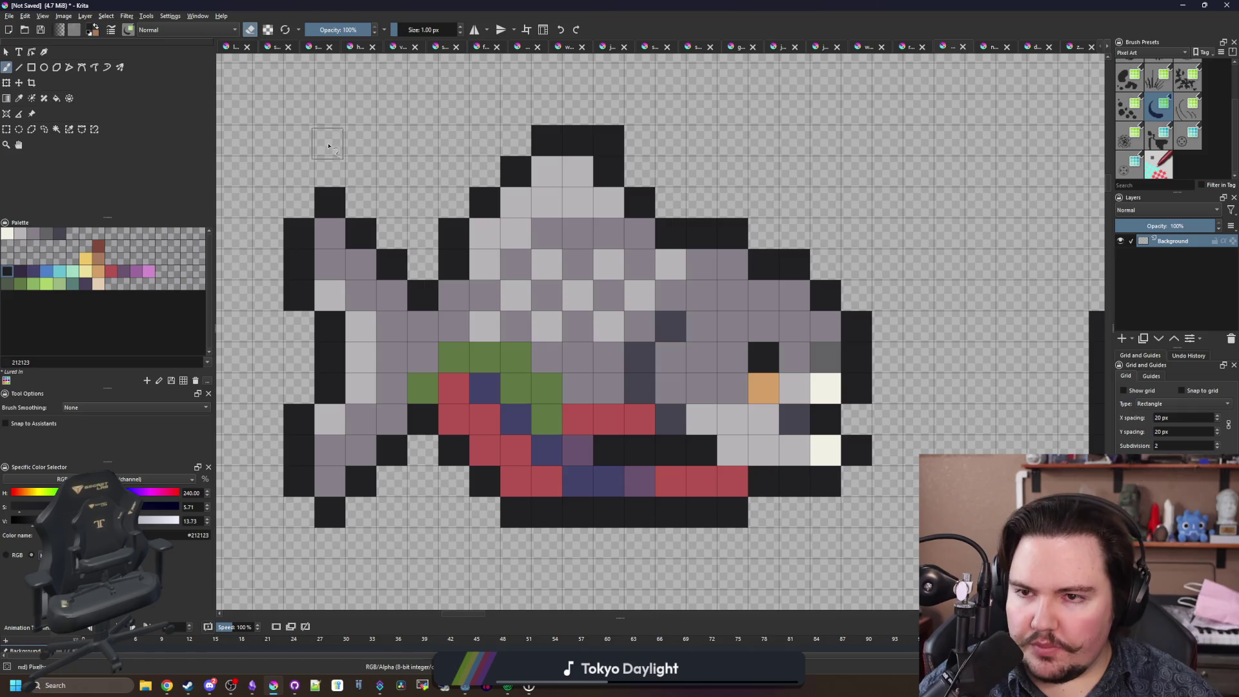
Adjust the brush opacity and add a black outline pixel atop the dorsal fin.
left_click(346, 31)
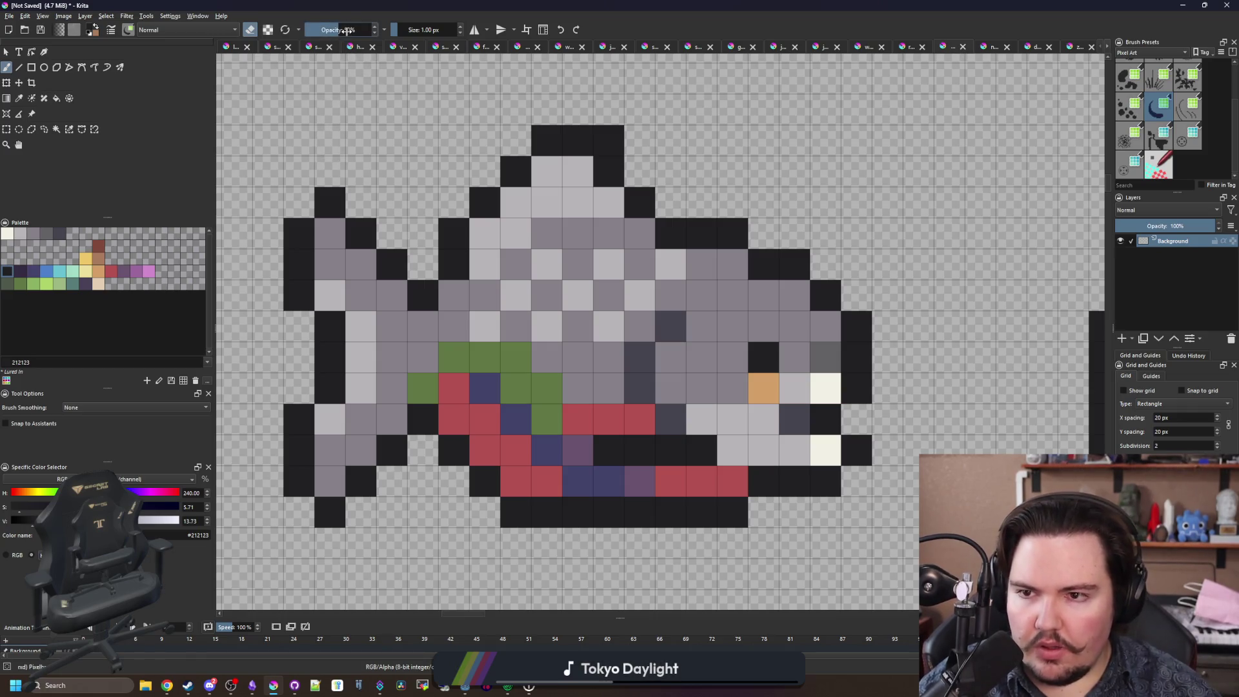
scroll(347, 30, "down", 2)
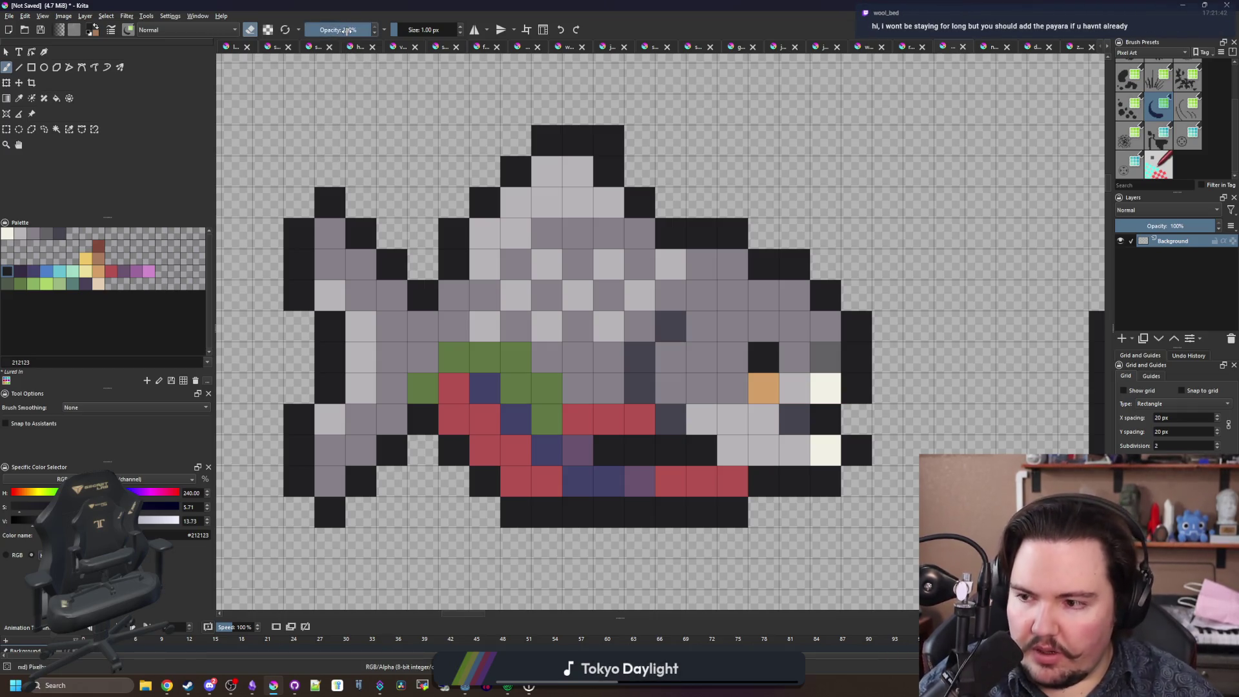
left_click_drag(603, 278, 553, 271)
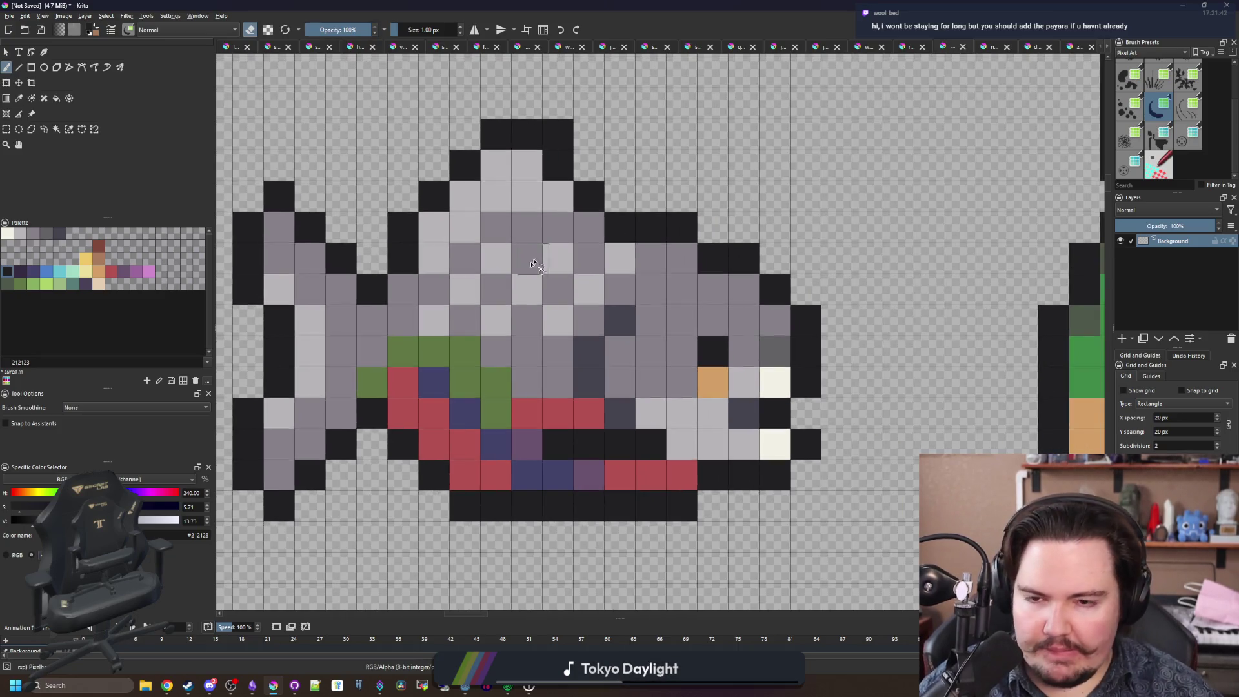
scroll(517, 384, "down", 2)
scroll(503, 298, "up", 2)
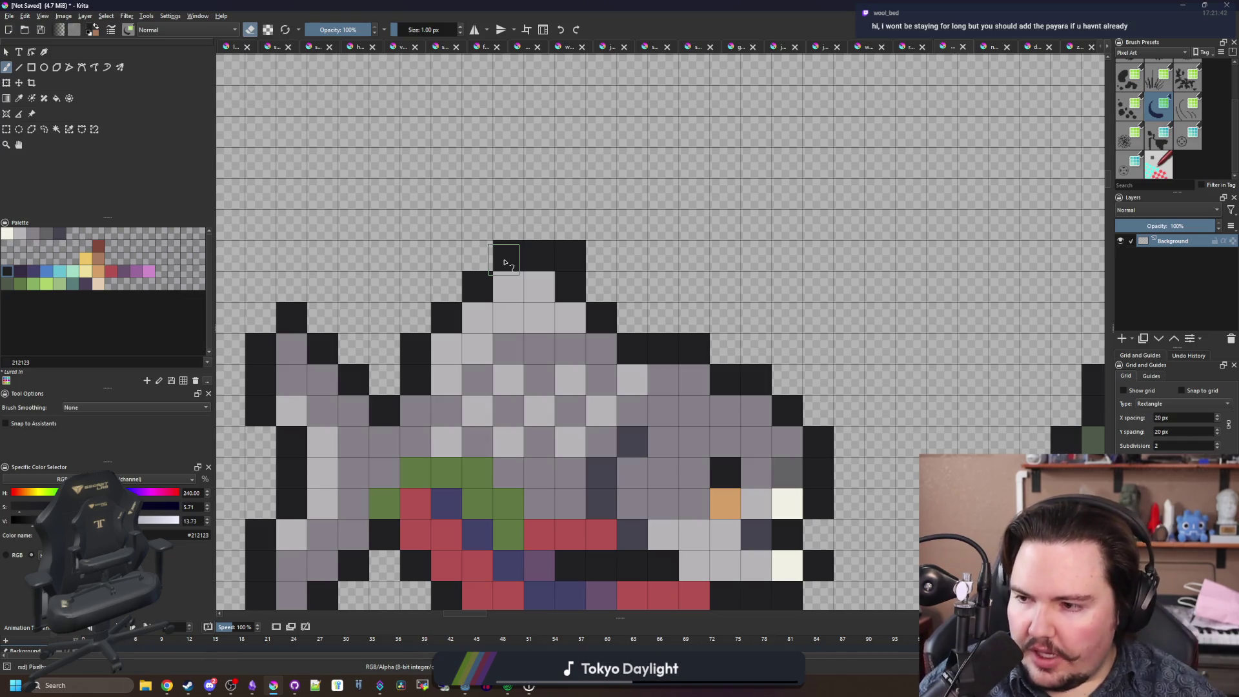
left_click(504, 262)
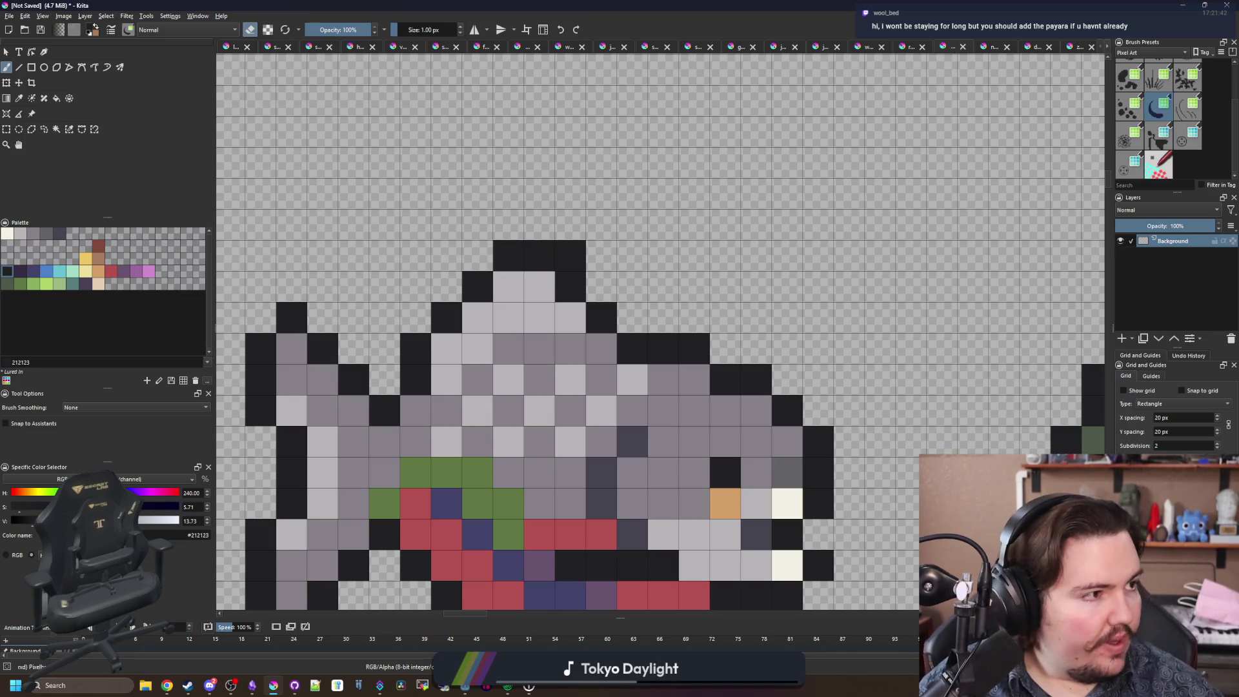
scroll(517, 387, "down", 2)
key("super+2")
Search Google for 'payara fish'.
type("payara")
key("Return")
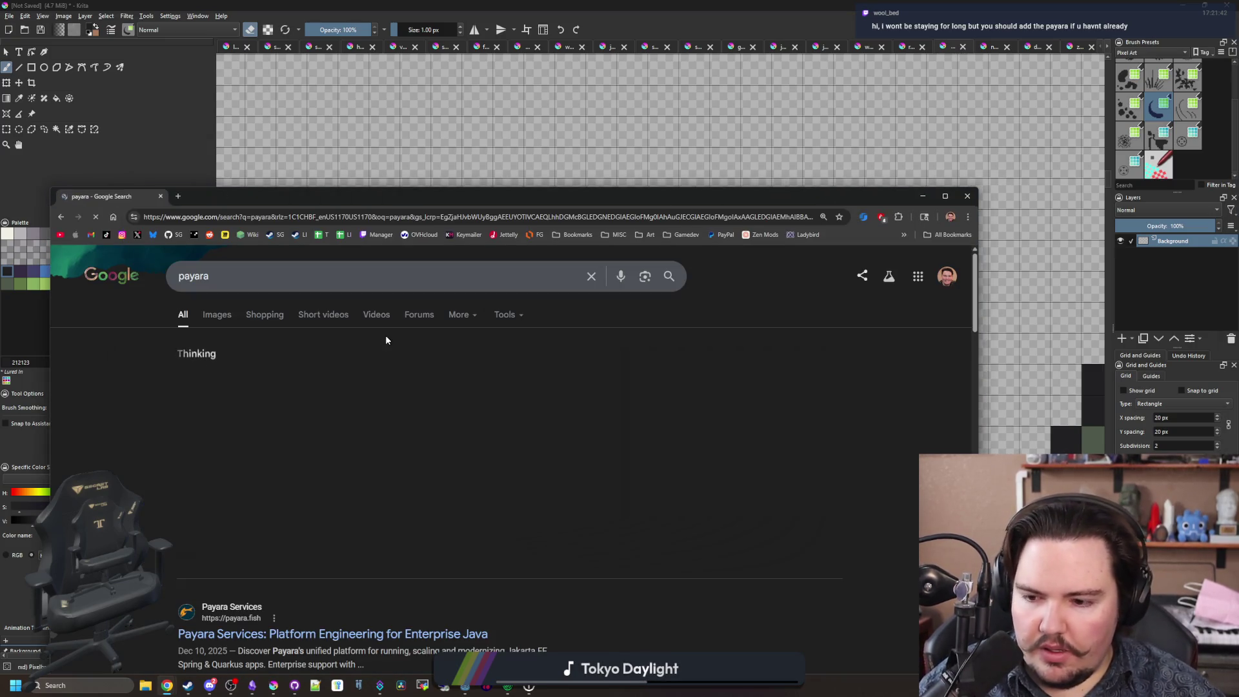
left_click(273, 290)
type("fish")
key("Return")
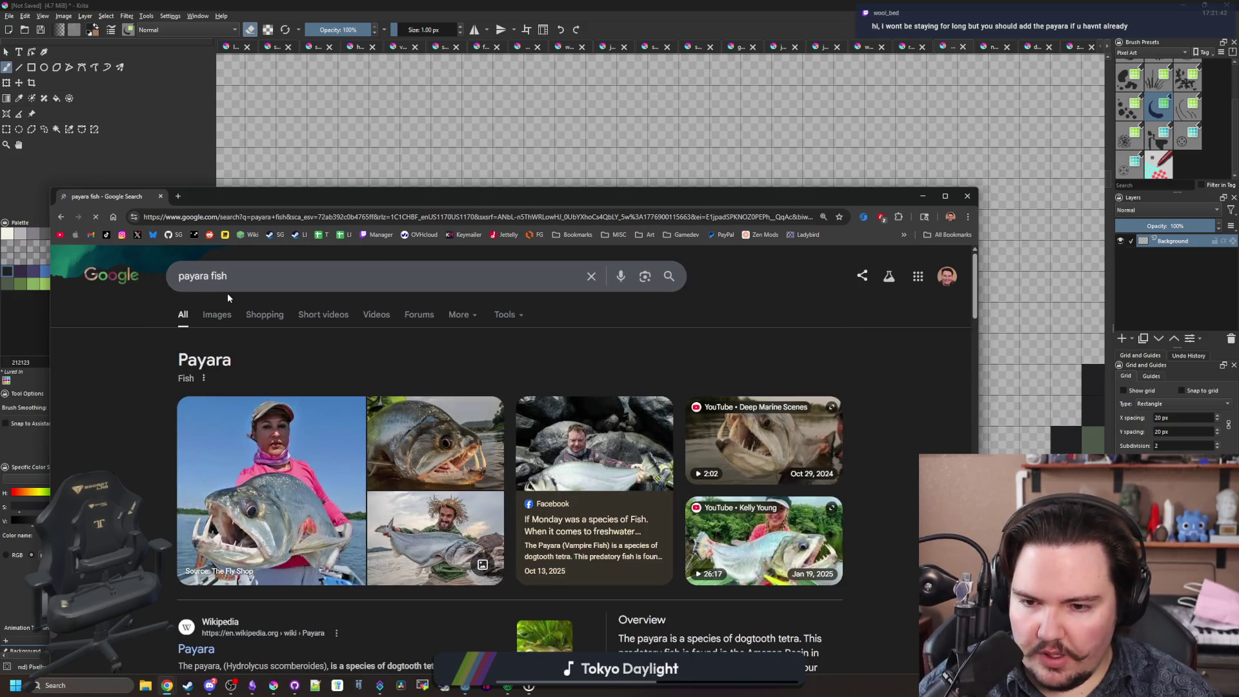
Browse the payara fish image results and open the Anglers Journal close-up photo.
left_click(217, 316)
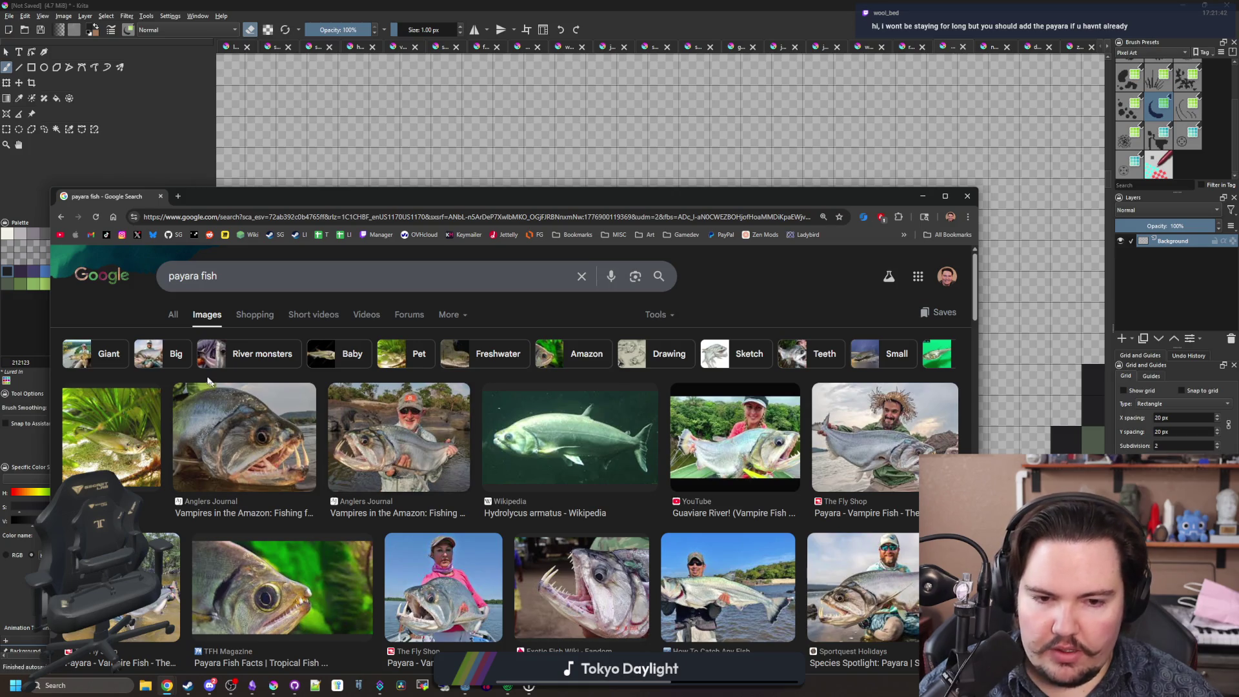
left_click(173, 313)
scroll(336, 442, "down", 3)
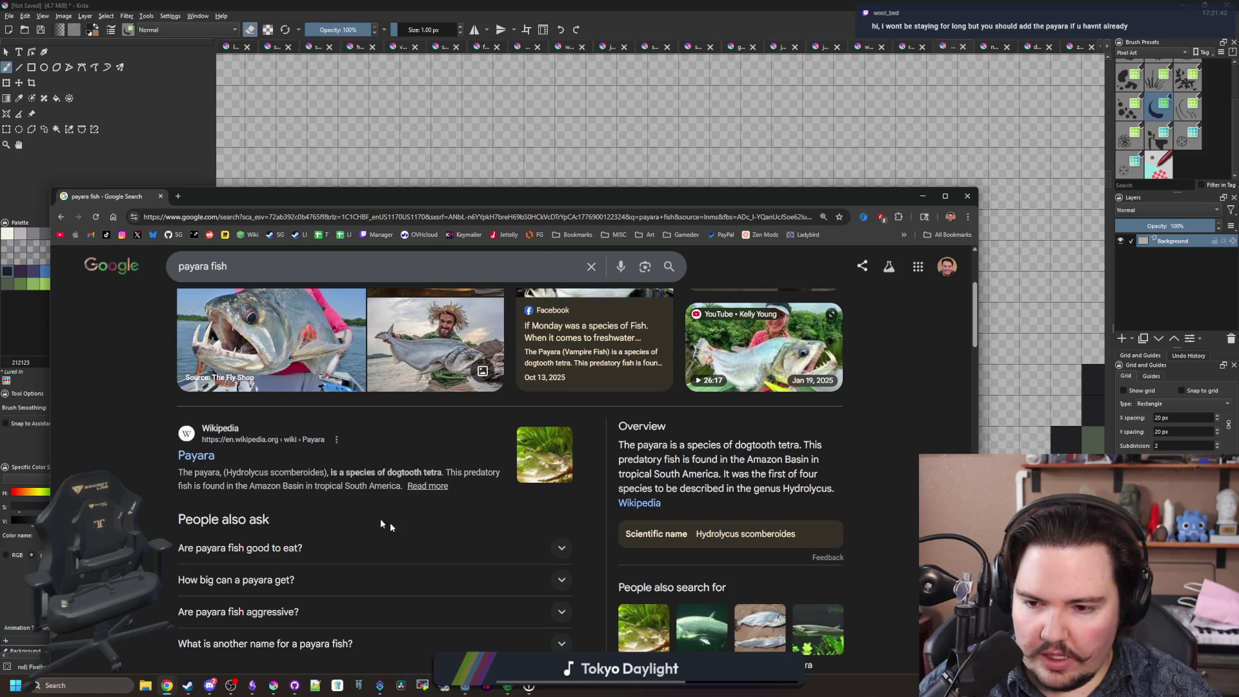
scroll(278, 481, "up", 3)
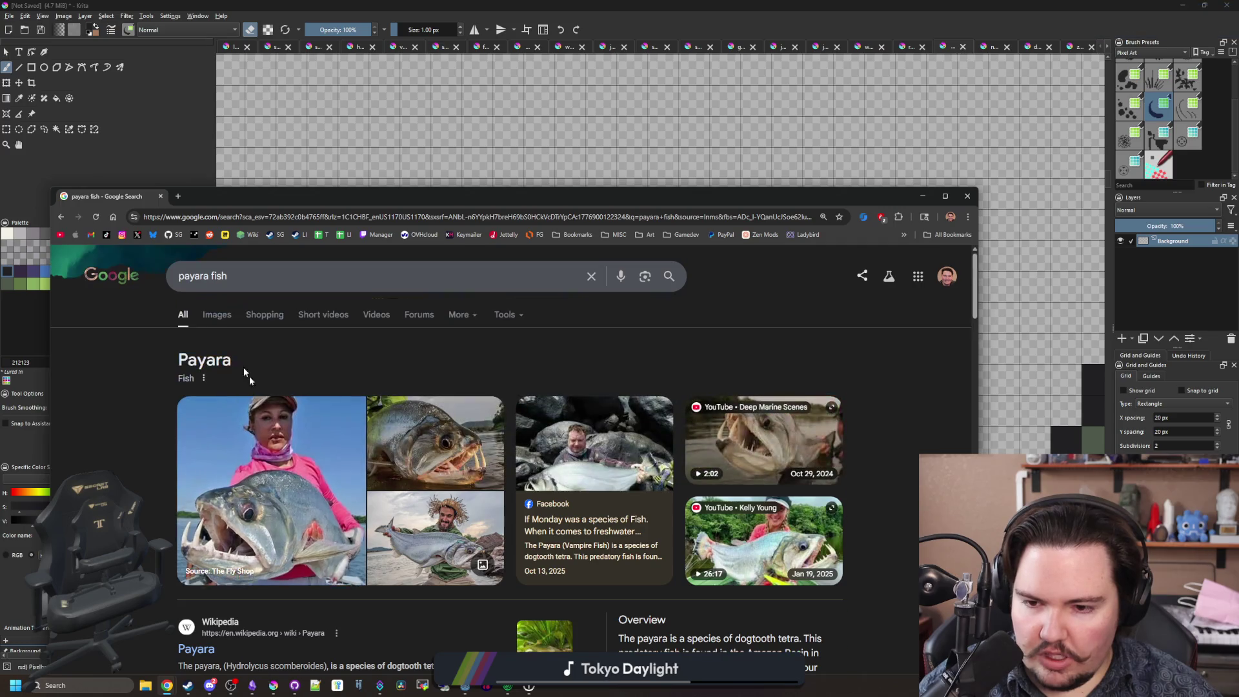
left_click(220, 325)
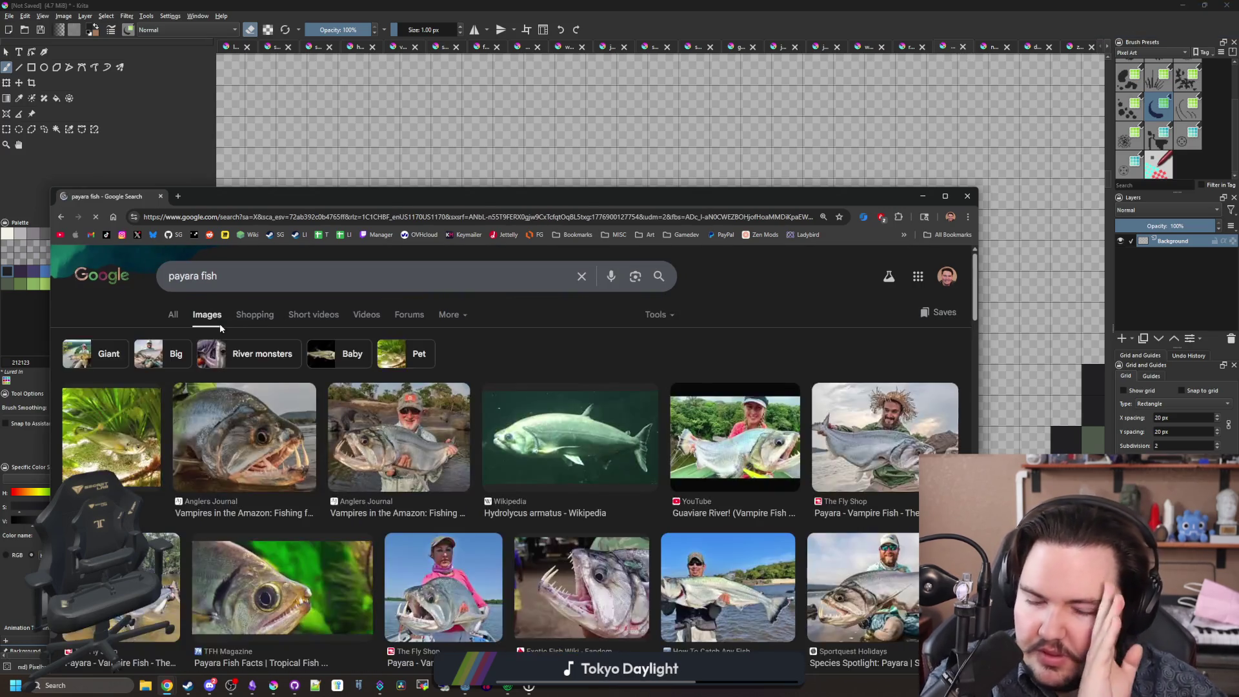
scroll(219, 325, "down", 3)
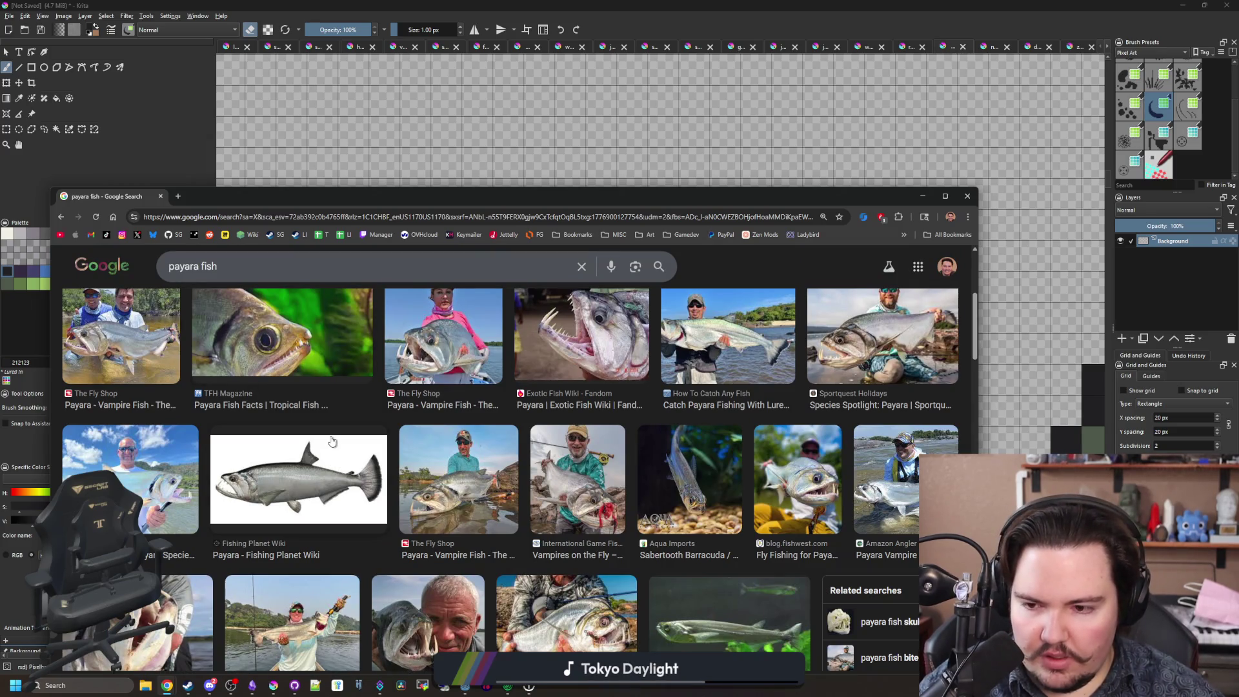
scroll(331, 442, "down", 3)
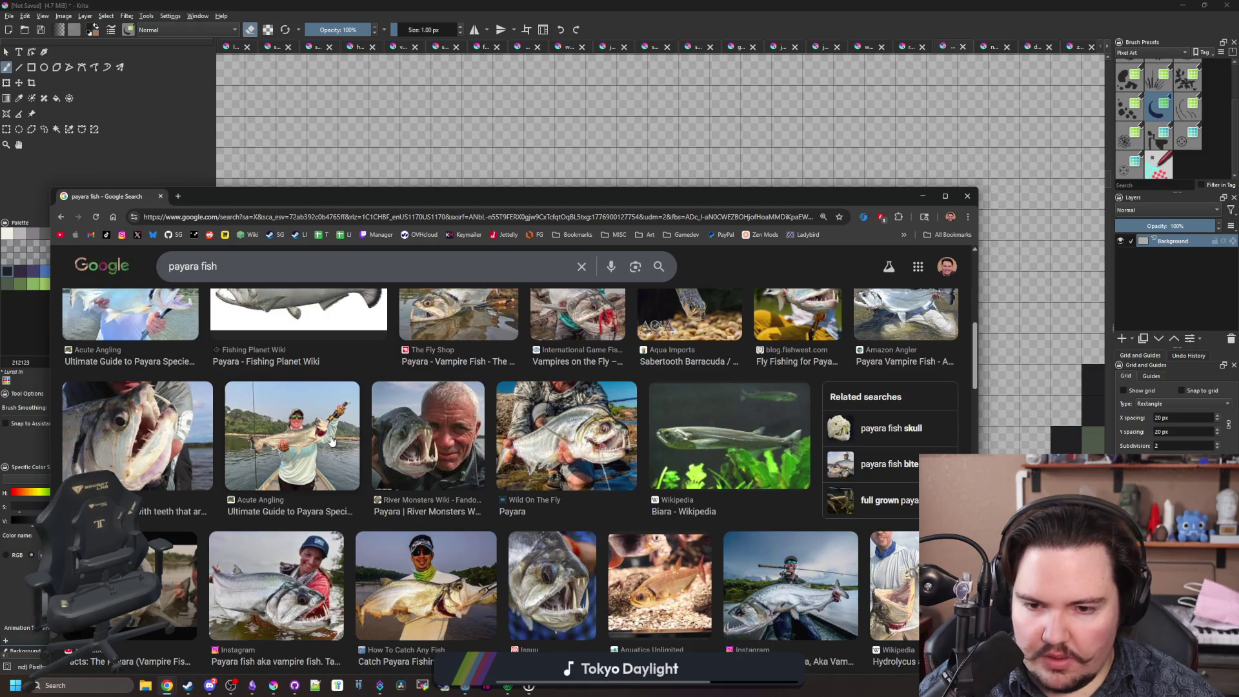
scroll(732, 423, "up", 5)
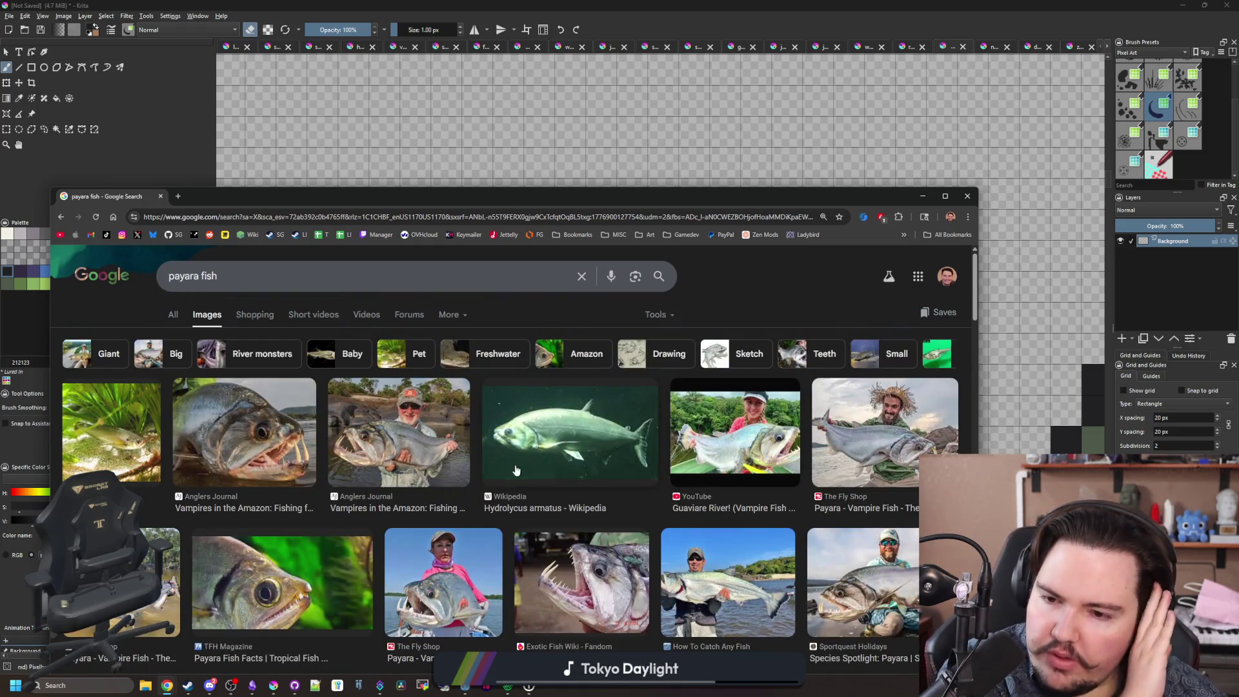
left_click(298, 438)
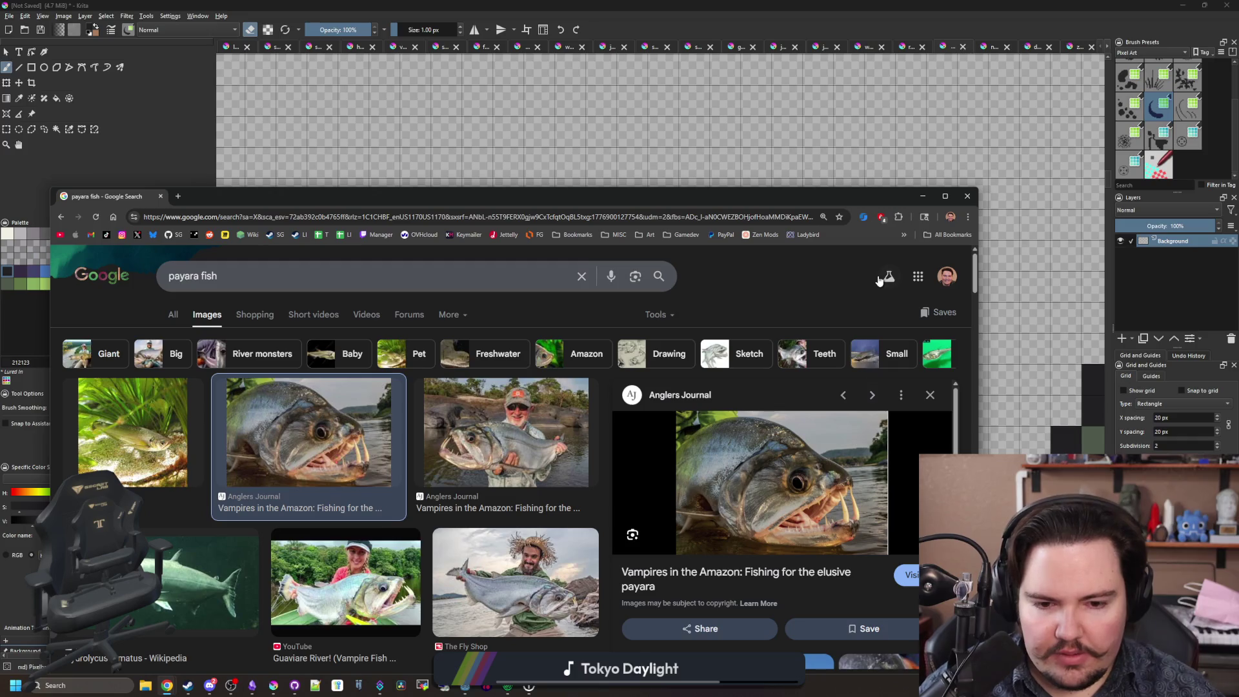
scroll(733, 334, "down", 3)
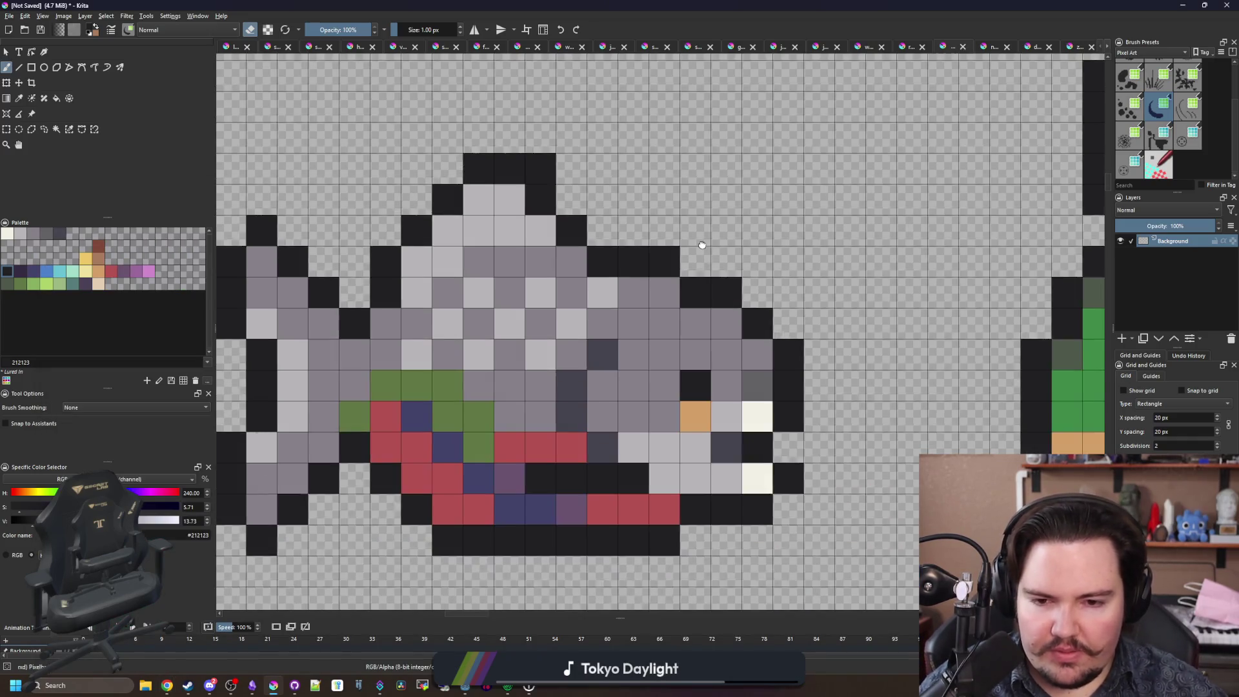
Sample mid-grey #646365 from the fish and paint a light-grey body pixel with it.
scroll(742, 303, "up", 4)
key("p")
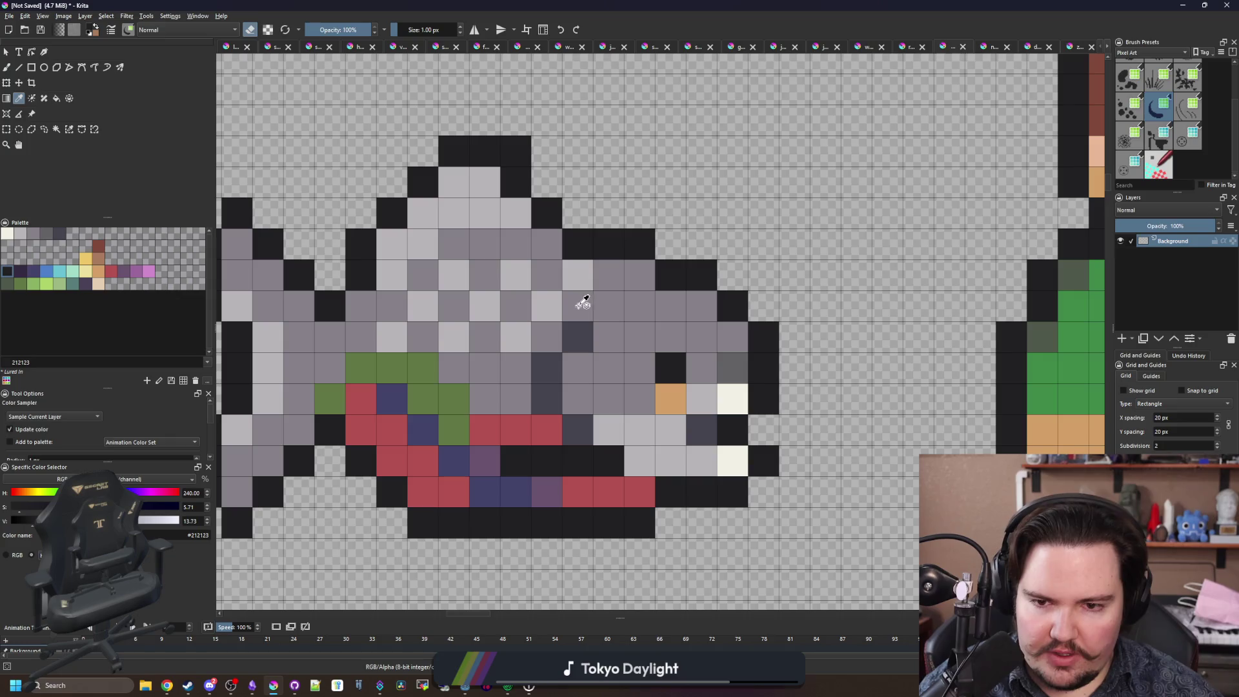
key("alt+Tab")
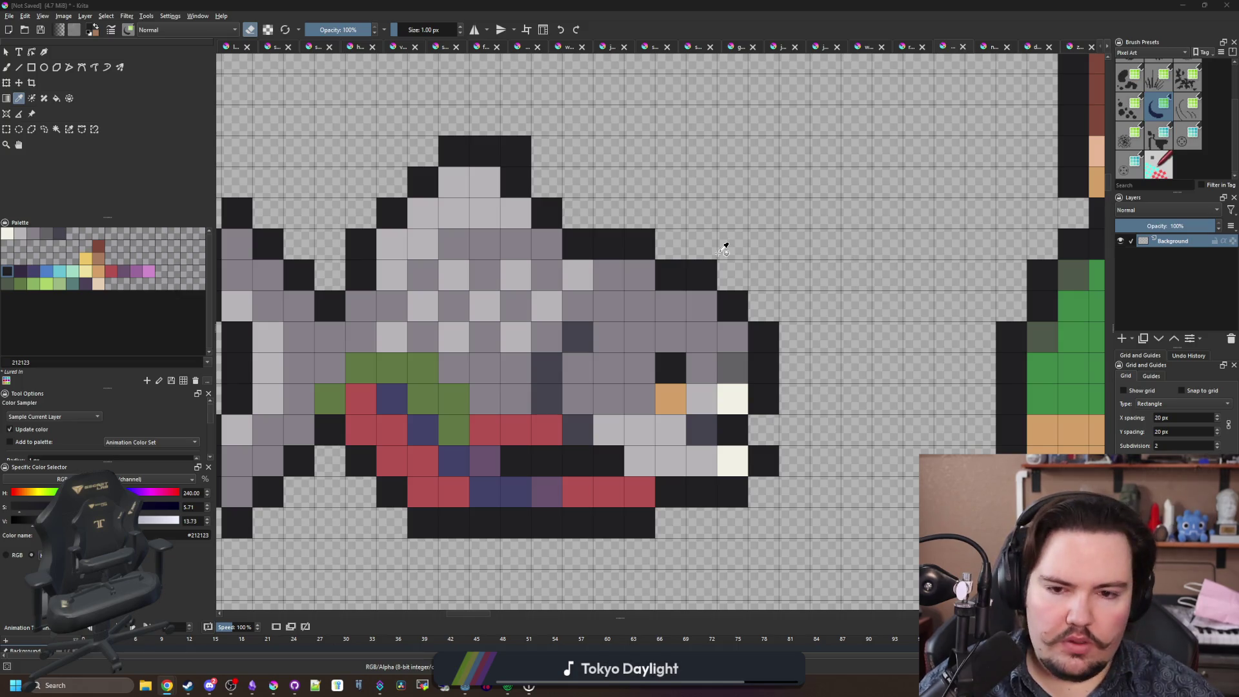
scroll(674, 380, "down", 3)
scroll(695, 365, "up", 3)
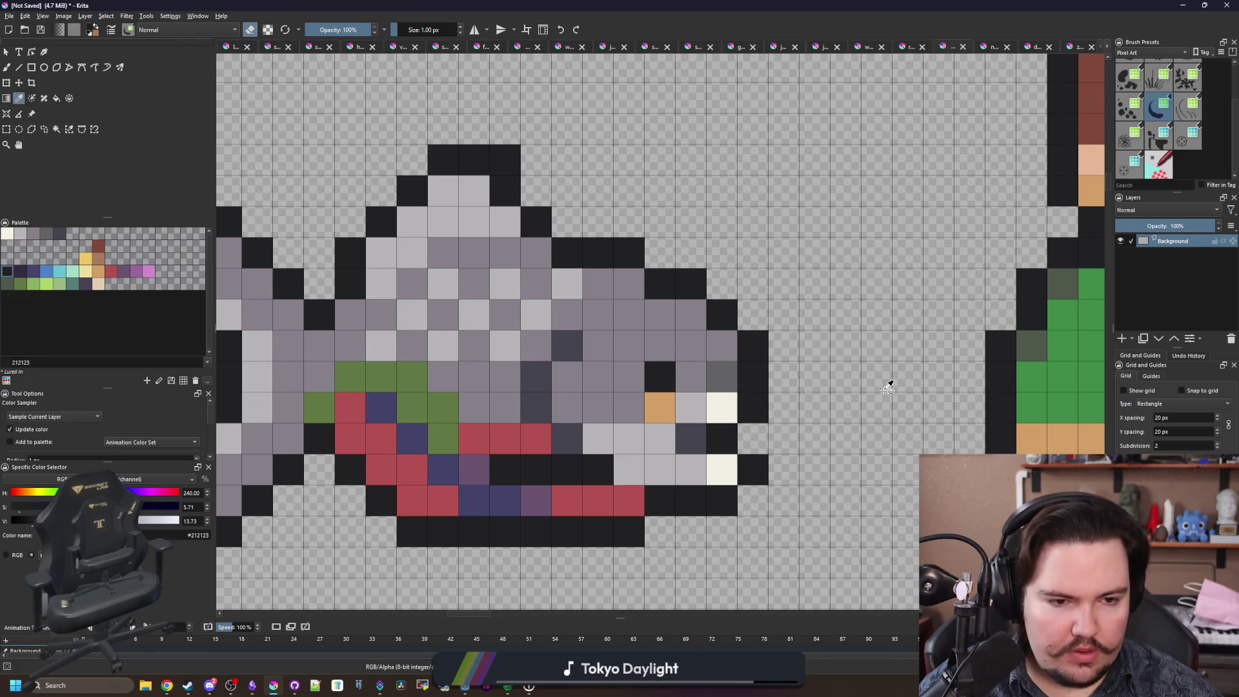
scroll(747, 400, "down", 3)
scroll(747, 401, "up", 3)
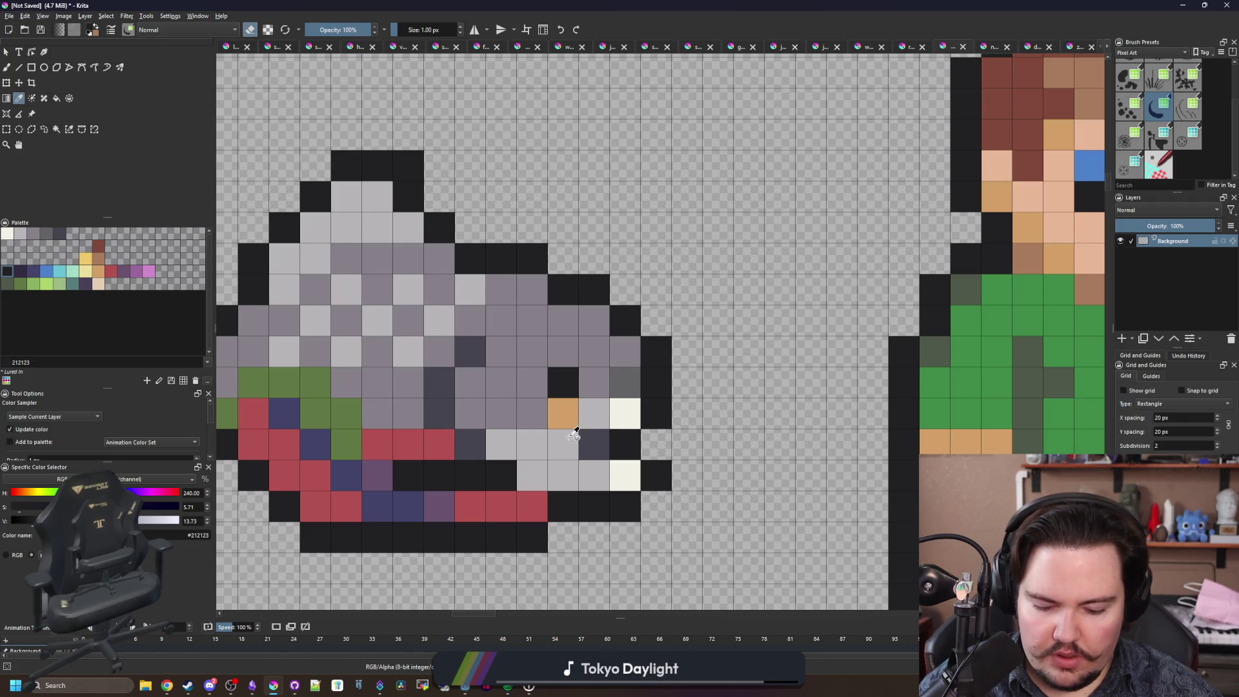
left_click(629, 378)
key("b")
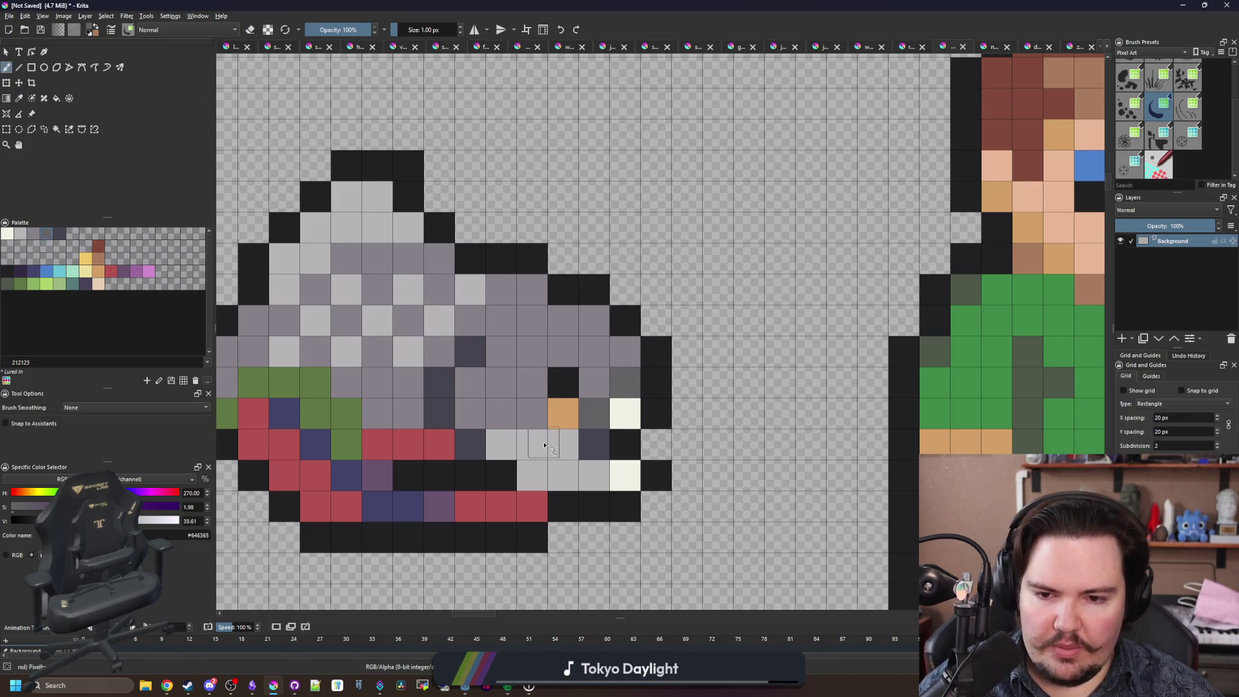
left_click(621, 352)
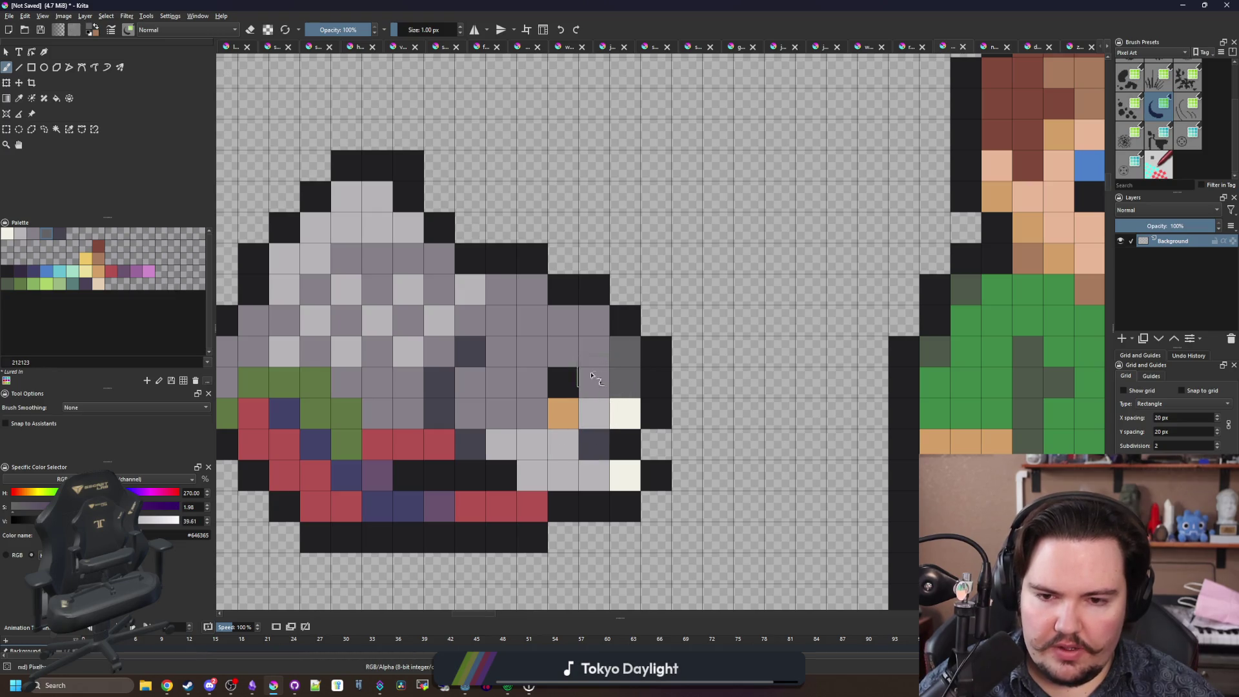
Darken a run of pixels along the jaw and a belly pixel with mid-grey.
left_click_drag(586, 381, 506, 470)
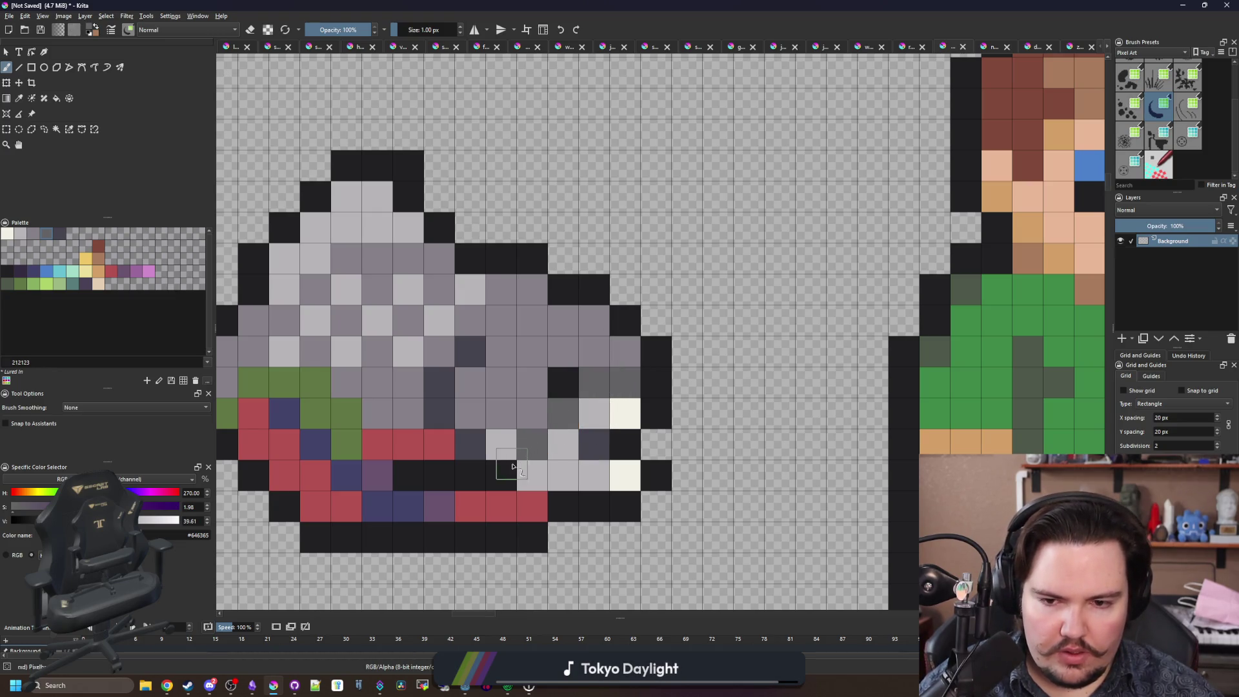
scroll(531, 409, "down", 6)
scroll(540, 375, "up", 6)
left_click(540, 429)
scroll(583, 406, "down", 6)
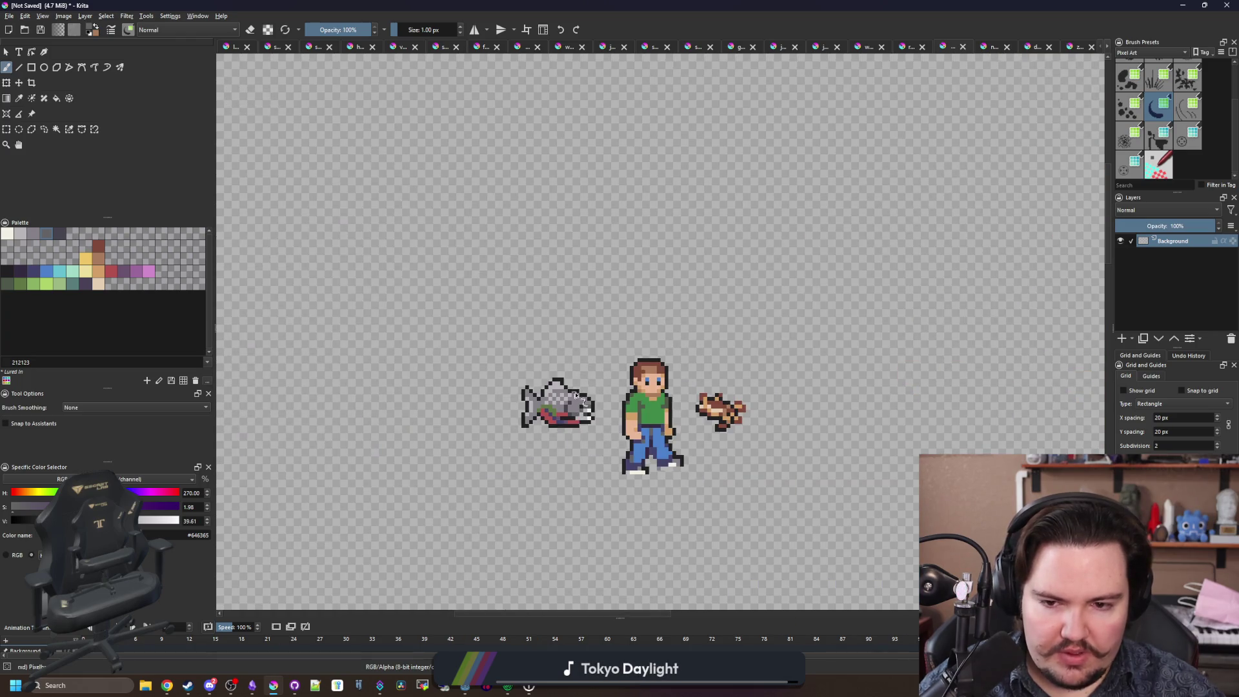
scroll(584, 407, "up", 6)
scroll(611, 502, "down", 6)
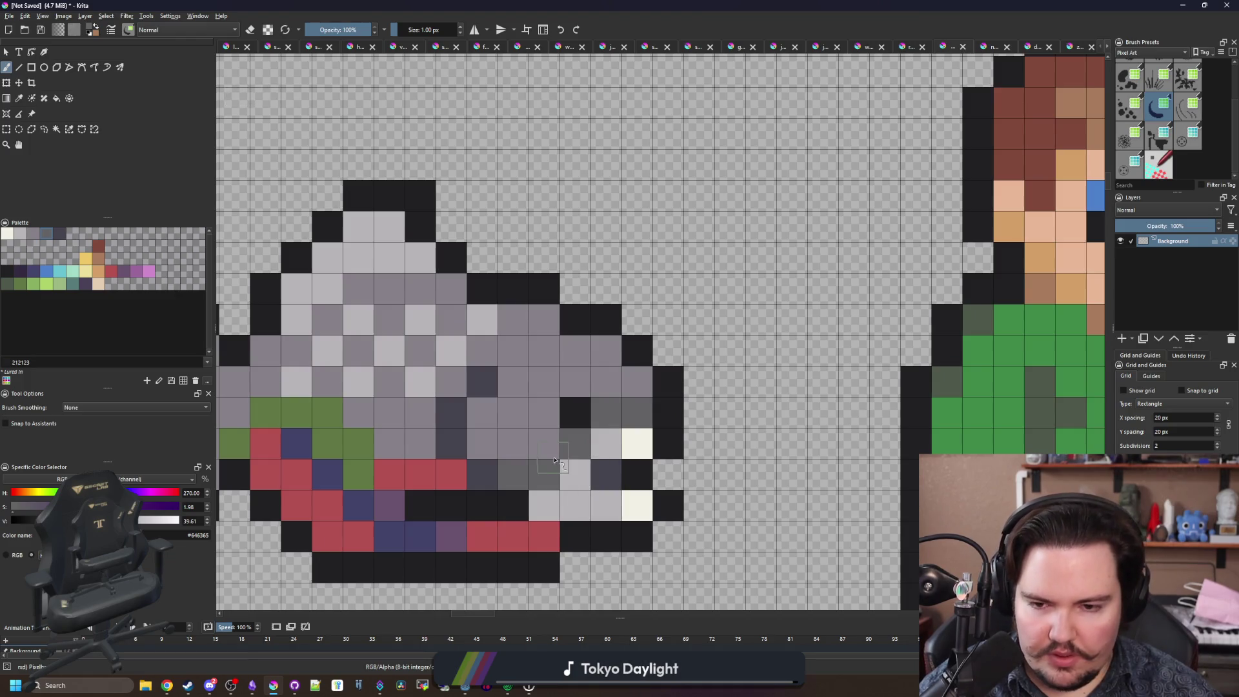
Sample grey #868188 and repaint two light-grey cells near the mouth.
left_click(525, 437, "ctrl")
scroll(536, 452, "up", 6)
left_click(544, 510)
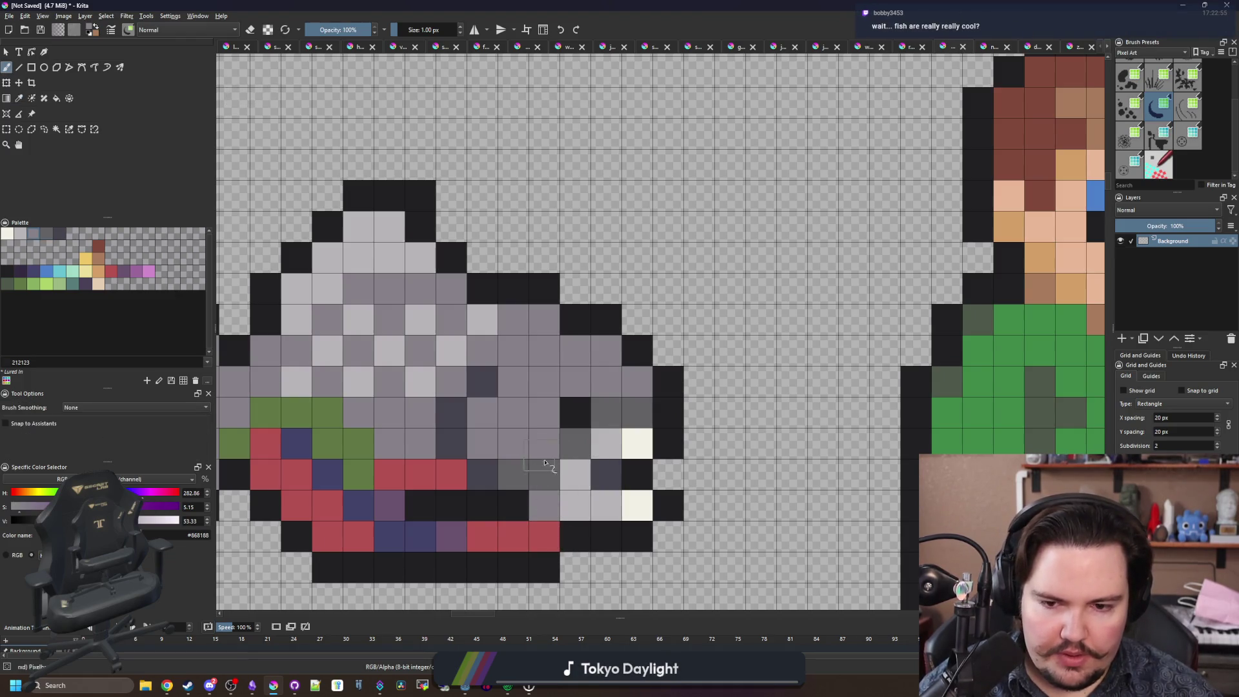
left_click(575, 505)
scroll(542, 333, "down", 6)
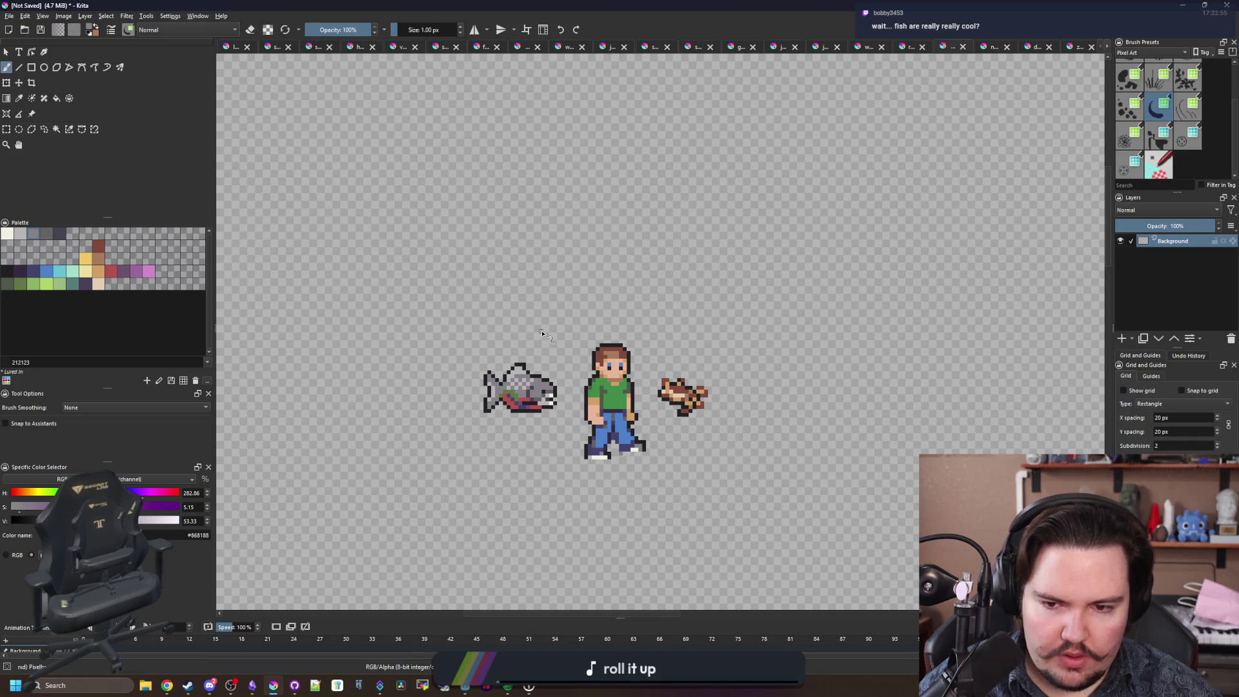
scroll(542, 333, "up", 6)
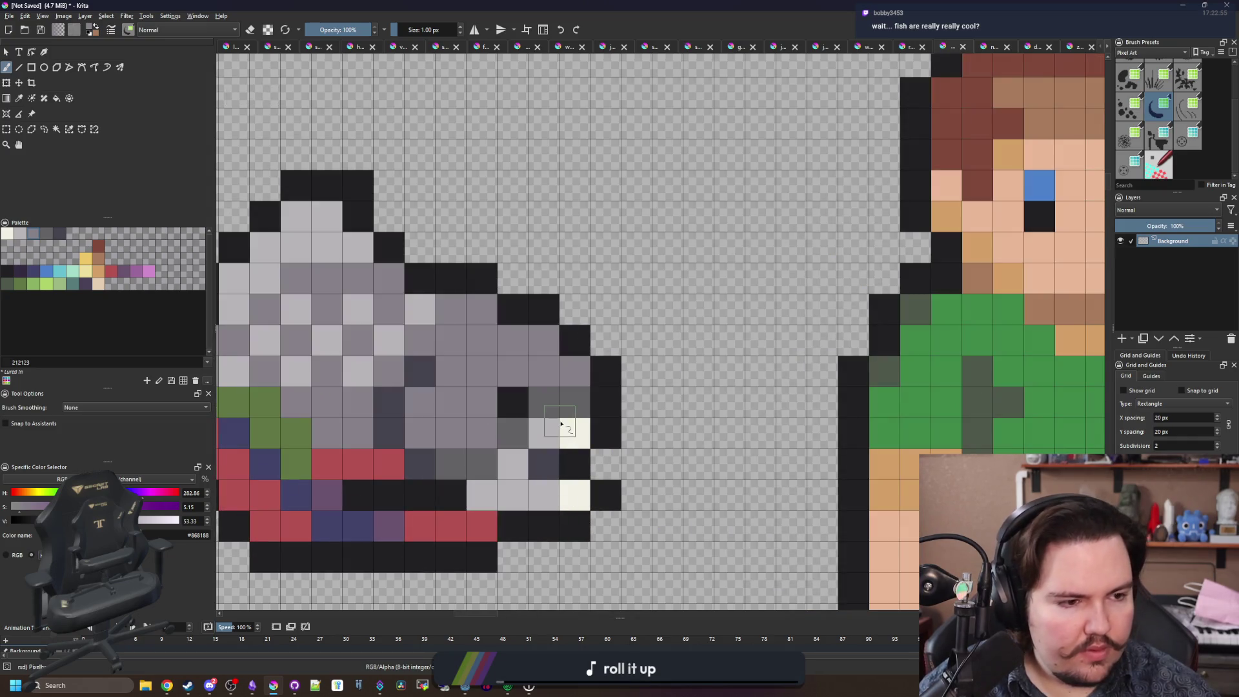
Sample light grey #b8b5b9 and paint two fish cells light grey.
left_click_drag(561, 424, 604, 460)
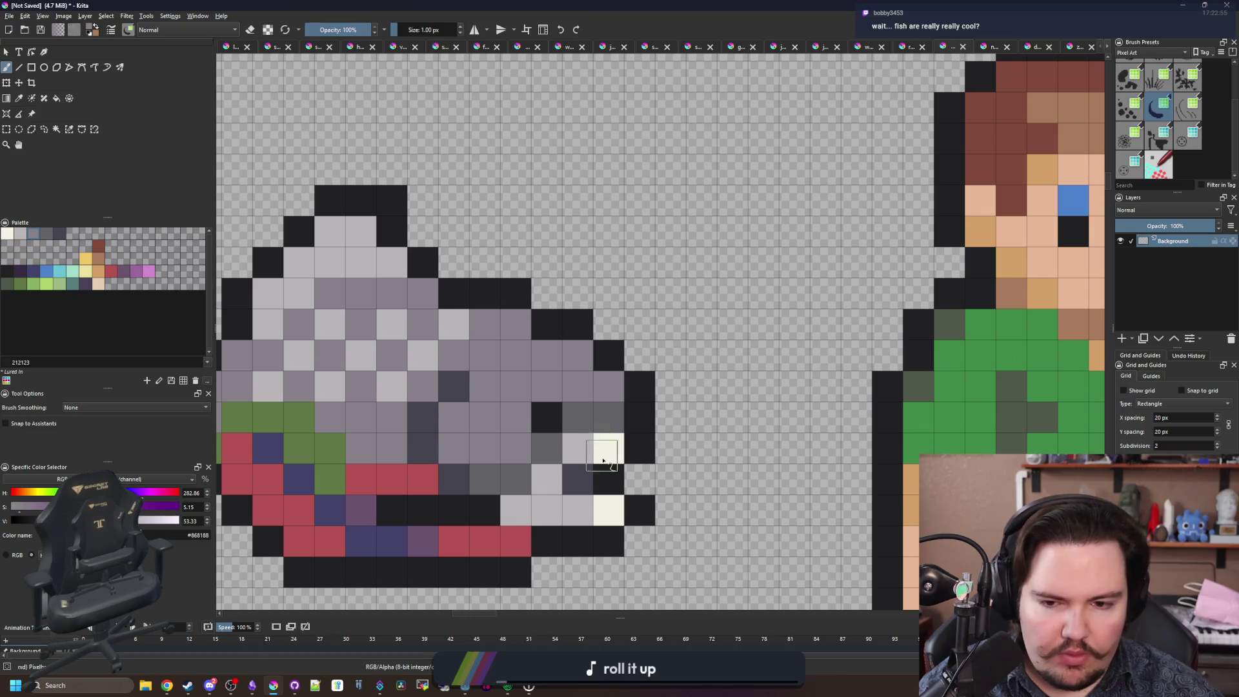
left_click(610, 491, "ctrl")
scroll(587, 478, "down", 3)
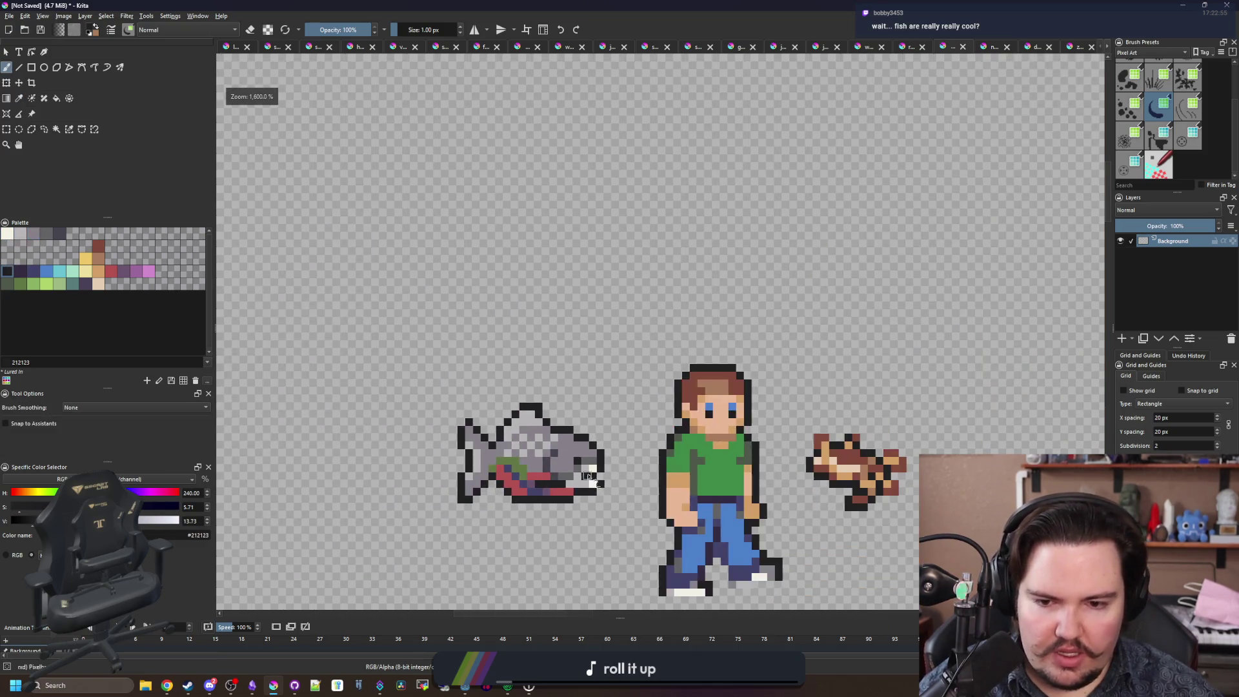
scroll(587, 476, "up", 3)
left_click(548, 460, "ctrl")
left_click(583, 461)
left_click(576, 399)
Fill an empty cell on the fish's right edge with outline colour #212123.
left_click(588, 335, "ctrl")
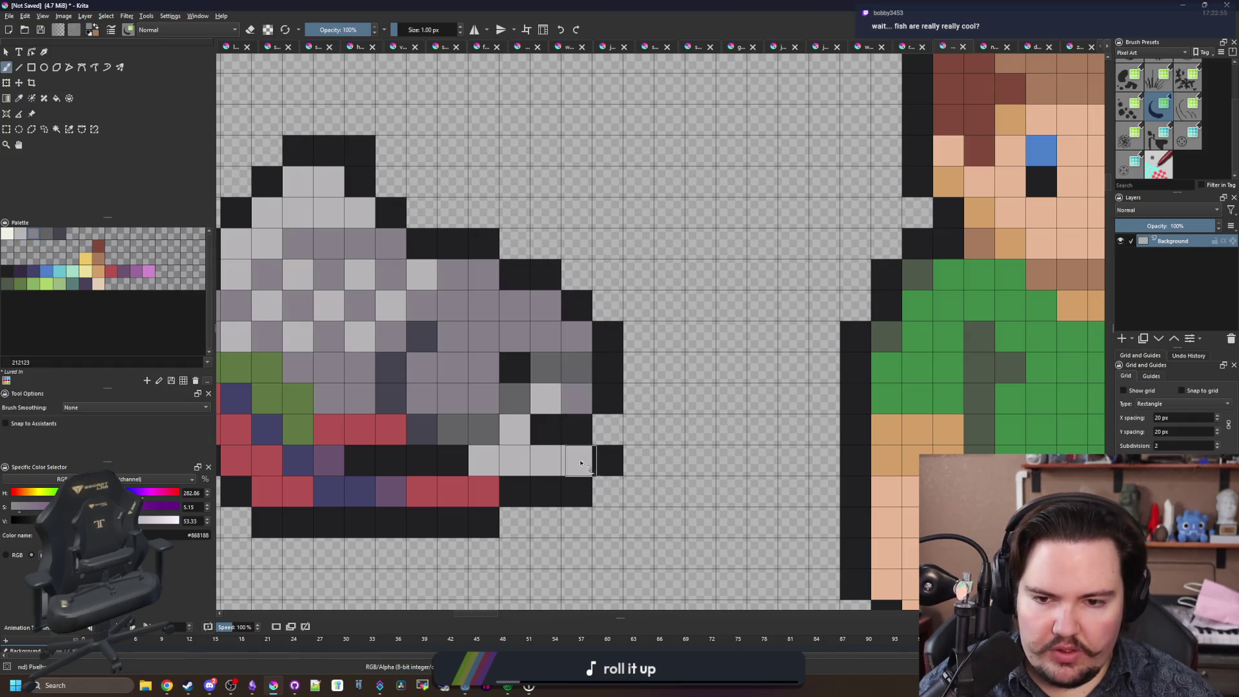
scroll(539, 342, "down", 4)
scroll(678, 439, "up", 8)
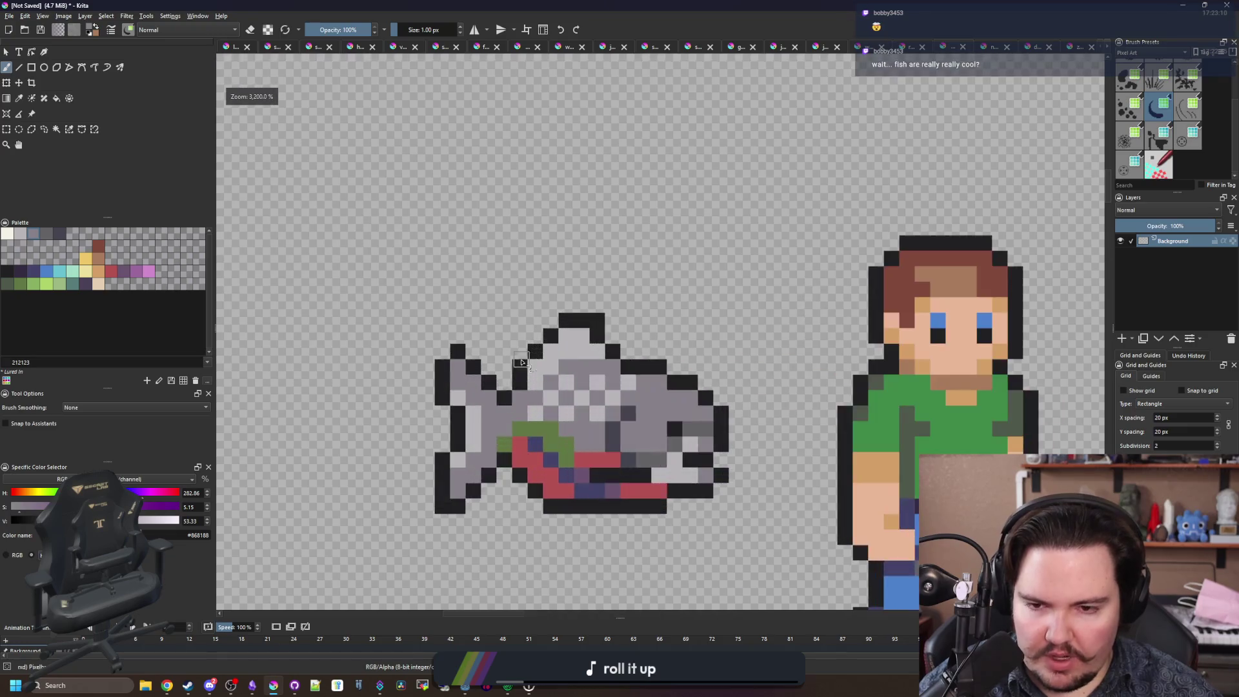
left_click_drag(731, 443, 700, 433)
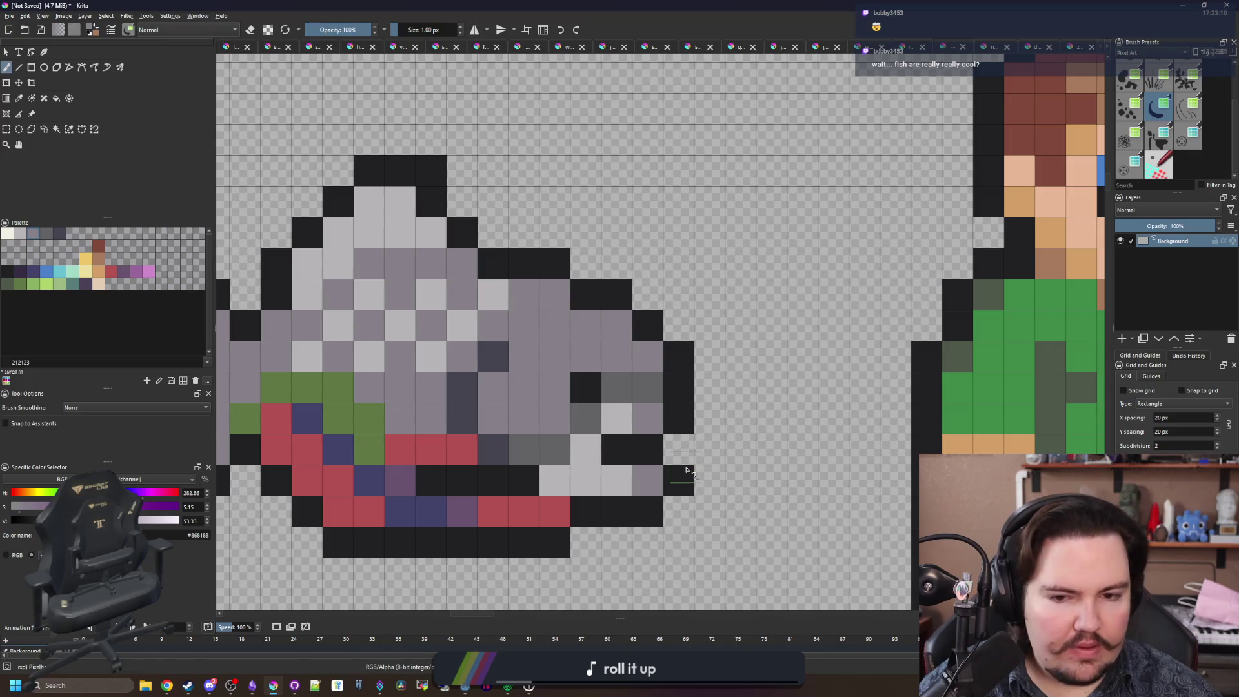
left_click(679, 426, "ctrl")
left_click(679, 459)
scroll(581, 382, "down", 3)
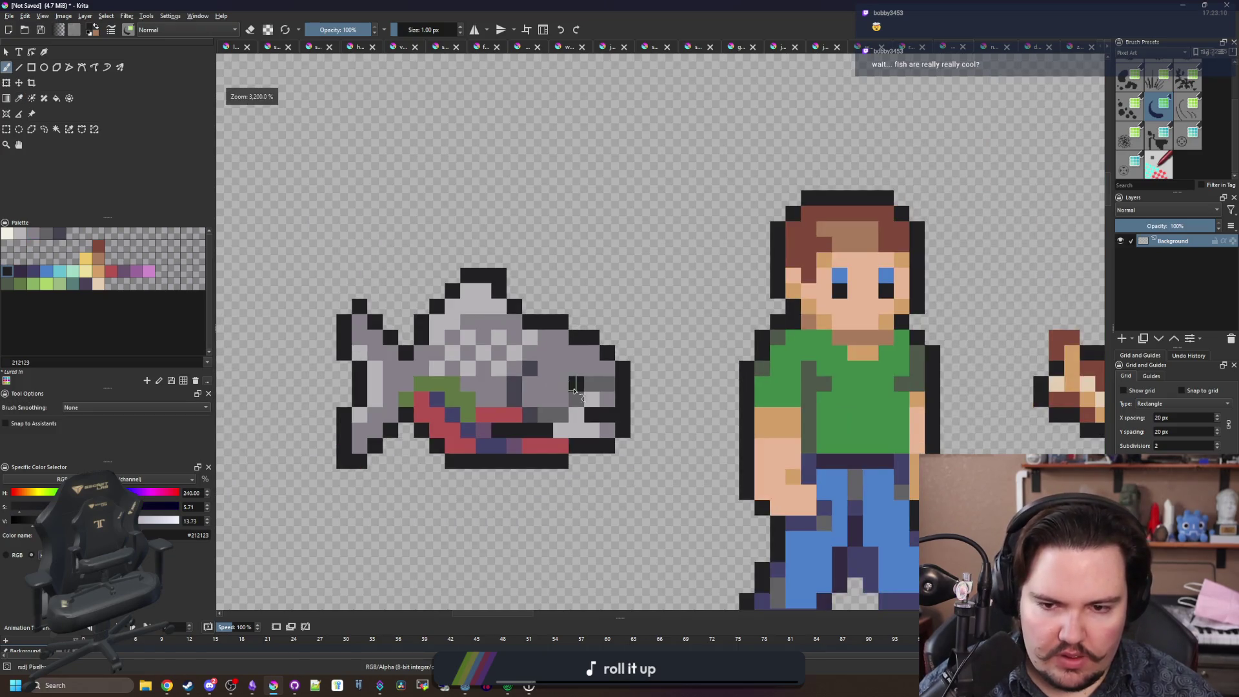
scroll(610, 434, "up", 3)
Erase and repaint an edge cell dark, then fill the neighbouring empty cell mid-grey #646365.
key("e")
left_click(609, 434)
key("e")
left_click(607, 432)
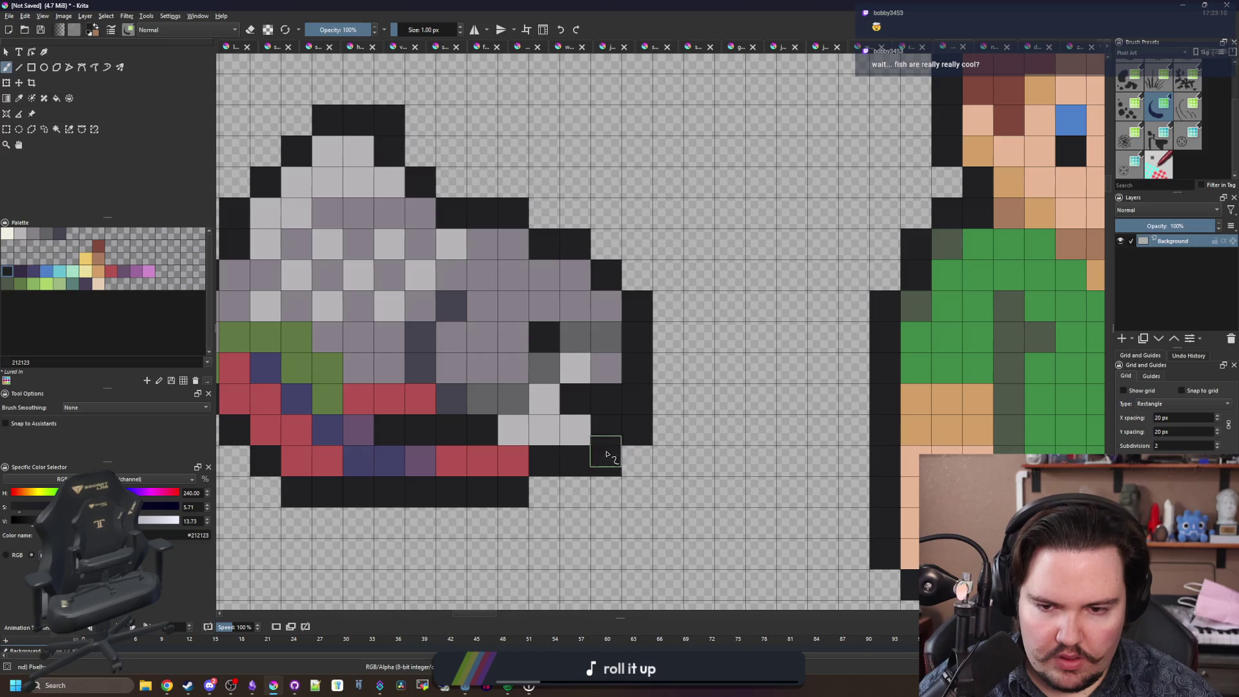
left_click(592, 334, "ctrl")
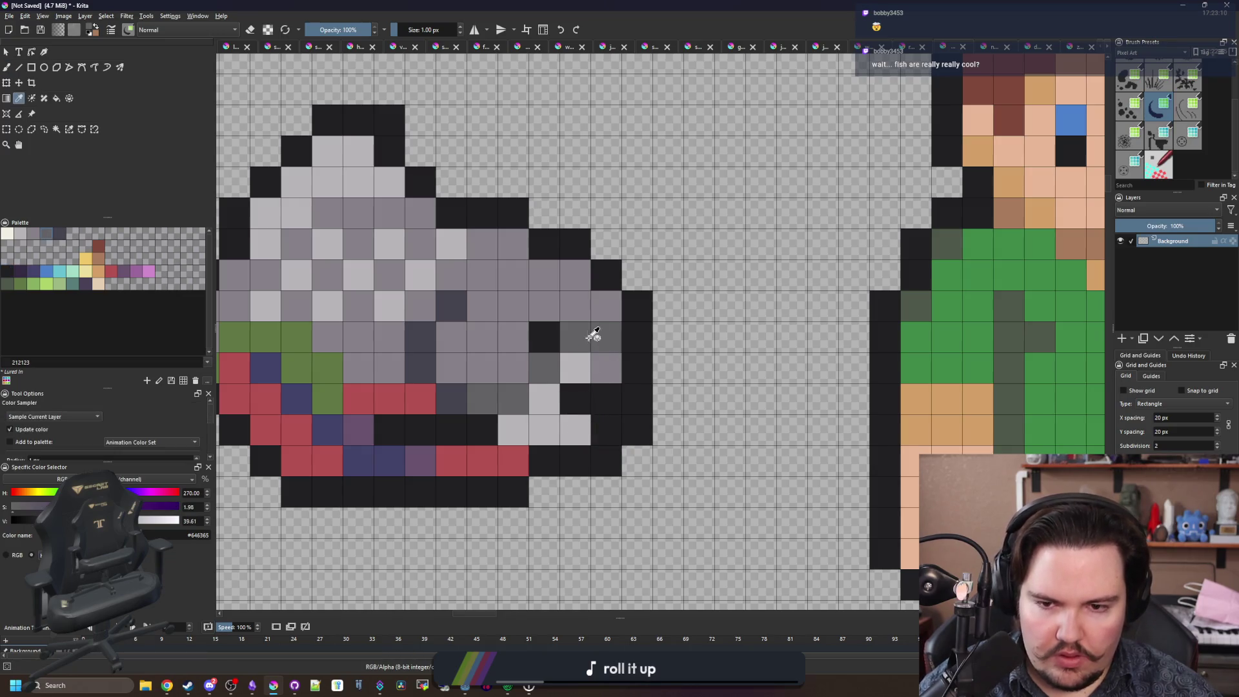
left_click(584, 403)
scroll(597, 480, "down", 3)
scroll(648, 424, "up", 3)
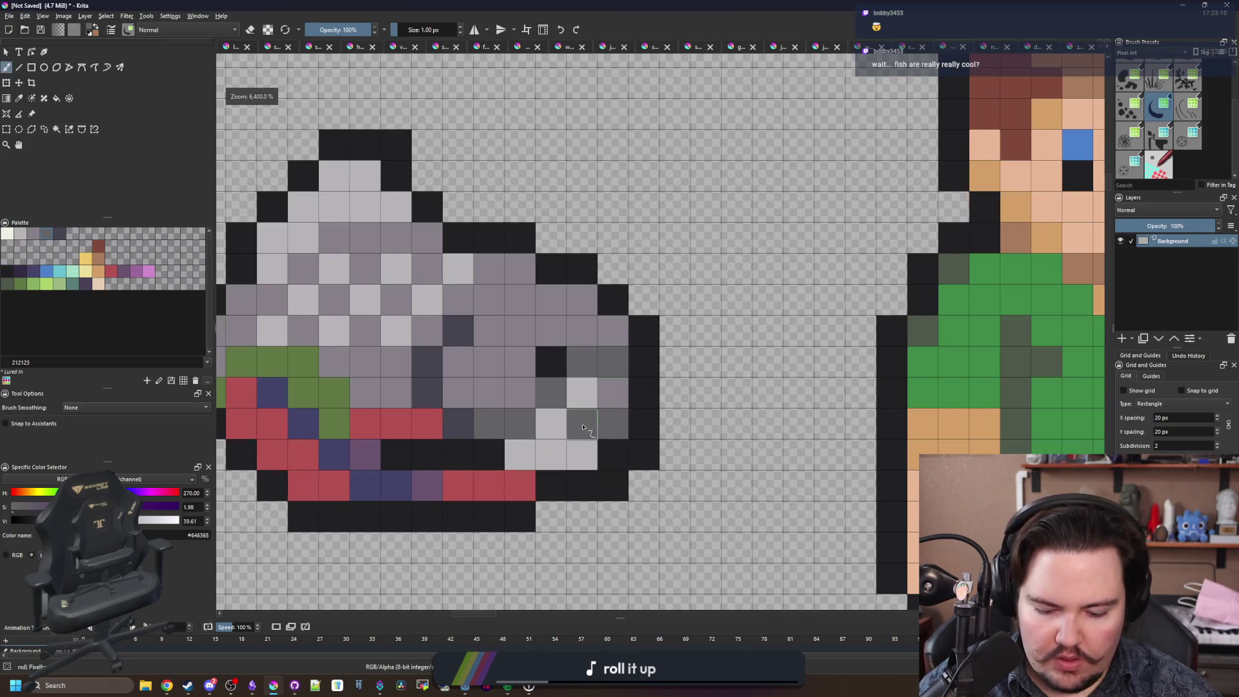
Try darker grey #45444f on two upper-back cells, then repaint them mid-grey #646365.
left_click(427, 379, "ctrl")
scroll(495, 365, "down", 5)
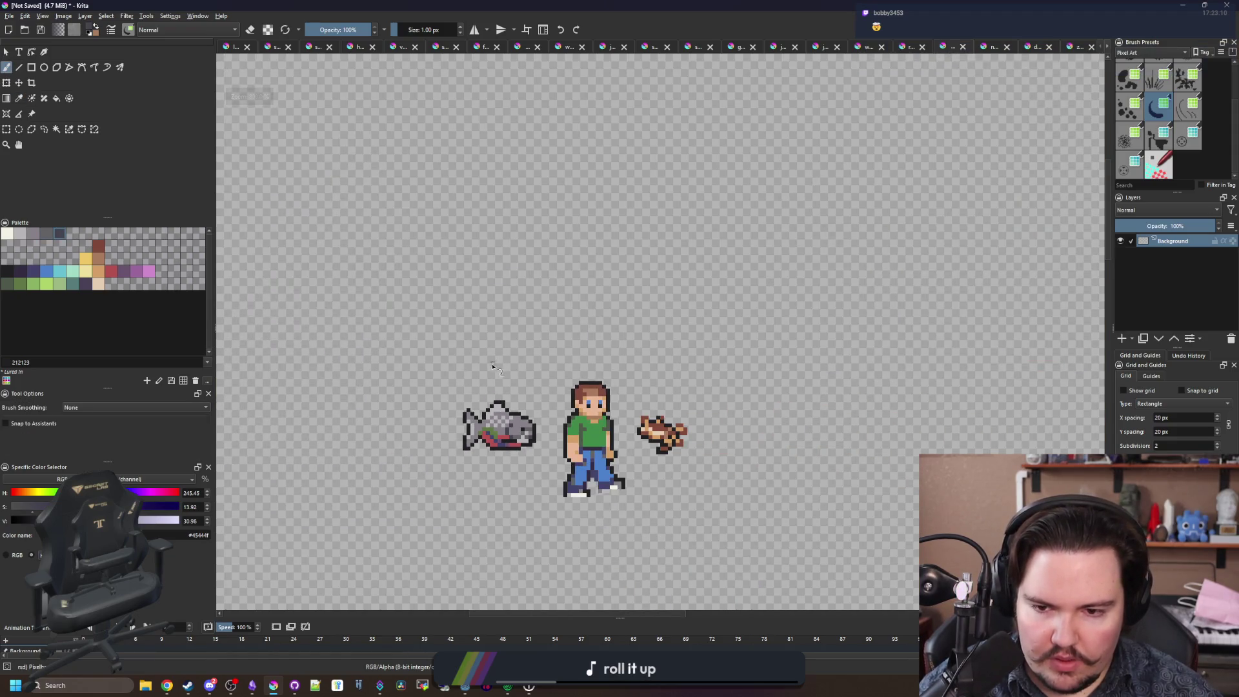
scroll(503, 426, "up", 5)
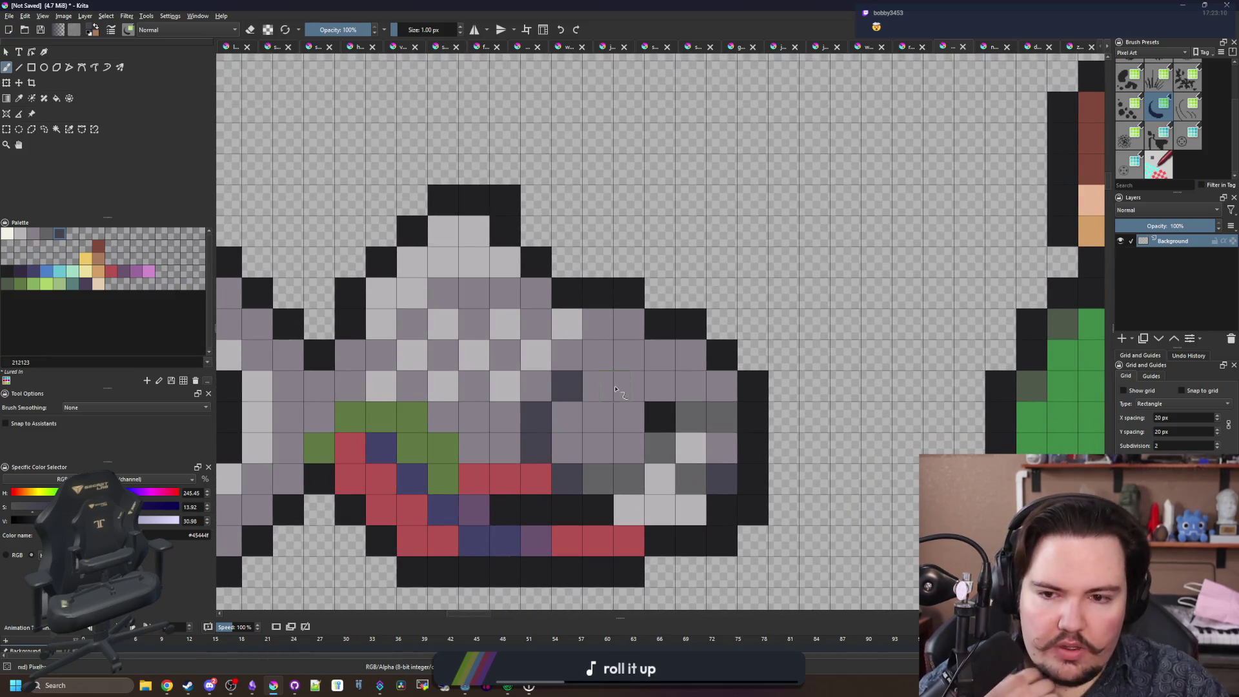
left_click(629, 322)
left_click(691, 354)
left_click(691, 417, "ctrl")
left_click(690, 353)
left_click(629, 322)
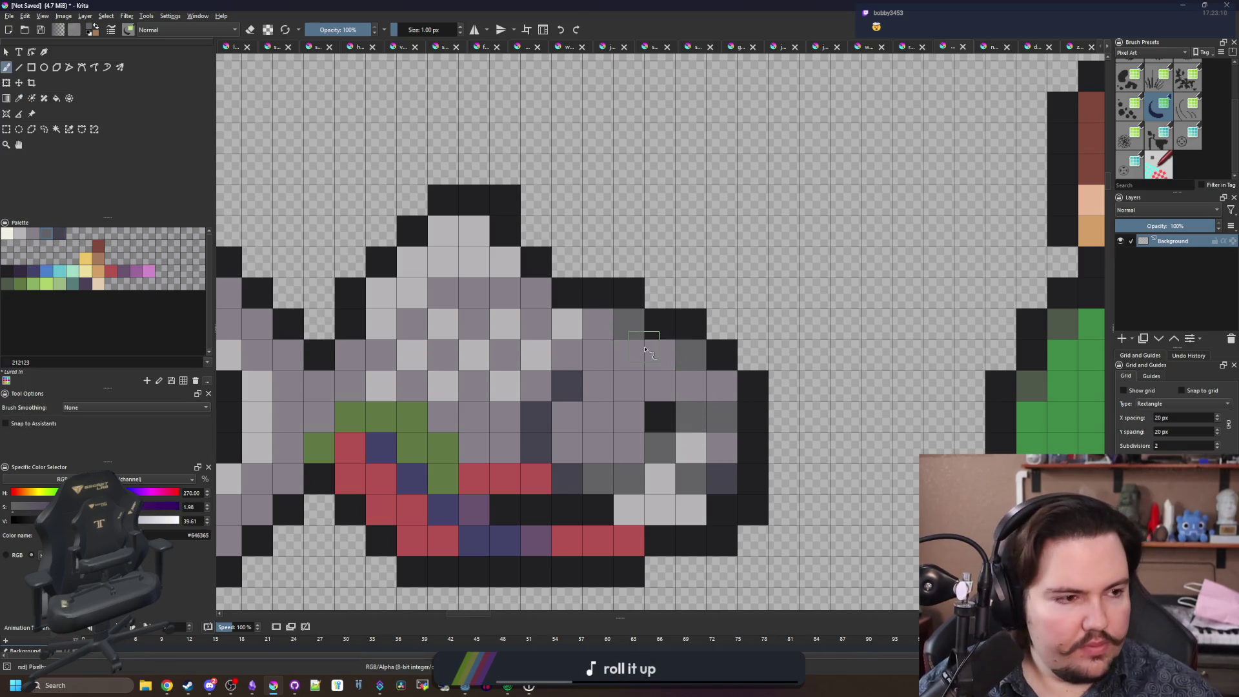
left_click_drag(476, 349, 544, 343)
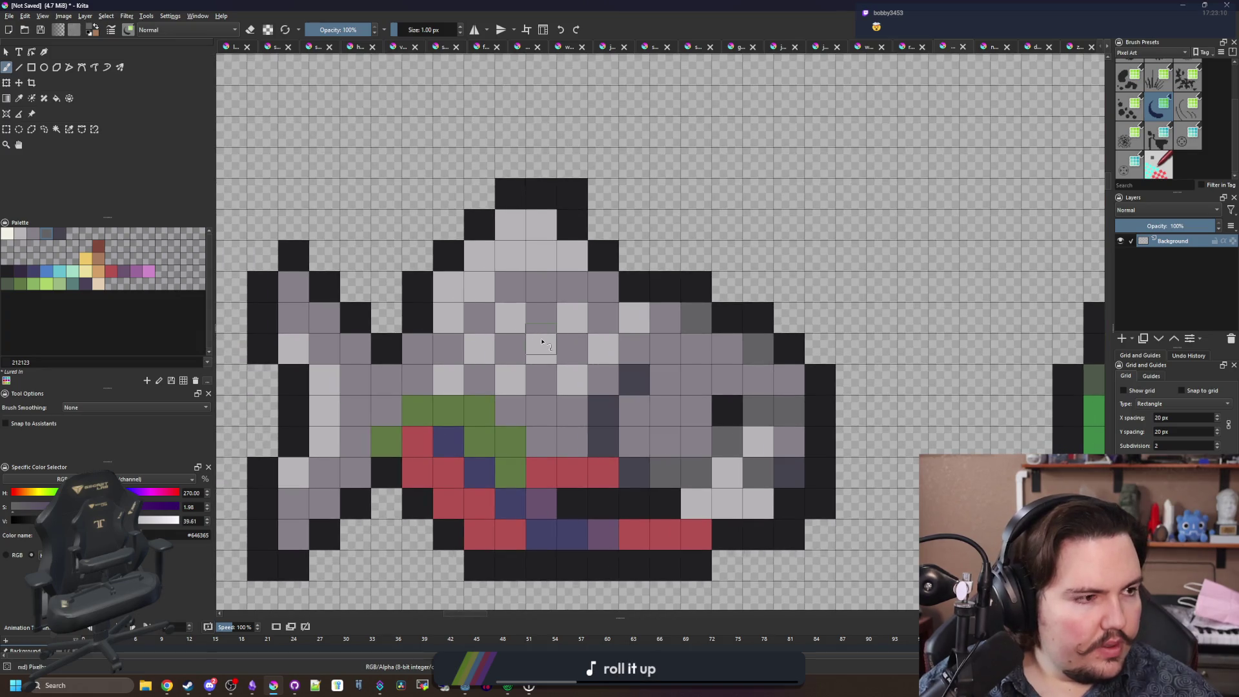
scroll(581, 381, "down", 2)
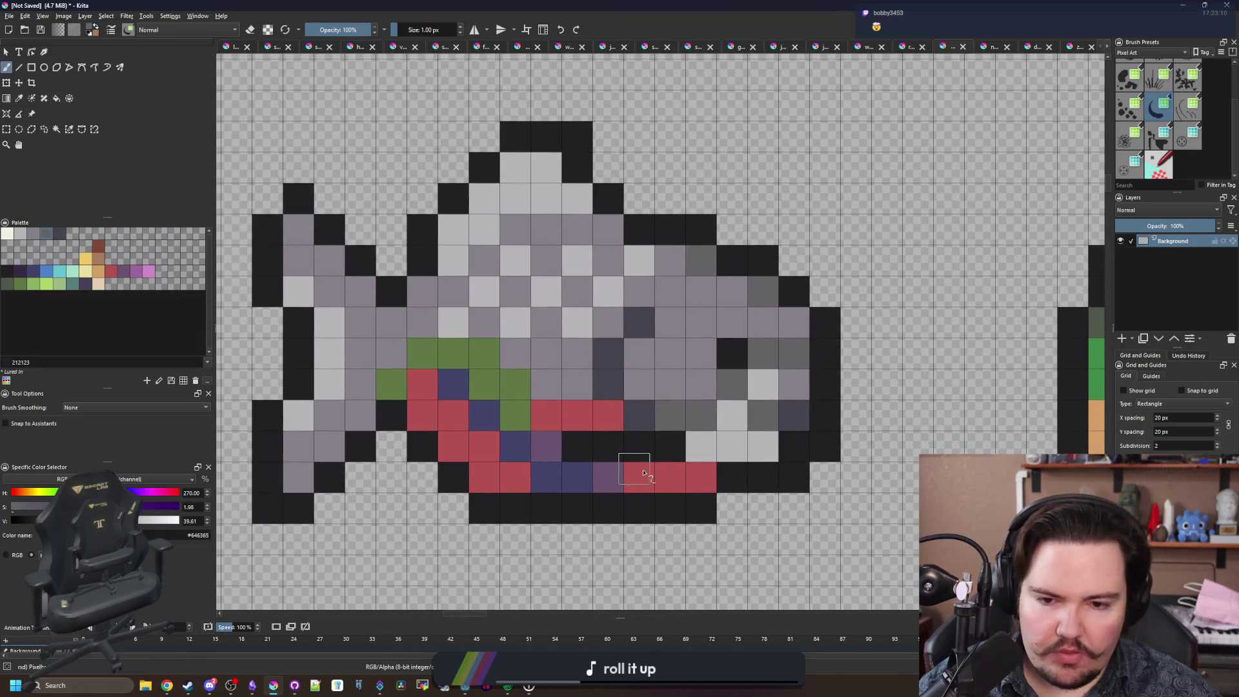
left_click(98, 272)
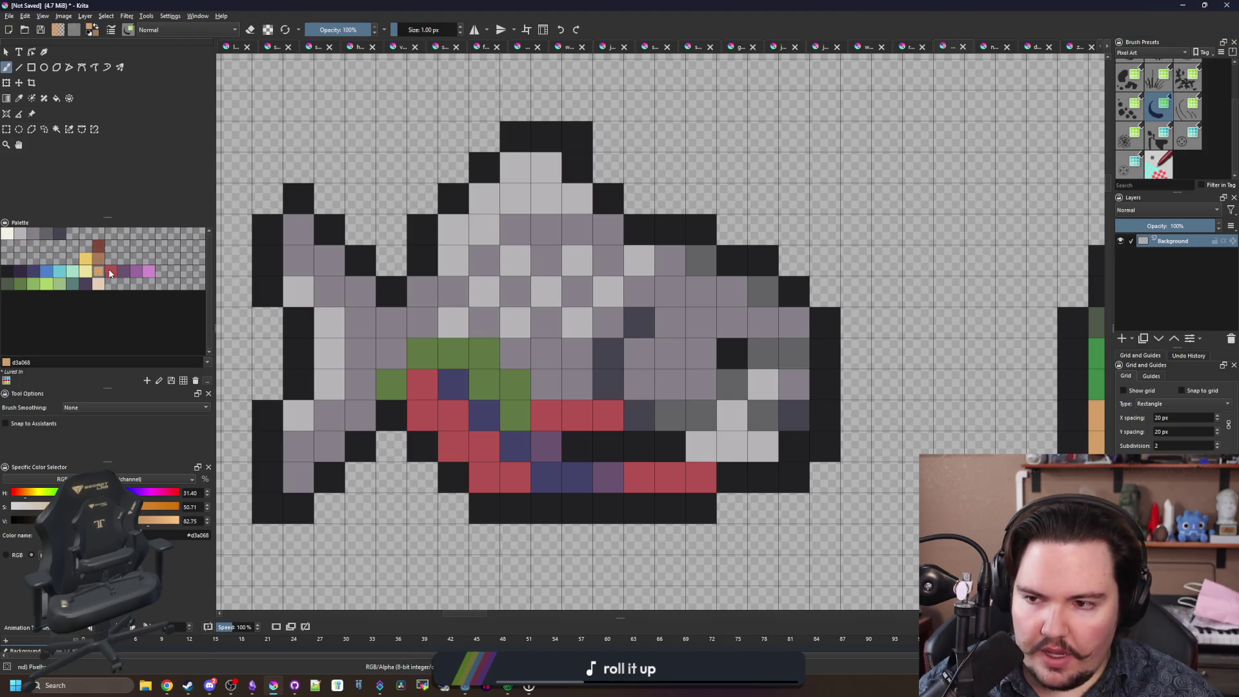
Repaint the red, purple and blue bottom pixels in light and darker tan to form the jaw.
left_click_drag(693, 471, 671, 478)
left_click(100, 263)
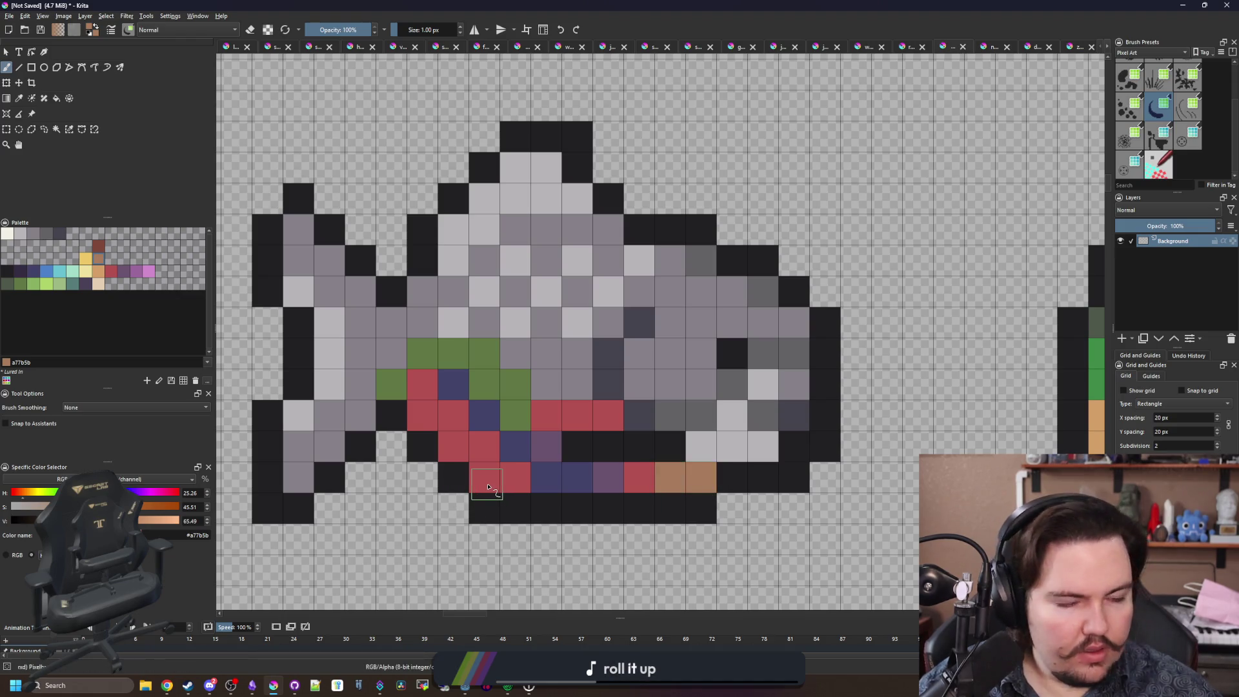
left_click(637, 476)
left_click(605, 417)
left_click_drag(590, 419, 542, 417)
mouse_move(597, 481)
left_mouse_down()
mouse_move(546, 446)
mouse_move(612, 493)
left_mouse_up()
Zoom out to compare the three sprites, then add a near-white highlight pixel to the body.
scroll(580, 464, "down", 2)
left_click(580, 448)
scroll(503, 362, "down", 5)
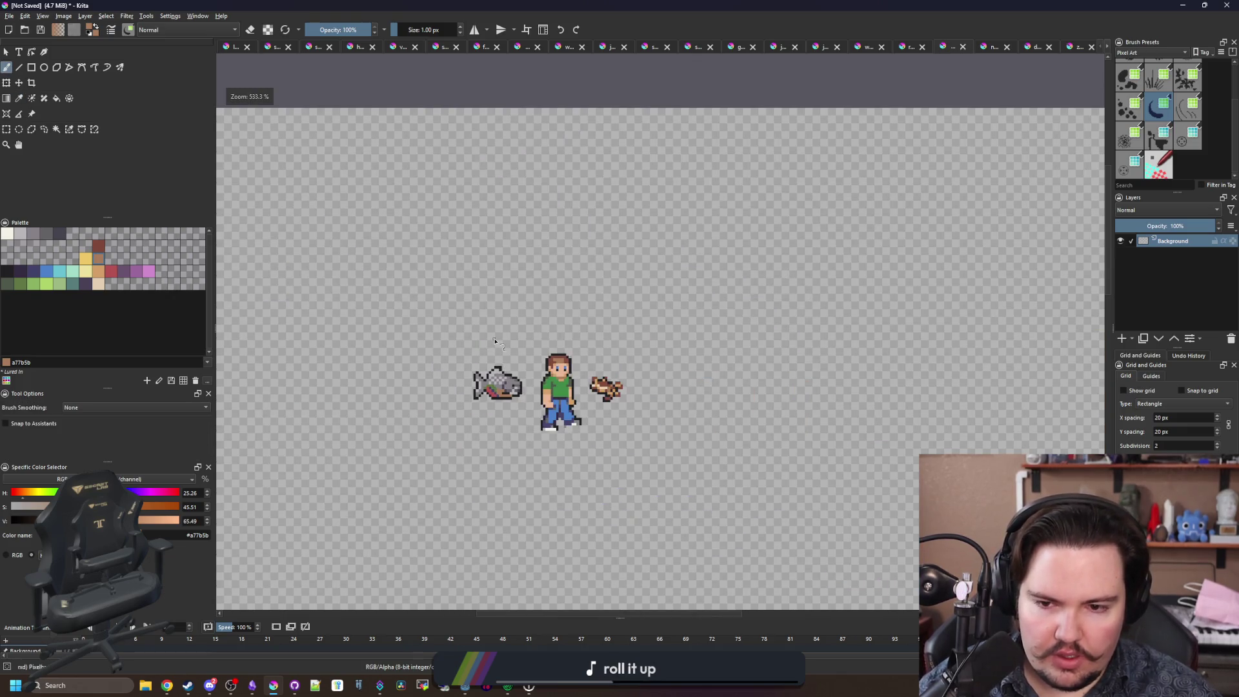
scroll(498, 383, "up", 4)
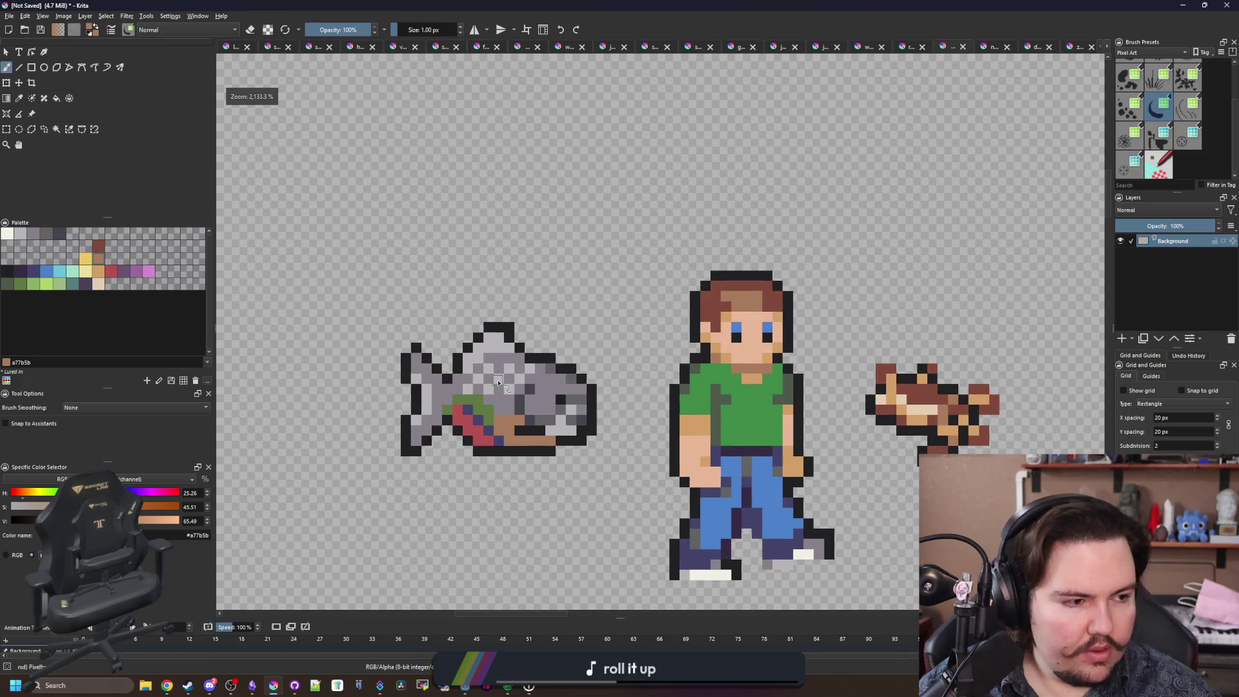
scroll(498, 382, "up", 1)
scroll(524, 479, "up", 1)
left_click(581, 476, "ctrl")
scroll(541, 454, "down", 5)
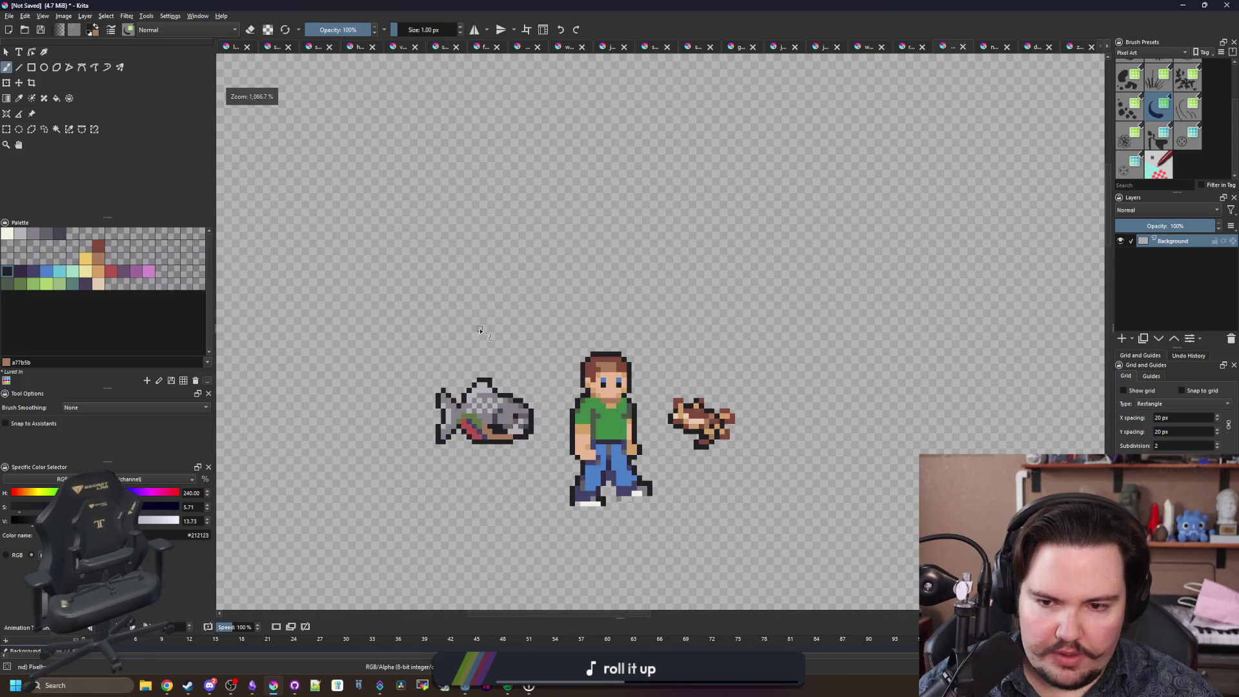
scroll(481, 411, "up", 2)
scroll(473, 354, "up", 2)
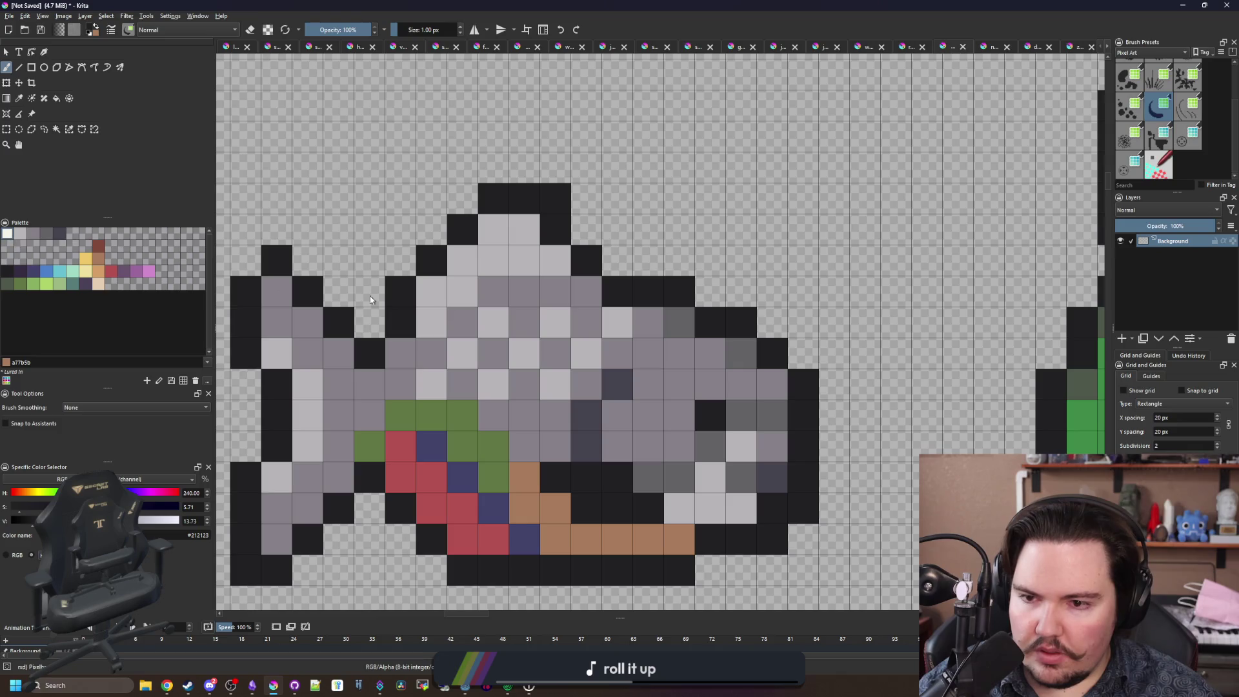
left_click(524, 353)
scroll(498, 299, "down", 5)
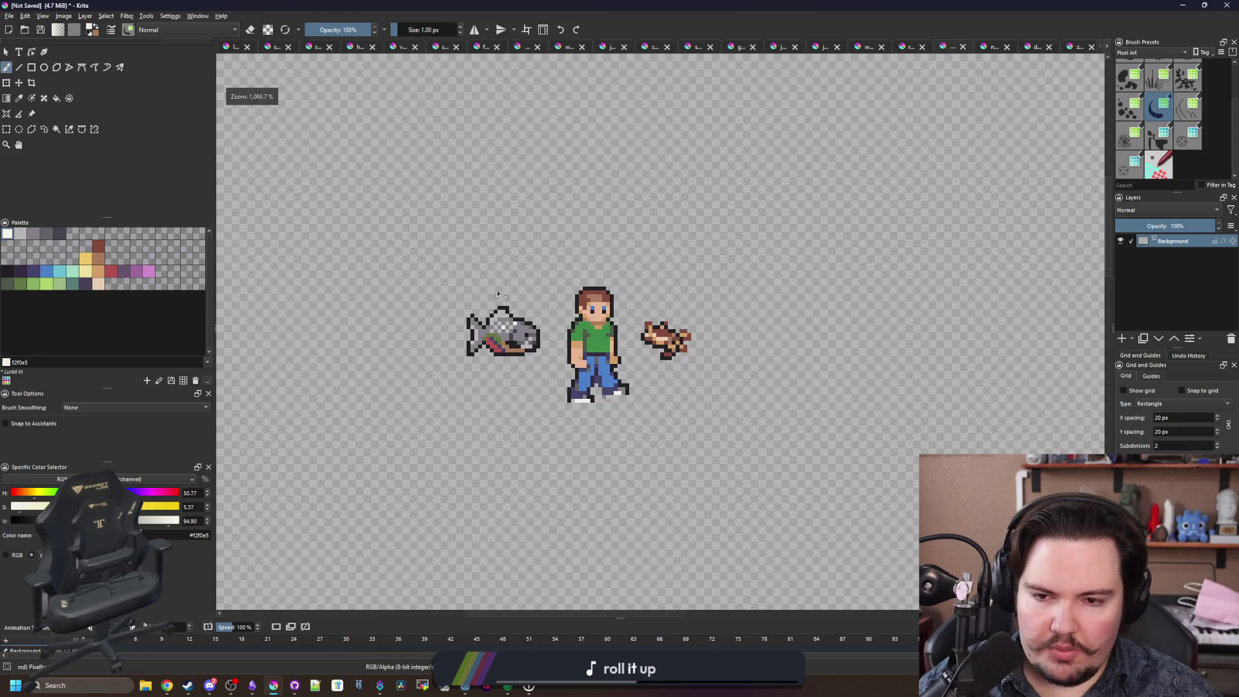
Shade the tail by filling it darker grey and adding dark and light grey cells.
scroll(408, 248, "up", 6)
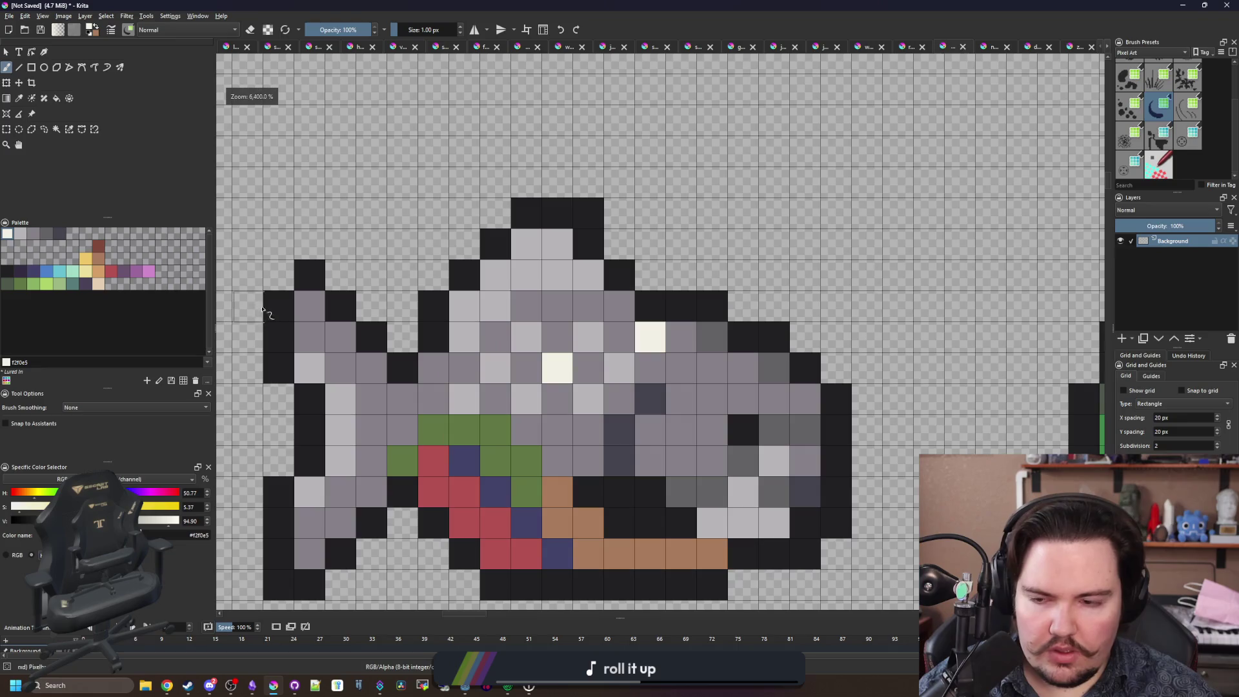
left_click_drag(386, 360, 493, 347)
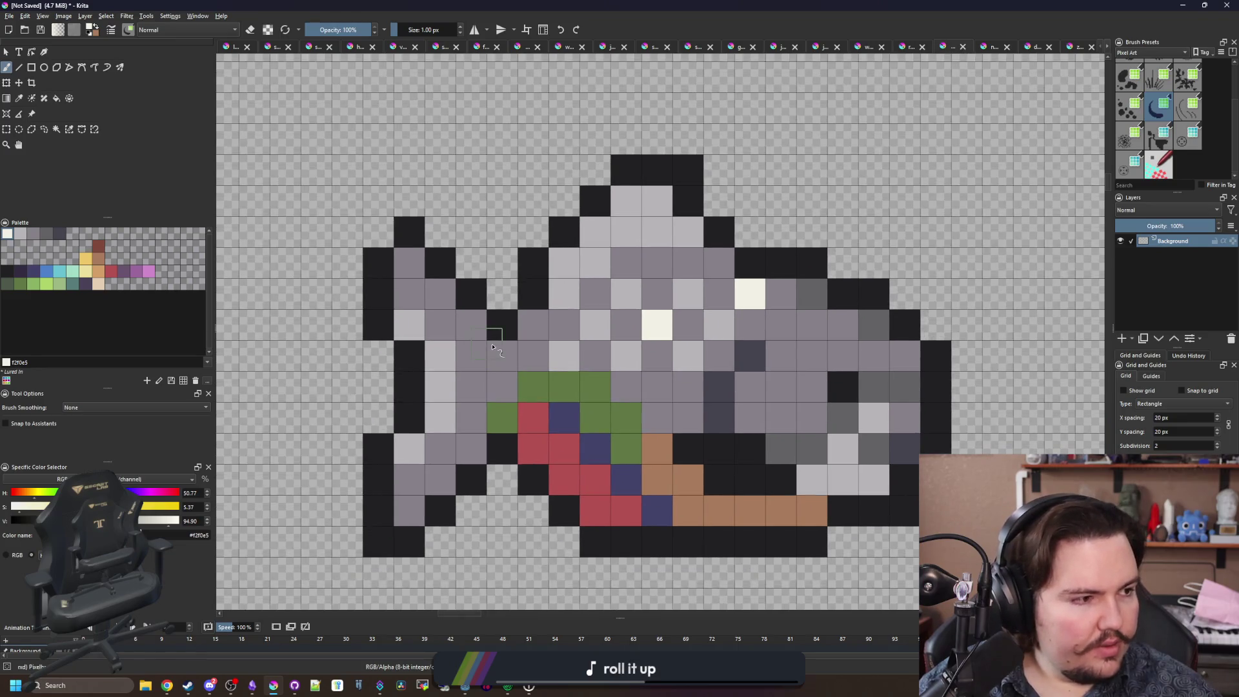
left_click(804, 436, "ctrl")
mouse_move(502, 390)
left_mouse_down()
mouse_move(512, 354)
mouse_move(563, 328)
left_mouse_up()
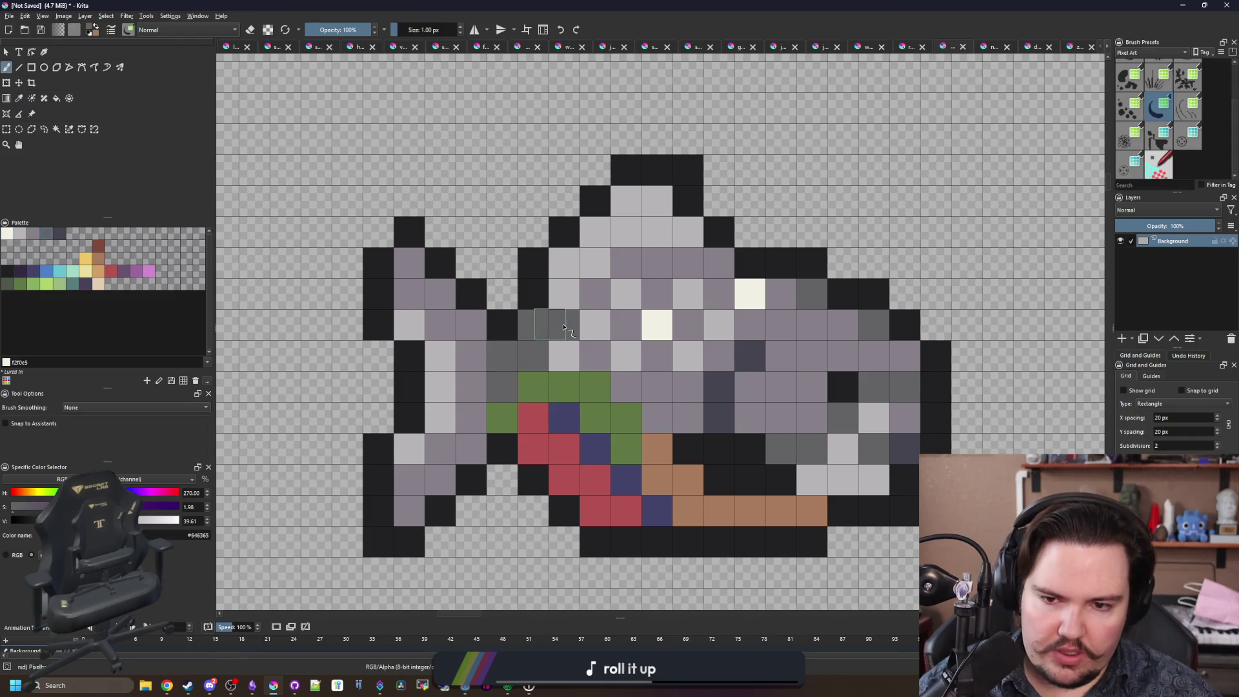
key("f")
left_click(467, 369)
scroll(442, 340, "down", 5)
scroll(452, 331, "up", 5)
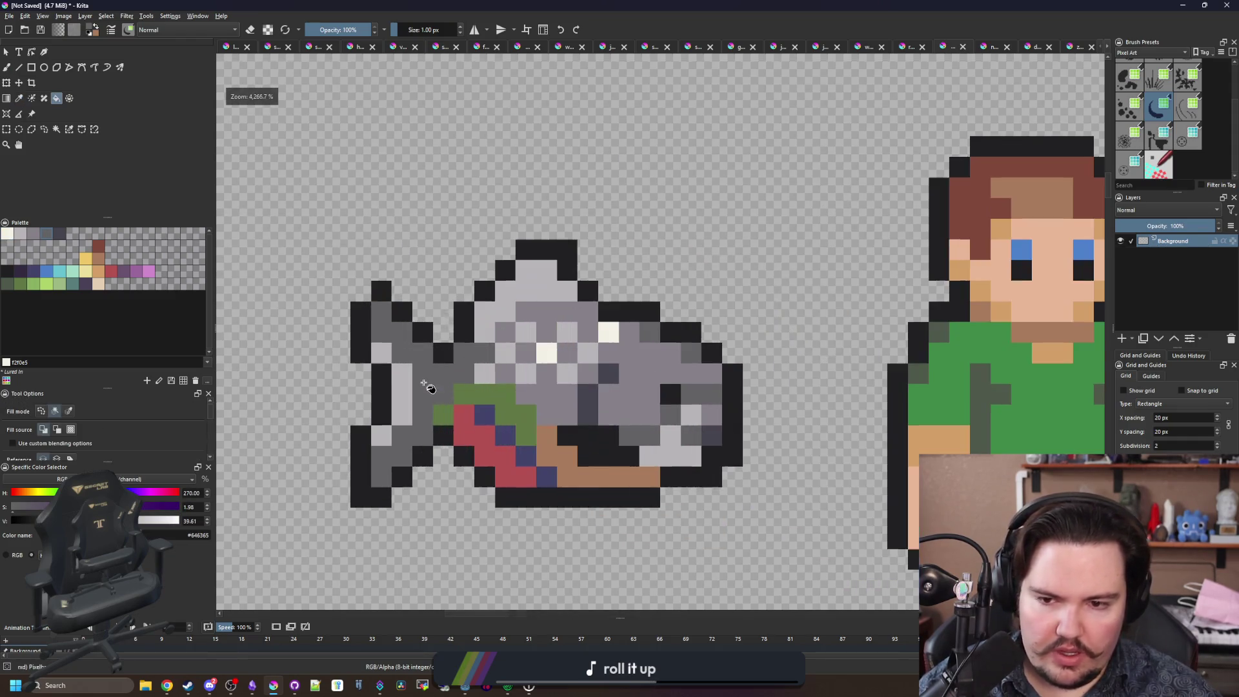
key("b")
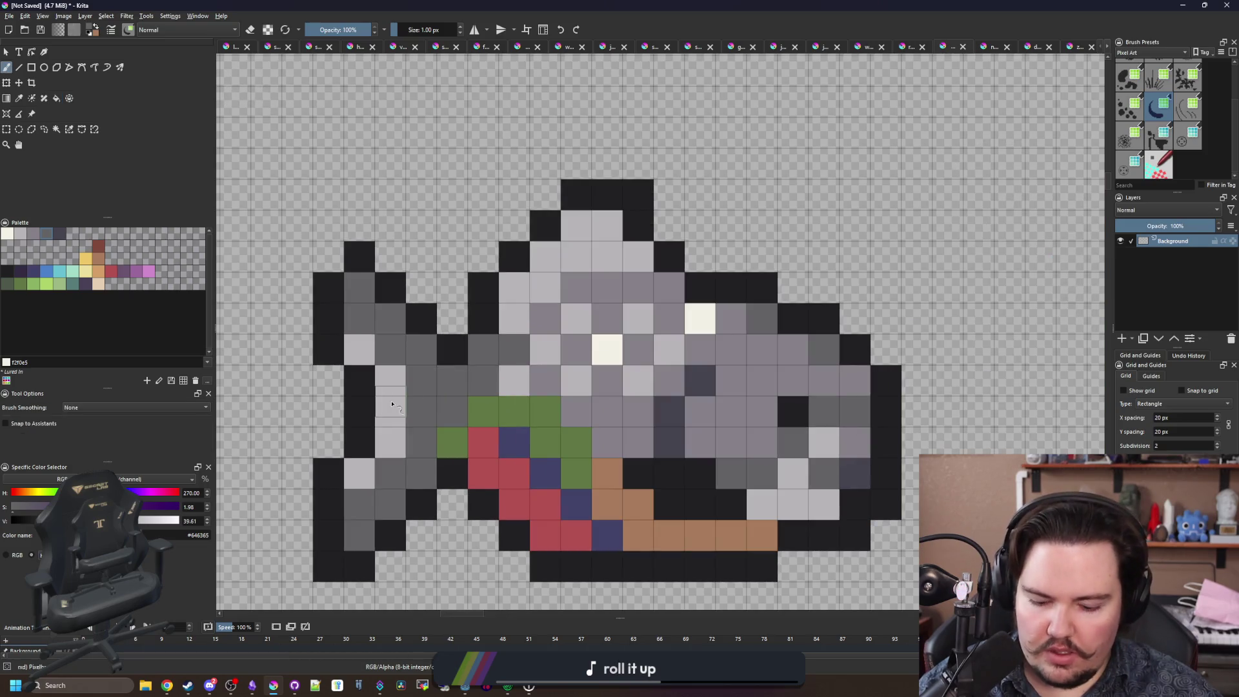
left_click(392, 404, "ctrl")
mouse_move(391, 452)
left_mouse_down()
mouse_move(415, 465)
mouse_move(416, 387)
mouse_move(387, 319)
mouse_move(388, 444)
mouse_move(365, 483)
left_mouse_up()
left_click(360, 323, "ctrl")
Paint the tail's left and lower cells dark bluish grey.
key("p")
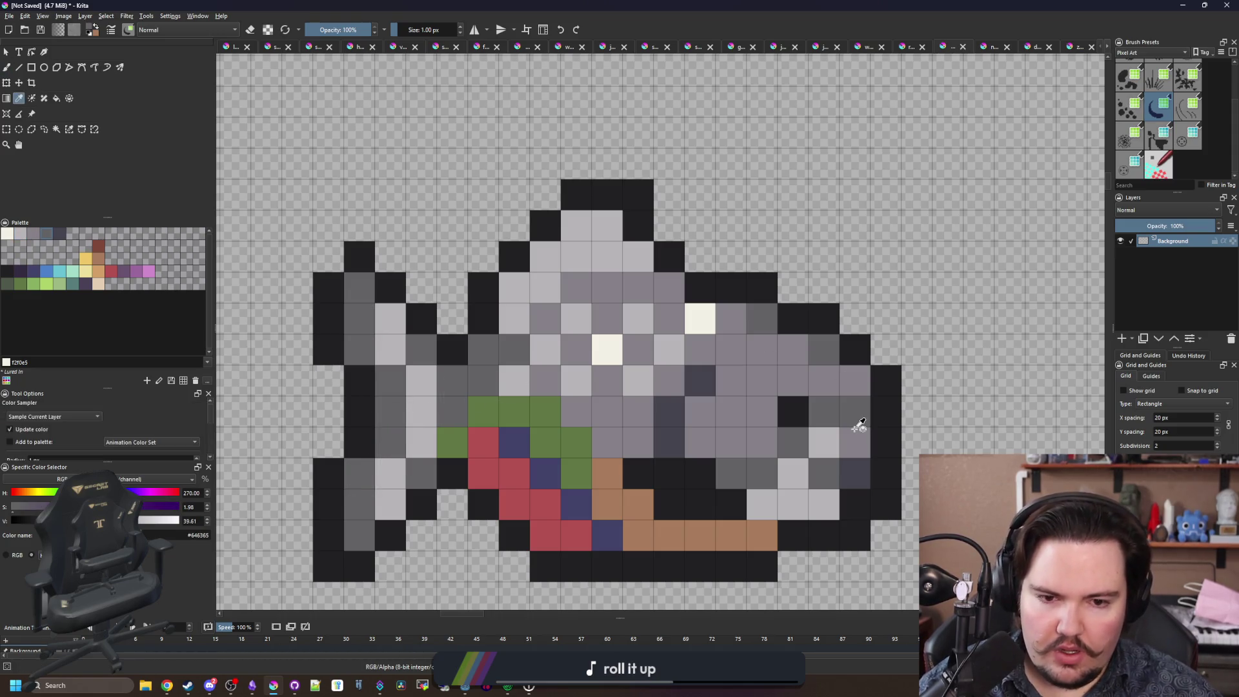
left_click(861, 477)
key("b")
left_click_drag(359, 323, 361, 309)
left_click_drag(367, 532, 365, 502)
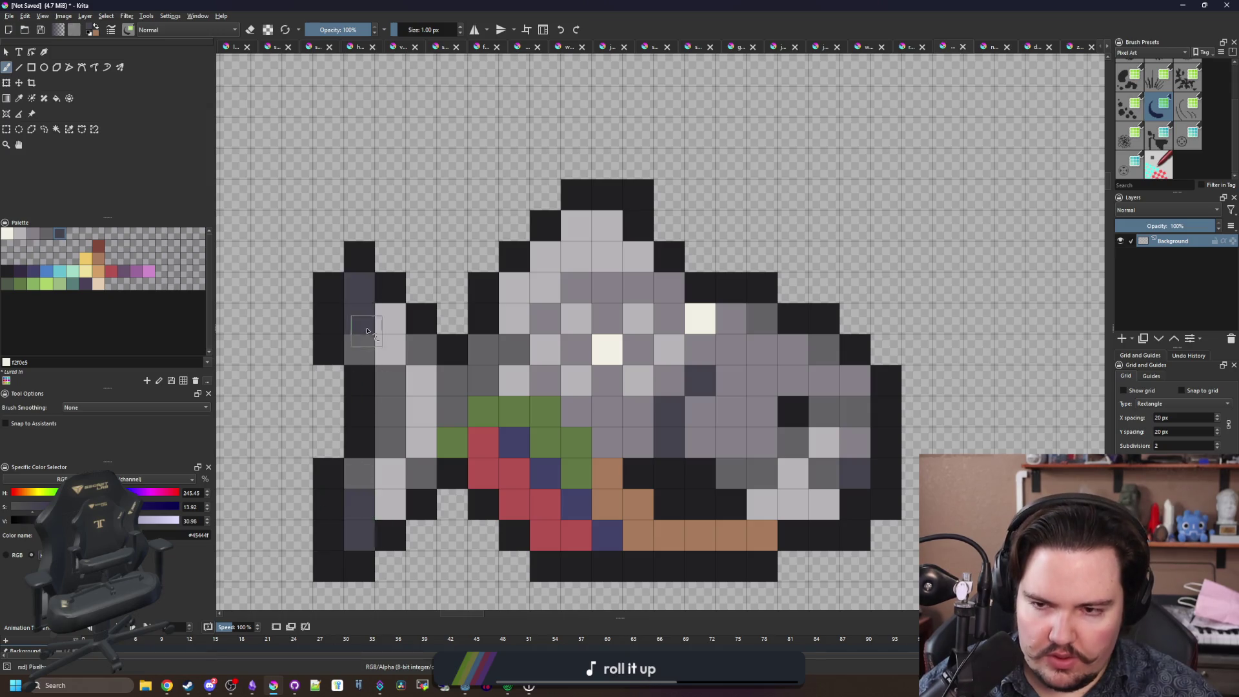
scroll(347, 269, "down", 10)
scroll(374, 341, "up", 10)
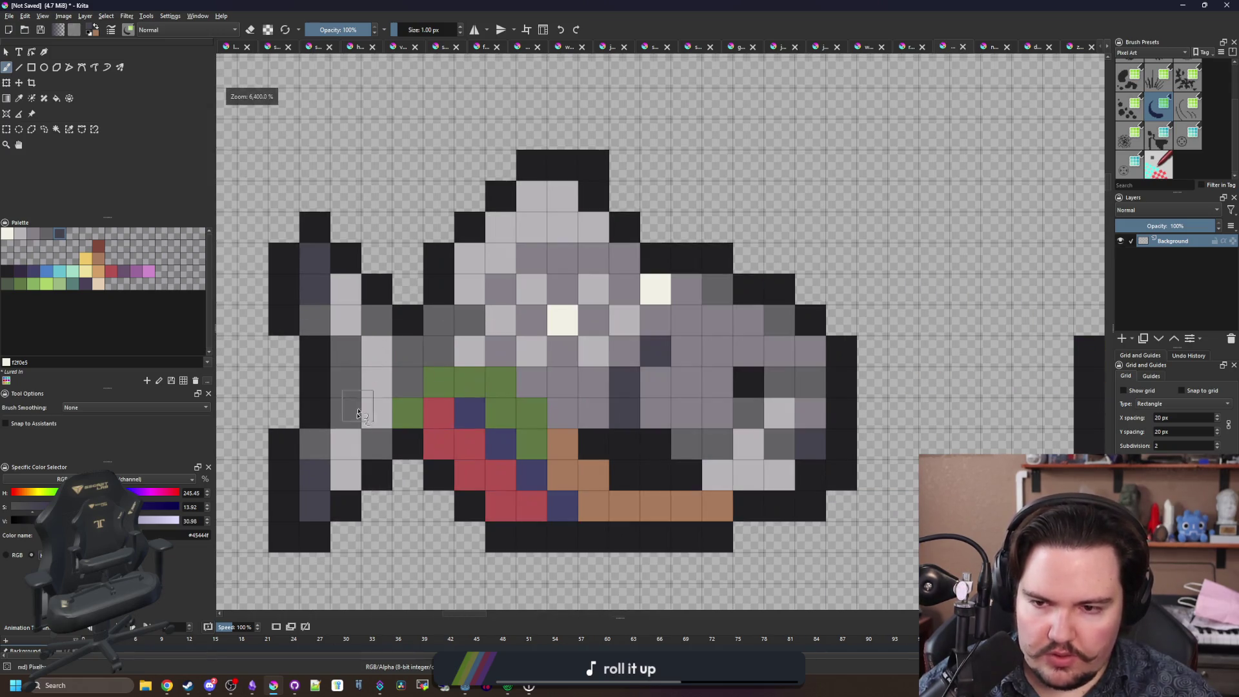
Add light grey cells to the tail, including one beside its top outline.
key("p")
left_click(425, 453)
key("b")
left_click(395, 491)
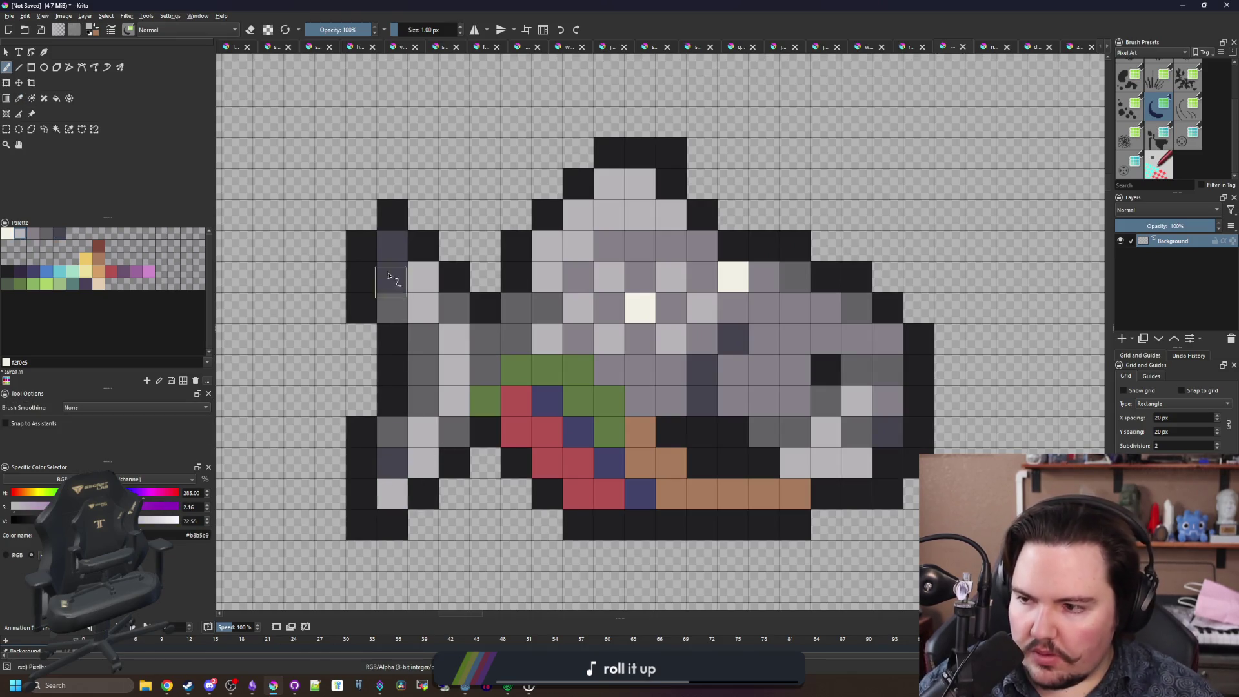
left_click(361, 245)
key("ctrl+z")
left_click(392, 246)
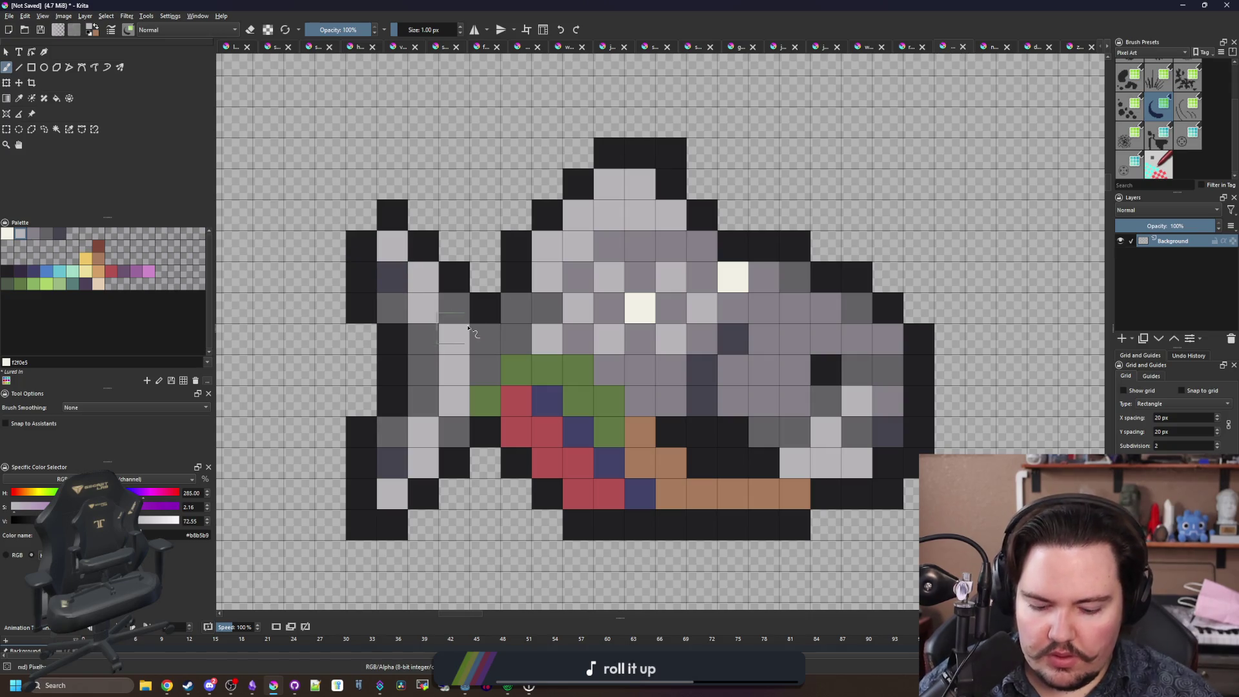
Paint two tail cells with the body's medium grey.
key("p")
left_click(610, 284)
key("b")
left_click(454, 308)
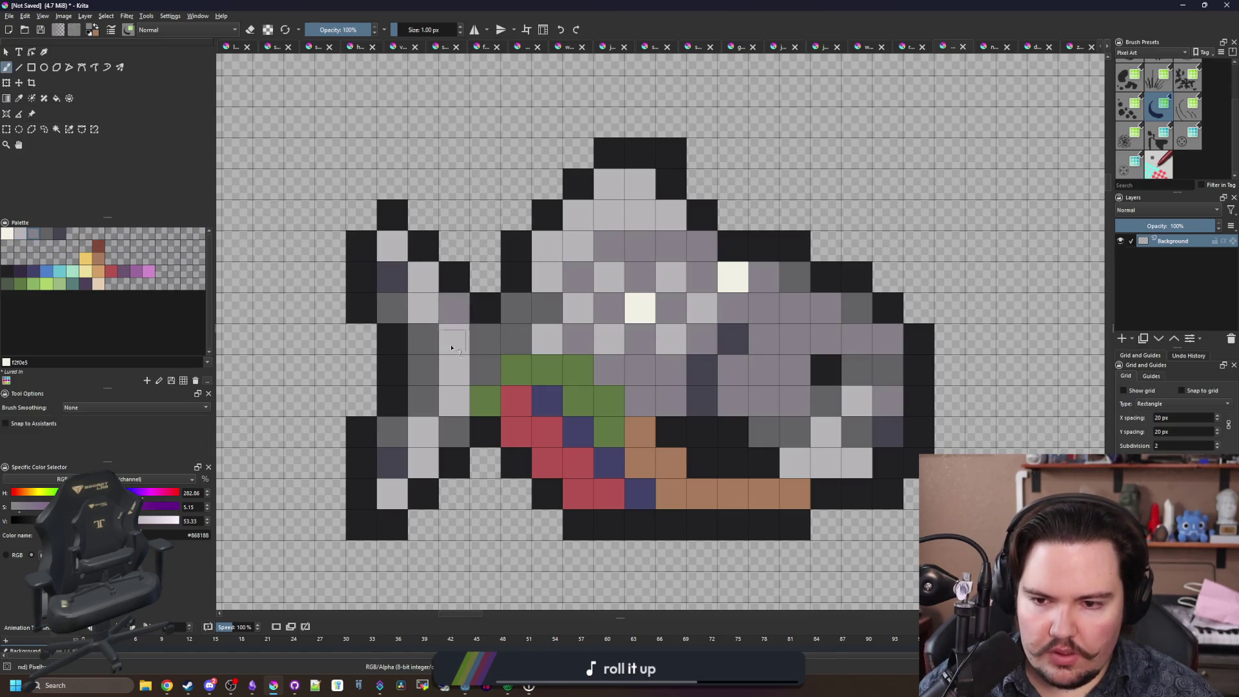
left_click(453, 432)
scroll(432, 432, "down", 5)
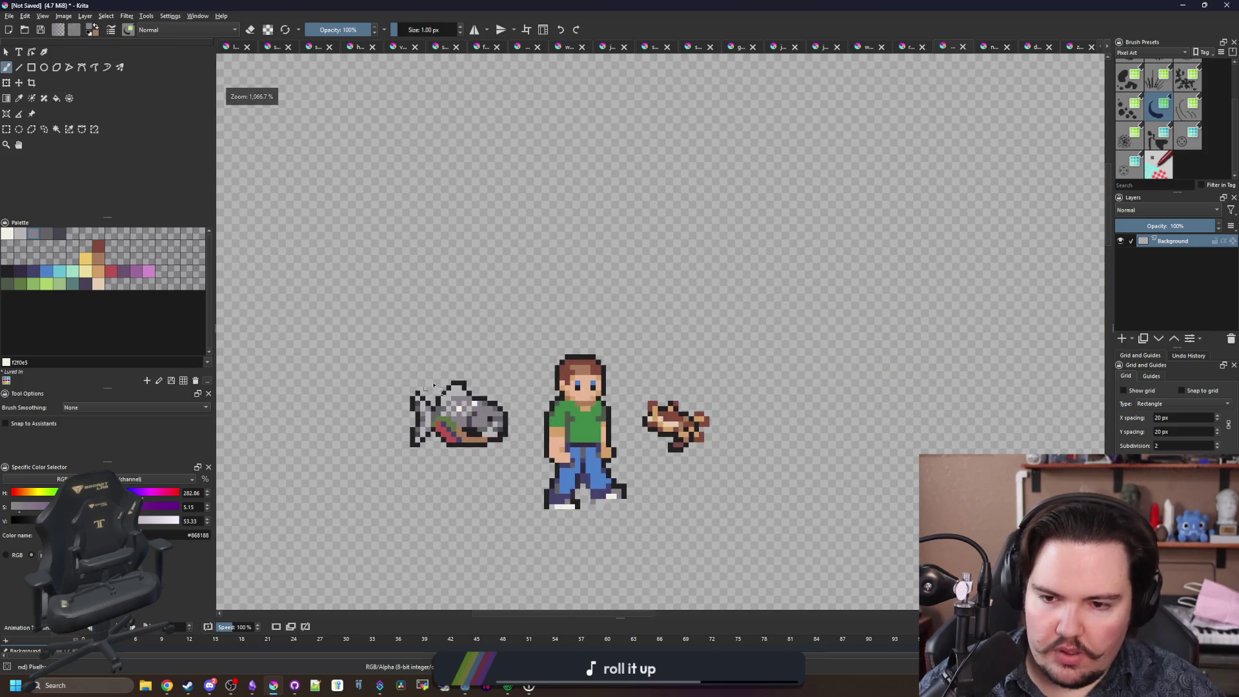
scroll(433, 434, "up", 4)
scroll(441, 438, "down", 6)
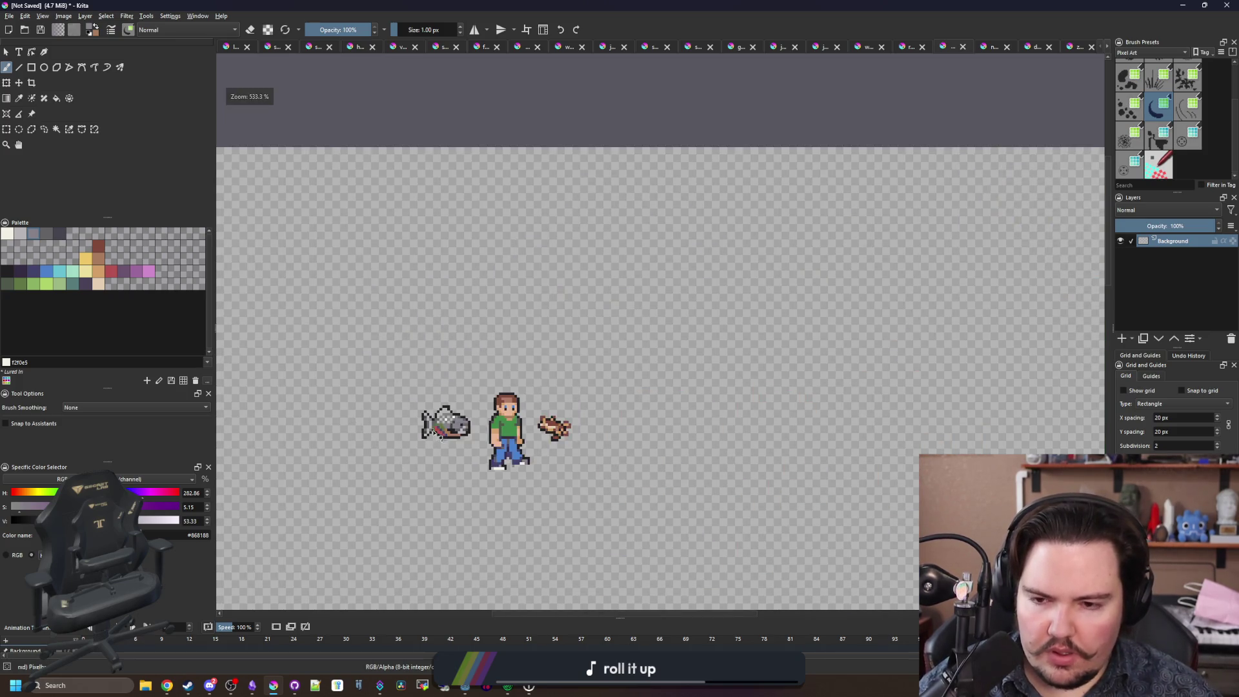
scroll(443, 434, "up", 6)
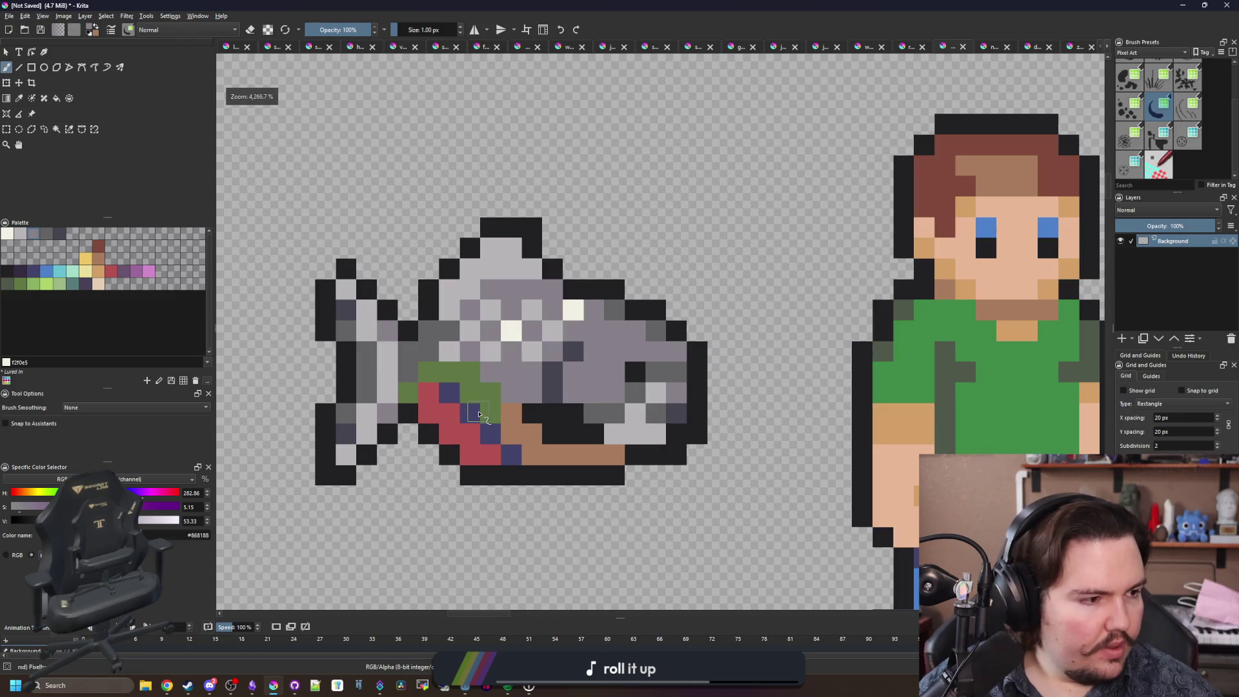
scroll(479, 414, "up", 1)
Fix the fin pixels below the red belly with navy and black cells.
key("e")
mouse_move(488, 485)
left_mouse_down()
mouse_move(510, 500)
mouse_move(531, 486)
mouse_move(492, 442)
left_mouse_up()
left_click(551, 502, "ctrl")
key("e")
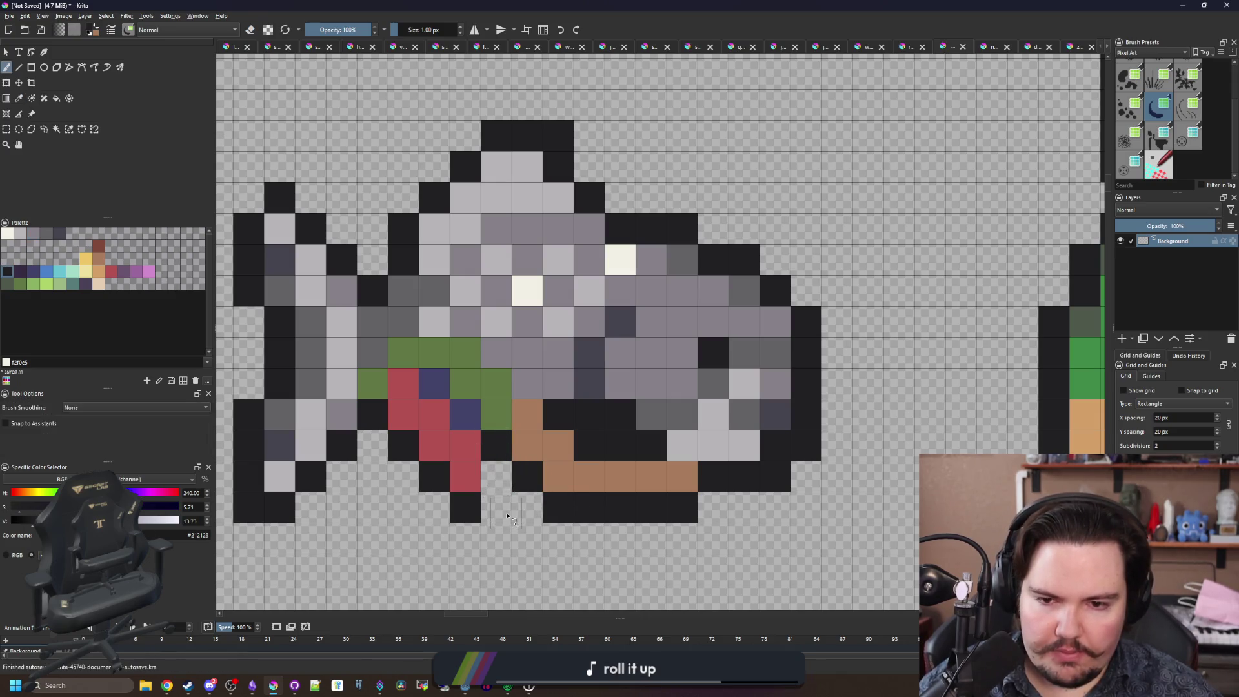
key("ctrl+z")
key("ctrl+z")
key("ctrl+z")
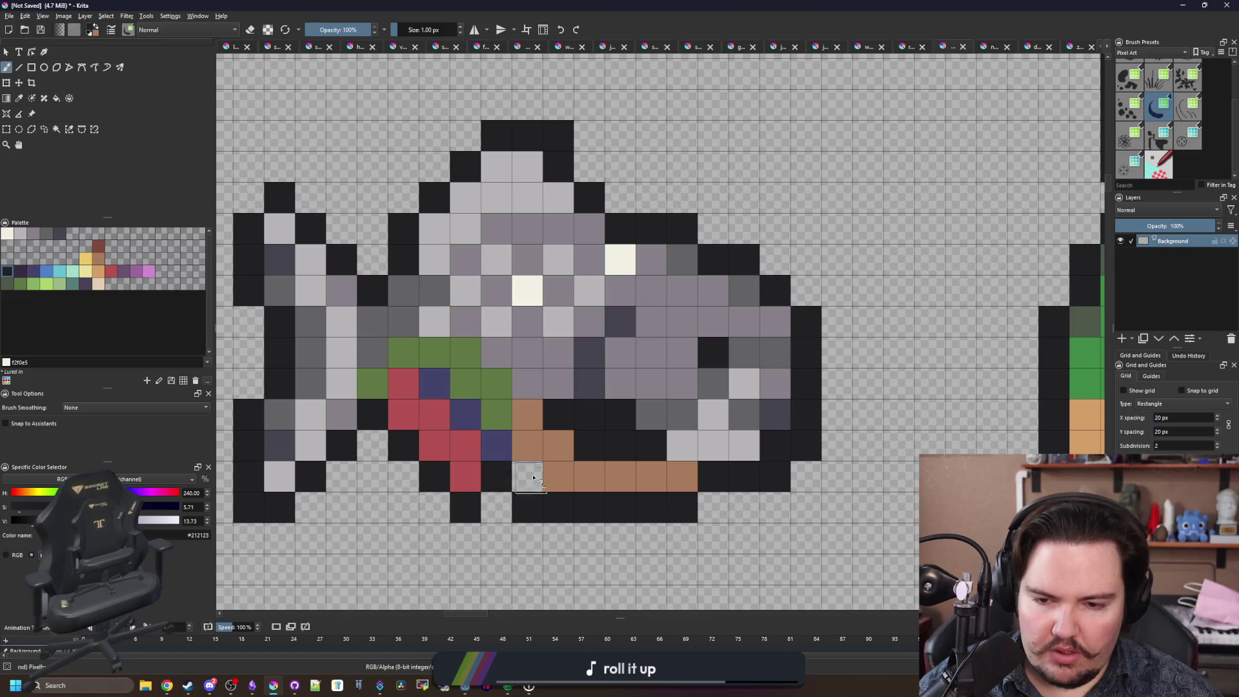
left_click(497, 446, "ctrl")
left_click(527, 477)
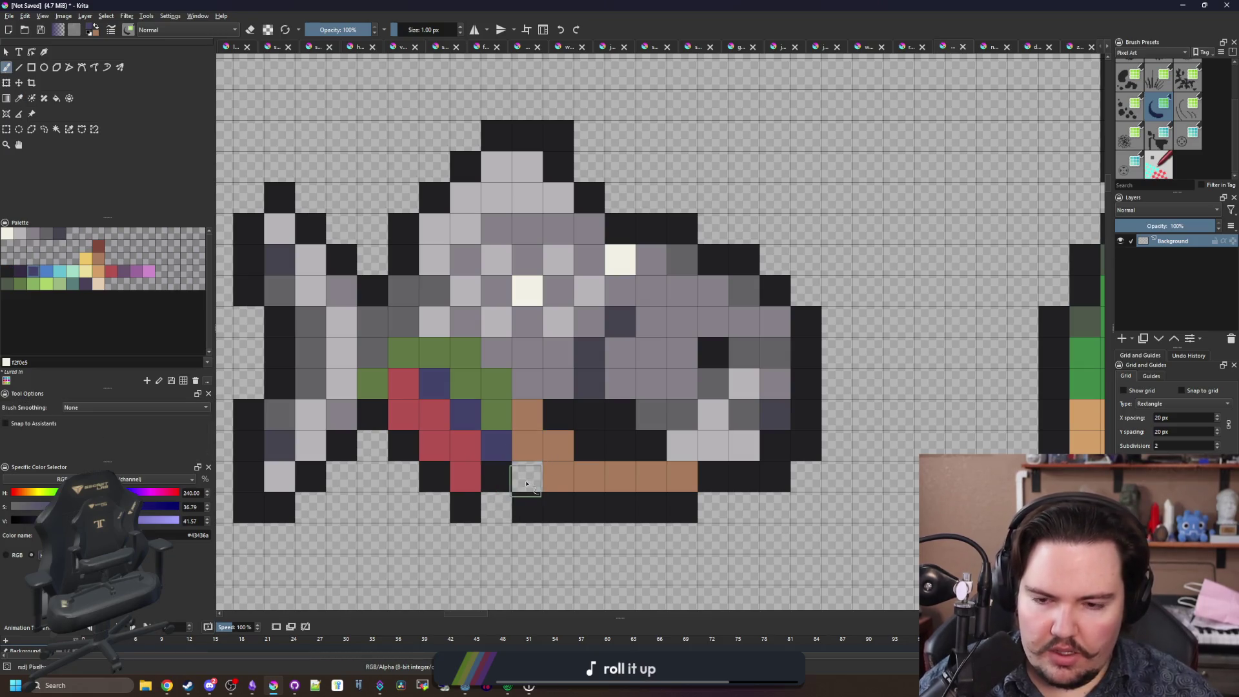
mouse_move(489, 510)
left_mouse_down()
mouse_move(566, 496)
mouse_move(478, 462)
left_mouse_up()
left_click(542, 493, "ctrl")
scroll(495, 482, "down", 6)
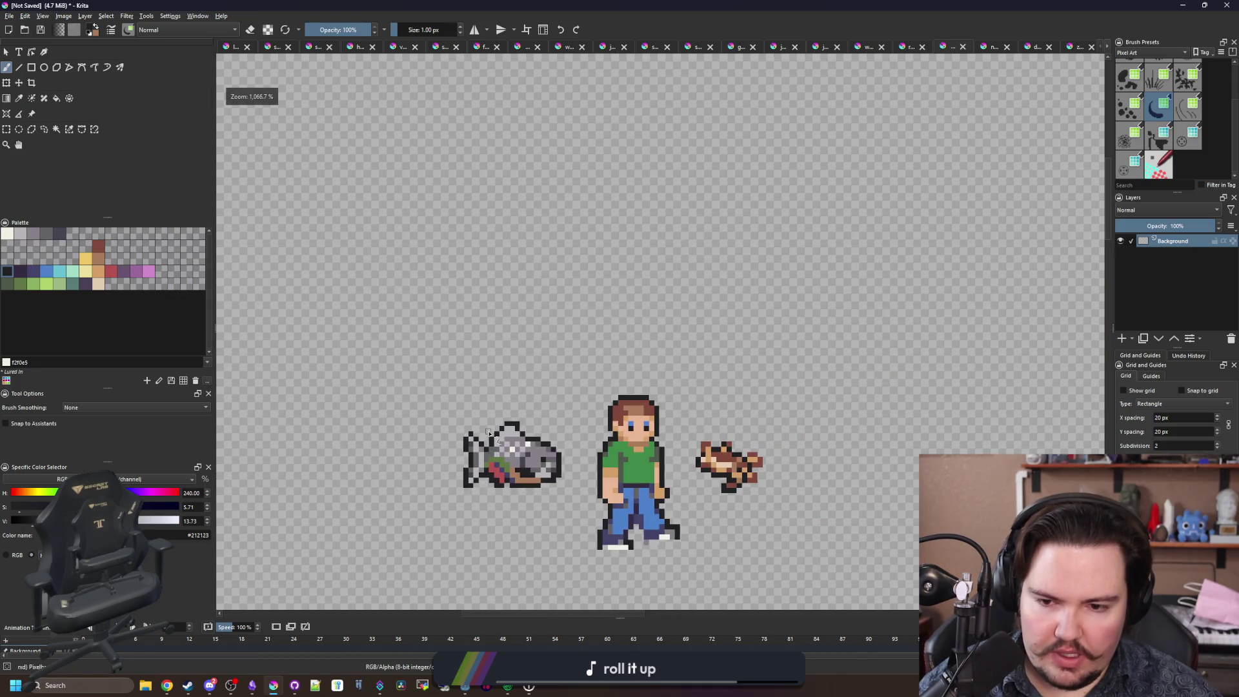
scroll(506, 475, "up", 6)
Paint the pixels around the belly red.
left_click(556, 482, "ctrl")
left_click_drag(558, 510, 477, 450)
scroll(475, 448, "down", 2)
scroll(475, 448, "down", 3)
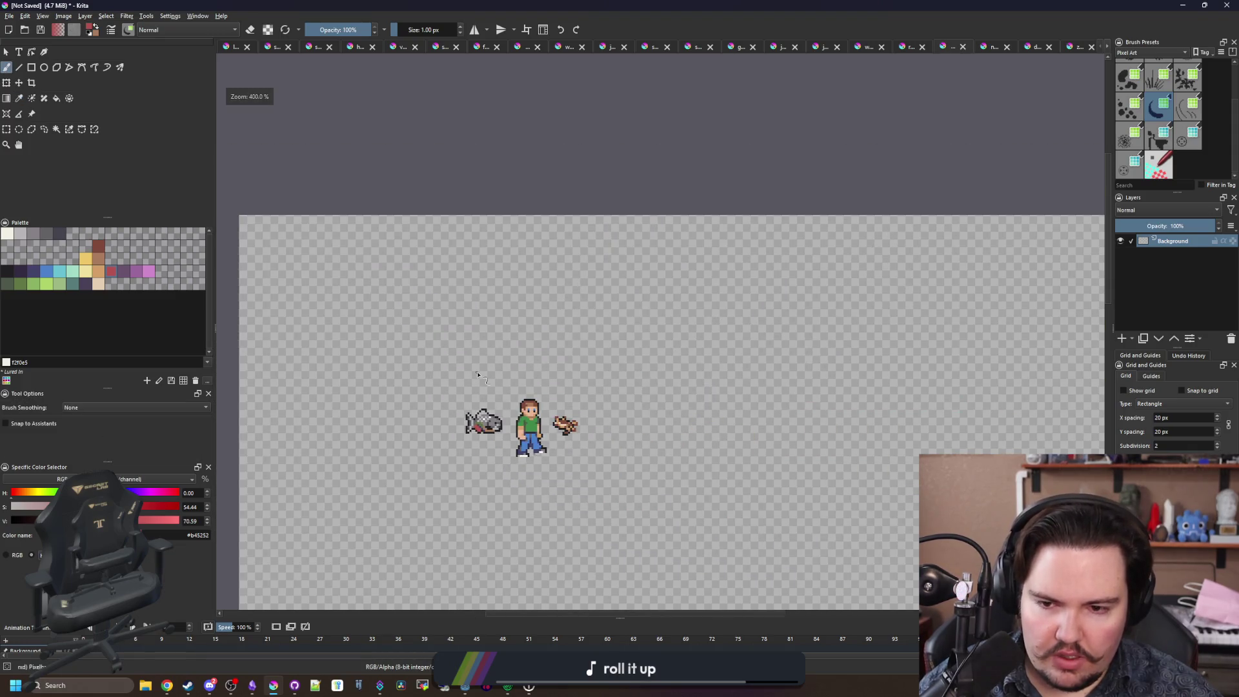
scroll(484, 416, "up", 6)
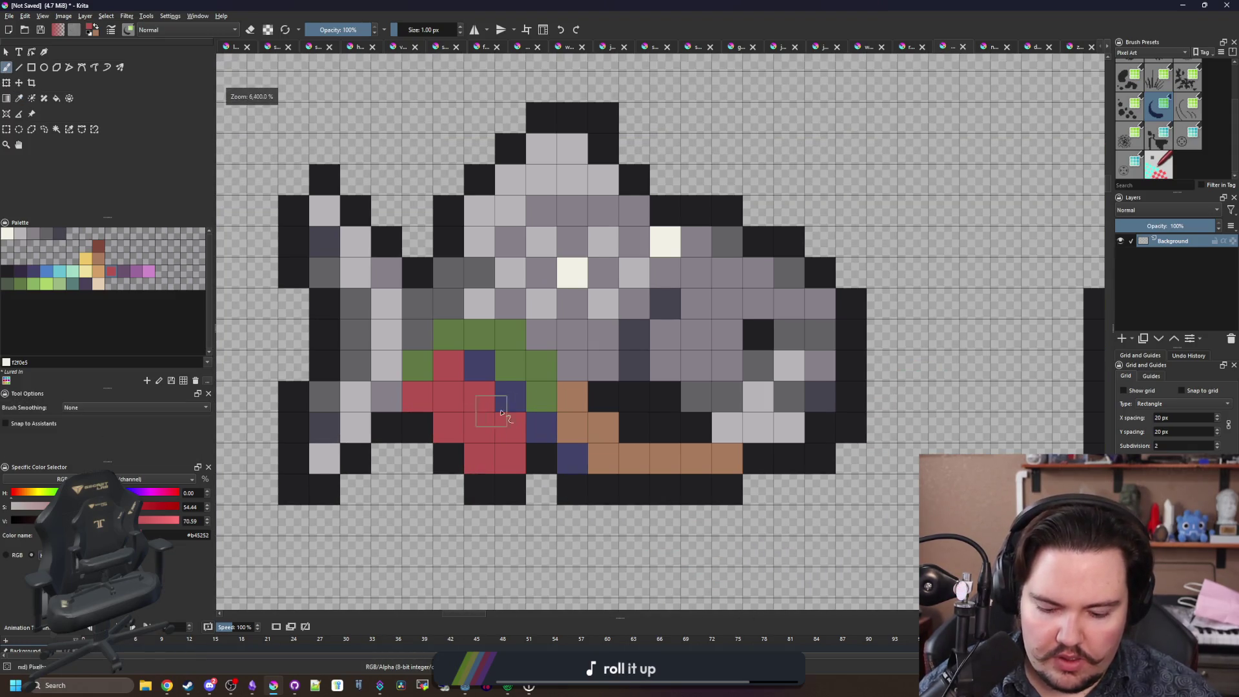
Recolour three red belly pixels dark blue.
left_click(510, 398, "ctrl")
left_click(417, 397)
left_click(449, 428)
scroll(461, 423, "down", 6)
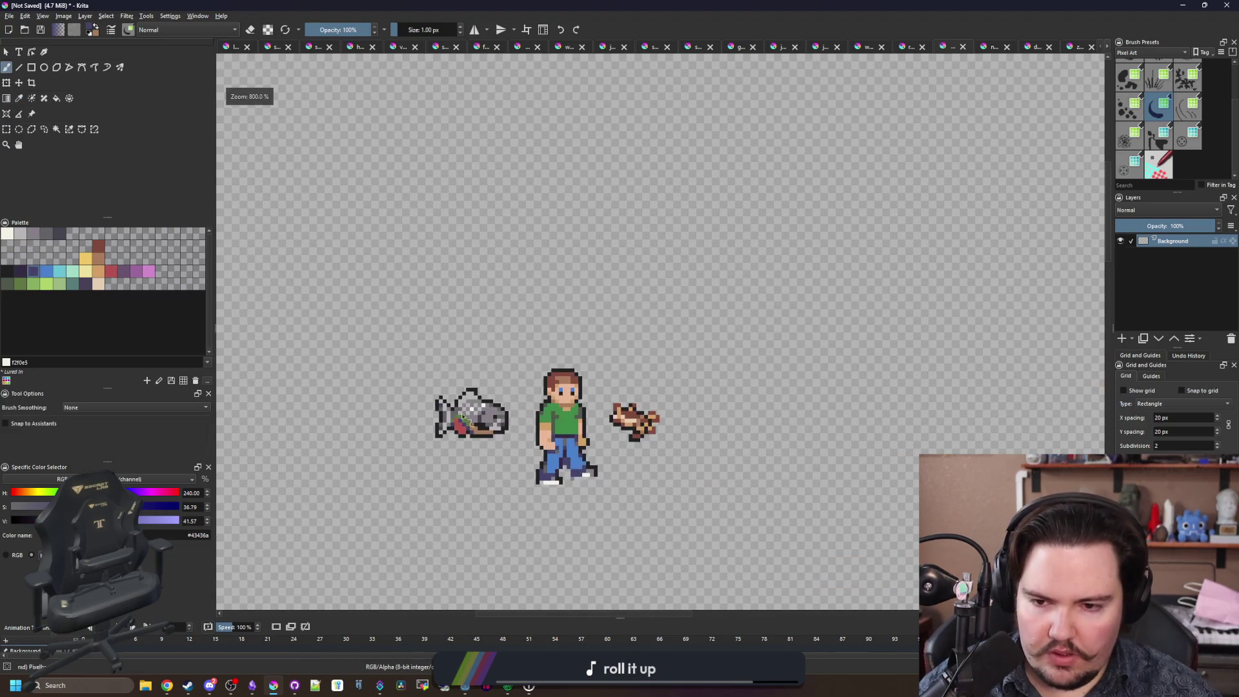
scroll(520, 426, "up", 3)
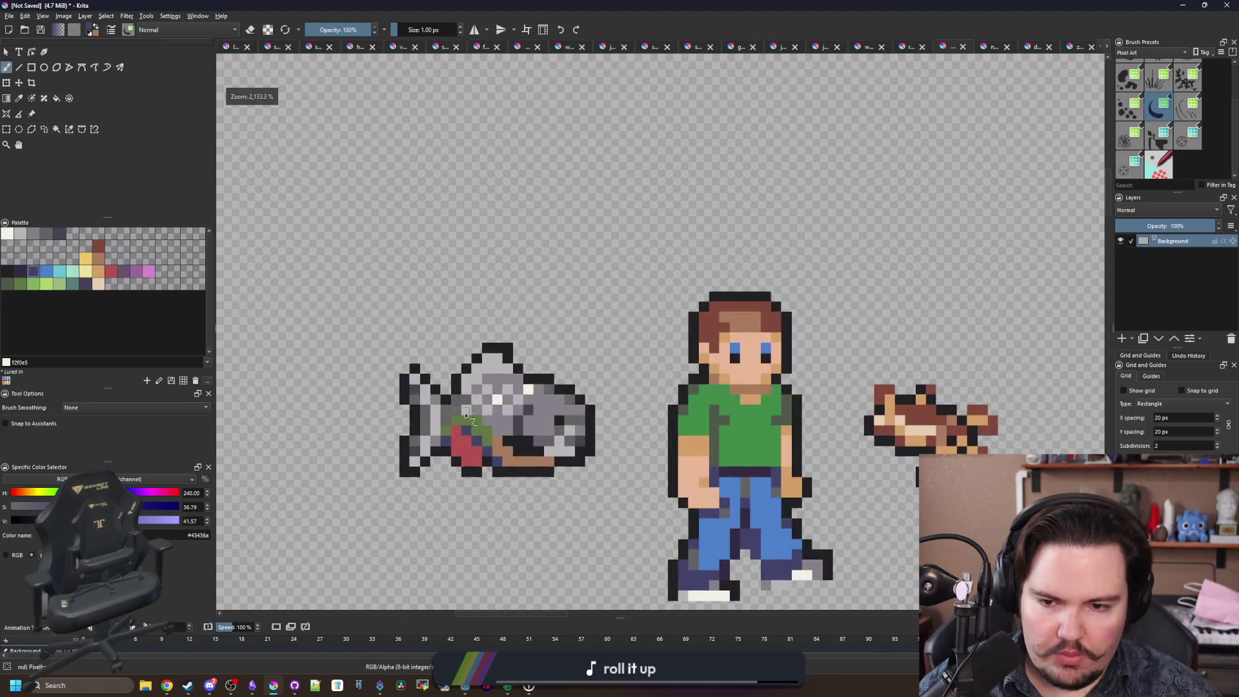
scroll(505, 428, "up", 3)
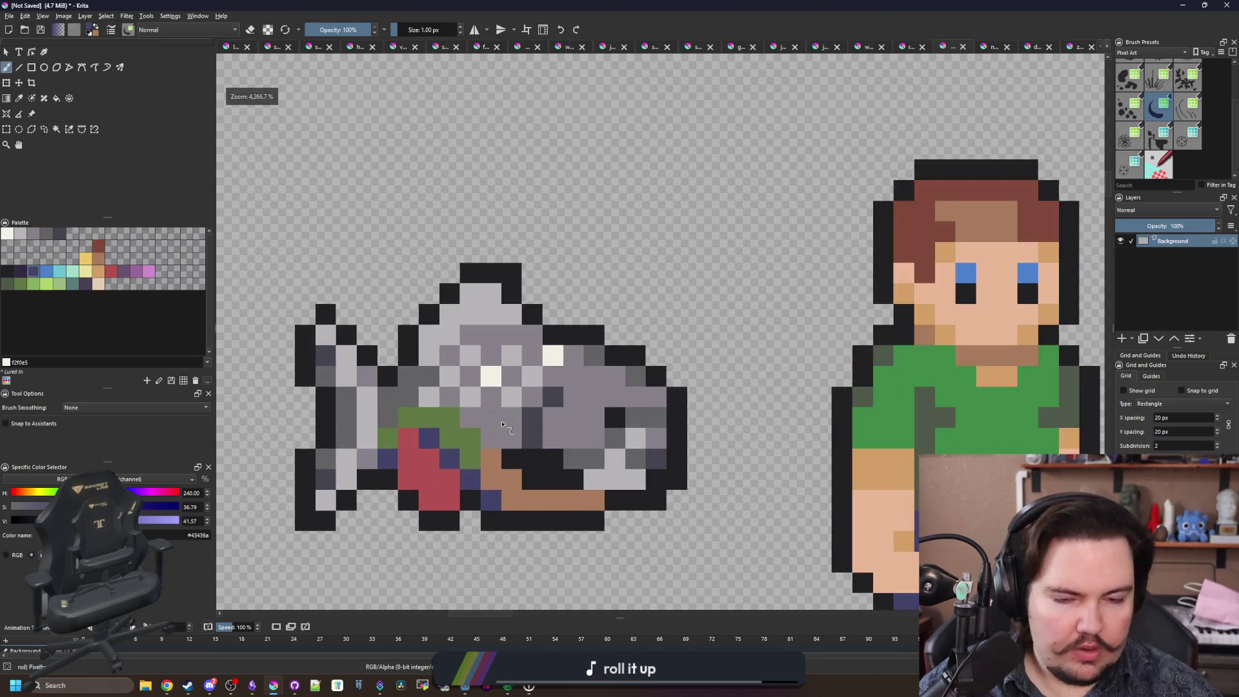
scroll(503, 494, "up", 1)
left_click(405, 511)
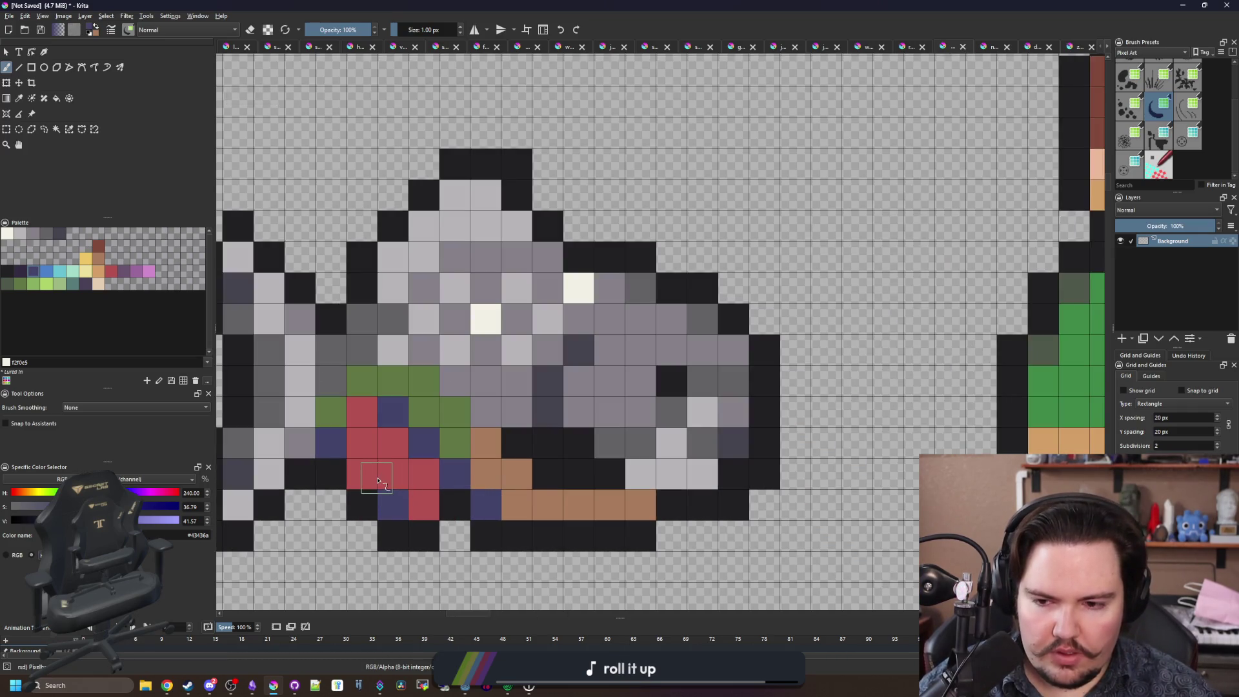
scroll(364, 484, "down", 5)
scroll(504, 362, "up", 6)
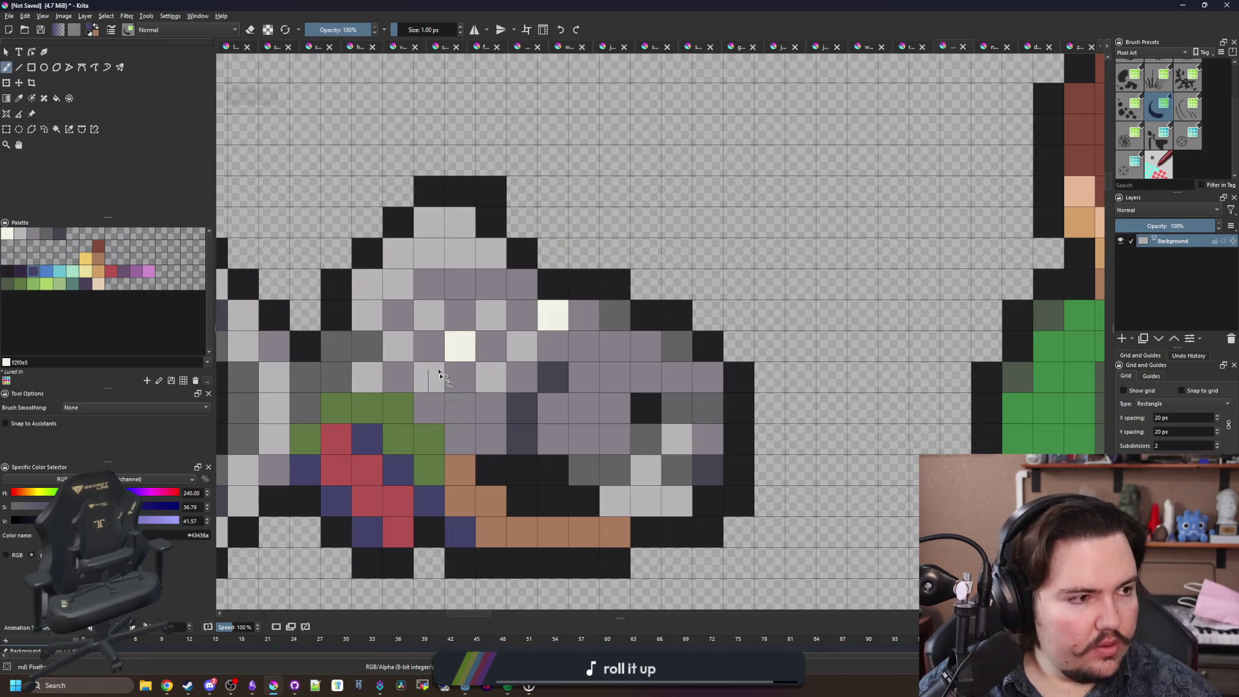
Add three off-white highlight pixels along the top fin.
left_click_drag(489, 304, 558, 439)
key("p")
left_click(623, 448)
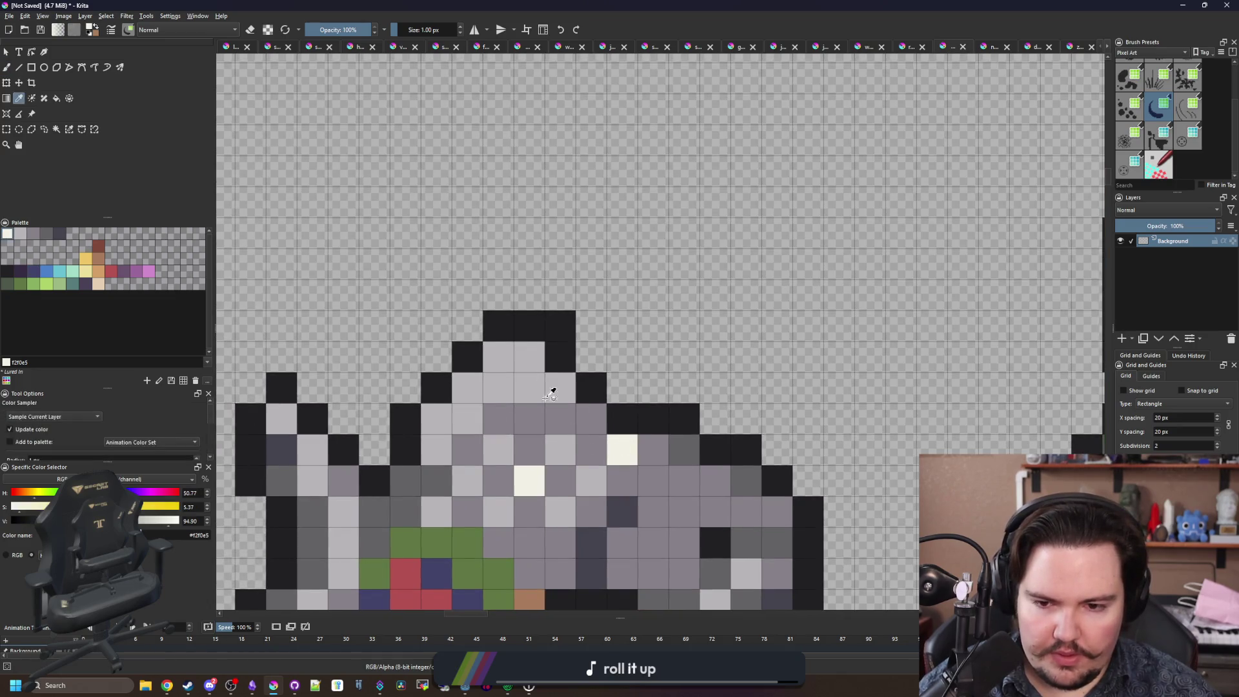
key("b")
left_click(529, 357)
left_click(560, 387)
left_click(468, 388)
scroll(495, 421, "down", 6)
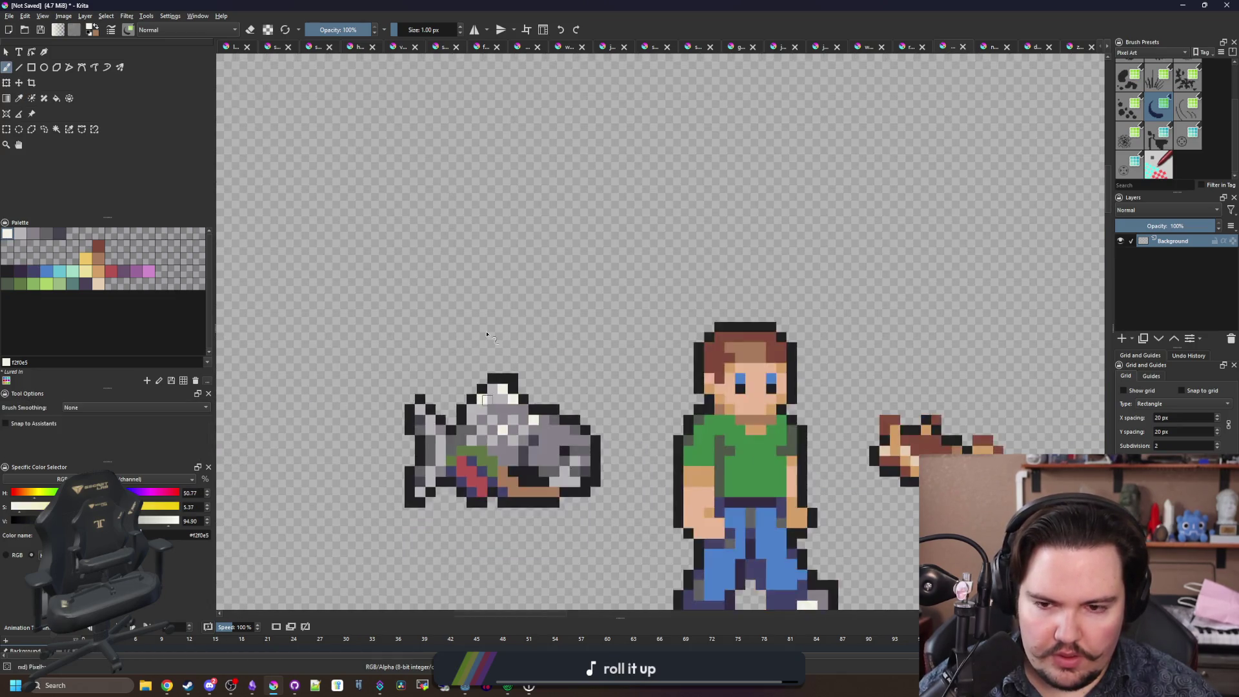
scroll(494, 360, "up", 4)
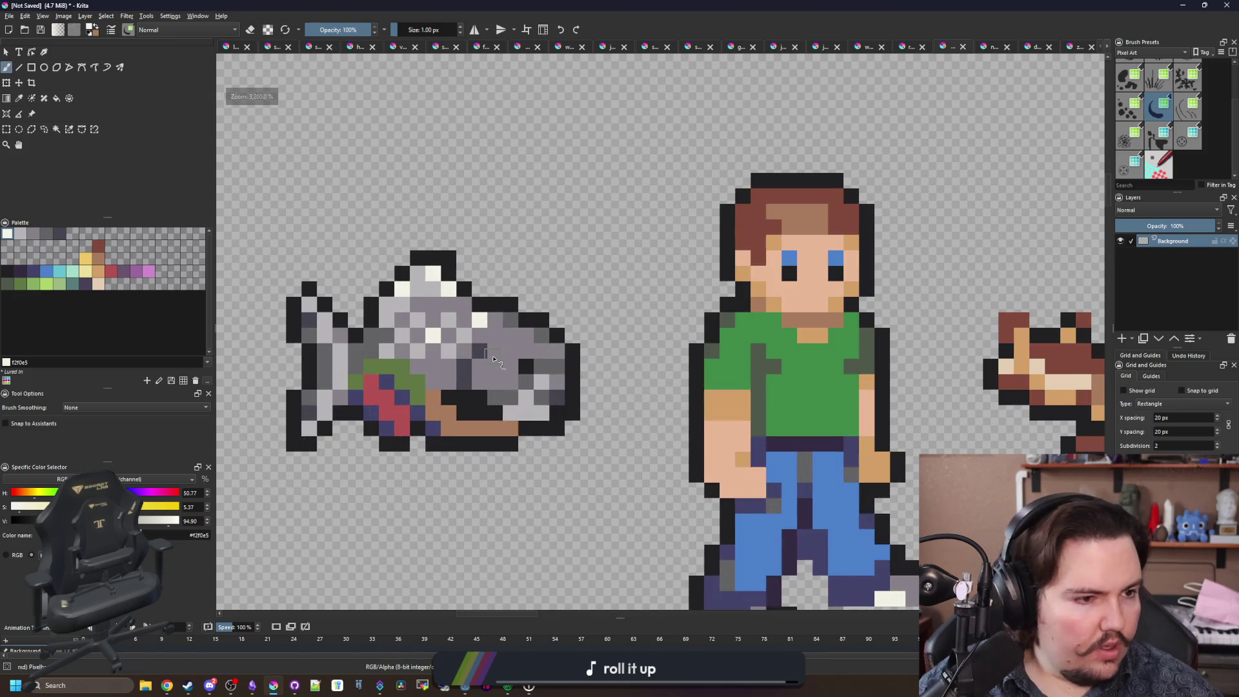
scroll(492, 355, "up", 1)
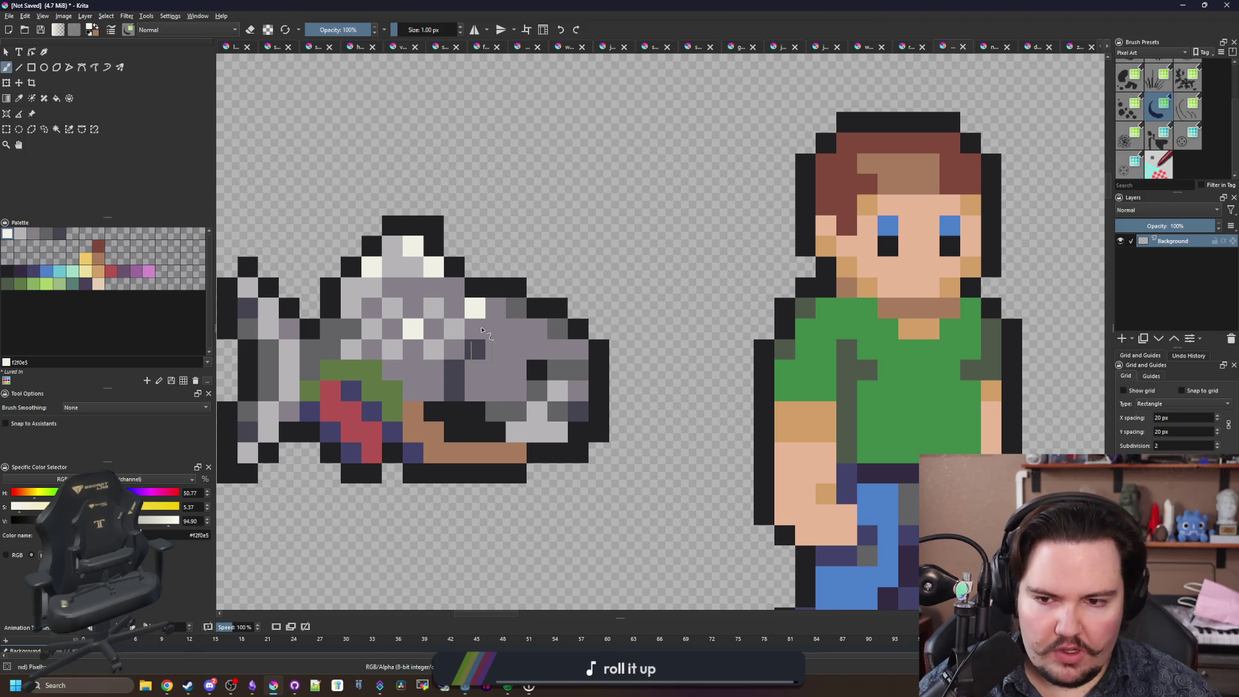
scroll(360, 350, "up", 1)
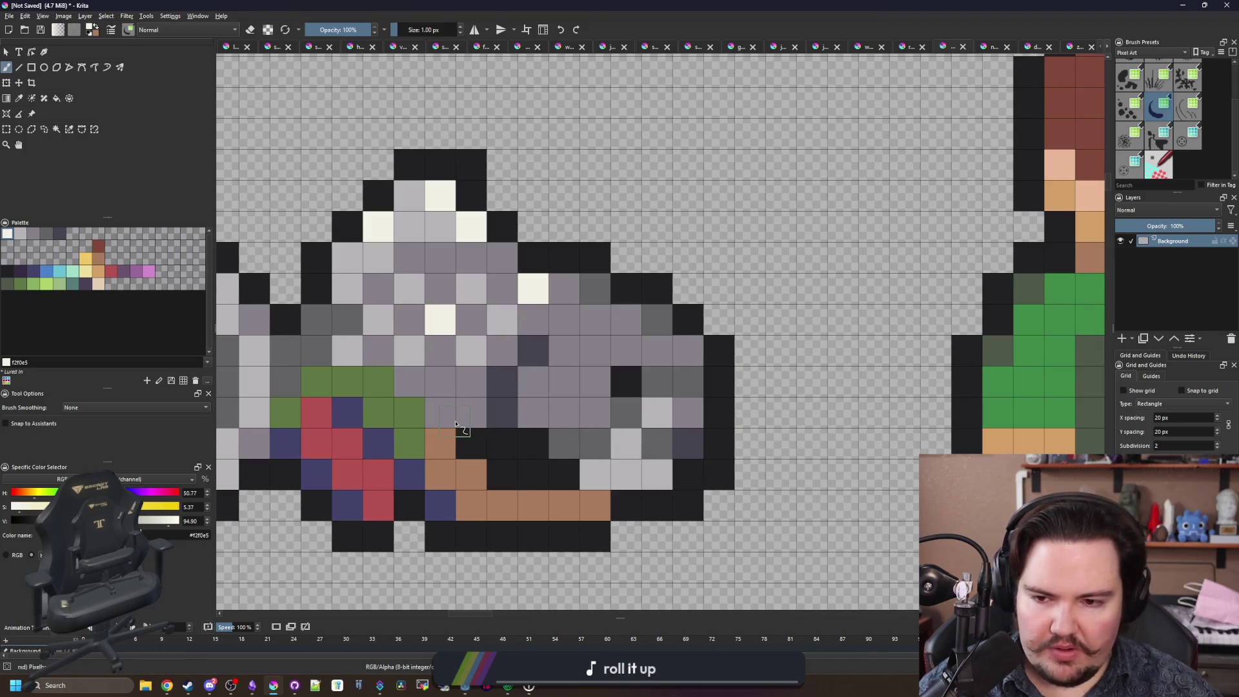
Recolour a grey jaw pixel brown and paint a fin cell dark grey.
left_click(445, 439, "ctrl")
left_click(444, 417)
scroll(454, 459, "down", 4)
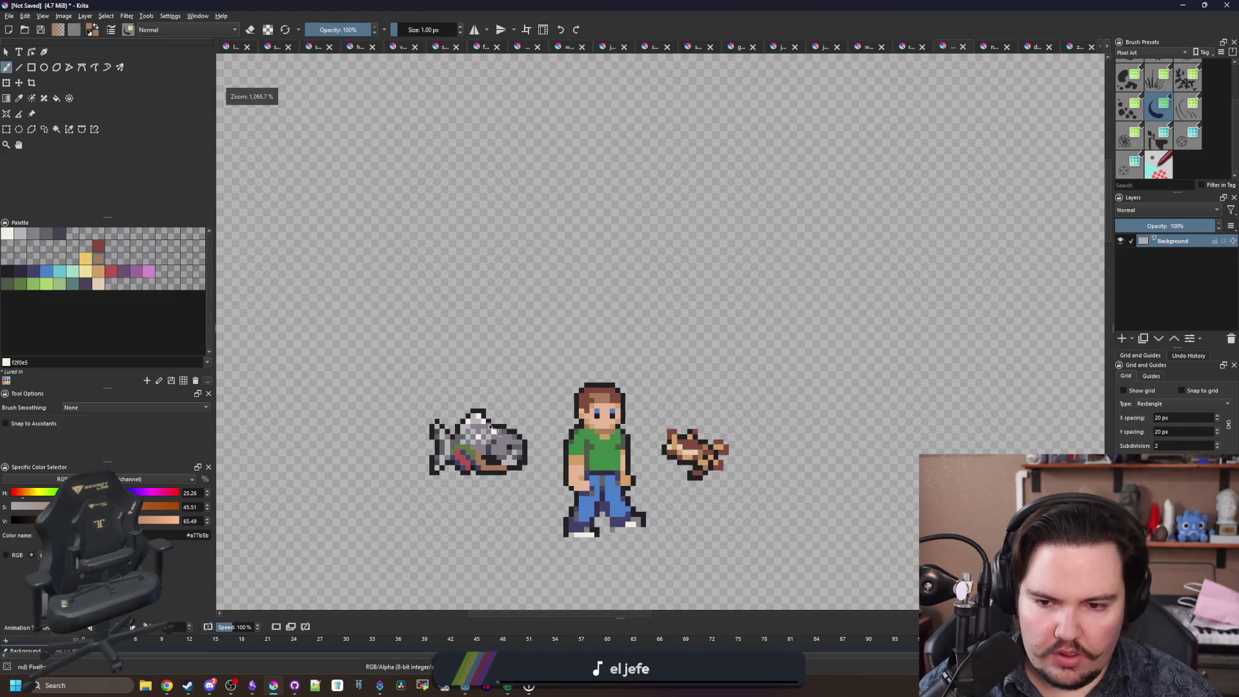
scroll(468, 395, "up", 4)
scroll(445, 419, "down", 1)
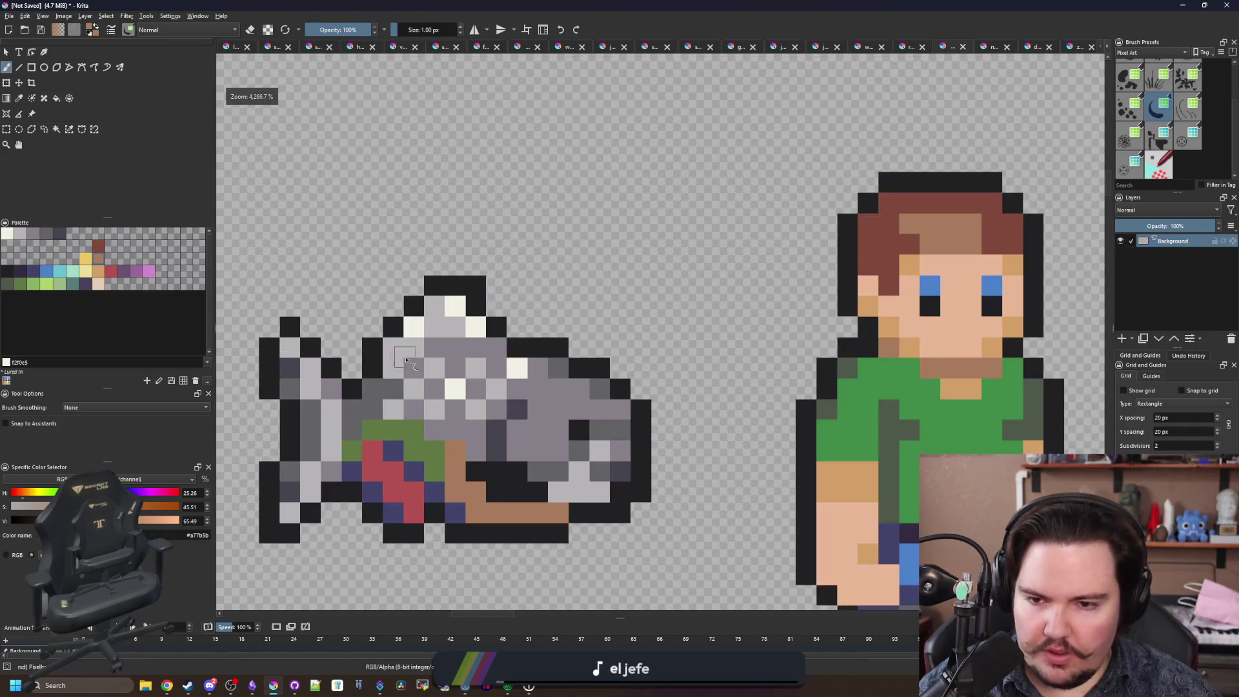
scroll(445, 420, "up", 1)
left_click(59, 233)
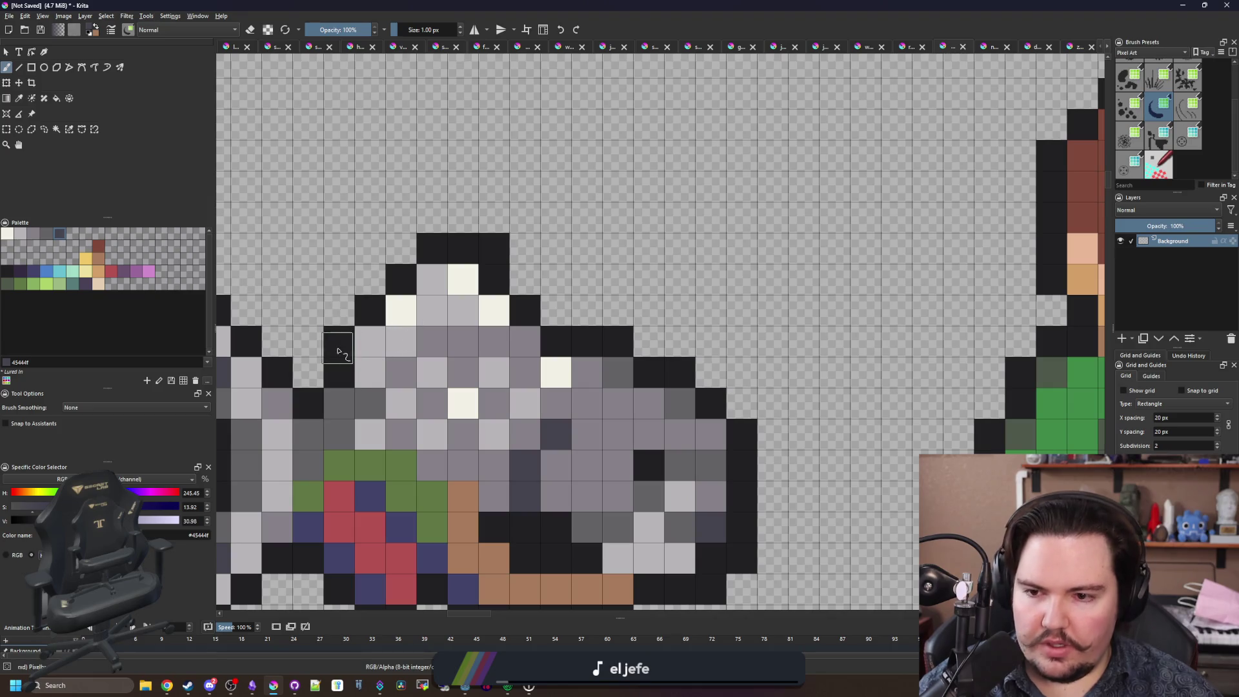
left_click(336, 350)
left_click(52, 238)
Paint two fin cells lighter grey and recolour the top fin and bottom outline dark grey.
mouse_move(332, 361)
left_mouse_down()
mouse_move(422, 258)
mouse_move(494, 253)
mouse_move(507, 282)
left_mouse_up()
left_click(59, 234)
left_click(524, 312)
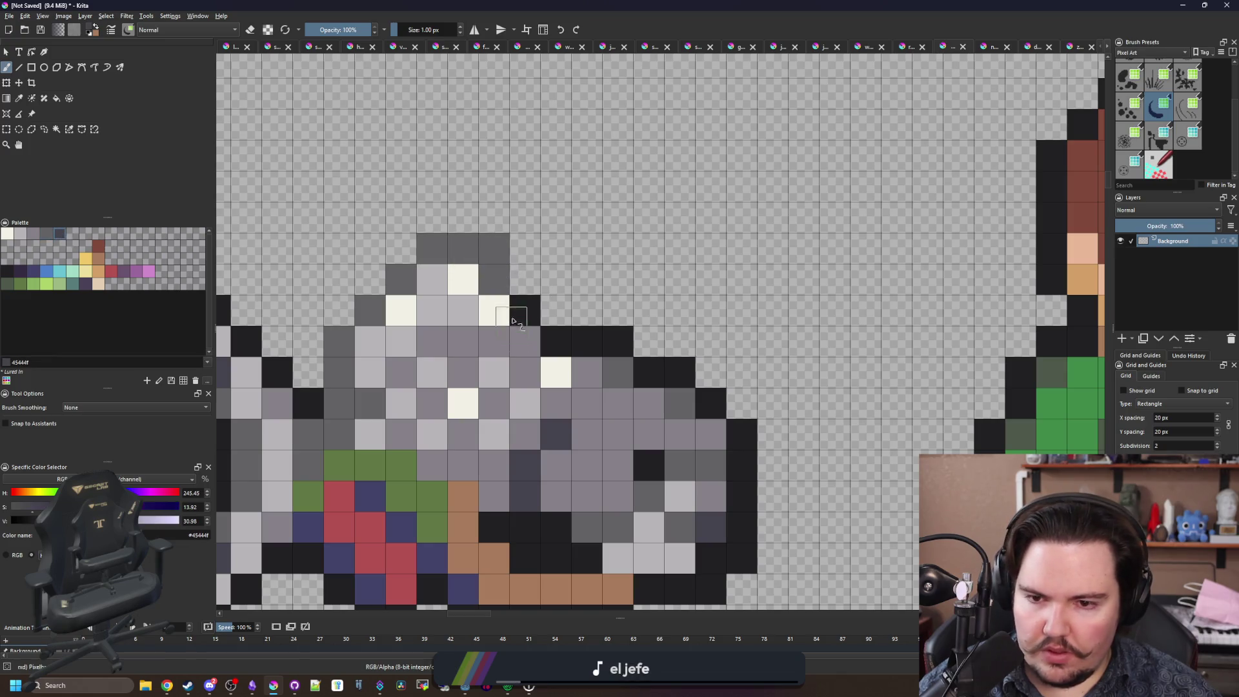
mouse_move(615, 348)
left_mouse_down()
mouse_move(567, 346)
mouse_move(683, 369)
mouse_move(727, 426)
mouse_move(741, 481)
left_mouse_up()
scroll(736, 477, "down", 4)
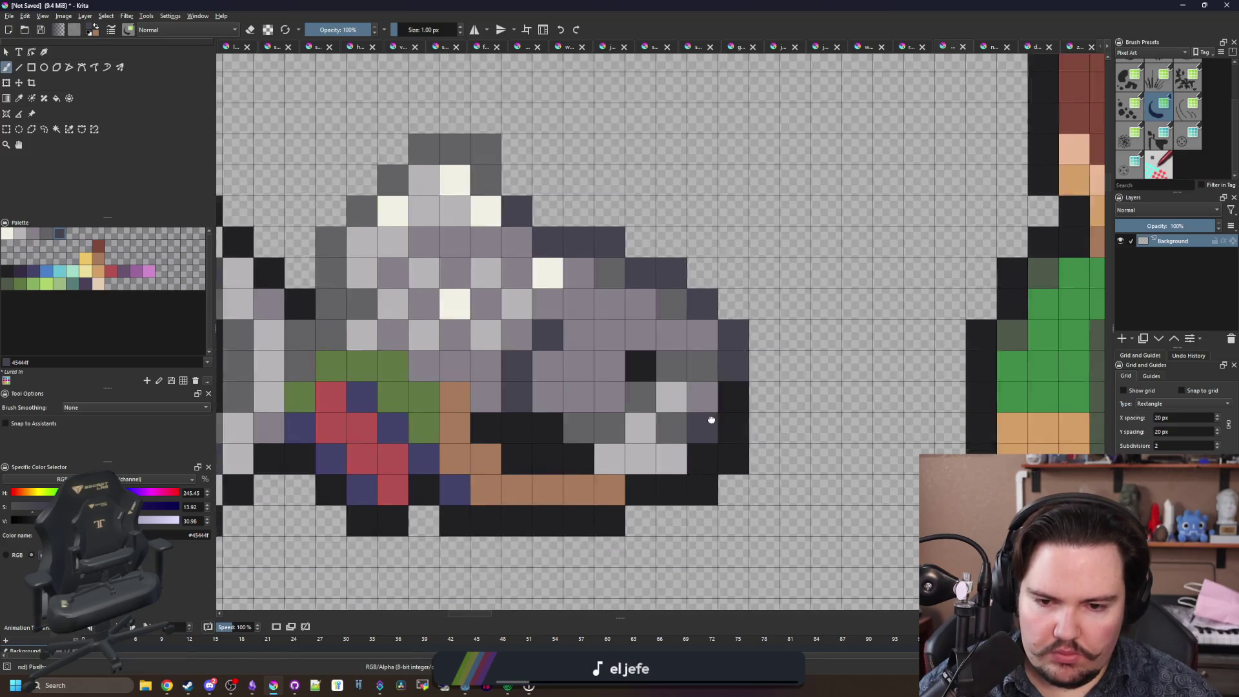
scroll(666, 467, "up", 4)
mouse_move(664, 464)
left_mouse_down()
mouse_move(584, 475)
mouse_move(542, 456)
mouse_move(491, 462)
left_mouse_up()
Recolour the lower-left outline and the tail's upper edge dark slate.
mouse_move(413, 444)
left_mouse_down()
mouse_move(374, 409)
mouse_move(278, 471)
left_mouse_up()
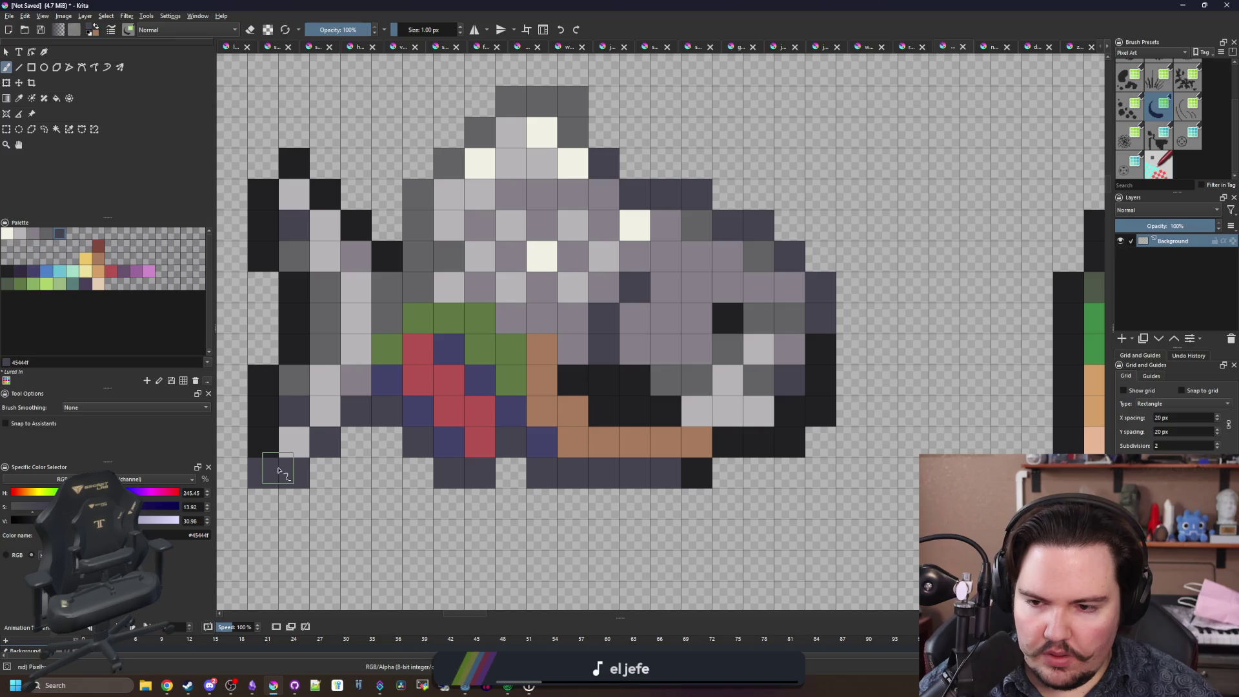
mouse_move(271, 291)
left_mouse_down()
mouse_move(265, 200)
mouse_move(324, 190)
mouse_move(387, 256)
mouse_move(418, 193)
left_mouse_up()
left_click(449, 163)
left_click(418, 256)
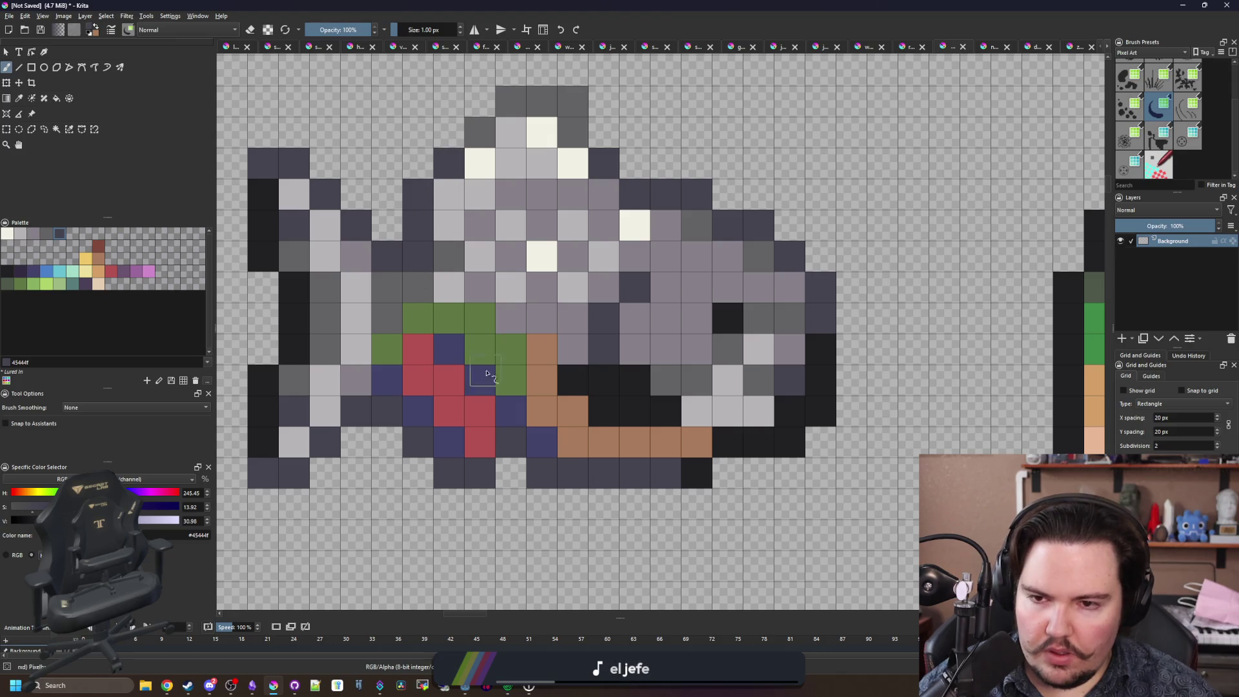
scroll(460, 342, "down", 5)
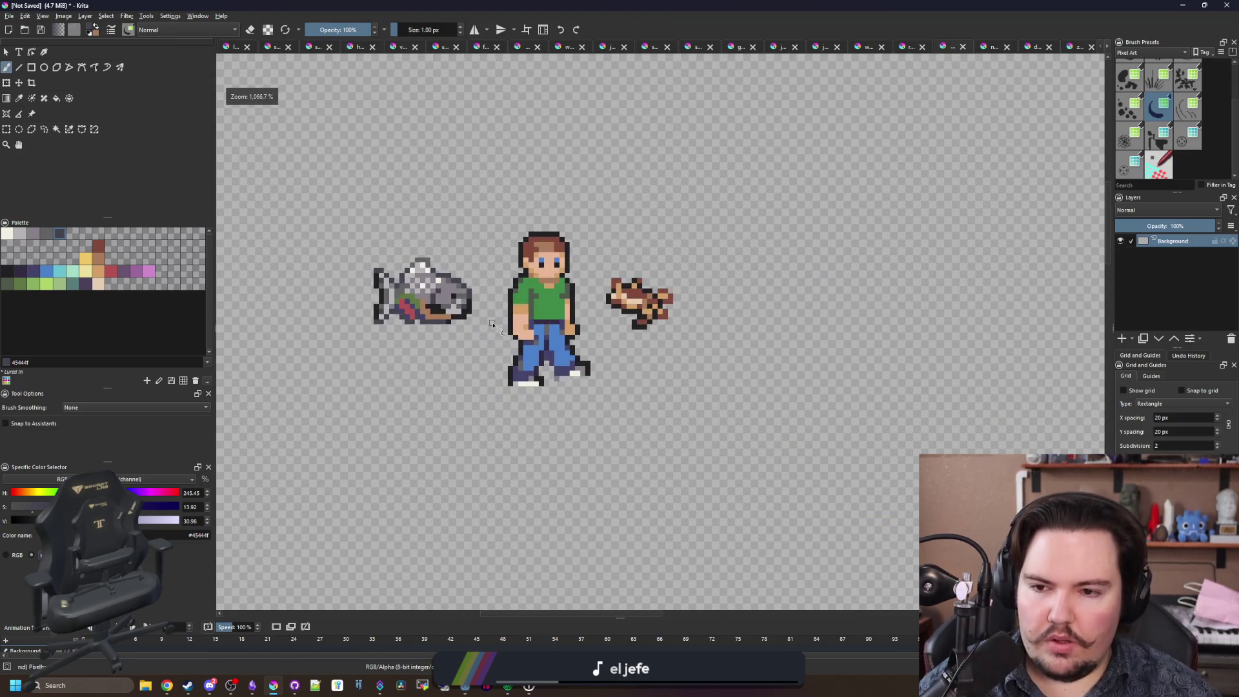
scroll(368, 268, "up", 4)
scroll(493, 353, "up", 2)
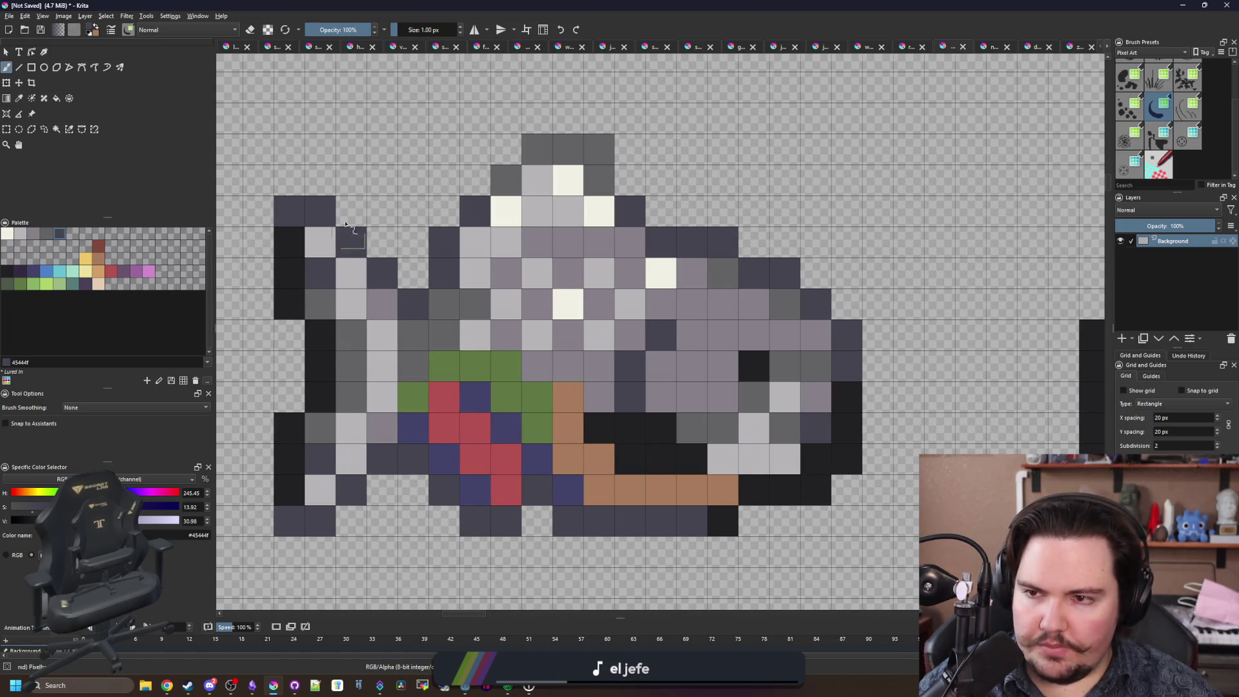
left_click(326, 31)
At 50% brush opacity, partially fade the tail's corner pixels.
type("50")
key("Return")
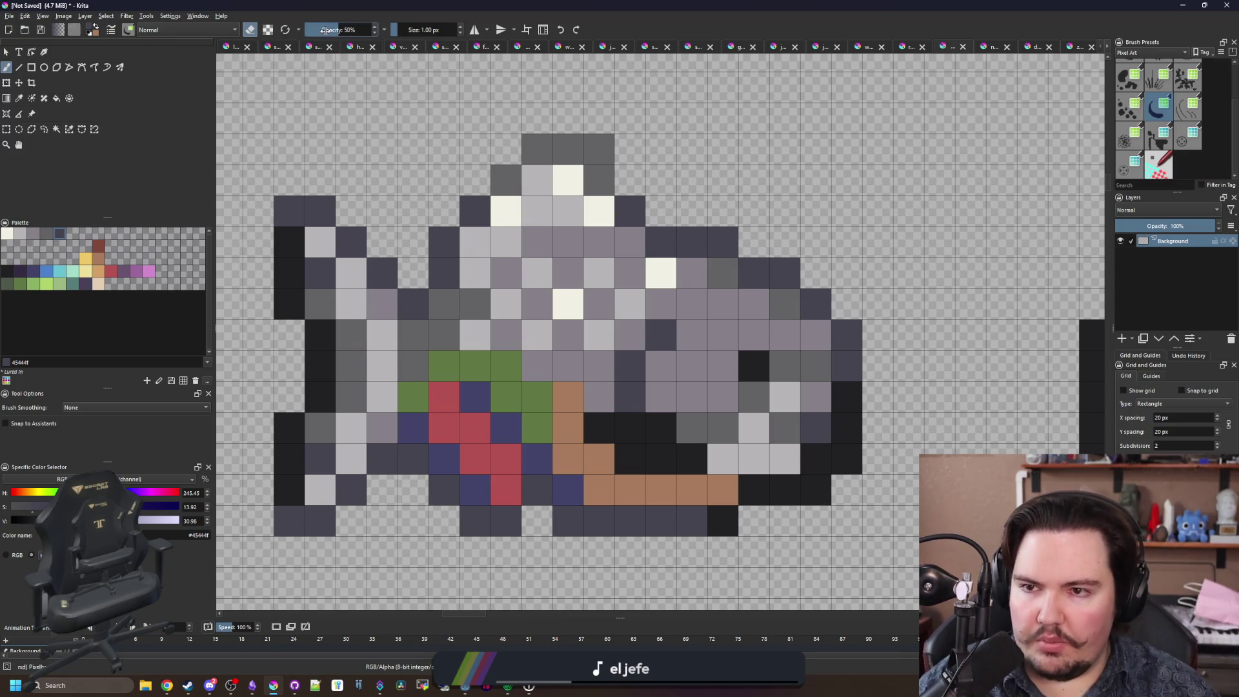
left_click(289, 212)
left_click(290, 521)
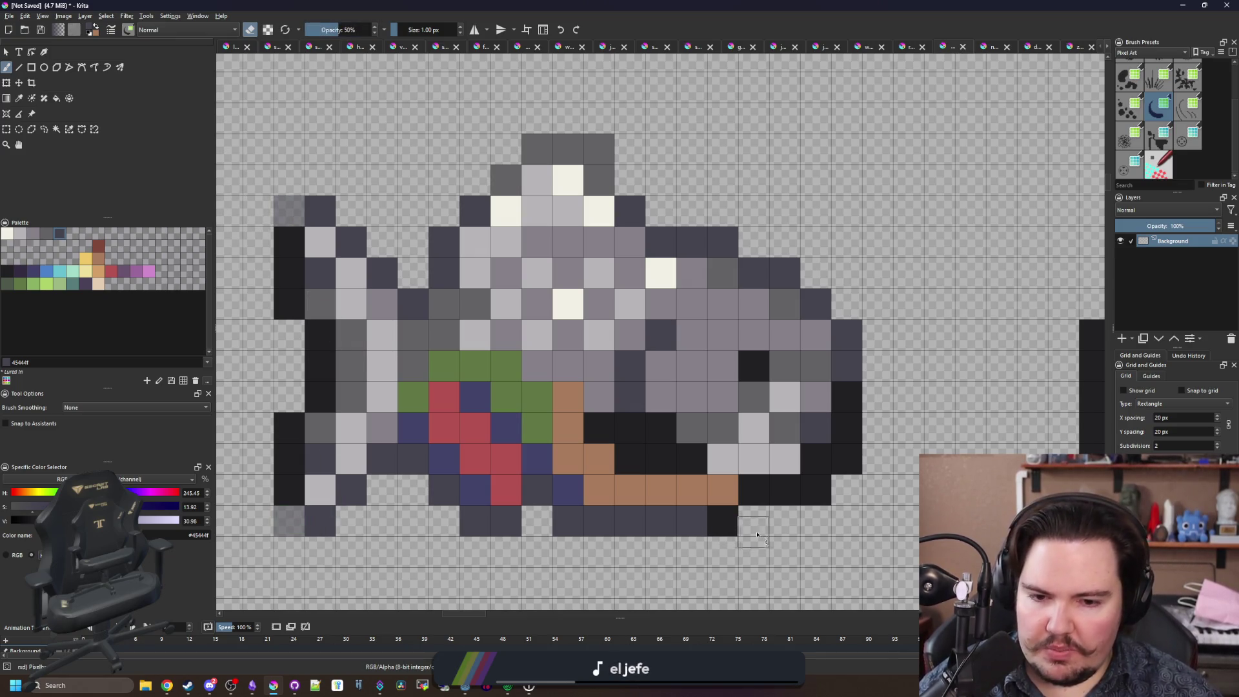
left_click(816, 489)
left_click(816, 489)
scroll(581, 342, "down", 5)
scroll(607, 330, "up", 3)
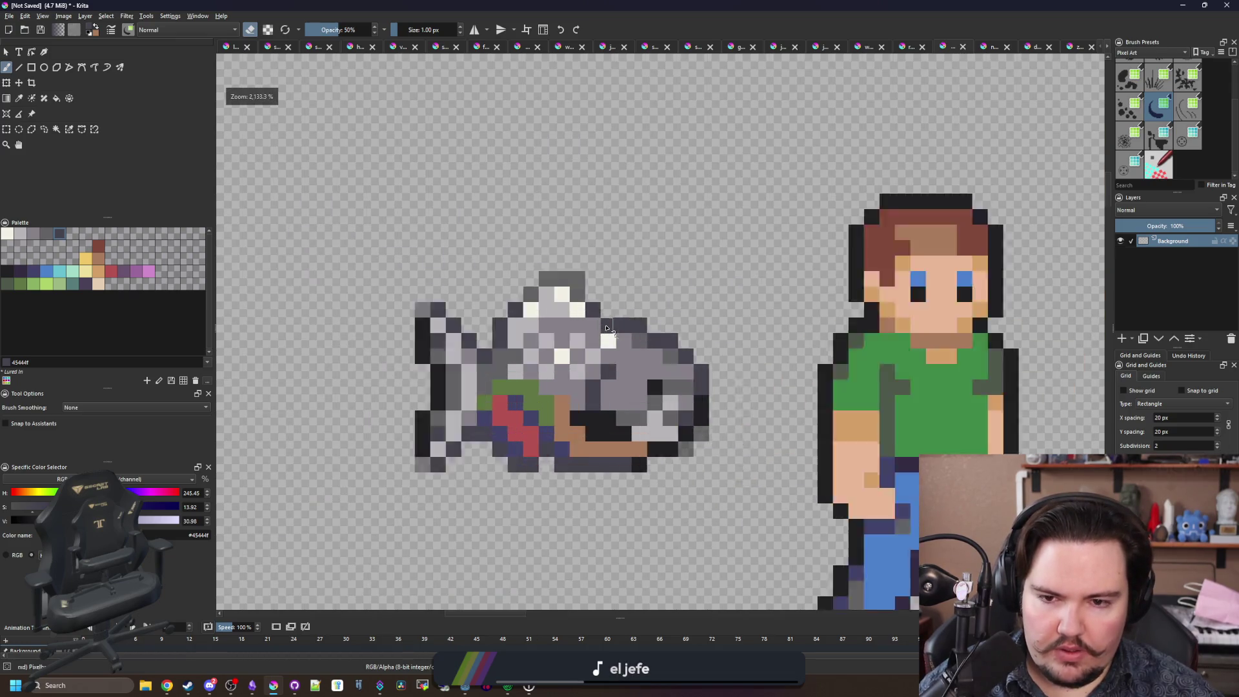
scroll(607, 329, "up", 2)
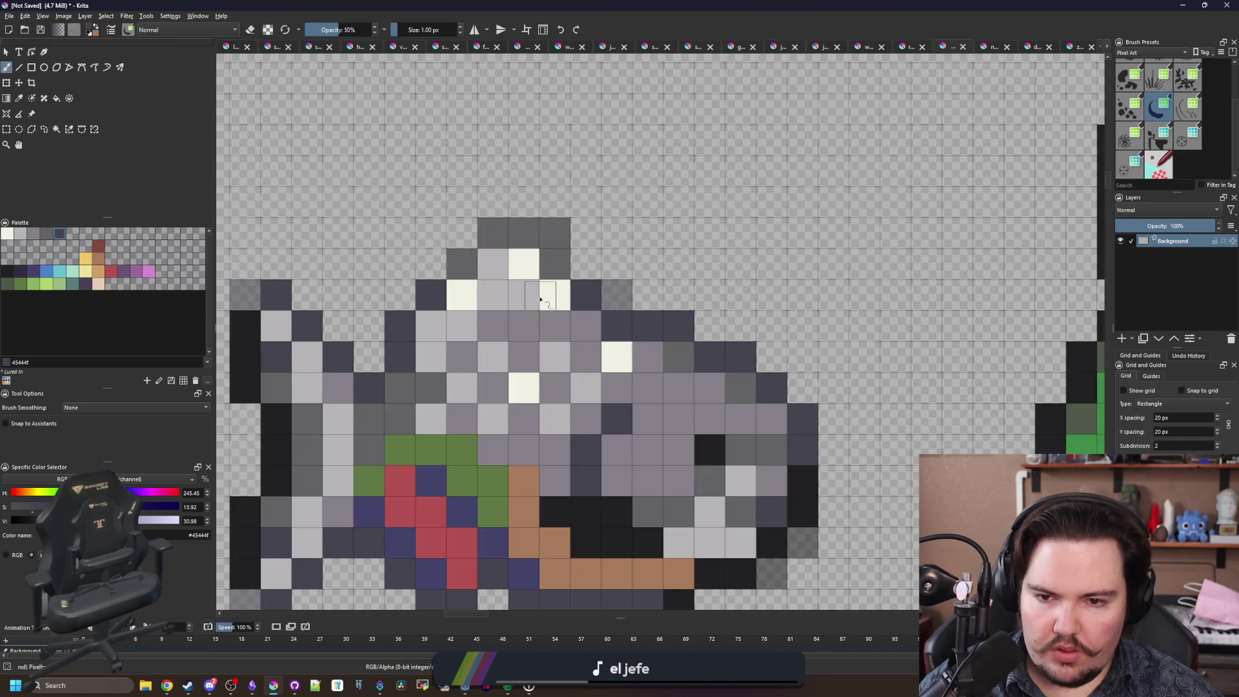
scroll(541, 300, "down", 6)
scroll(603, 348, "up", 3)
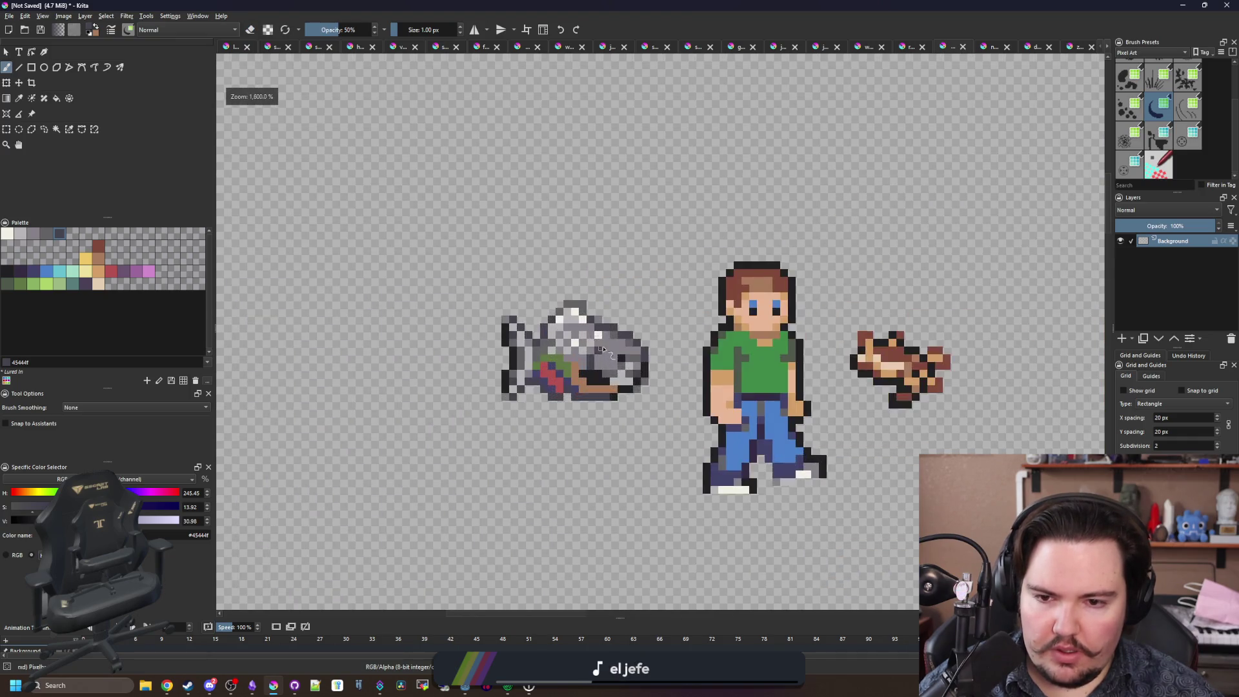
scroll(603, 349, "up", 3)
scroll(568, 352, "down", 1)
scroll(560, 352, "up", 1)
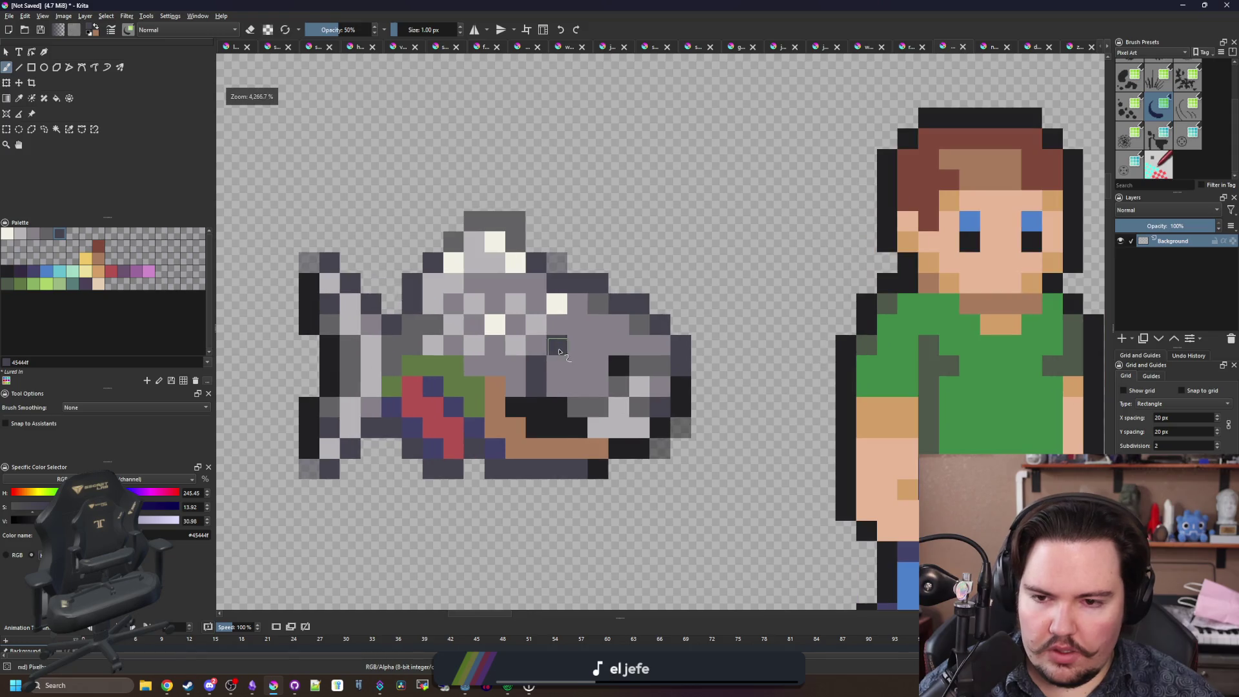
Make a rectangular selection around the fish, then clear it.
left_click(6, 130)
mouse_move(298, 211)
left_mouse_down()
mouse_move(345, 229)
mouse_move(726, 498)
mouse_move(684, 490)
mouse_move(691, 480)
left_mouse_up()
left_click(695, 482)
scroll(634, 391, "up", 1)
Lighten a pixel on the fish's back with the cream highlight colour.
key("p")
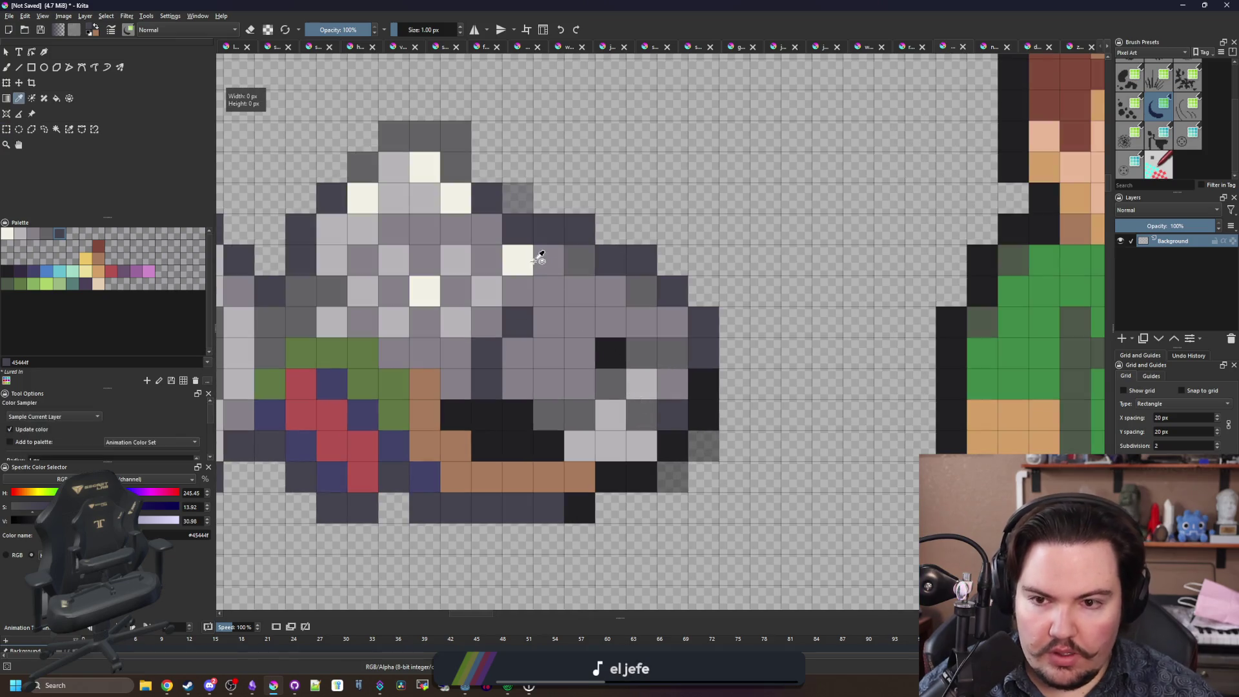
left_click(529, 257)
key("b")
left_click(573, 342)
scroll(572, 348, "down", 5)
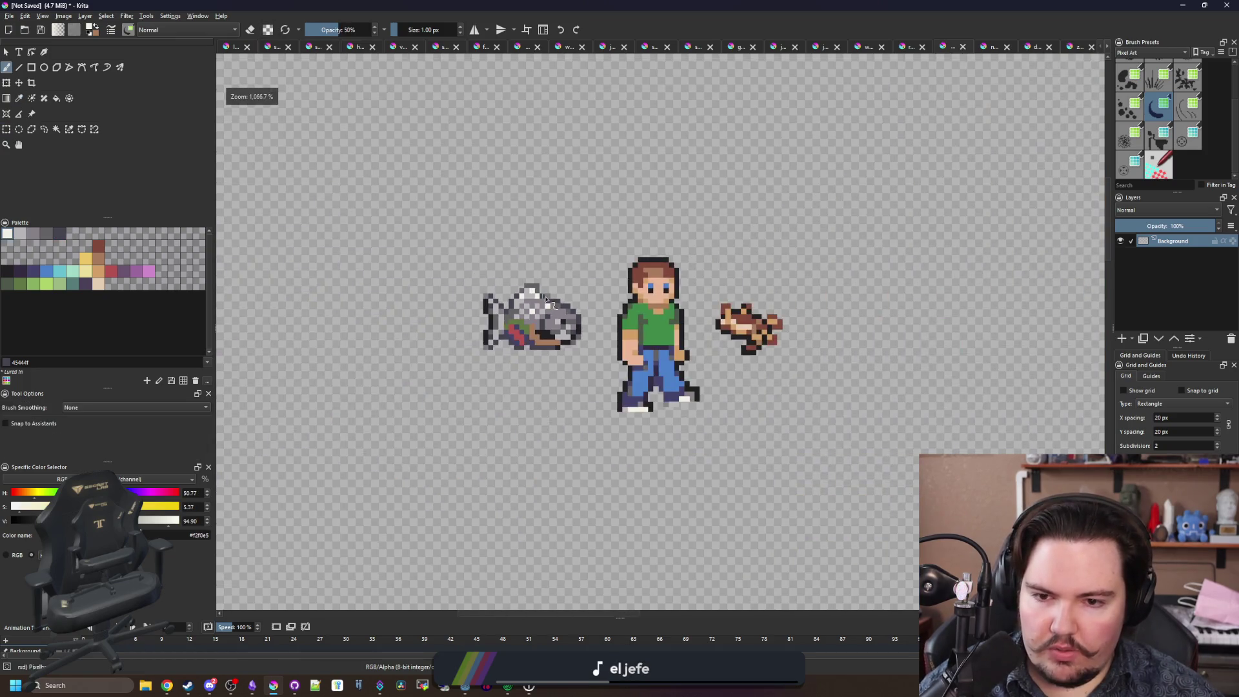
scroll(568, 336, "up", 5)
Restore full brush opacity and paint a cream highlight pixel on the fish's side.
left_click_drag(349, 30, 377, 30)
left_click(588, 379)
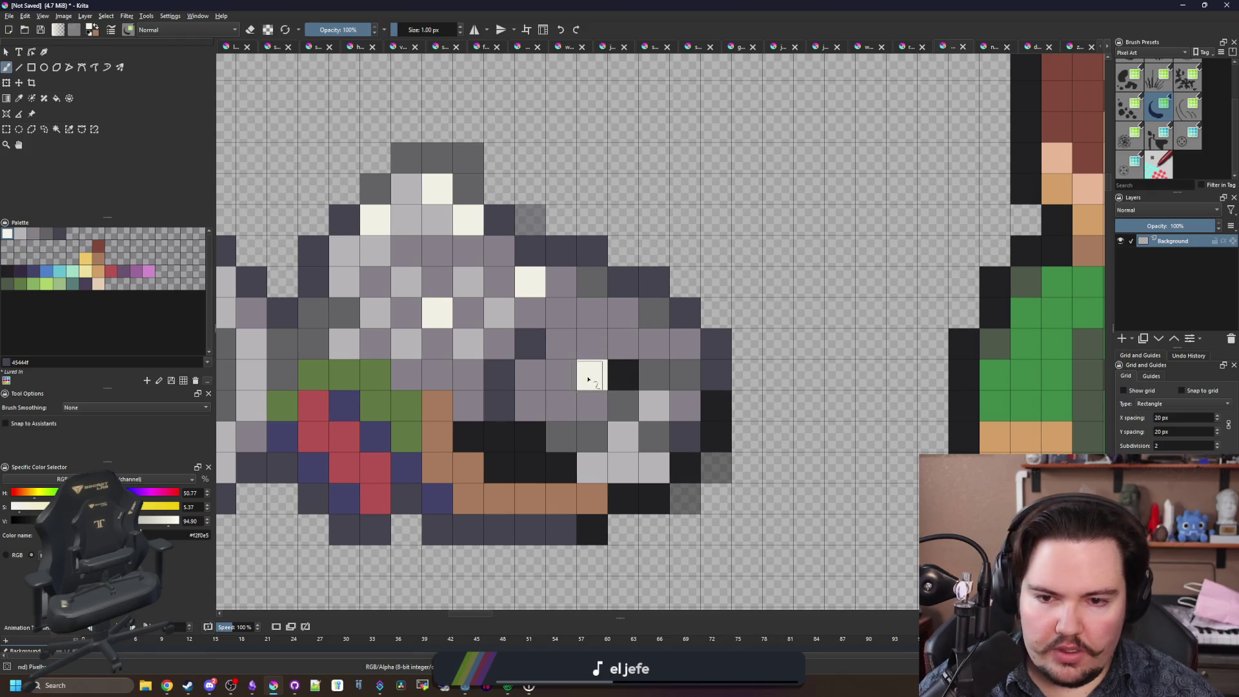
scroll(589, 366, "down", 5)
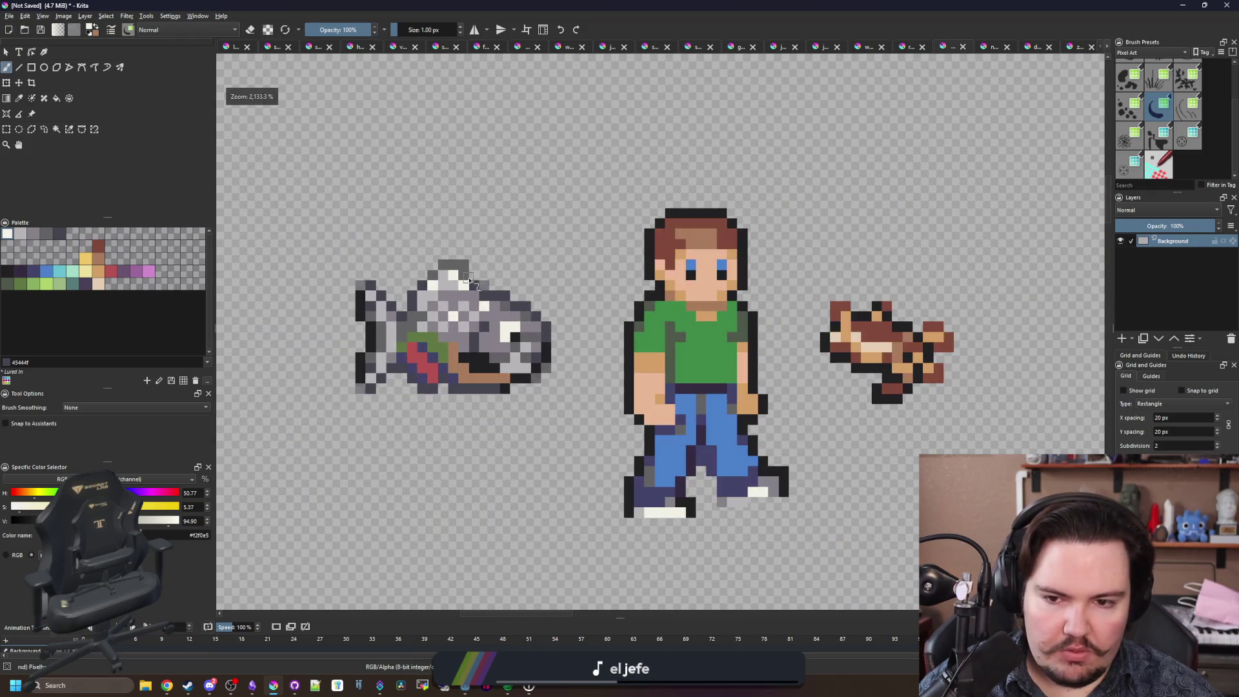
scroll(447, 276, "up", 5)
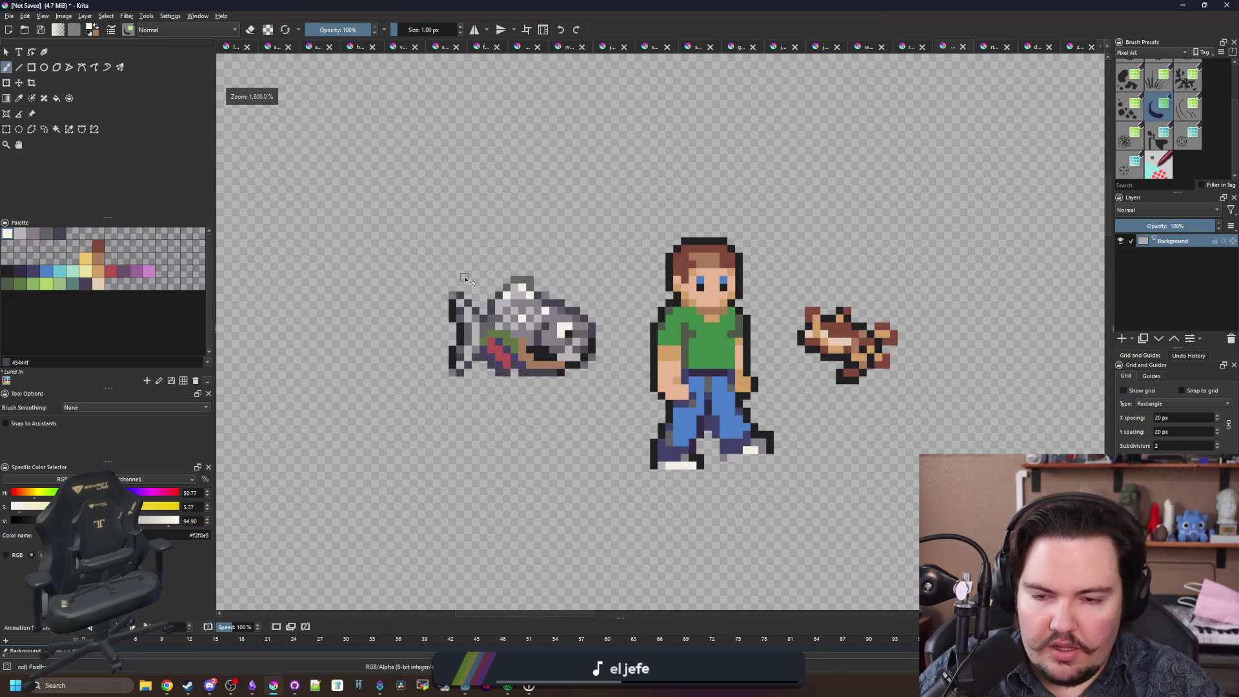
scroll(716, 398, "down", 5)
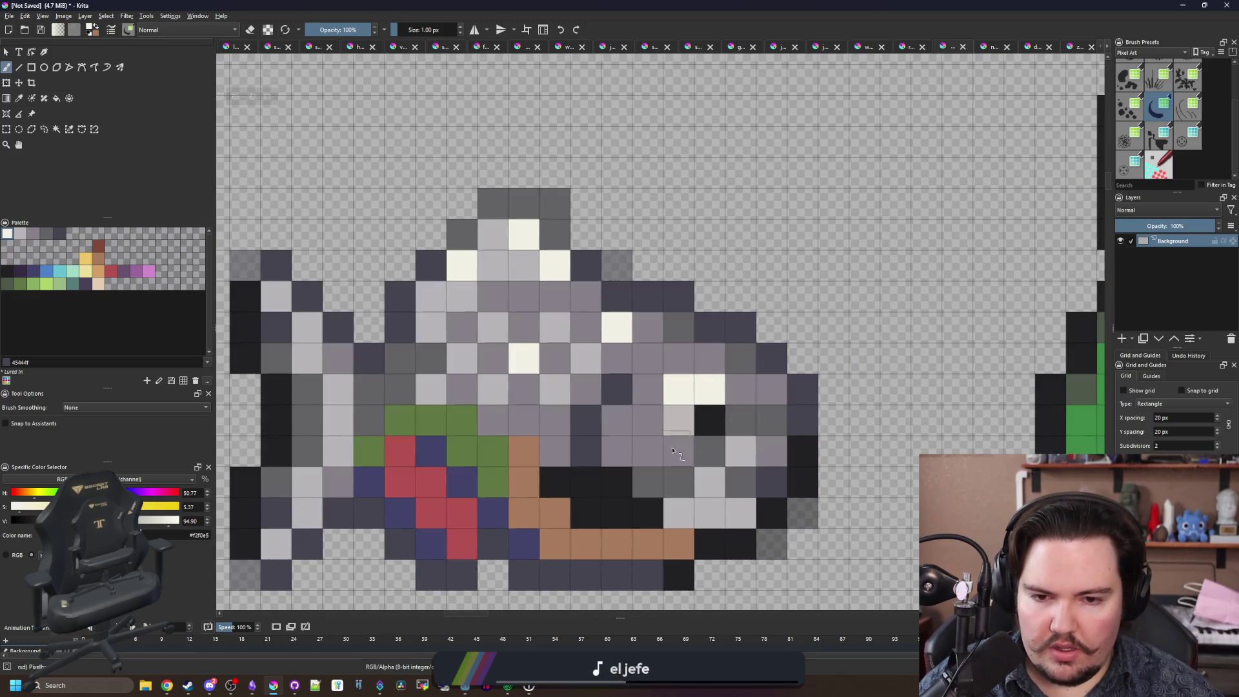
scroll(469, 269, "down", 1)
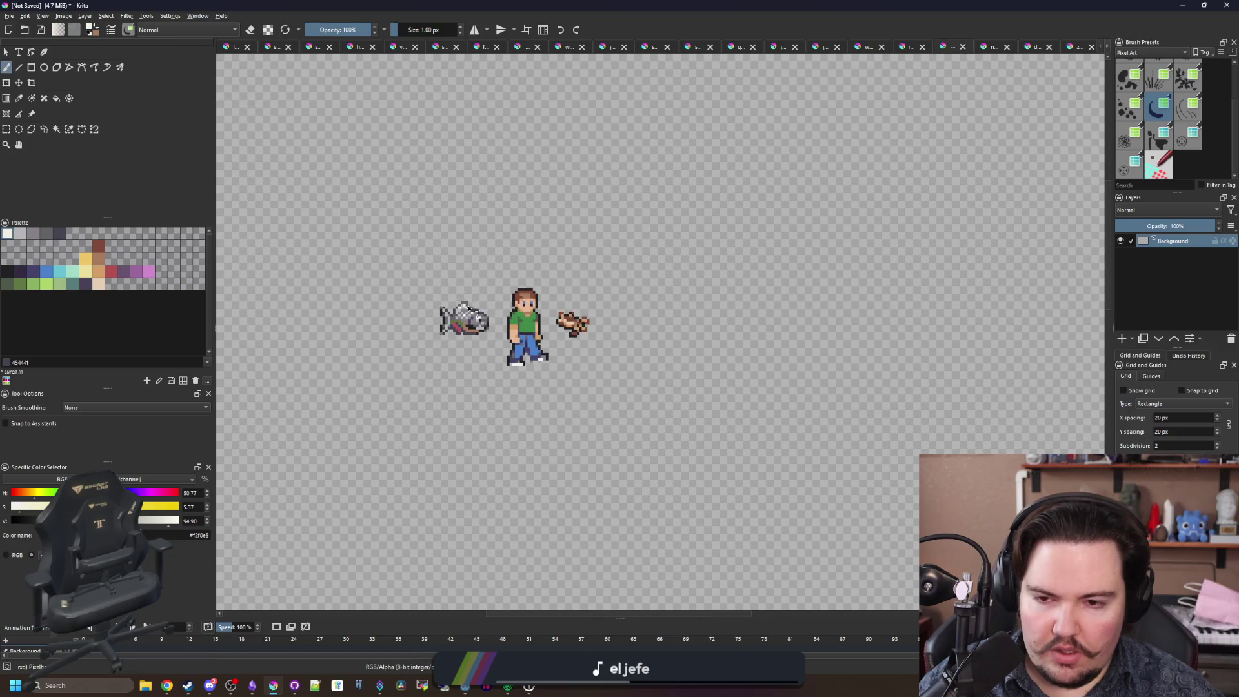
scroll(465, 318, "up", 3)
scroll(464, 318, "up", 2)
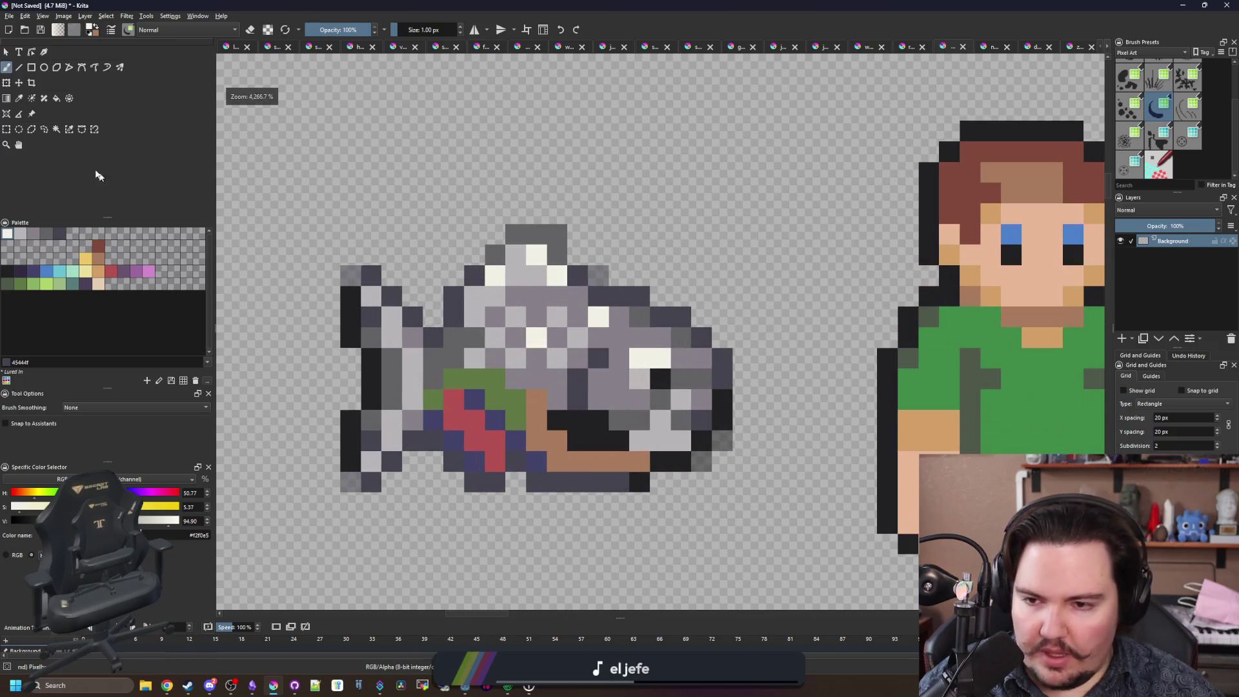
key("ctrl+r")
Select the whole piranha and create a new 19×13 px document from the clipboard.
mouse_move(342, 225)
left_mouse_down()
mouse_move(736, 514)
mouse_move(740, 493)
mouse_move(753, 513)
left_mouse_up()
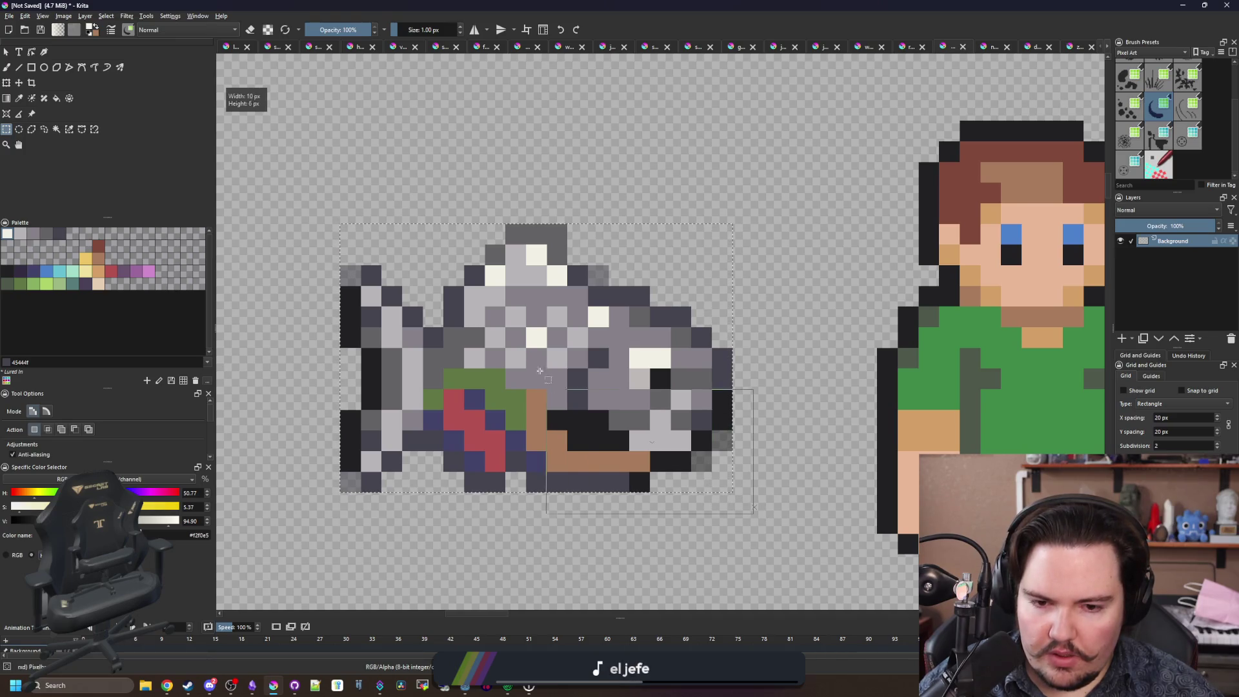
left_click(9, 16)
left_click(26, 25)
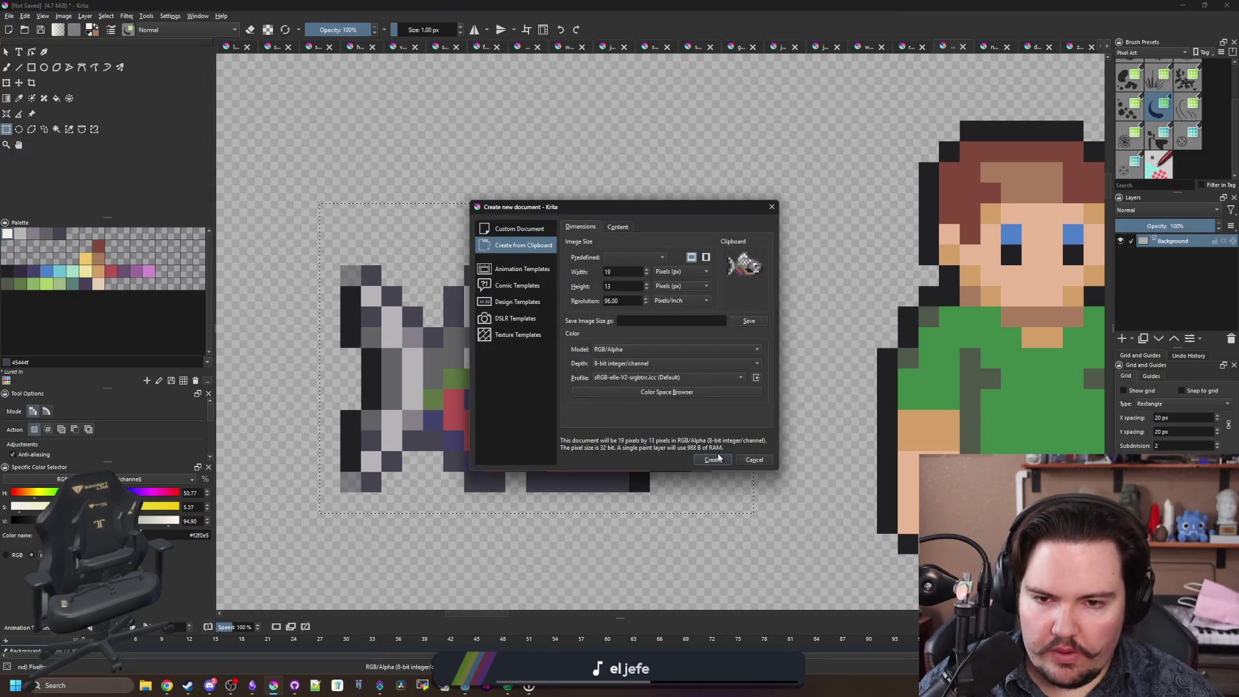
left_click(713, 460)
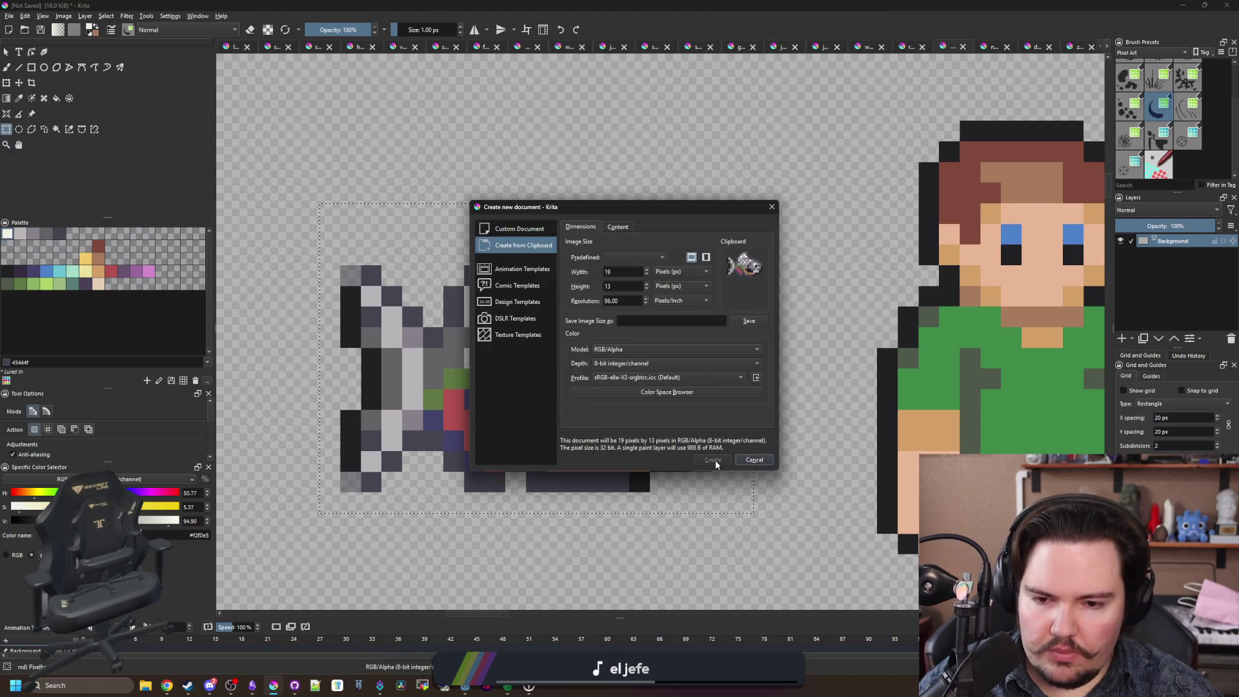
scroll(482, 353, "down", 4)
scroll(480, 360, "up", 2)
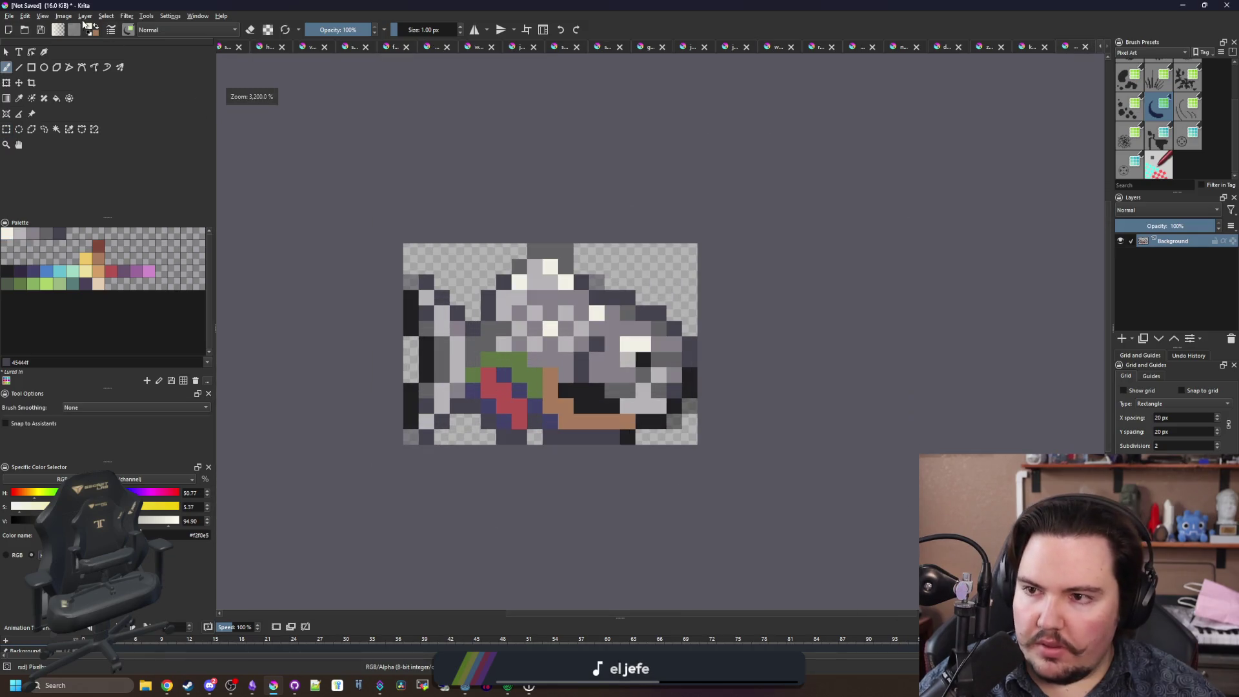
left_click(64, 15)
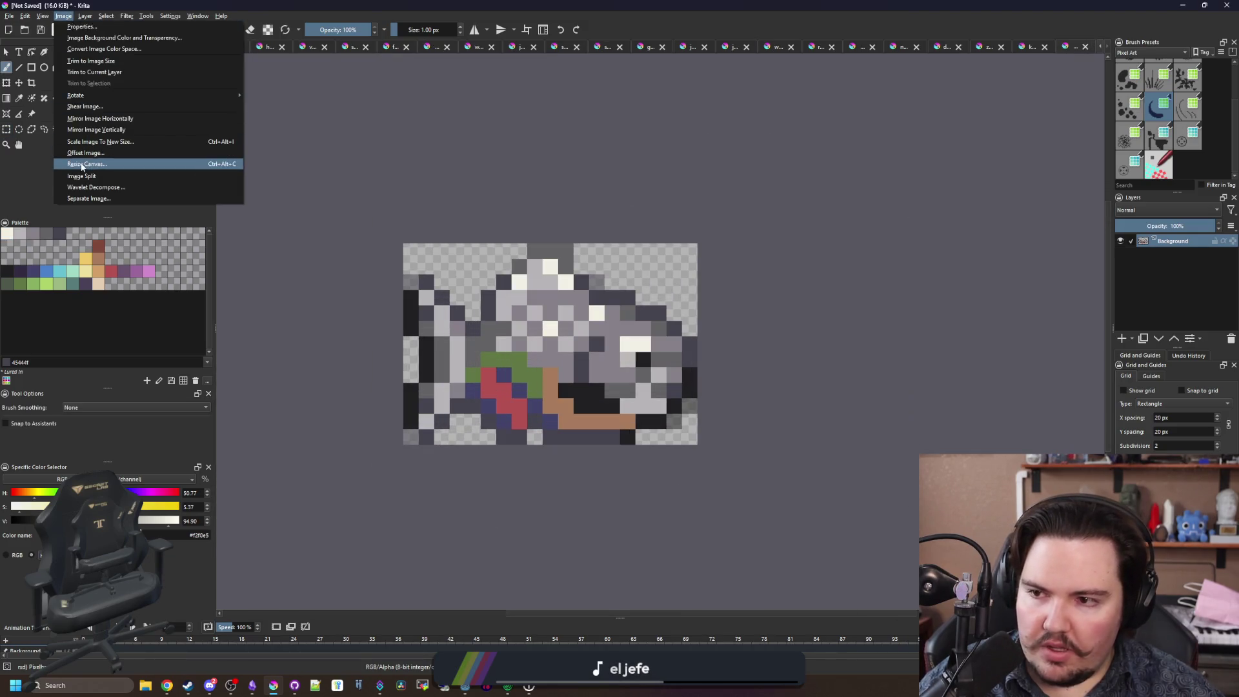
Enlarge the canvas to add a transparent margin around the piranha.
left_click(87, 164)
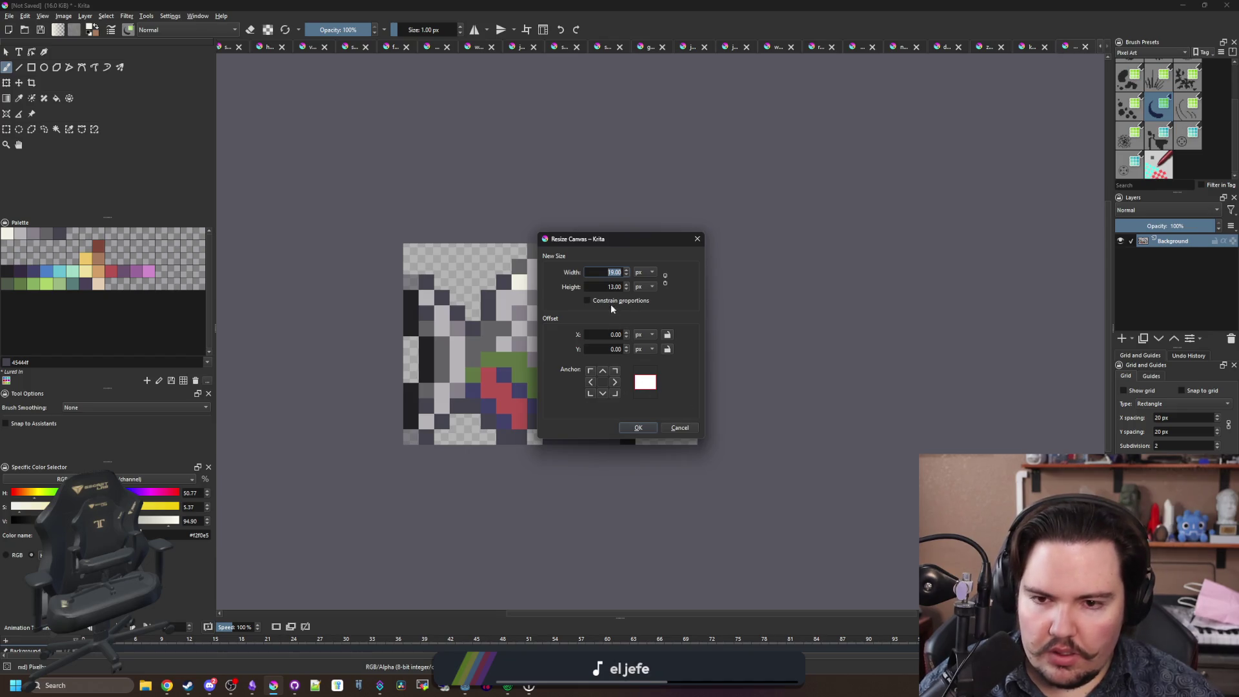
left_click(638, 429)
left_click(56, 129)
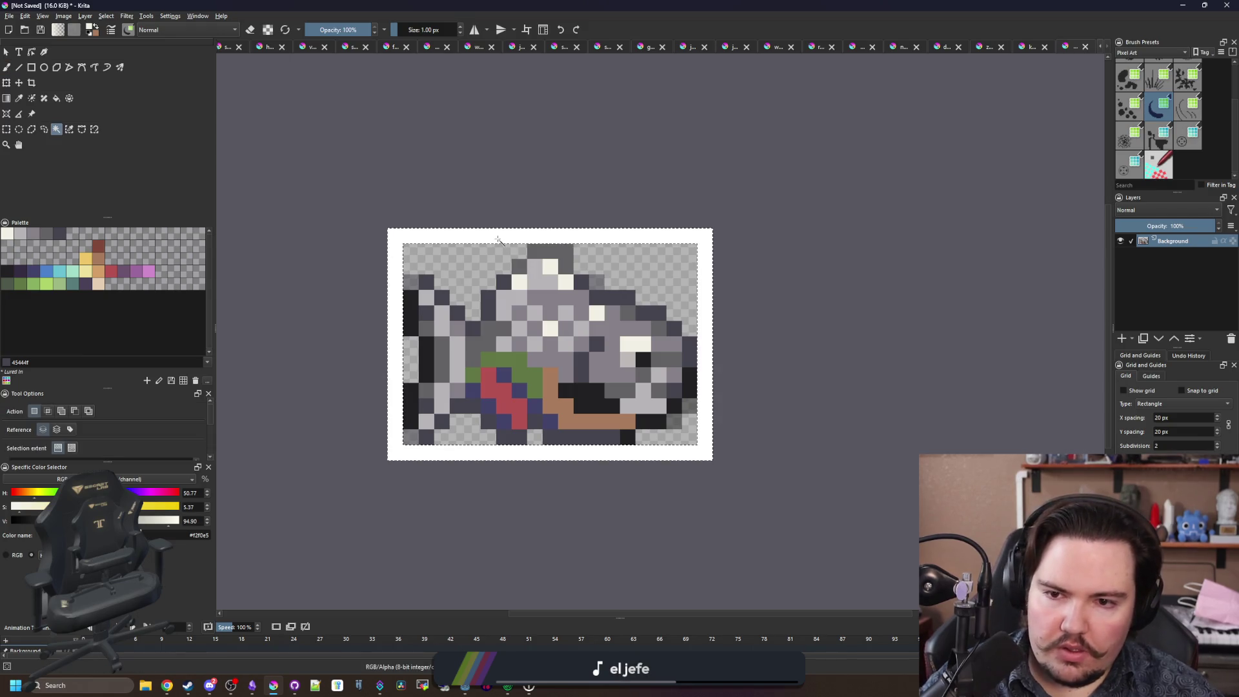
Save the sprite as piranha.png in the Fish folder, accepting the PNG options.
left_click(9, 15)
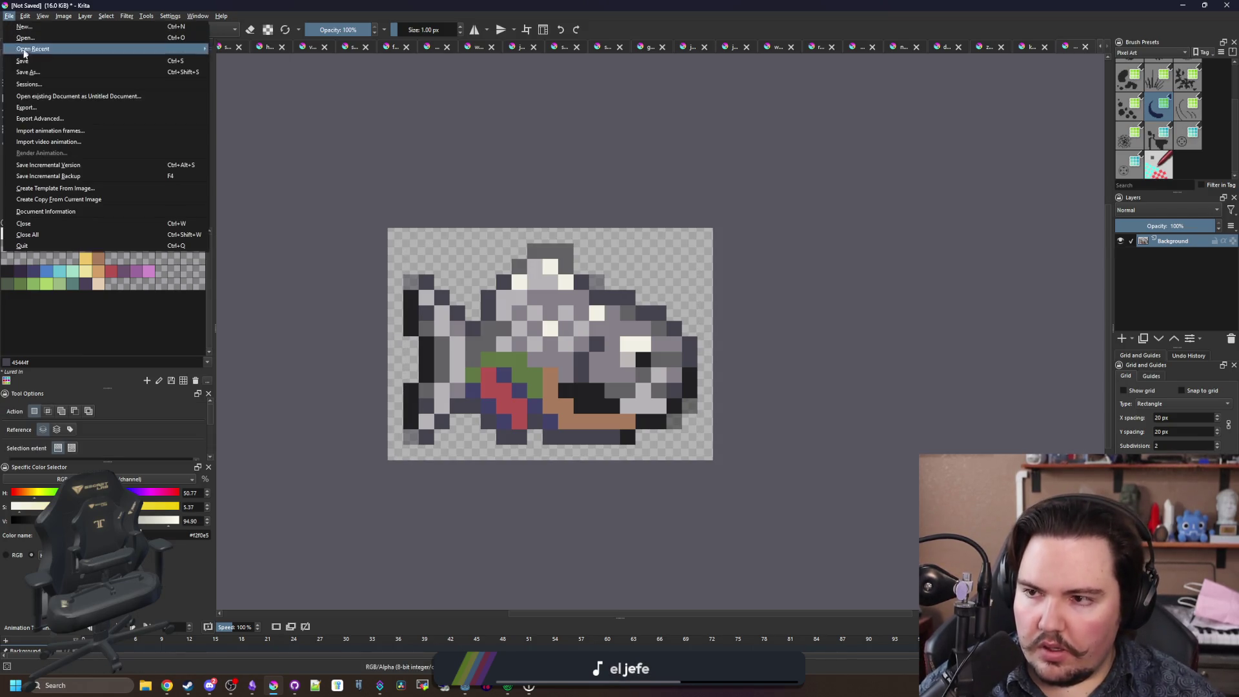
key("Escape")
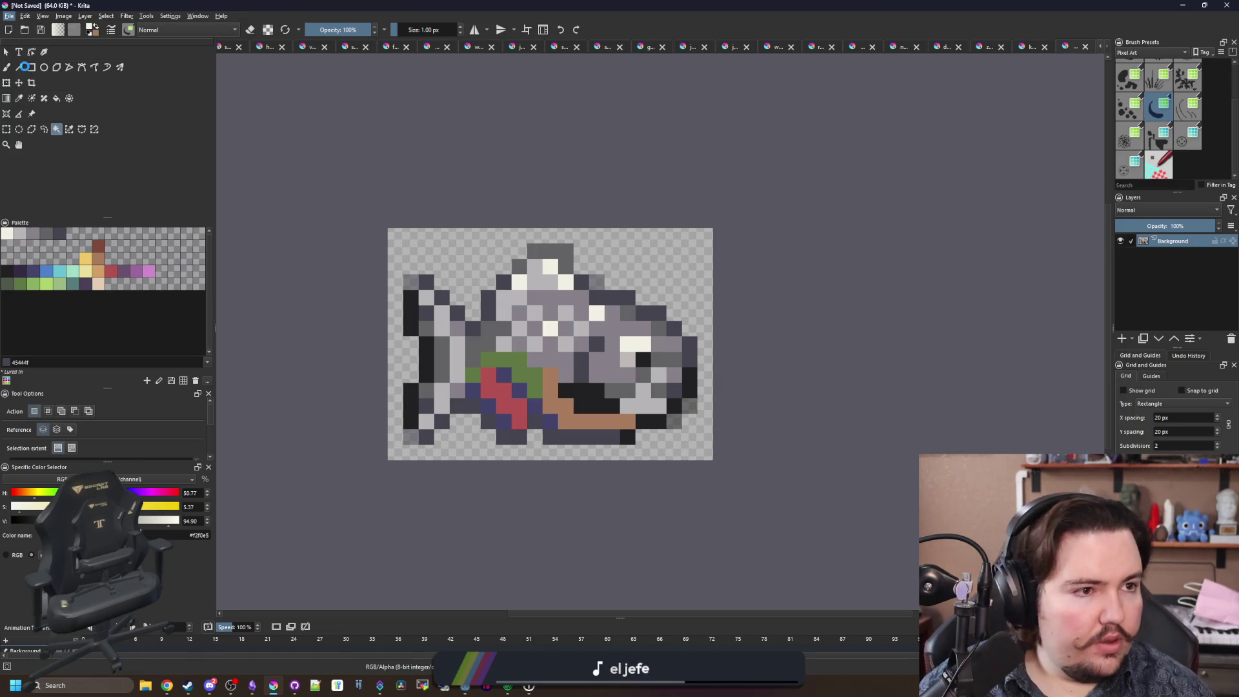
key("ctrl+s")
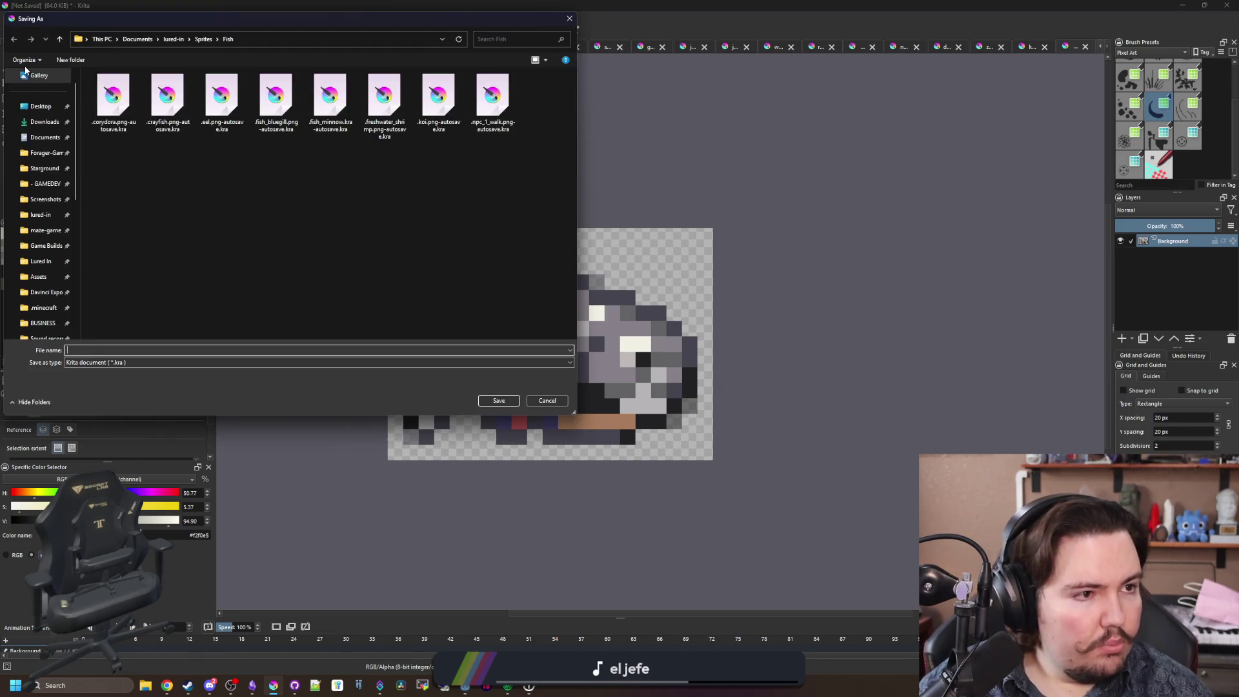
type("piranha")
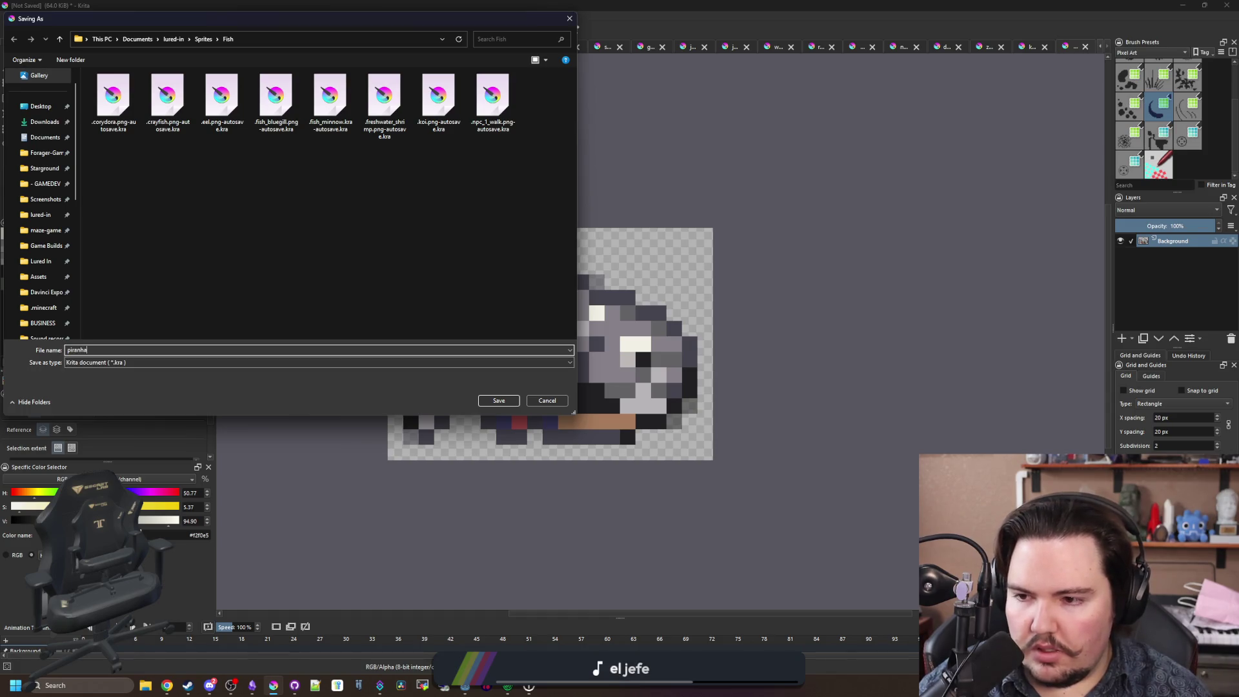
left_click(120, 361)
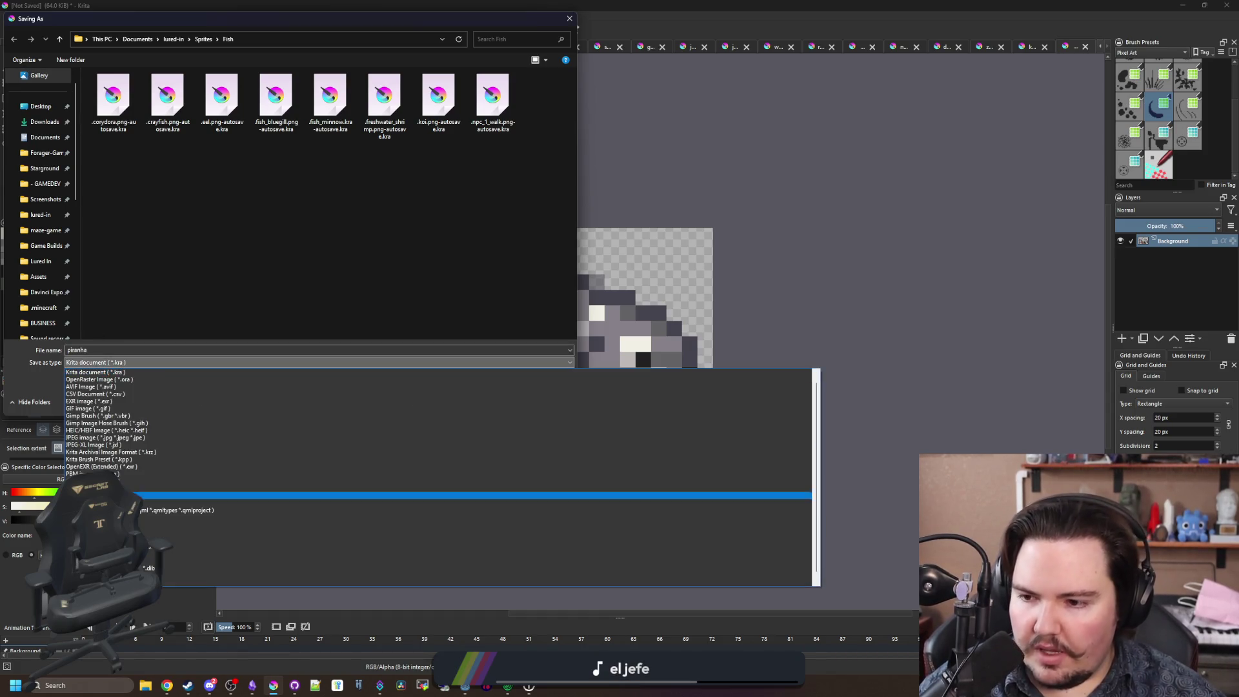
left_click(103, 487)
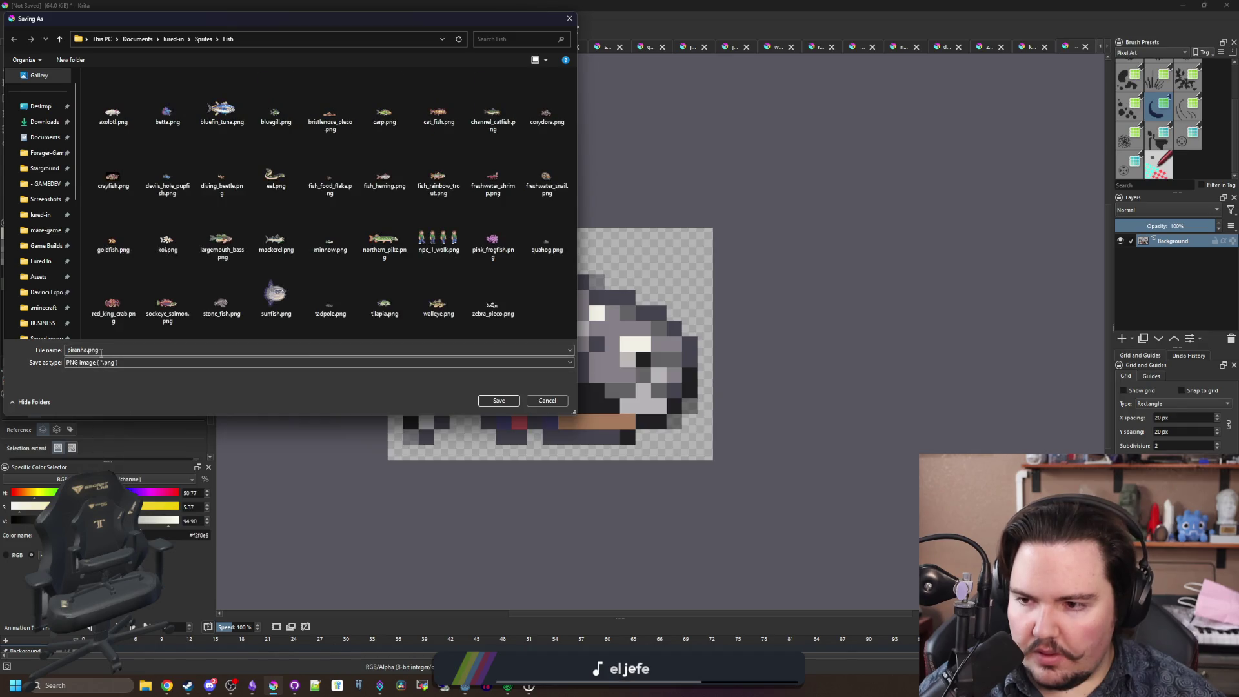
left_click(497, 402)
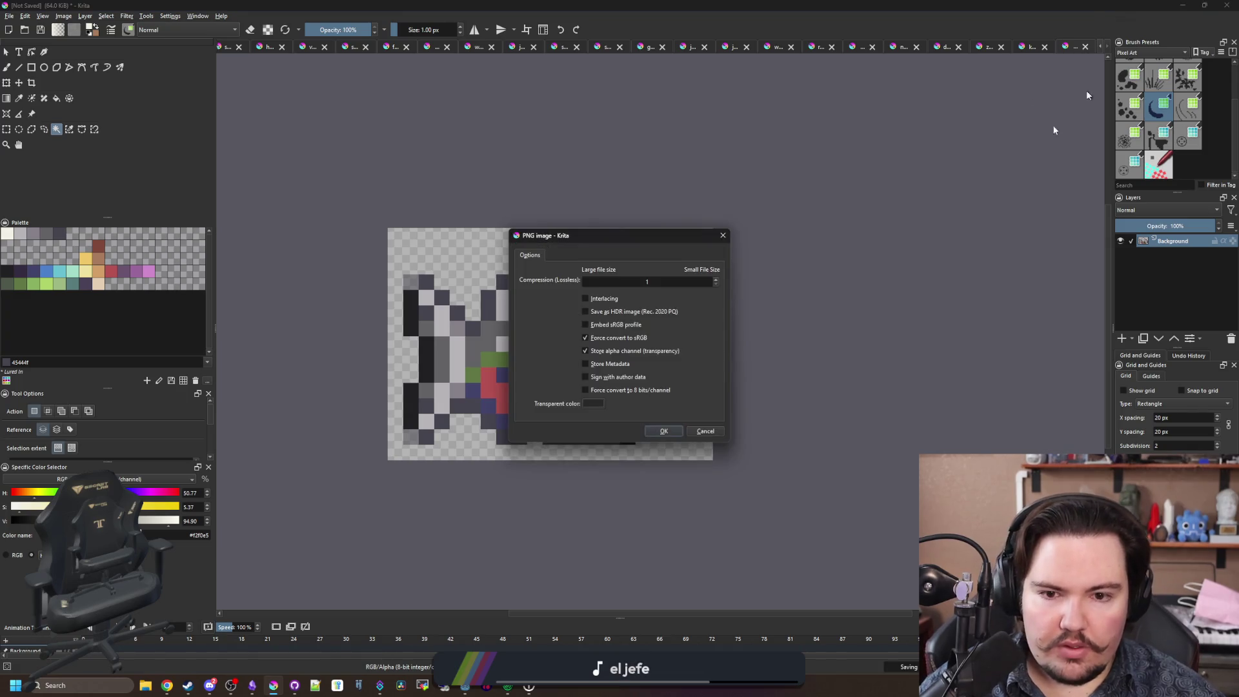
left_click(665, 431)
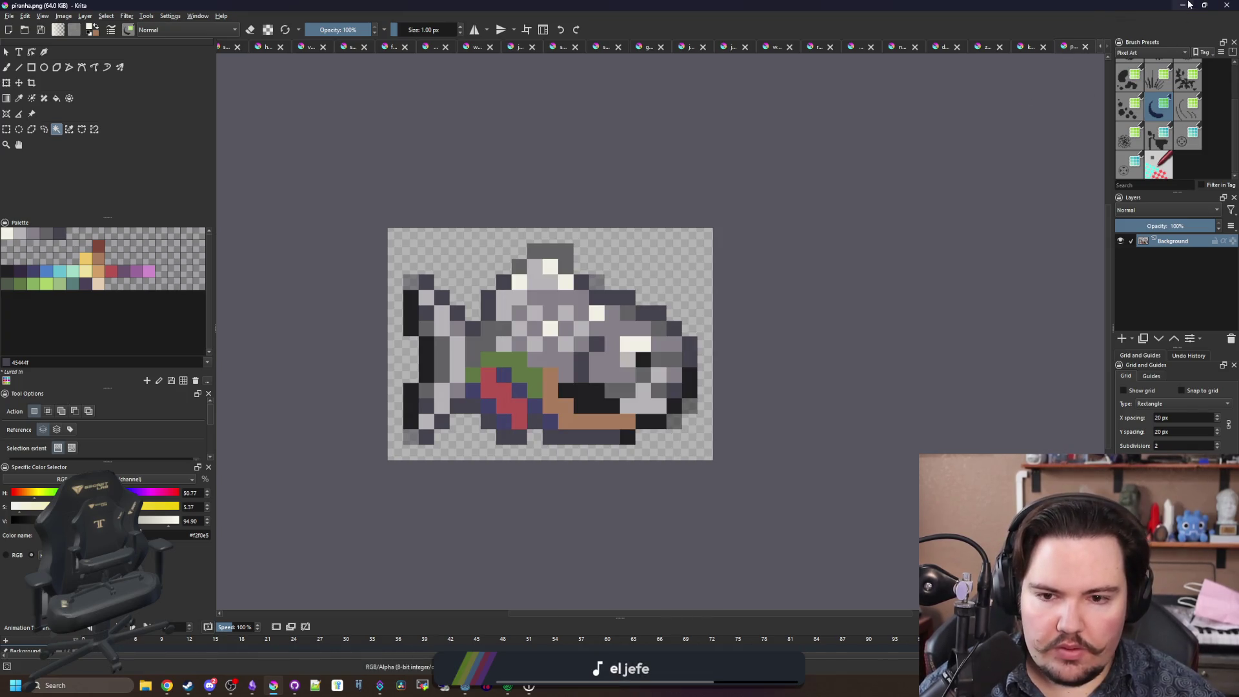
Switch back to the brush, re-save piranha.png, and leave Krita.
scroll(686, 373, "up", 2)
key("b")
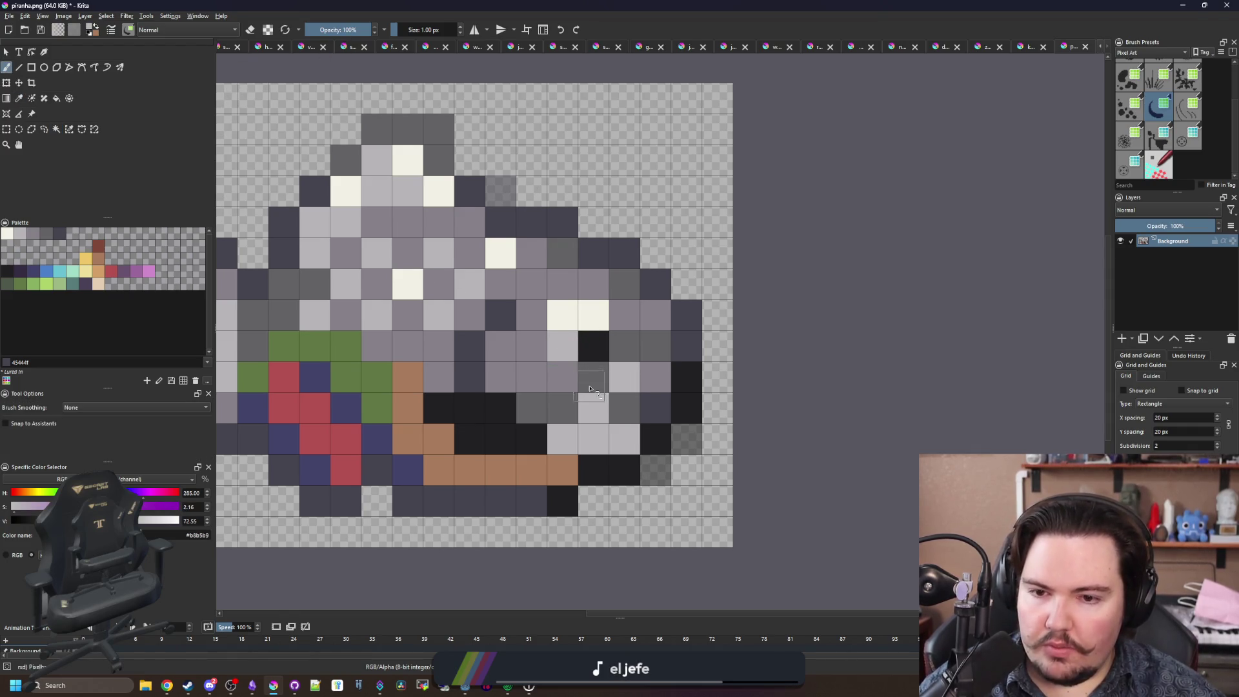
scroll(589, 388, "down", 2)
key("ctrl+s")
key("Return")
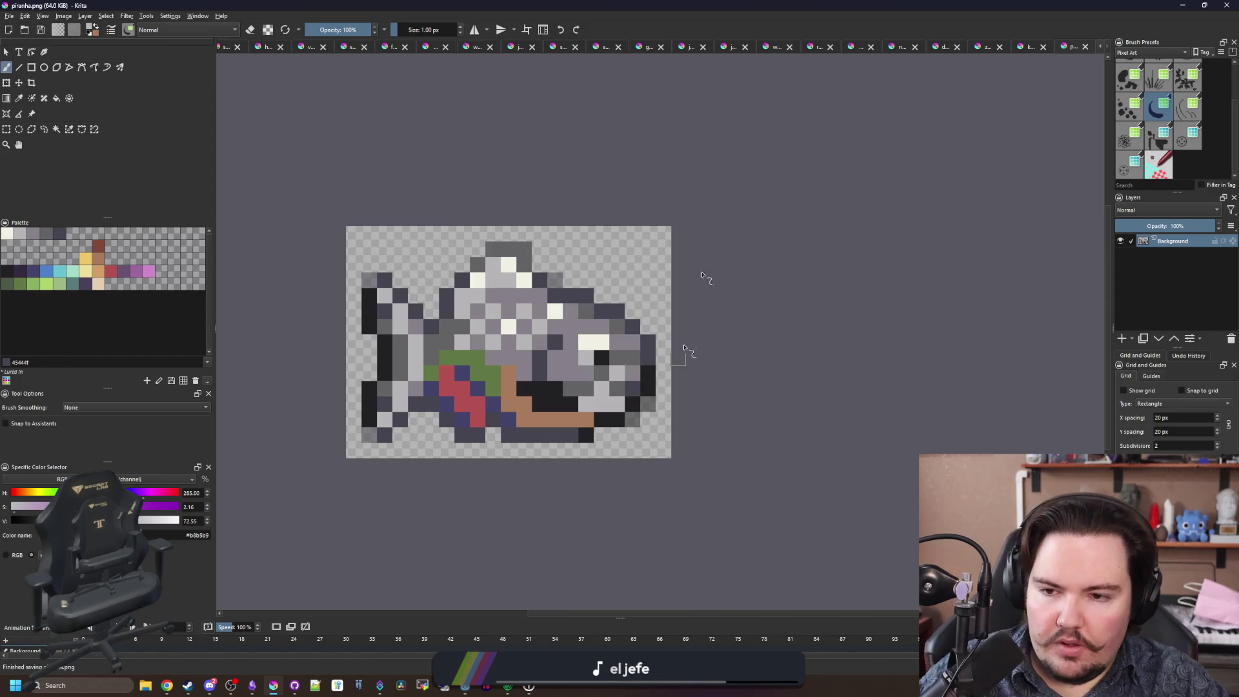
key("alt+Tab")
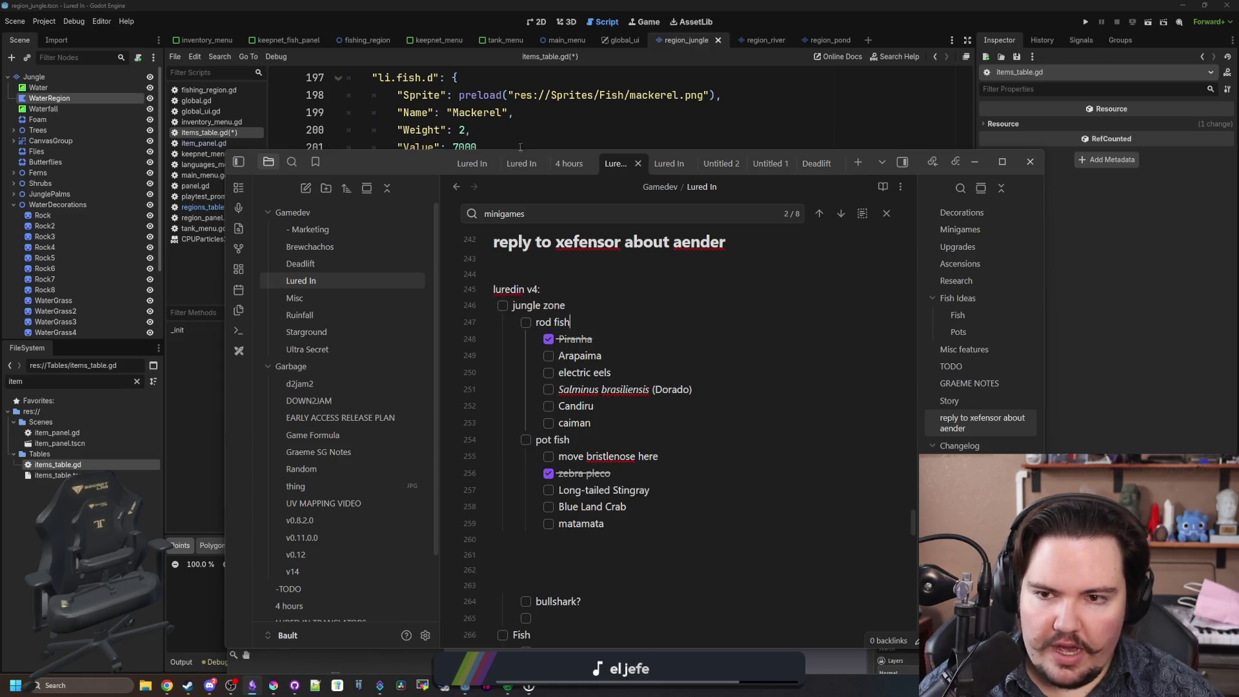
Change the first Jungle fish entry's key to li.fish.piranha and its name from Mackerel to Piranha.
left_click(518, 149)
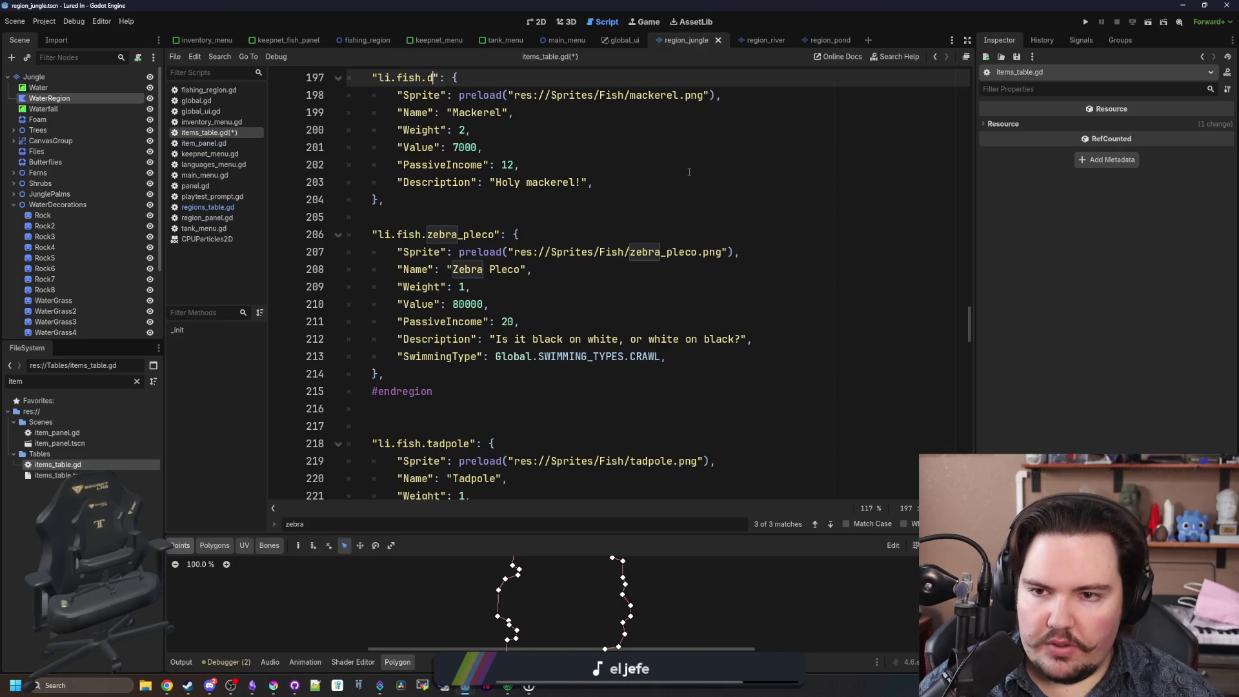
scroll(689, 172, "up", 2)
key("BackSpace")
type("piranha")
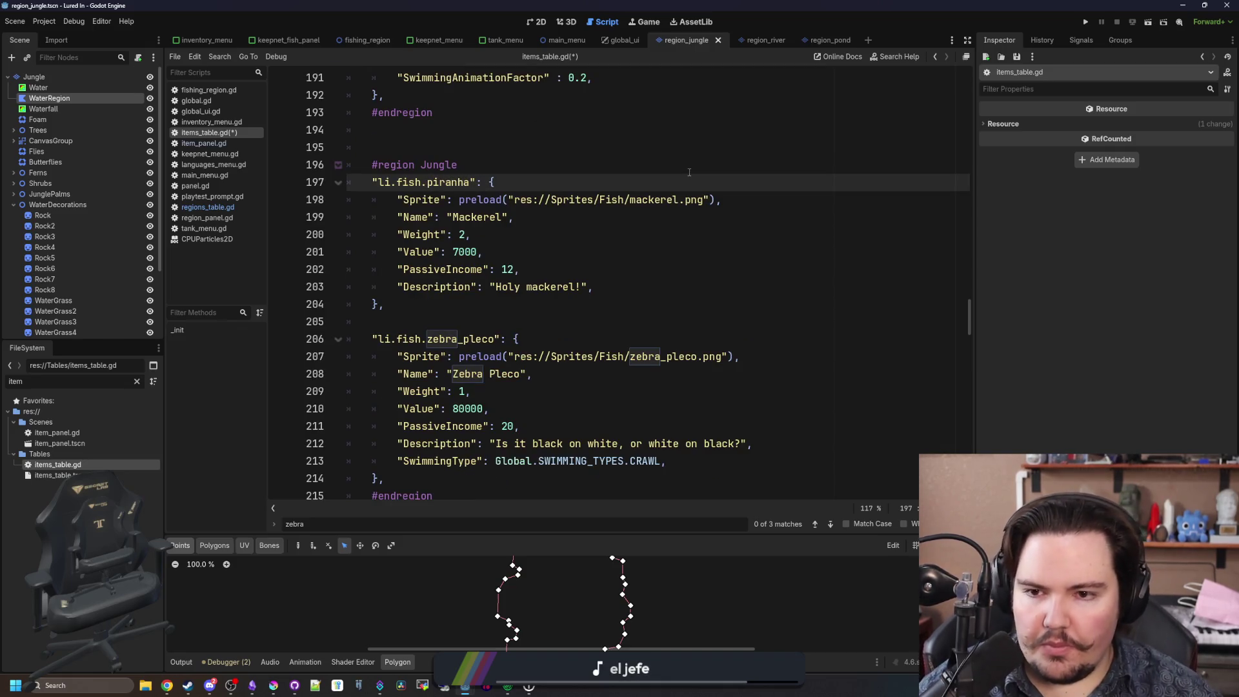
double_click(480, 218)
type("Piranha")
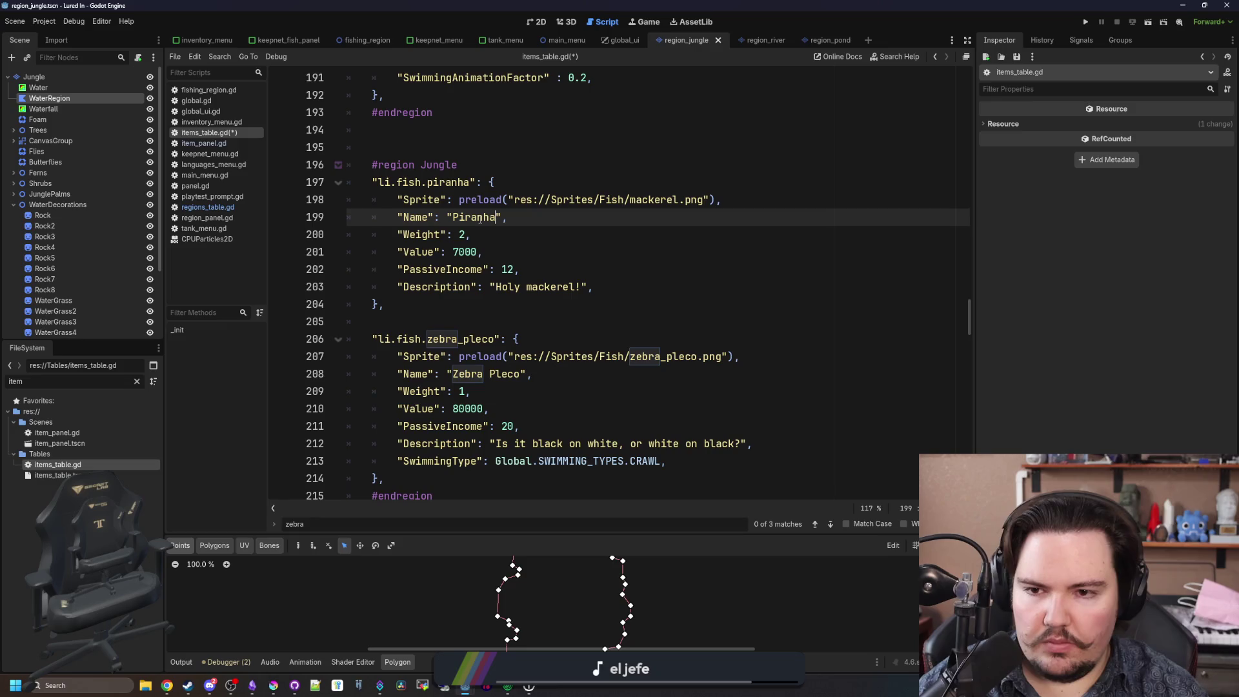
Bring Krita's piranha sprite back up, maximized to full screen.
left_click(456, 251)
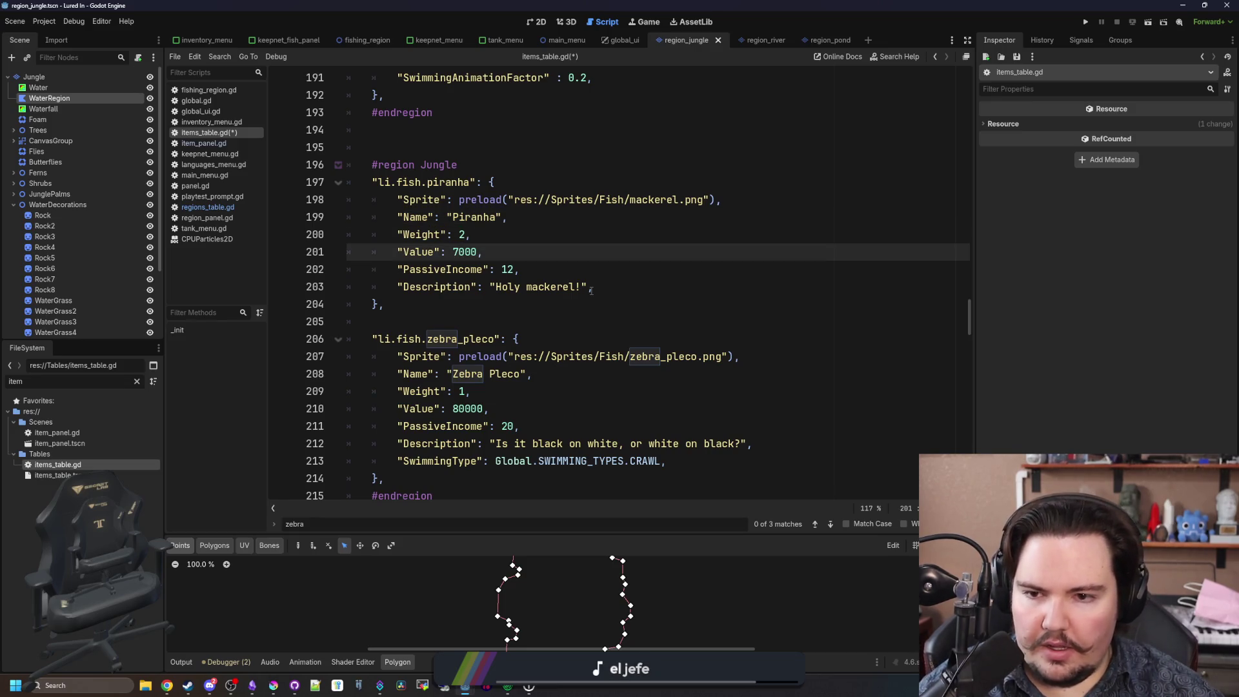
key("Up")
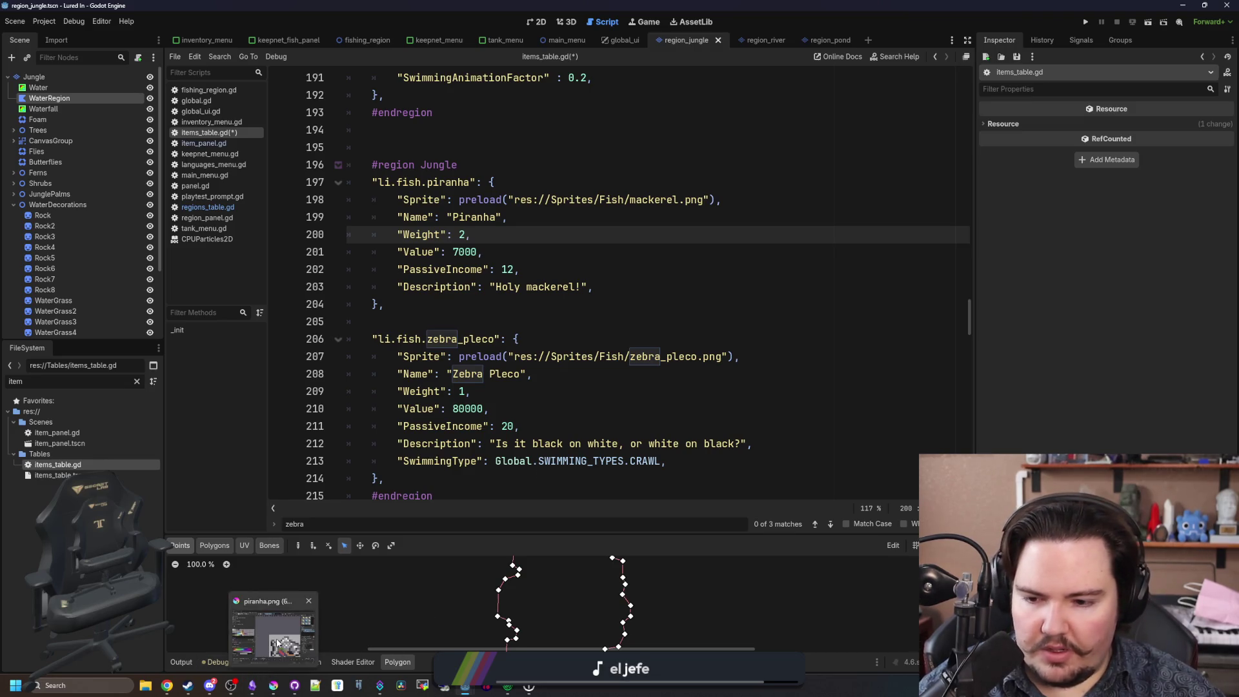
left_click(277, 686)
double_click(582, 517)
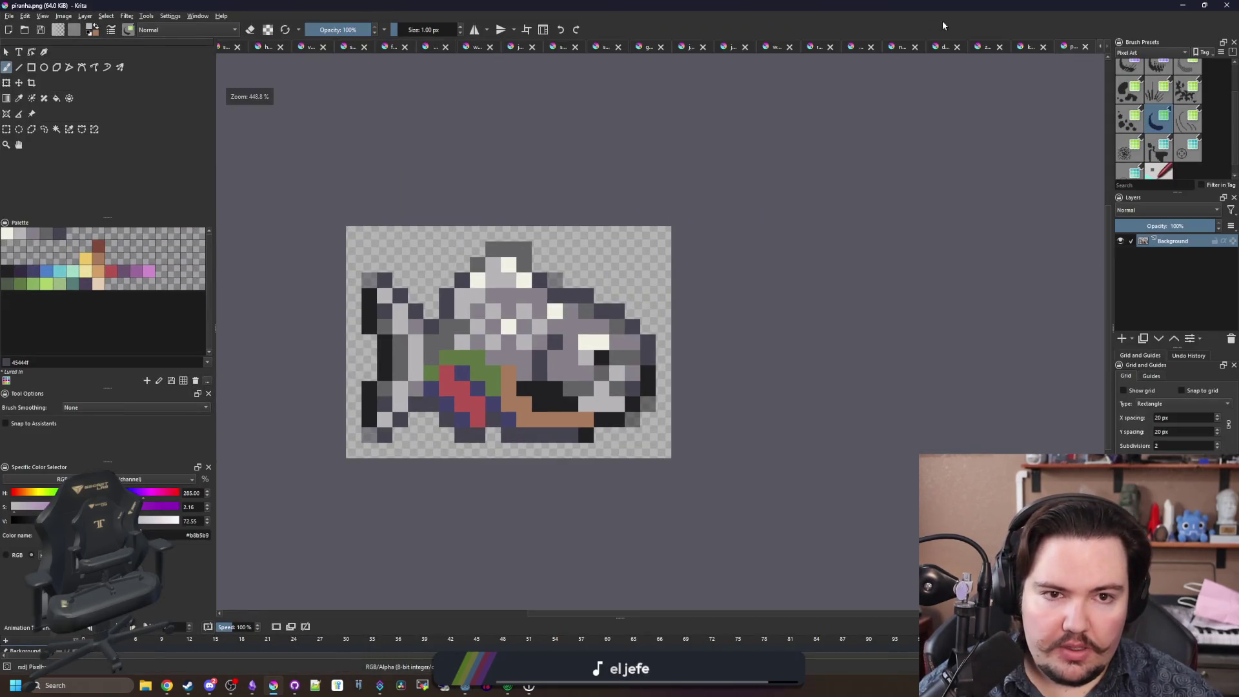
Compare the piranha with diving_beetle.png and the three-sprite canvas, then minimize Krita.
left_click(989, 48)
left_click(939, 48)
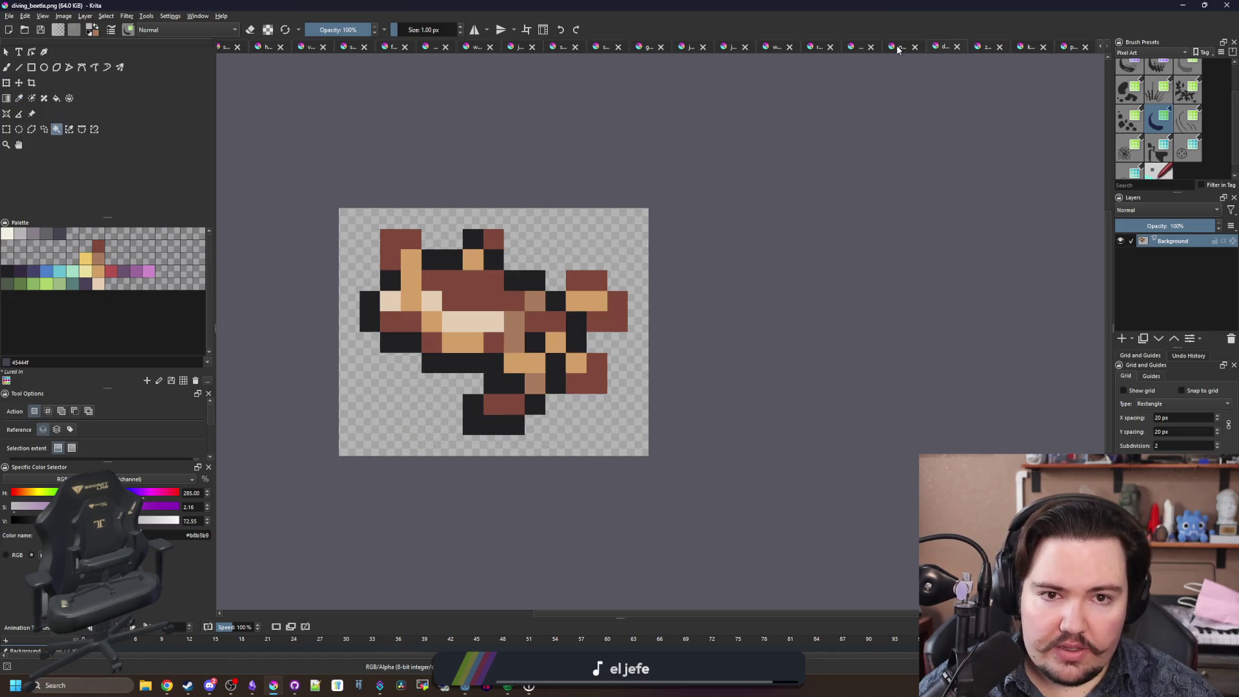
left_click(896, 47)
left_click(856, 47)
scroll(532, 314, "down", 5)
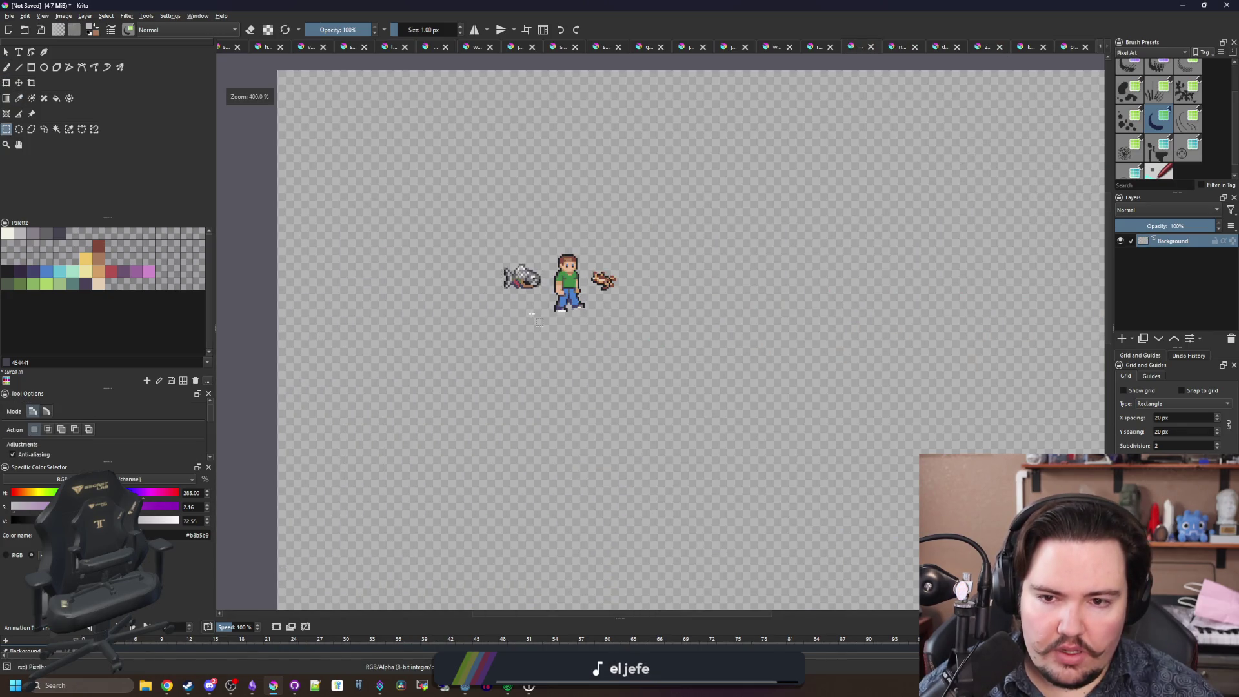
scroll(568, 284, "up", 2)
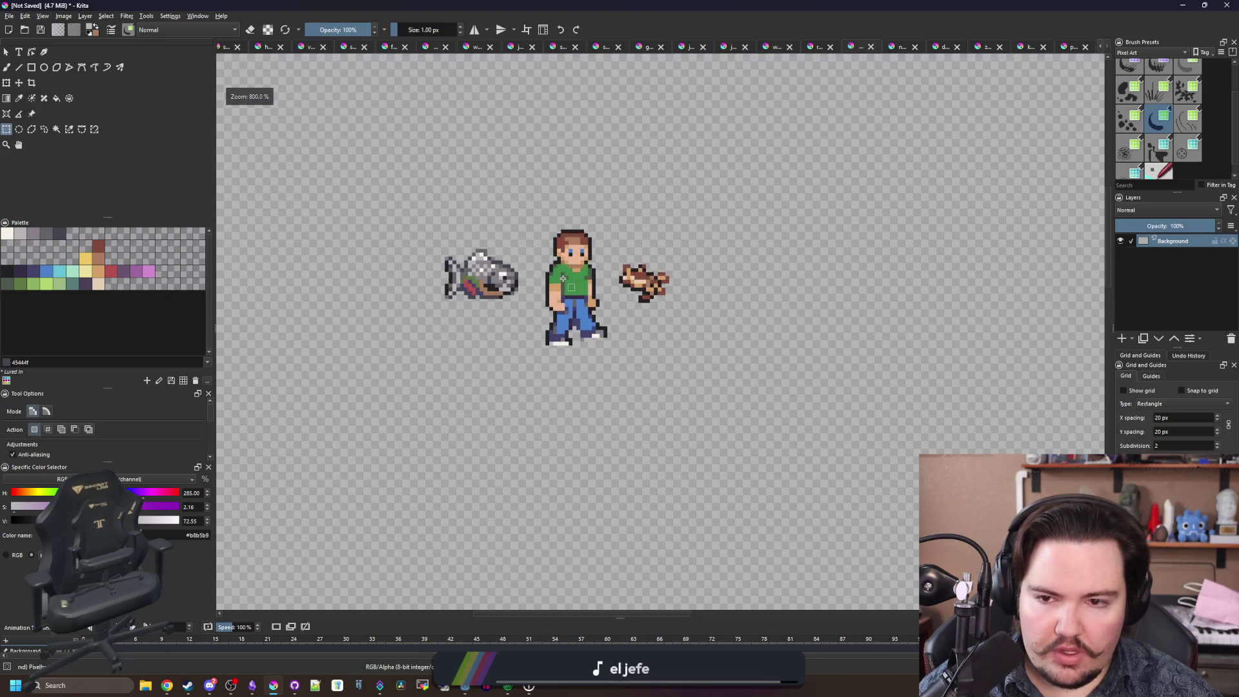
key("super+Down")
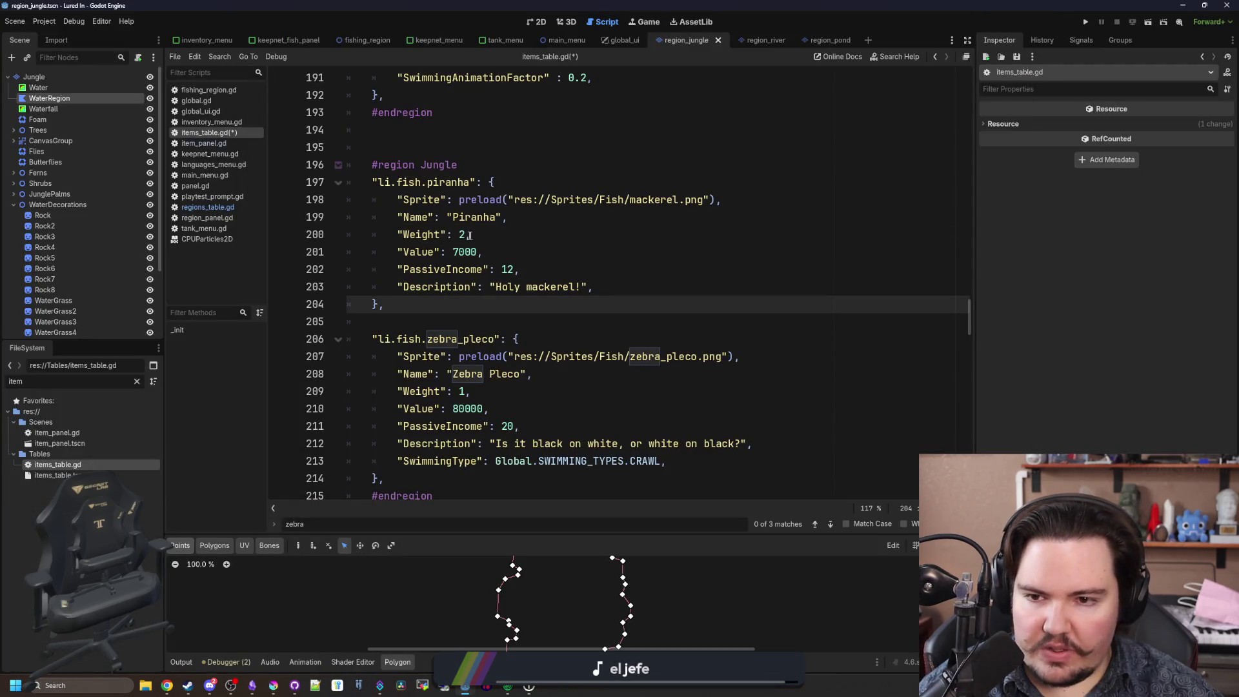
Set the piranha's PassiveIncome to 18 and its Value to 50000.
type("1")
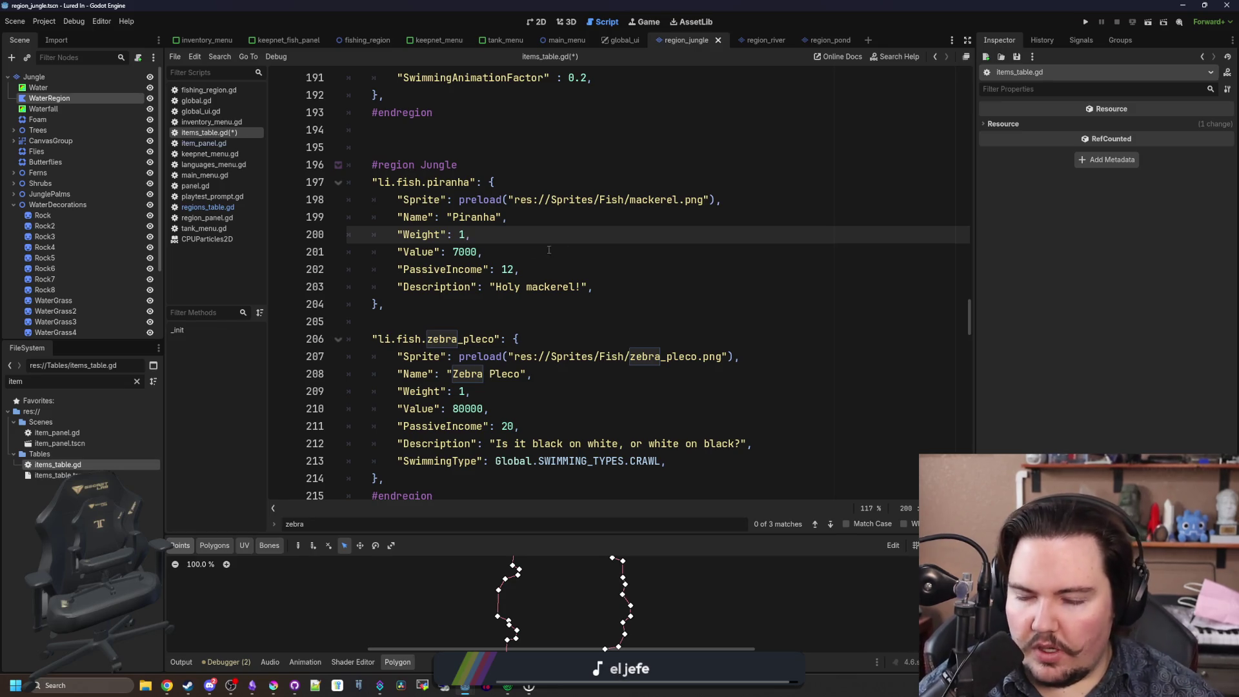
left_click(512, 258)
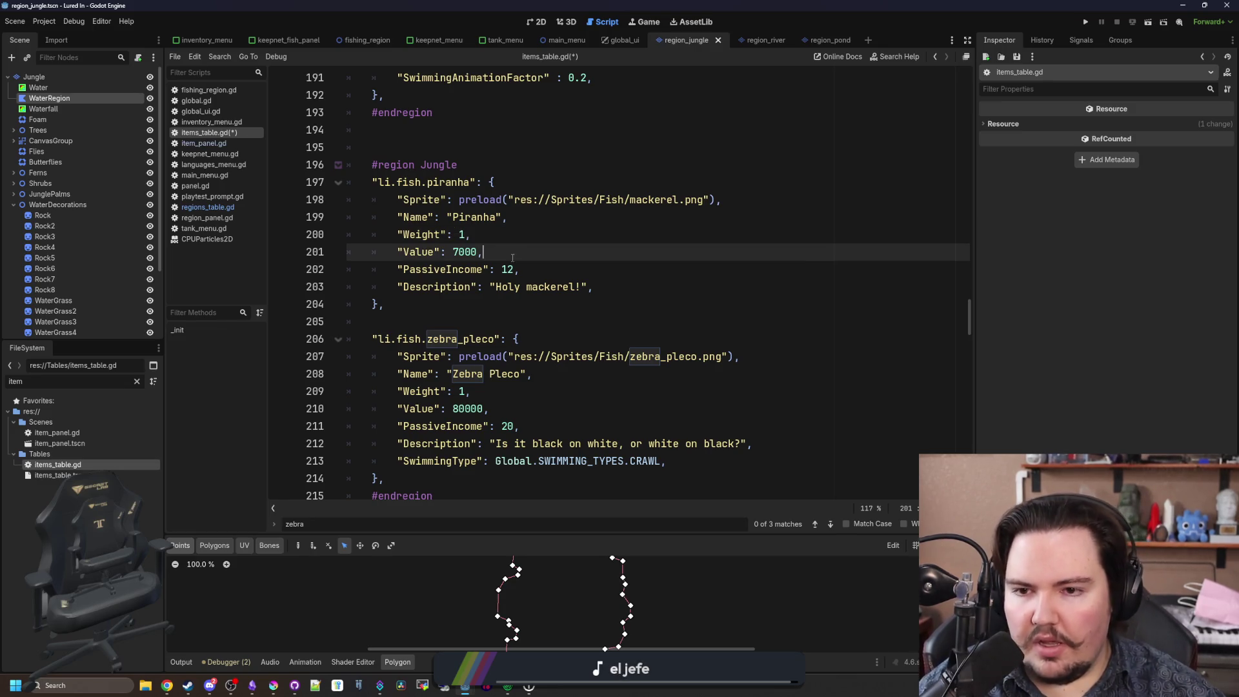
left_click(473, 236)
double_click(459, 253)
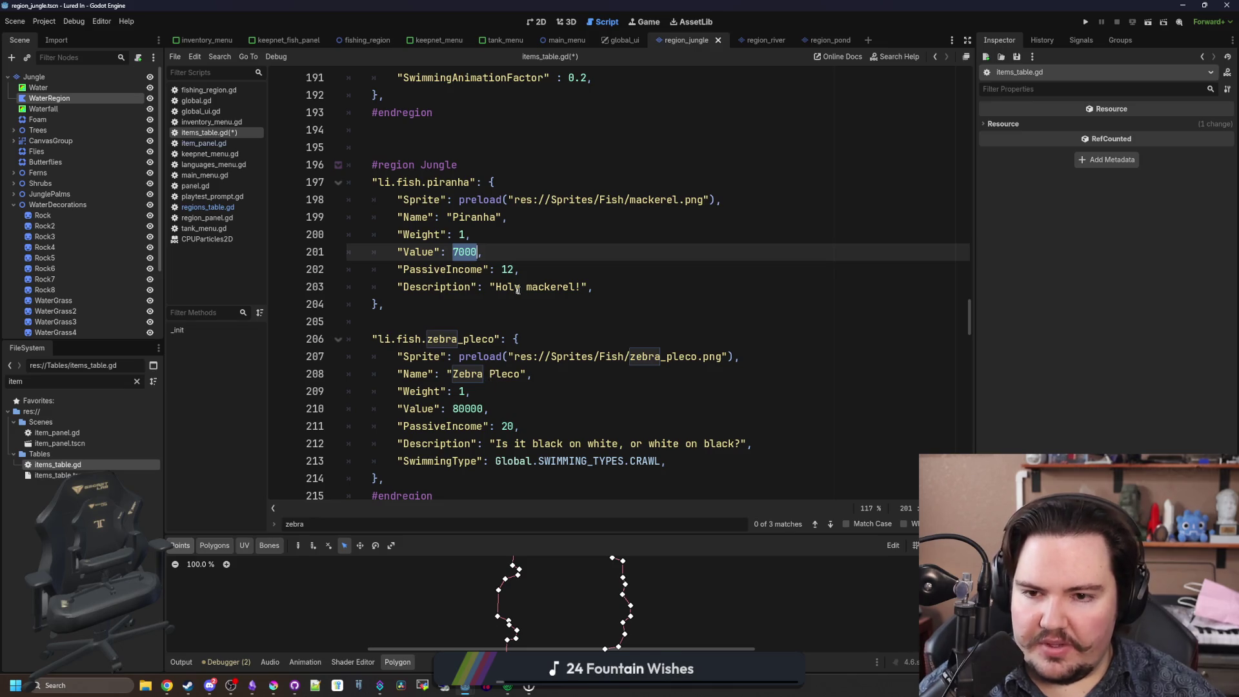
left_click(514, 270)
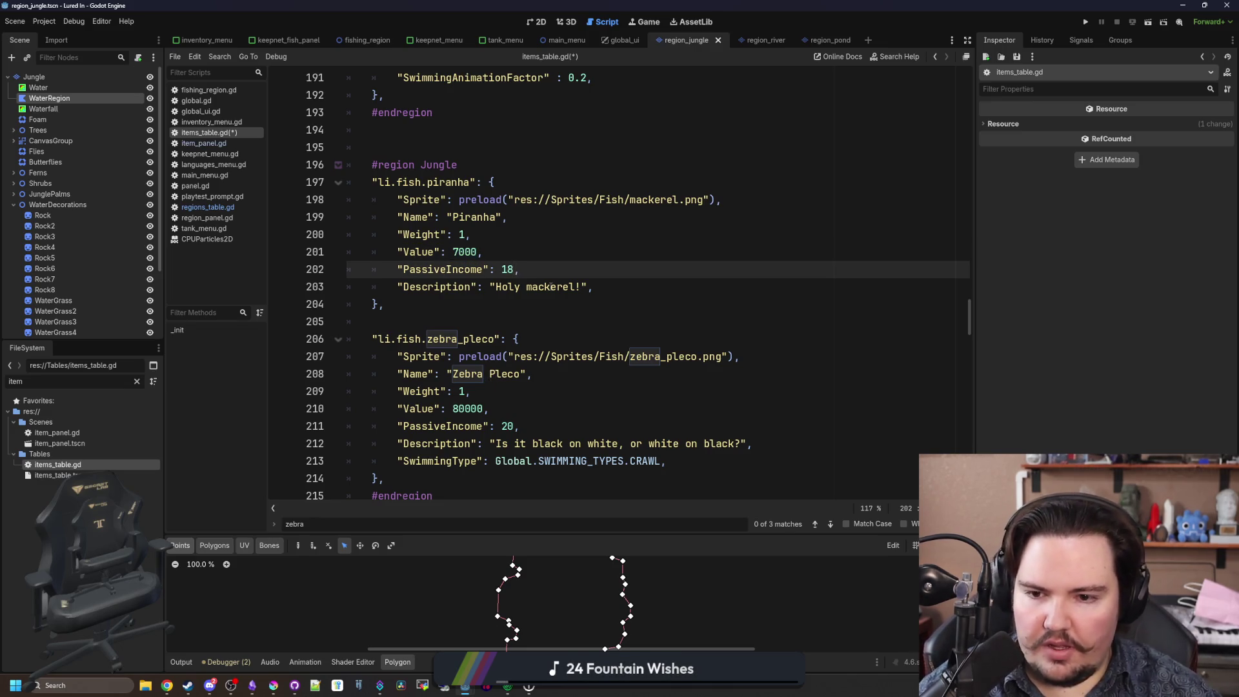
key("Up")
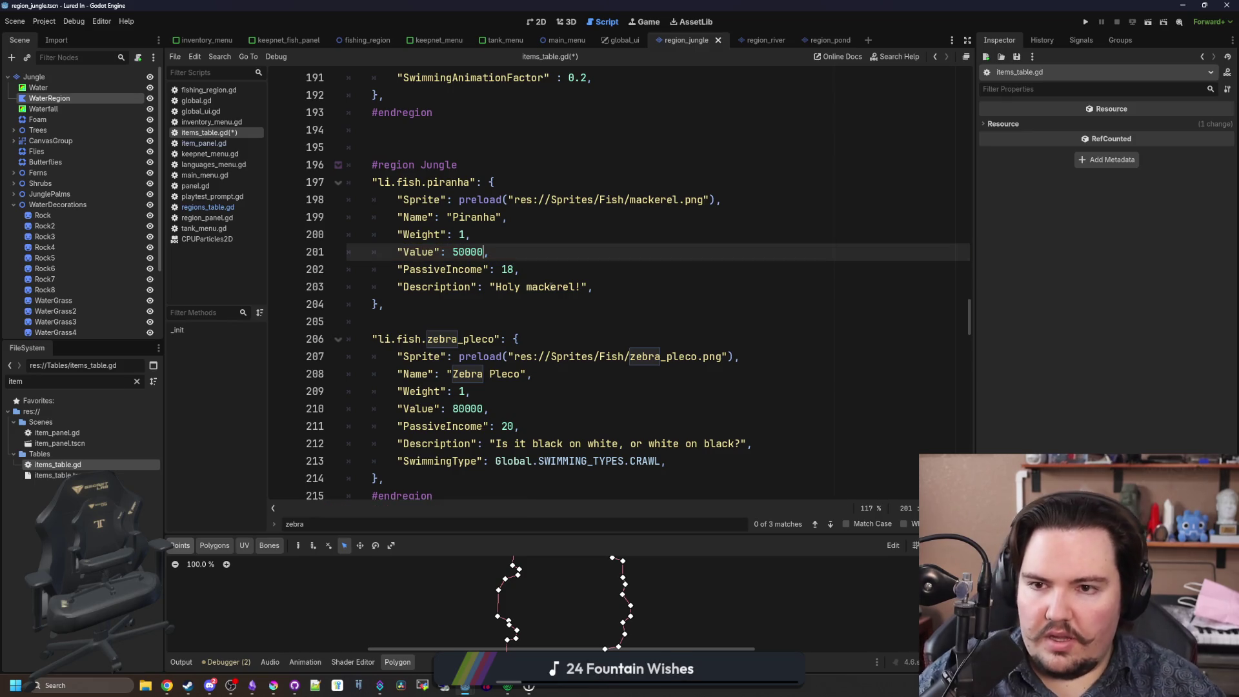
Review the edited piranha entry and save items_table.gd.
scroll(551, 287, "up", 4)
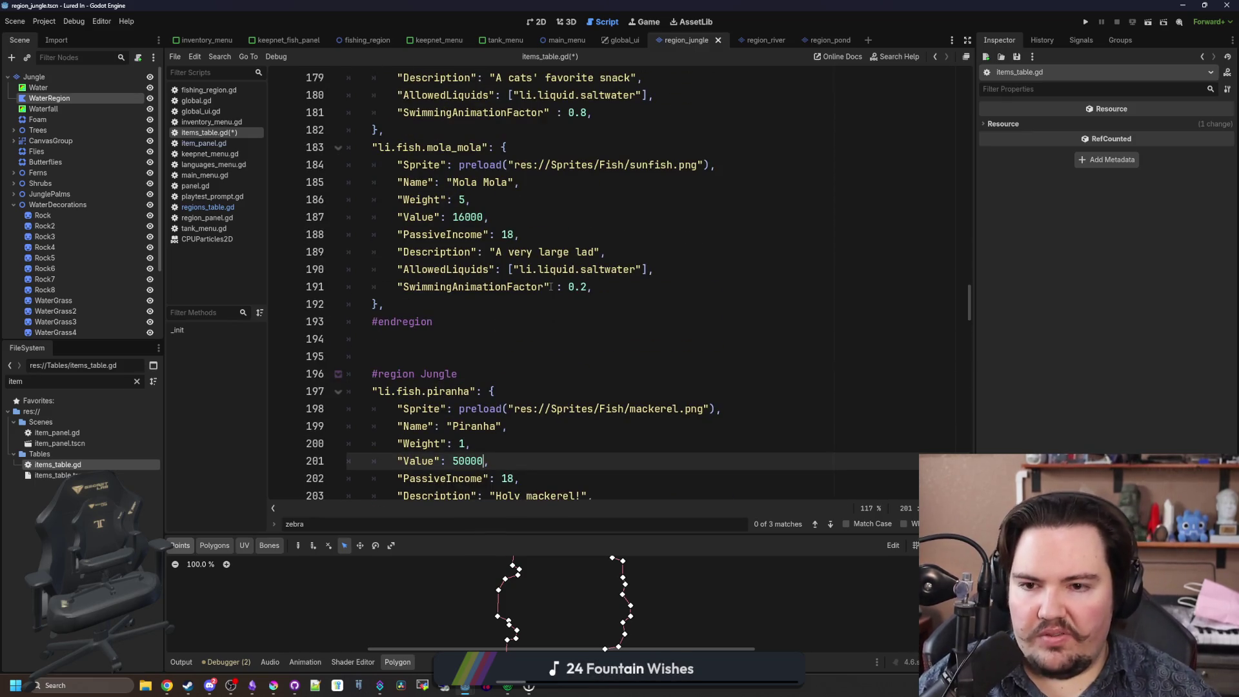
scroll(551, 287, "down", 1)
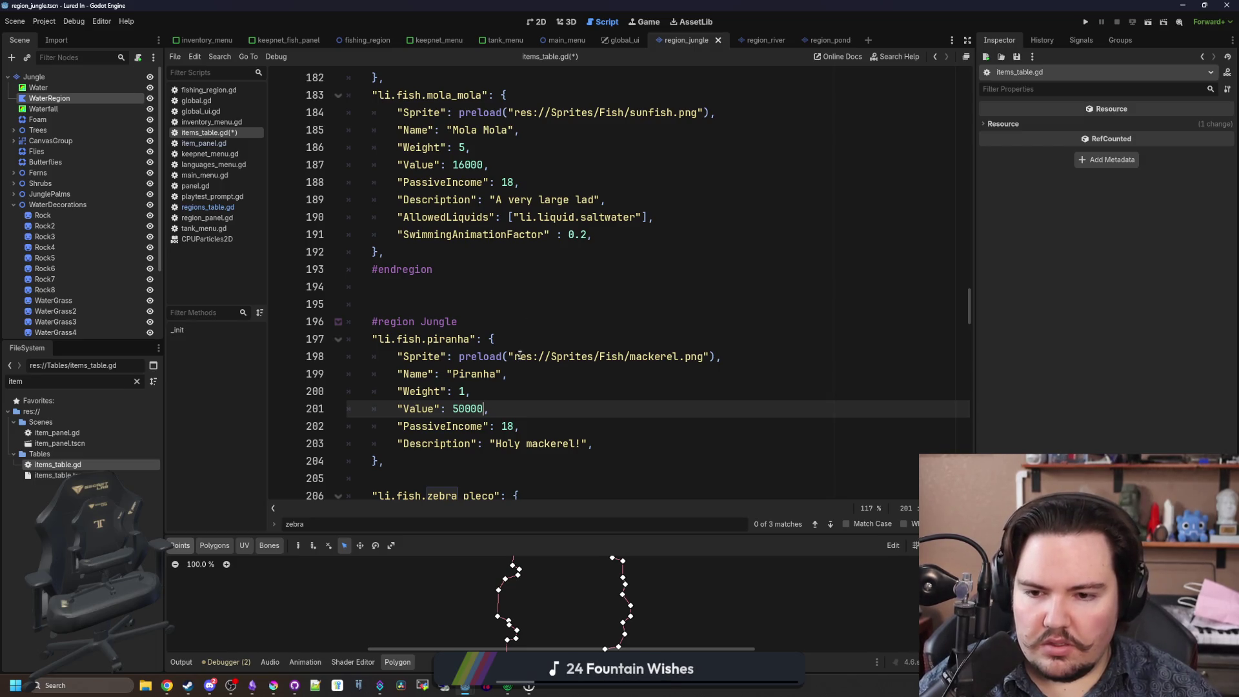
scroll(520, 352, "down", 3)
left_click(542, 319)
scroll(542, 319, "down", 1)
scroll(542, 320, "up", 1)
left_click(490, 312)
key("ctrl+s")
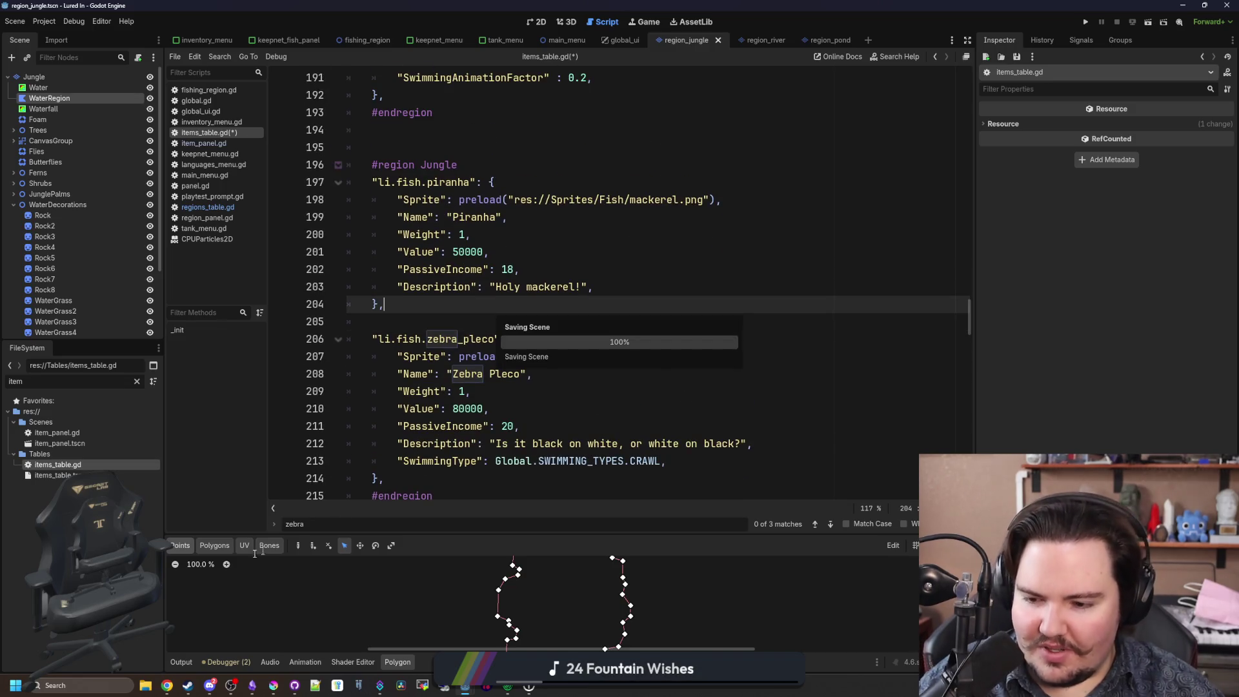
Bring Discord to the front and open the #lured-in-general channel.
mouse_move(209, 689)
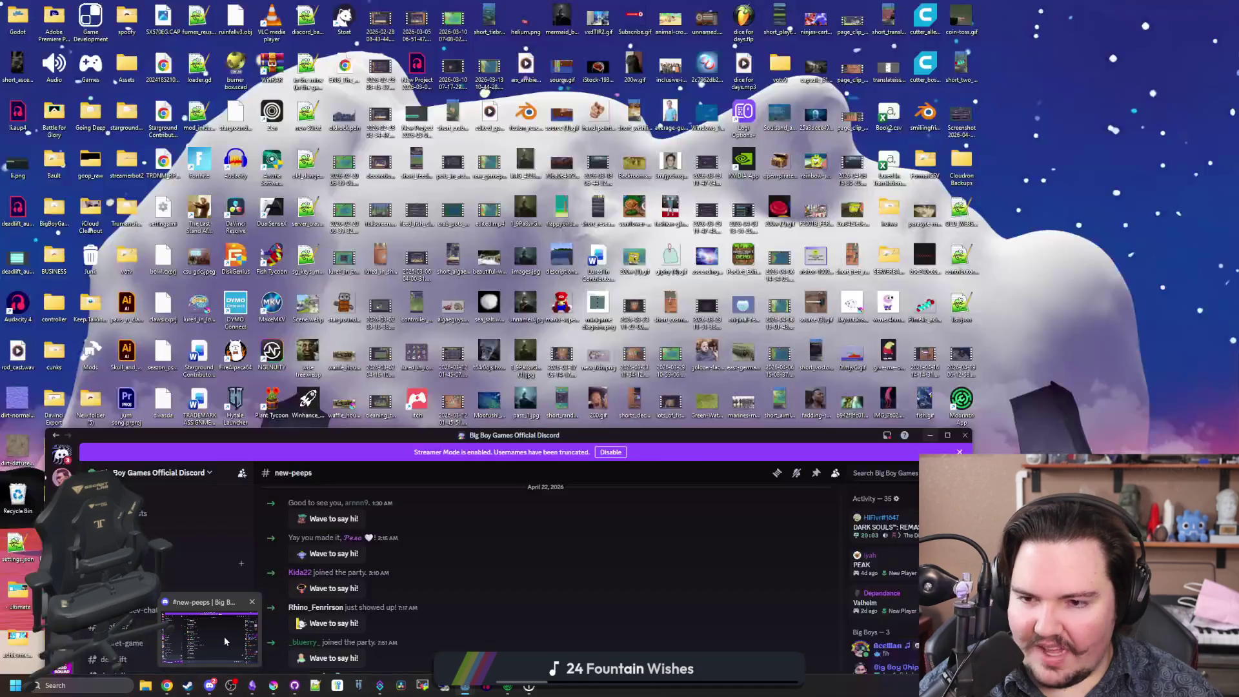
left_click(222, 632)
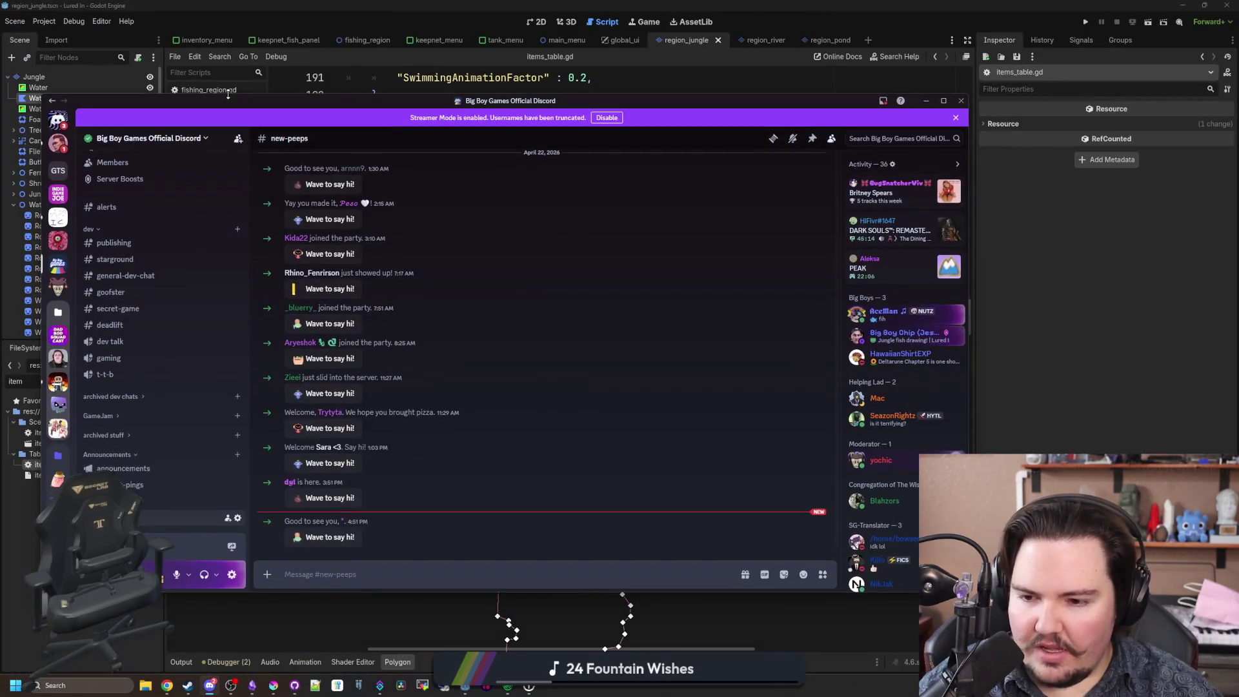
scroll(156, 333, "up", 3)
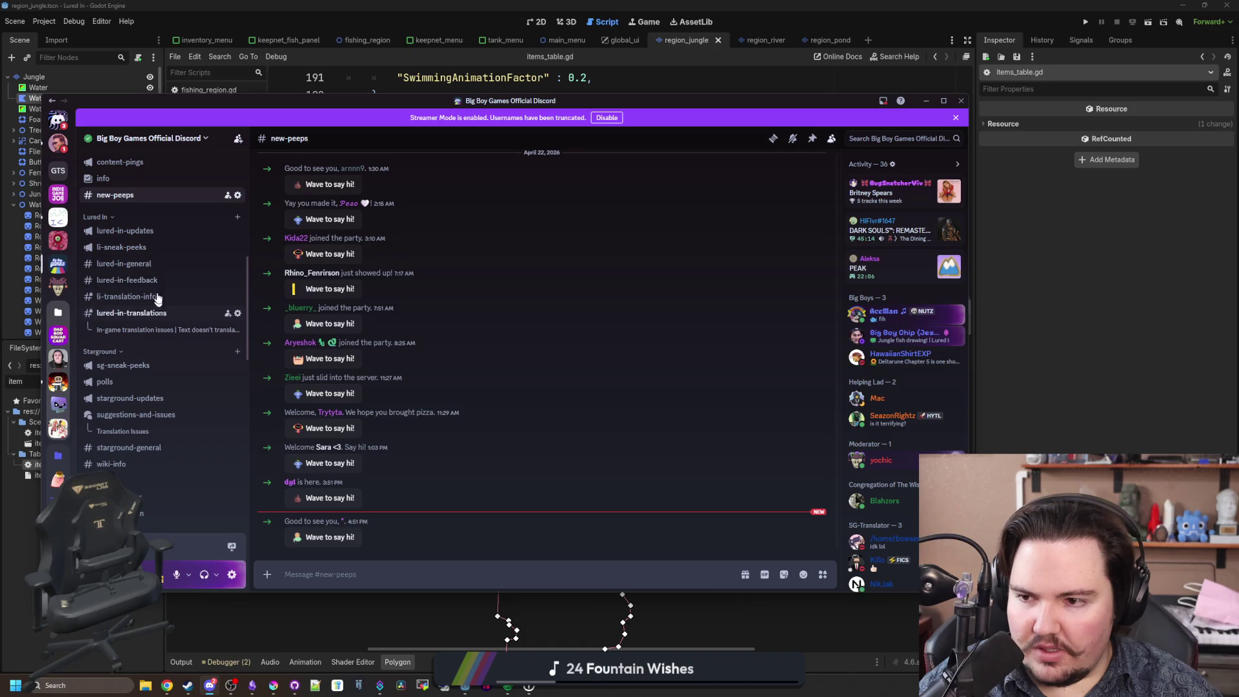
left_click(155, 264)
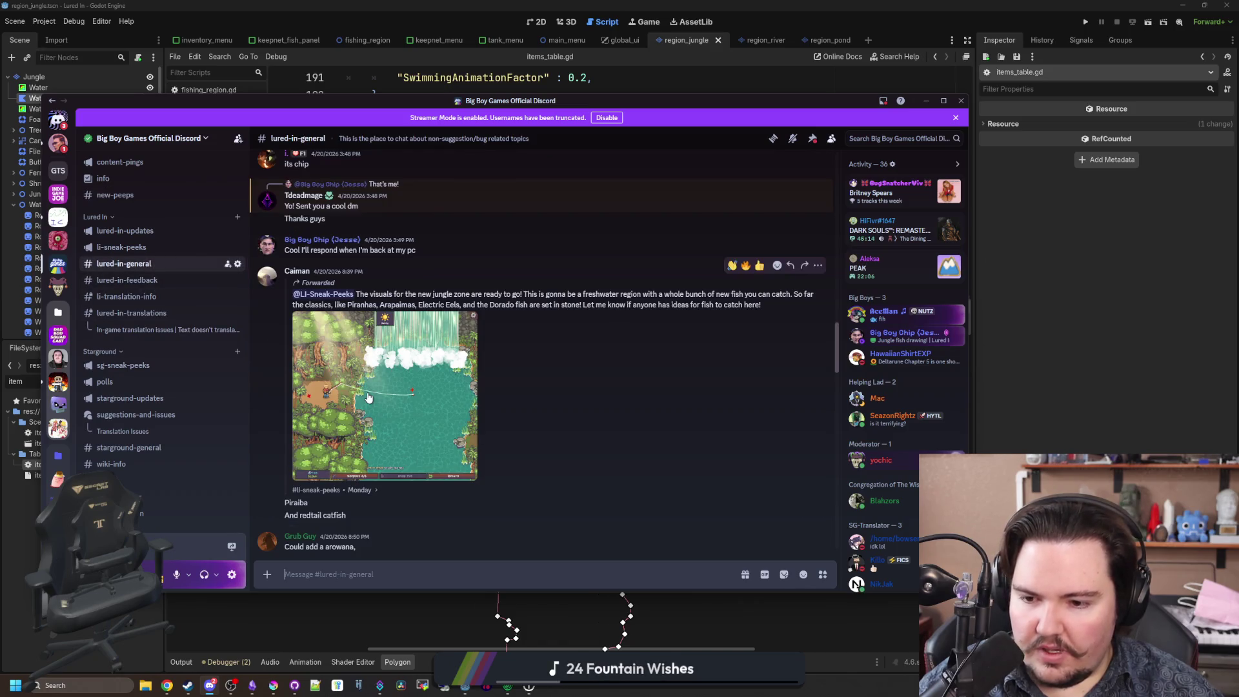
scroll(367, 396, "down", 10)
scroll(366, 392, "up", 10)
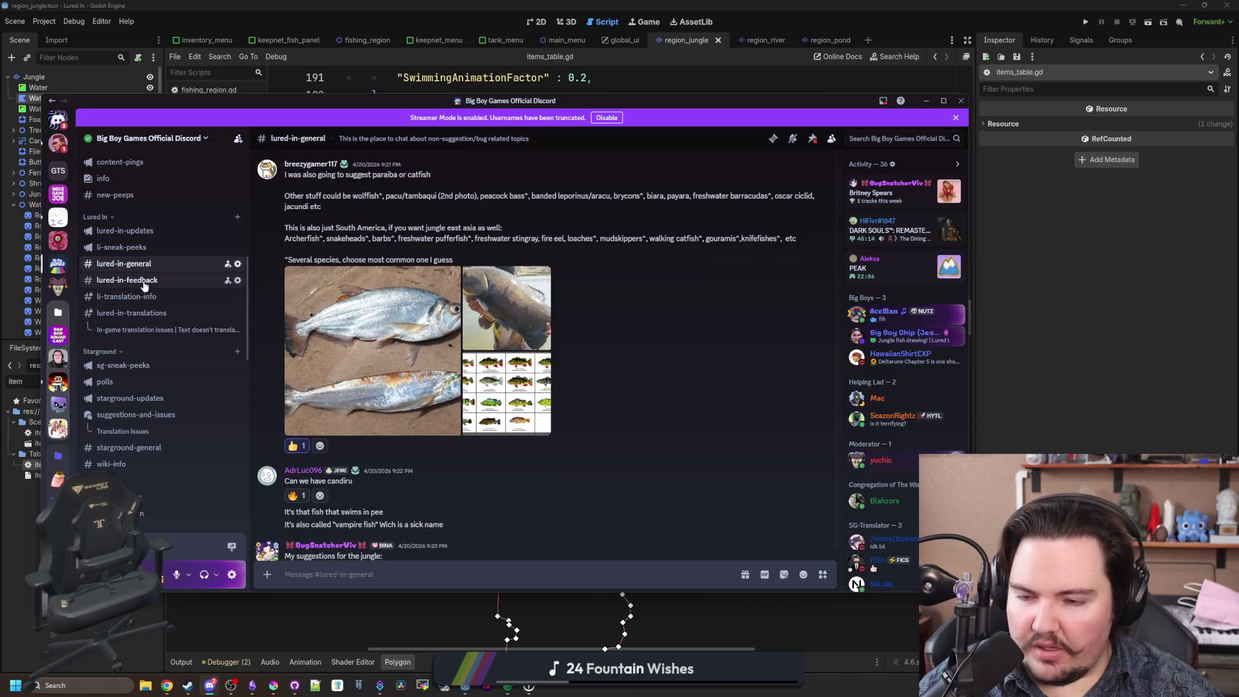
Scroll back through the #lured-in-feedback channel's messages.
left_click(144, 281)
scroll(455, 419, "down", 10)
scroll(454, 422, "down", 15)
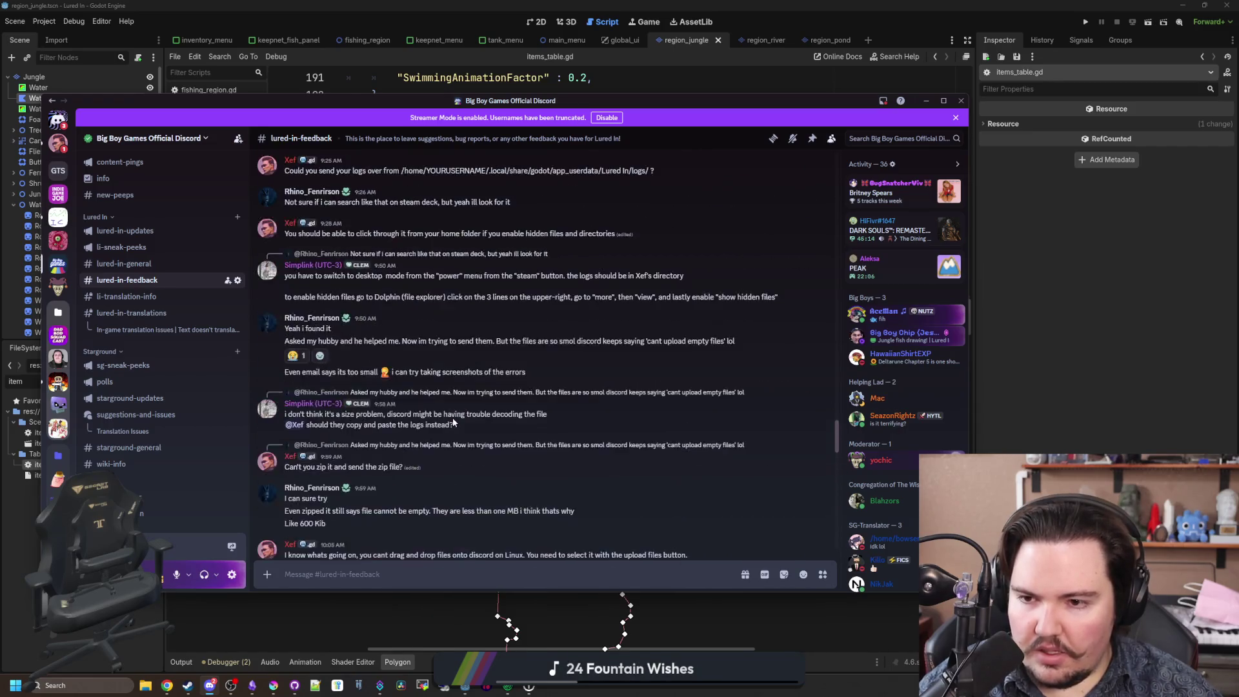
scroll(453, 420, "up", 5)
scroll(374, 377, "up", 10)
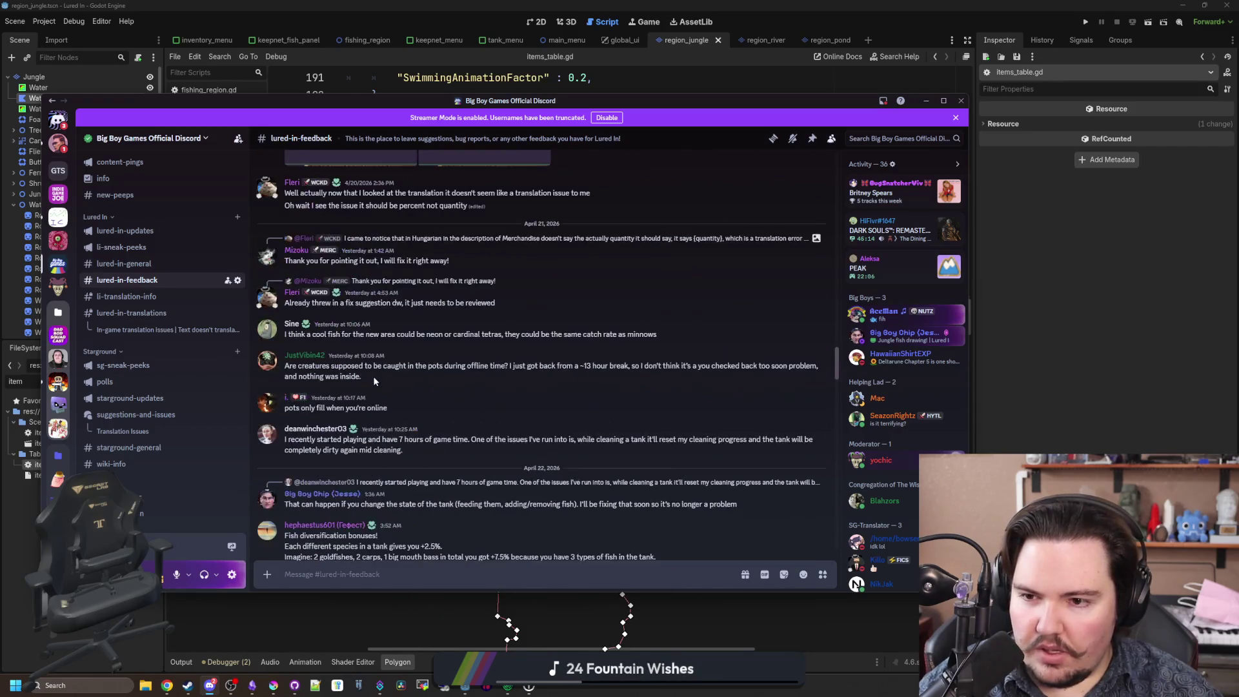
scroll(374, 381, "up", 10)
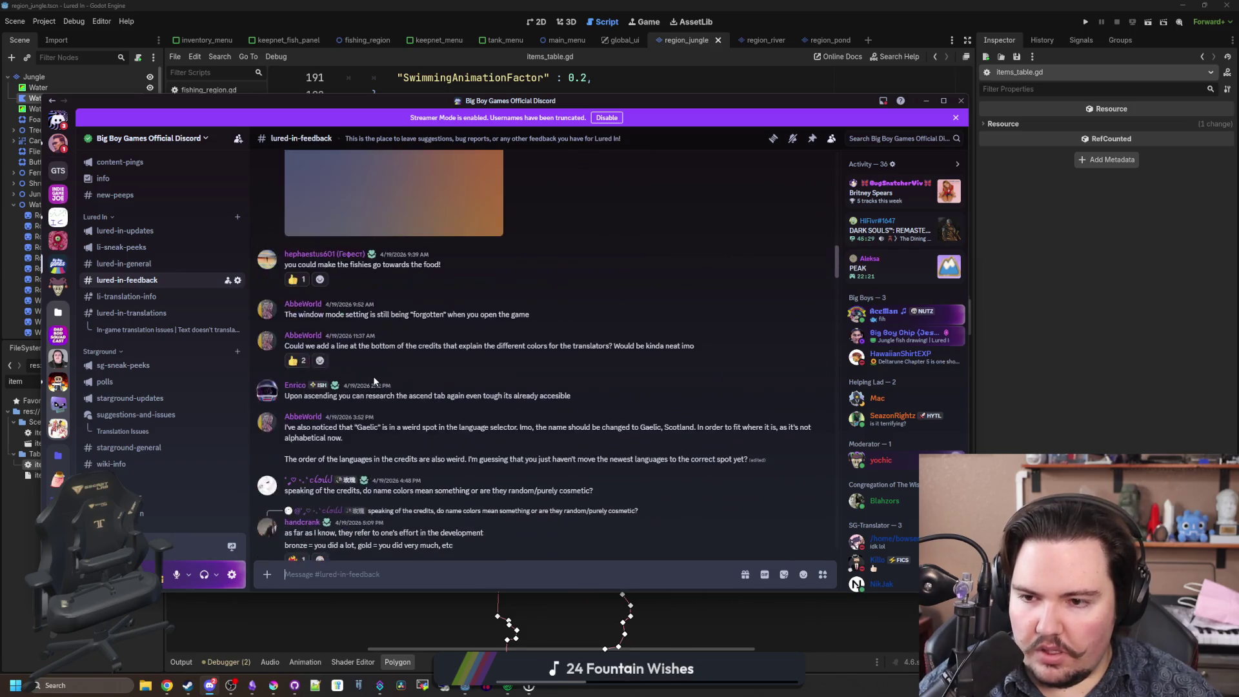
scroll(374, 381, "up", 10)
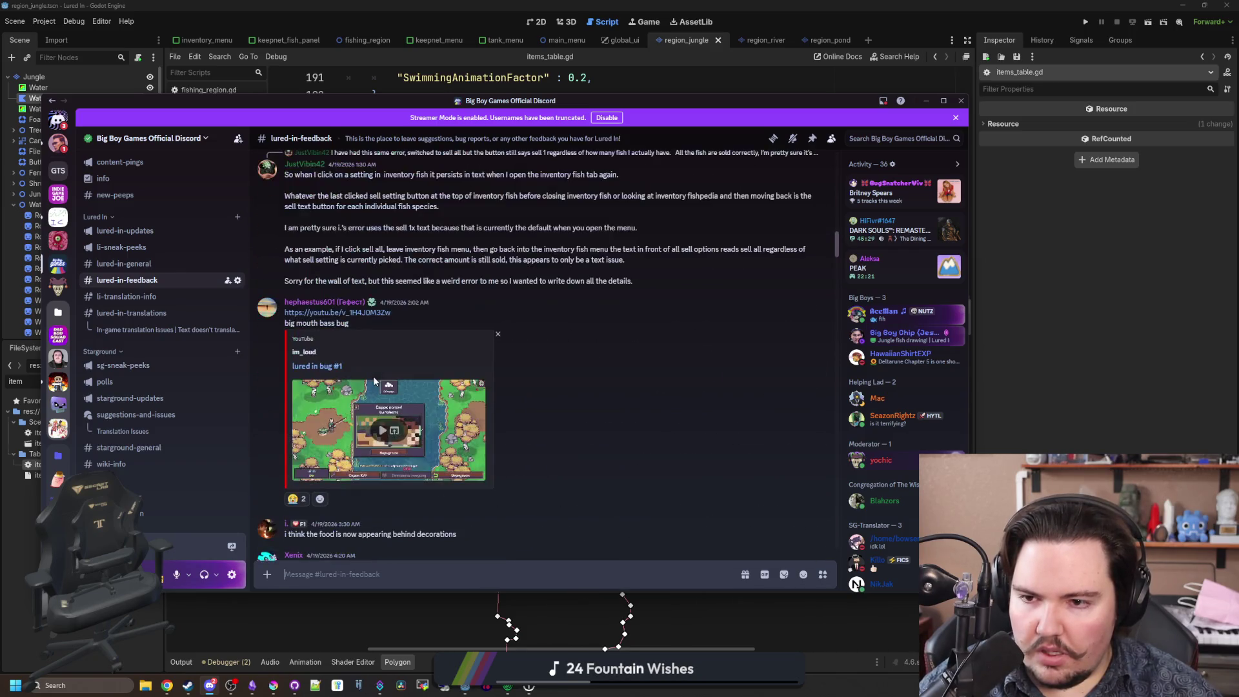
scroll(363, 381, "up", 5)
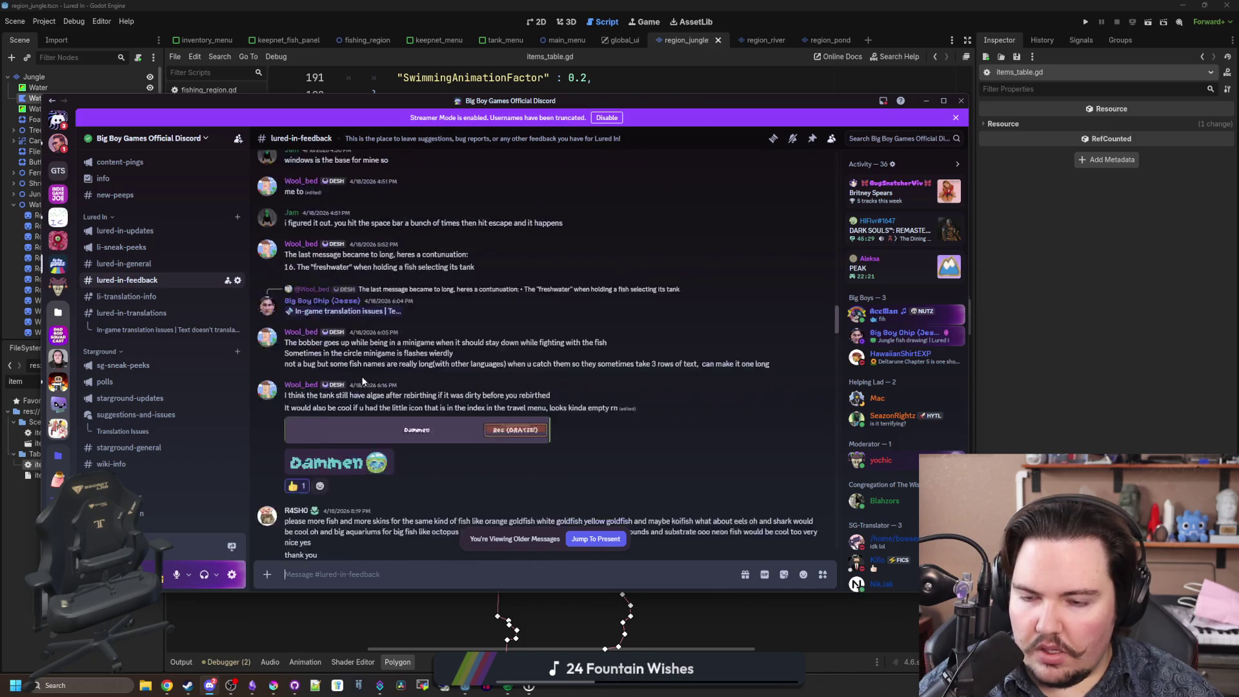
Return to #lured-in-general and scroll through its messages.
left_click(144, 270)
scroll(490, 403, "down", 10)
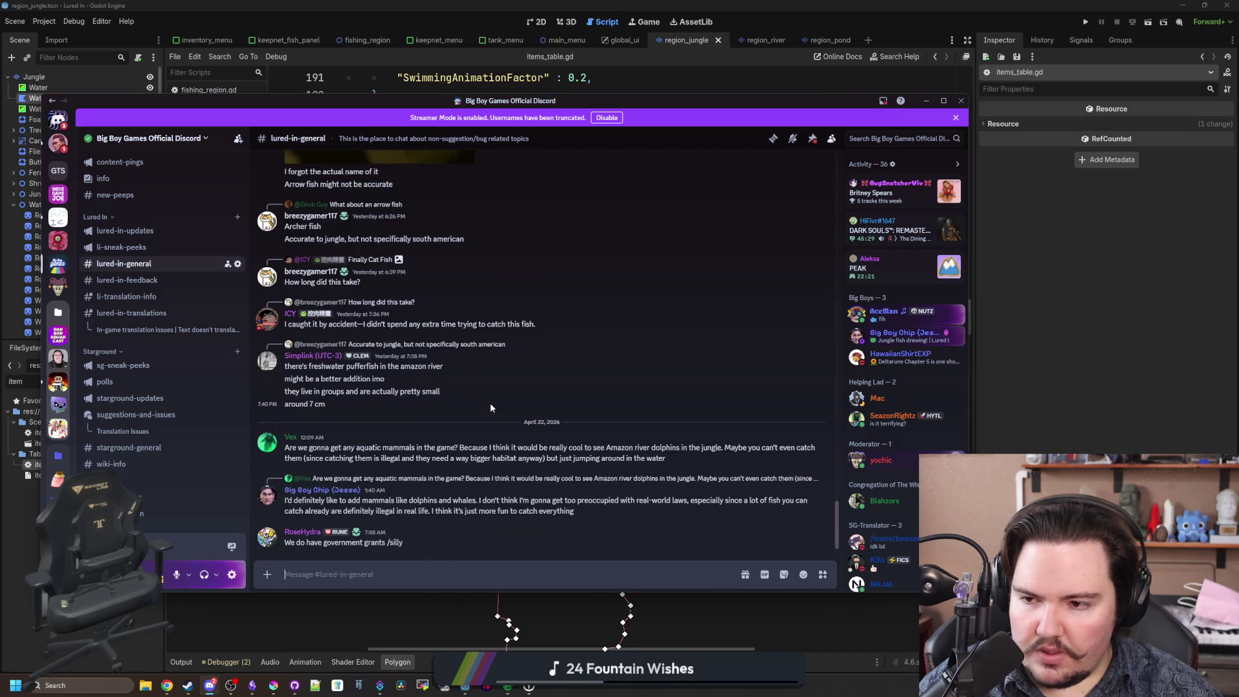
scroll(490, 403, "up", 10)
scroll(490, 403, "up", 15)
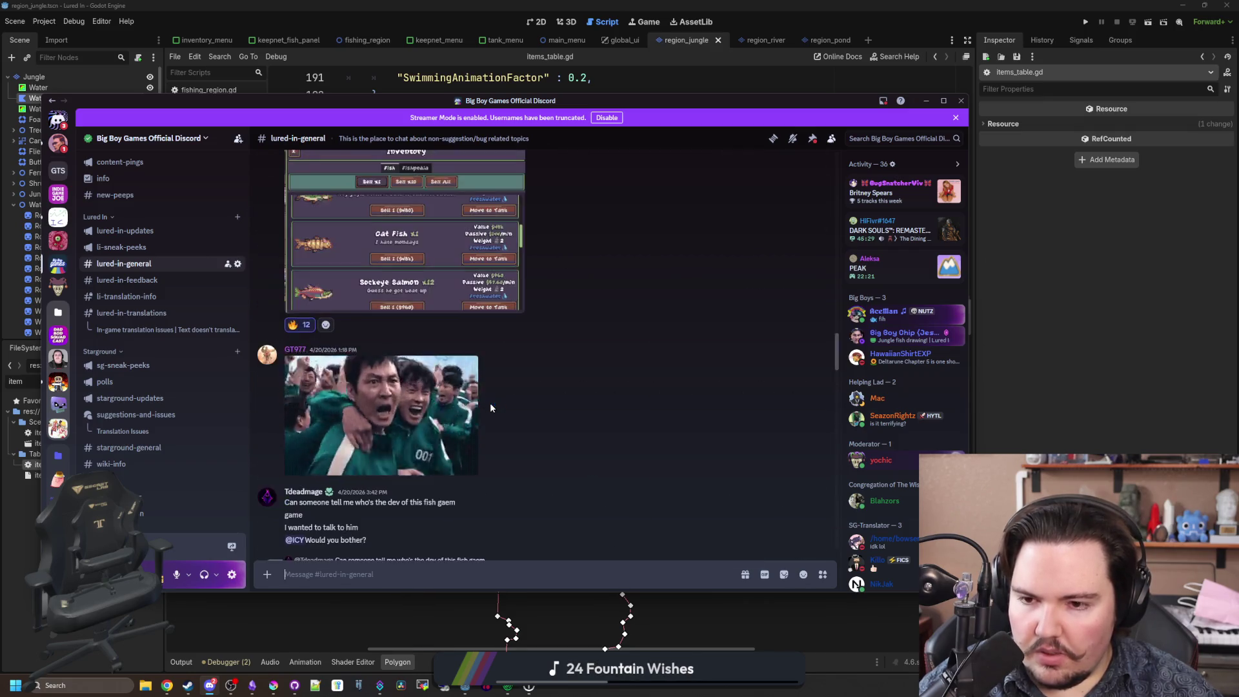
scroll(490, 403, "up", 15)
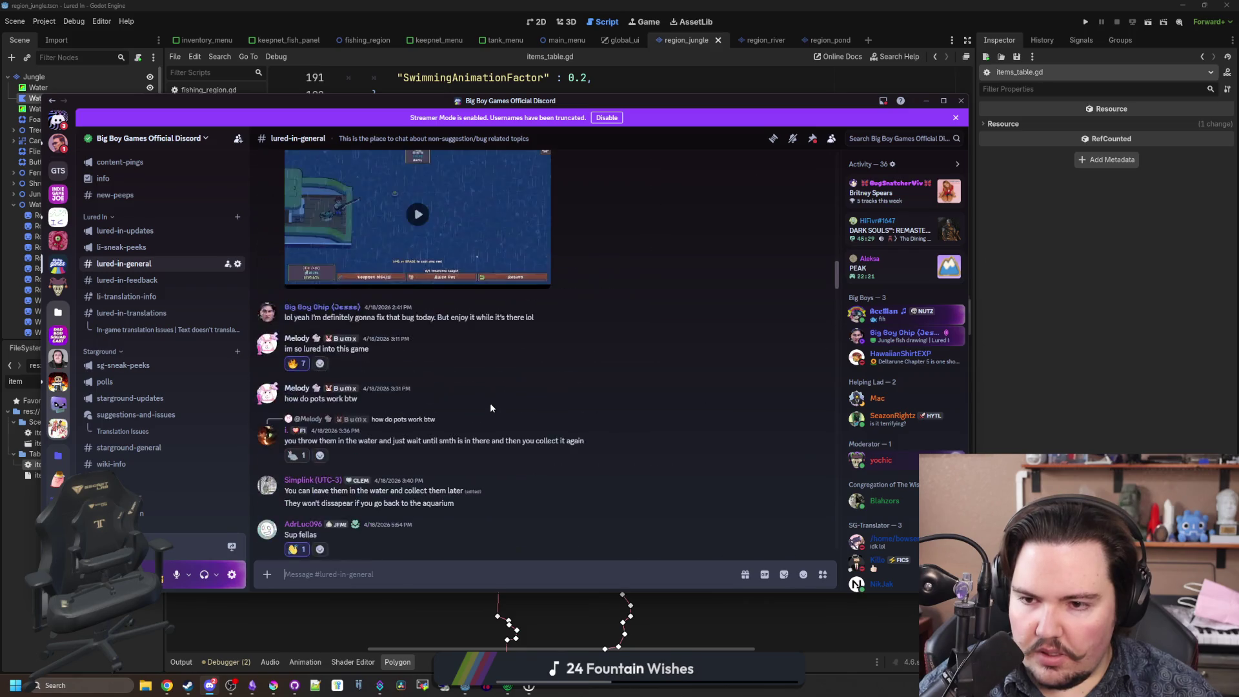
scroll(490, 408, "down", 15)
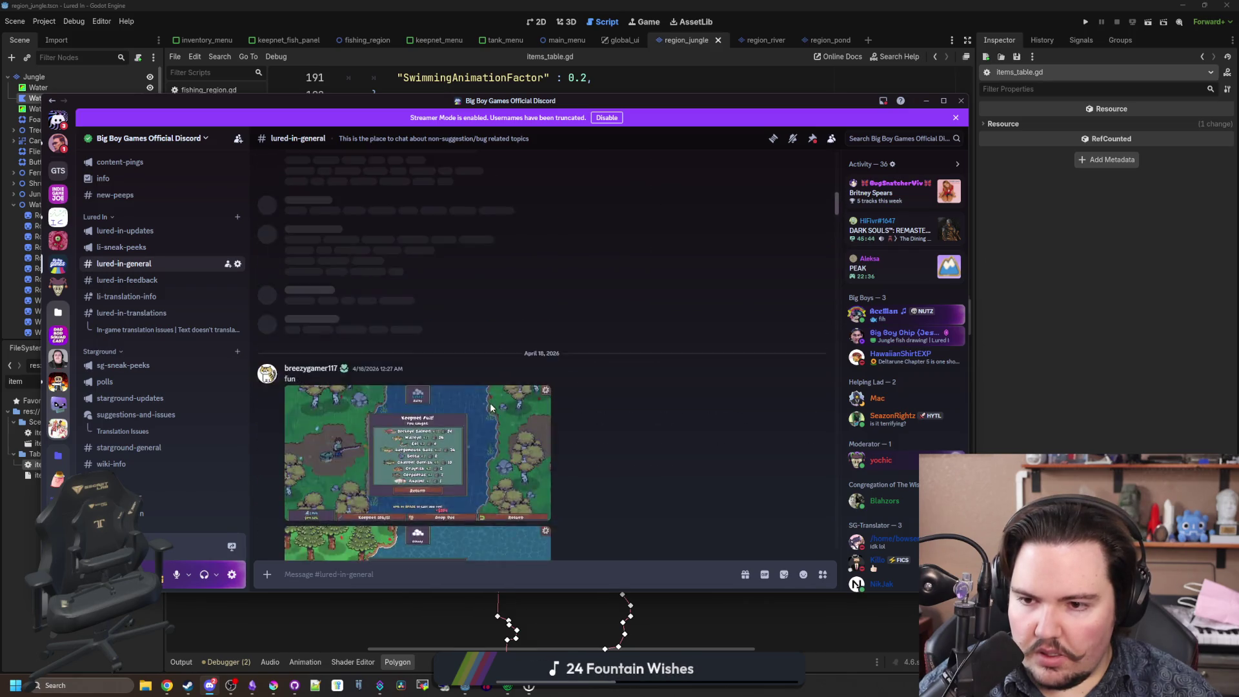
scroll(489, 408, "down", 10)
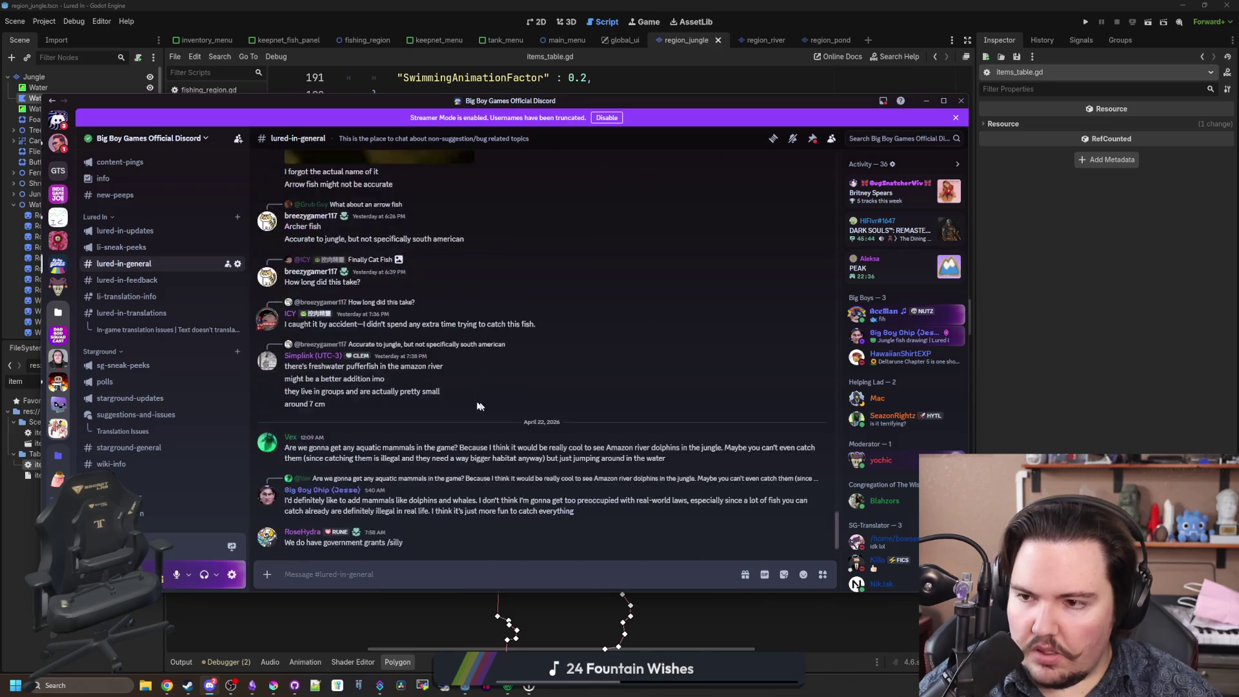
scroll(115, 331, "down", 2)
scroll(139, 376, "down", 5)
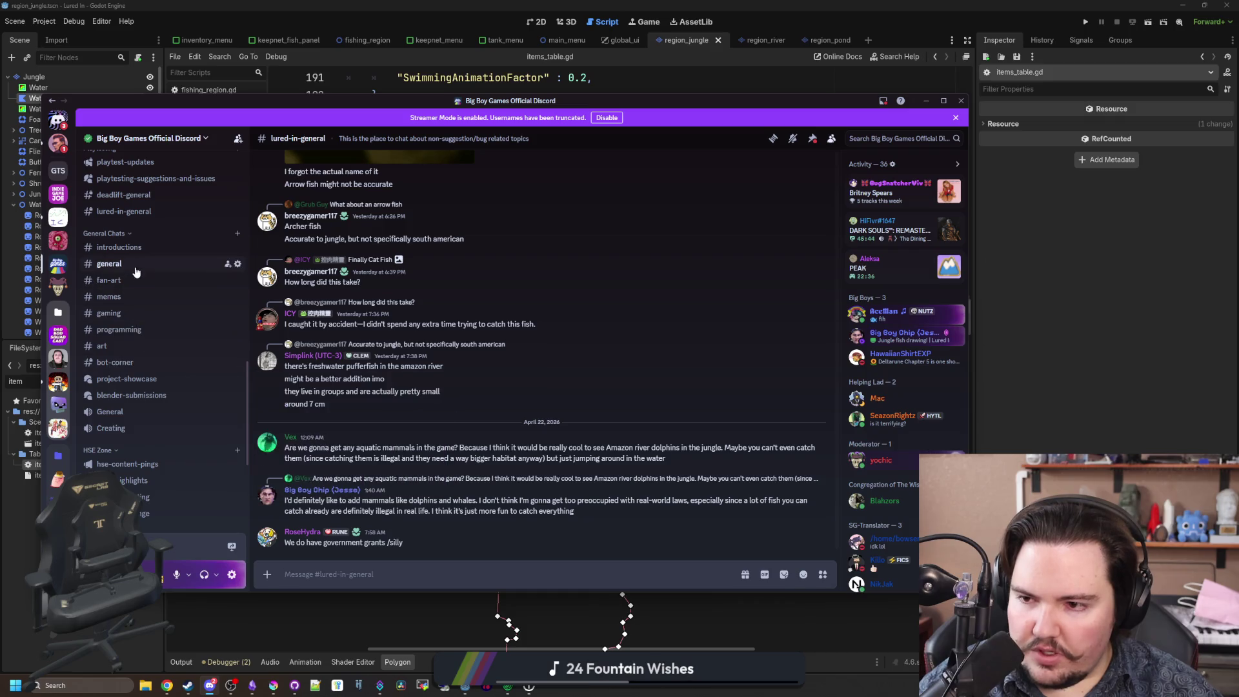
Open #general, then enlarge the posted fish stats screenshot.
left_click(136, 272)
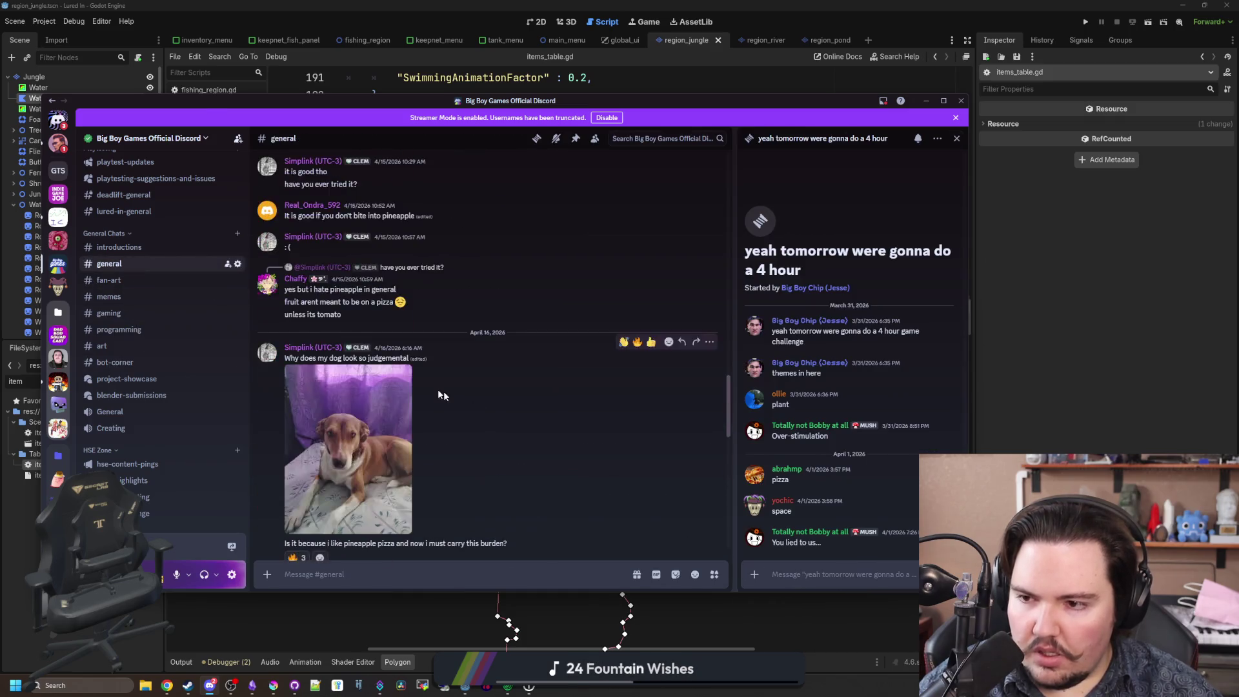
left_click(133, 315)
scroll(461, 424, "up", 10)
left_click(461, 425)
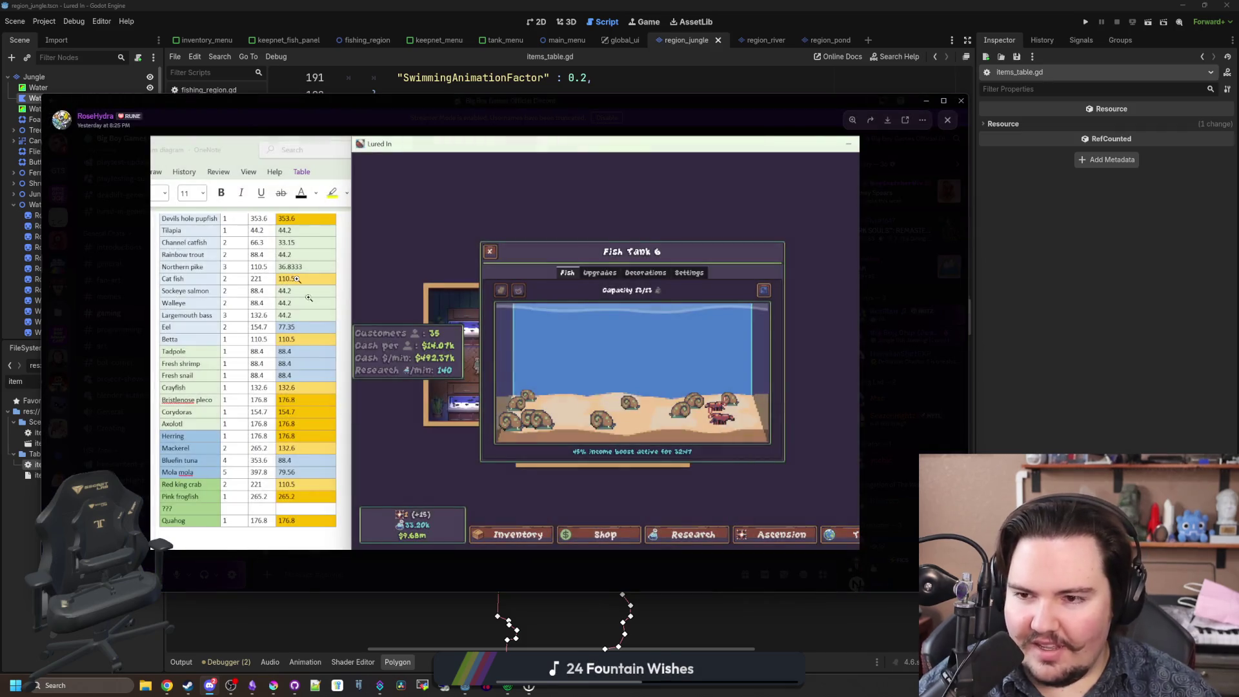
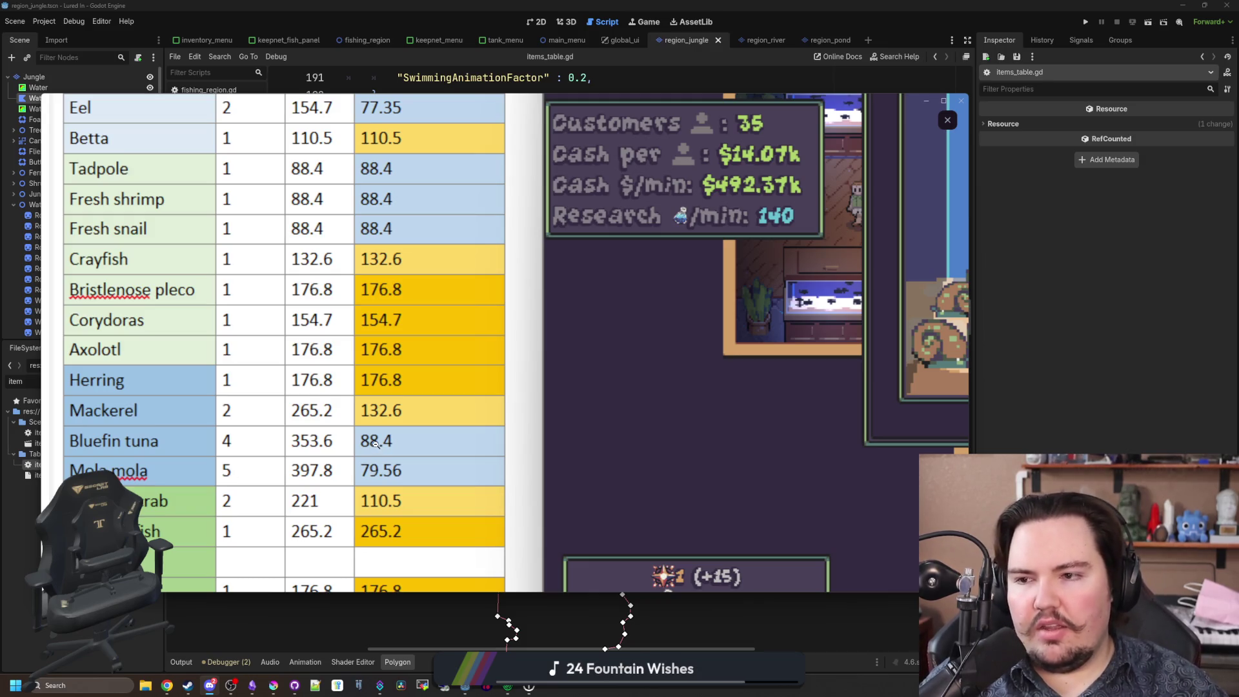
Zoom around the shared aquarium stats screenshot in Discord to read it.
scroll(378, 445, "up", 1)
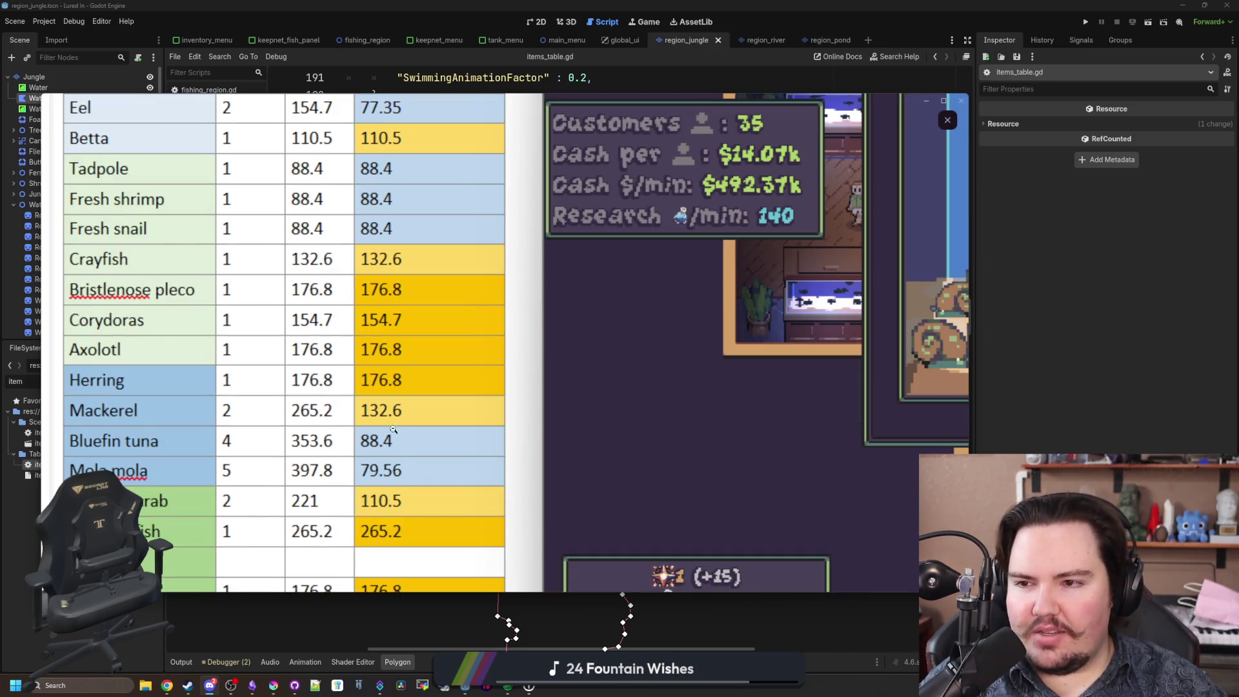
scroll(159, 265, "up", 3)
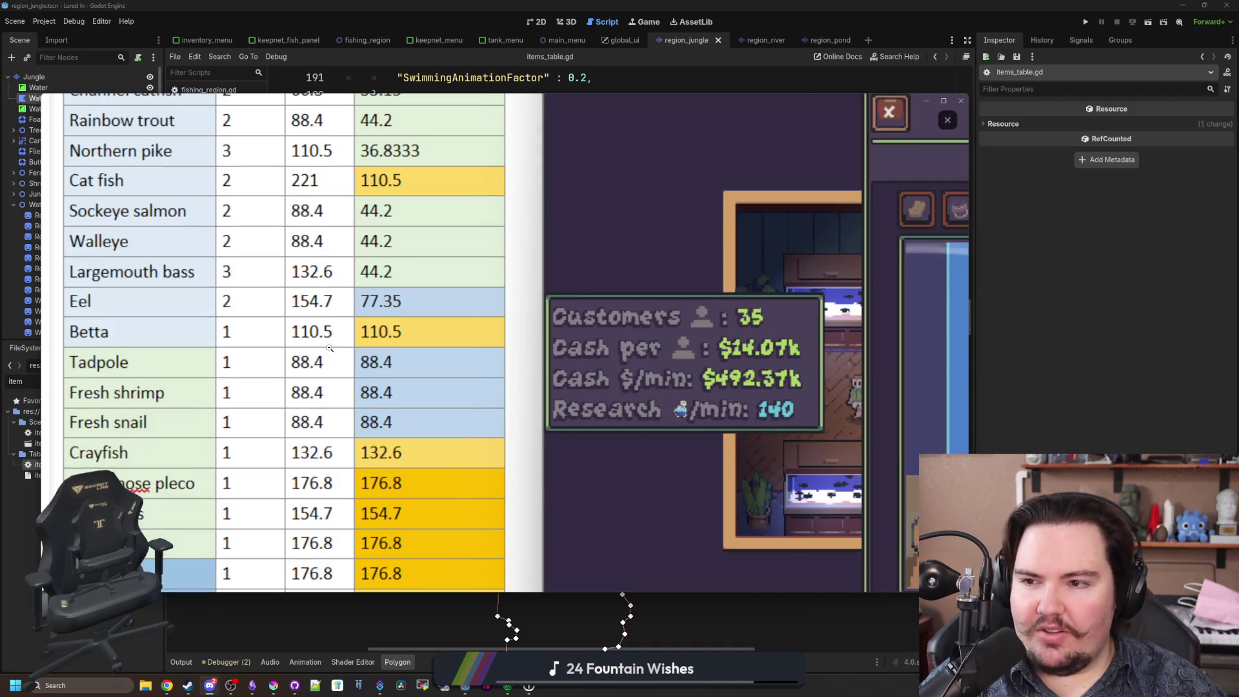
scroll(211, 340, "up", 1)
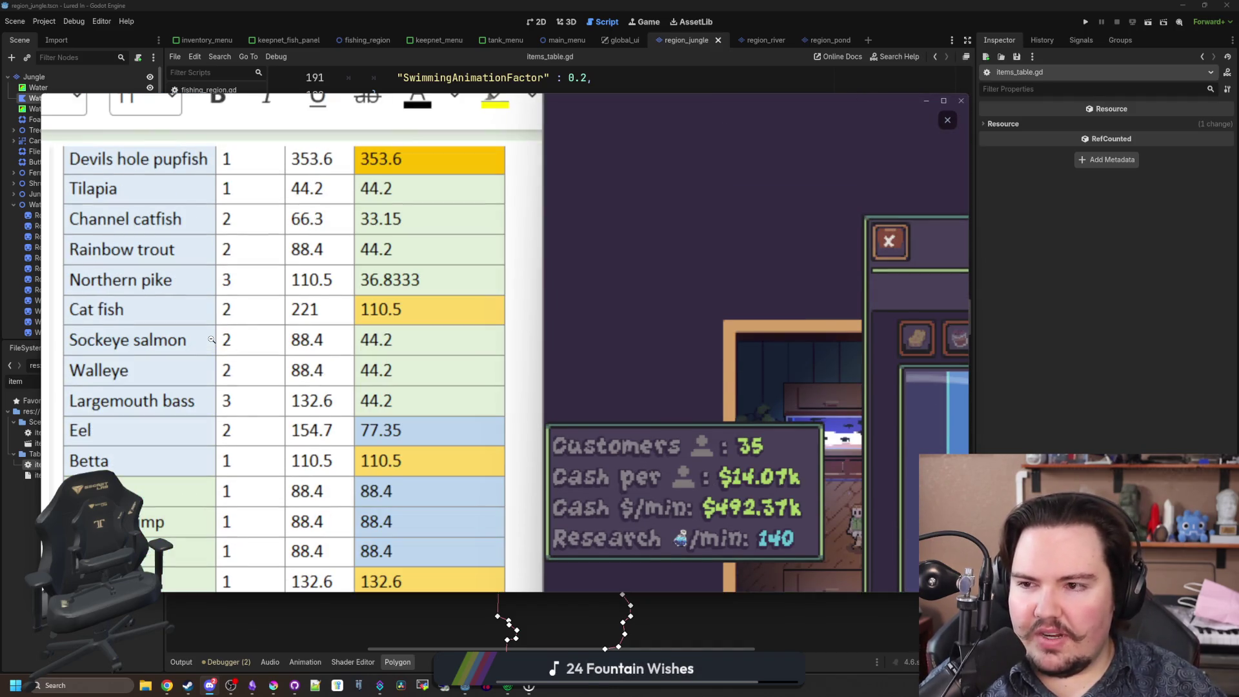
scroll(211, 340, "down", 2)
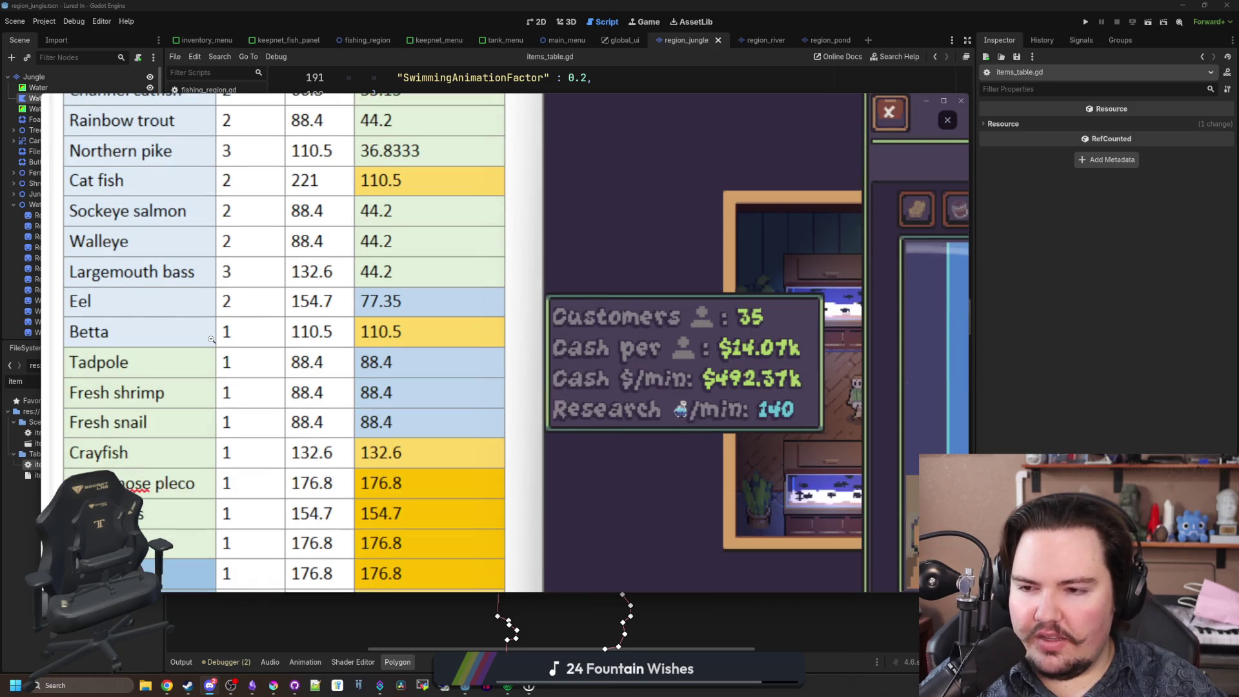
scroll(211, 340, "down", 4)
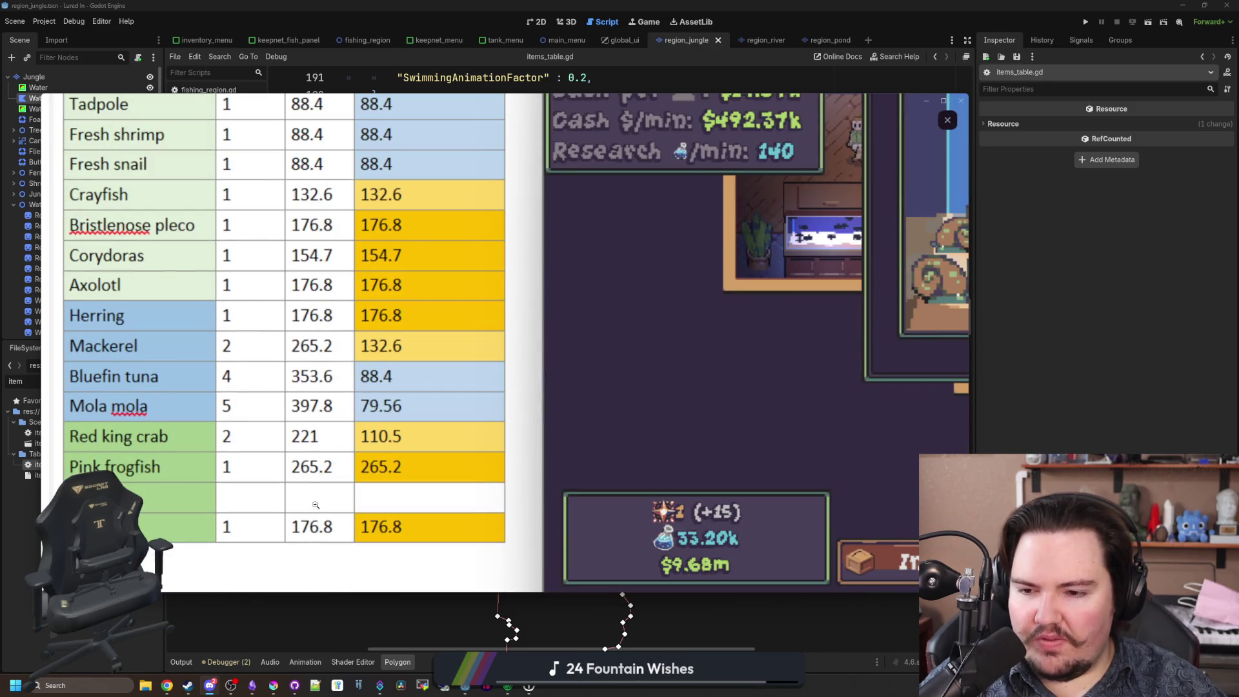
scroll(303, 492, "up", 6)
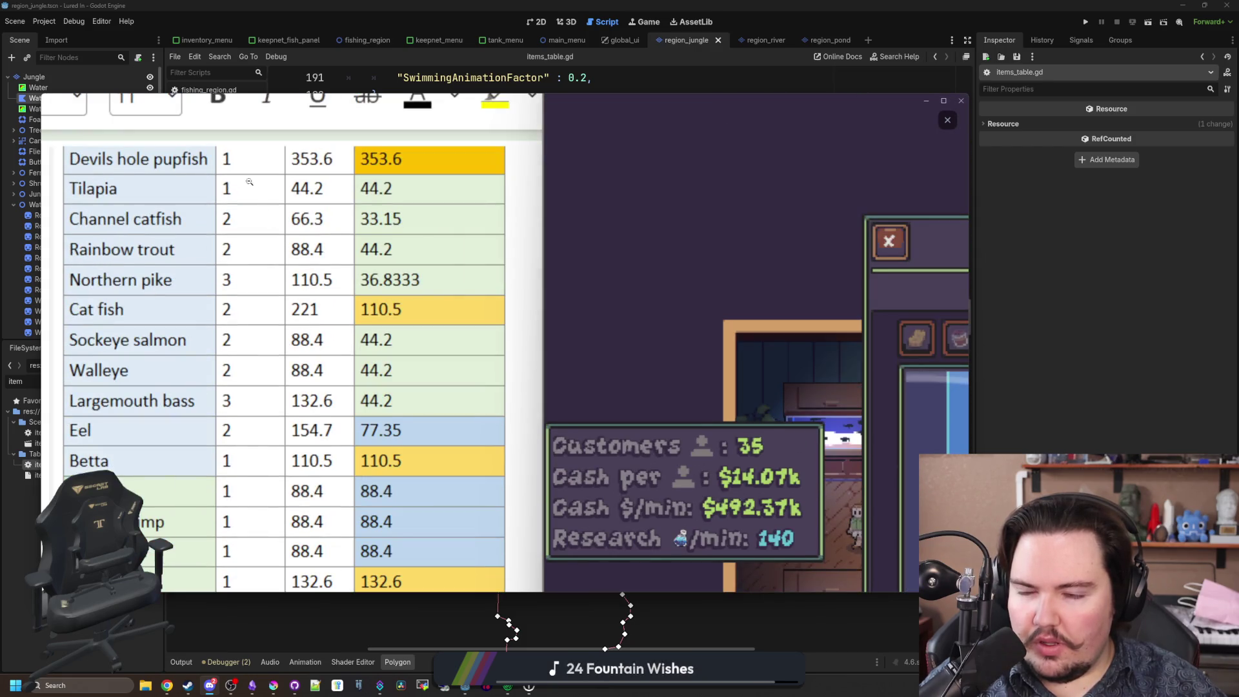
Zoom the screenshot back out, close the viewer, and return to Godot's items_table.gd.
left_click(409, 149)
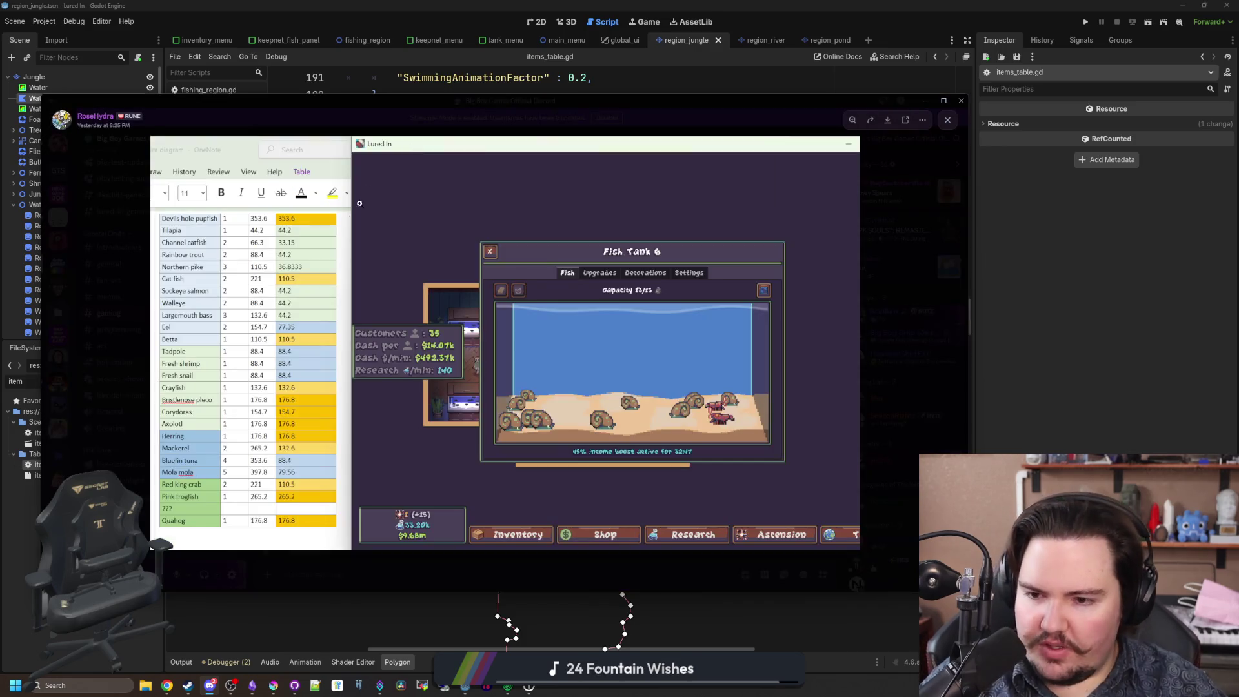
left_click(917, 284)
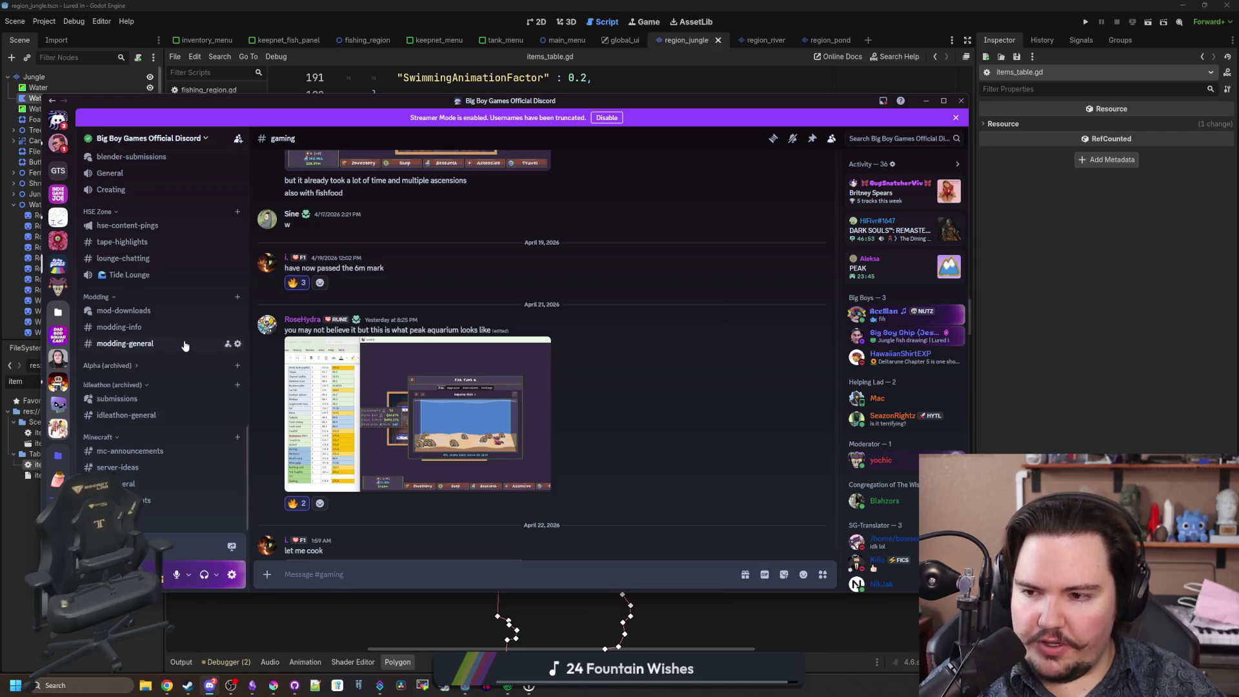
left_click(1010, 392)
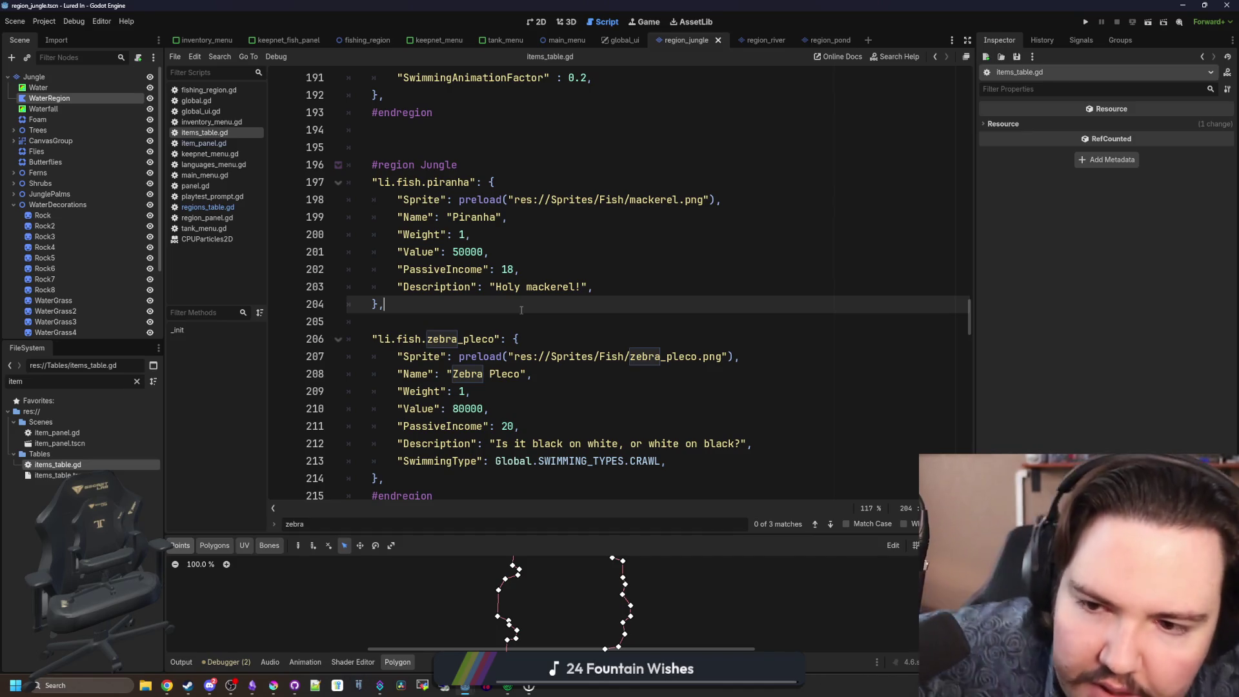
Delete the piranha's 'Holy mackerel!' description on line 203, leaving an empty string.
left_click(561, 287)
double_click(562, 287)
key("Right")
key("Delete")
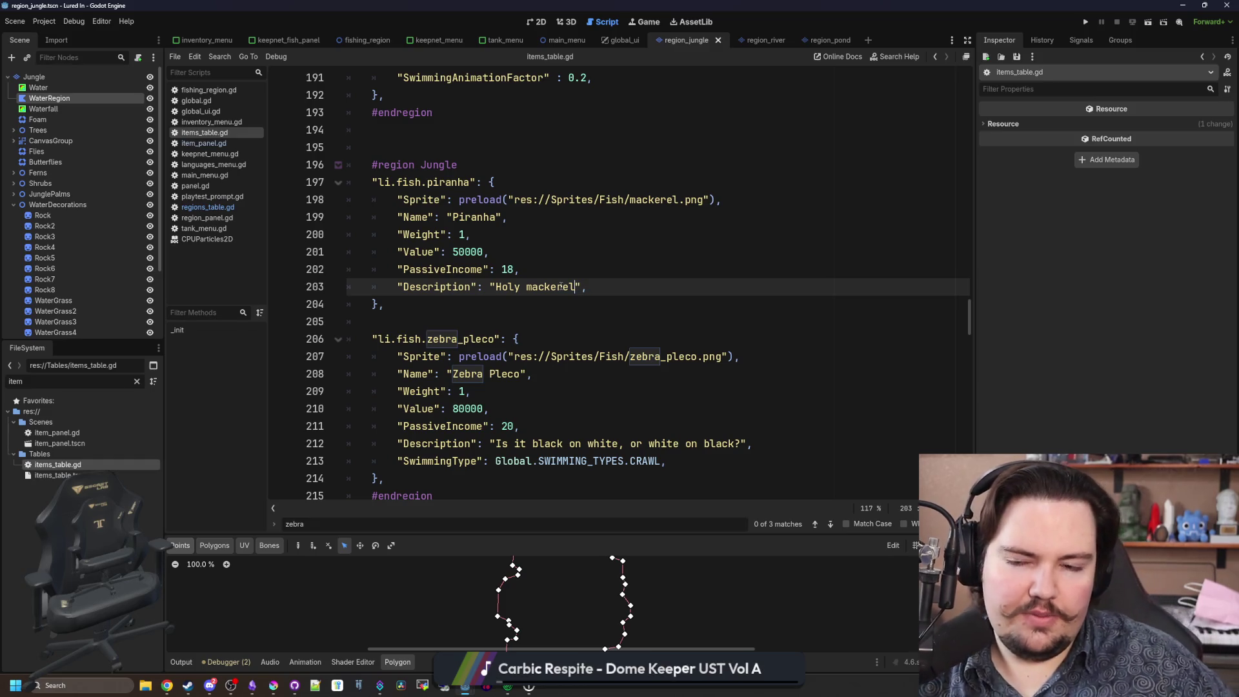
key("BackSpace")
key("BackSpace")
key("BackSpace")
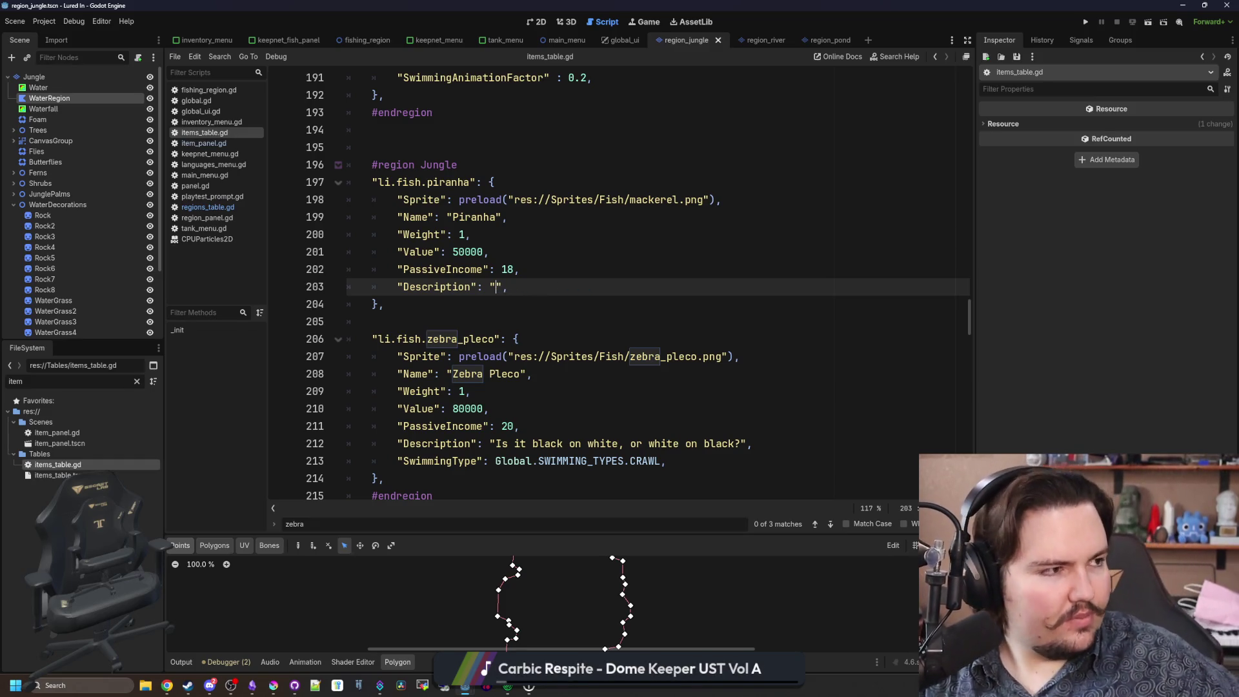
key("alt+Tab")
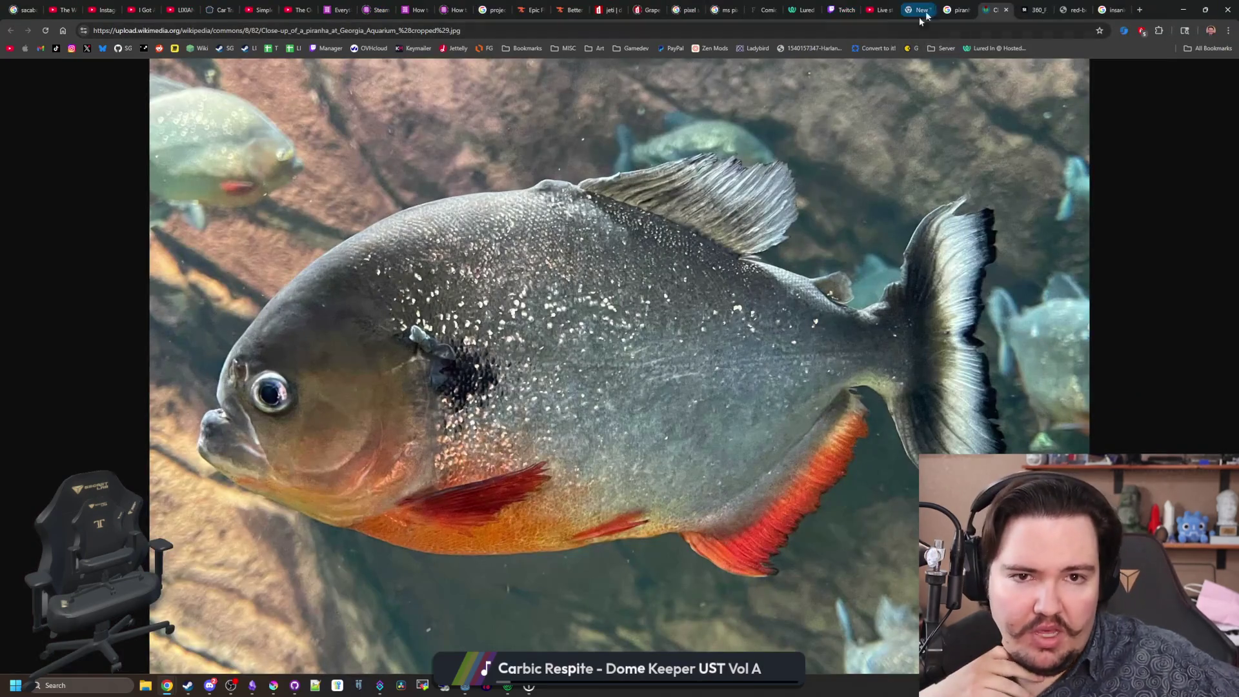
Show the general piranha web results and read how harmful they are and their US range.
left_click(956, 9)
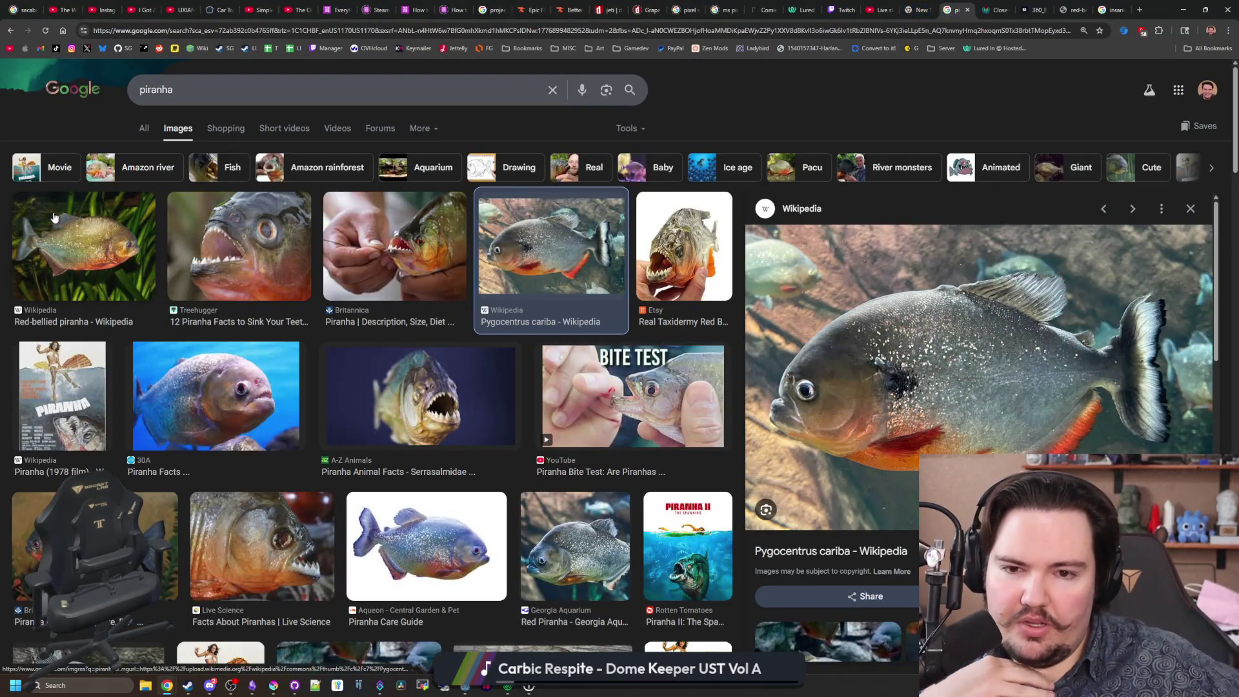
left_click(151, 120)
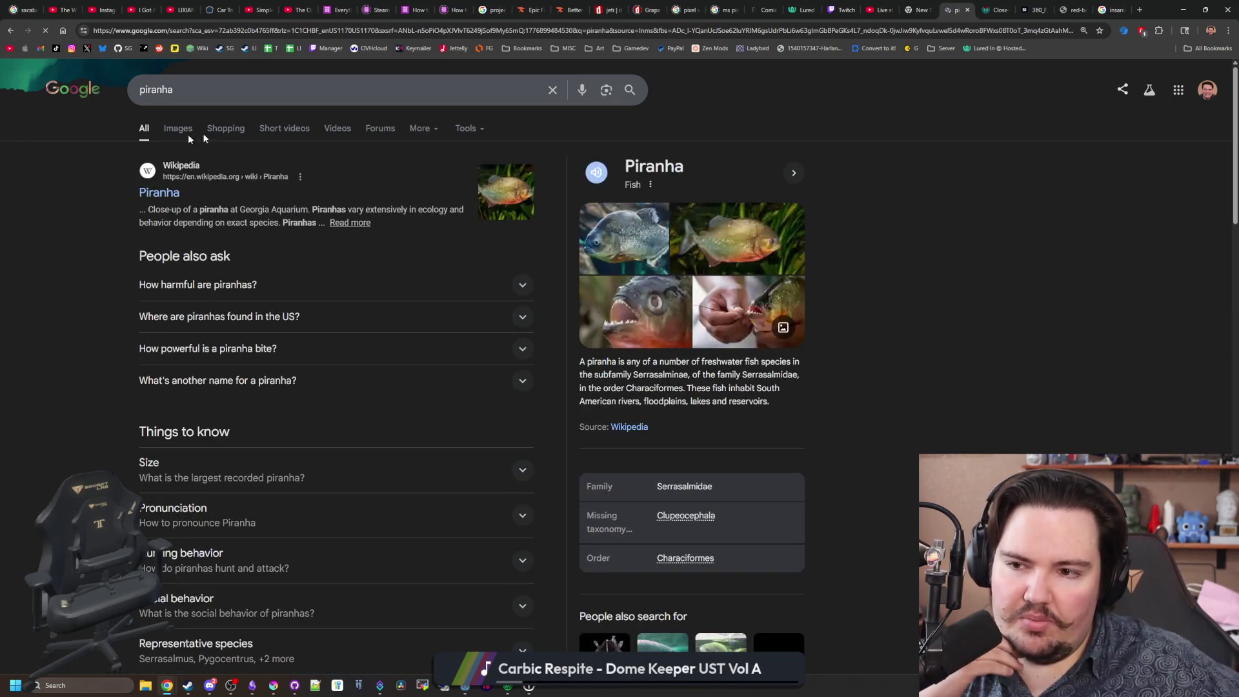
left_click(282, 286)
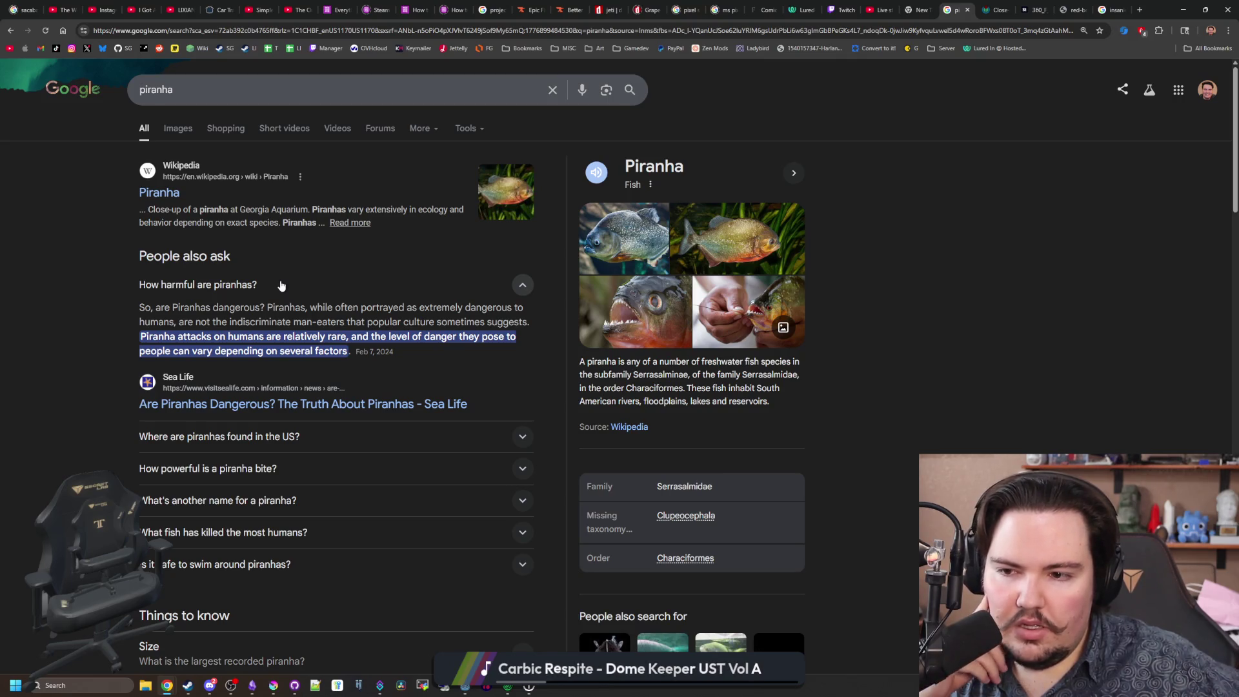
left_click(281, 285)
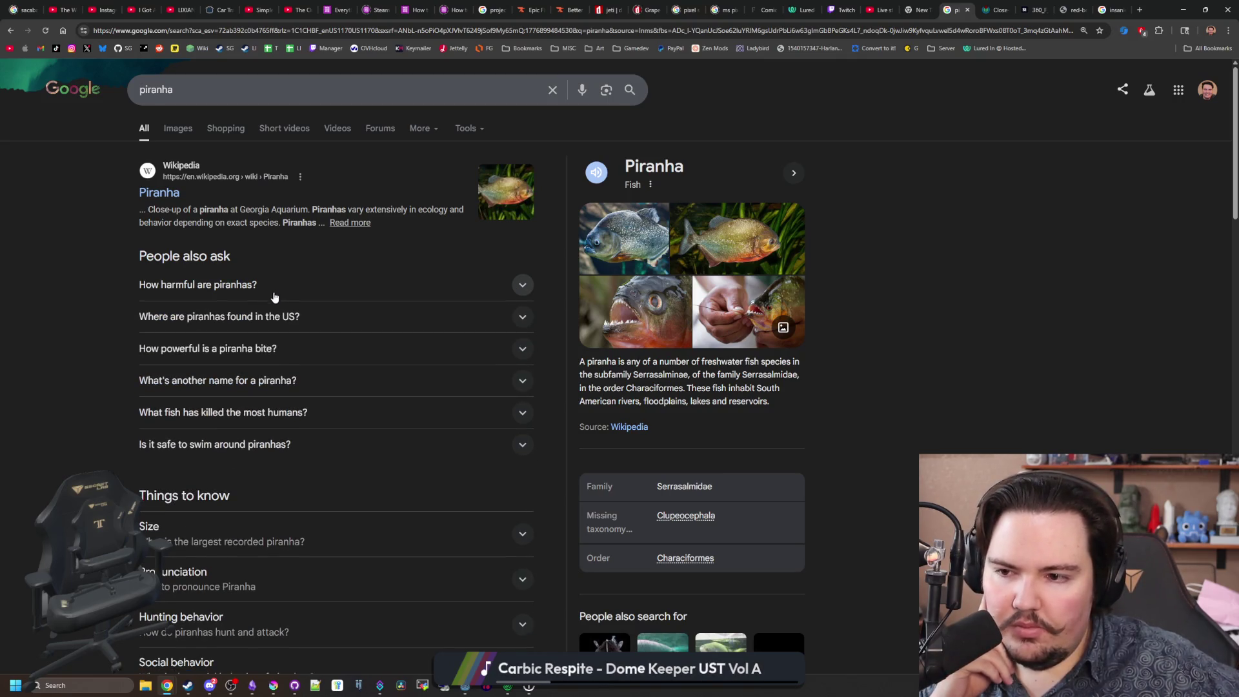
left_click(260, 315)
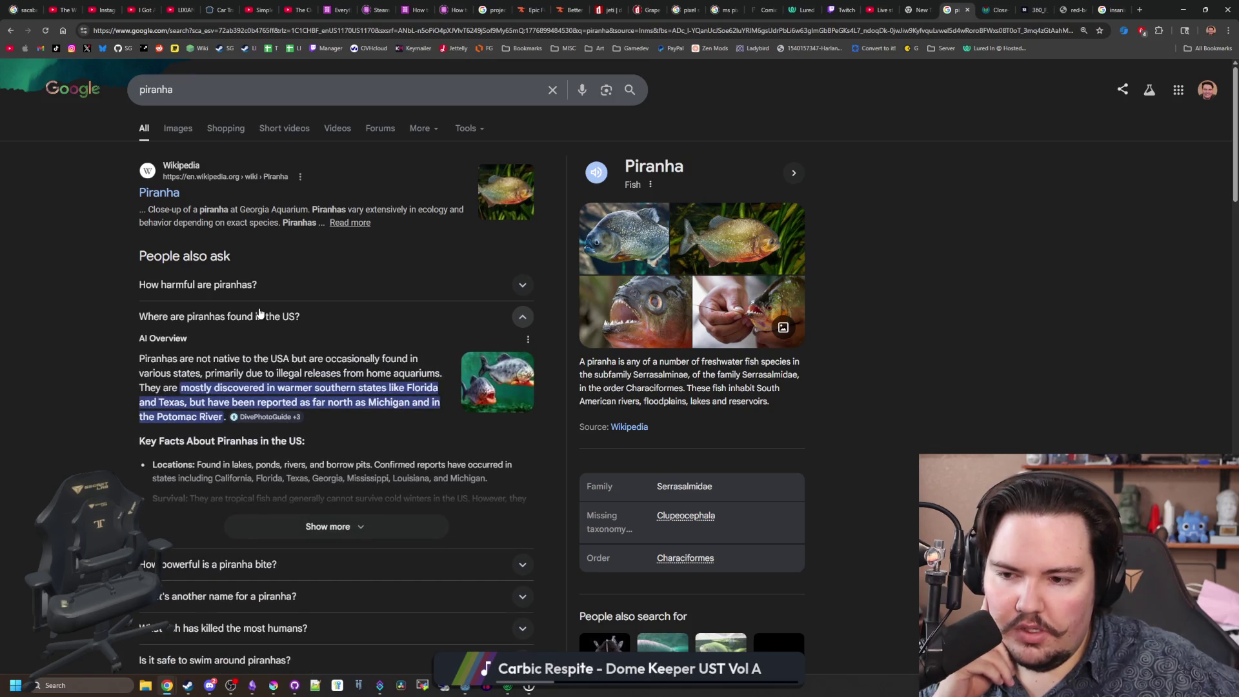
left_click(260, 315)
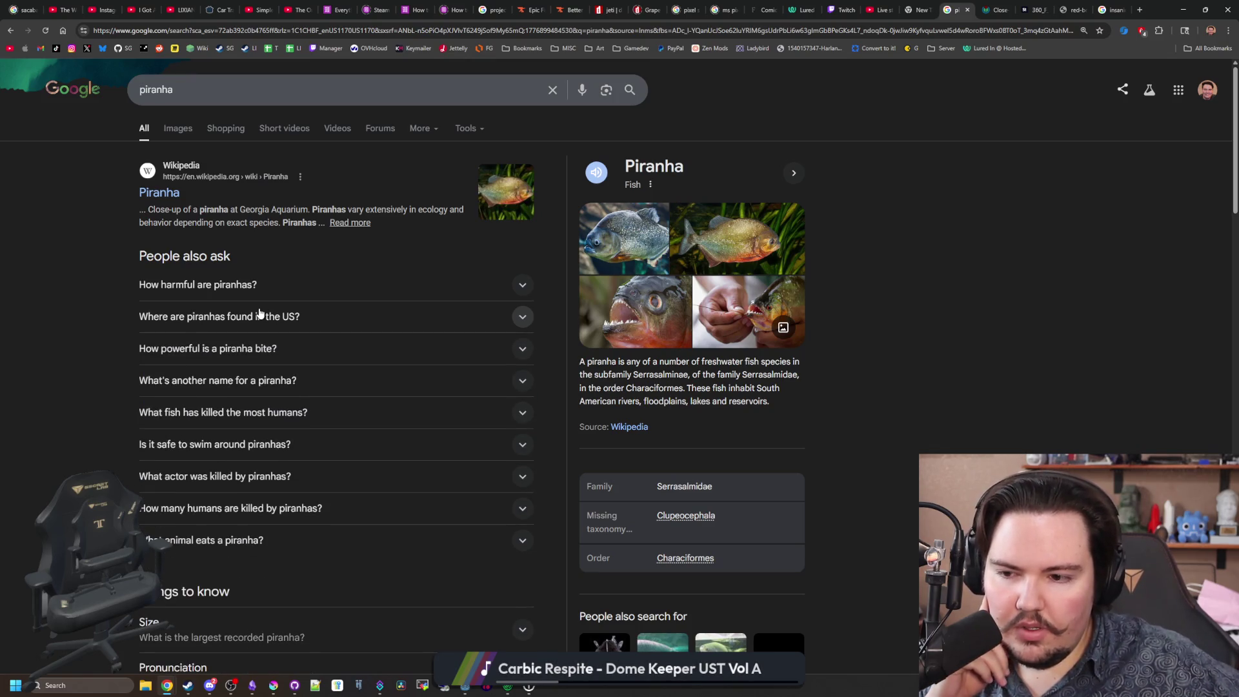
Read the answers on swimming safely around piranhas and the actor killed by them.
scroll(303, 315, "down", 3)
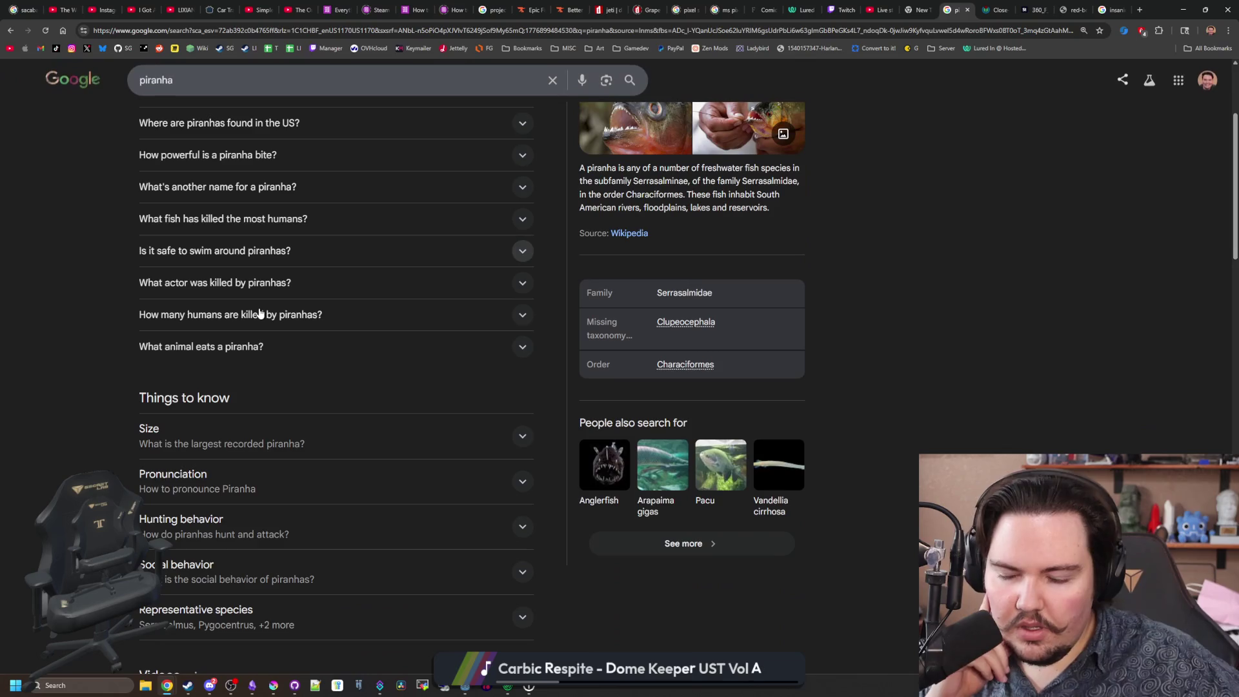
left_click(323, 254)
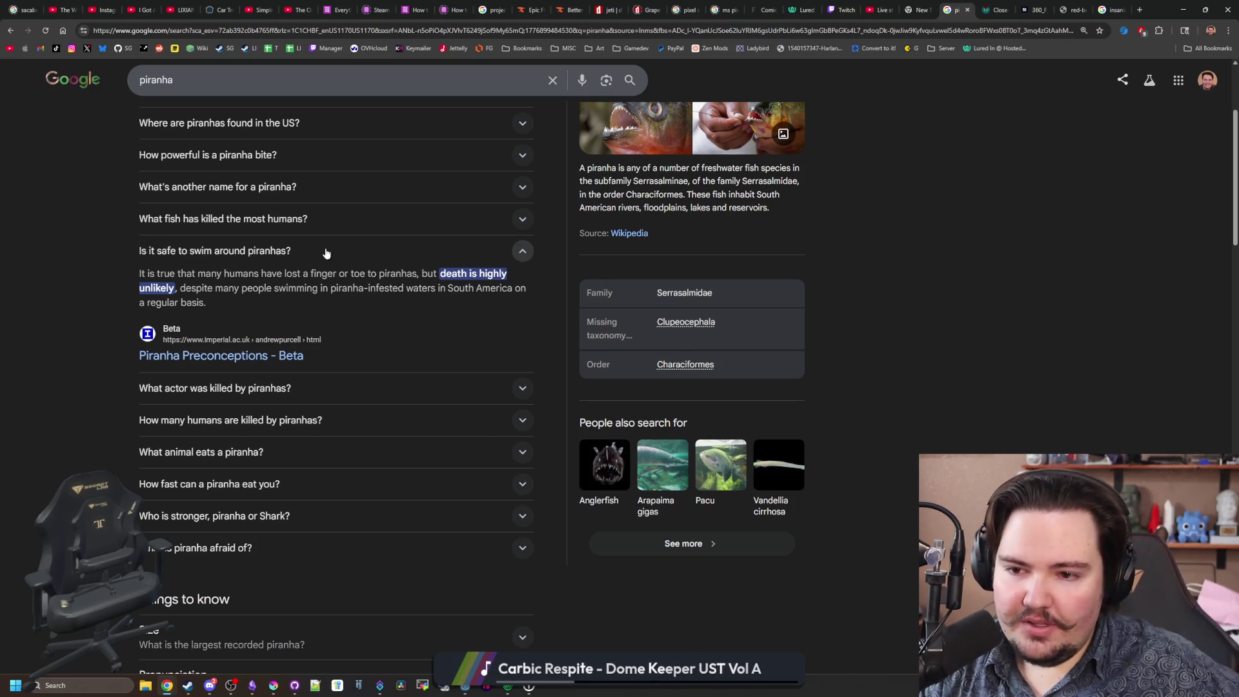
left_click(326, 253)
left_click(270, 291)
left_click(270, 284)
Scroll through the remaining piranha results, then return to Godot.
scroll(269, 292, "down", 10)
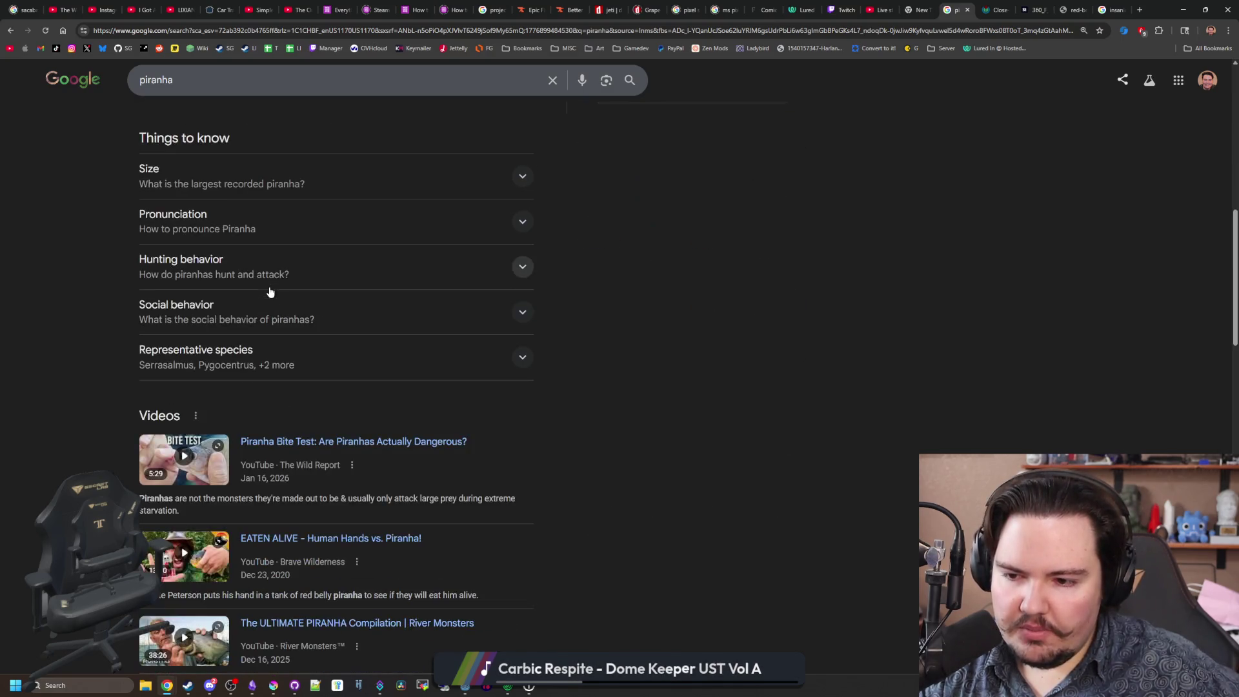
scroll(270, 291, "down", 4)
scroll(270, 292, "down", 3)
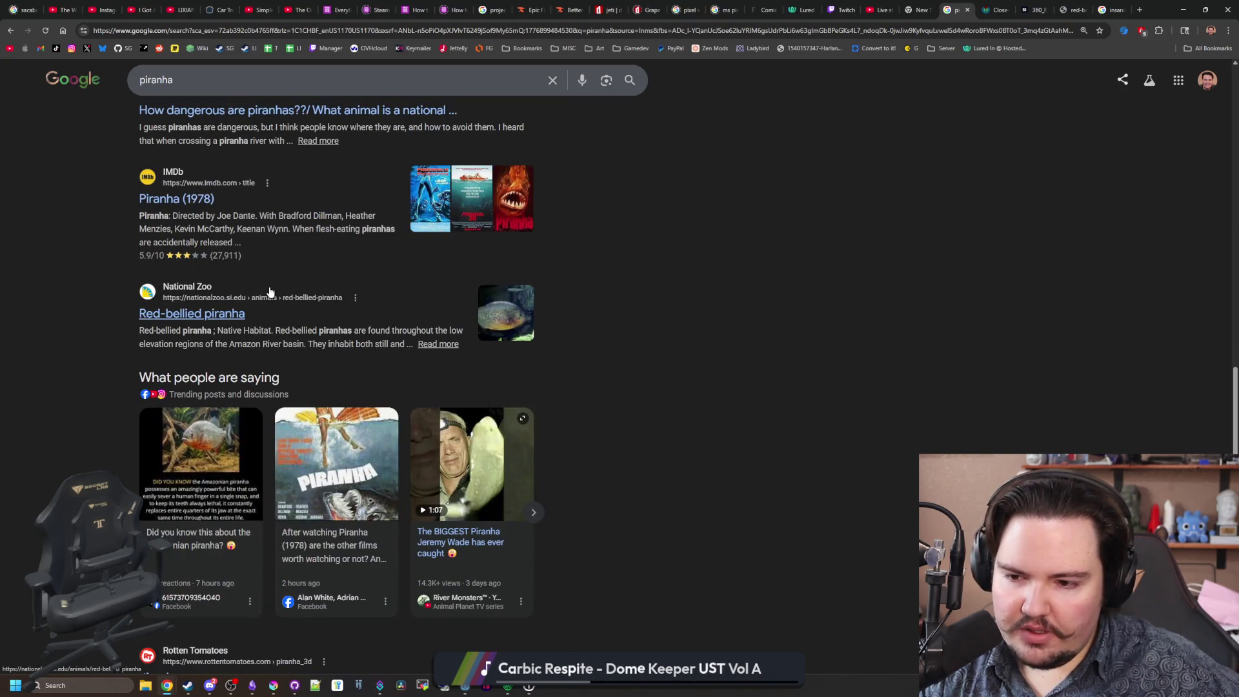
scroll(270, 291, "down", 4)
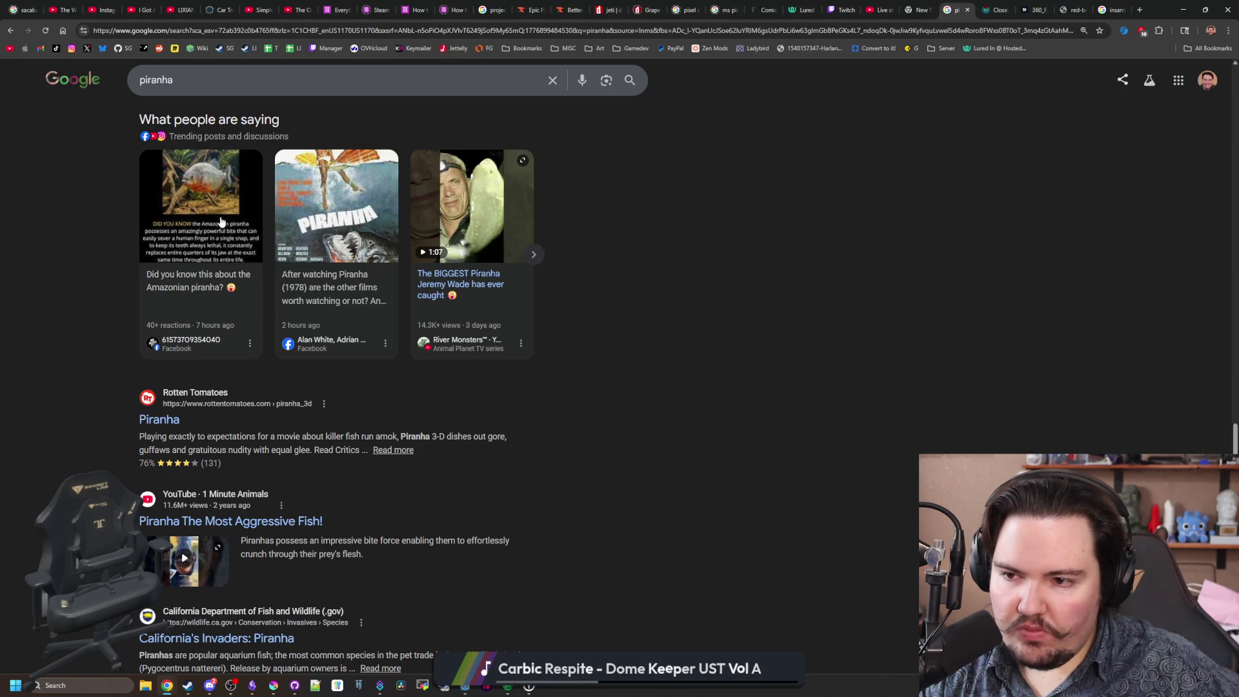
scroll(73, 225, "down", 5)
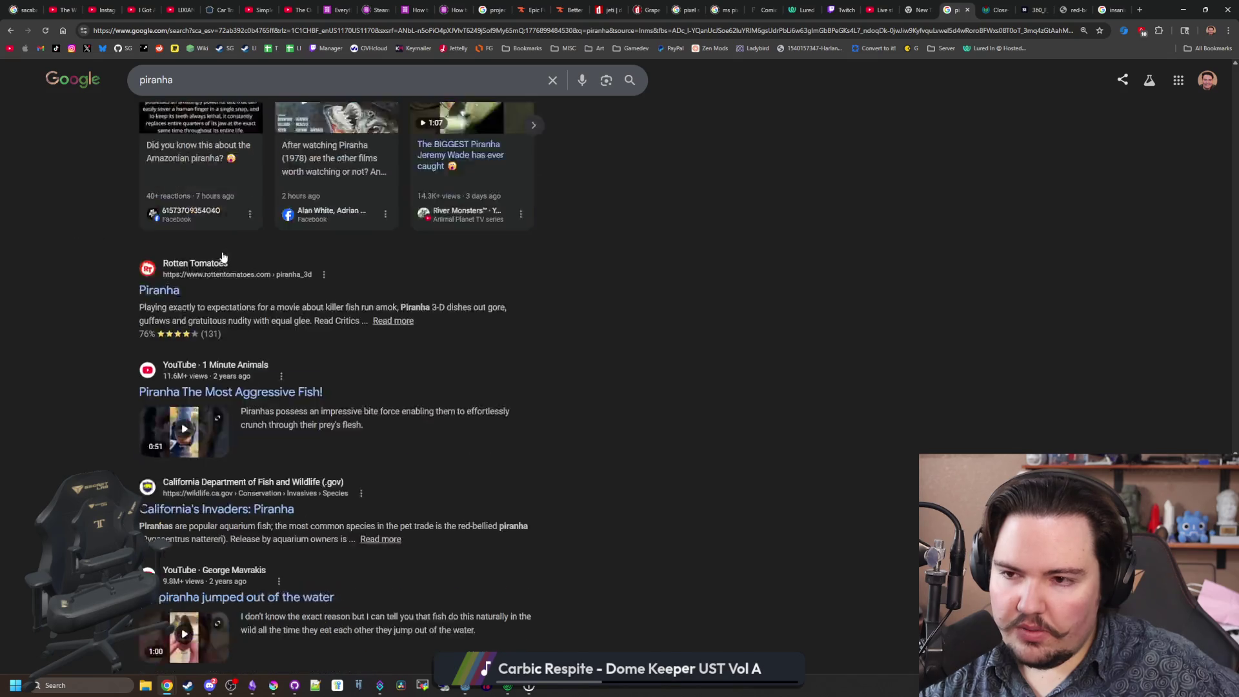
scroll(635, 333, "up", 10)
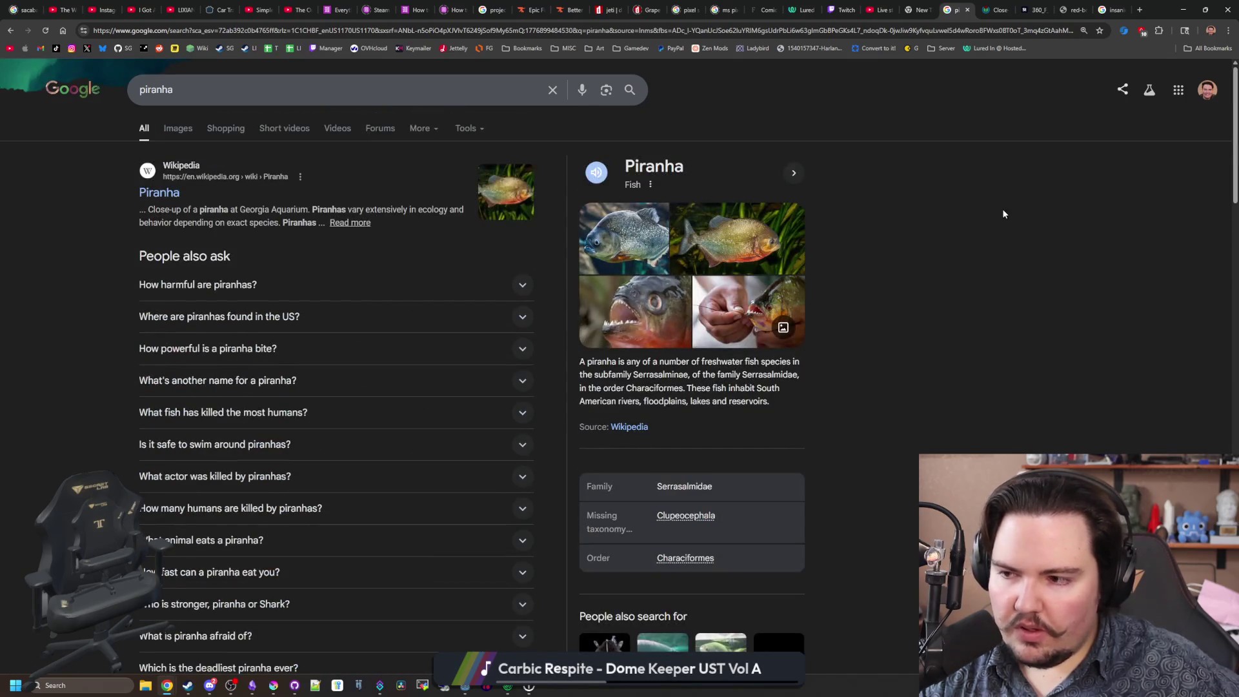
key("alt+Tab")
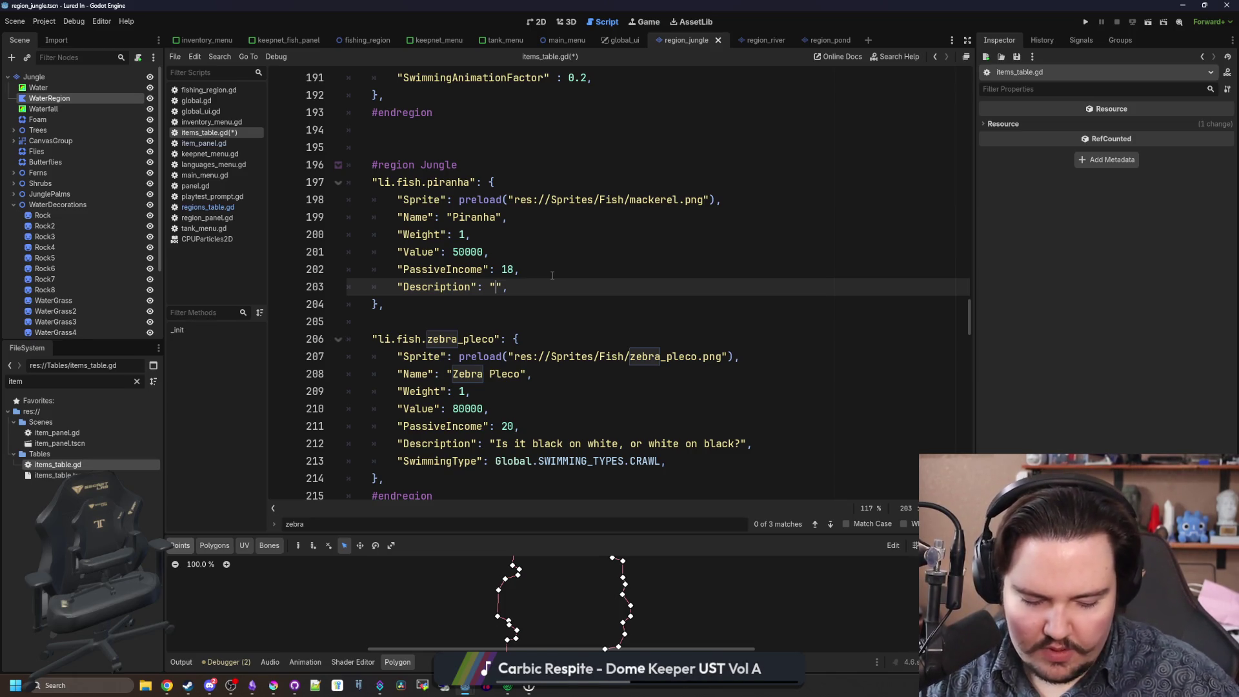
Set the piranha's description to 'Watch your fingers!' and save items_table.gd.
type("Watch your finger")
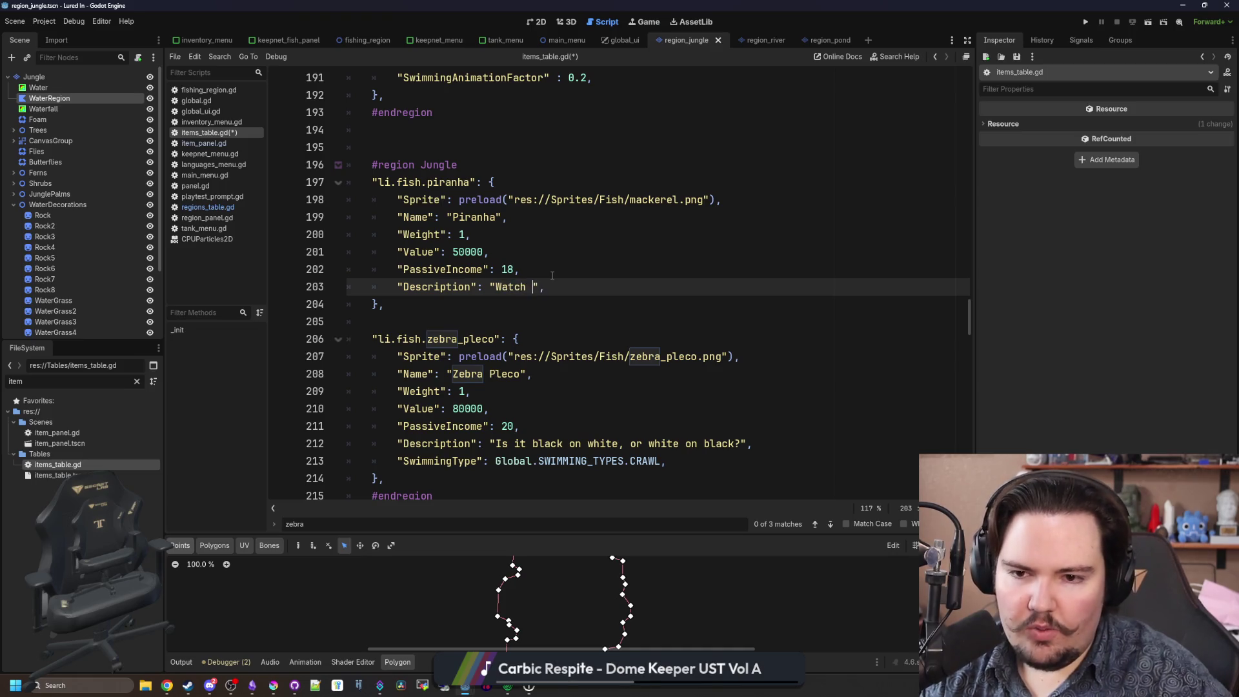
type("s!")
scroll(552, 276, "up", 1)
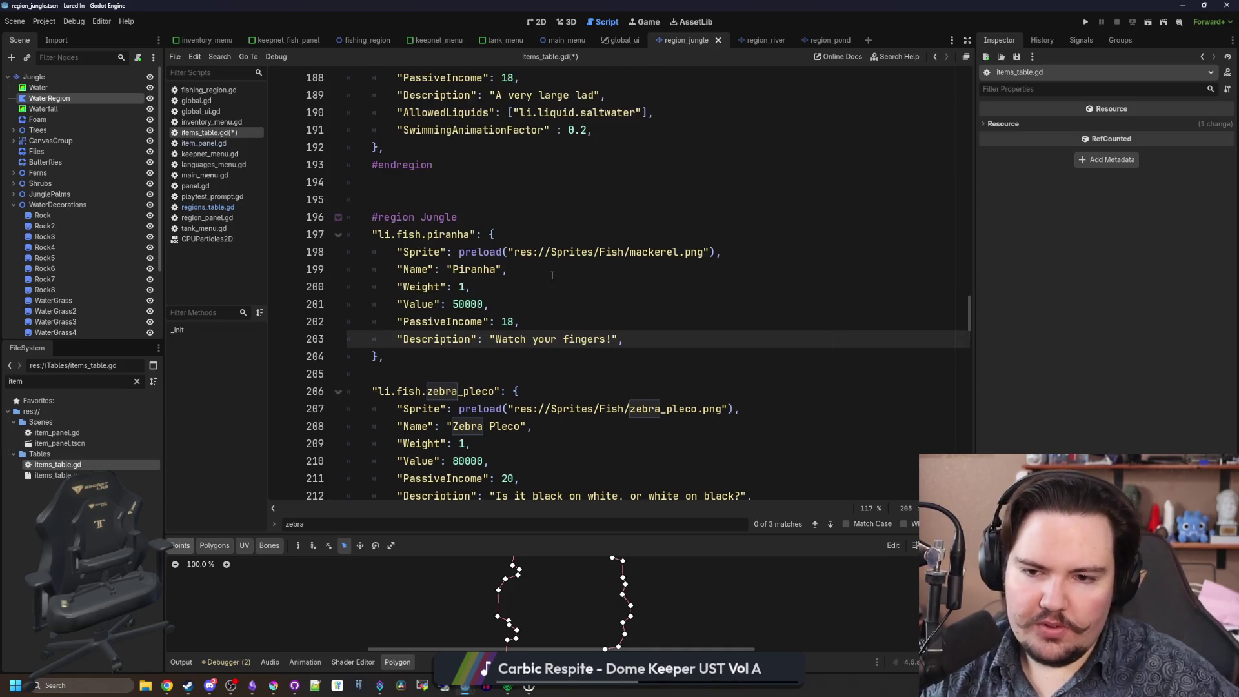
left_click(552, 276)
key("Down")
key("Down")
key("Down")
key("Up")
key("Up")
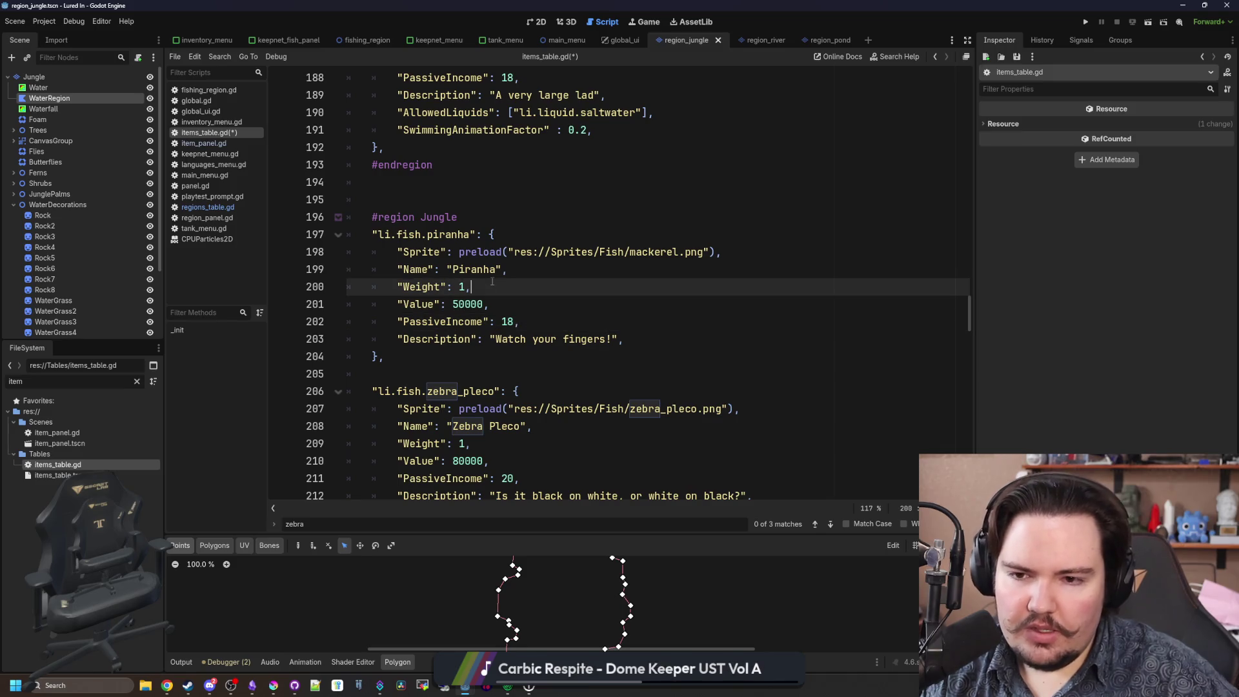
key("Down")
key("Up")
key("Down")
key("Down")
key("ctrl+s")
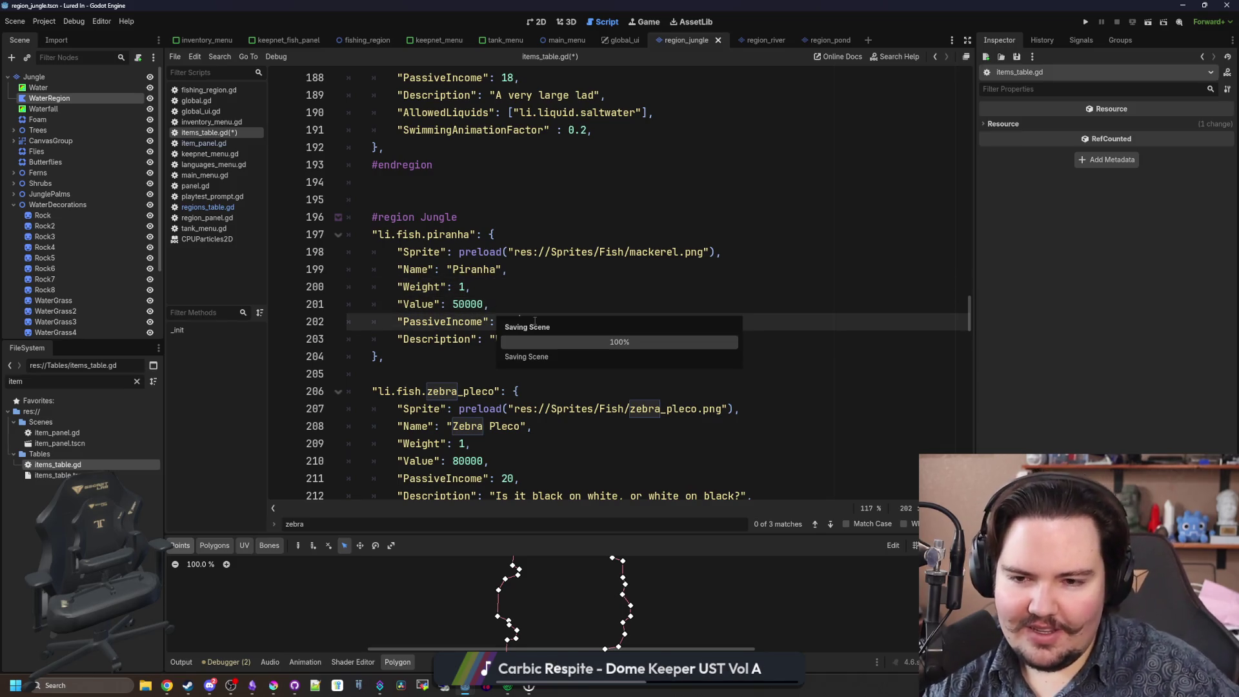
left_click(475, 222)
scroll(475, 222, "up", 2)
left_click(407, 301)
key("ctrl+s")
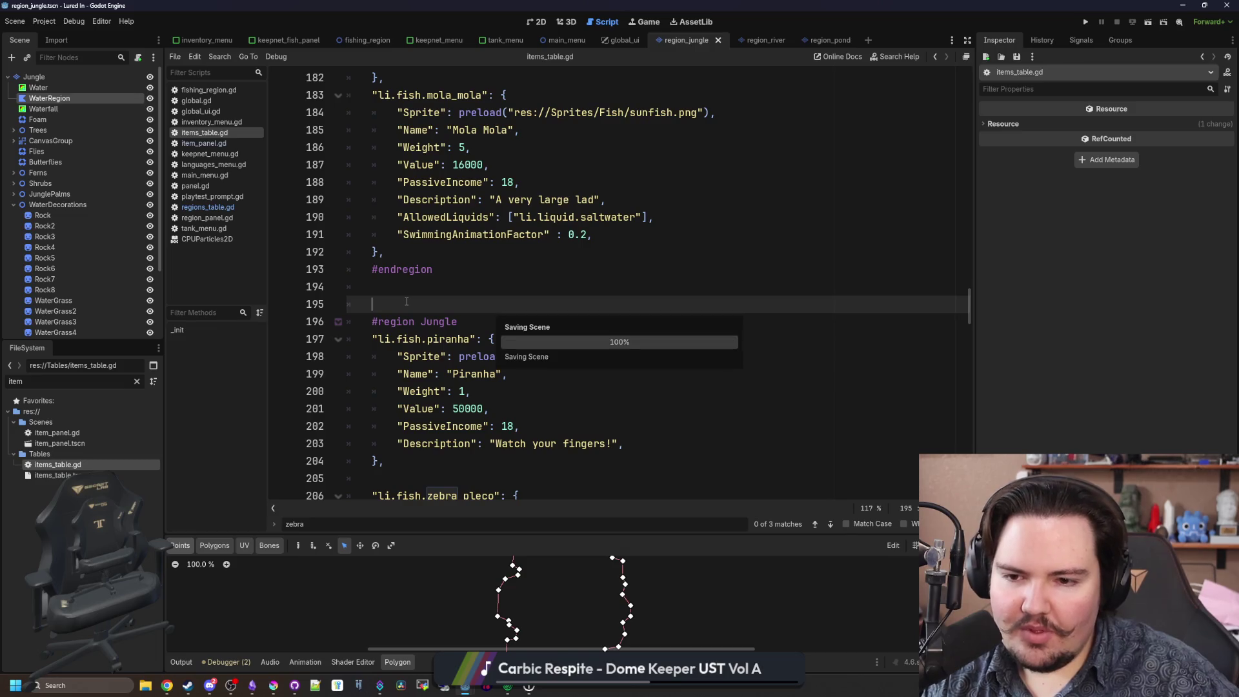
scroll(406, 301, "down", 3)
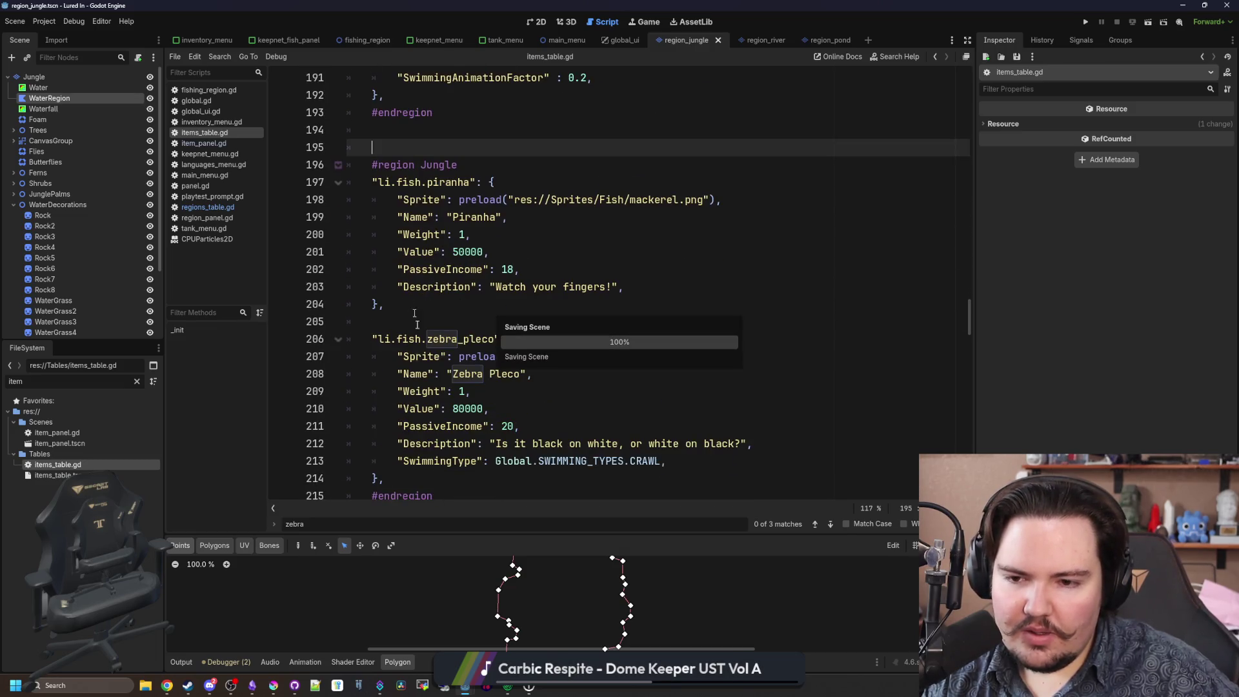
Check the jungle fish checklist, then open regions_table.gd and select the PotFish bristlenose pleco entry.
left_click(252, 685)
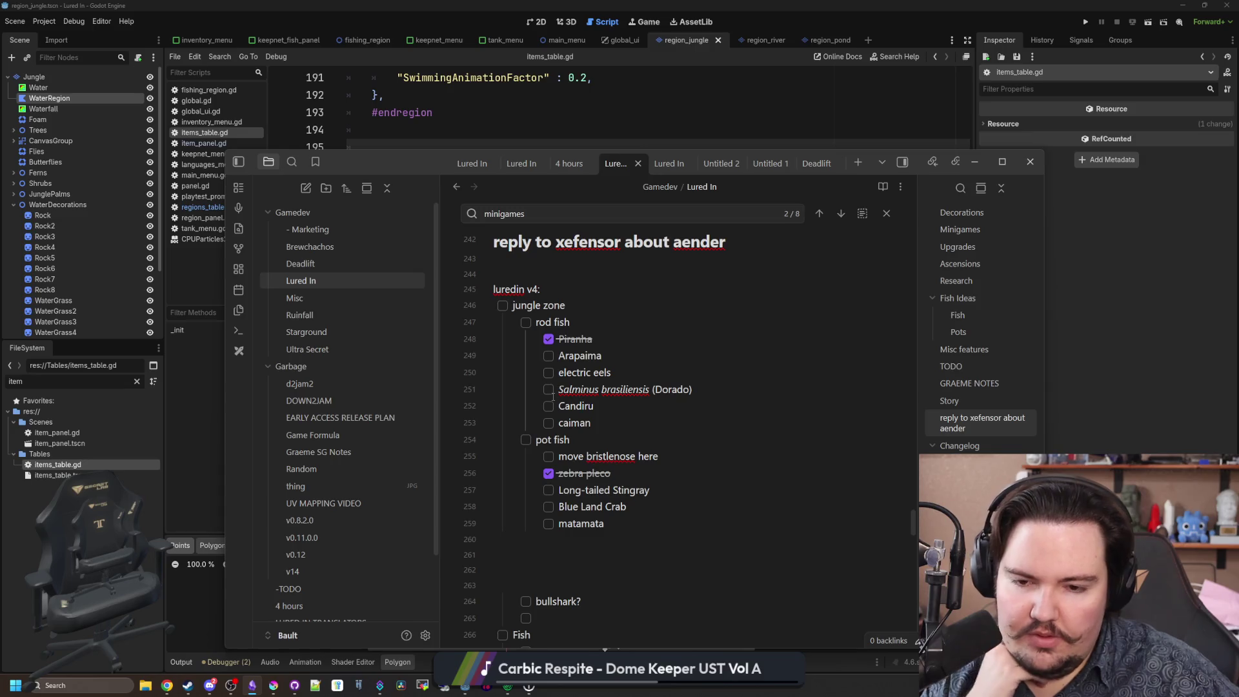
left_click(516, 93)
left_click(202, 207)
scroll(519, 365, "down", 6)
scroll(519, 365, "down", 8)
left_click_drag(645, 391, 419, 389)
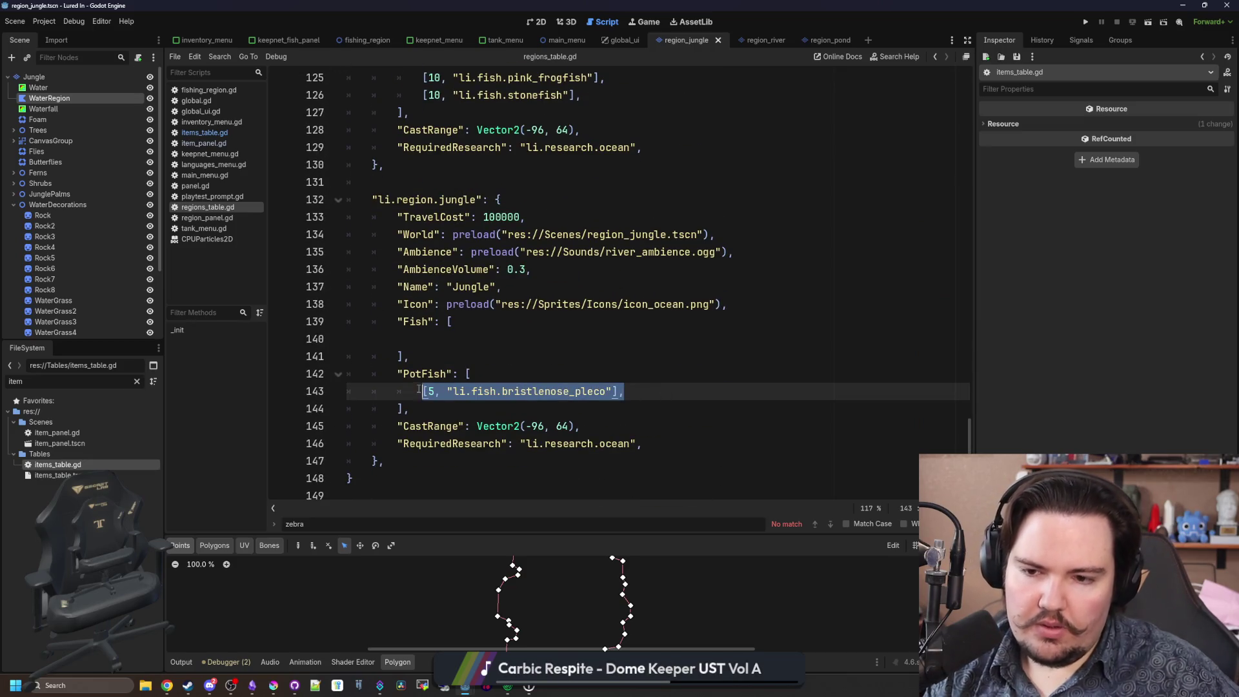
Copy the bristlenose pleco entry into the Jungle Fish list with weight 100 and save.
key("ctrl+c")
left_click(444, 337)
key("ctrl+v")
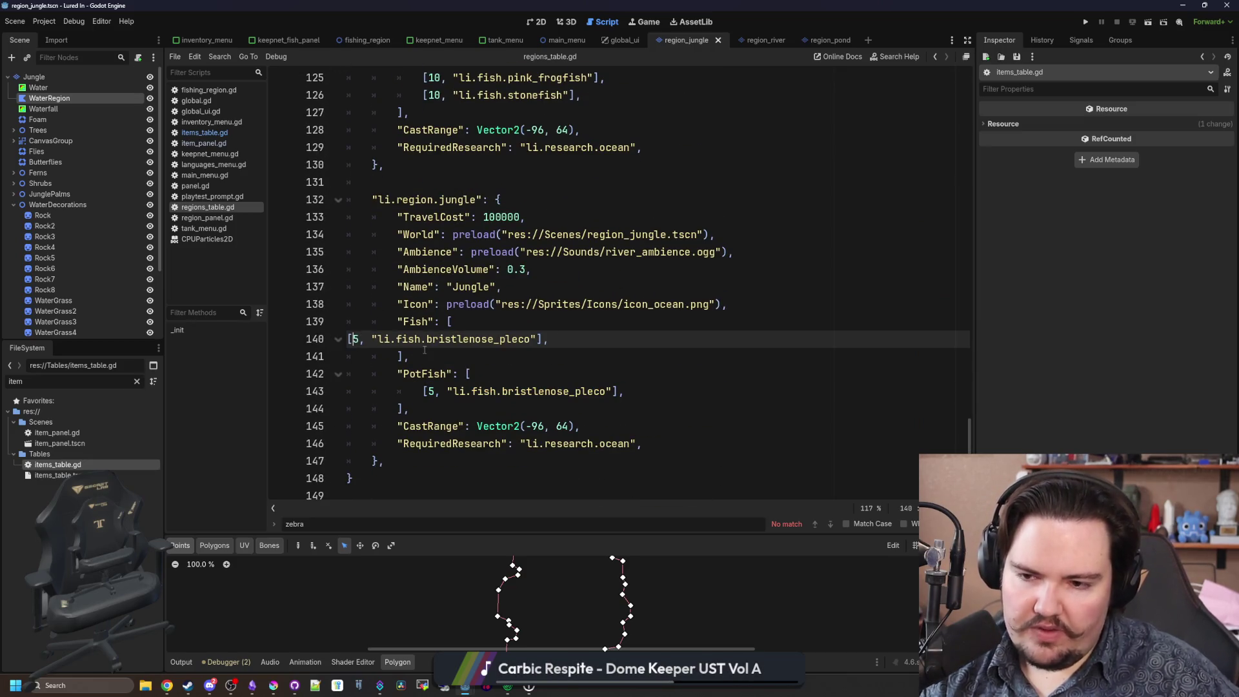
key("Tab")
key("Tab")
key("Right")
key("Delete")
type("100")
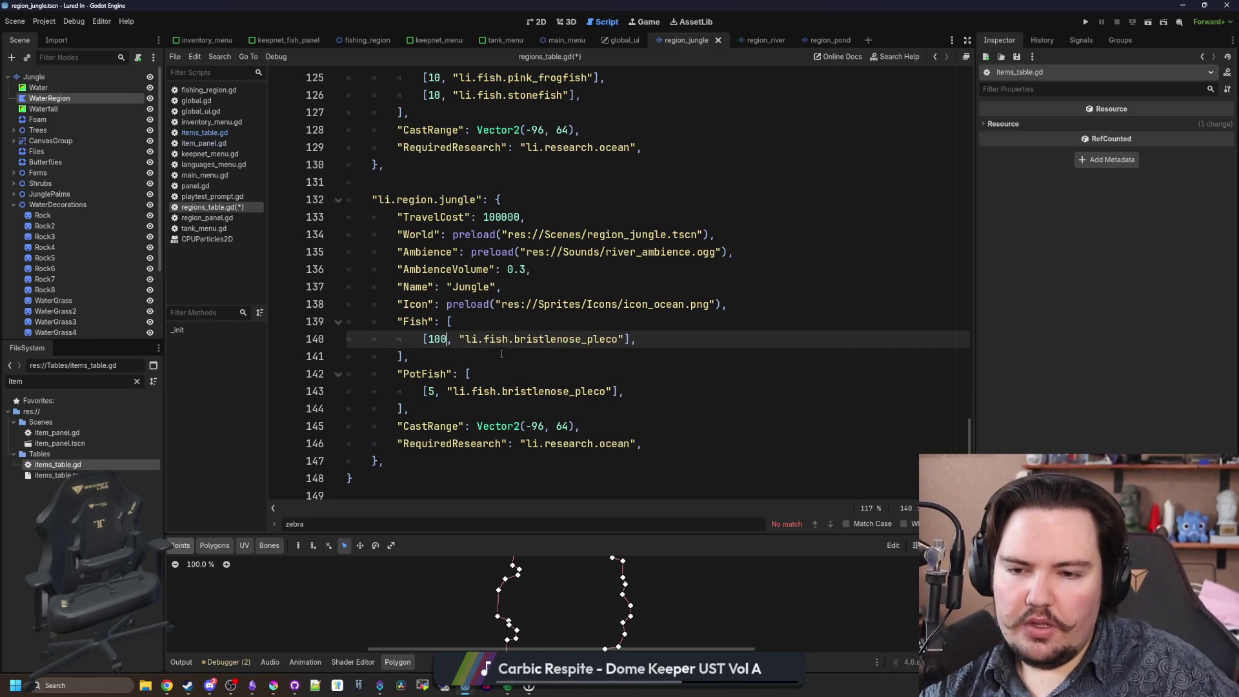
left_click(491, 356)
key("ctrl+s")
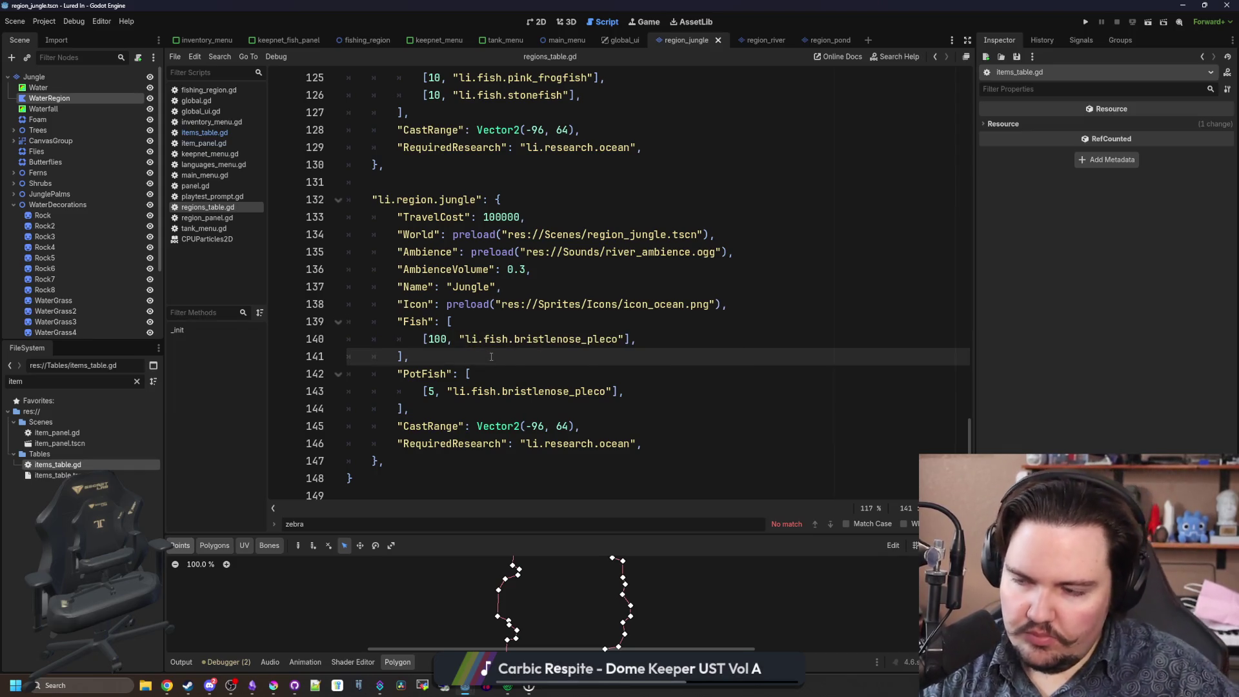
Rename the copied fish to 'li.fish.piranha', save, and return to items_table.gd.
left_click(579, 339)
double_click(577, 338)
type("pirhan")
type("a")
key("BackSpace")
key("BackSpace")
key("BackSpace")
type("anha")
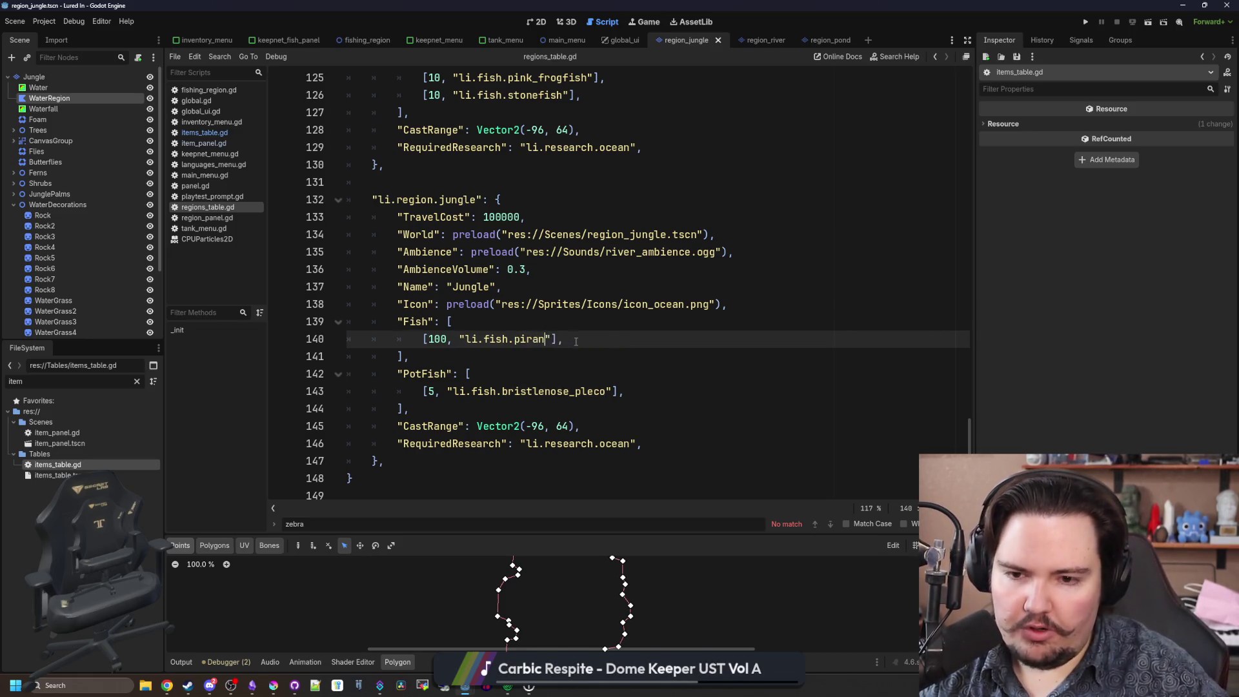
key("ctrl+s")
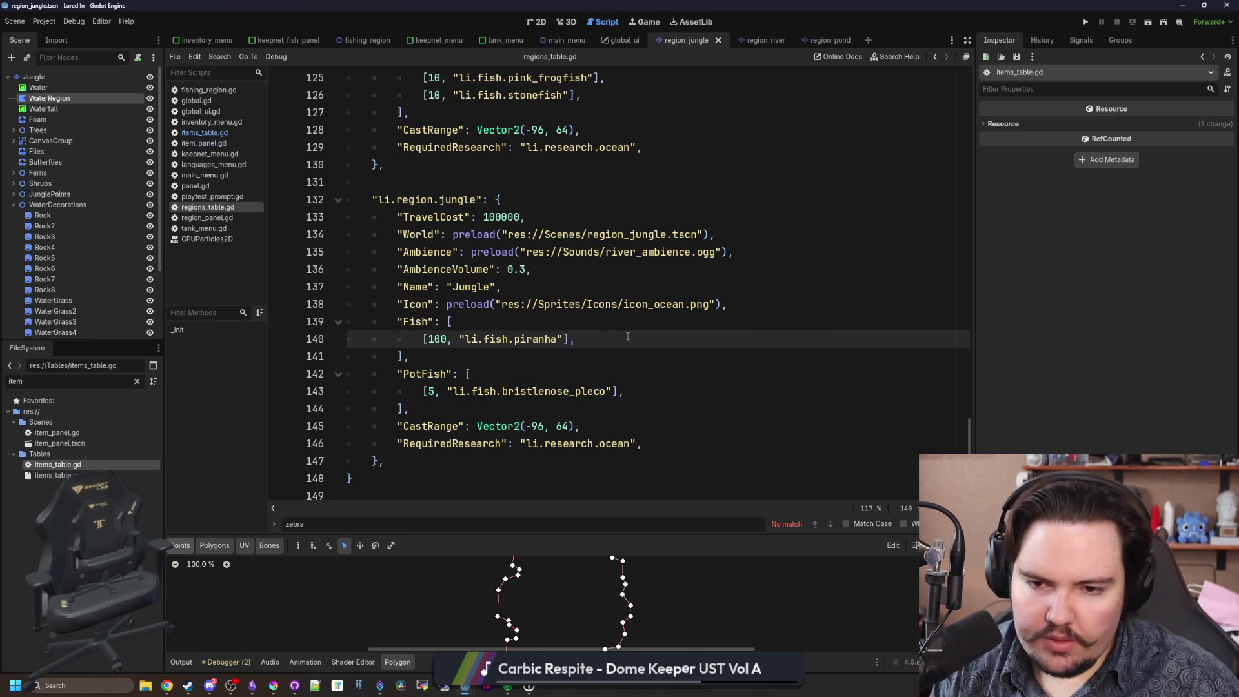
left_click(634, 325)
key("ctrl+s")
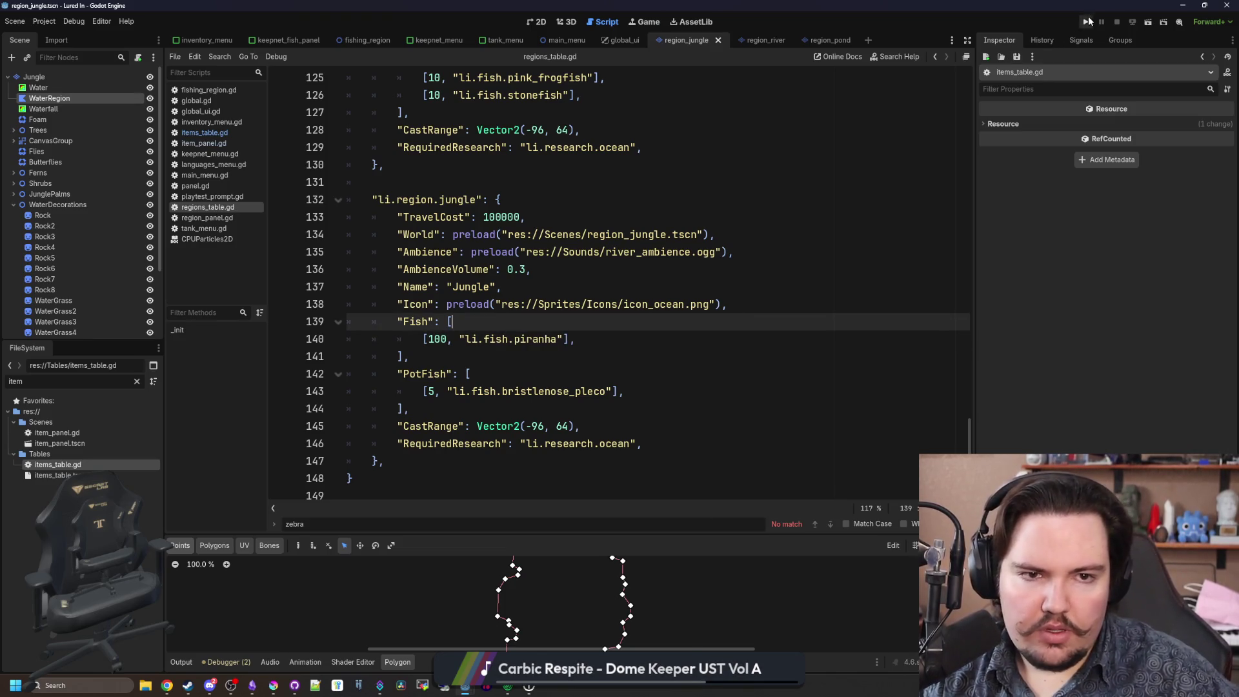
left_click(226, 133)
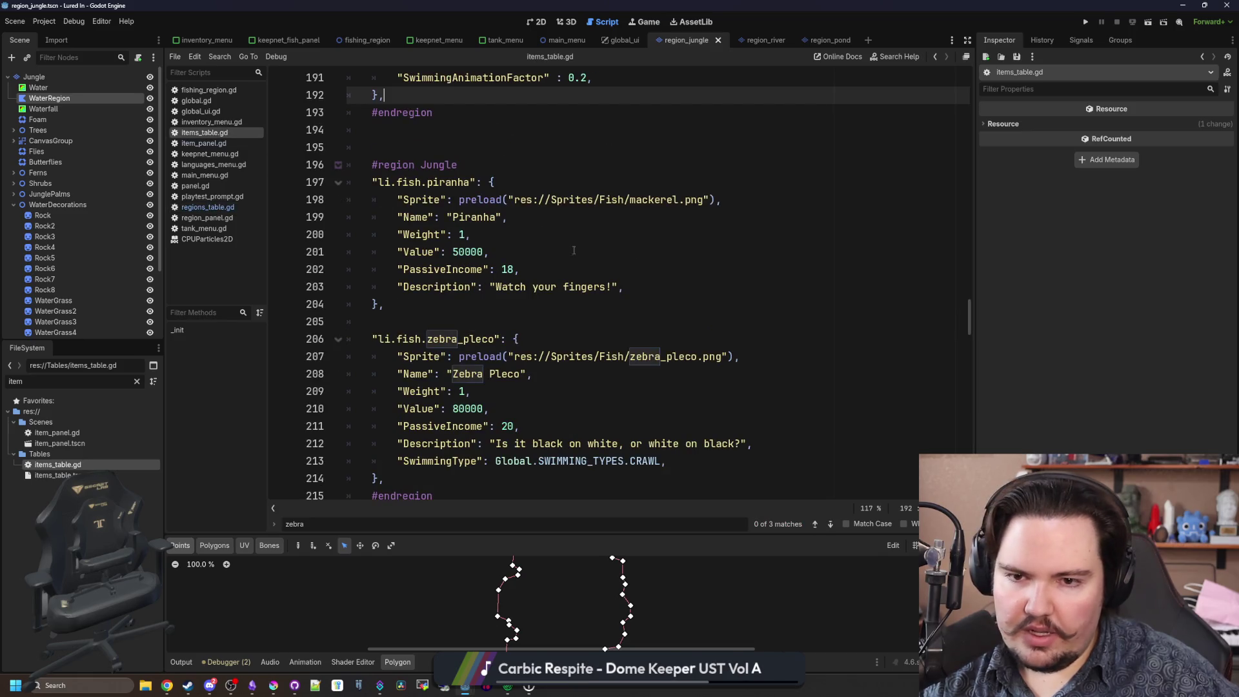
Swap mackerel for piranha.png in the Piranha sprite path, save, and launch the game.
double_click(654, 203)
type("piran")
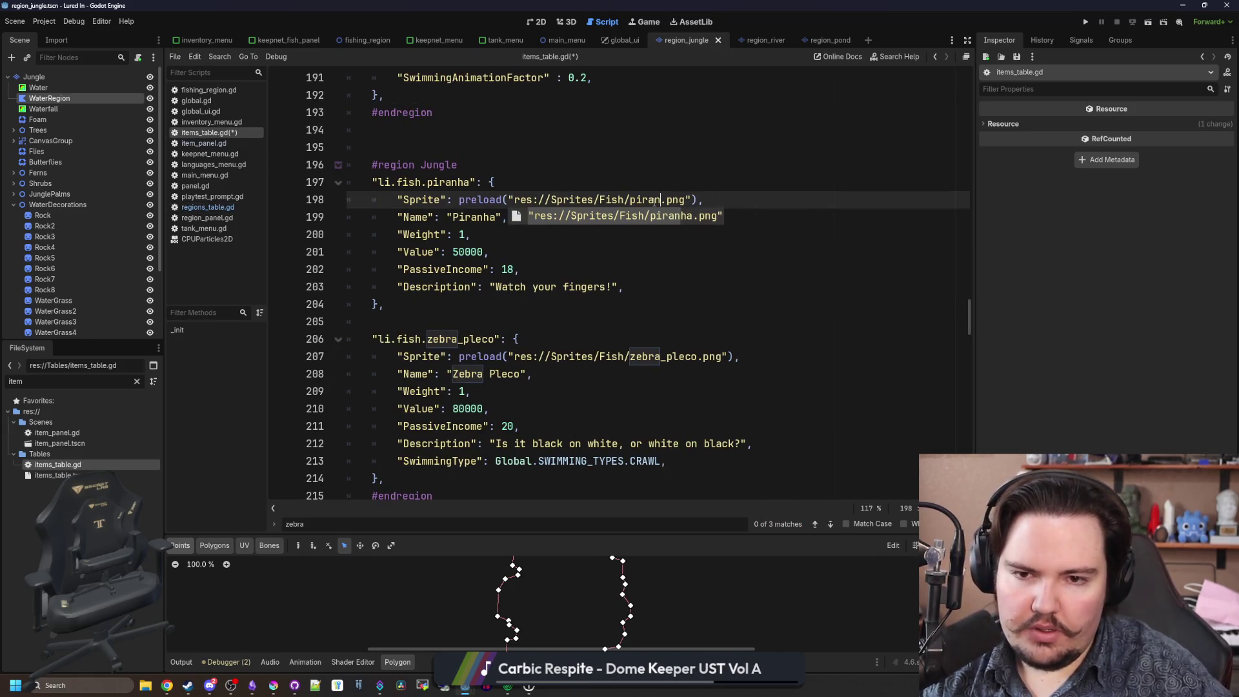
key("Return")
left_click(413, 147)
key("ctrl+s")
left_click(1085, 22)
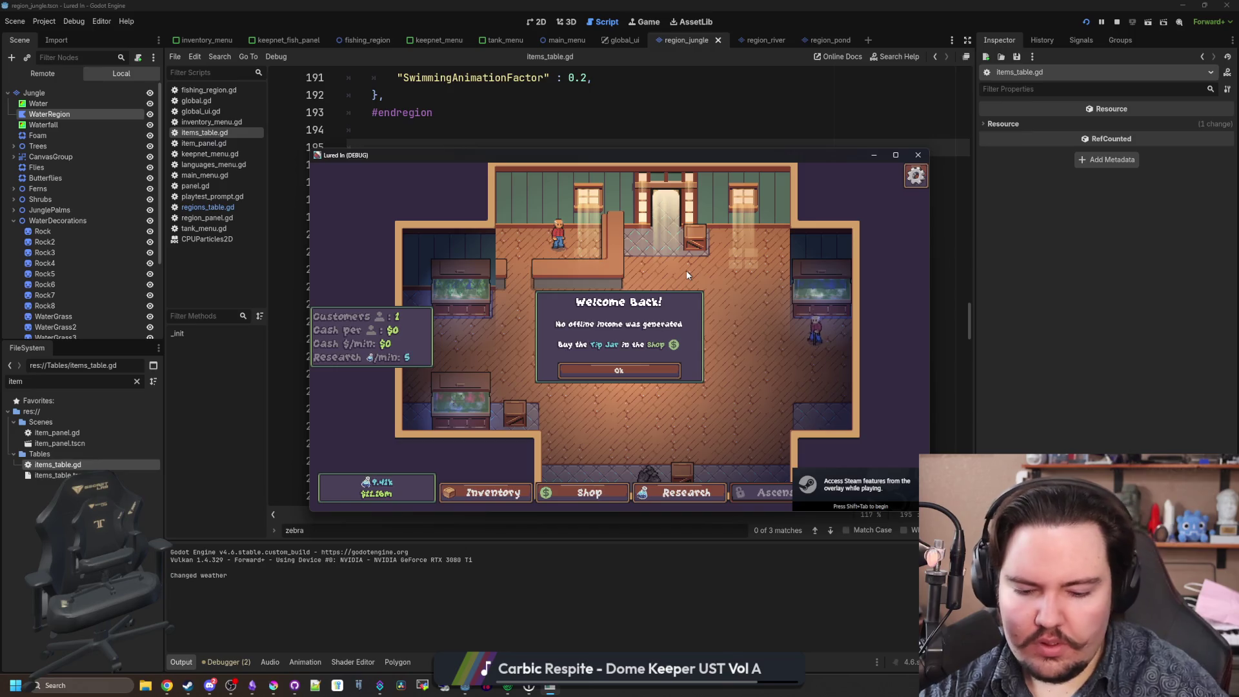
Dismiss the Welcome Back popup and run a command from the debug console.
left_click(871, 494)
key("grave")
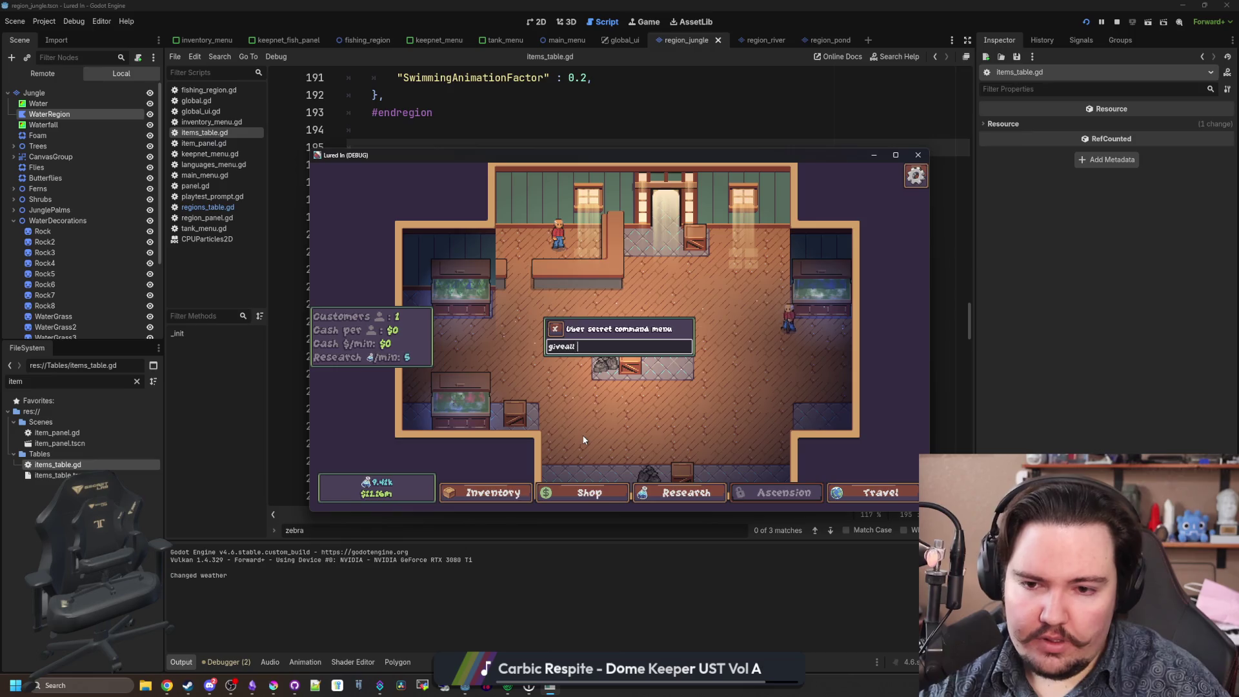
key("grave")
Open the fish inventory, scroll to the Piranha, and choose Move to Tank.
left_click(490, 493)
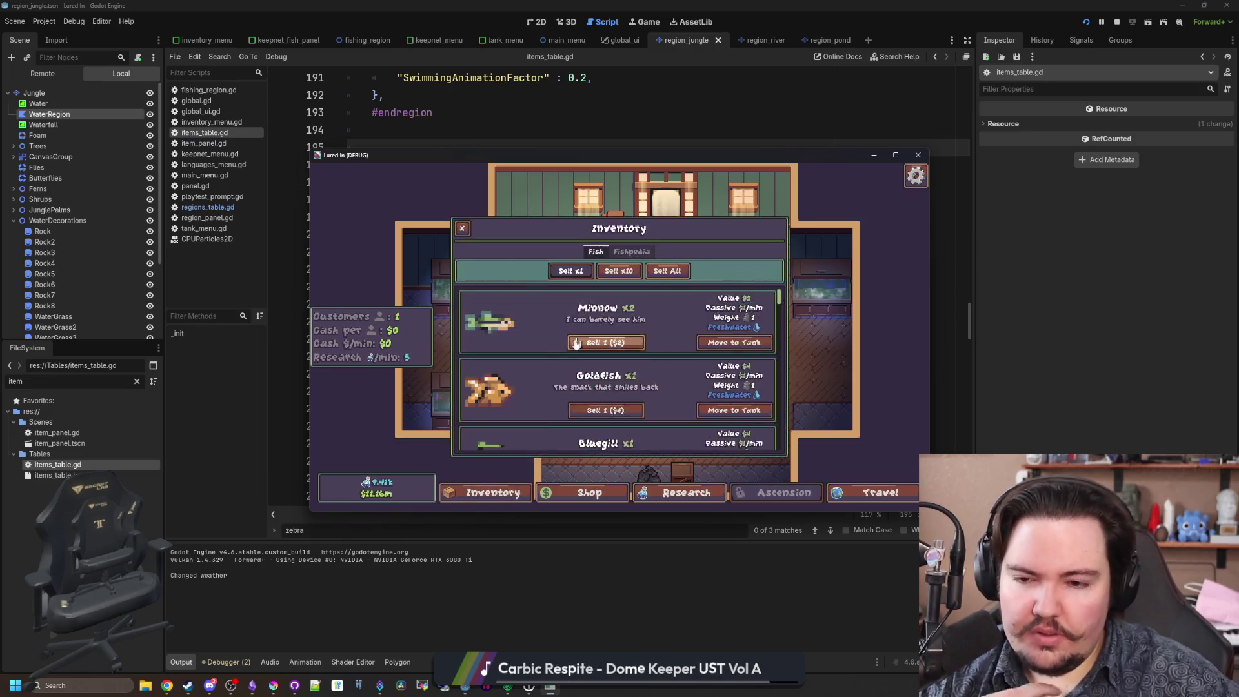
scroll(540, 372, "down", 10)
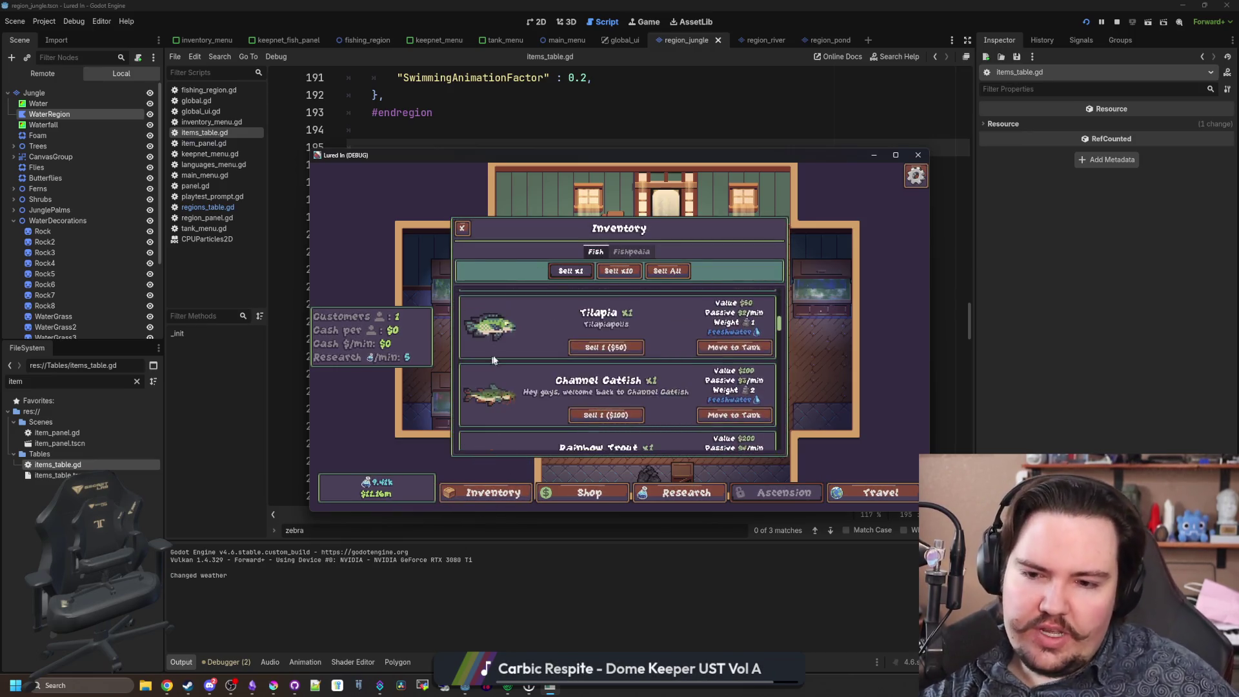
scroll(514, 365, "down", 3)
scroll(514, 365, "down", 5)
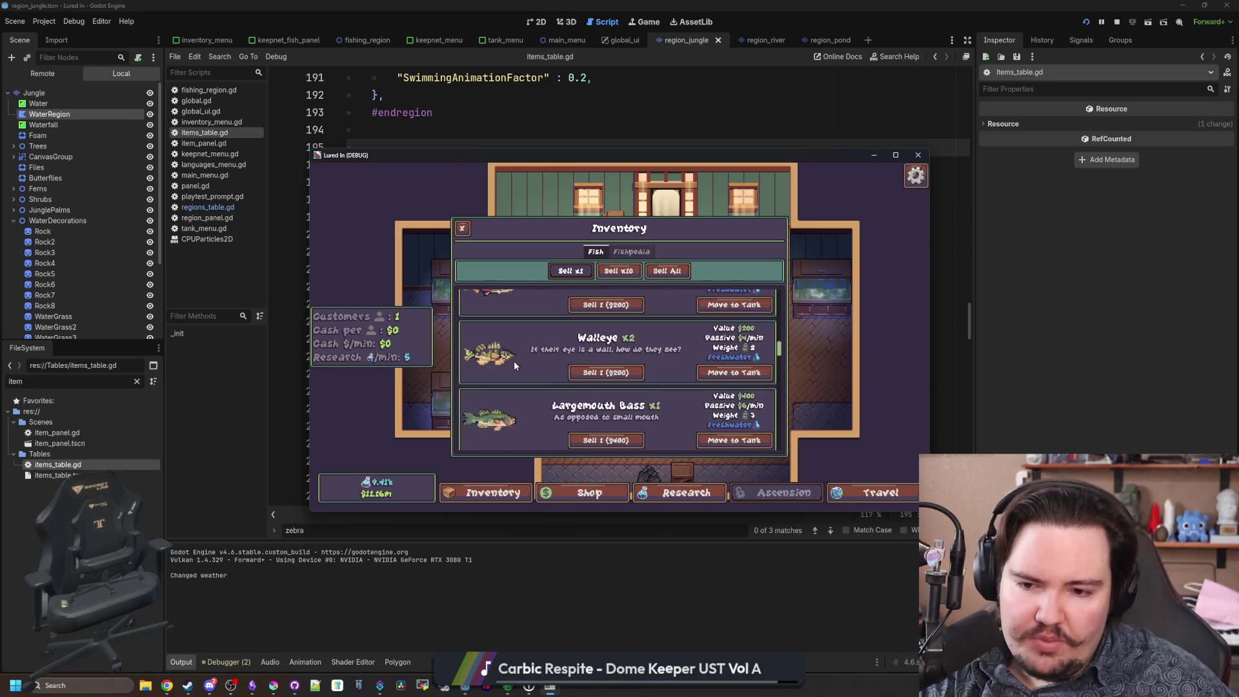
scroll(501, 397, "down", 8)
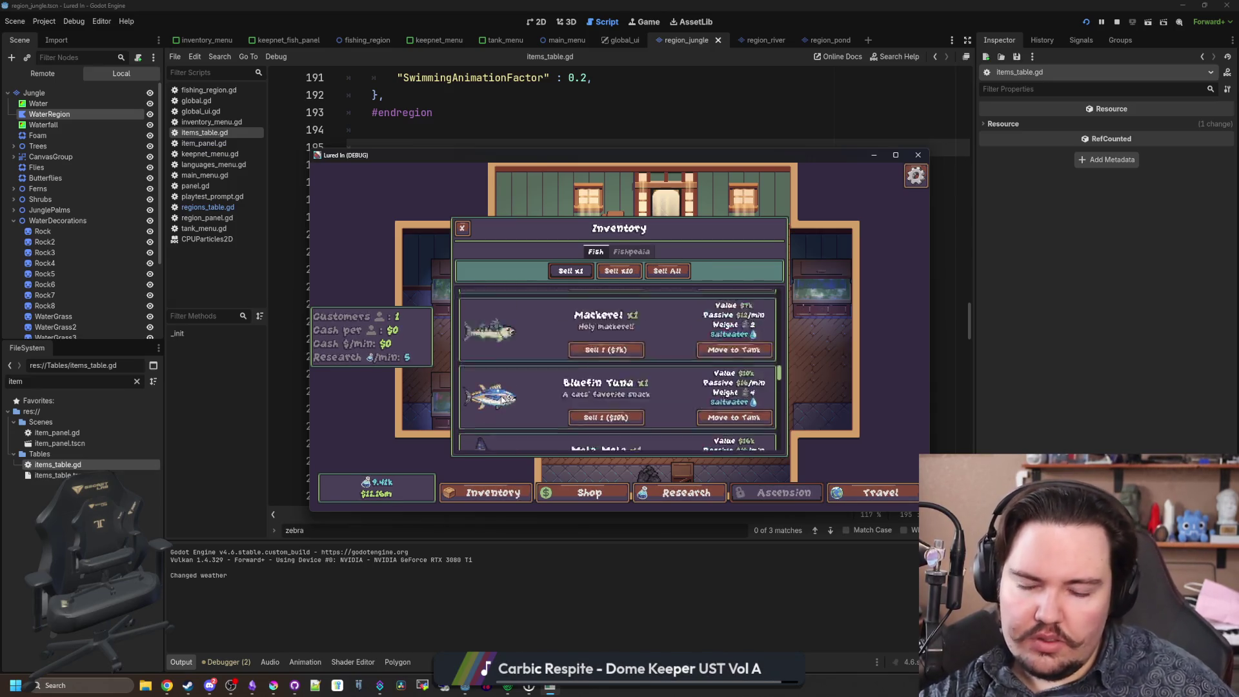
scroll(518, 392, "down", 6)
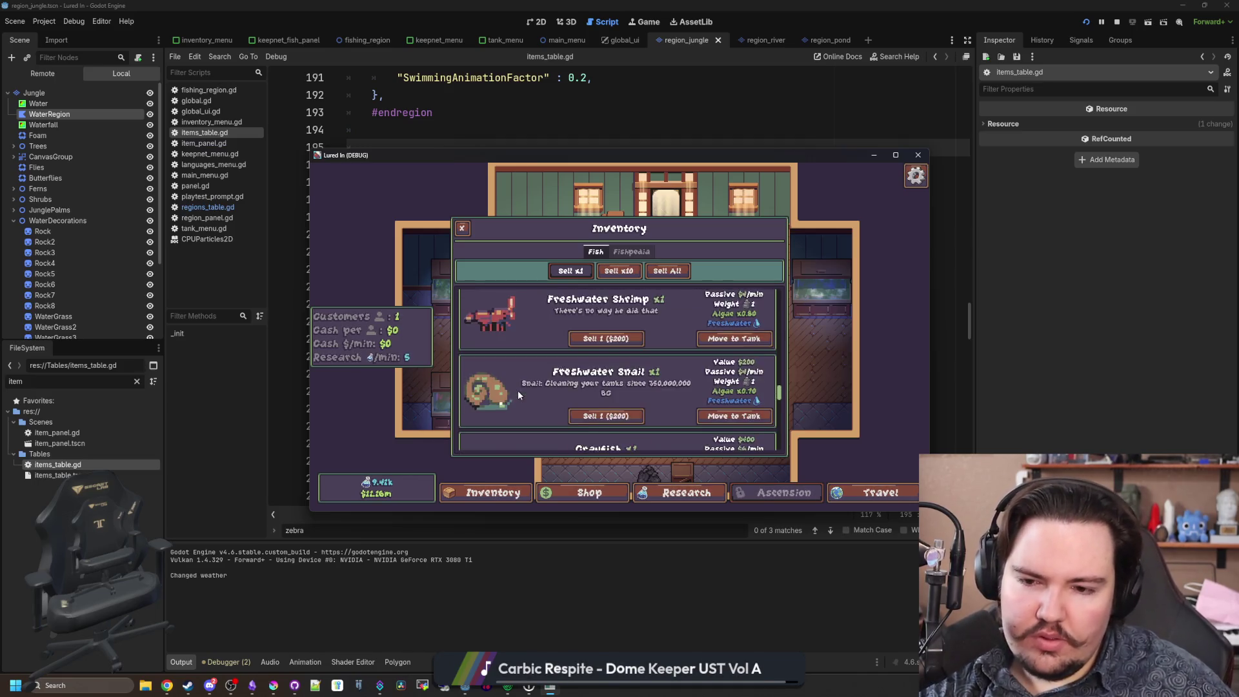
scroll(518, 395, "down", 8)
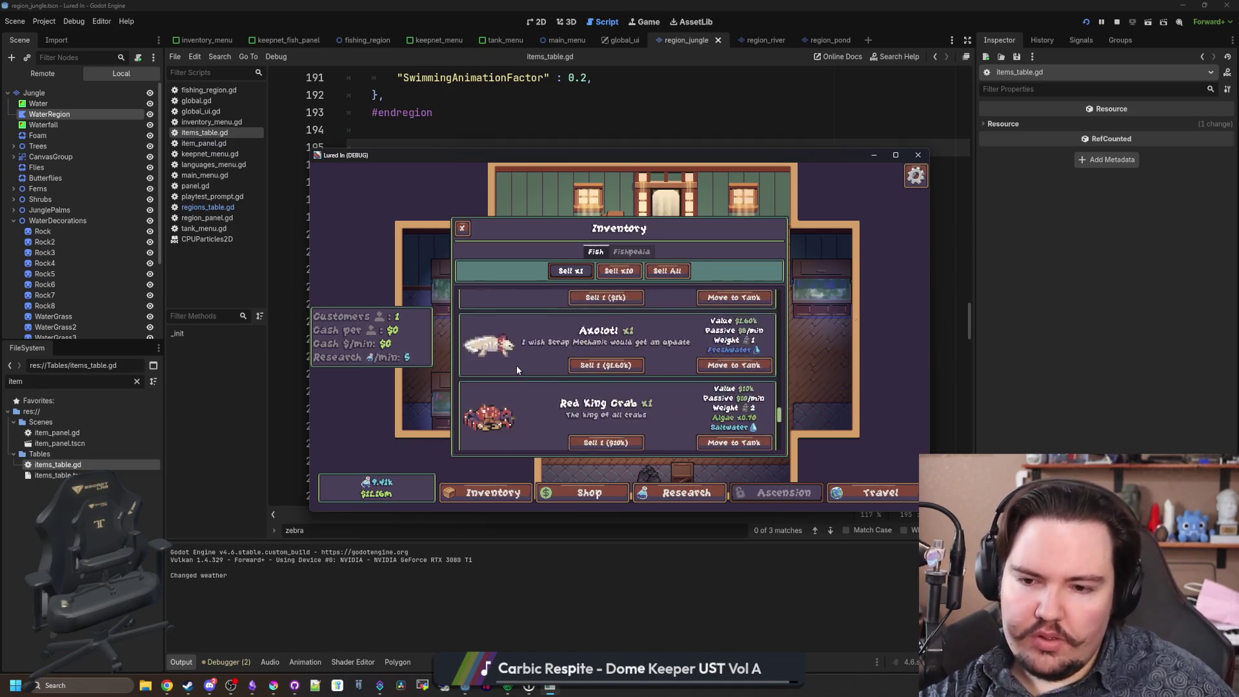
scroll(542, 405, "down", 4)
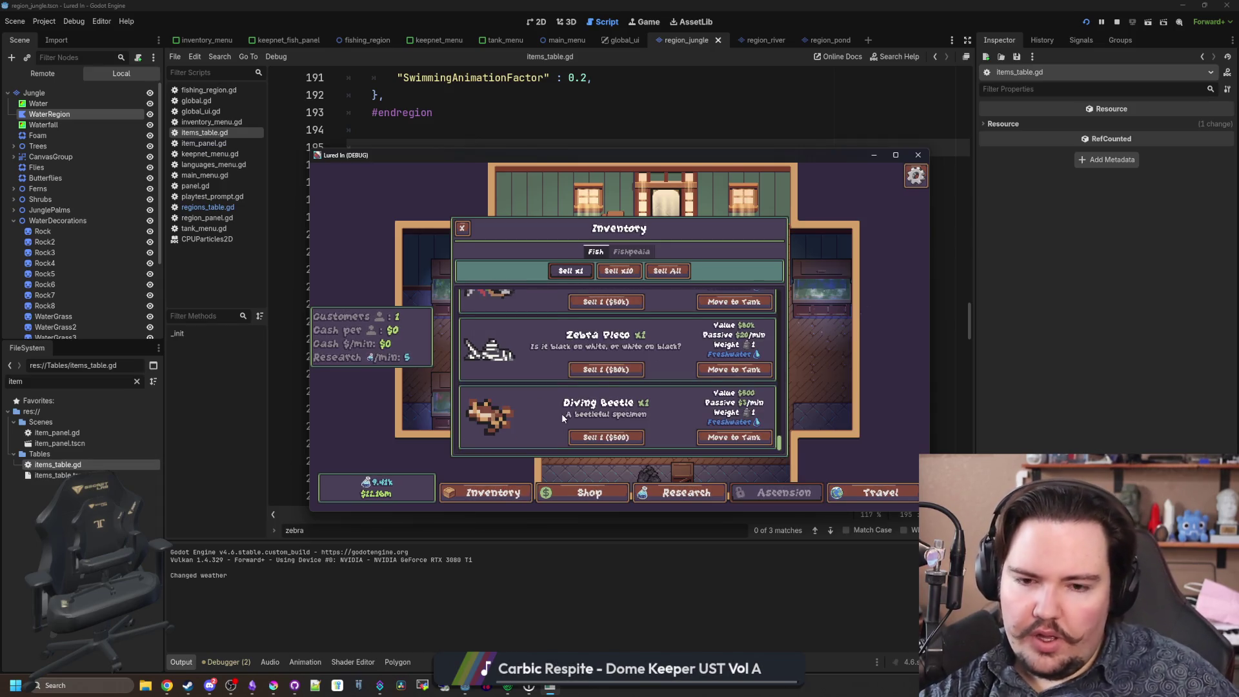
scroll(524, 377, "up", 1)
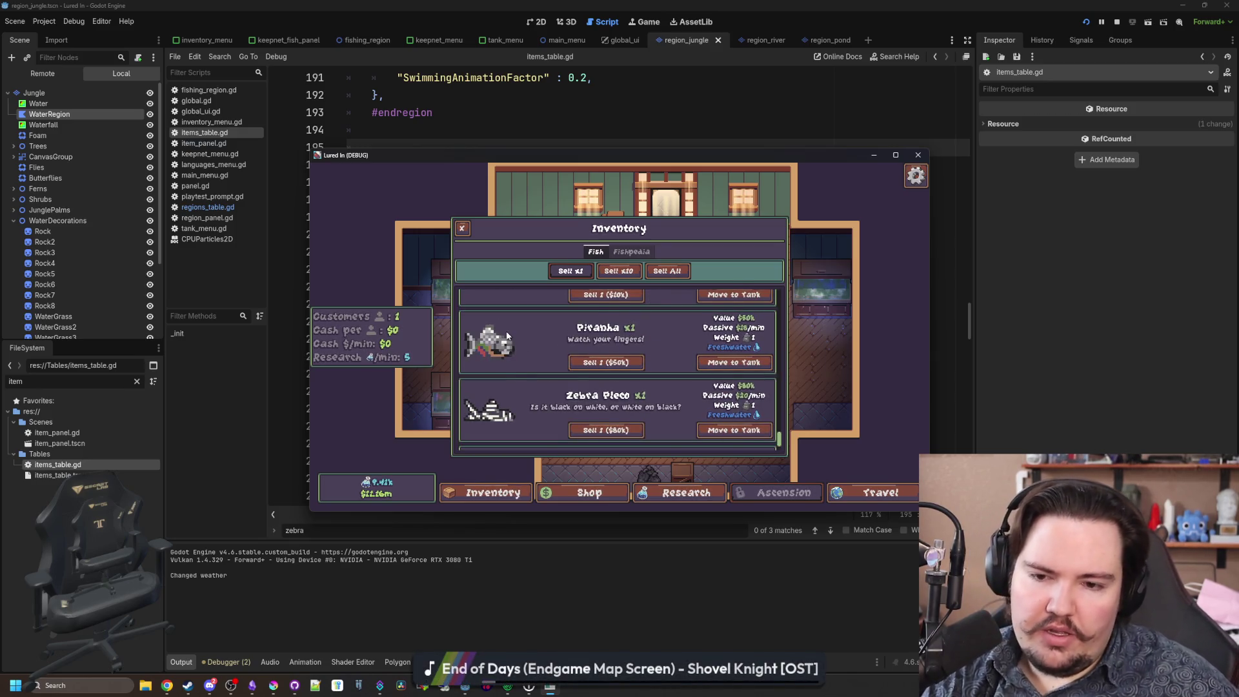
scroll(502, 378, "down", 1)
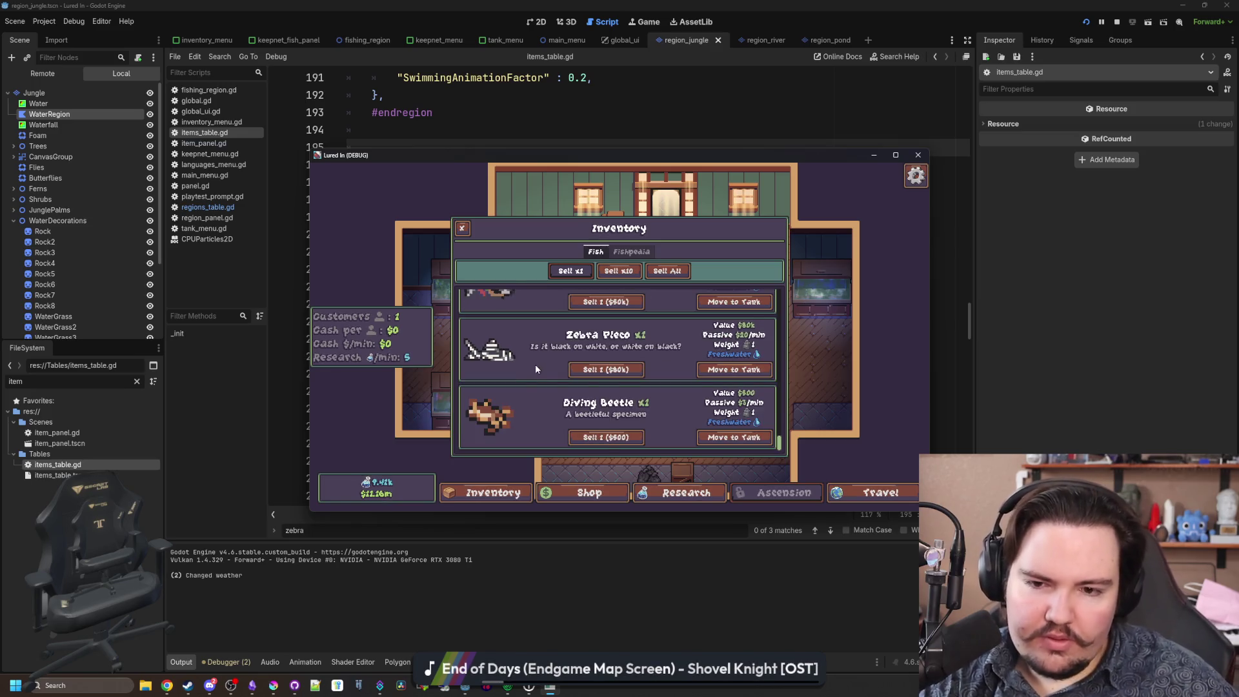
scroll(536, 364, "up", 1)
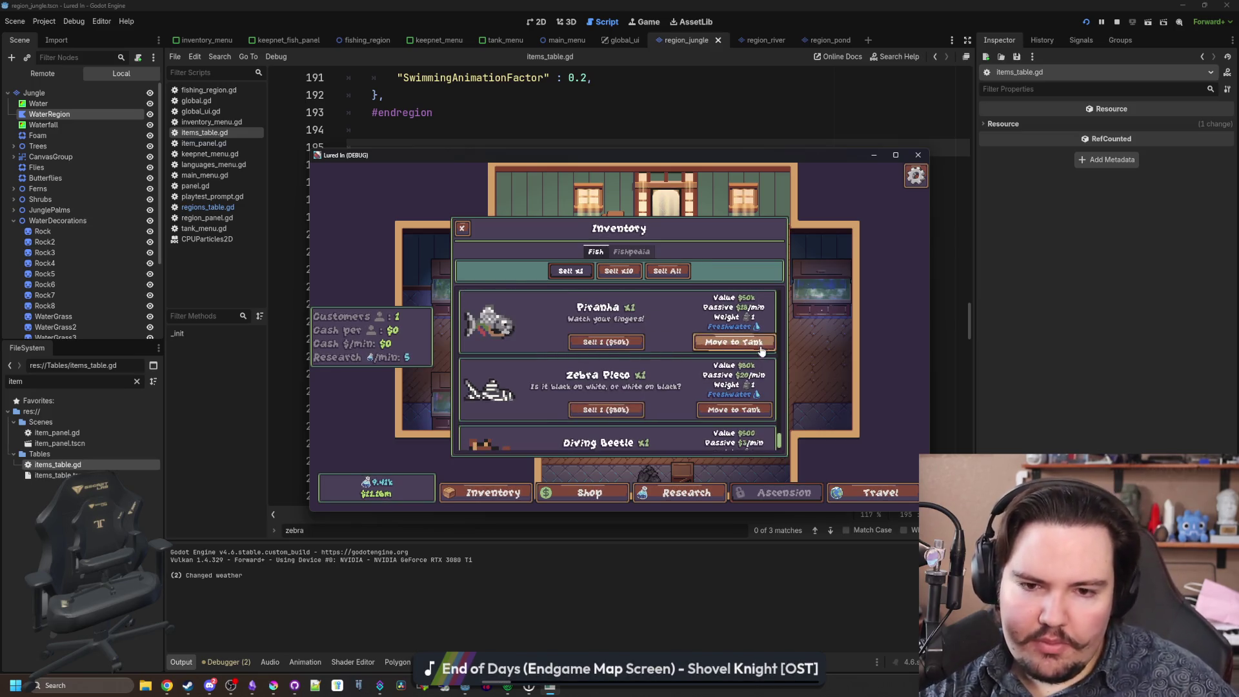
scroll(708, 365, "down", 1)
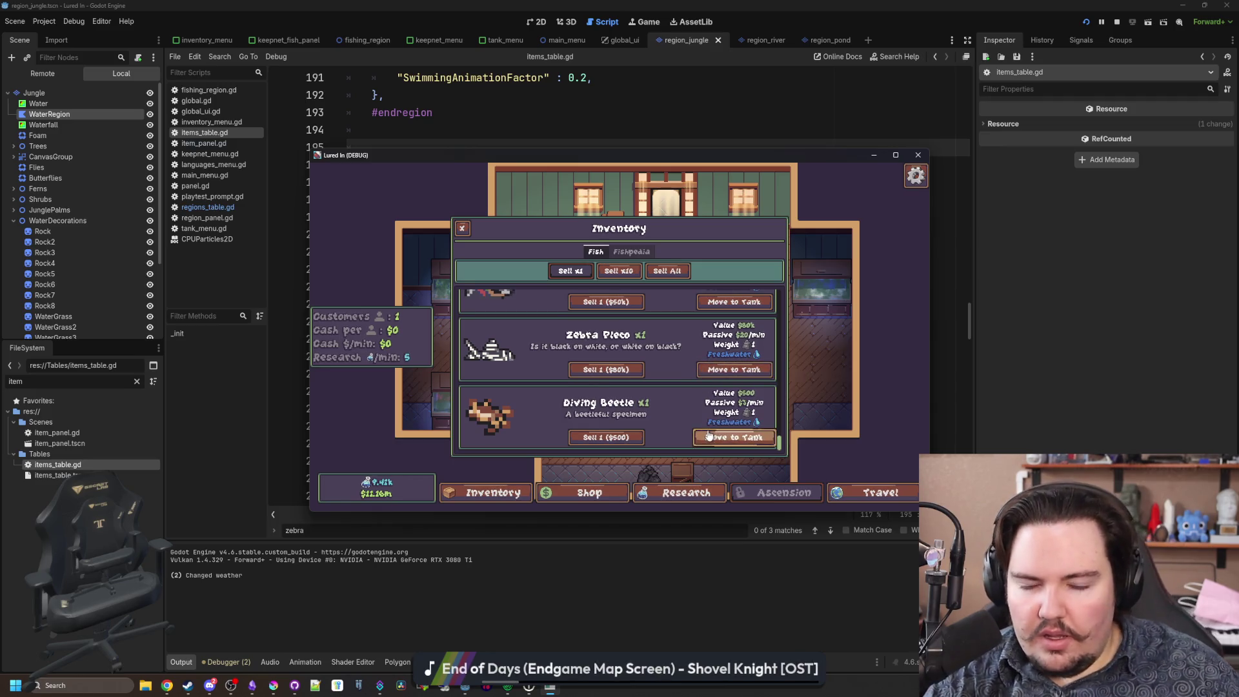
scroll(683, 438, "up", 1)
left_click(728, 365)
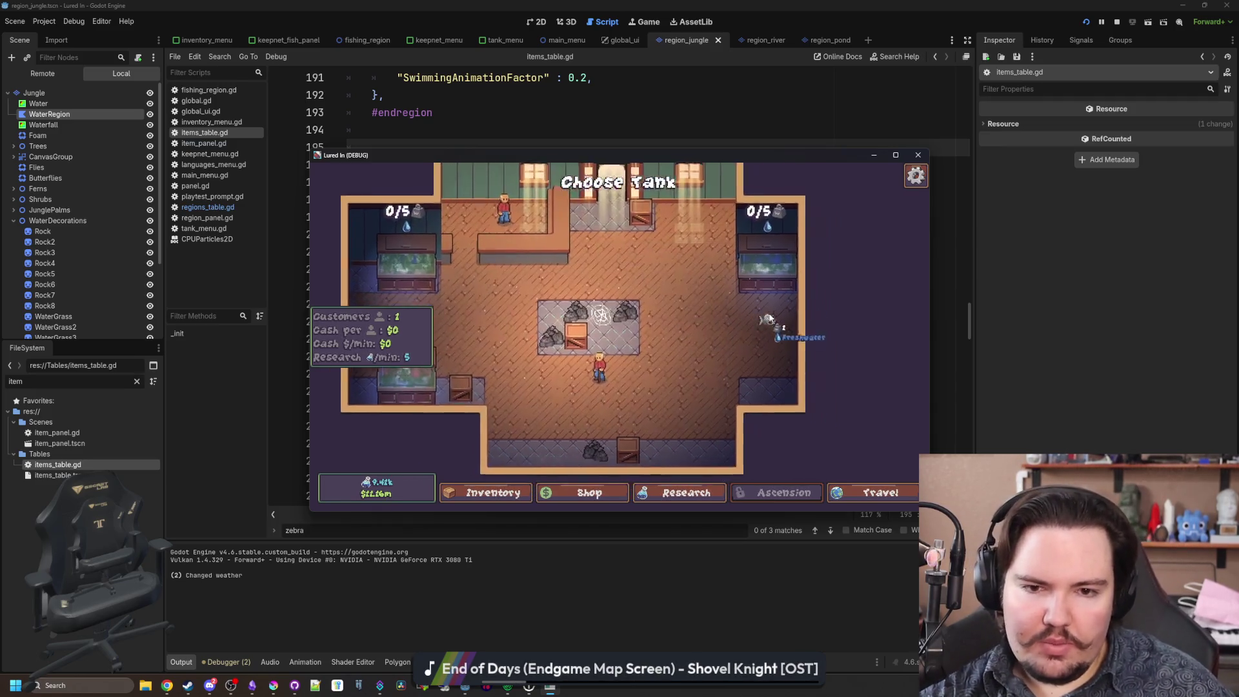
Place the Piranha in a tank and the Zebra Pleco in Fish Tank 2.
left_click(742, 278)
left_click(743, 378)
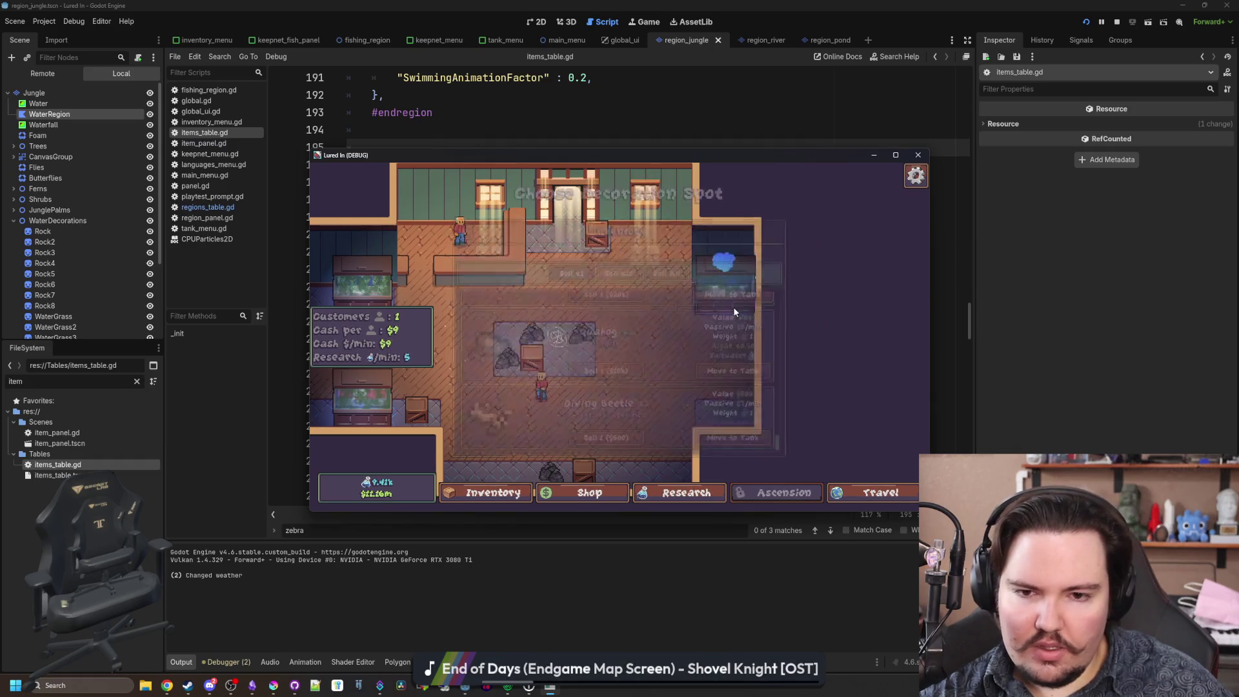
left_click(733, 307)
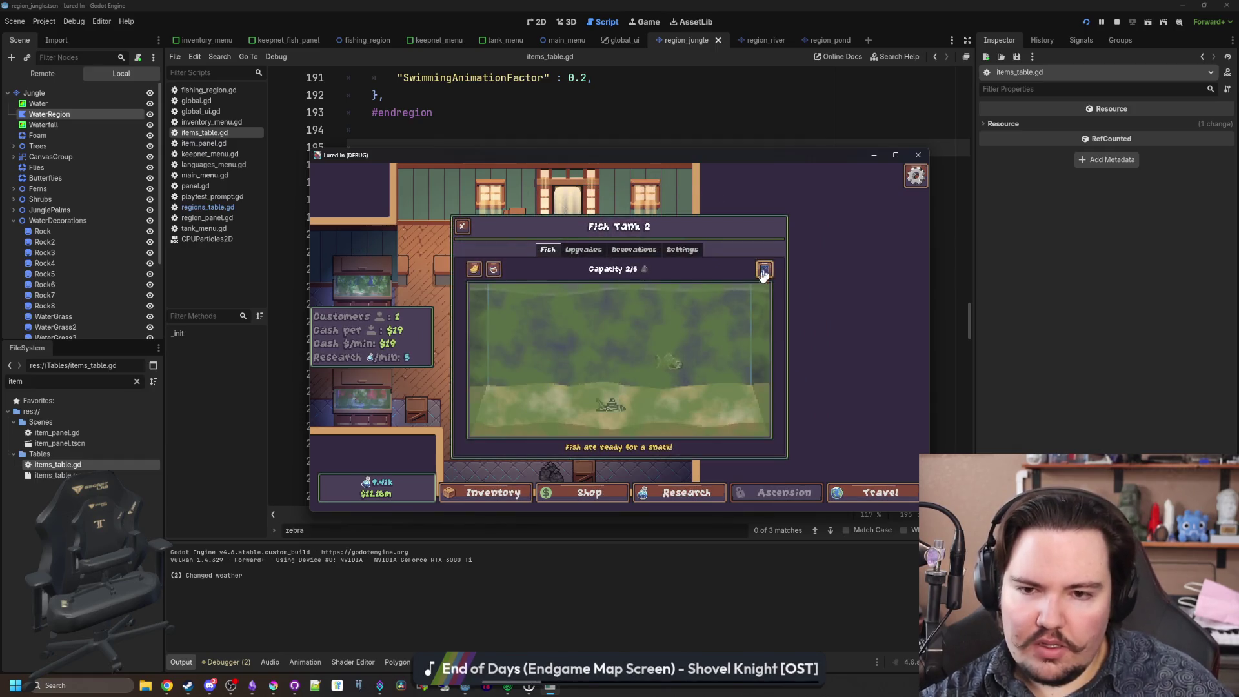
Feed the fish, scrub the murky water clean, inspect the Zebra Pleco, and stop the game.
left_click(474, 269)
mouse_move(484, 288)
left_mouse_down()
mouse_move(761, 322)
mouse_move(802, 429)
mouse_move(620, 428)
mouse_move(510, 345)
mouse_move(676, 300)
mouse_move(839, 291)
mouse_move(716, 371)
mouse_move(439, 418)
left_mouse_up()
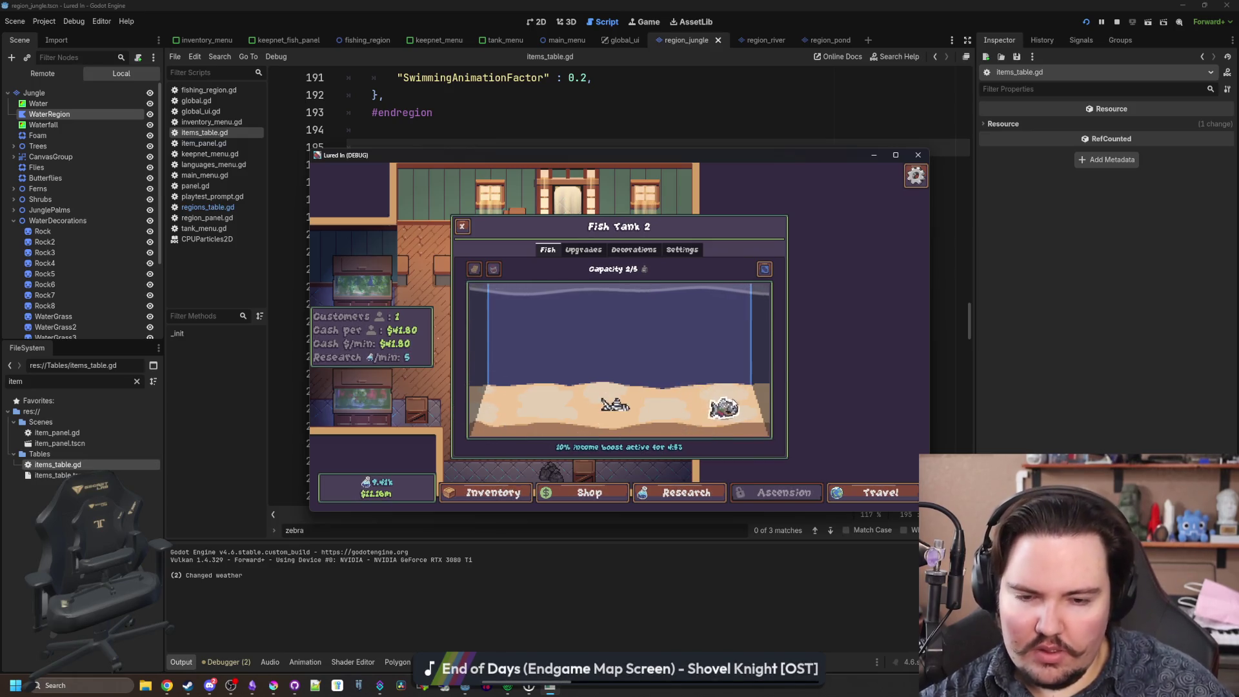
left_click(723, 408)
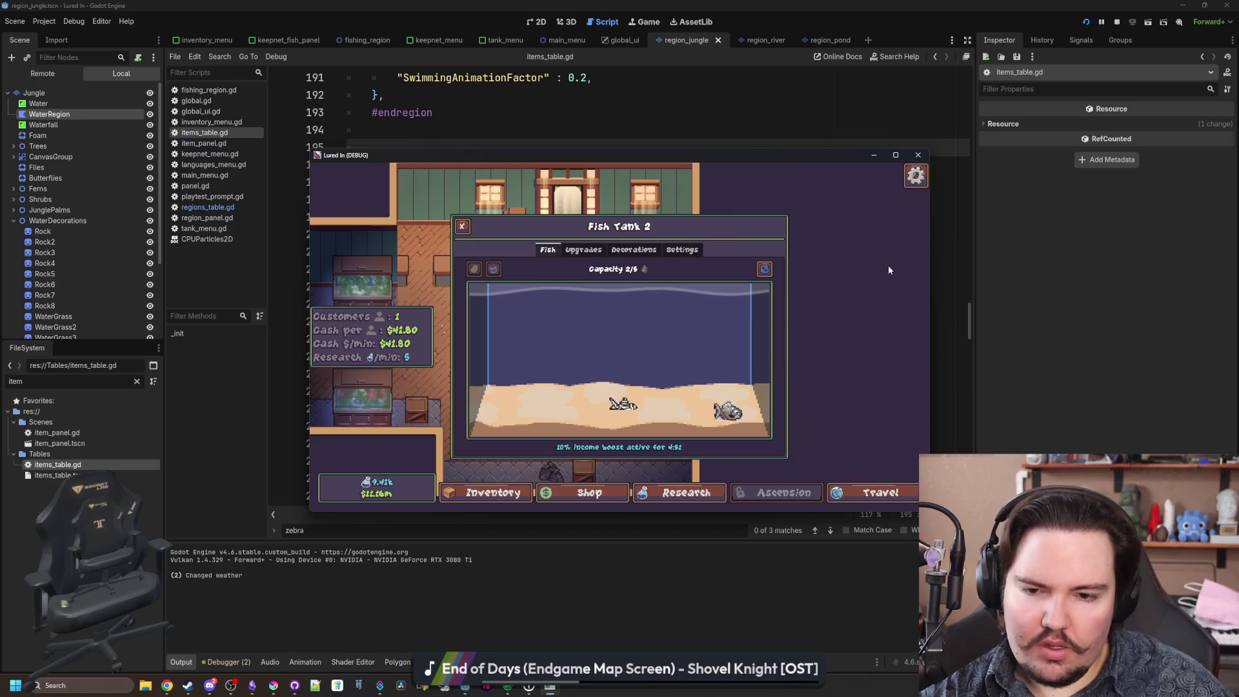
left_click(1118, 22)
Search items_table.gd for 'algae' and select an existing AlgaeMultiplier line.
left_click(801, 270)
left_click(514, 321)
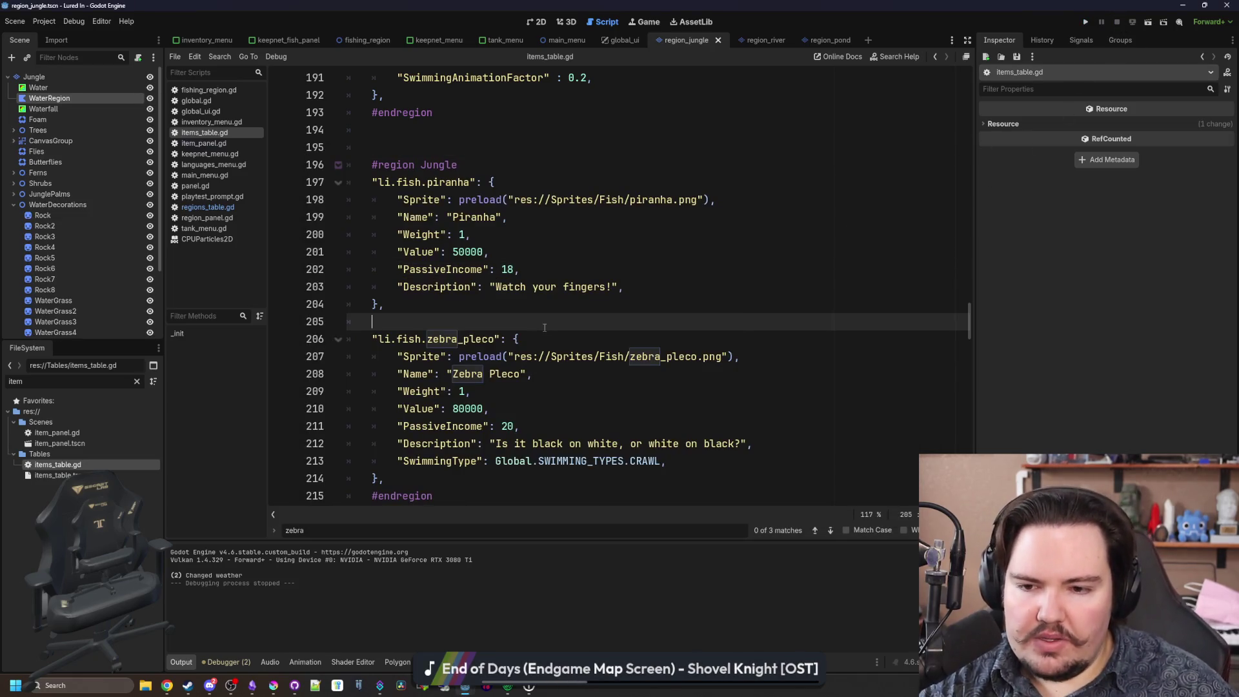
scroll(513, 321, "up", 4)
left_click(514, 321)
key("ctrl+f")
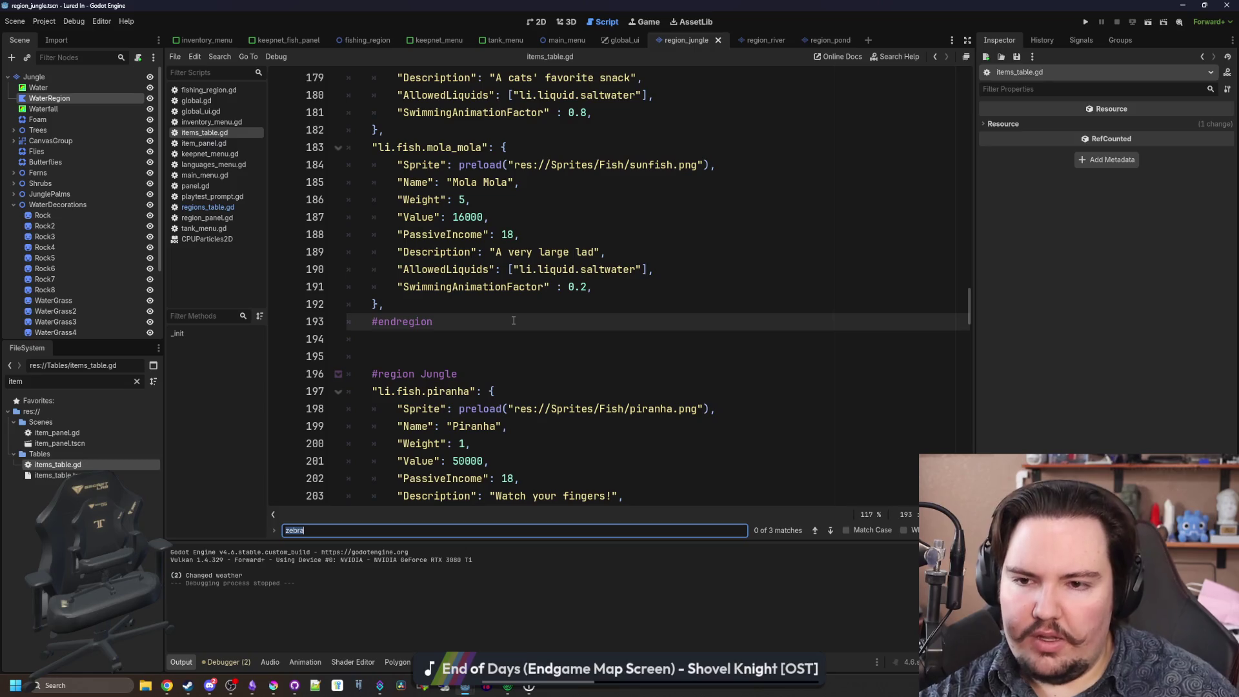
type("algae")
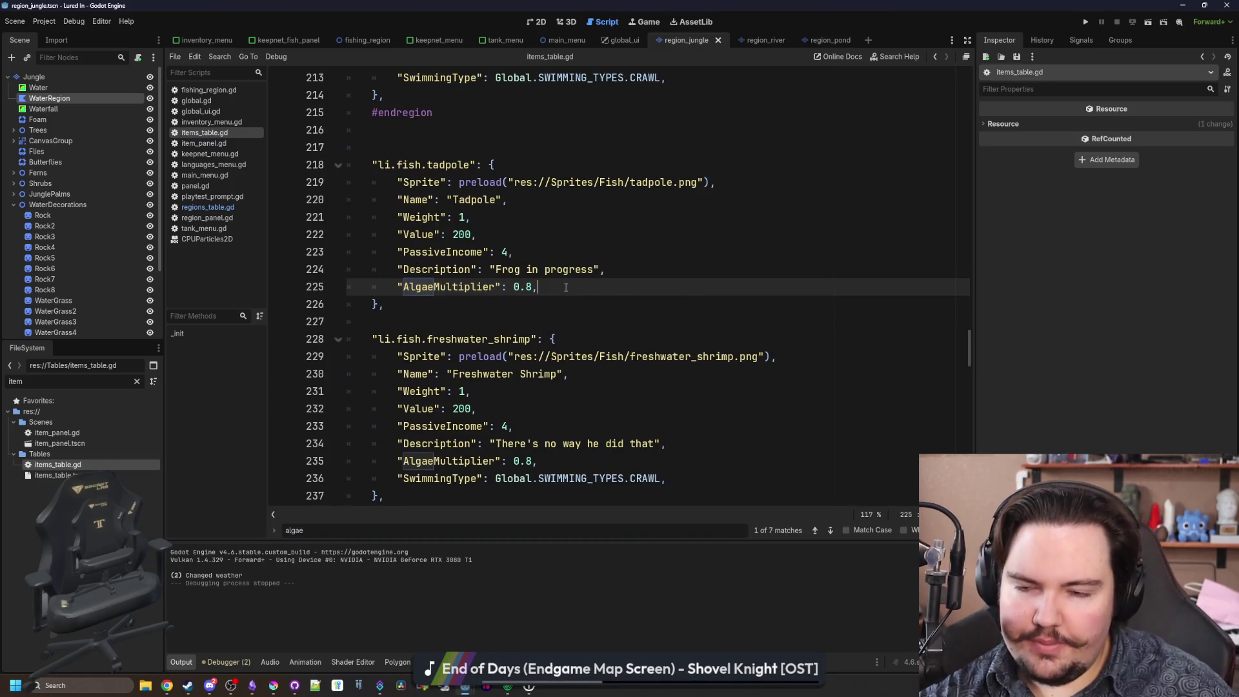
scroll(366, 304, "down", 3)
left_click_drag(538, 304, 366, 304)
key("ctrl+c")
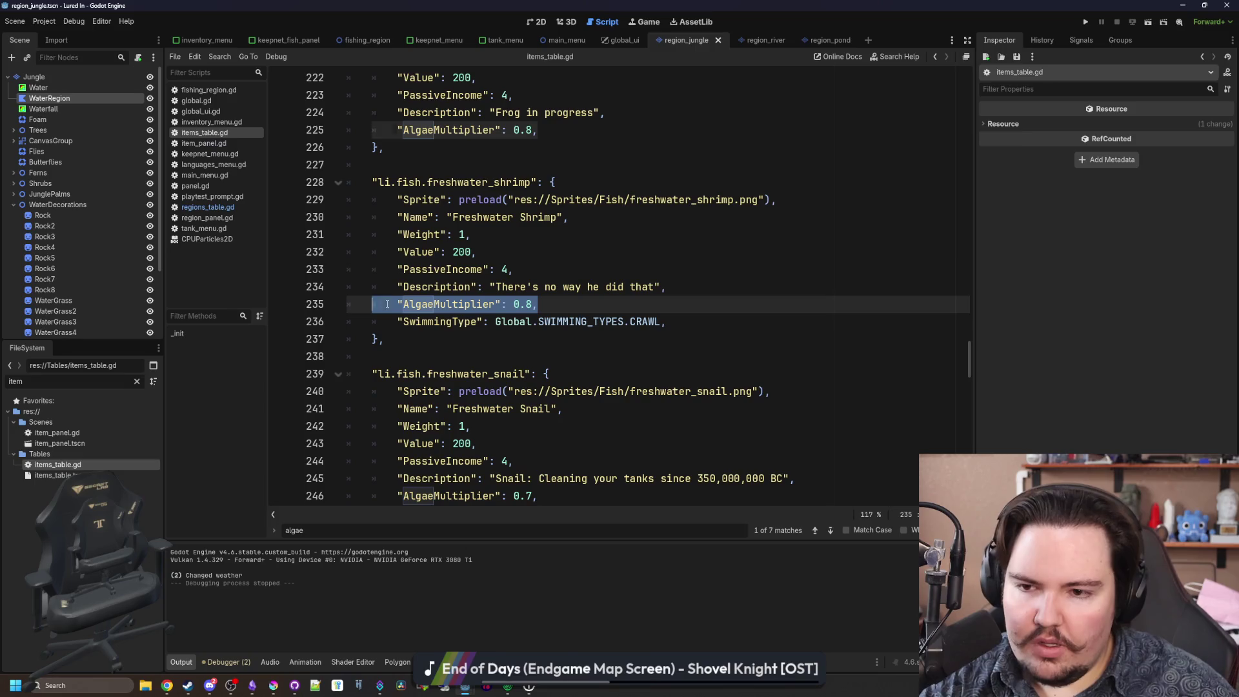
Find the Zebra Pleco entry and paste the AlgaeMultiplier line after its PassiveIncome.
left_click(421, 328)
key("ctrl+f")
type("zebra")
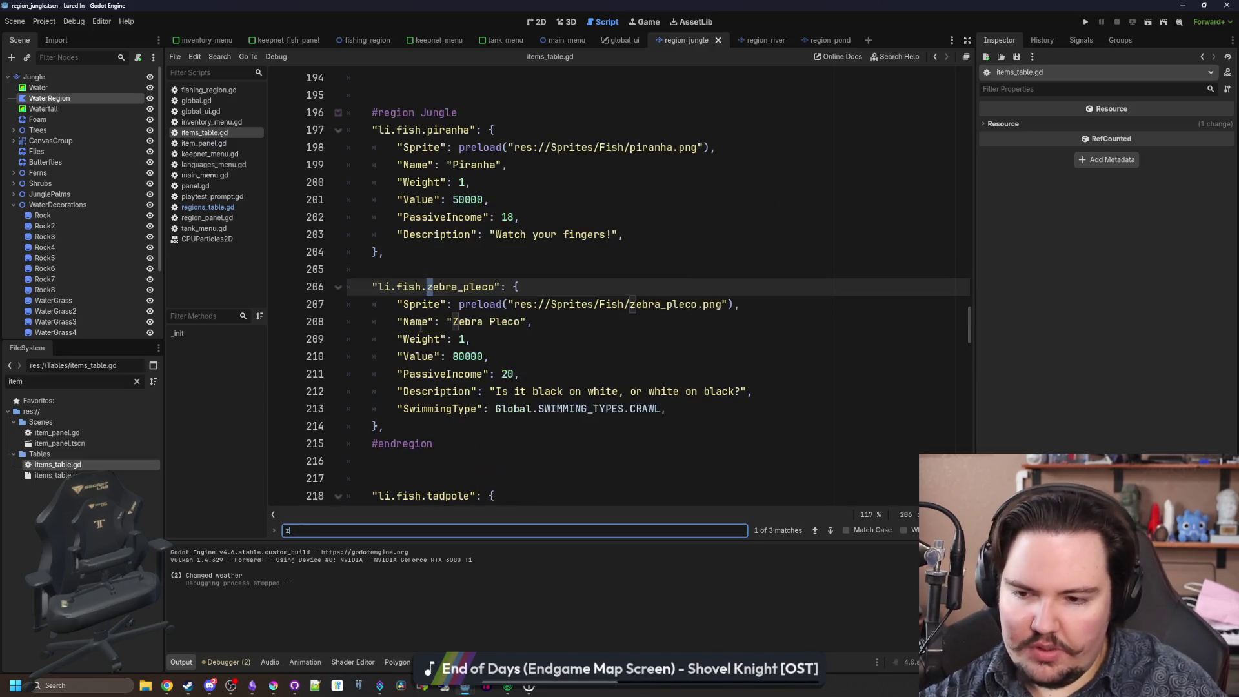
left_click(613, 389)
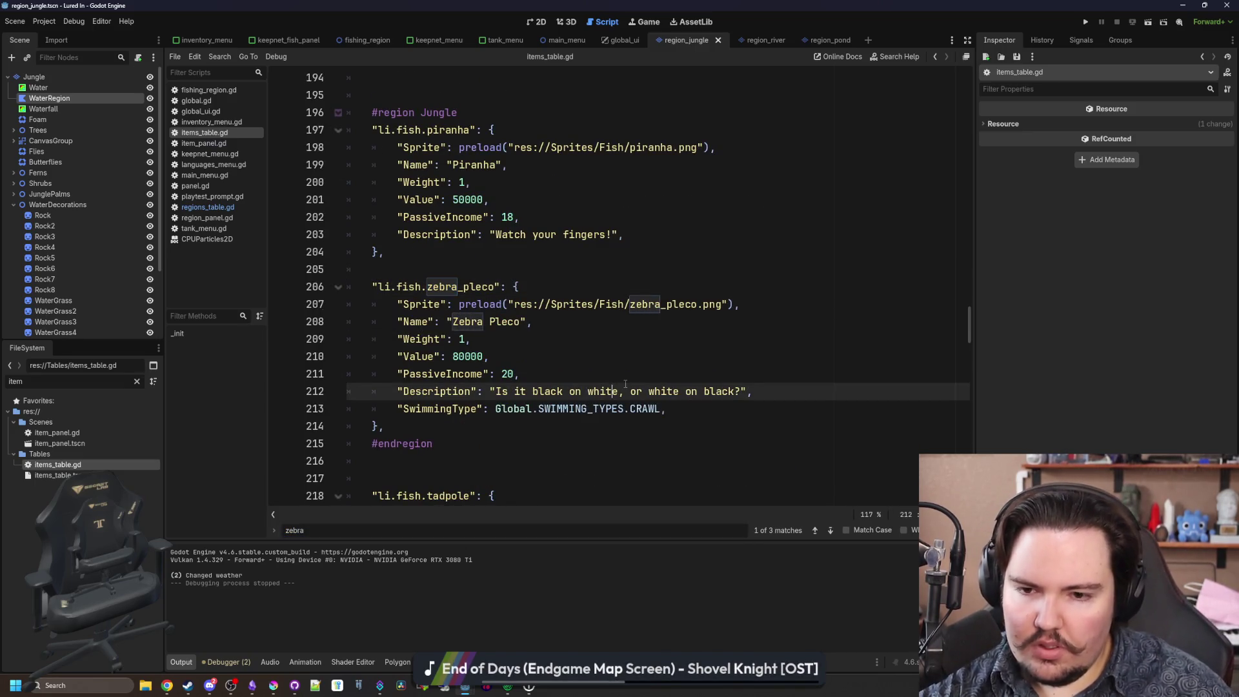
left_click(643, 378)
key("Return")
key("ctrl+v")
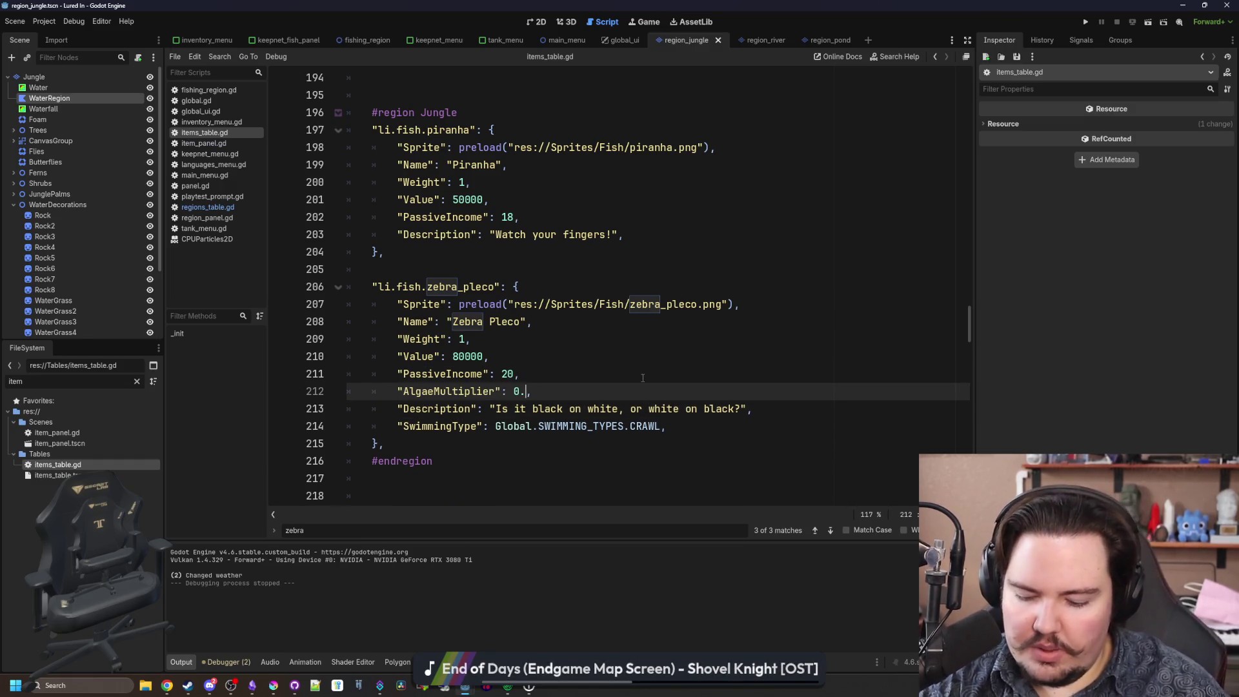
type("7")
Make the Zebra Pleco's AlgaeMultiplier 0.7, save the script, and bring up the notes checklist.
left_click(643, 379)
scroll(581, 336, "up", 1)
left_click(489, 305)
key("ctrl+s")
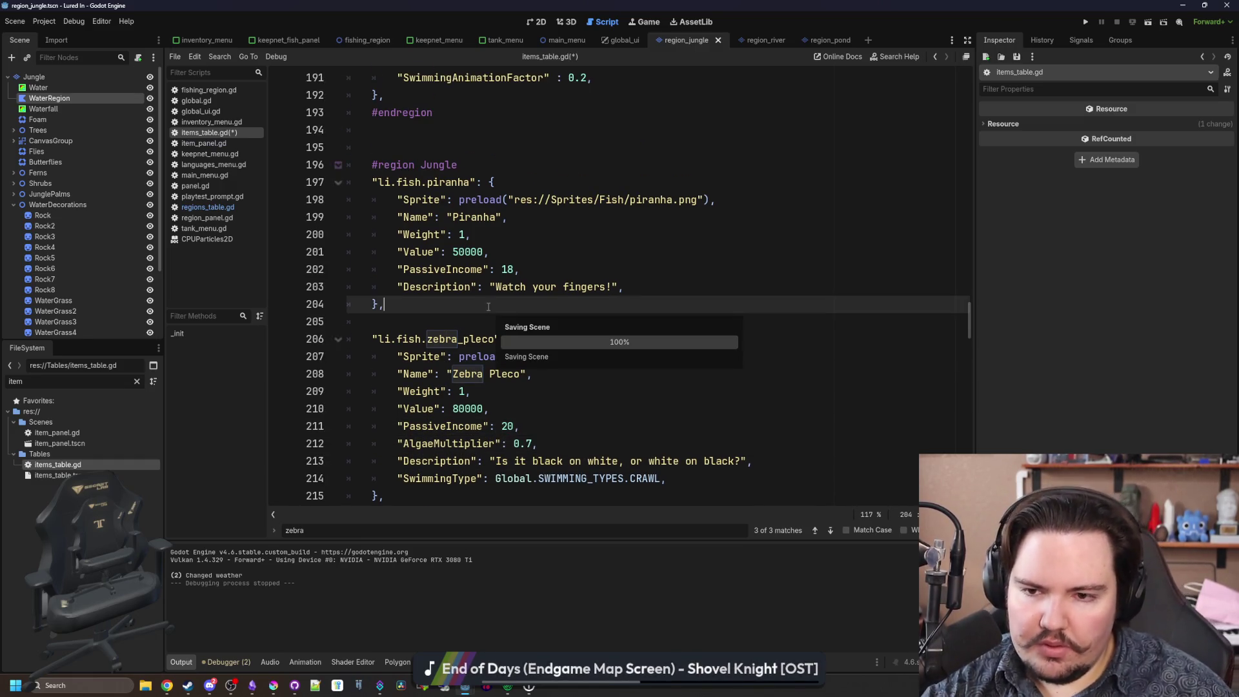
key("Down")
key("ctrl+s")
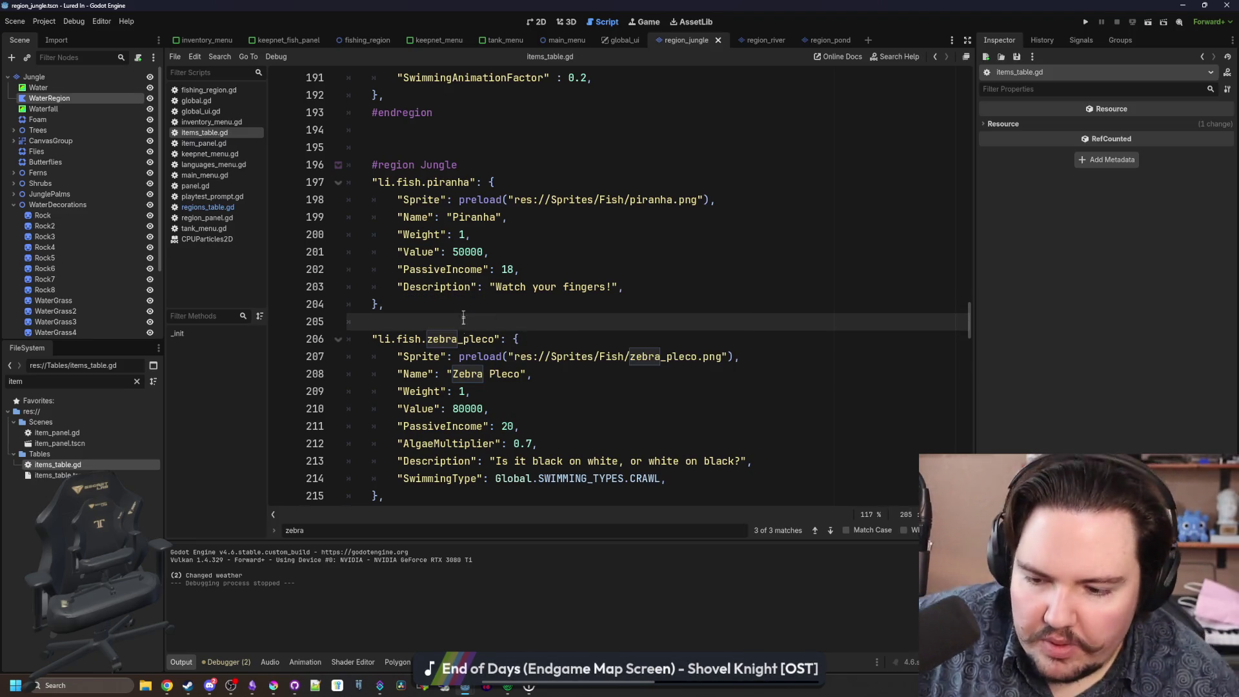
left_click(252, 685)
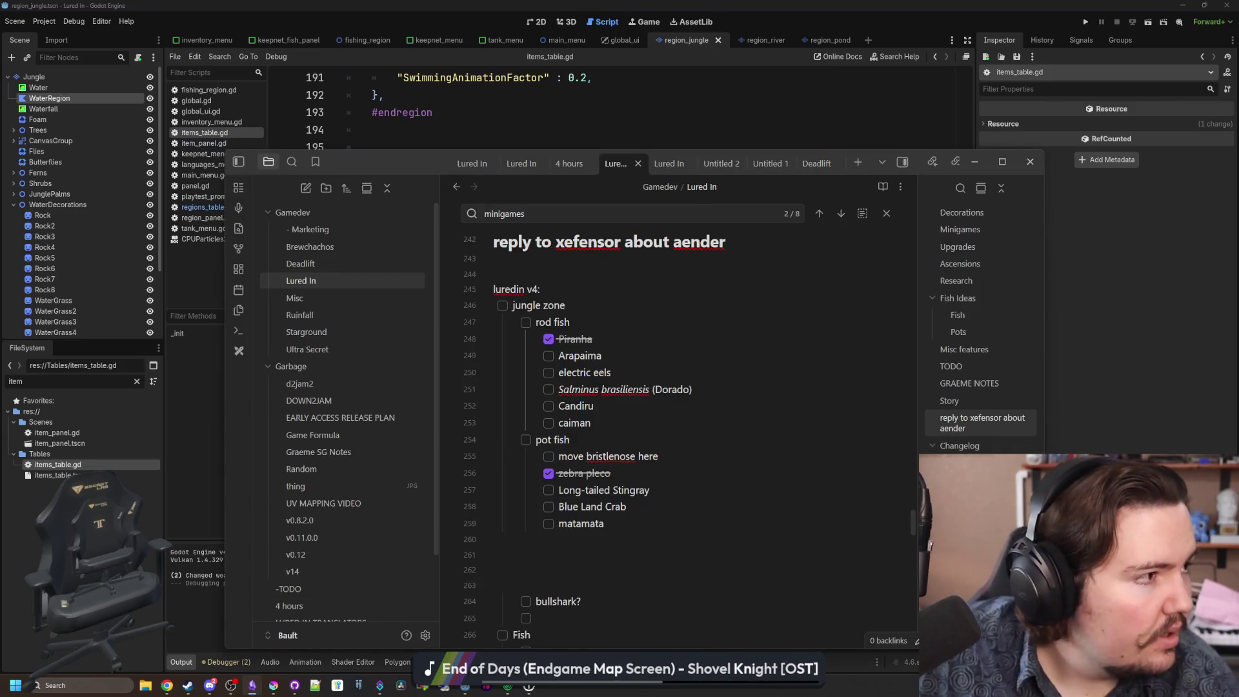
Add payara below caiman in the Obsidian jungle rod fish list, then view electric eel images.
left_click(168, 685)
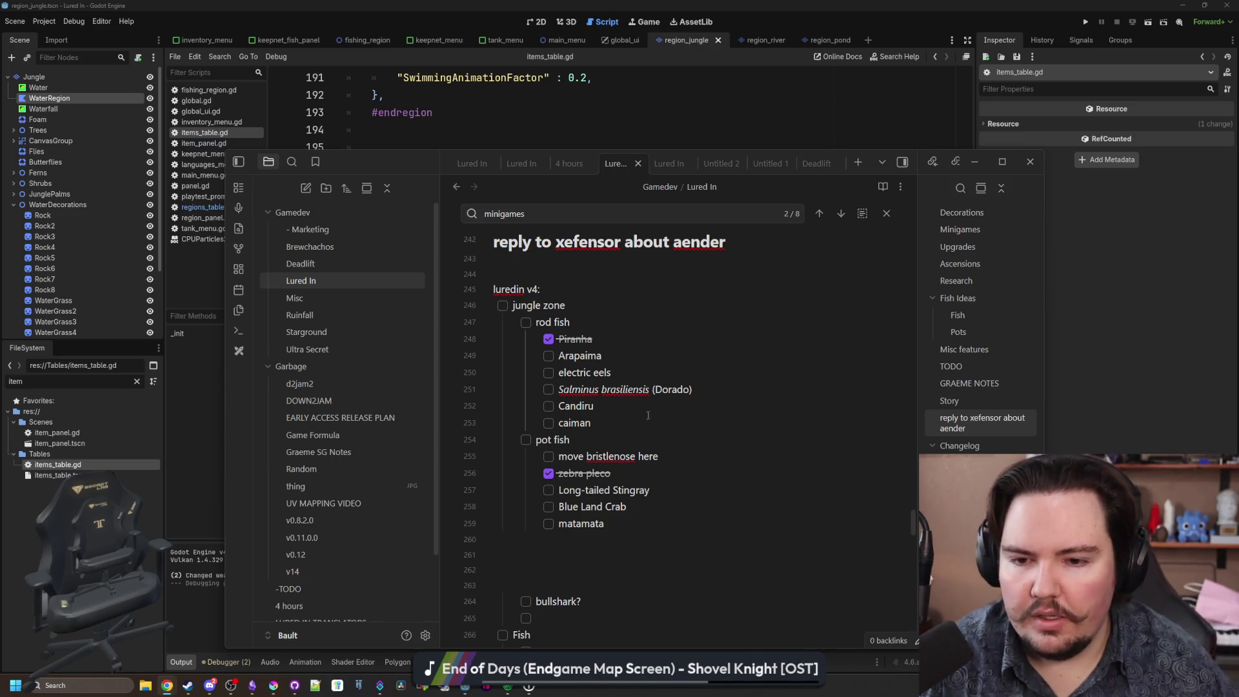
left_click(623, 434)
key("Return")
type("payara")
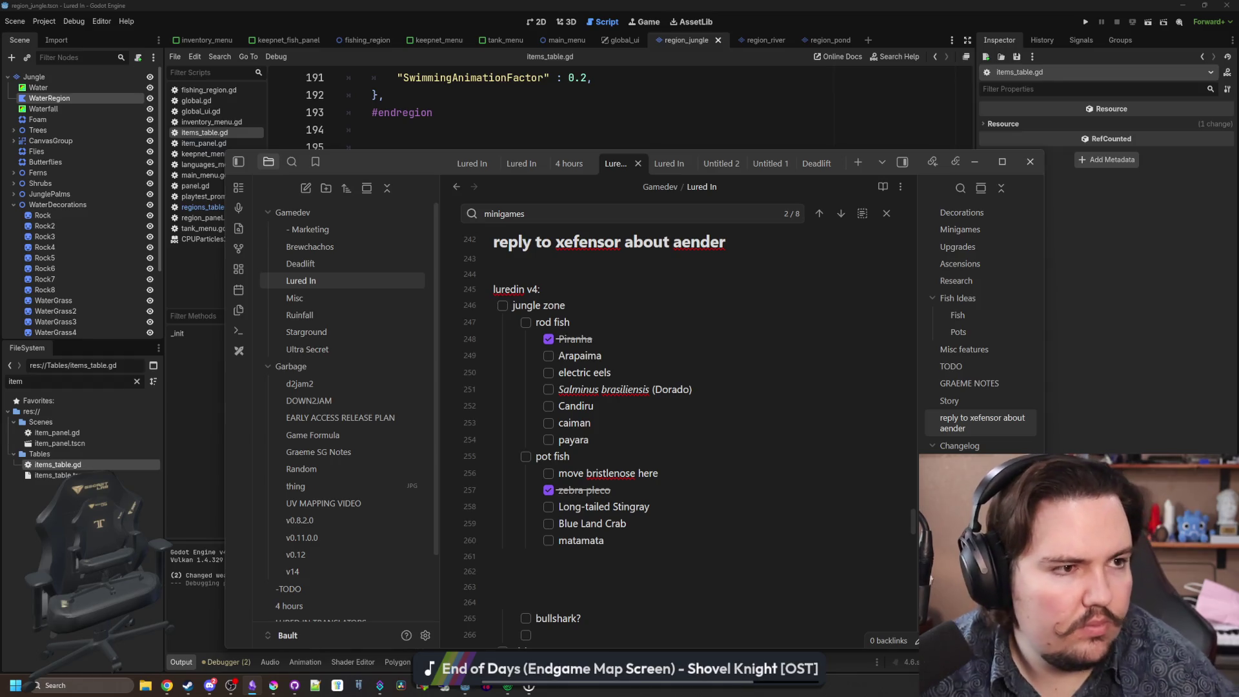
key("alt+Tab")
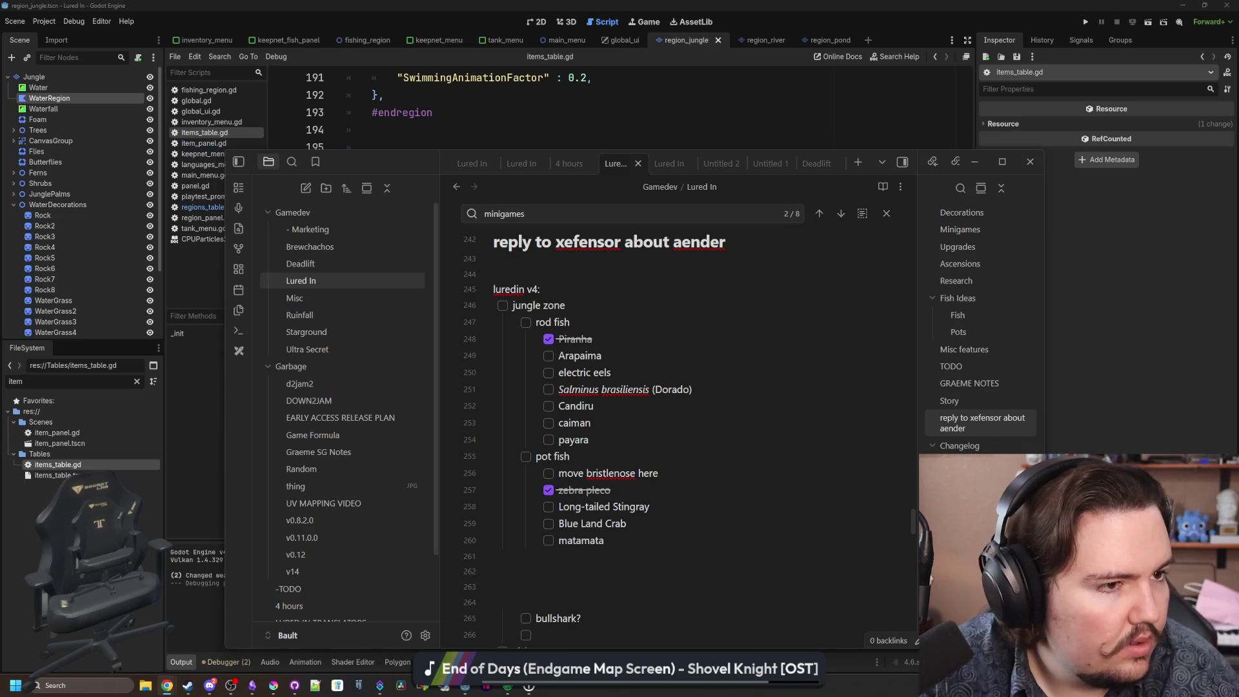
key("alt+Tab")
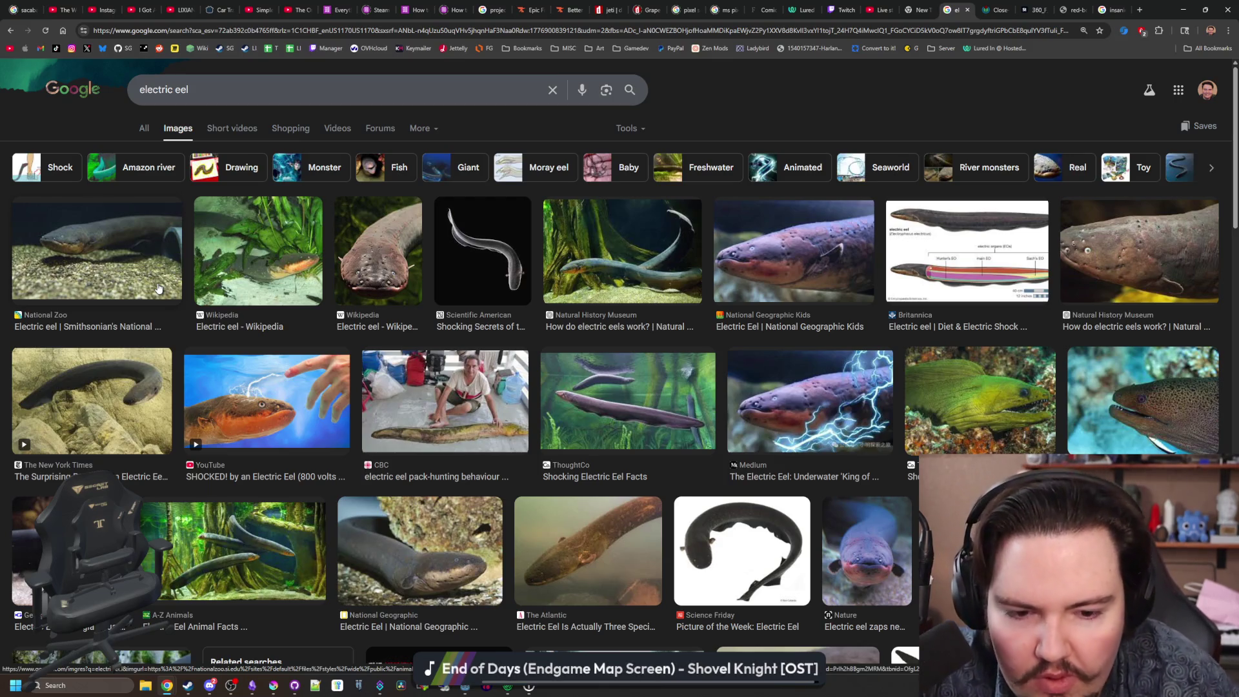
In a new tab, search for 'moray eel' and show its image results.
left_click(988, 9)
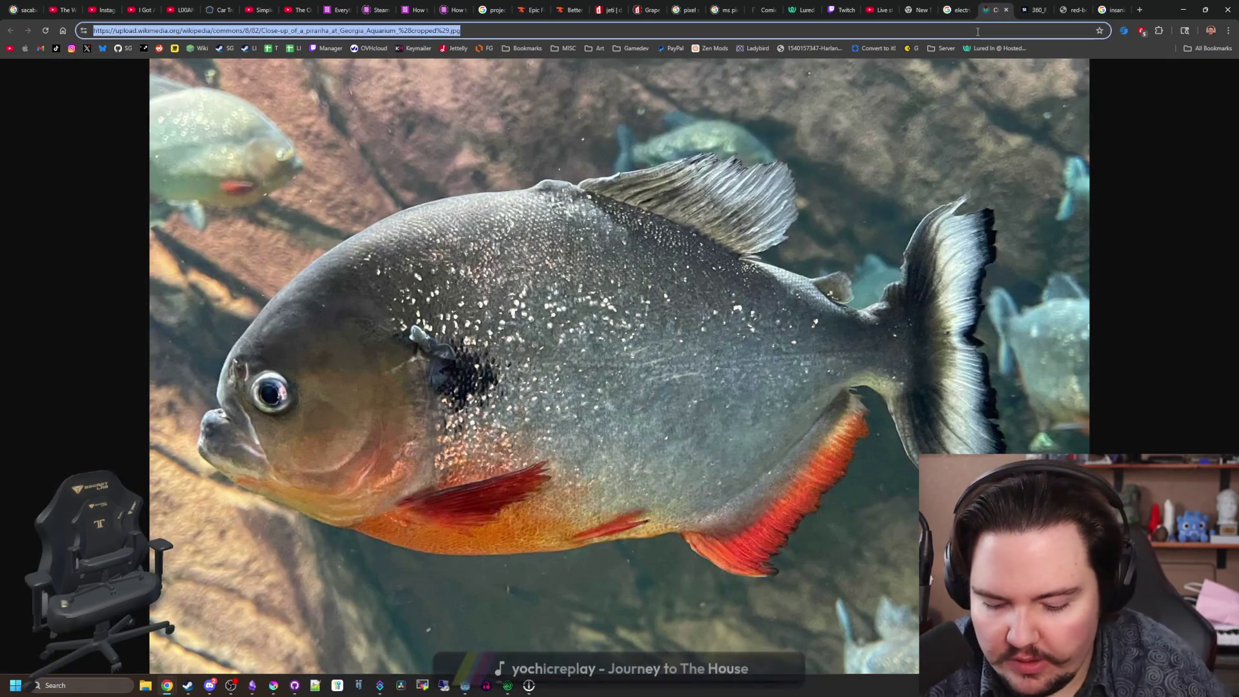
type("morray eel")
key("Return")
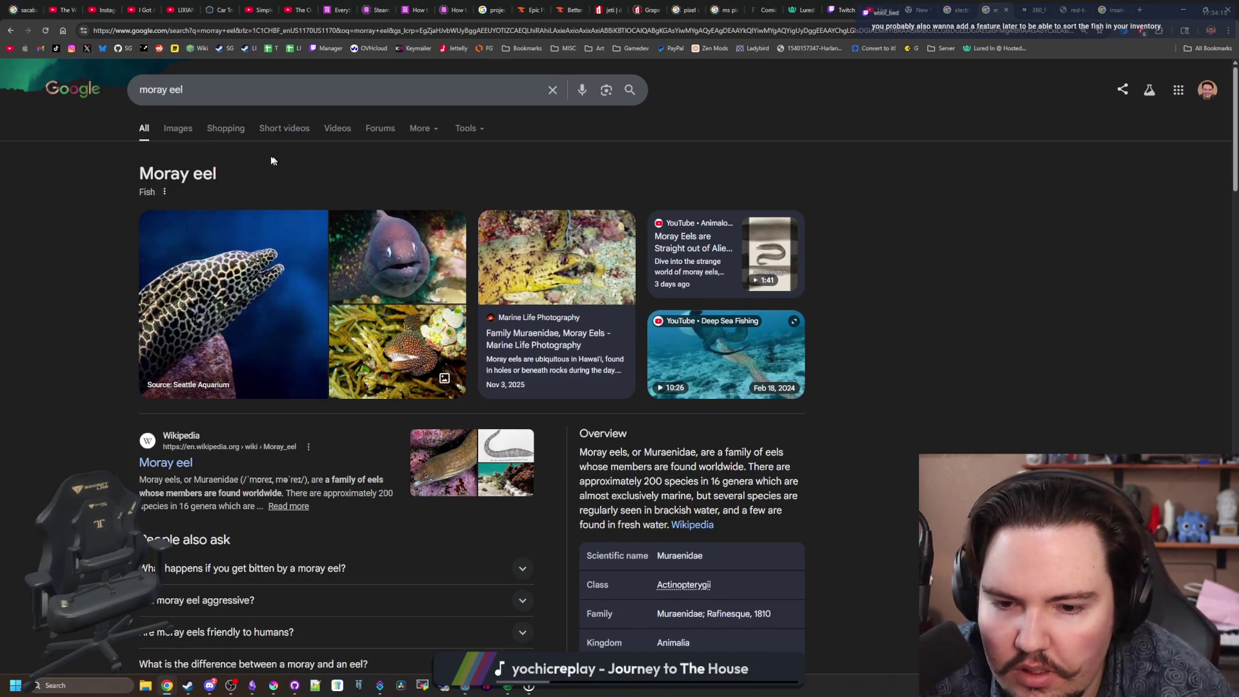
left_click(178, 128)
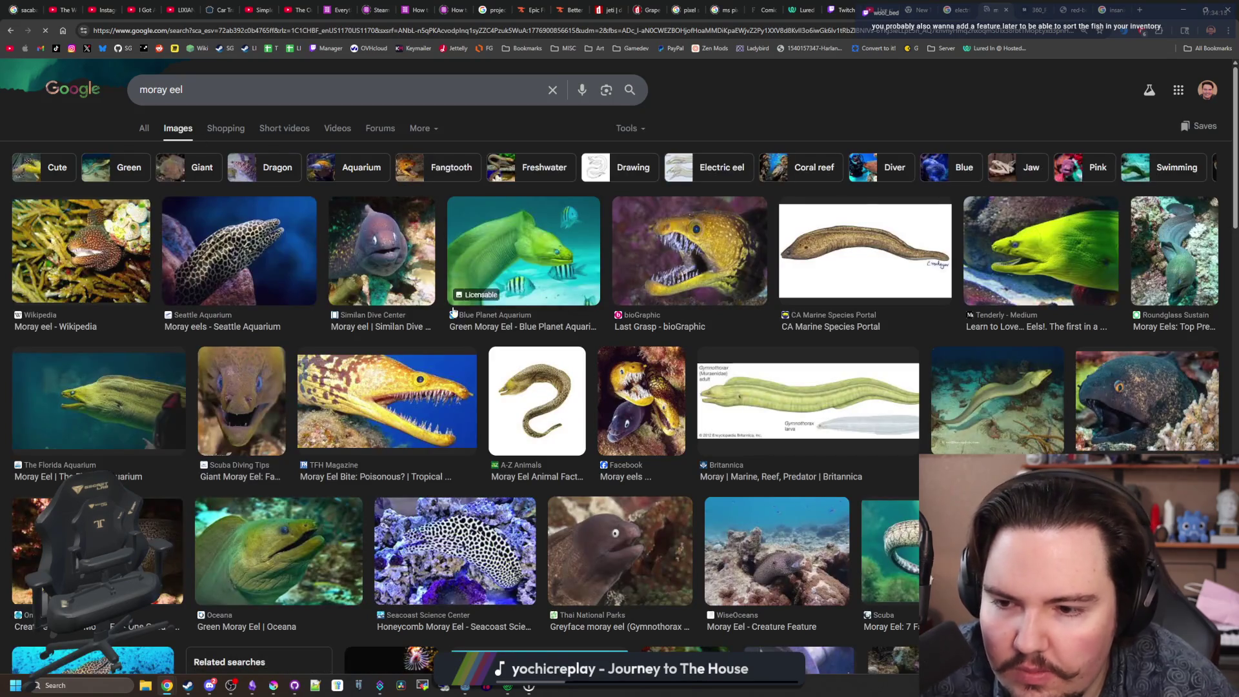
Search 'american eel' images and preview the DNREC American eel photo.
left_click(556, 30)
type("american eel")
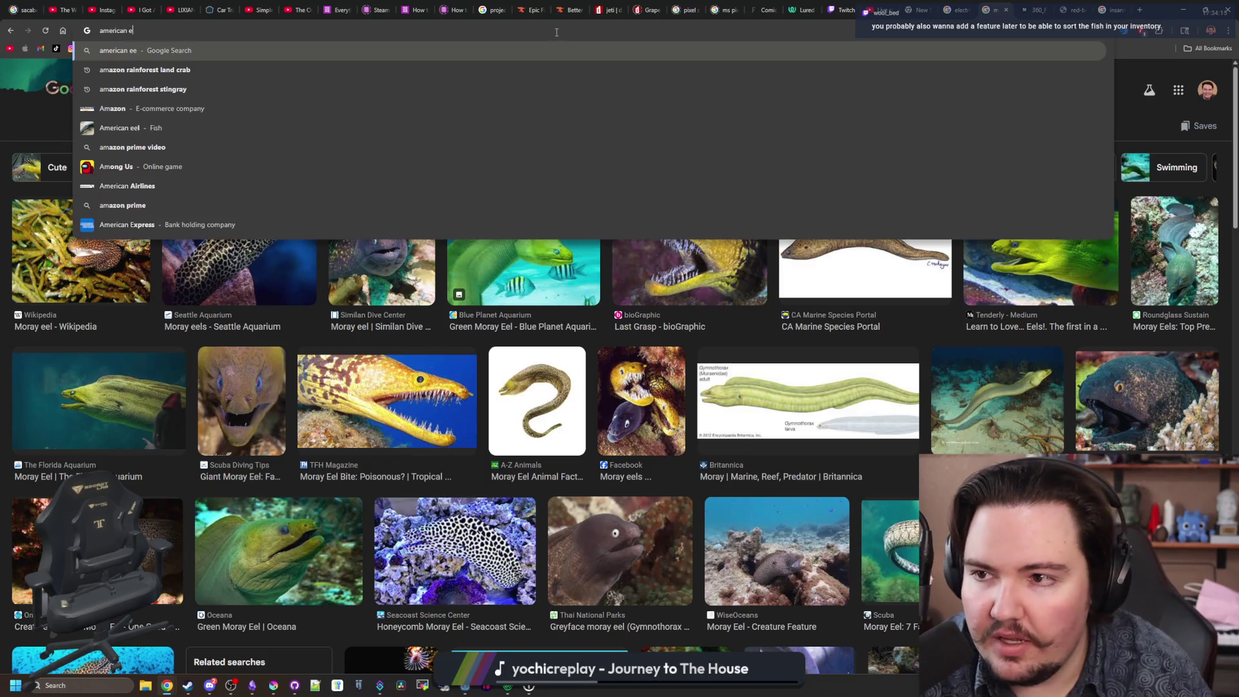
key("Return")
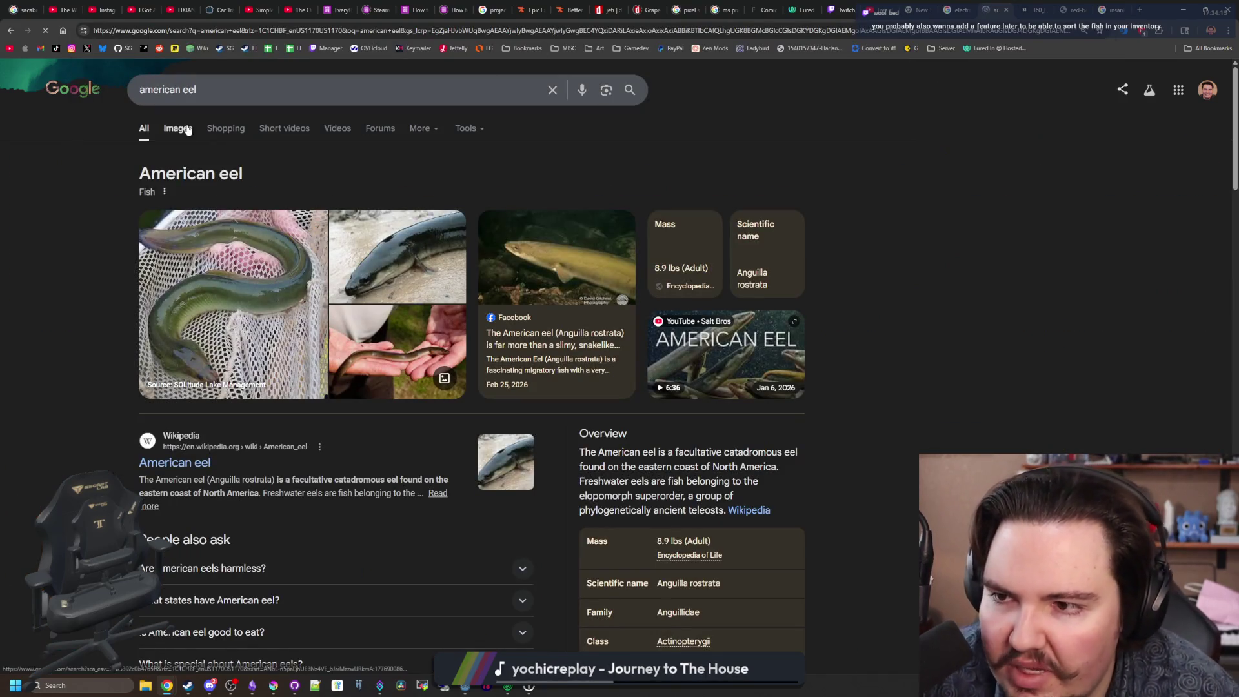
left_click(177, 128)
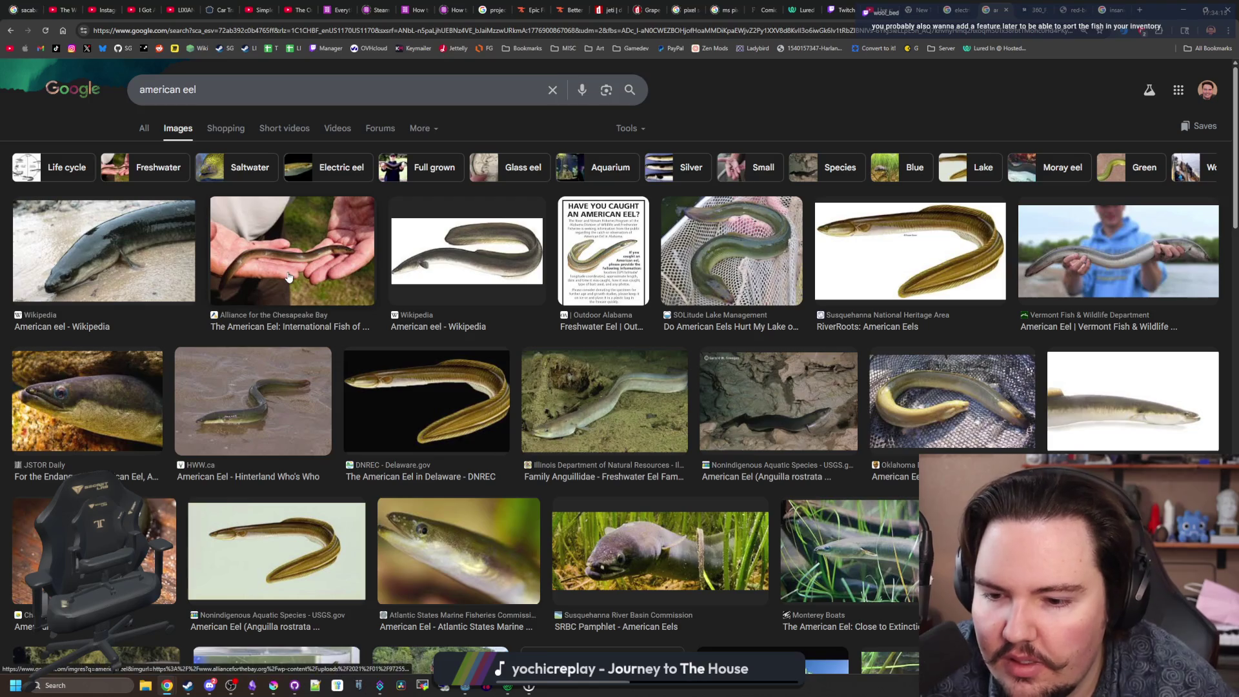
left_click(422, 401)
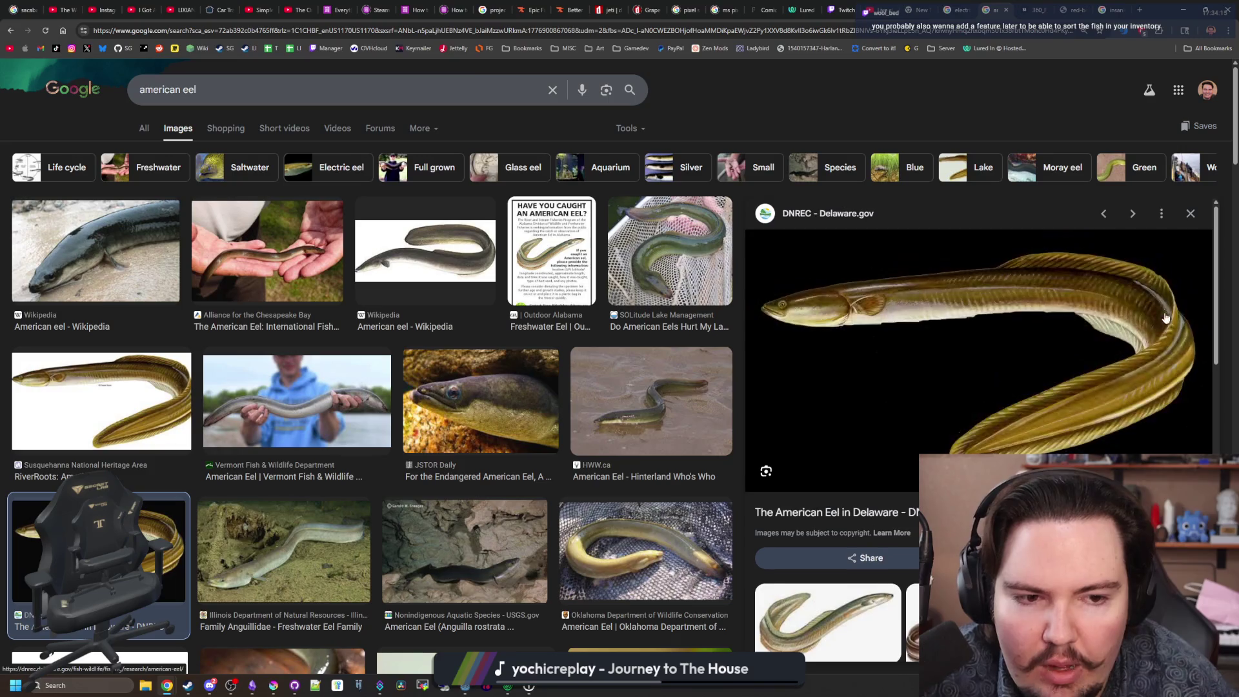
scroll(904, 213, "down", 5)
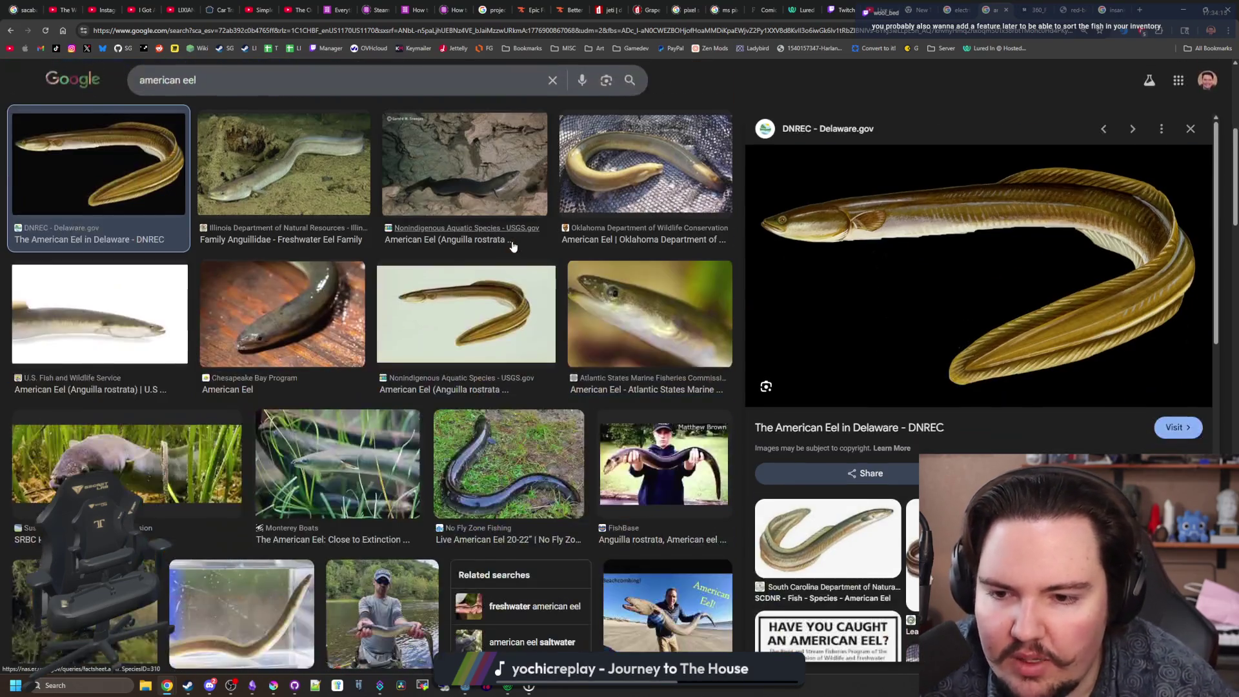
scroll(700, 138, "up", 4)
Back in electric eel images, preview National Zoo, Nat Geo Kids, NYT, NHM, ThoughtCo and Britannica photos.
left_click(330, 167)
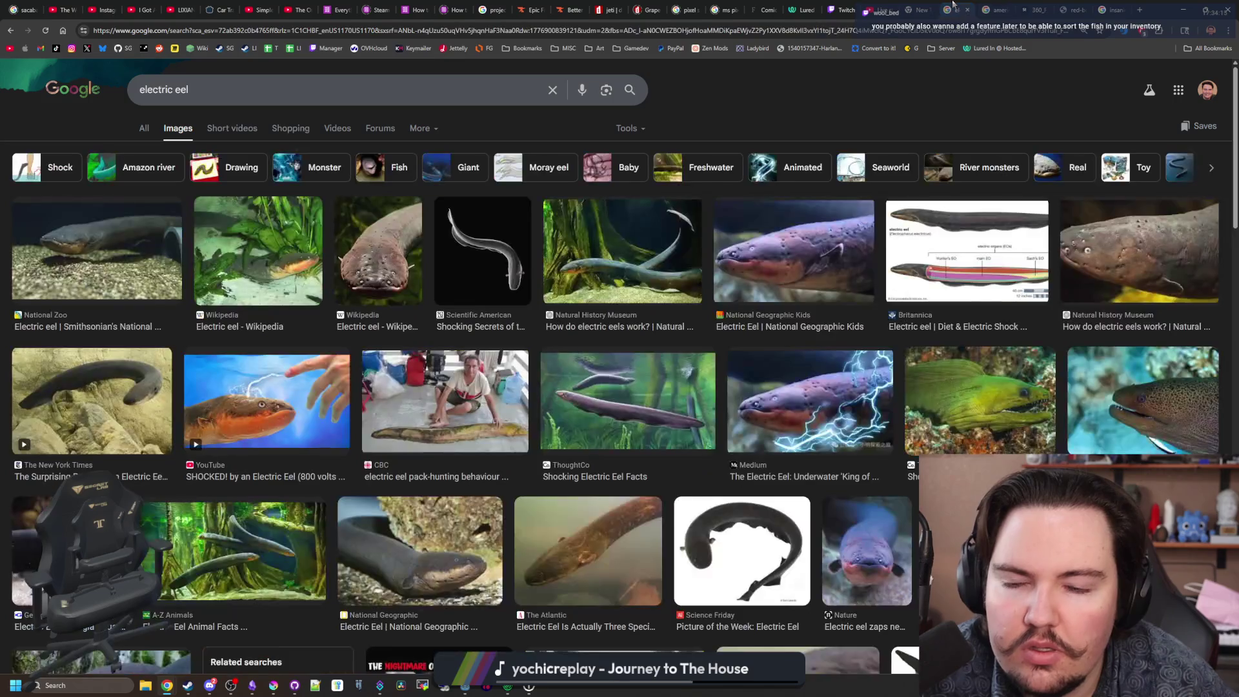
left_click(104, 255)
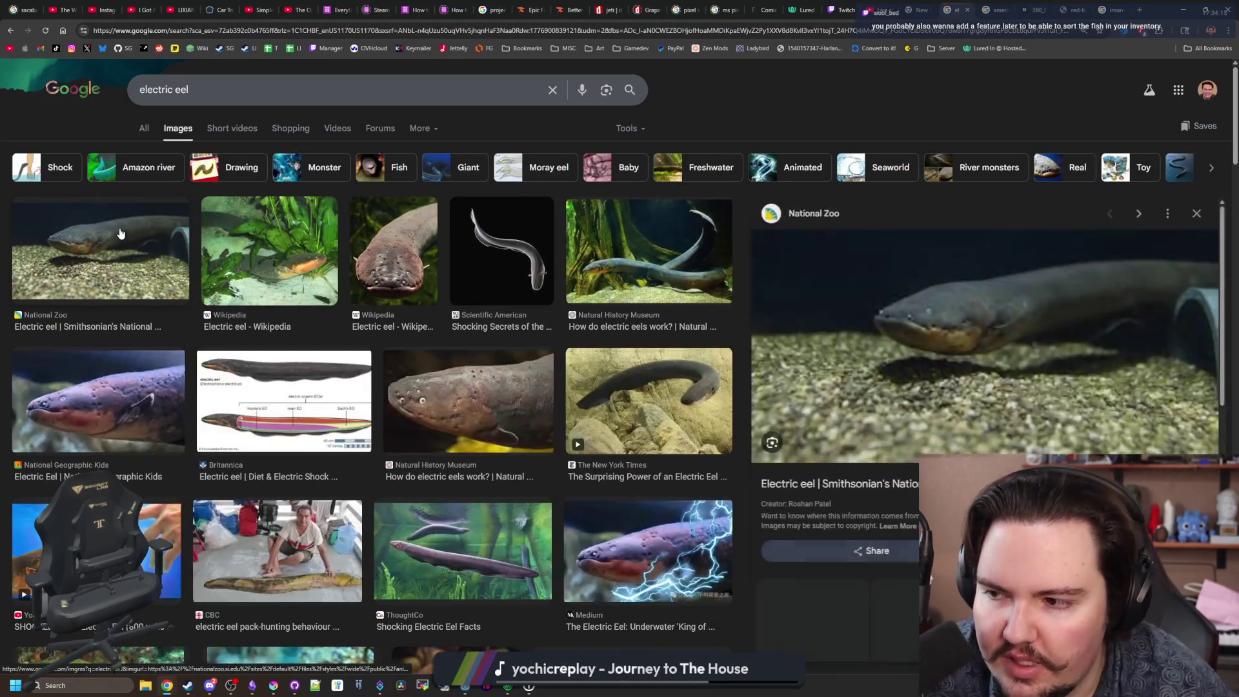
left_click(67, 392)
left_click(664, 420)
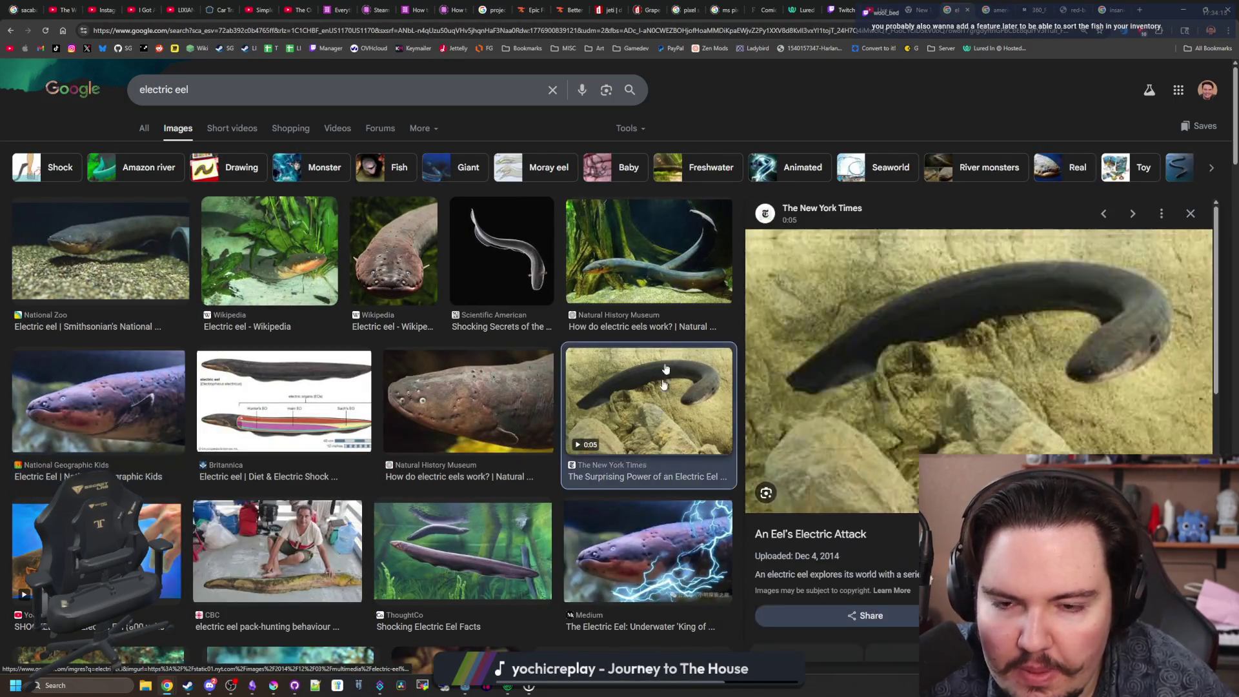
left_click(665, 420)
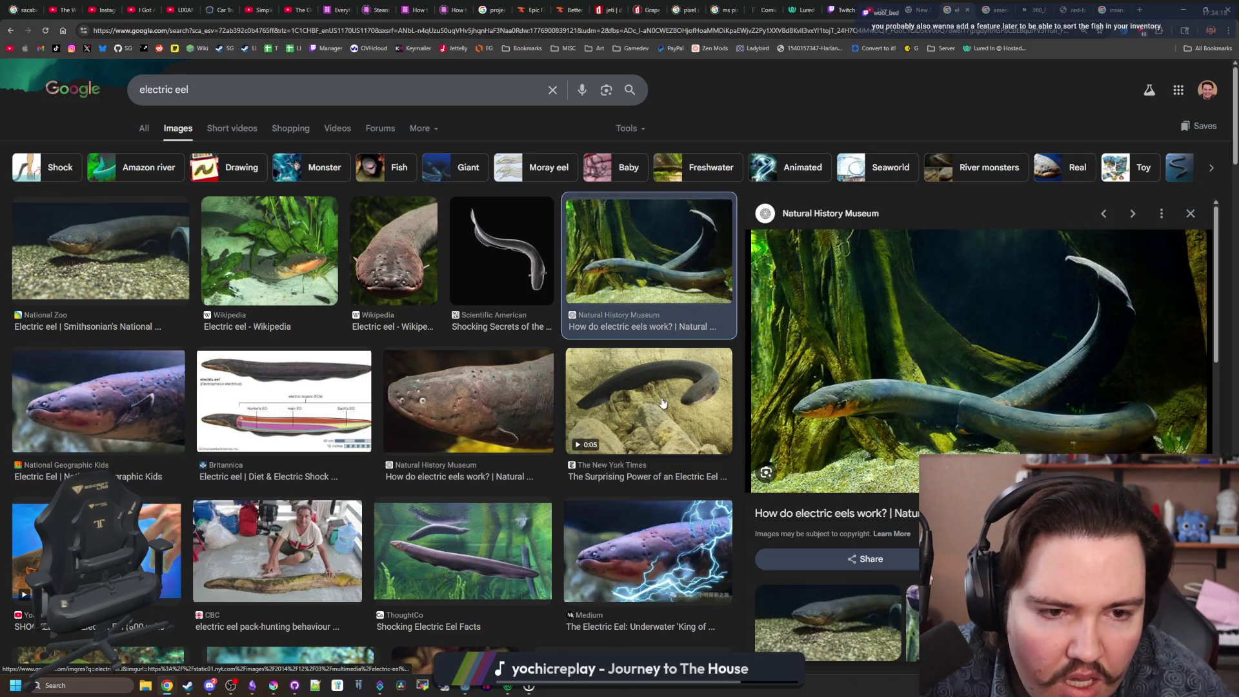
left_click(663, 404)
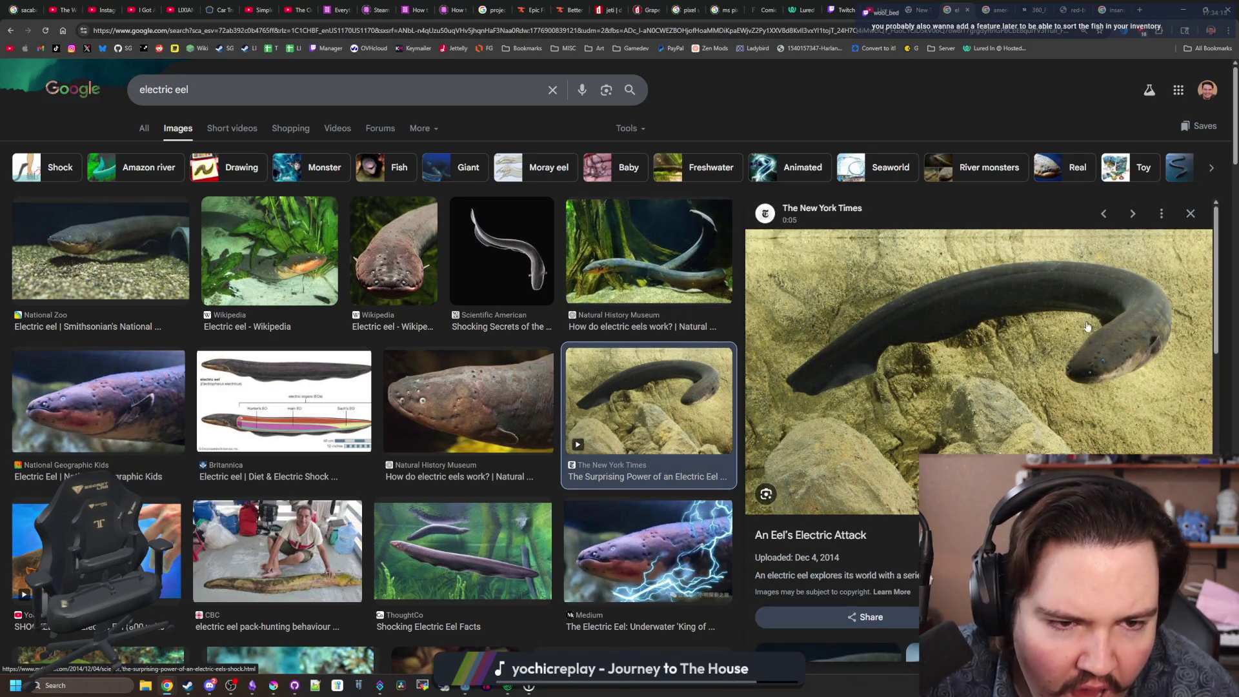
scroll(328, 412, "down", 1)
left_click(463, 487)
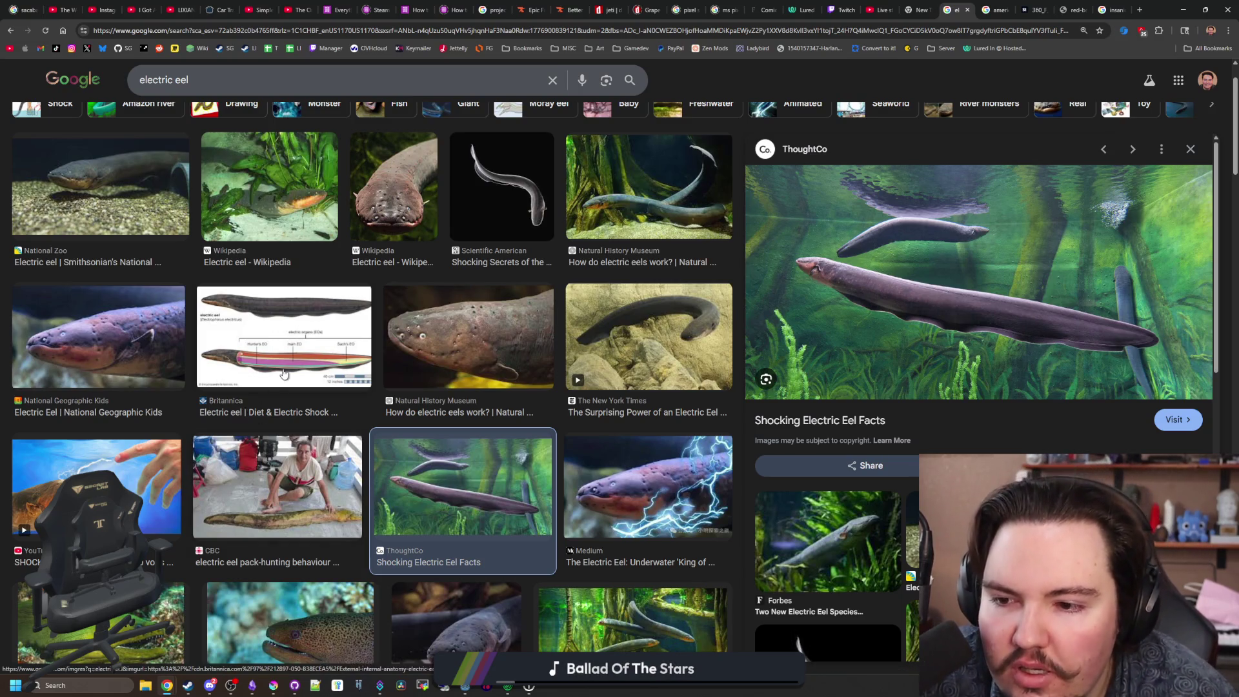
left_click(229, 411)
In the Obsidian game-ideas notes, add a checkbox item 'ABILITY TO SORT INVENTORY'.
left_click(252, 690)
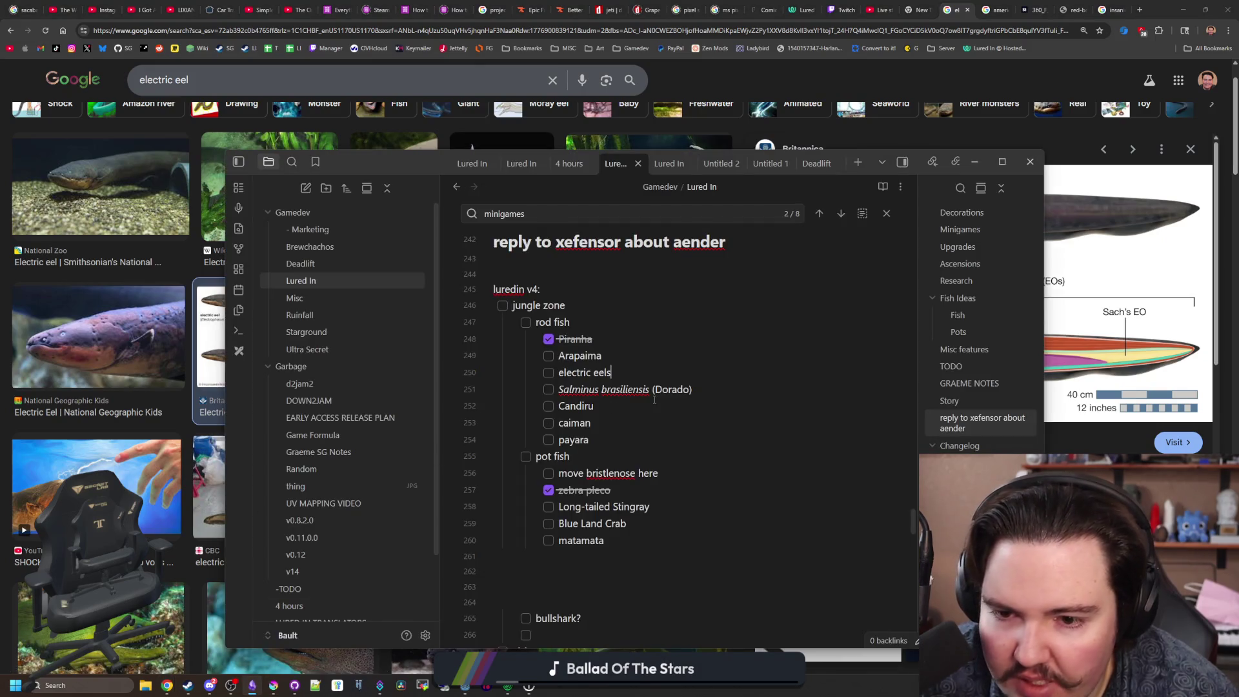
scroll(654, 400, "down", 5)
scroll(654, 400, "up", 6)
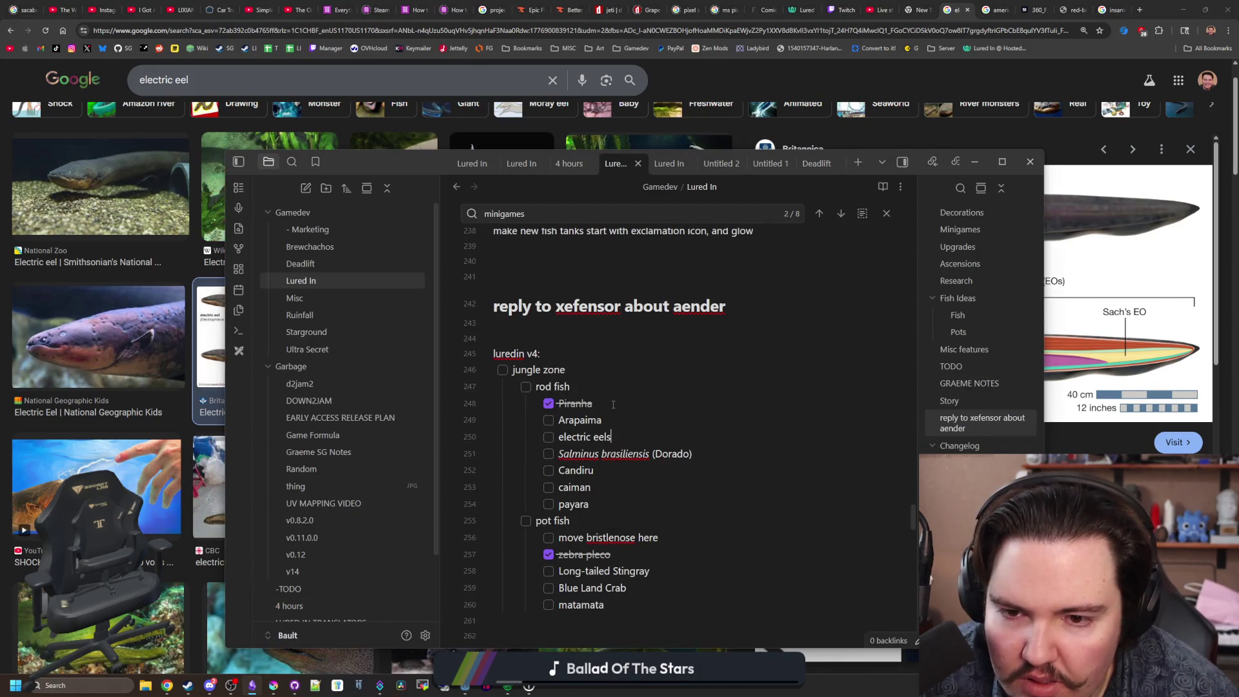
scroll(613, 404, "down", 8)
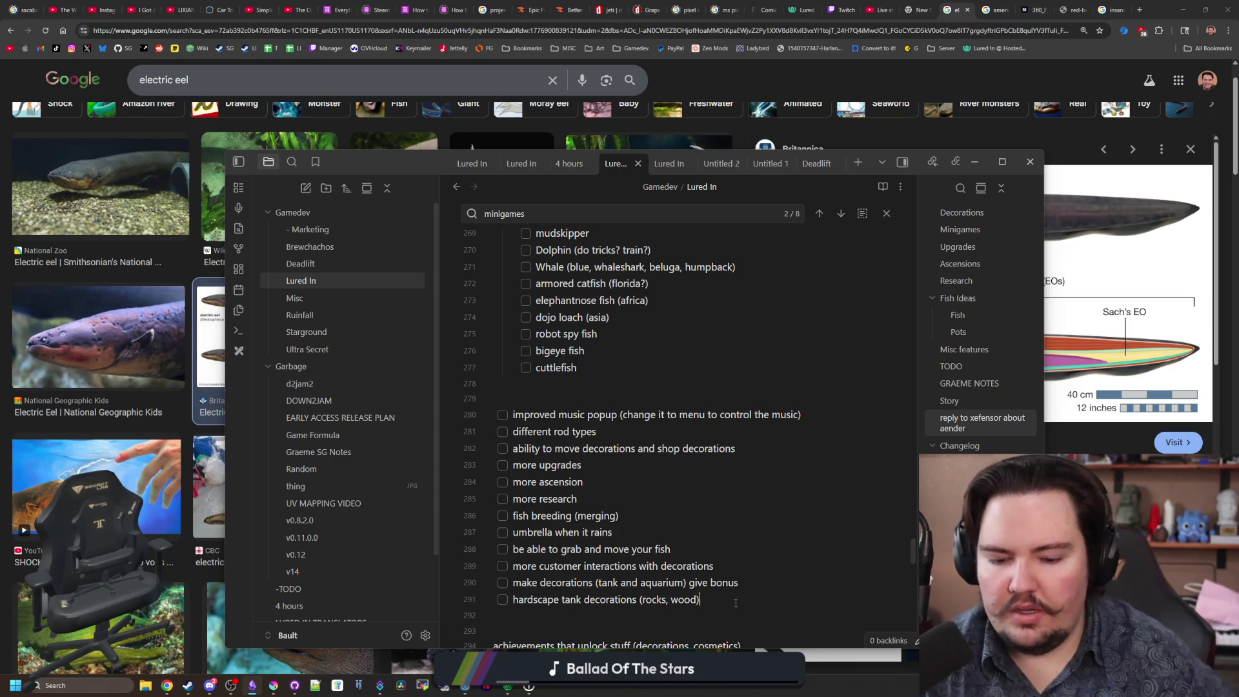
key("Return")
type("ABILITY ")
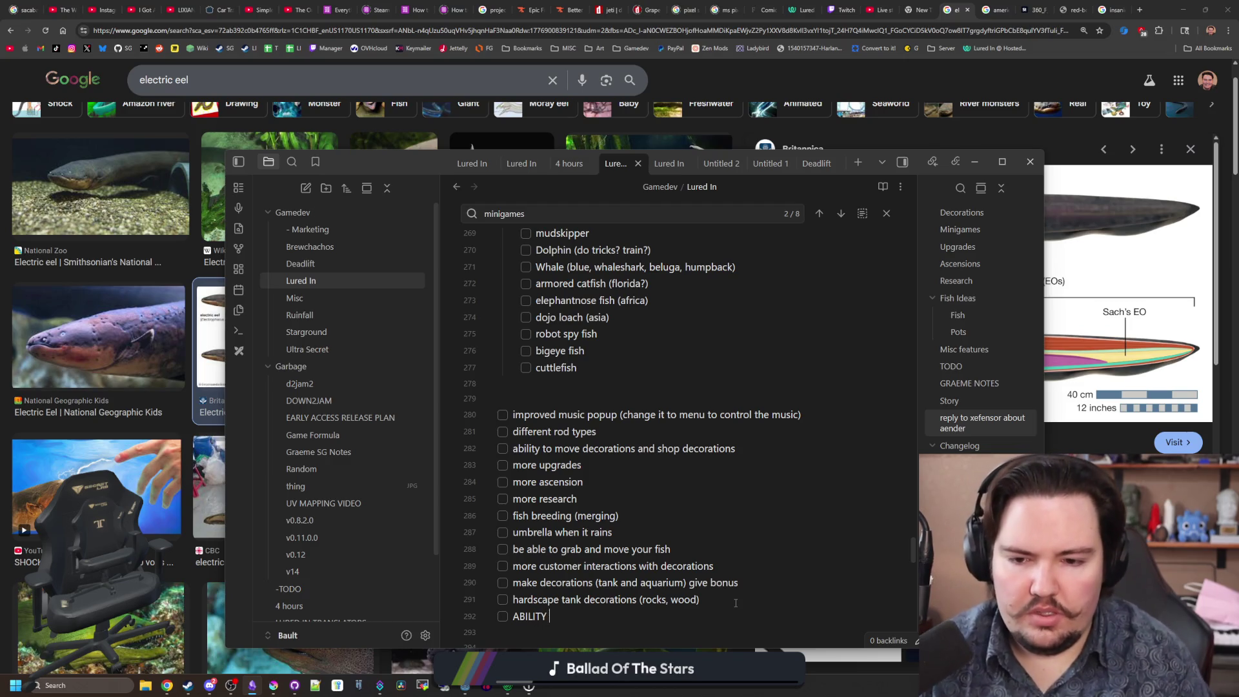
type("TO SORT INVENTORY")
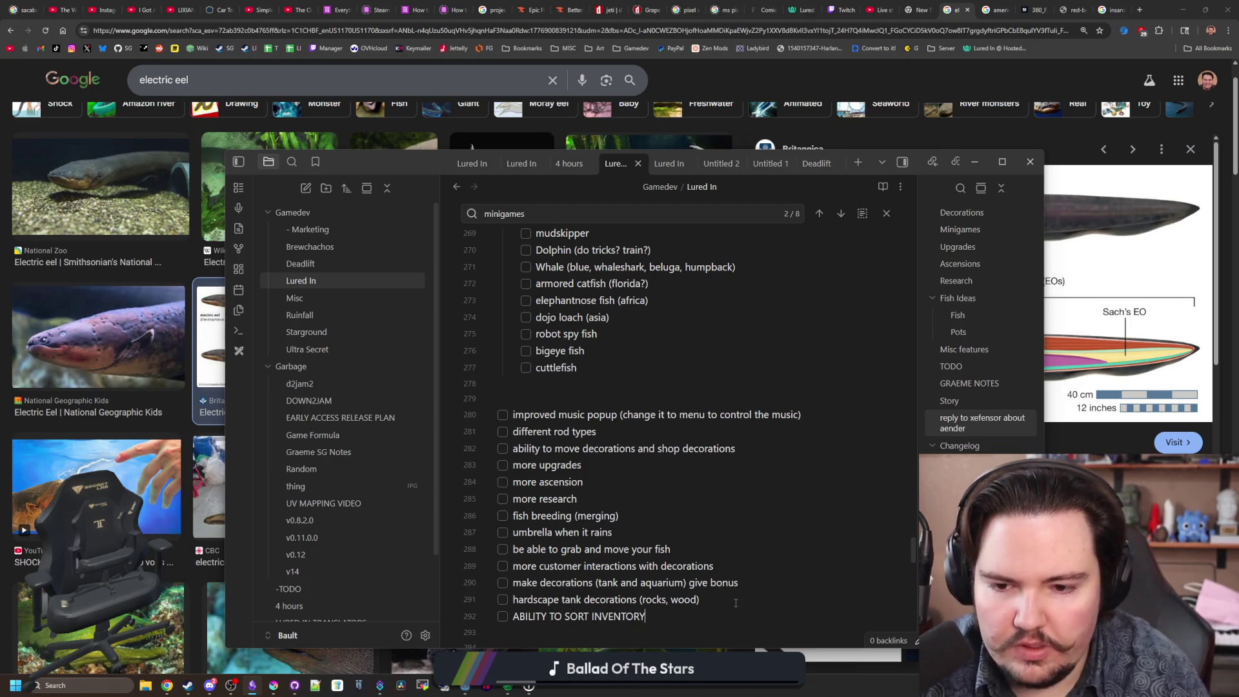
scroll(735, 603, "up", 6)
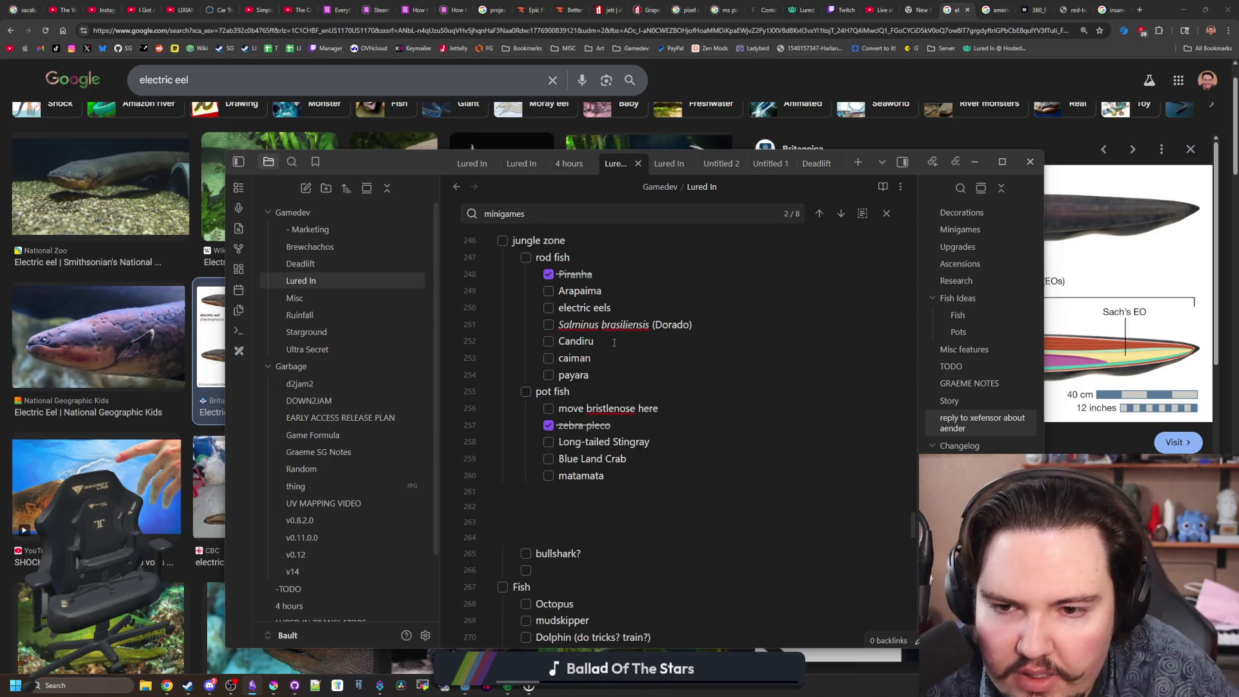
Drag the notes window away, preview the Britannica eel diagram, then show All results for electric eel.
mouse_move(309, 151)
left_mouse_down()
mouse_move(559, 531)
mouse_move(559, 694)
left_mouse_up()
left_click(291, 326)
left_click(290, 325)
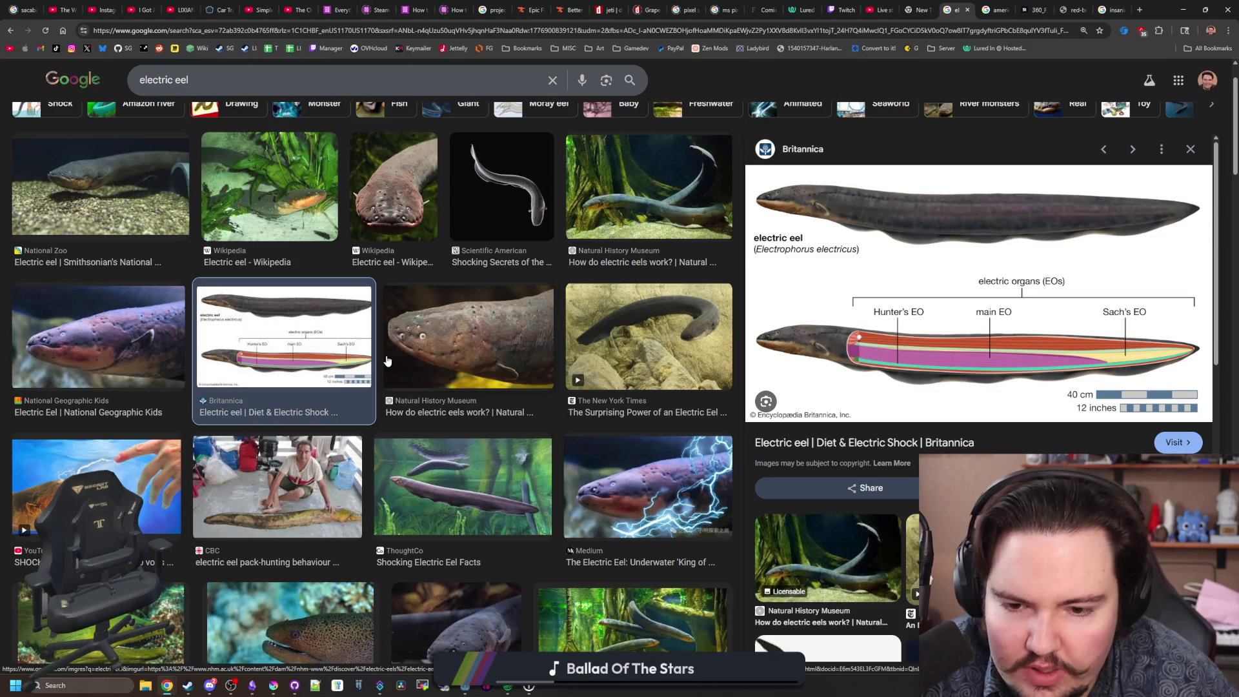
scroll(387, 360, "up", 1)
left_click(146, 128)
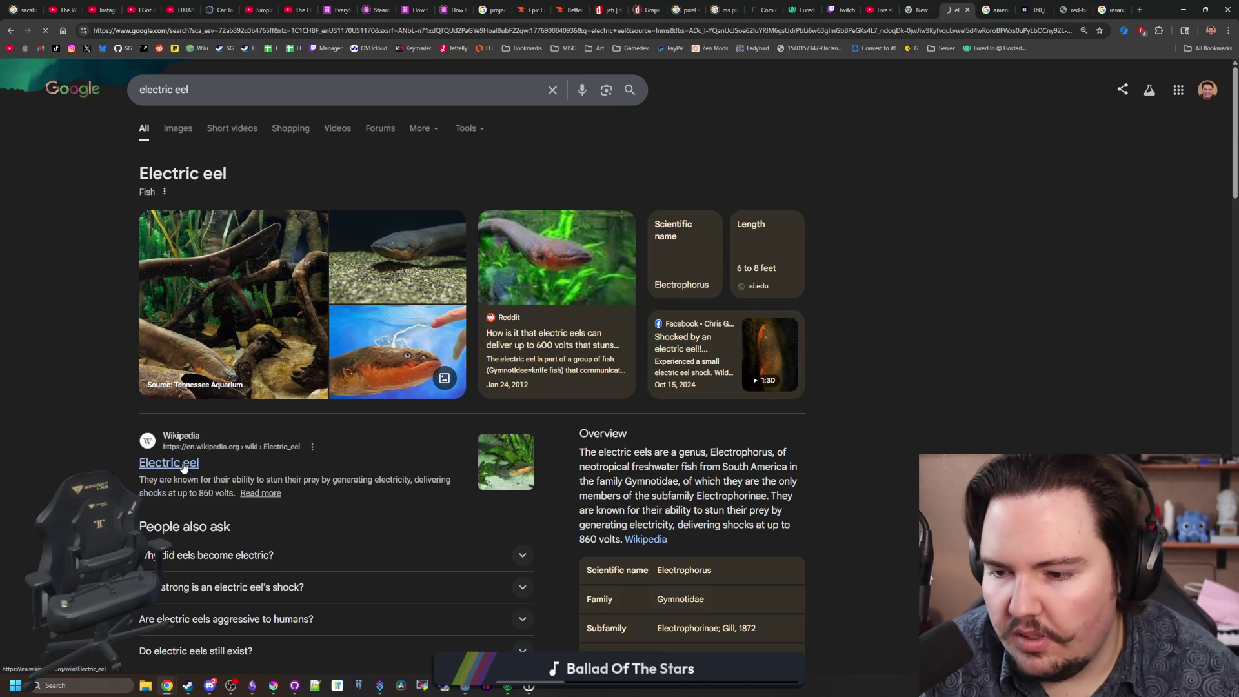
Jump to the Biology section and enlarge the electric-organ anatomy illustration (image 28 of 36).
scroll(459, 343, "down", 5)
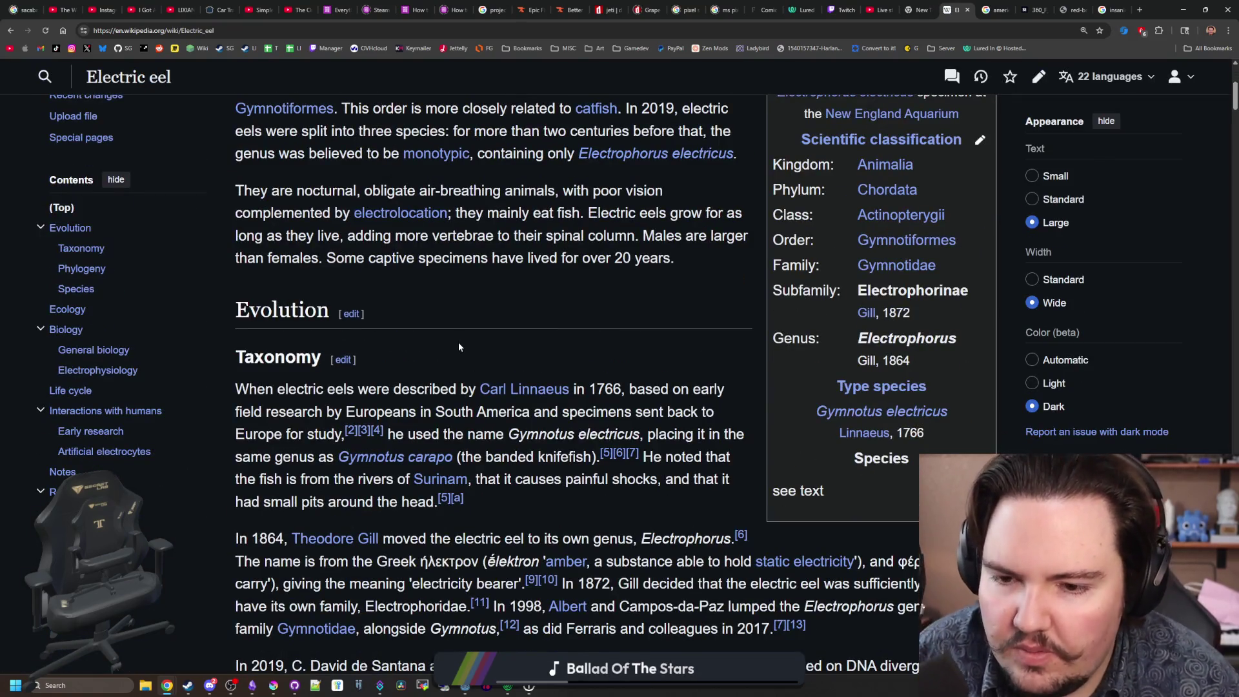
scroll(459, 348, "down", 8)
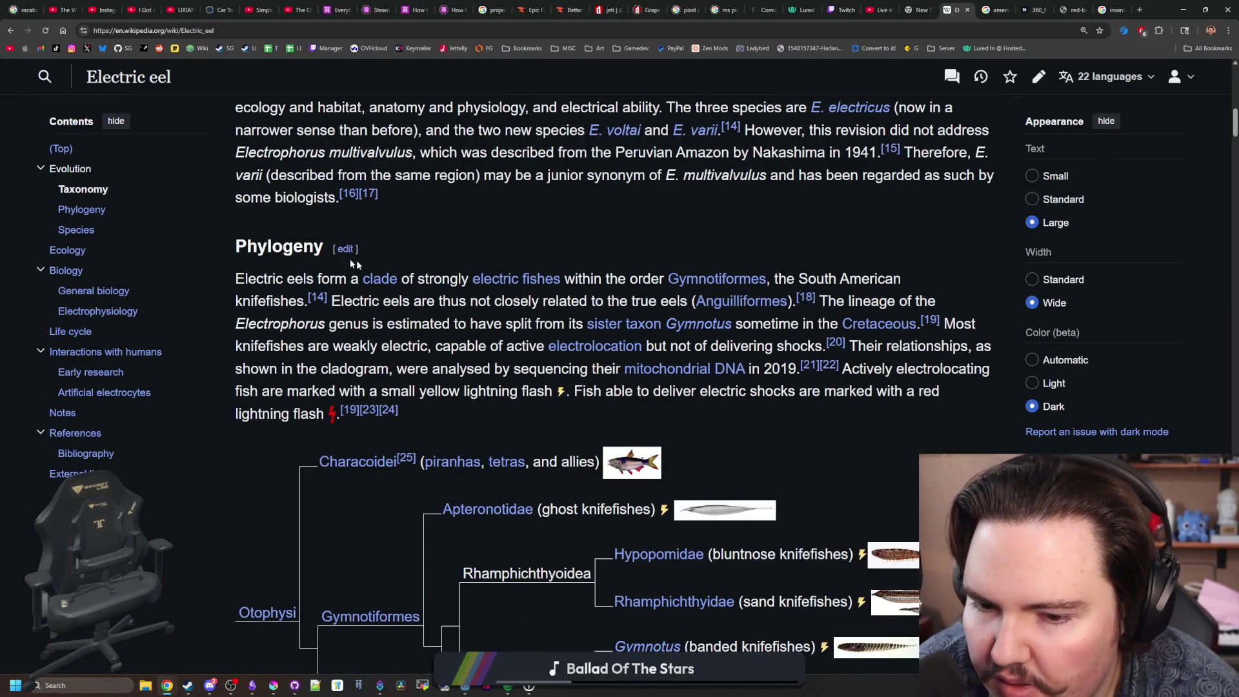
left_click(68, 274)
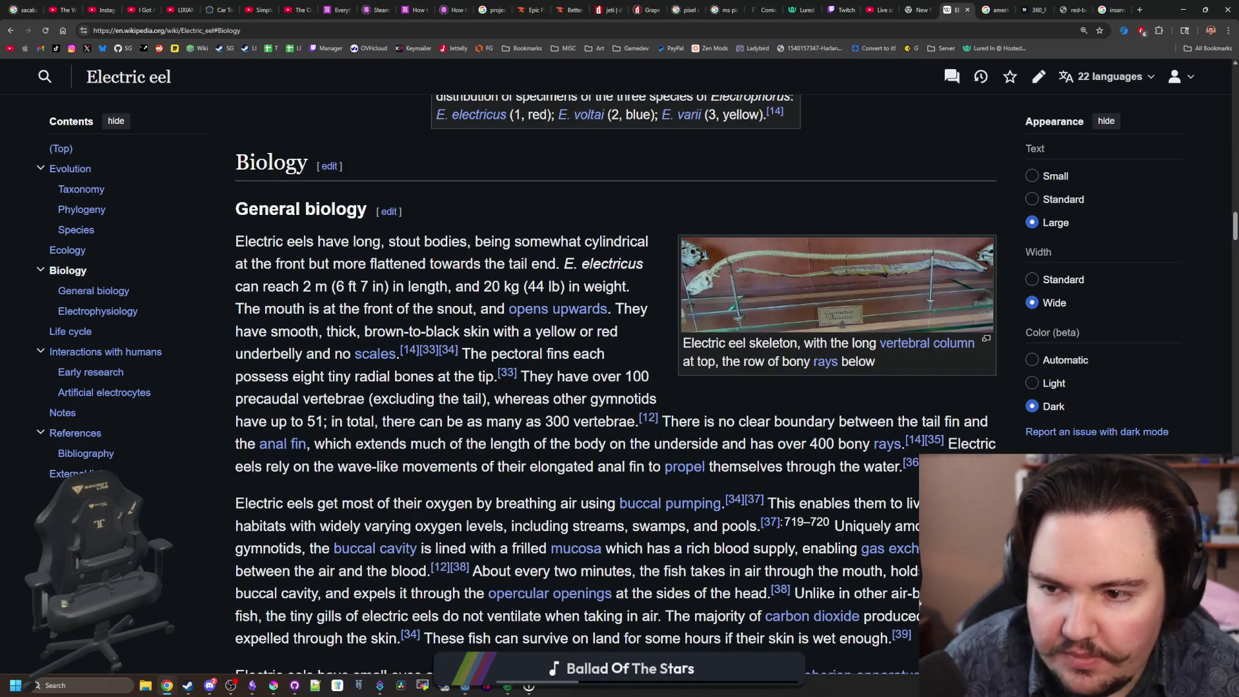
scroll(511, 292, "down", 2)
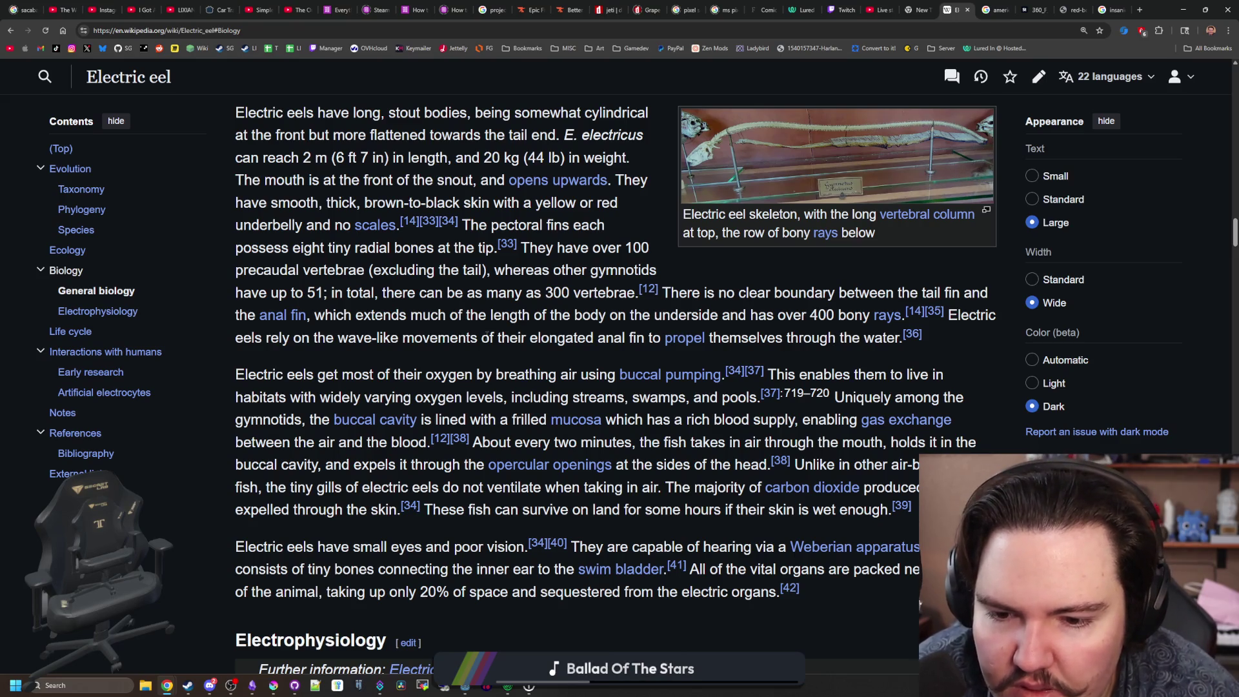
scroll(487, 335, "down", 4)
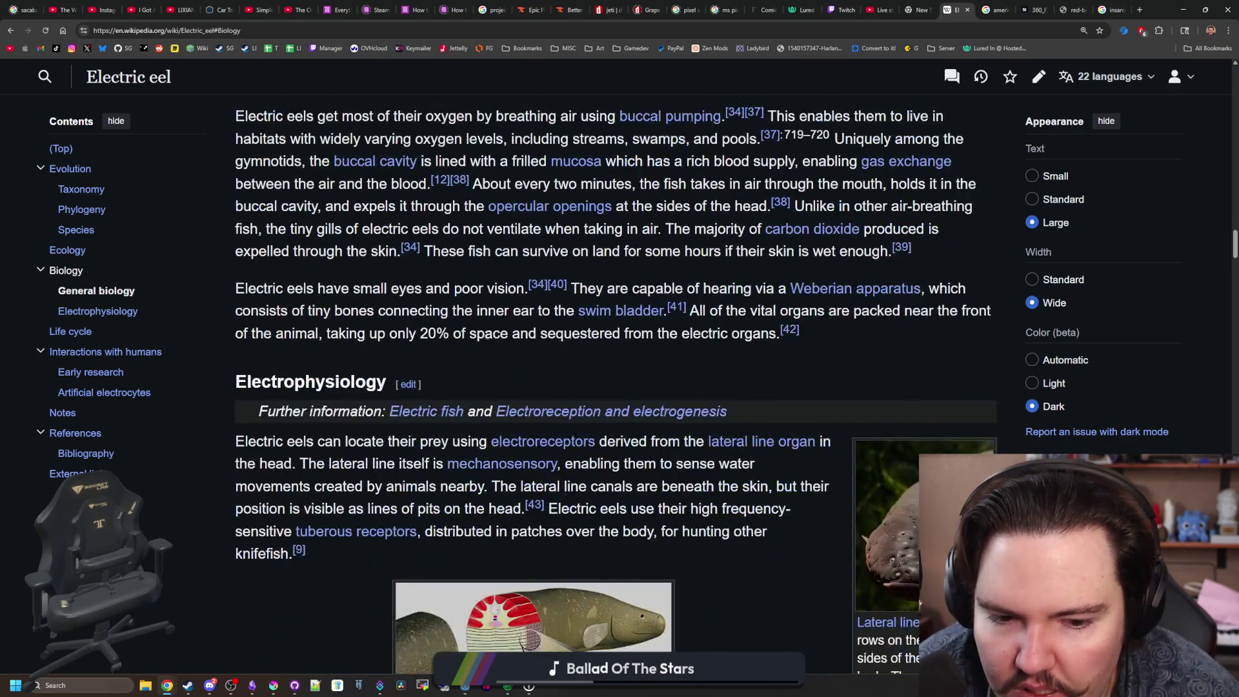
scroll(512, 423, "down", 4)
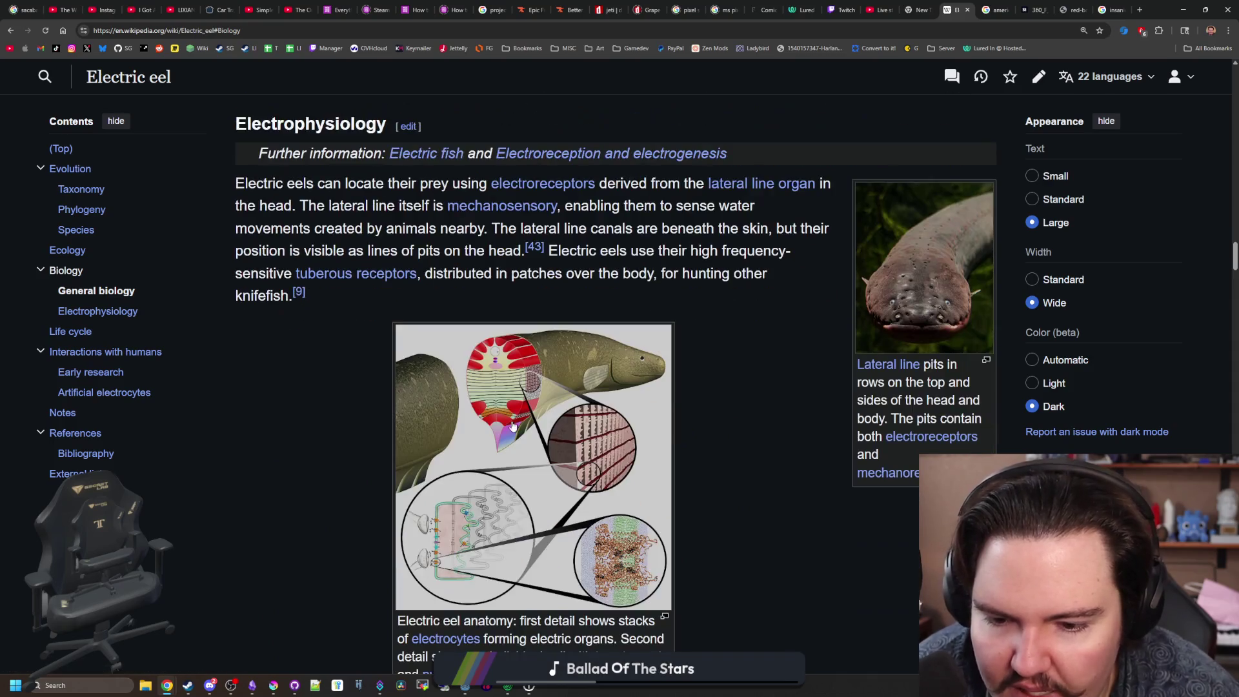
scroll(513, 426, "down", 2)
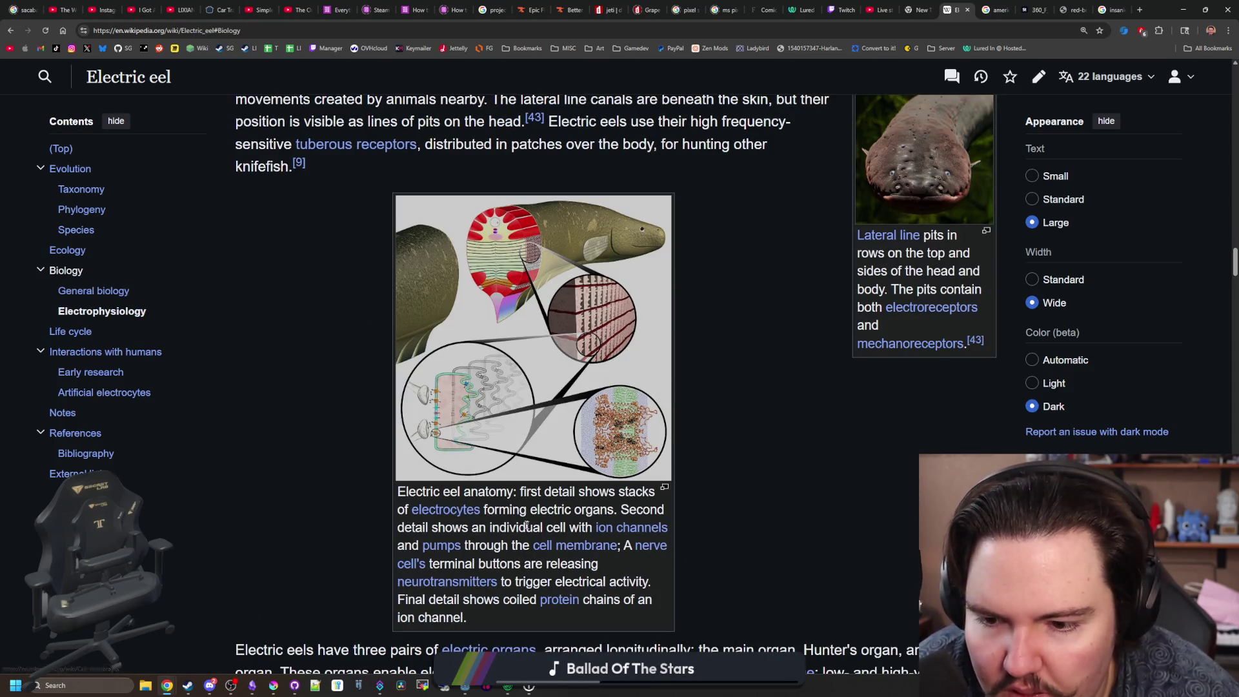
mouse_move(460, 511)
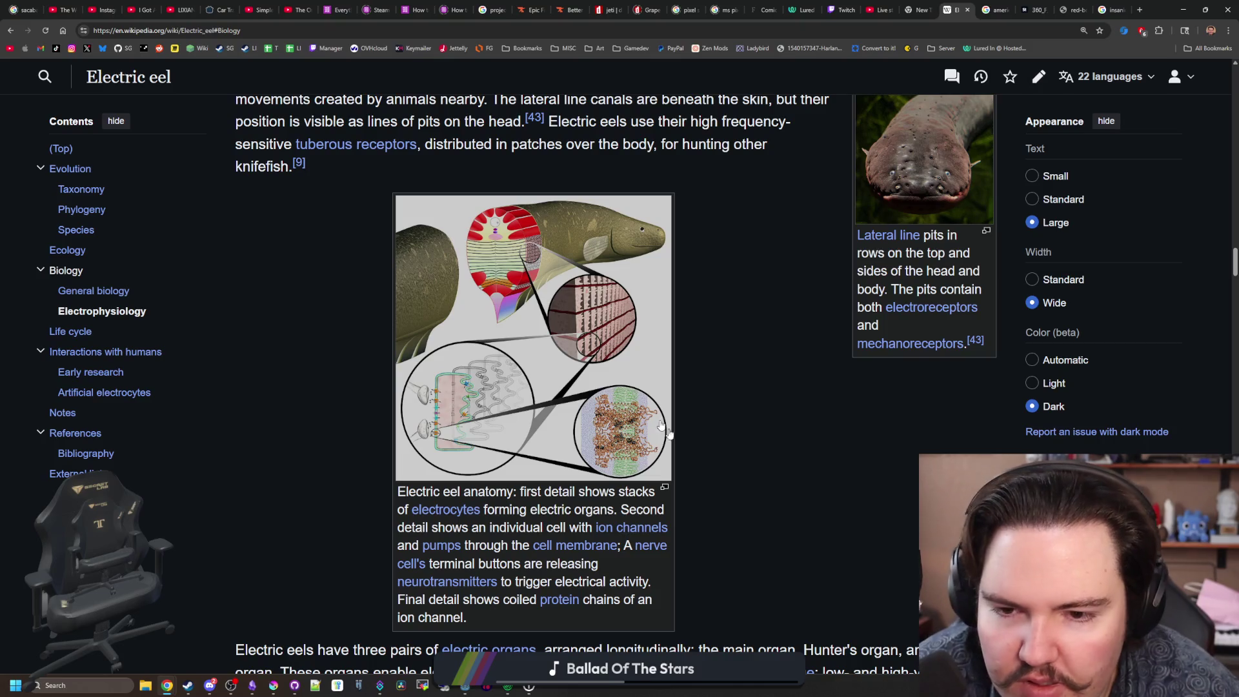
left_click(588, 367)
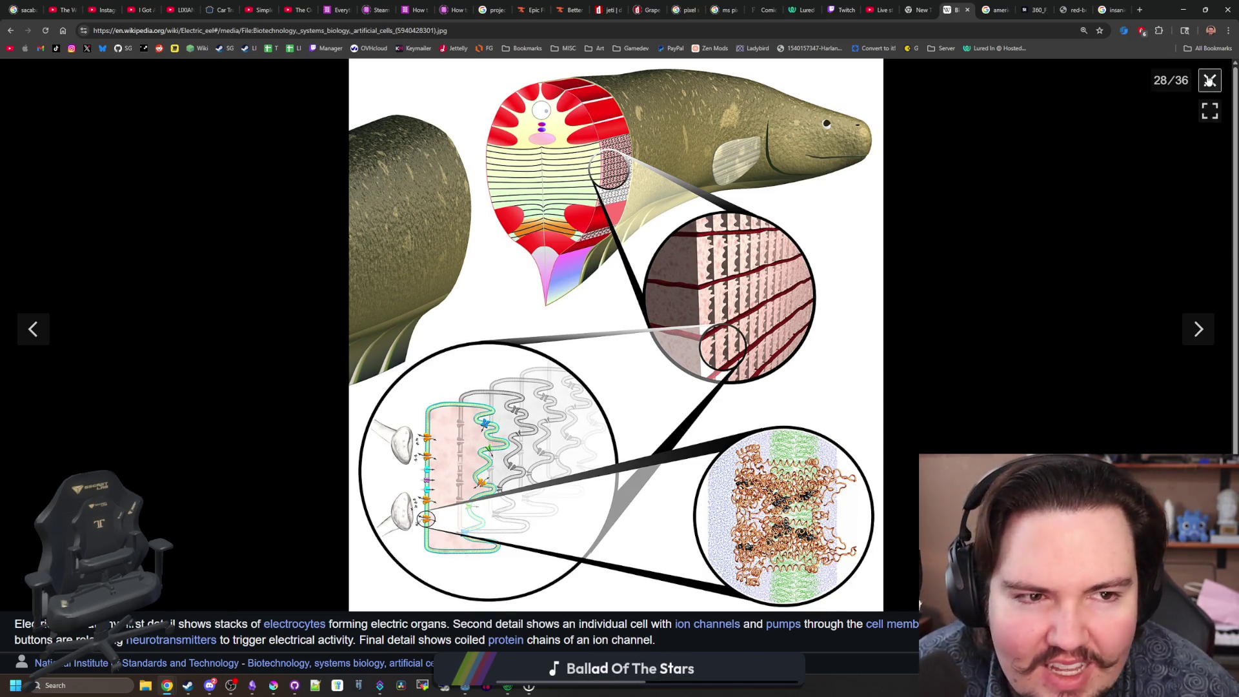
Close the media viewer and read through the Electrophysiology section.
left_click(1209, 80)
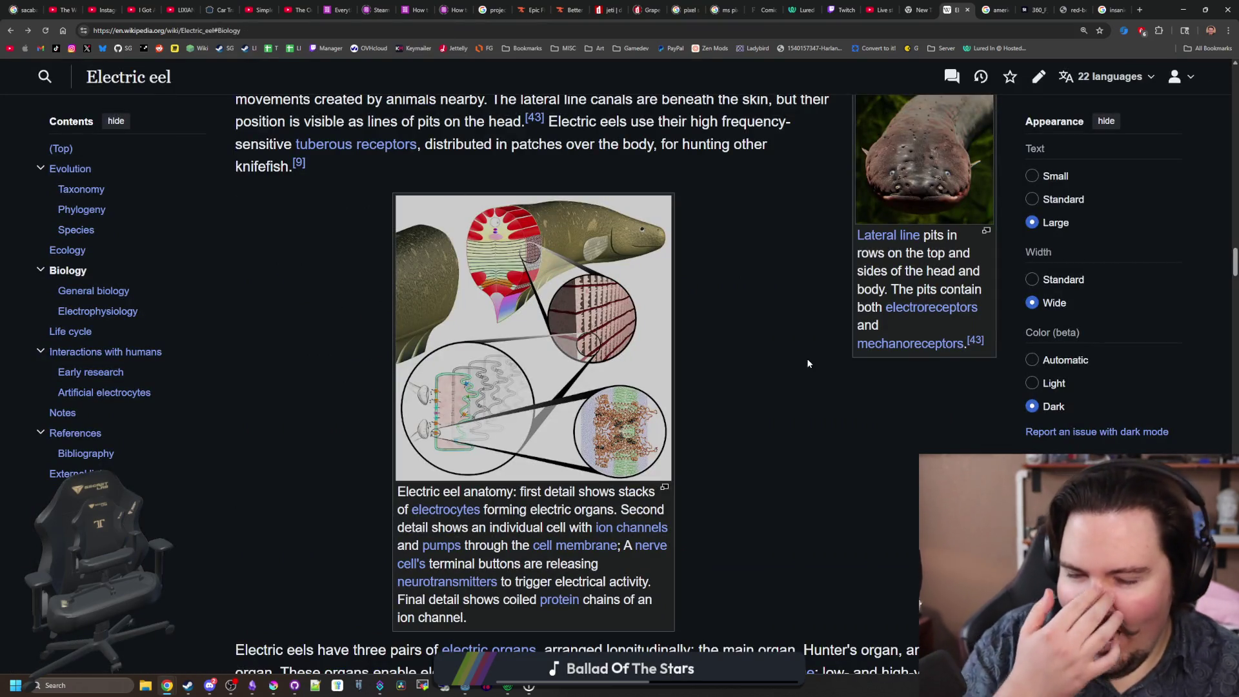
scroll(807, 363, "down", 3)
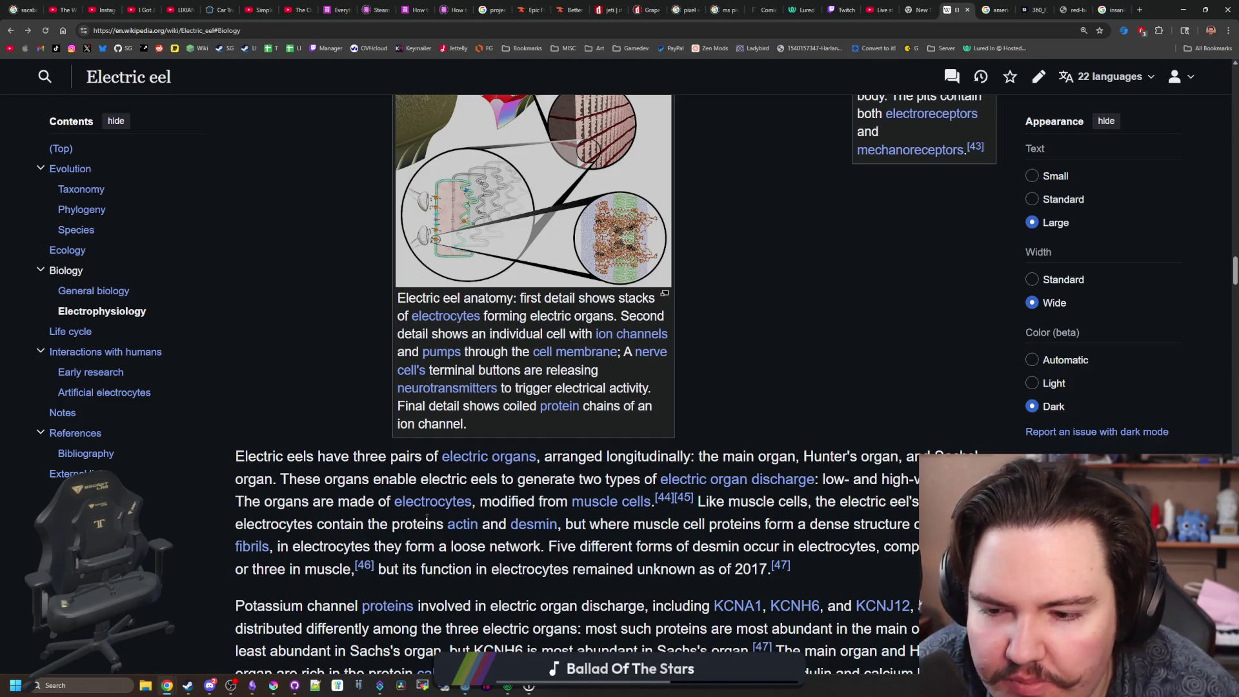
mouse_move(434, 511)
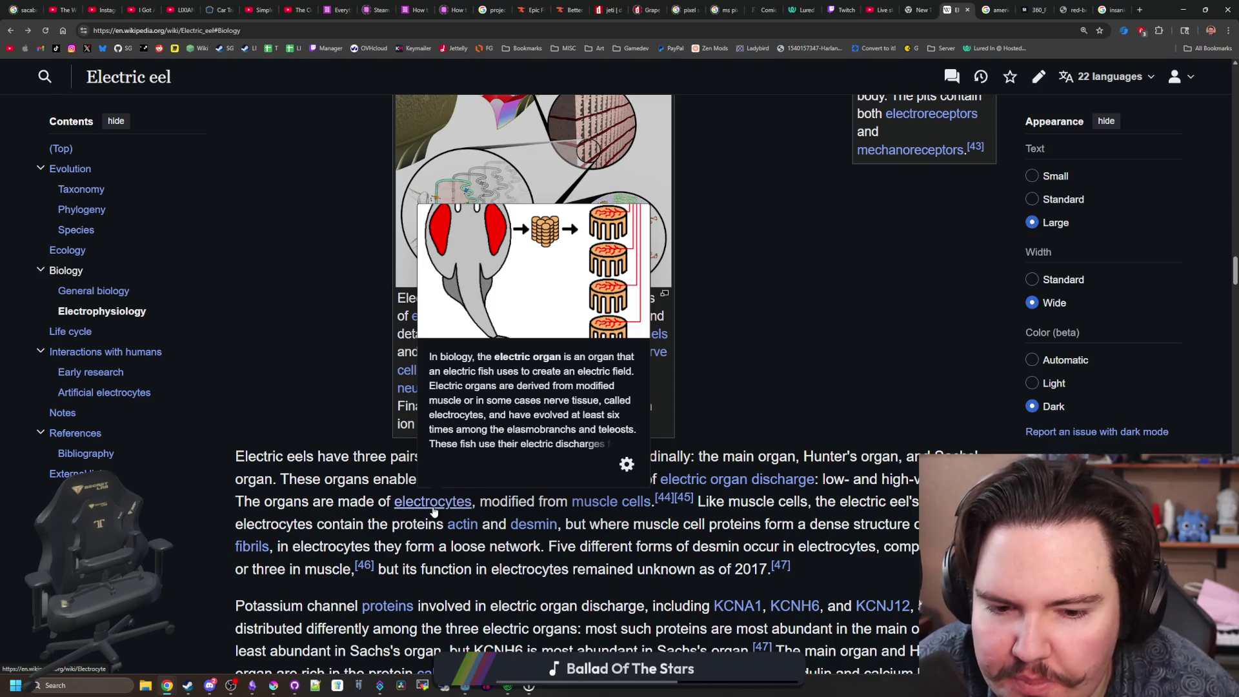
scroll(434, 511, "down", 3)
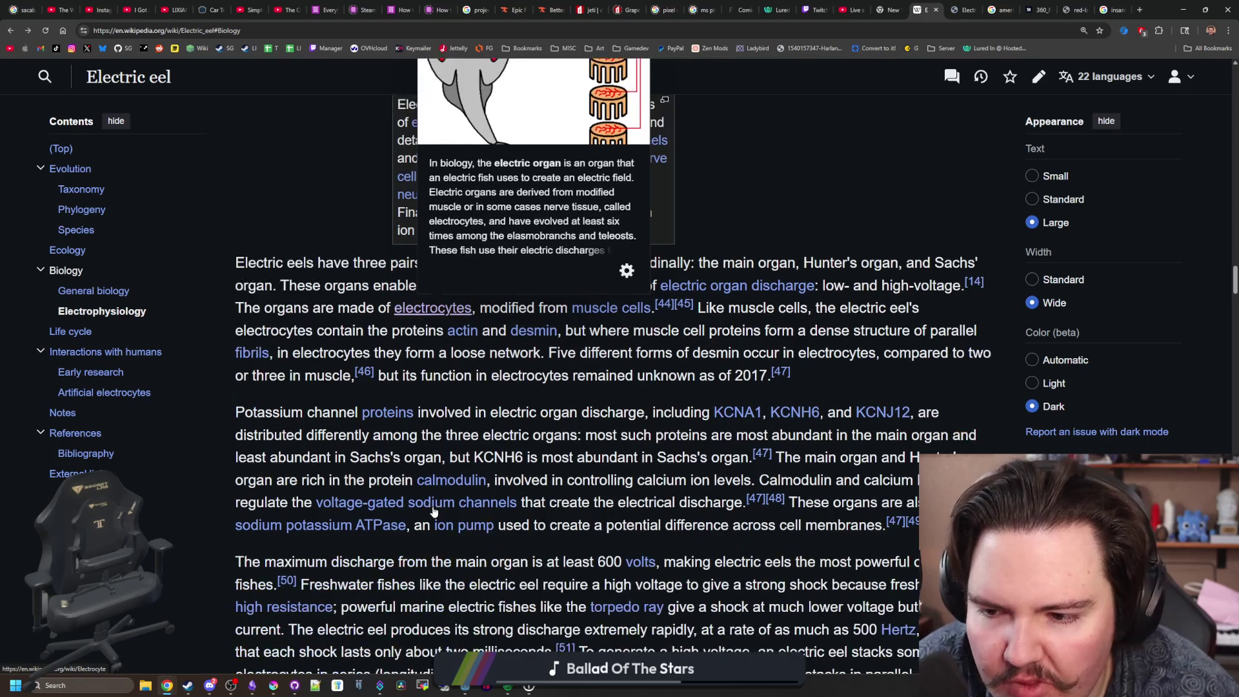
scroll(373, 414, "down", 5)
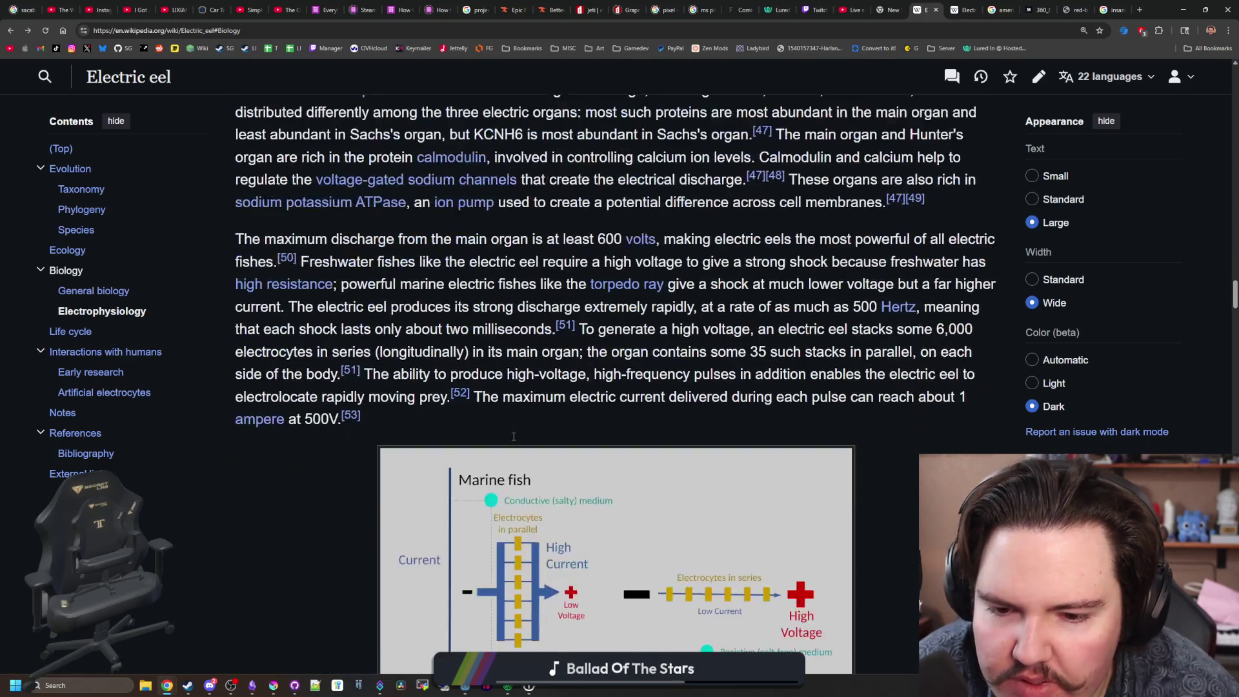
scroll(513, 440, "down", 2)
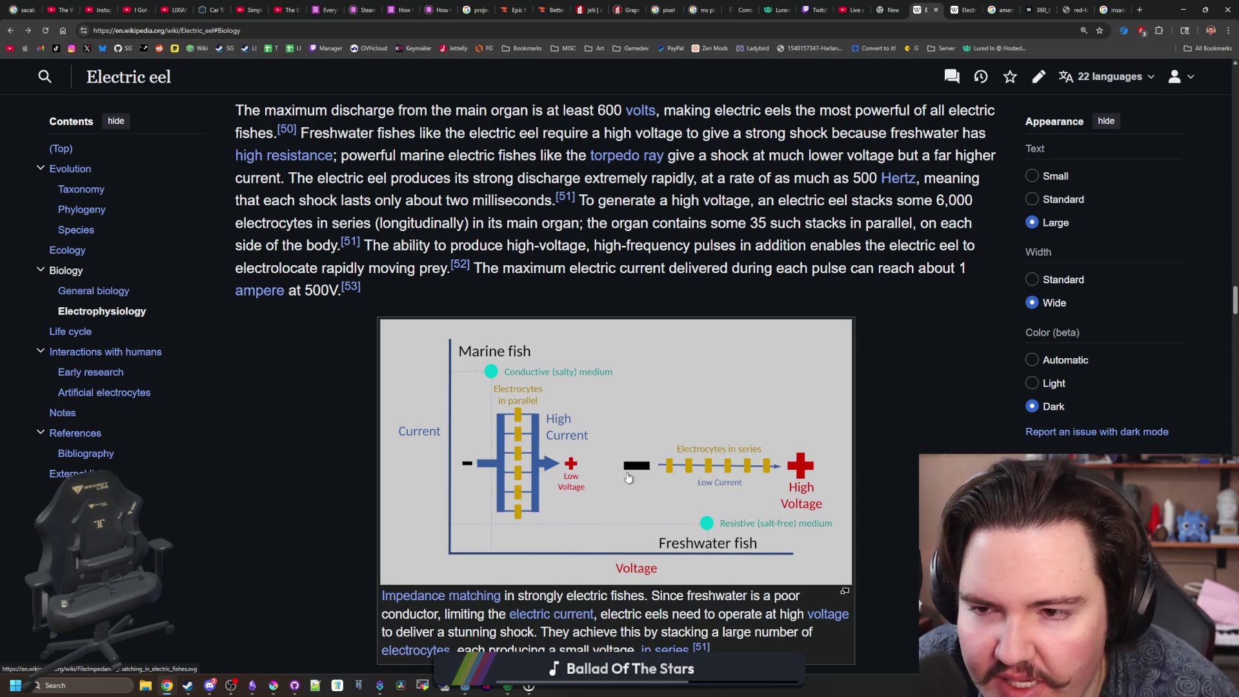
scroll(535, 416, "up", 2)
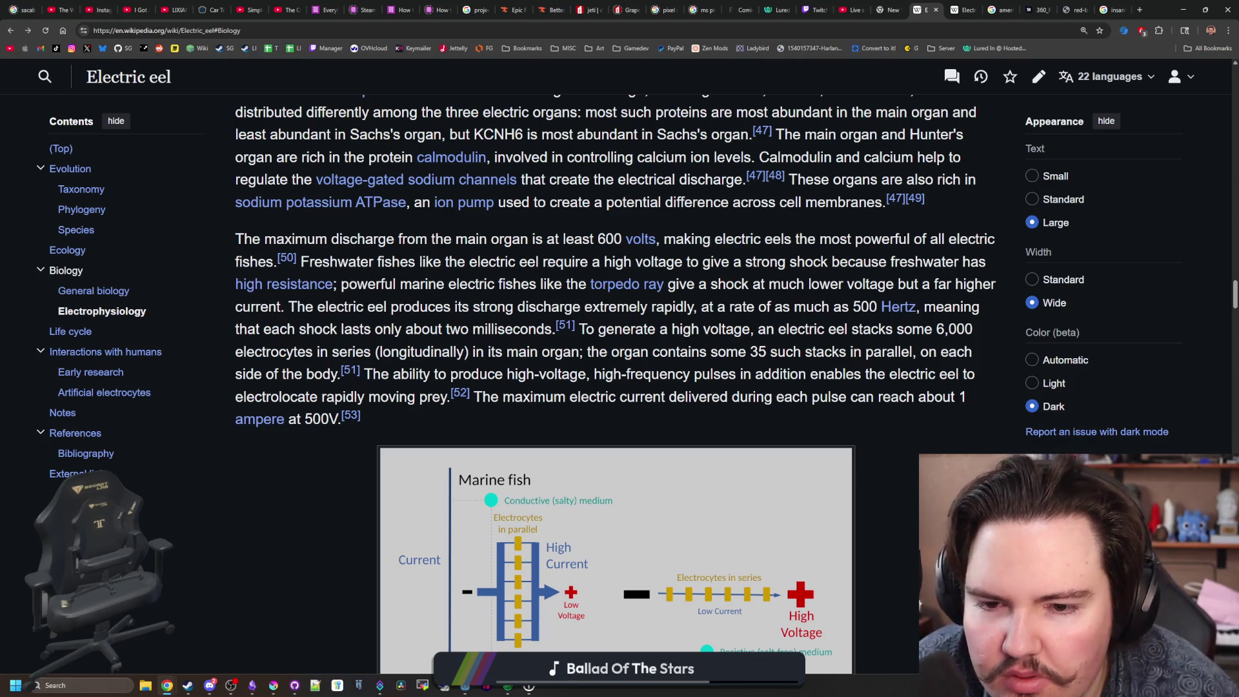
Read on through the Life cycle section and switch to the Electric organ (fish) article.
scroll(713, 365, "down", 5)
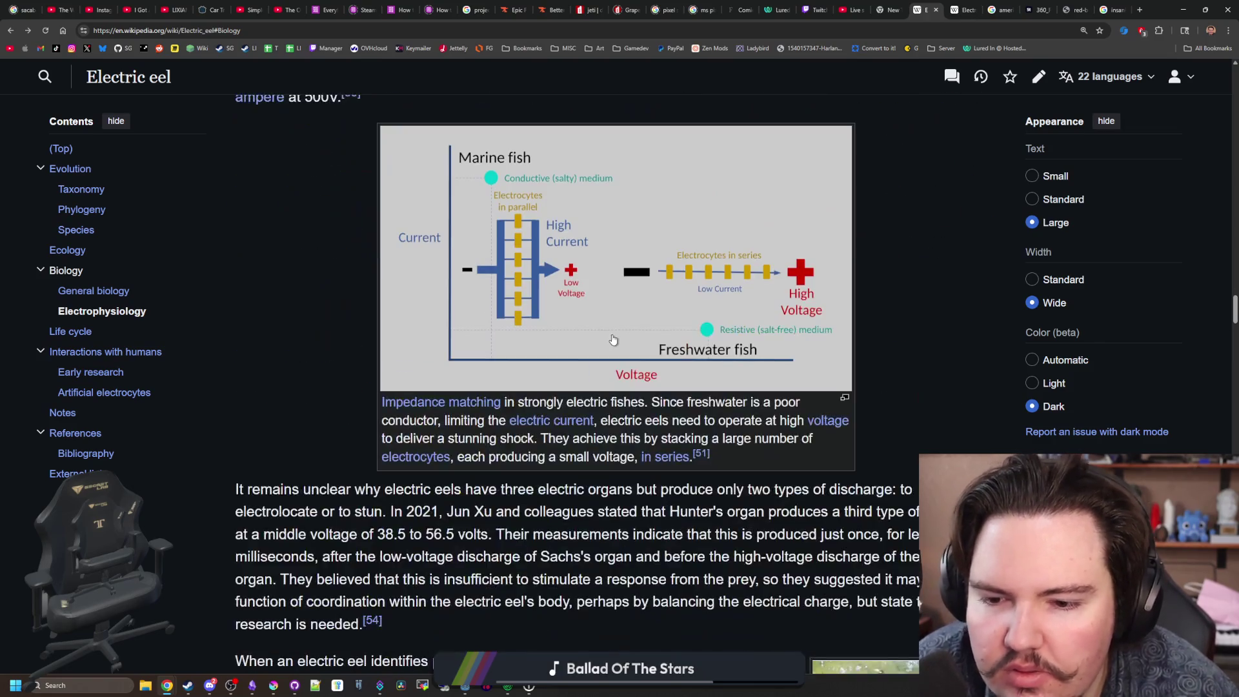
scroll(613, 340, "down", 3)
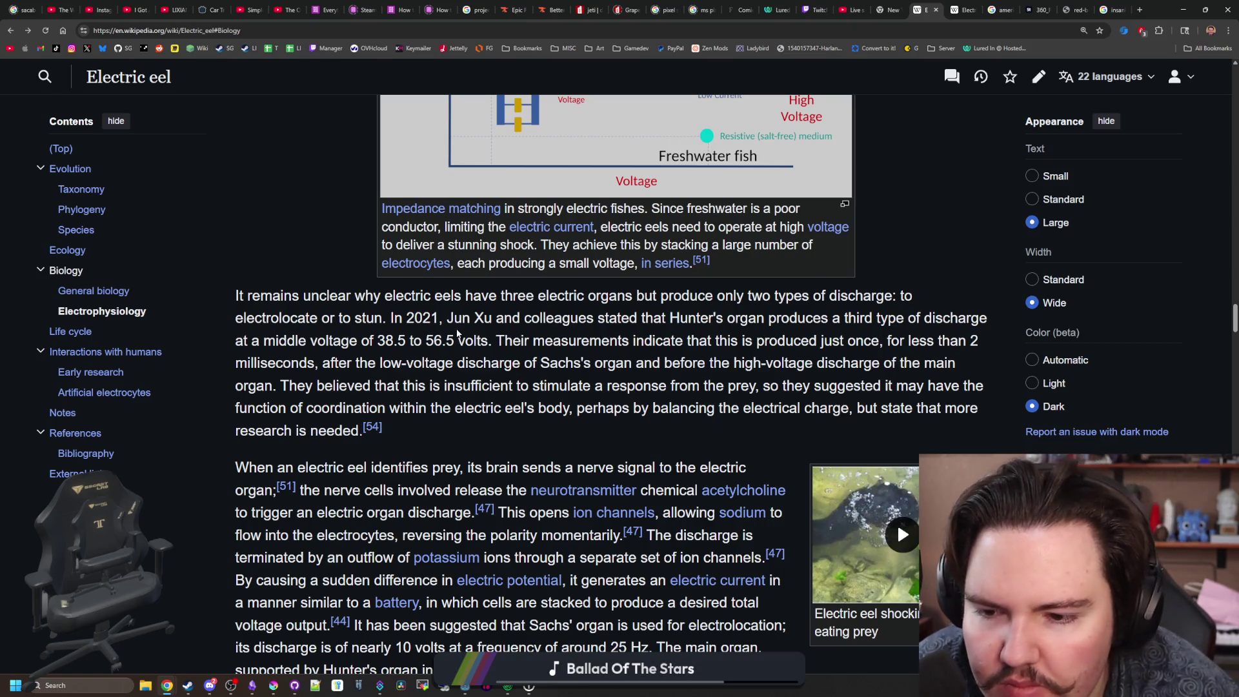
scroll(457, 332, "down", 2)
scroll(457, 332, "down", 3)
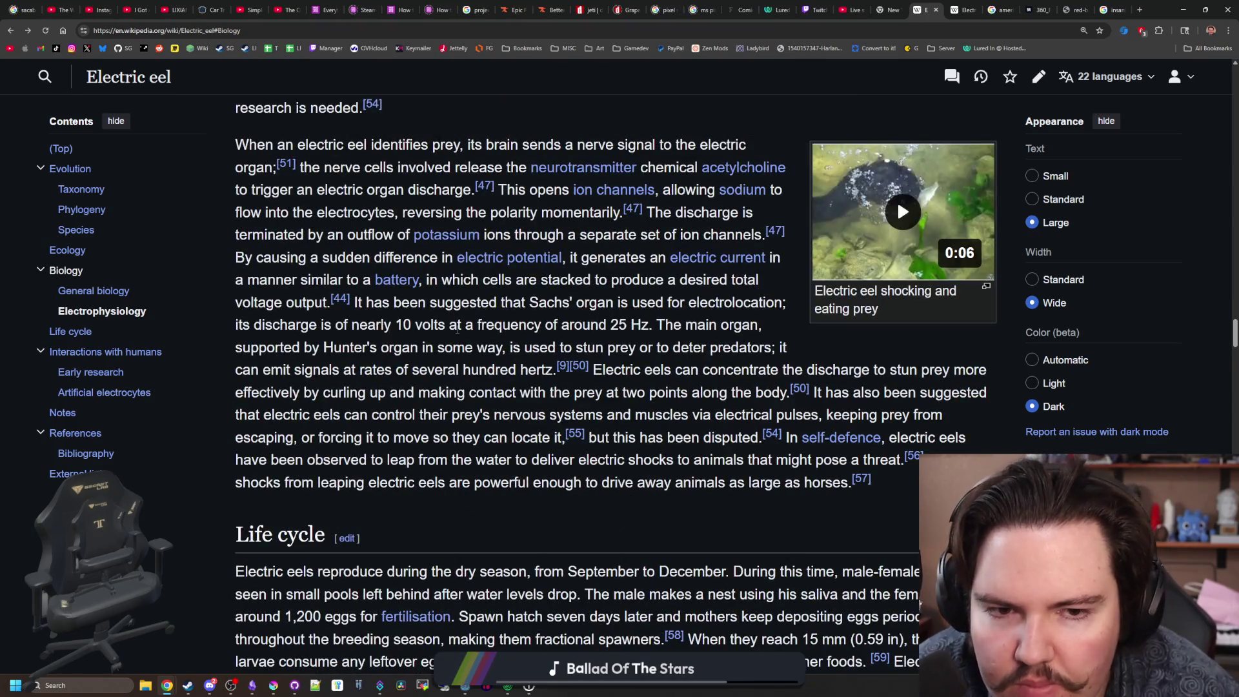
scroll(457, 333, "down", 5)
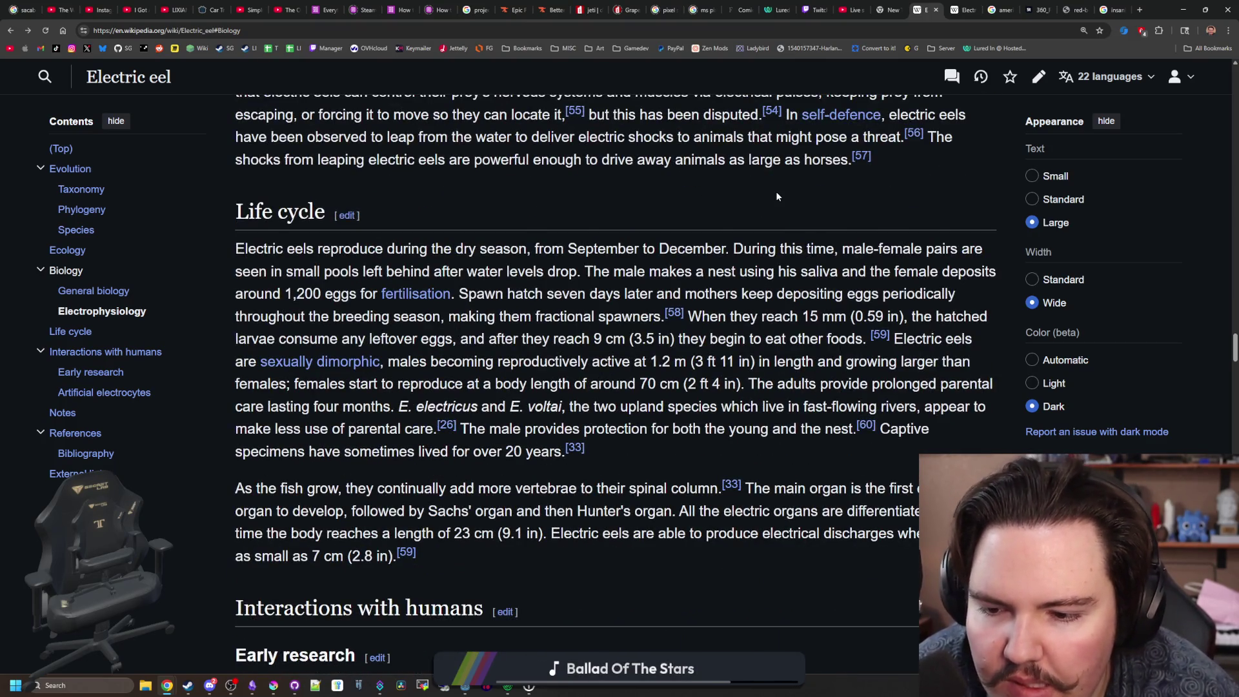
scroll(777, 192, "down", 4)
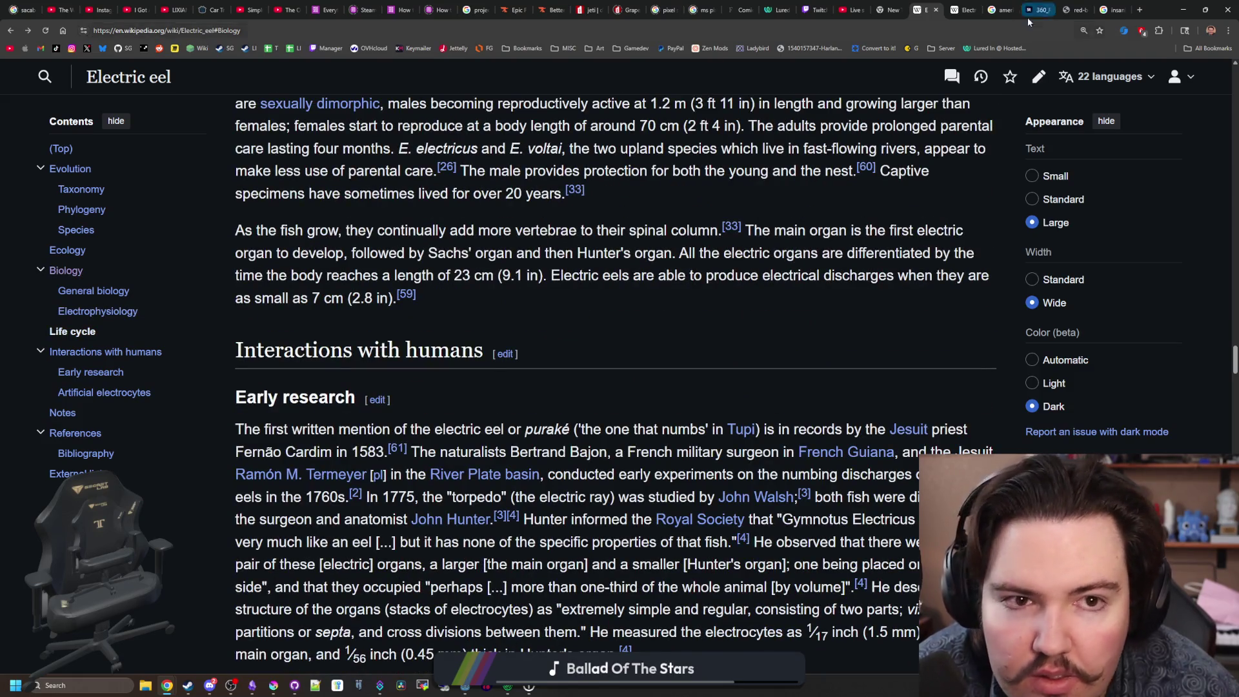
left_click(961, 9)
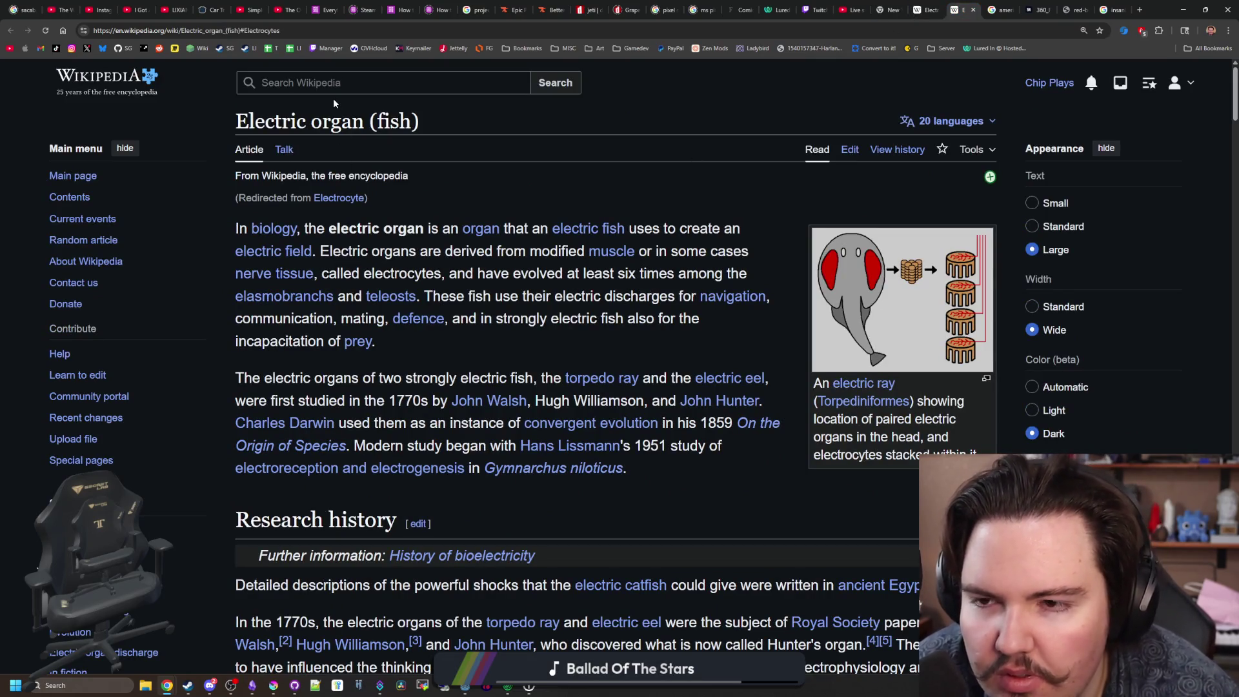
scroll(516, 377, "down", 8)
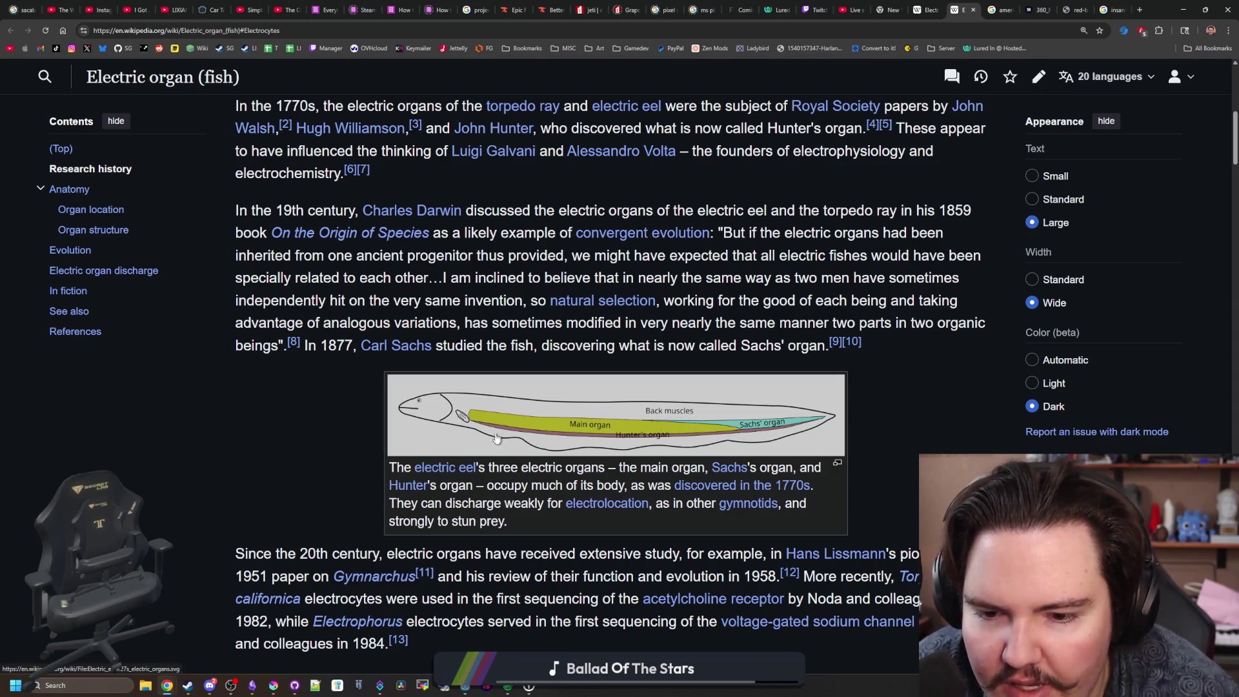
scroll(598, 356, "down", 3)
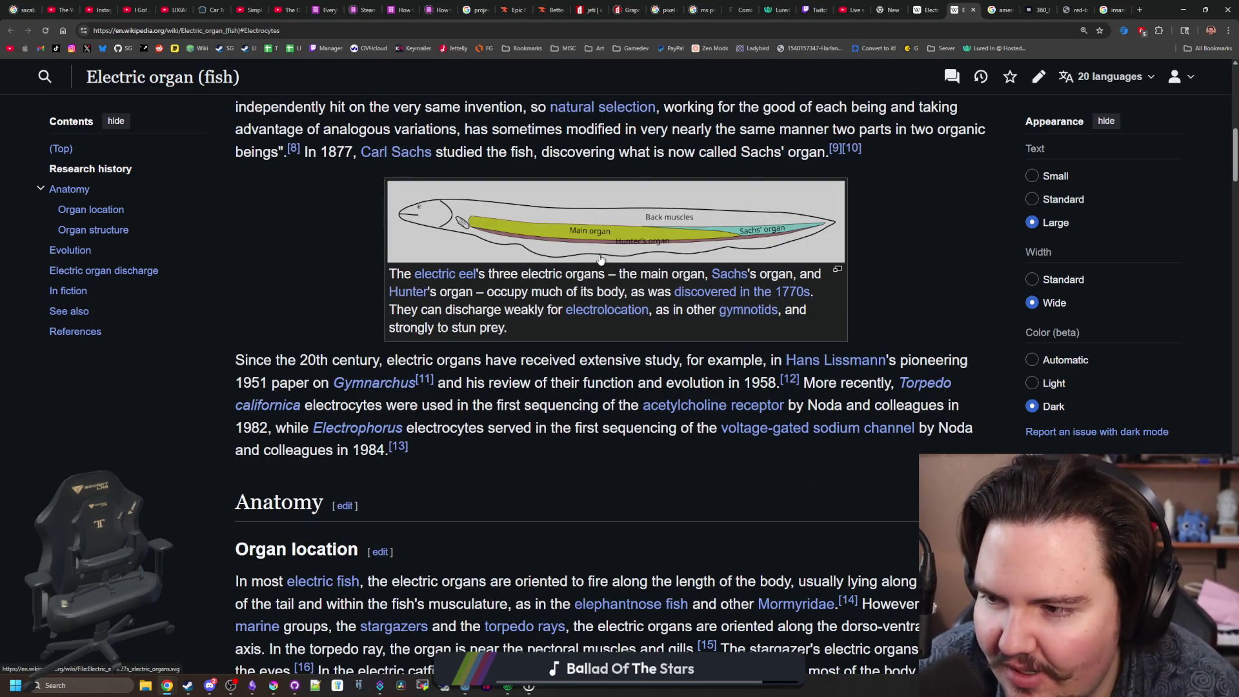
scroll(551, 405, "down", 4)
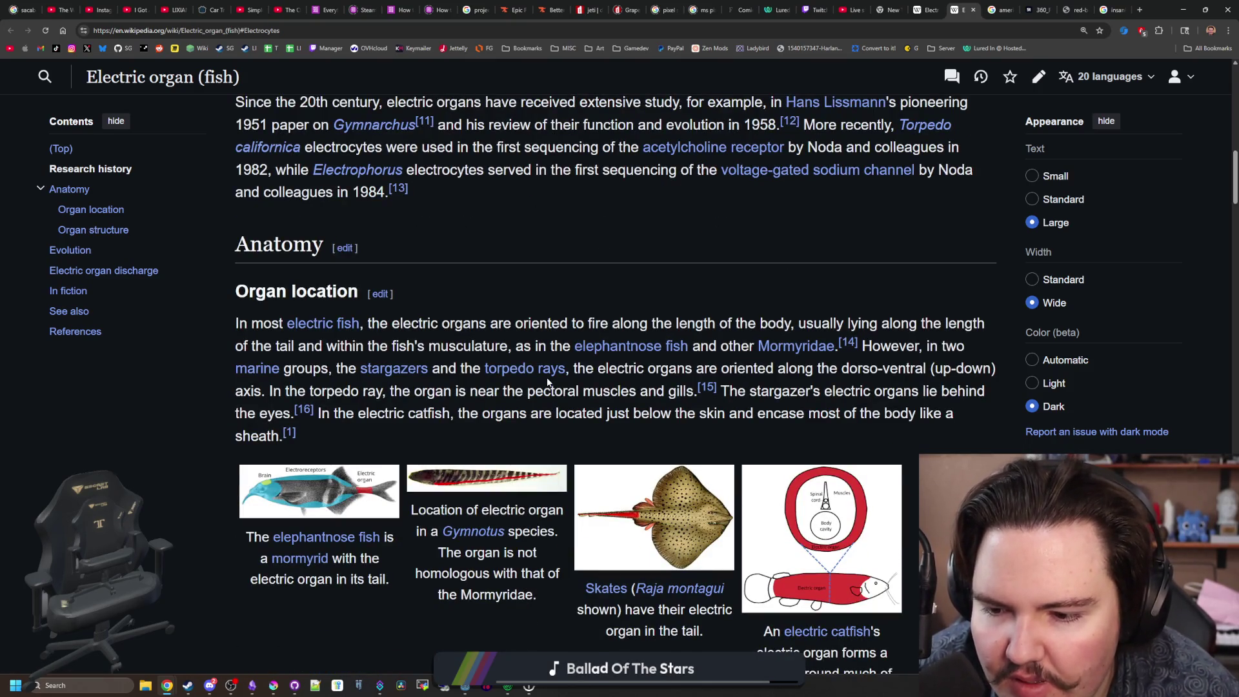
scroll(547, 382, "down", 1)
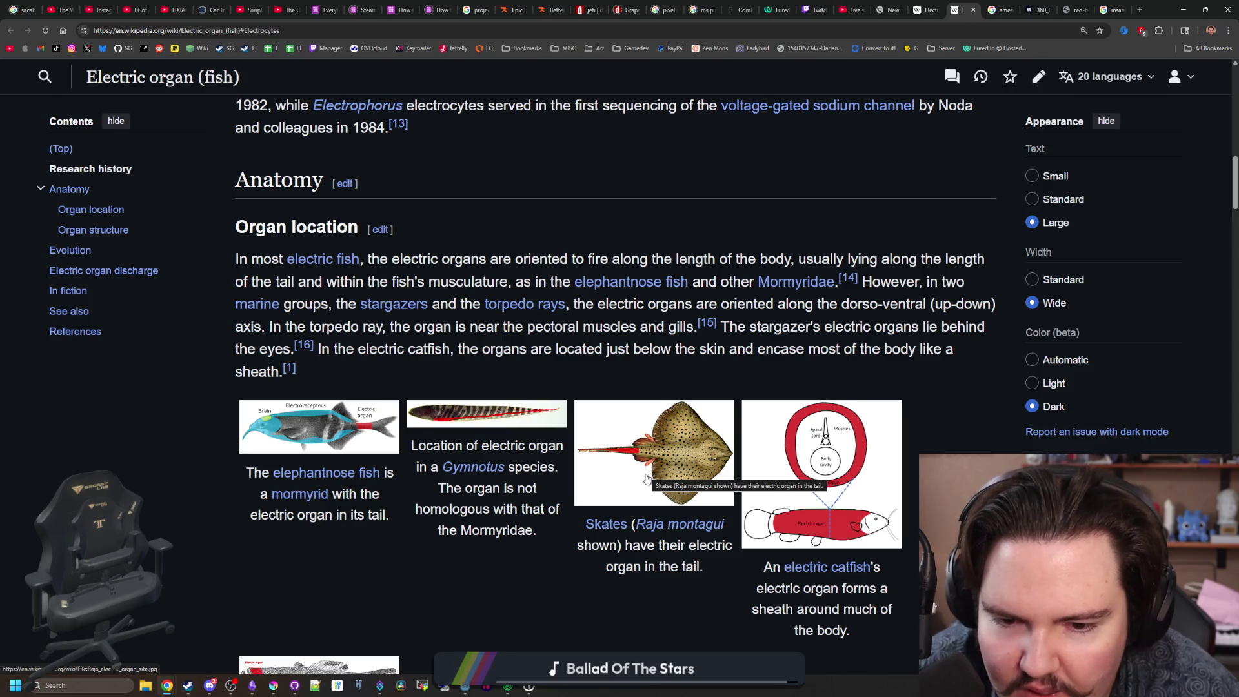
scroll(647, 477, "down", 2)
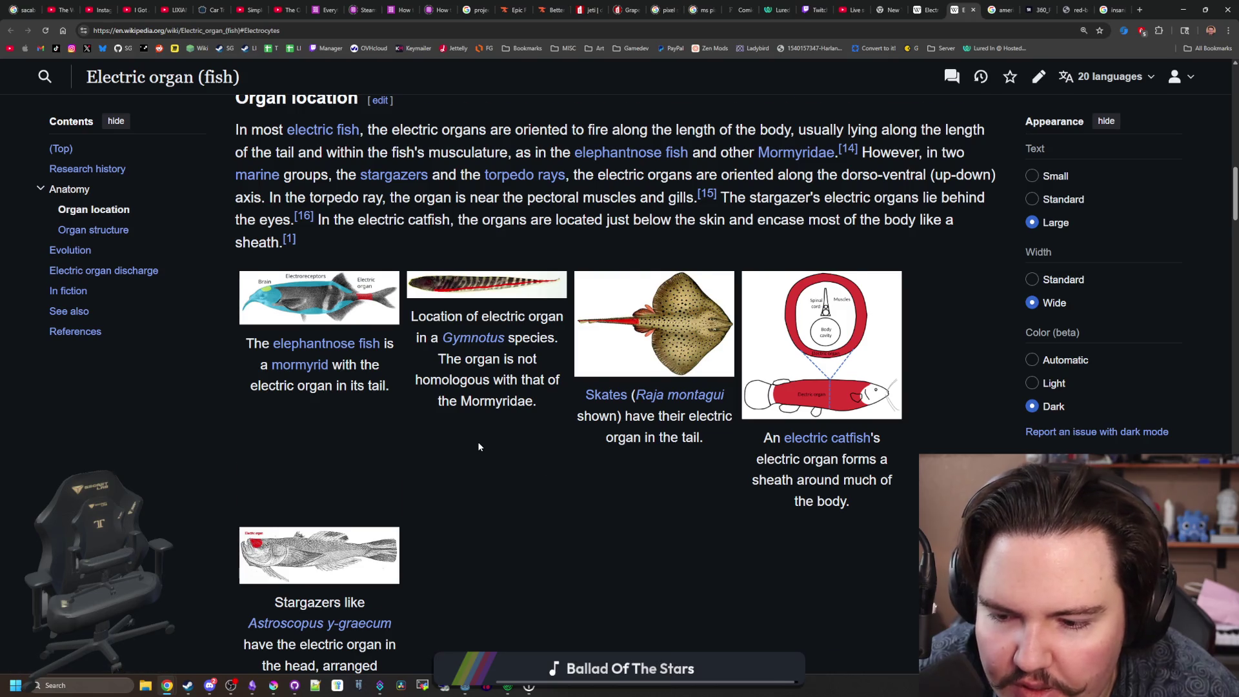
scroll(478, 446, "down", 1)
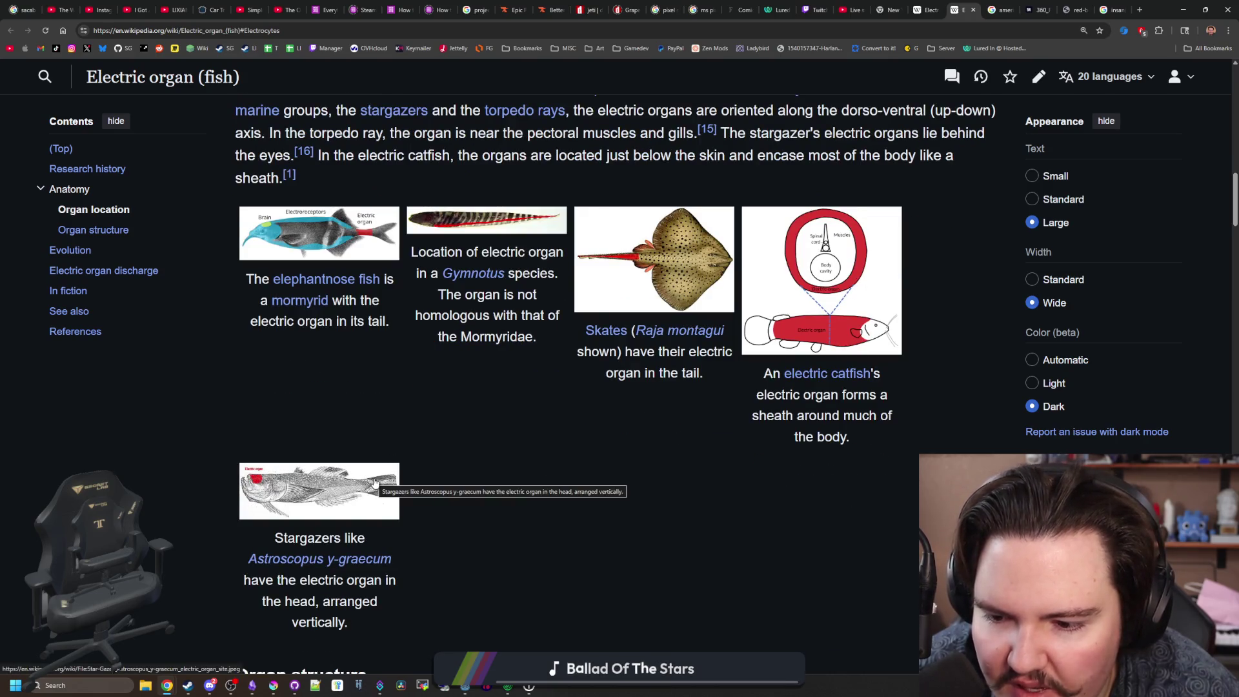
left_click(294, 494)
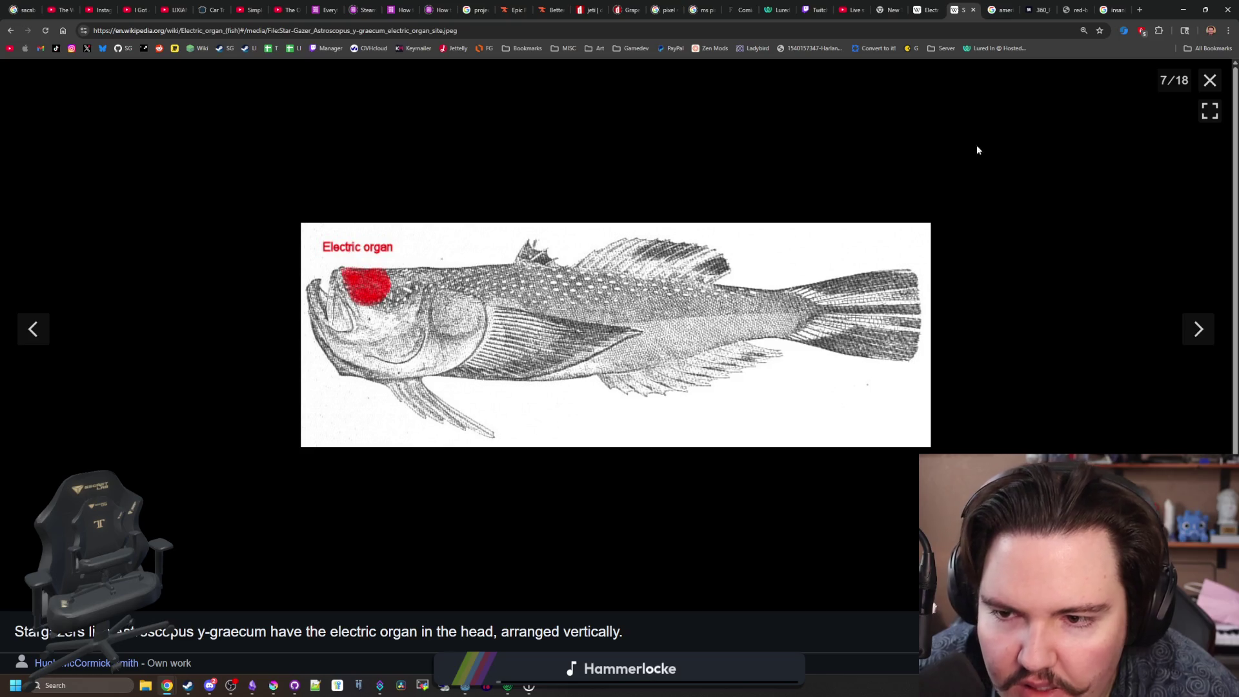
left_click(1210, 80)
scroll(505, 282, "down", 8)
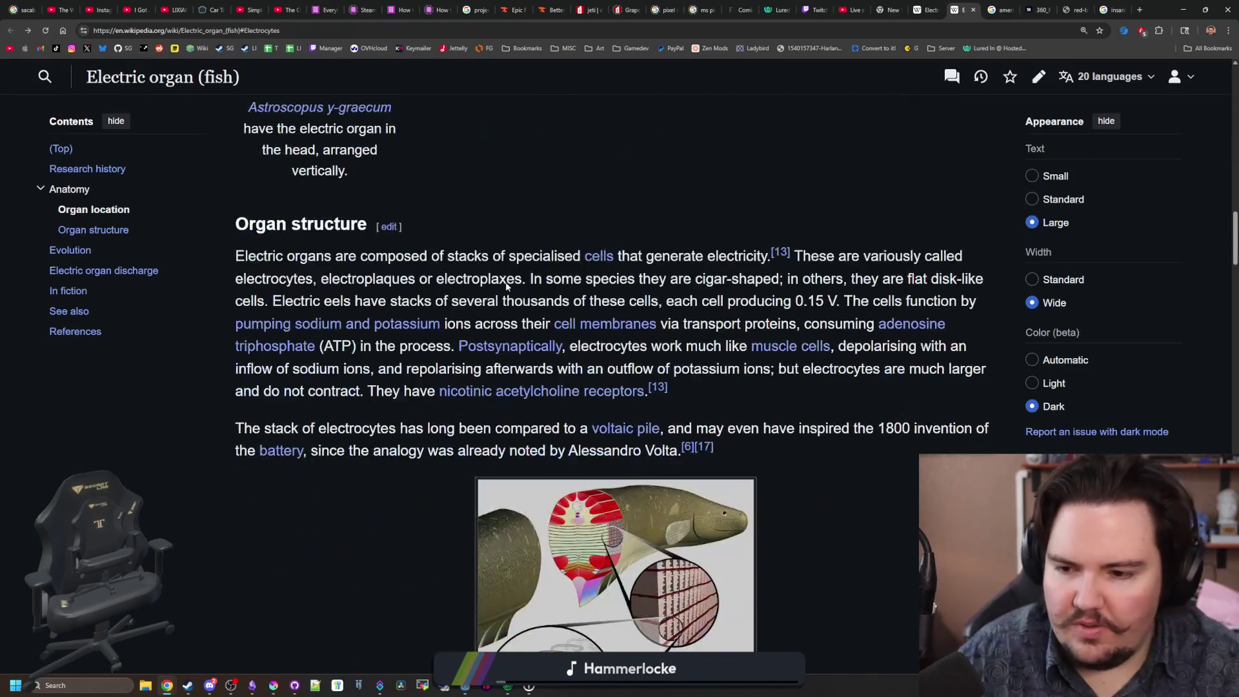
scroll(505, 282, "down", 15)
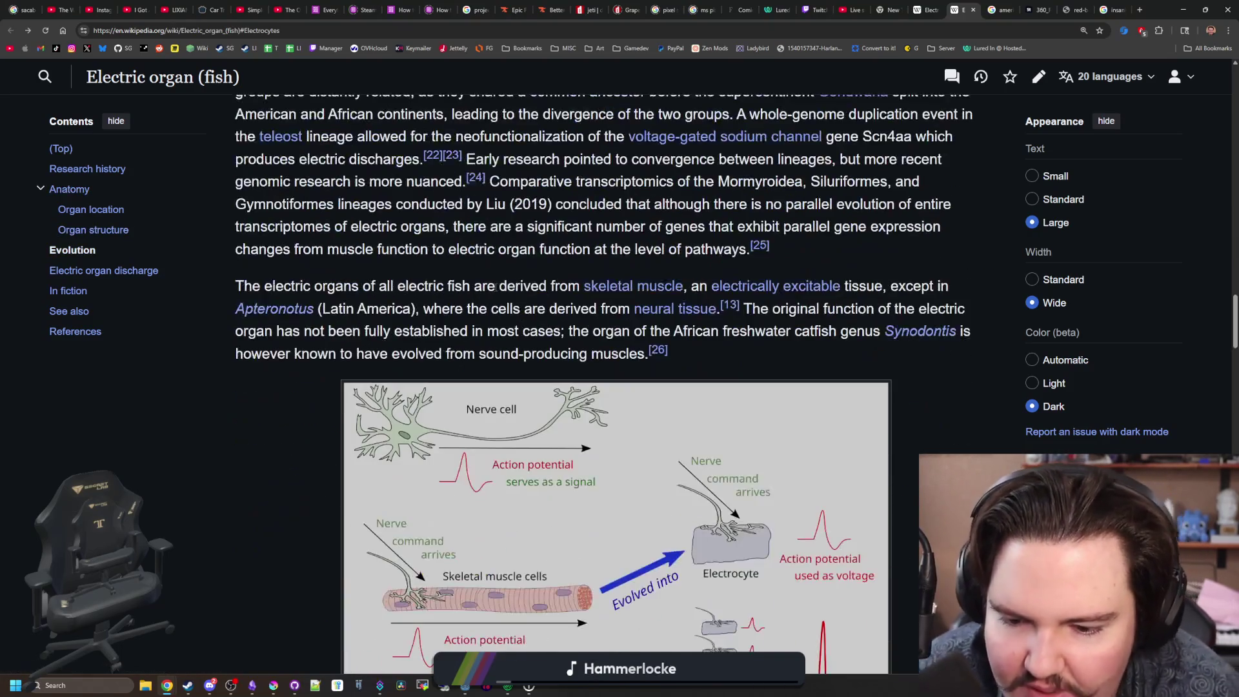
scroll(597, 326, "down", 2)
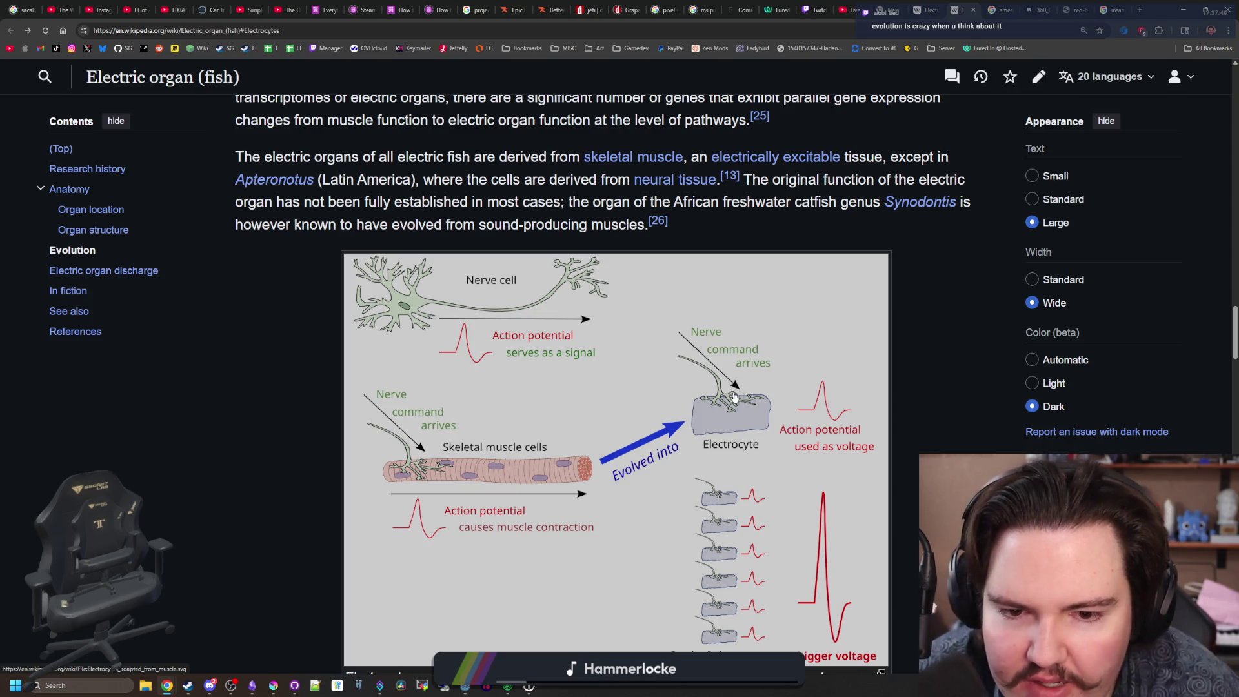
scroll(740, 441, "down", 1)
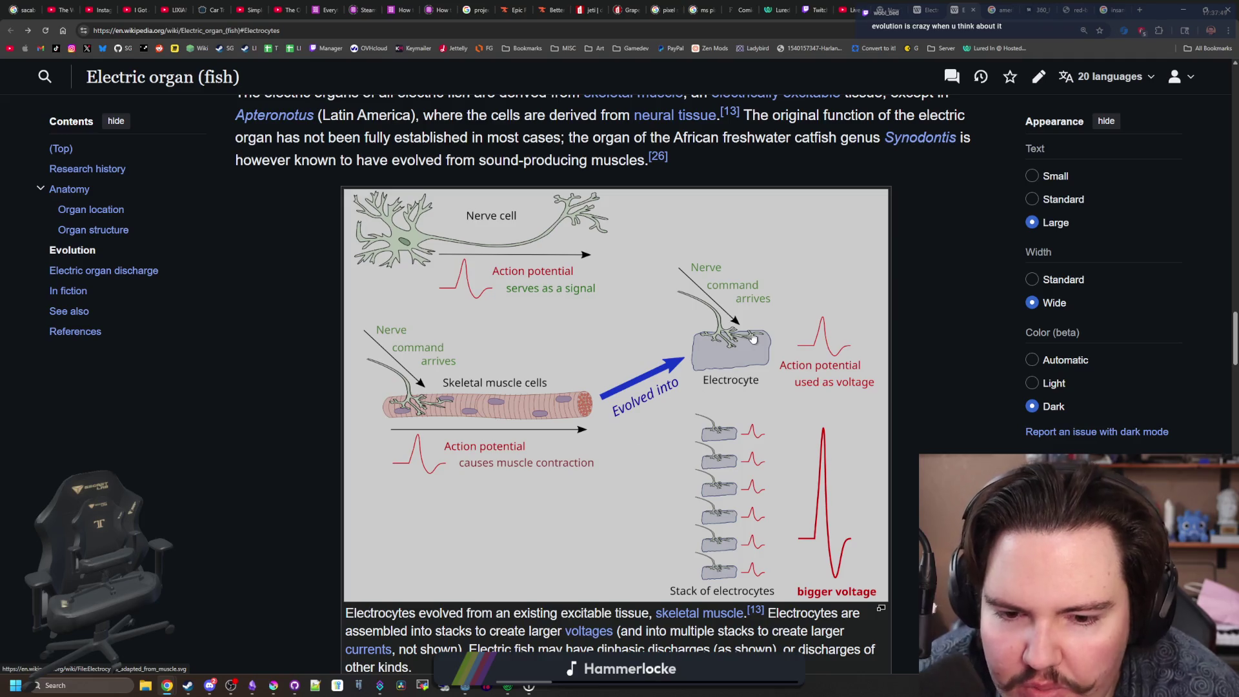
scroll(617, 406, "down", 2)
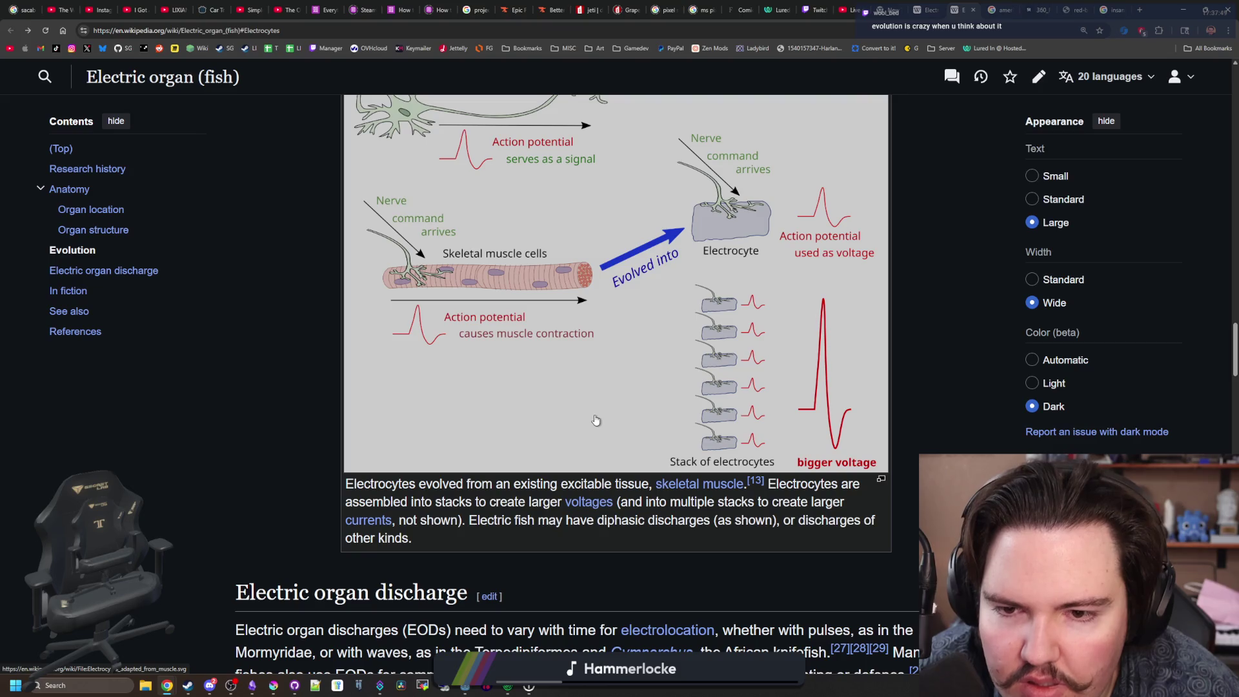
scroll(596, 421, "down", 6)
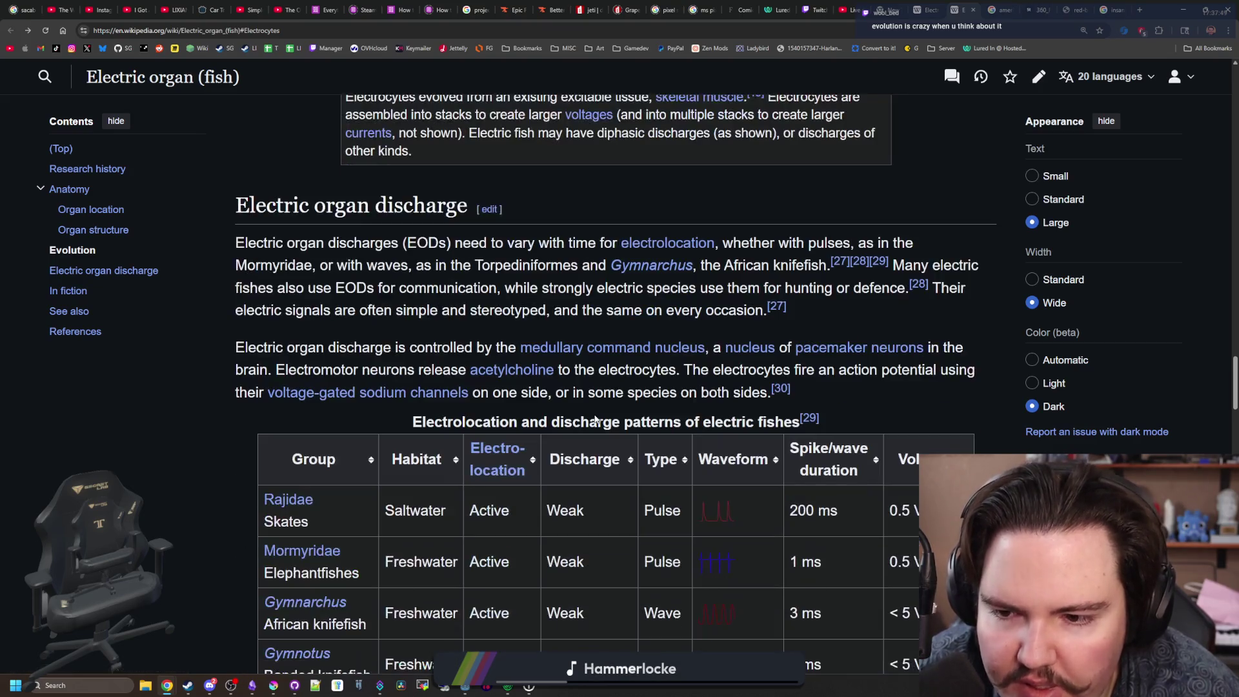
scroll(594, 416, "down", 10)
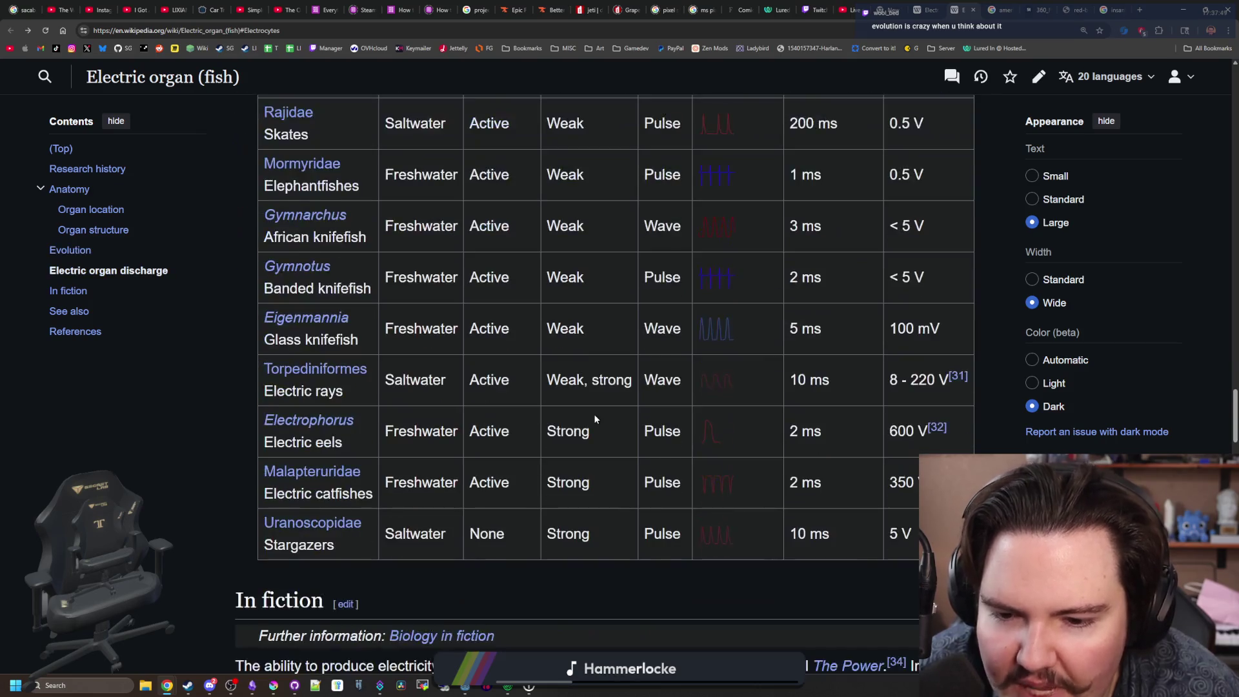
scroll(595, 416, "up", 4)
scroll(594, 418, "up", 3)
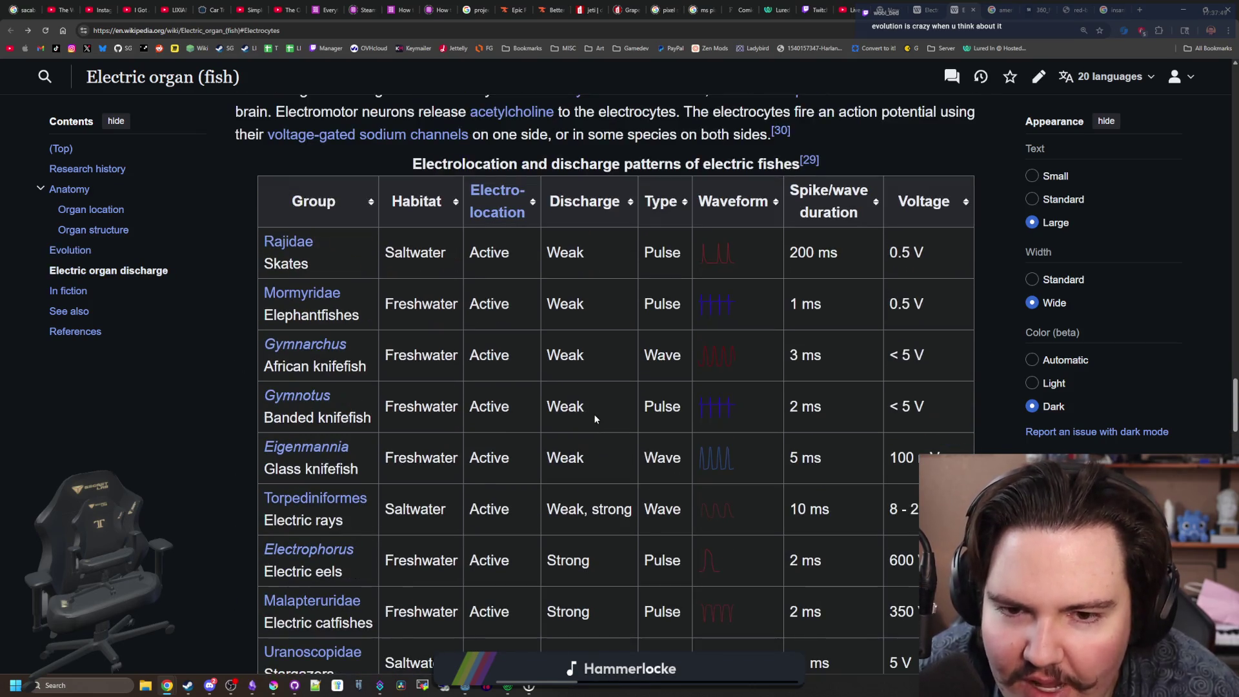
scroll(595, 419, "down", 14)
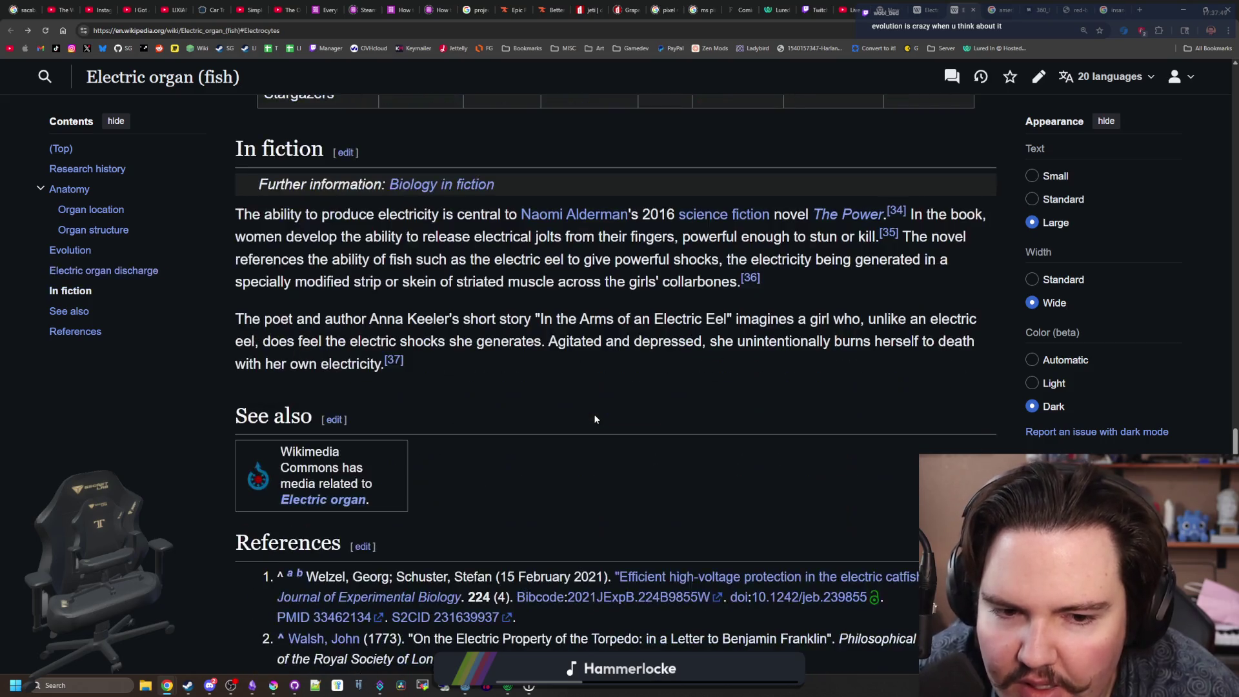
scroll(593, 413, "up", 20)
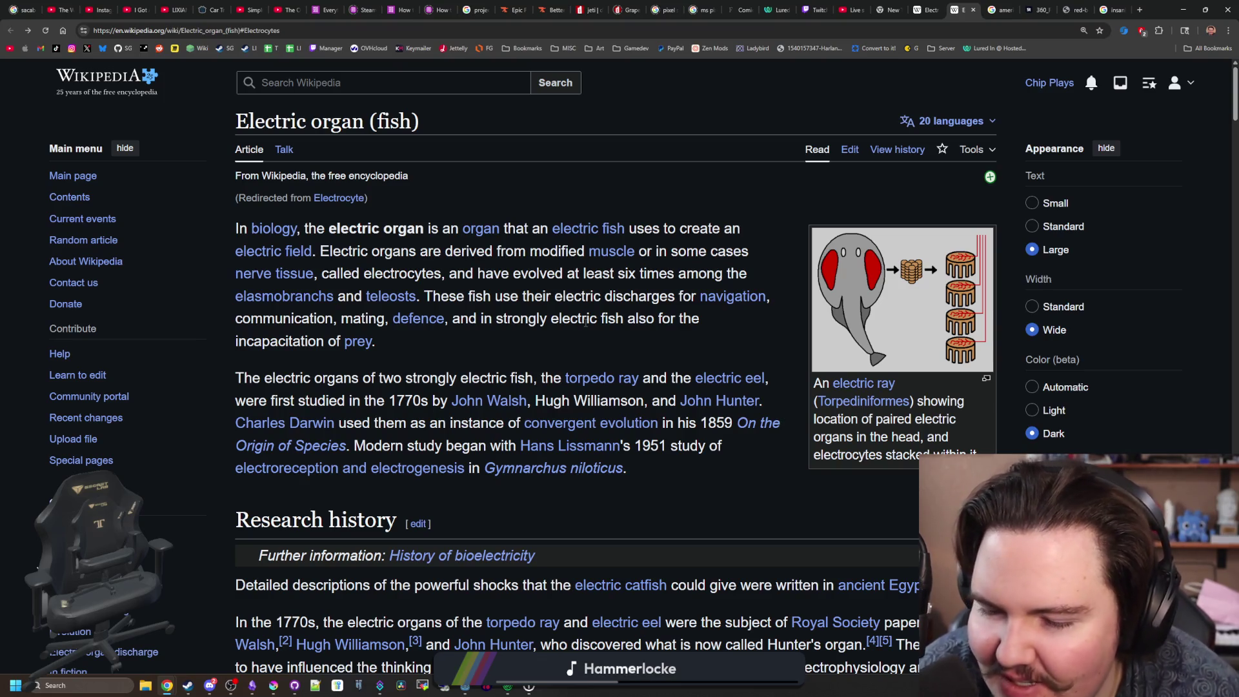
key("ctrl+shift+Tab")
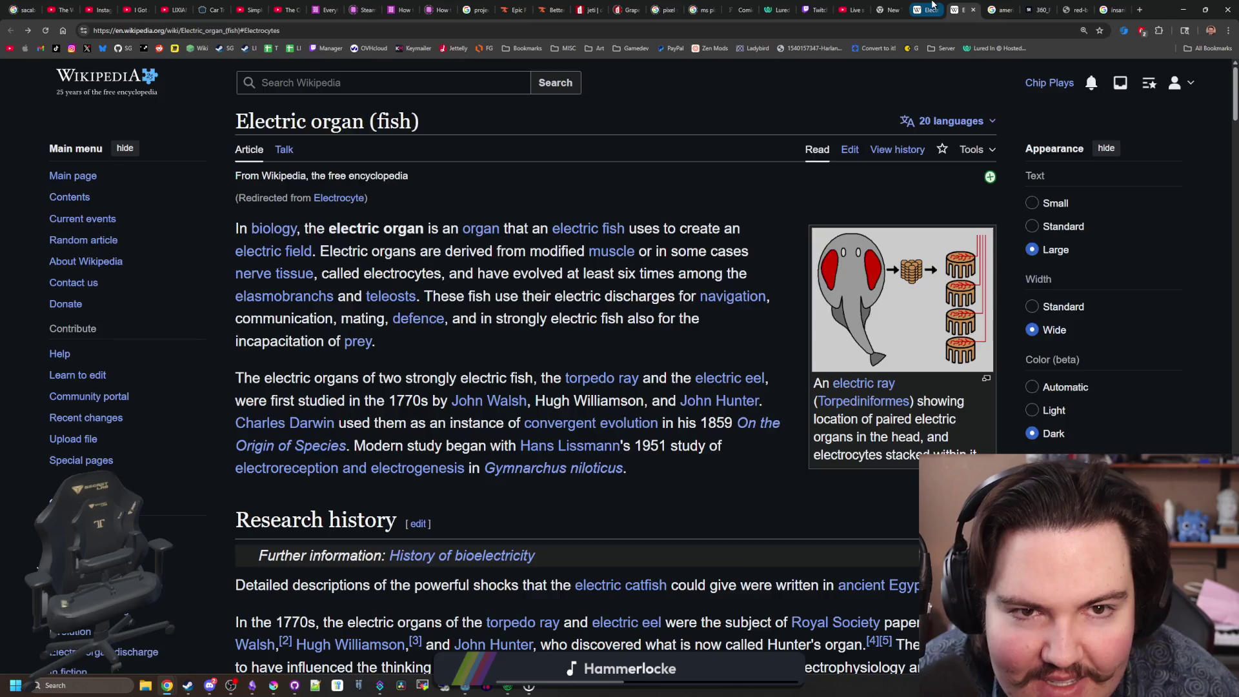
Search Google for 'electric eel' and show the image results.
scroll(648, 284, "up", 10)
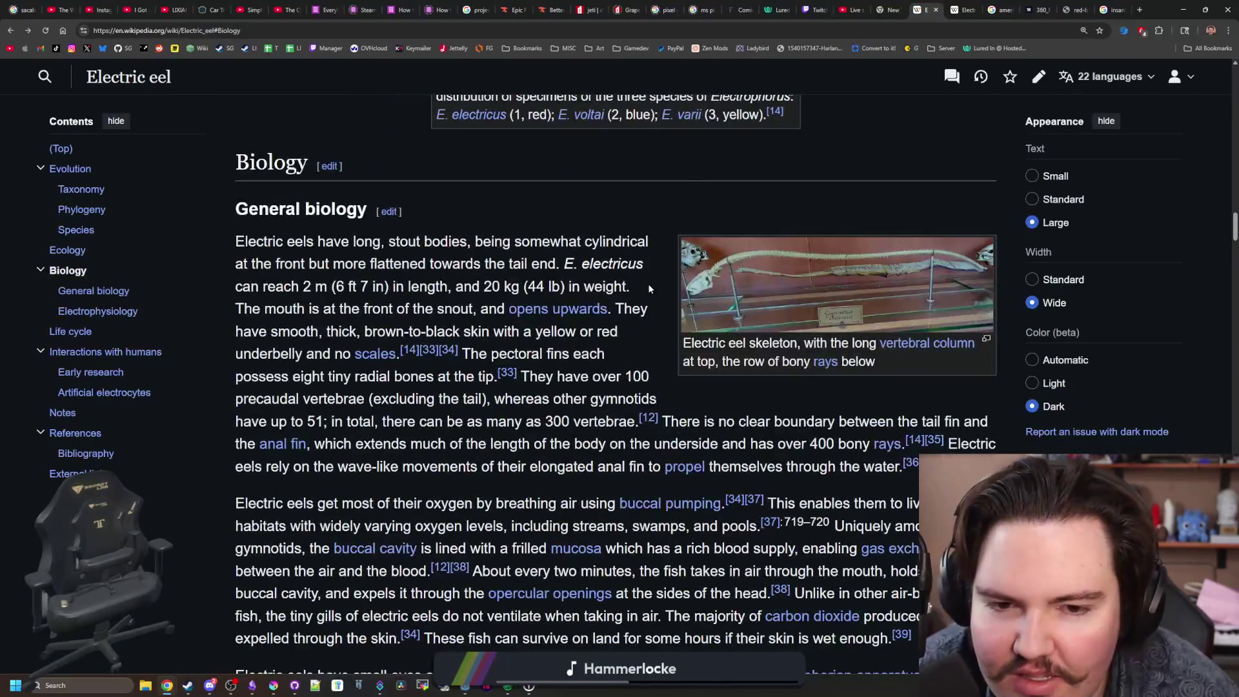
scroll(648, 284, "up", 7)
scroll(643, 286, "up", 15)
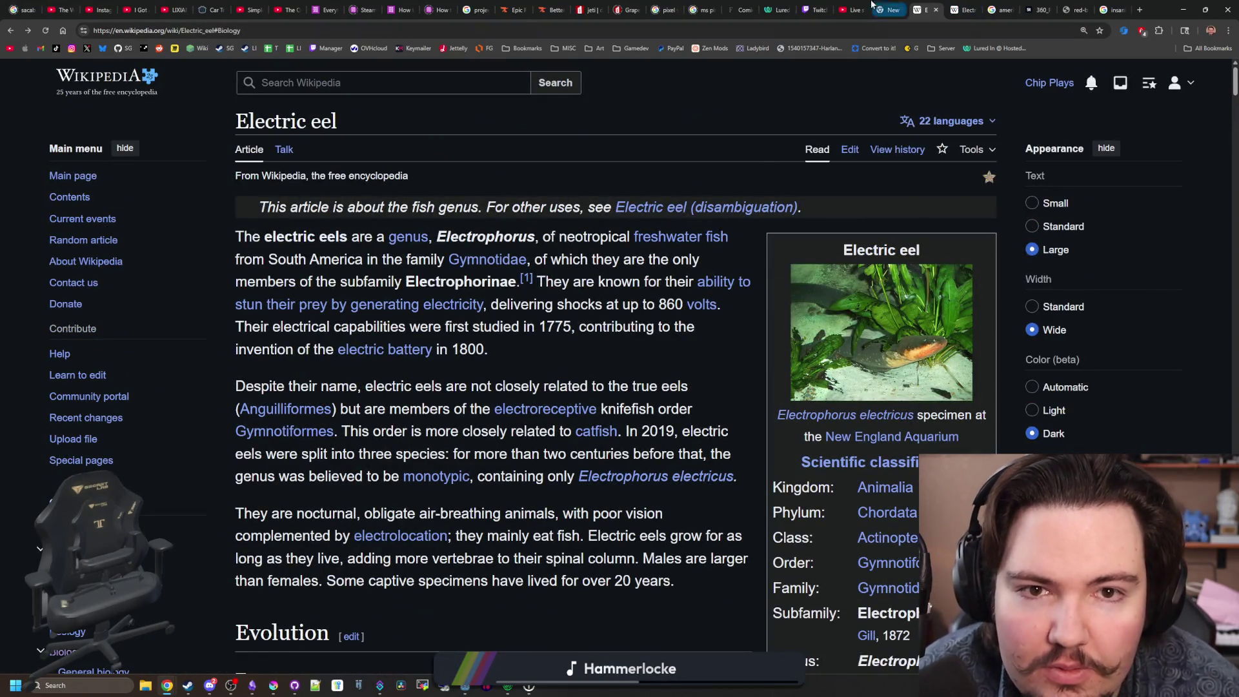
left_click(893, 8)
left_click(1001, 9)
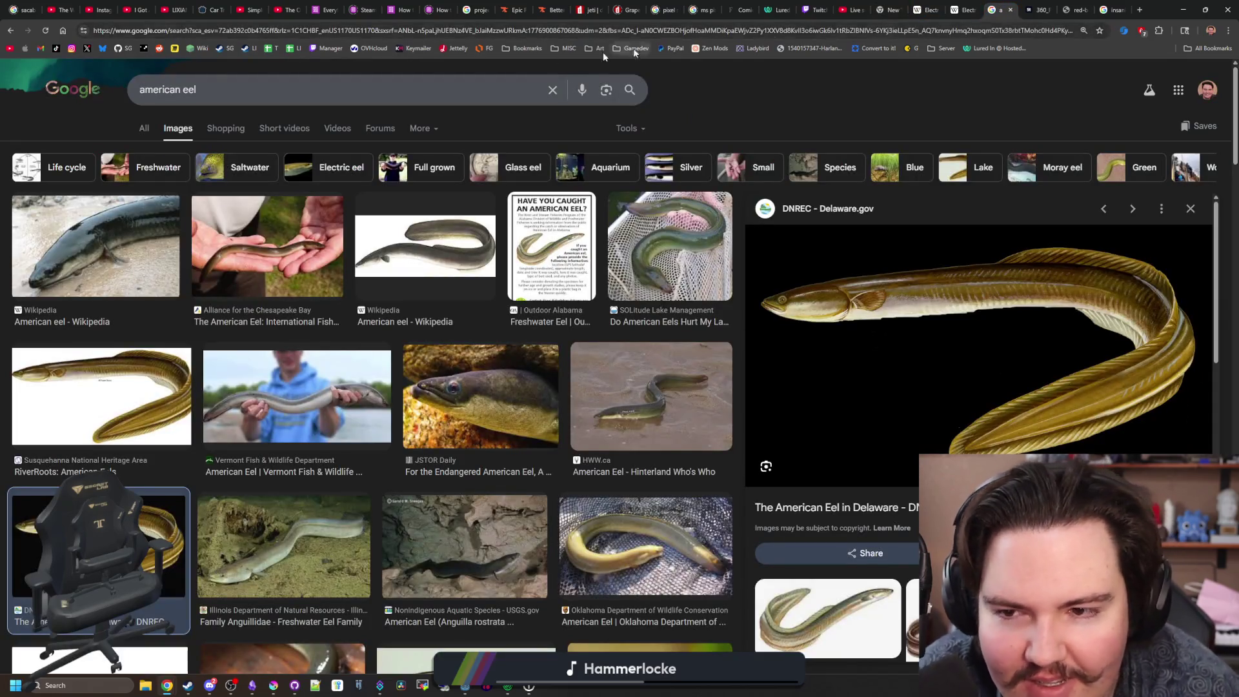
left_click(471, 33)
type("ELECTRIC E")
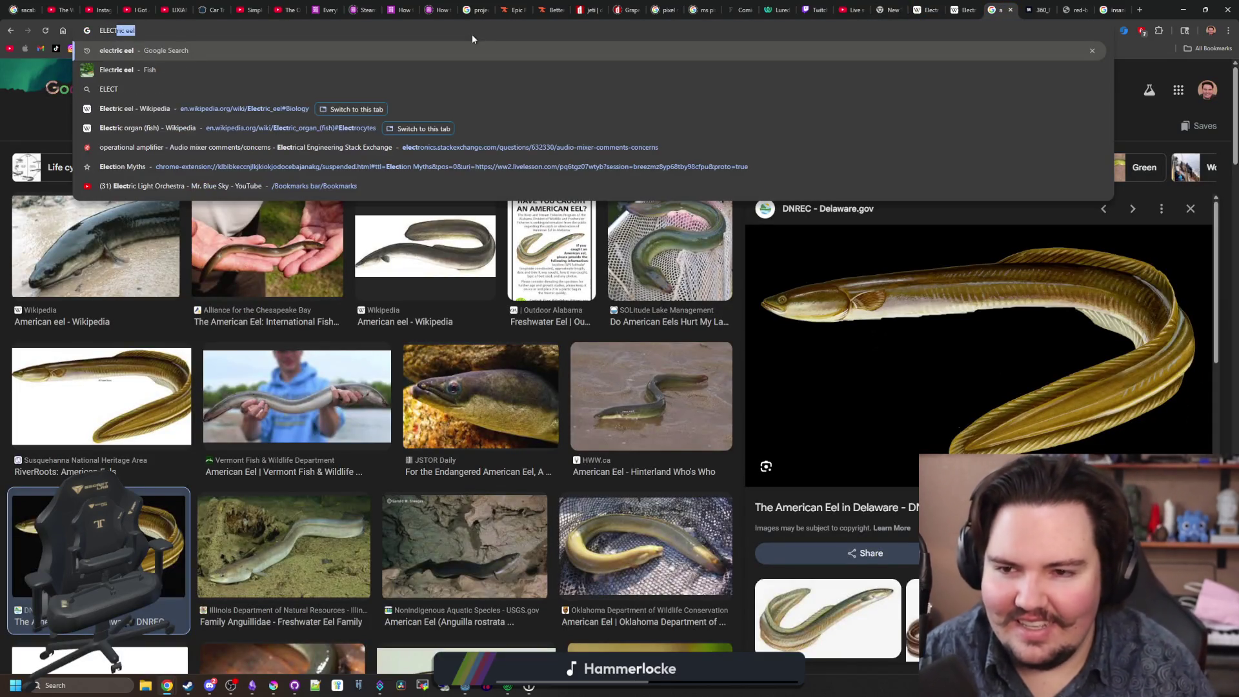
key("Return")
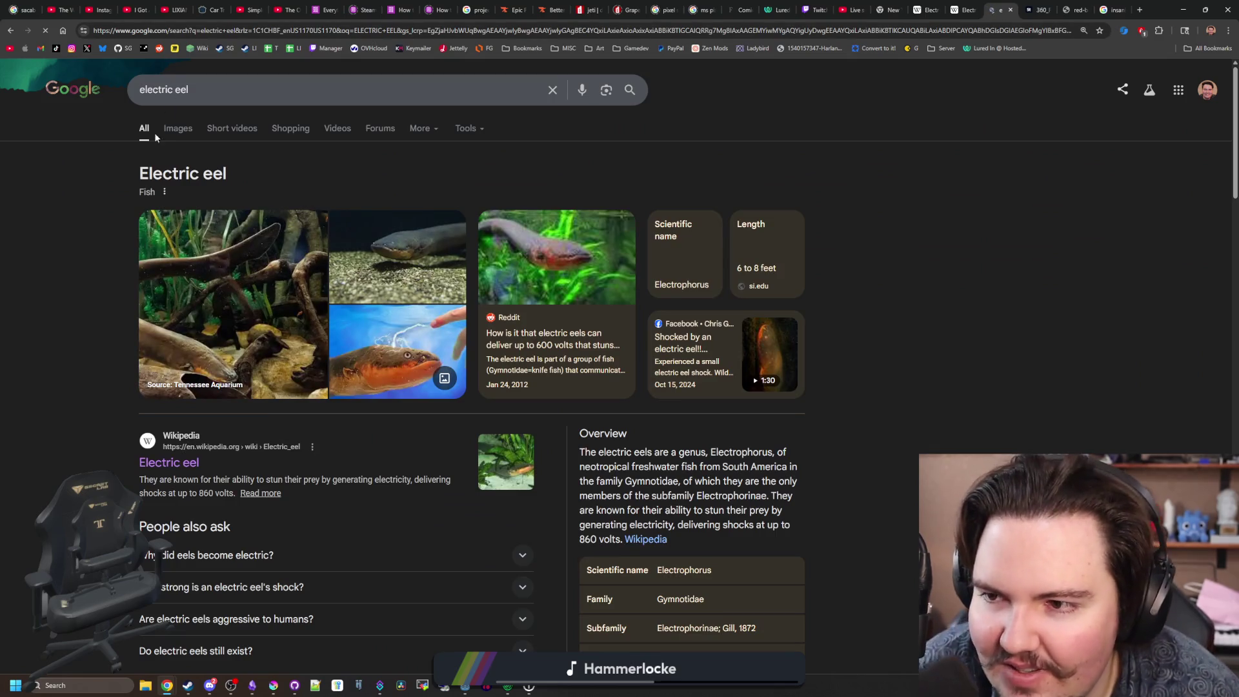
left_click(177, 129)
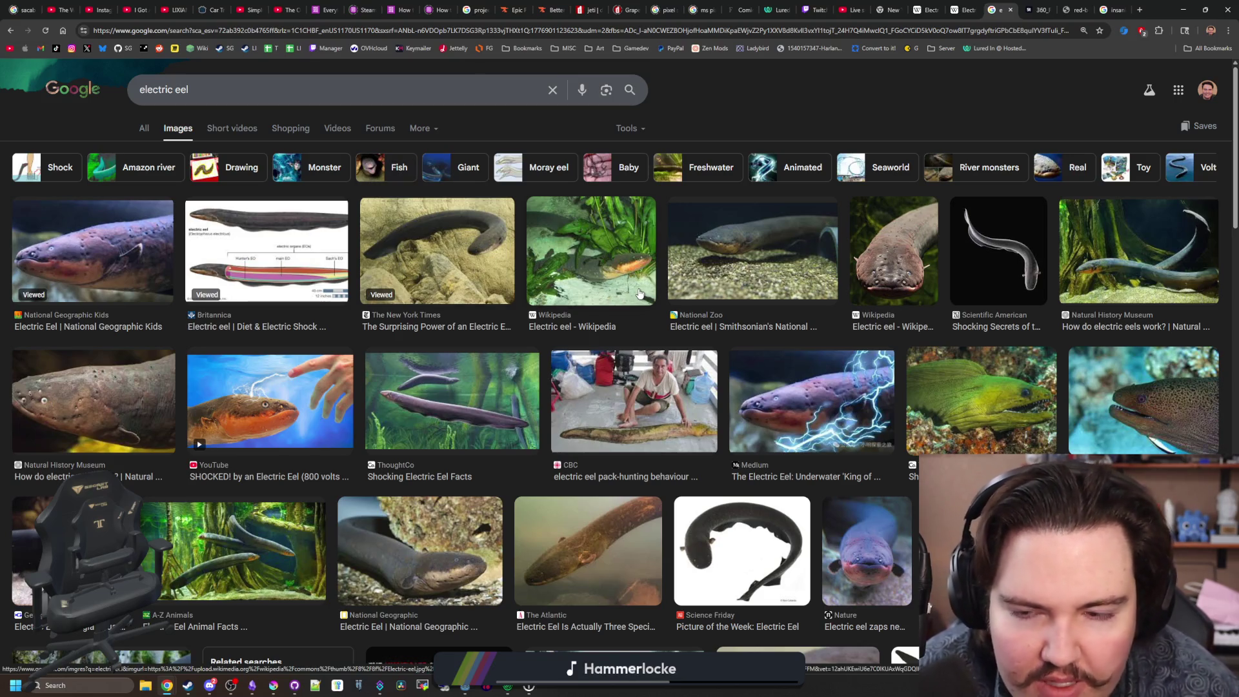
Preview several electric eel photos, including NHM and Wikipedia close-ups, then return to Godot.
scroll(403, 265, "down", 4)
scroll(404, 265, "down", 6)
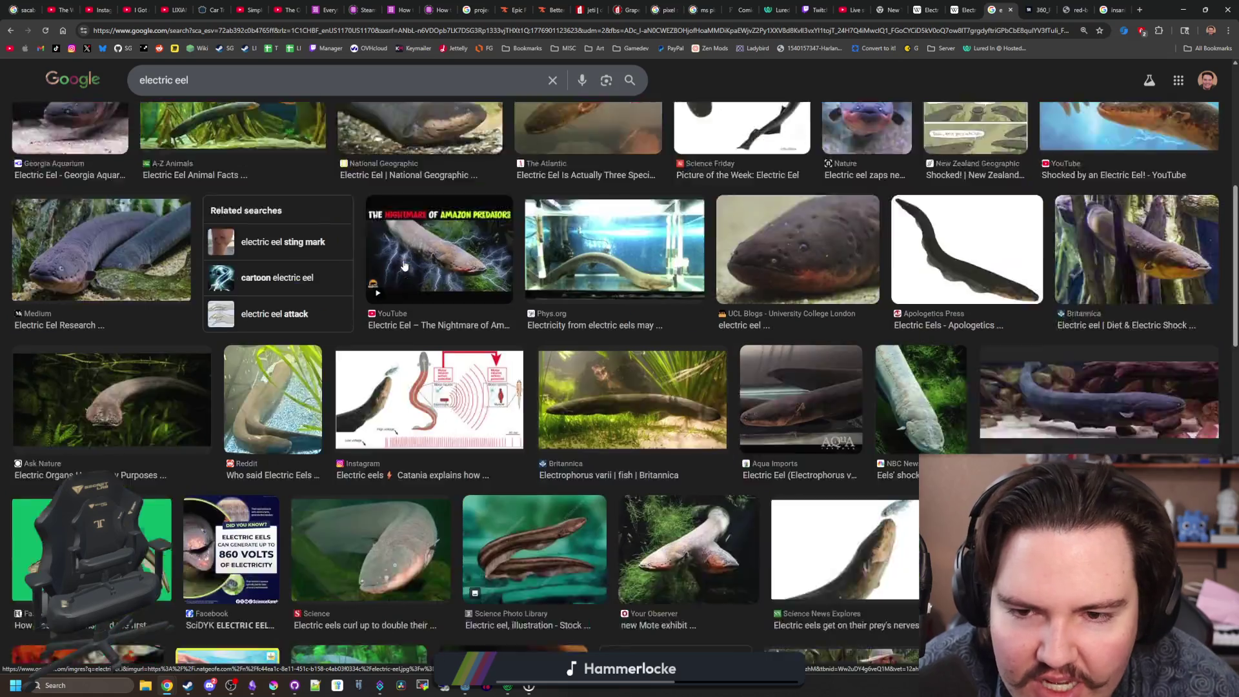
scroll(147, 138, "up", 10)
left_click(143, 136)
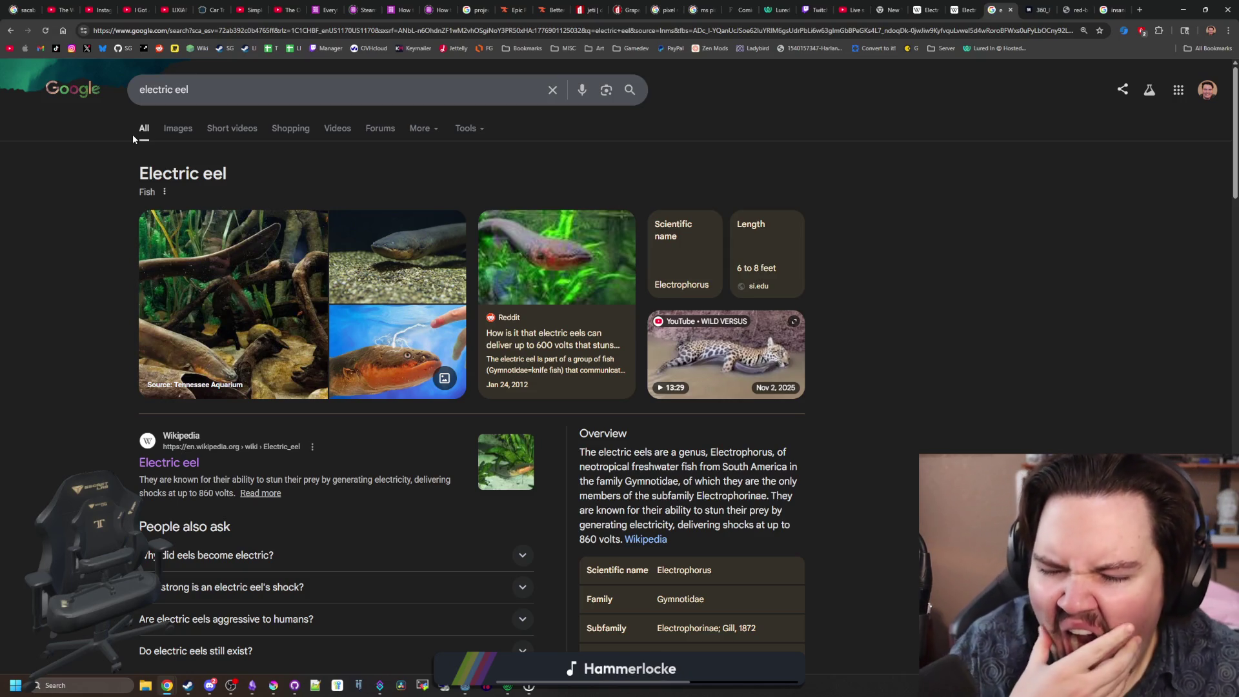
left_click(183, 138)
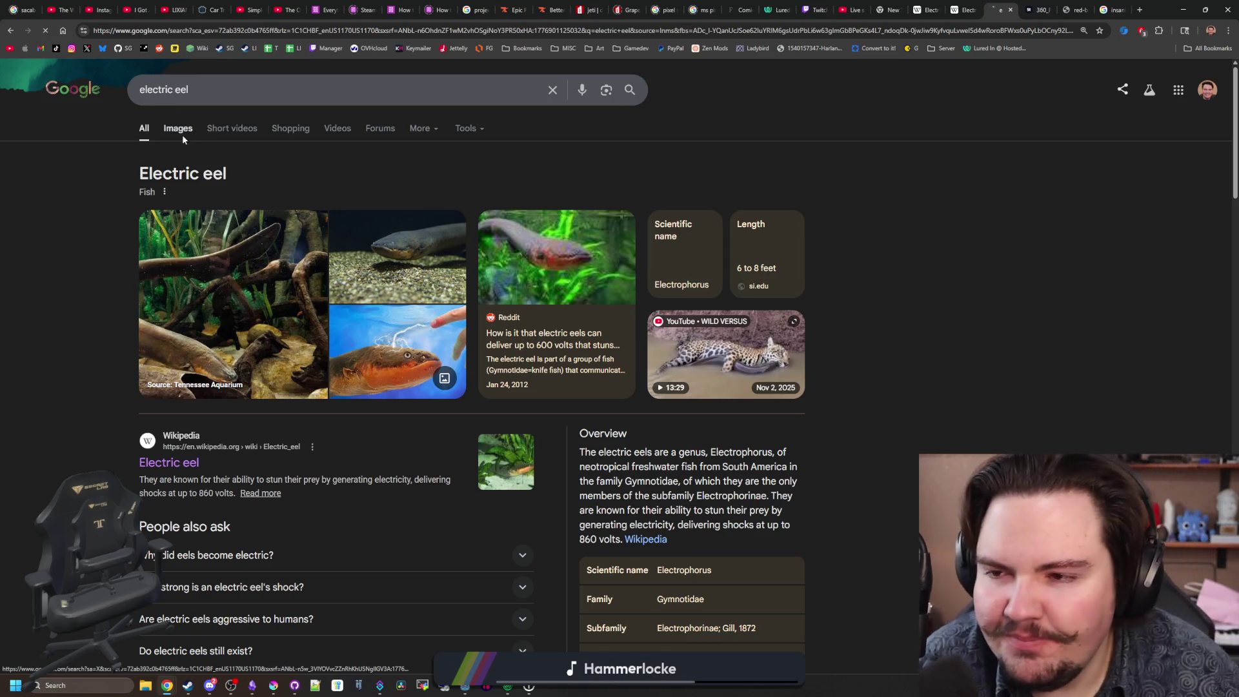
scroll(415, 258, "down", 5)
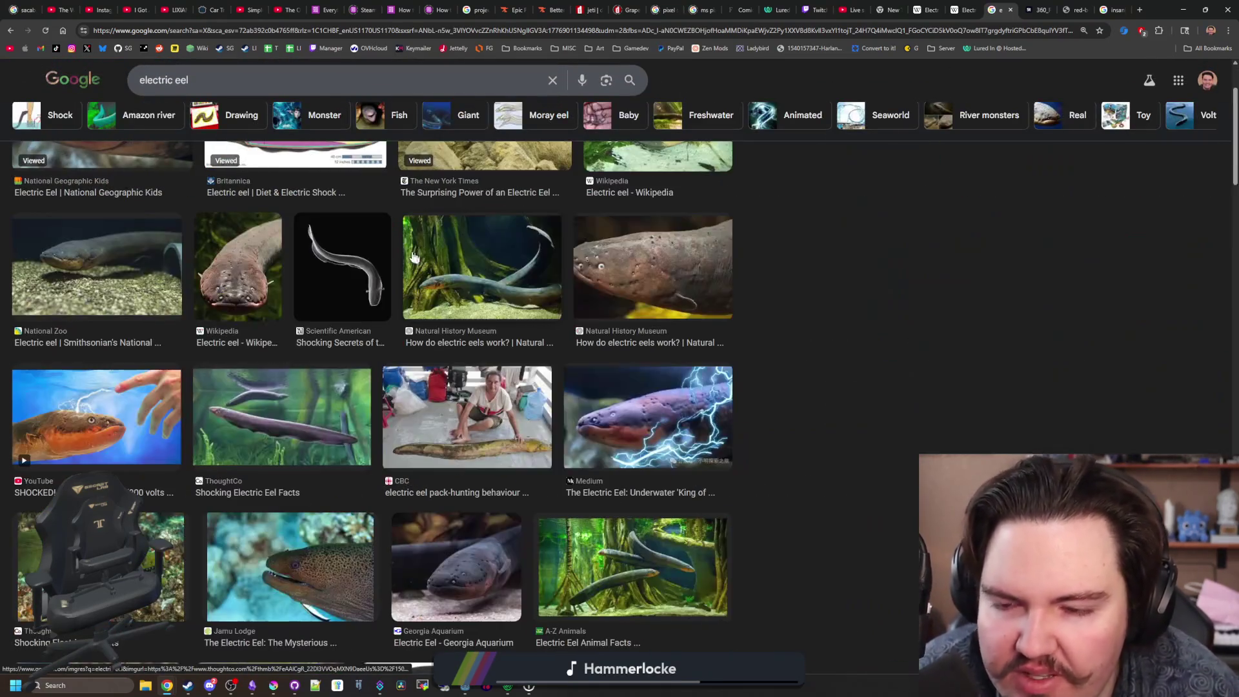
left_click(282, 417)
left_click(653, 267)
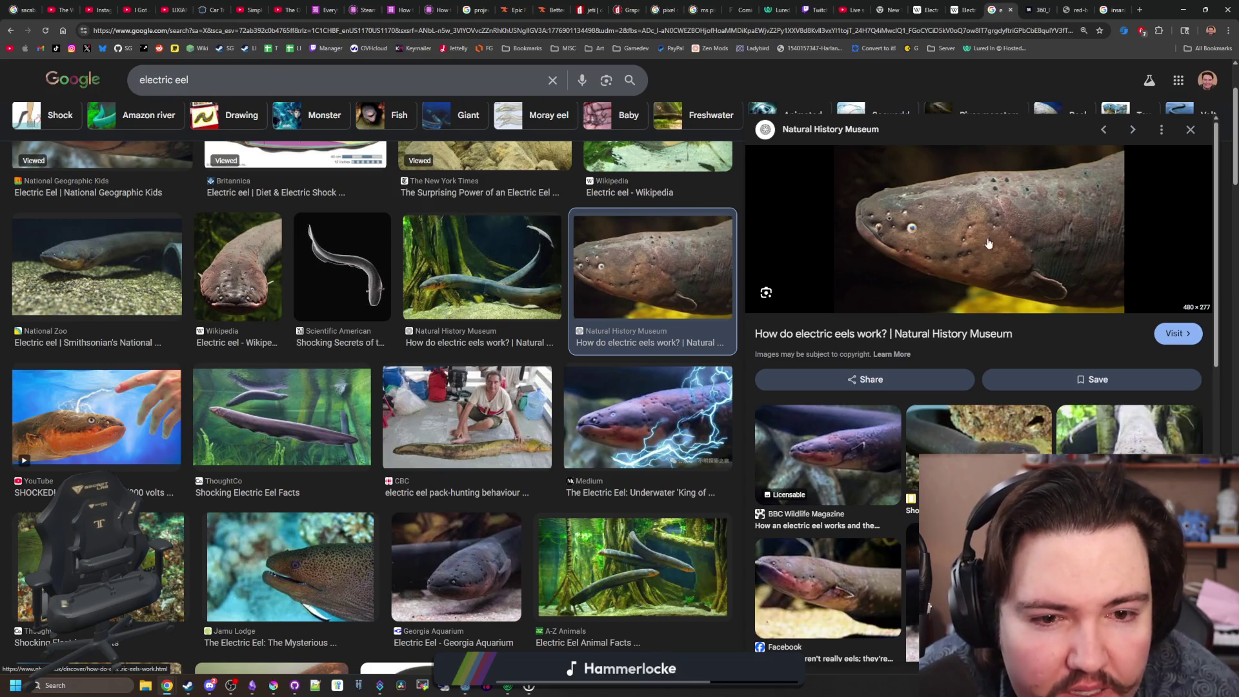
left_click(238, 268)
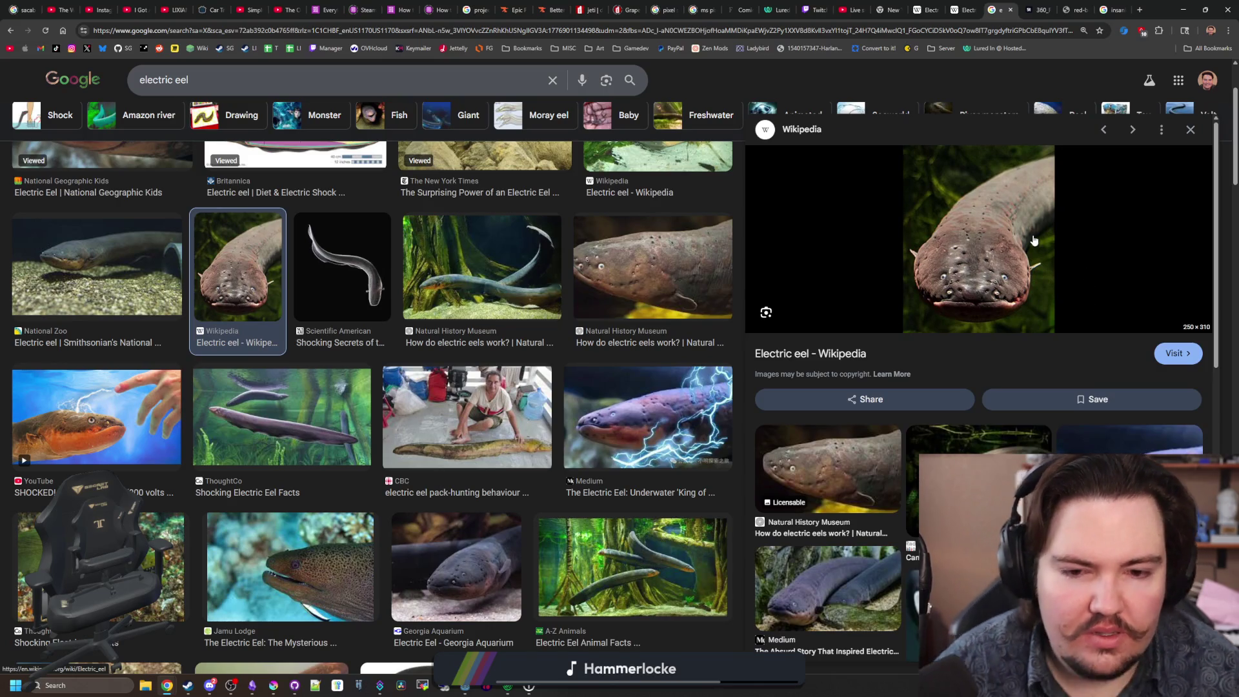
key("alt+Tab")
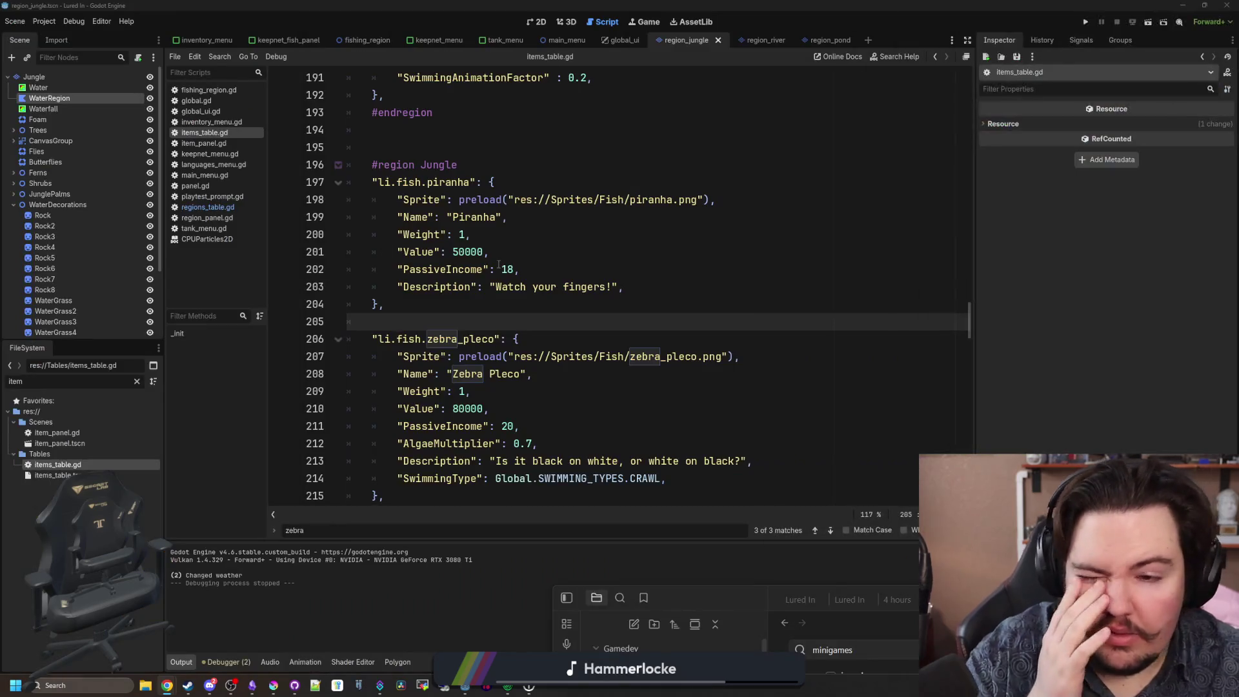
In Krita, open the autosaved eel.png sprite and select the whole eel canvas.
left_click(274, 683)
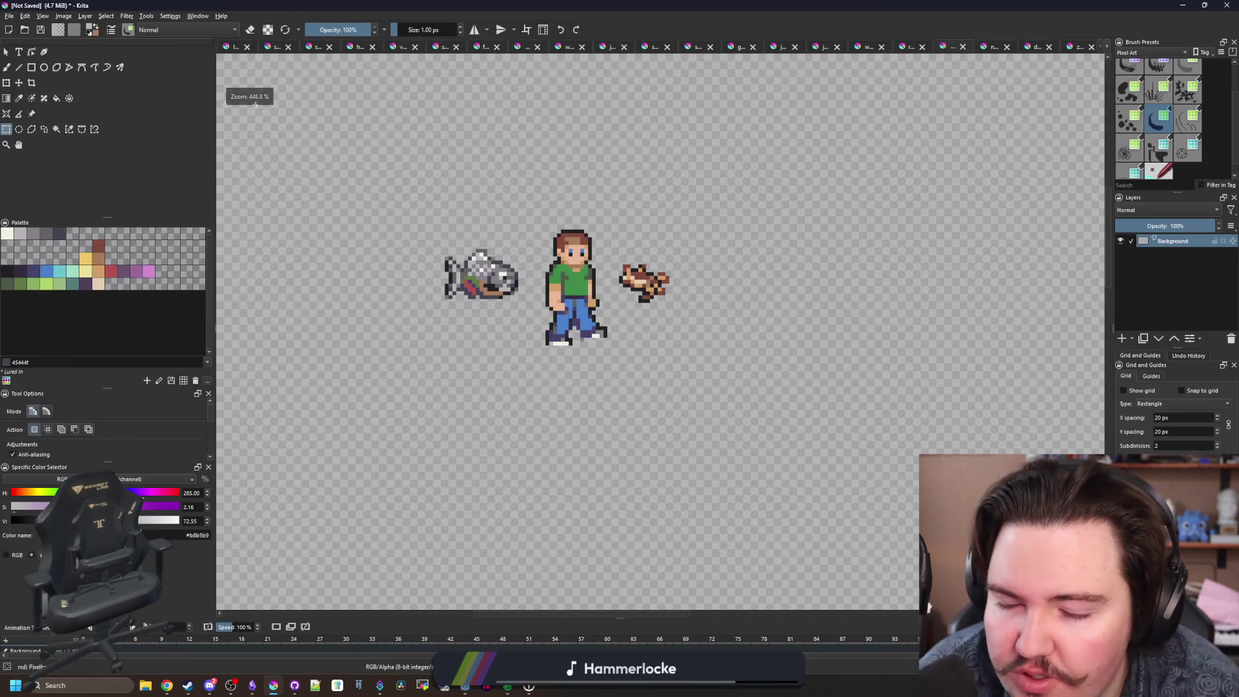
left_click(9, 16)
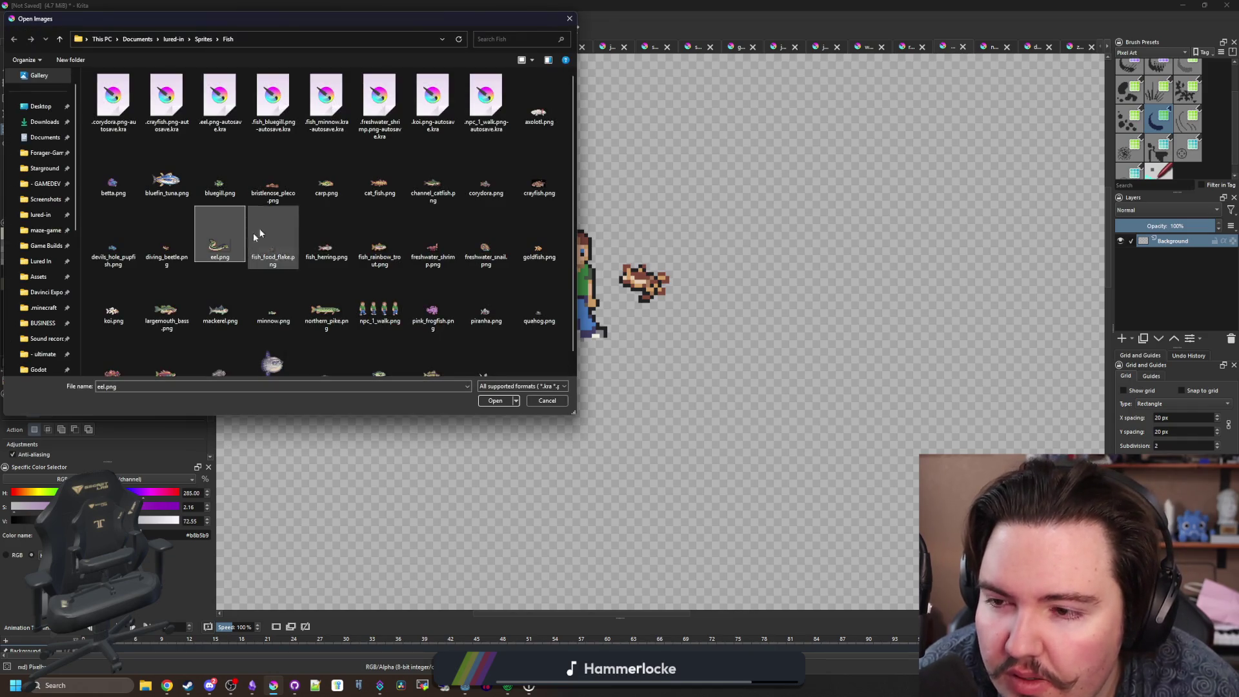
key("Escape")
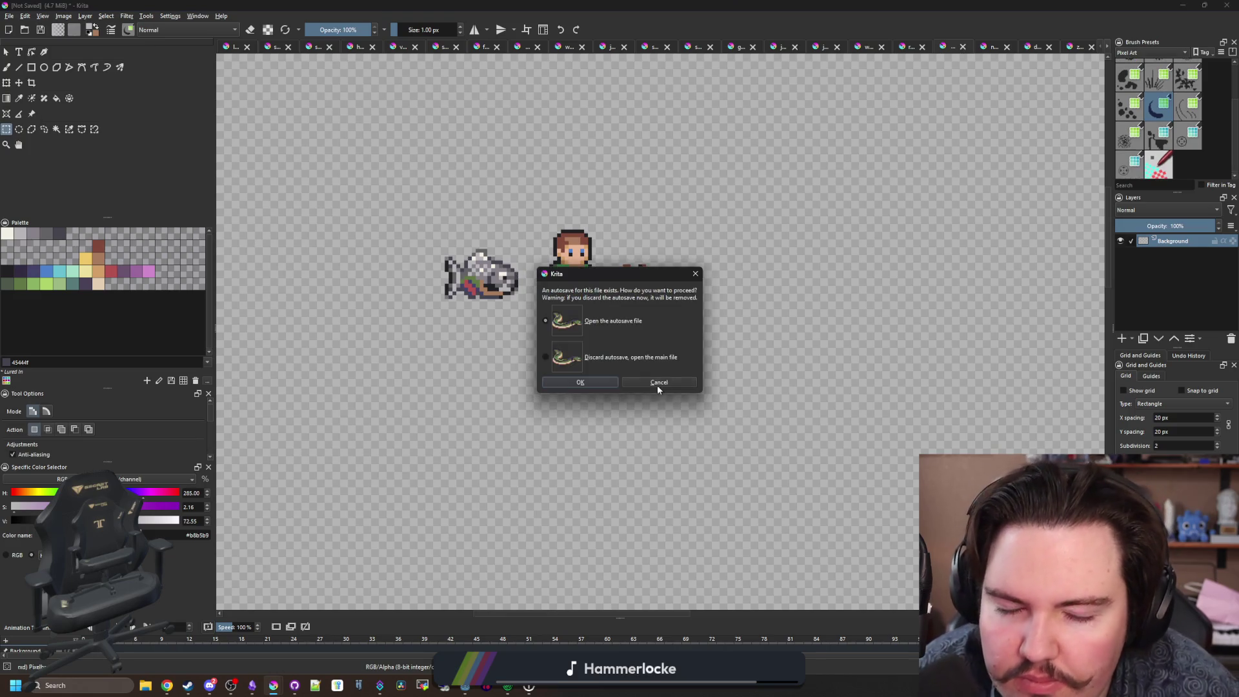
left_click(589, 380)
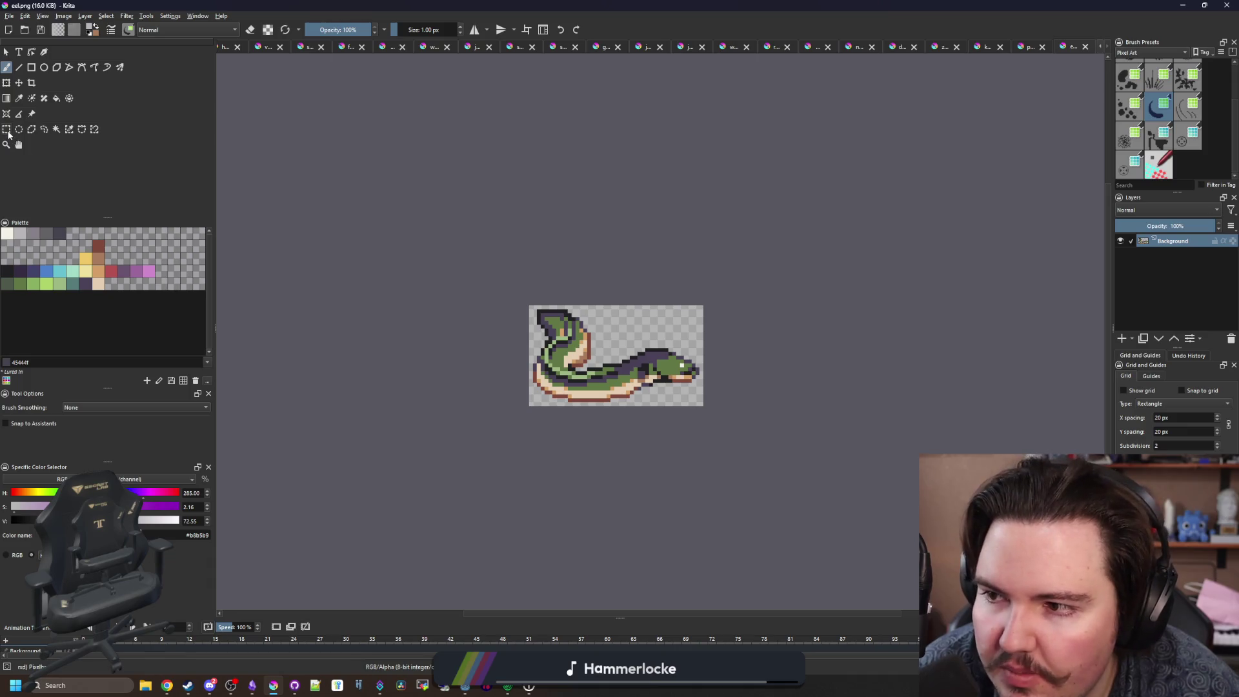
left_click(7, 129)
key("plus")
left_click_drag(813, 466, 453, 250)
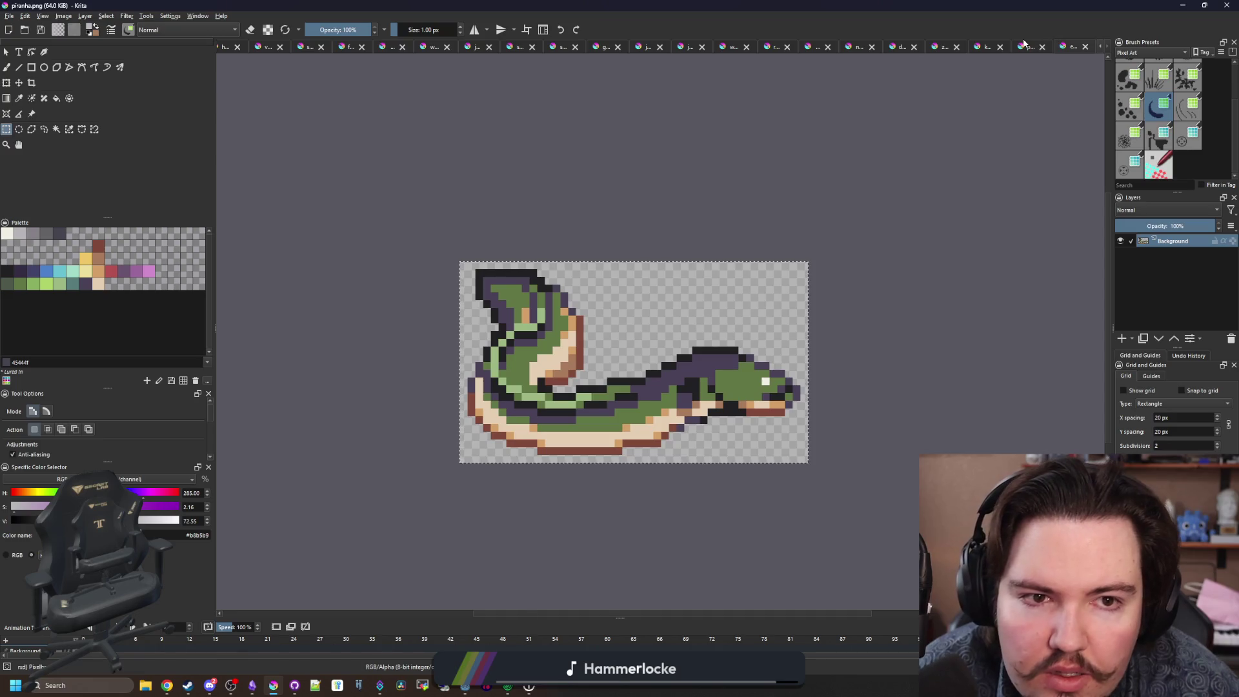
Switch to the unsaved sprite sheet and paste the eel sprite in for repositioning.
left_click(882, 45)
left_click(888, 46)
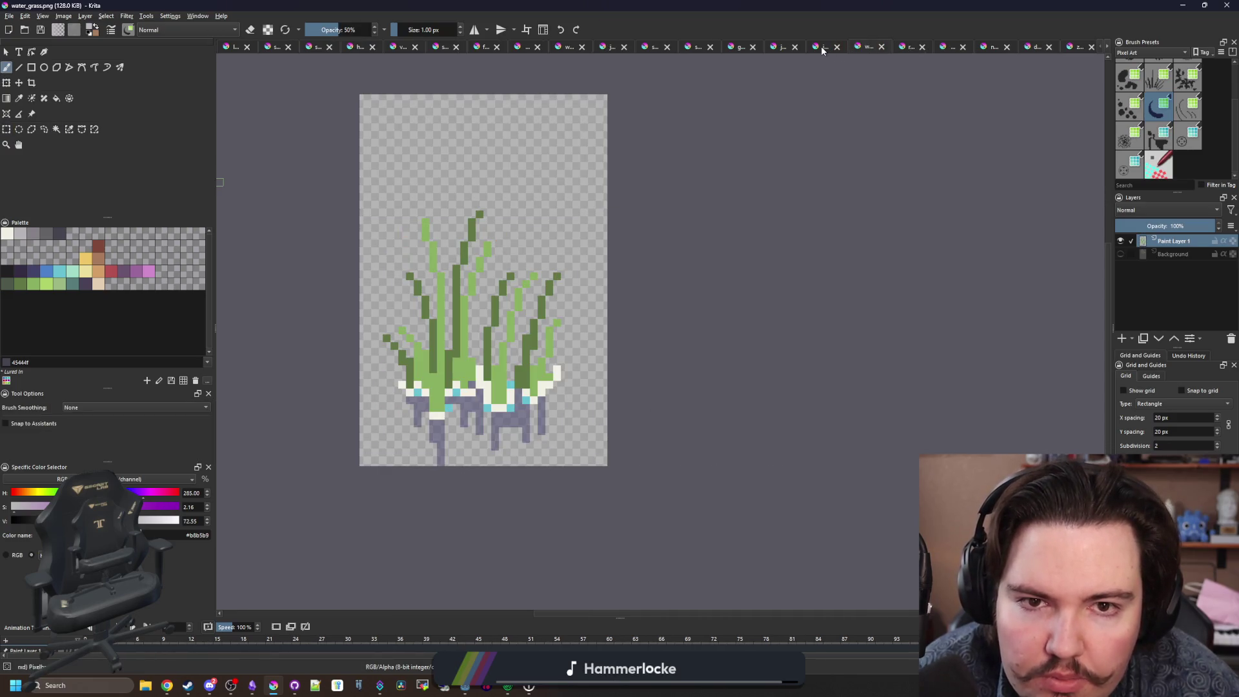
left_click(821, 45)
left_click(904, 45)
left_click(951, 47)
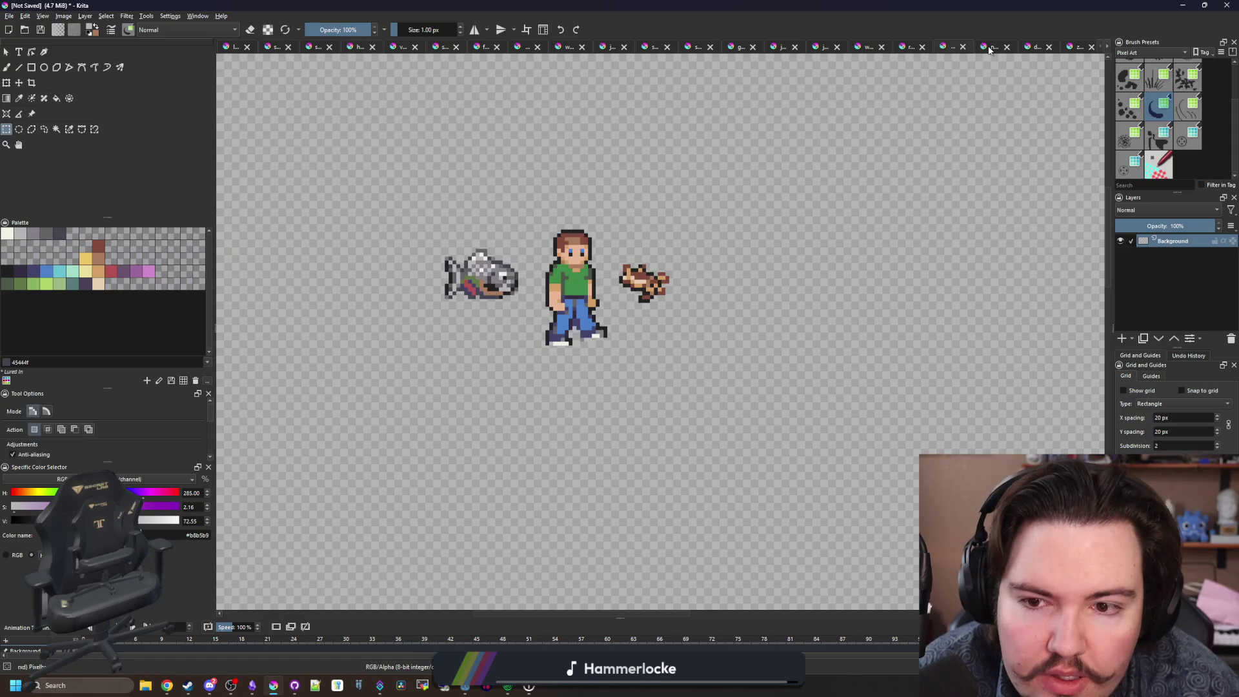
key("ctrl+v")
key("ctrl+t")
Move the pasted eel sprite beside the other sprites on the canvas.
scroll(497, 237, "down", 5)
mouse_move(407, 155)
left_mouse_down()
mouse_move(536, 287)
mouse_move(575, 268)
left_mouse_up()
scroll(555, 259, "up", 6)
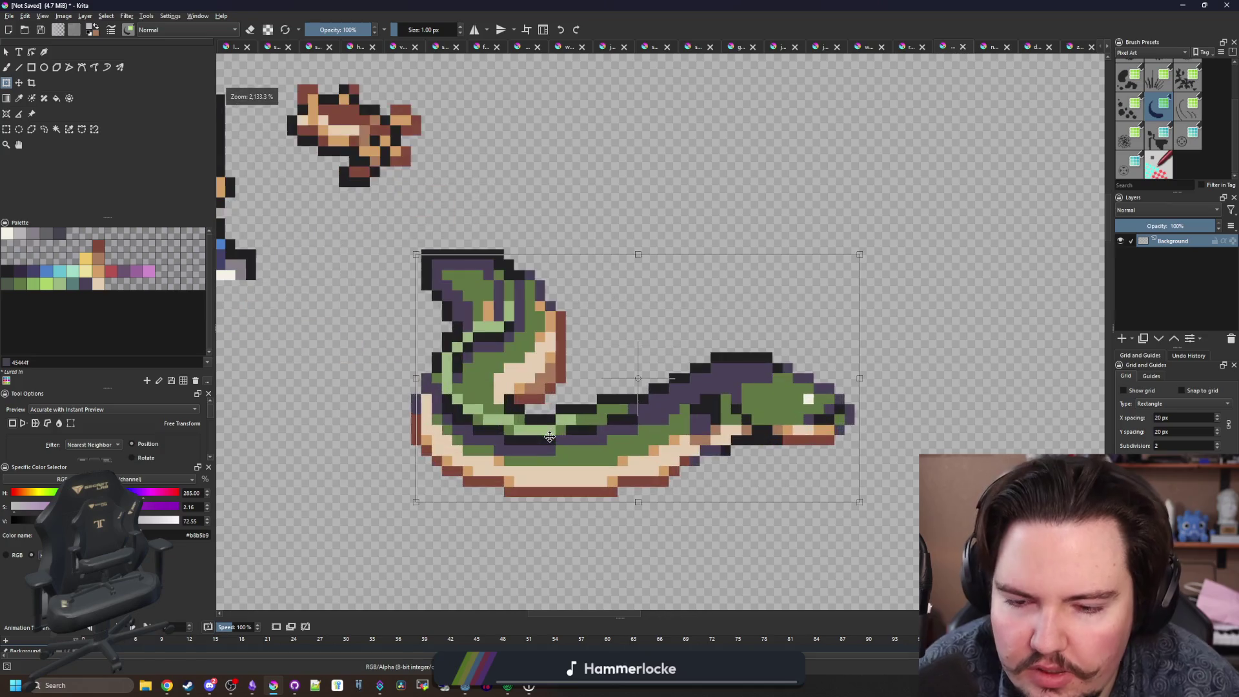
scroll(545, 426, "down", 4)
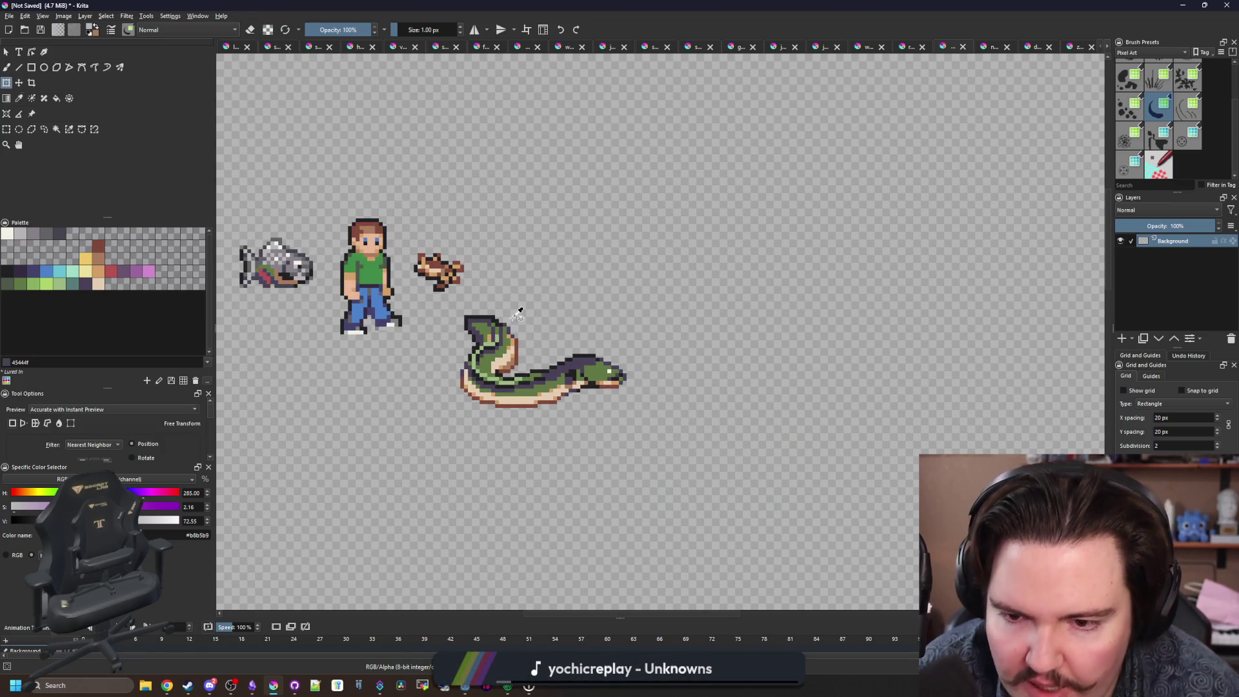
Paint the eel's lower body, left diagonal and upper-left body green with the pixel brush.
key("b")
scroll(520, 381, "up", 3)
mouse_move(668, 400)
left_mouse_down()
mouse_move(700, 365)
mouse_move(642, 387)
mouse_move(452, 413)
mouse_move(558, 409)
mouse_move(546, 386)
mouse_move(567, 367)
mouse_move(534, 417)
mouse_move(364, 362)
mouse_move(342, 280)
left_mouse_up()
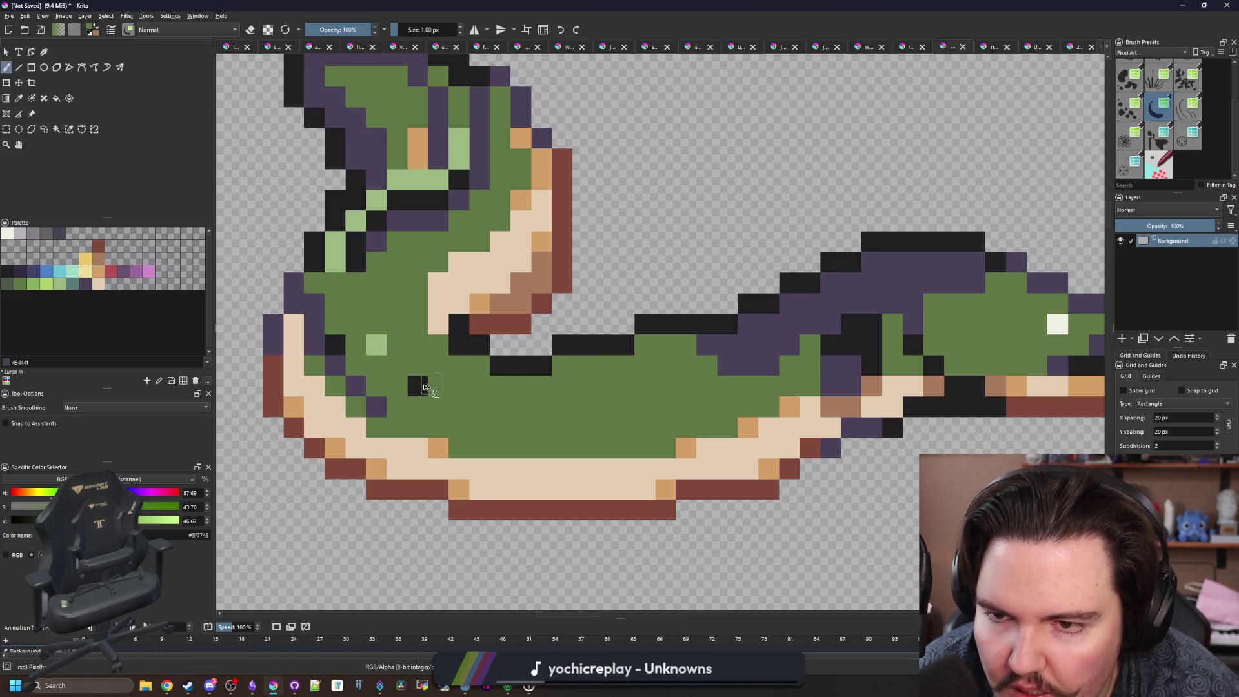
left_click_drag(370, 325, 444, 368)
left_click_drag(452, 452, 410, 381)
mouse_move(434, 318)
left_mouse_down()
mouse_move(413, 294)
mouse_move(516, 242)
mouse_move(478, 222)
mouse_move(516, 139)
mouse_move(553, 190)
mouse_move(523, 145)
left_mouse_up()
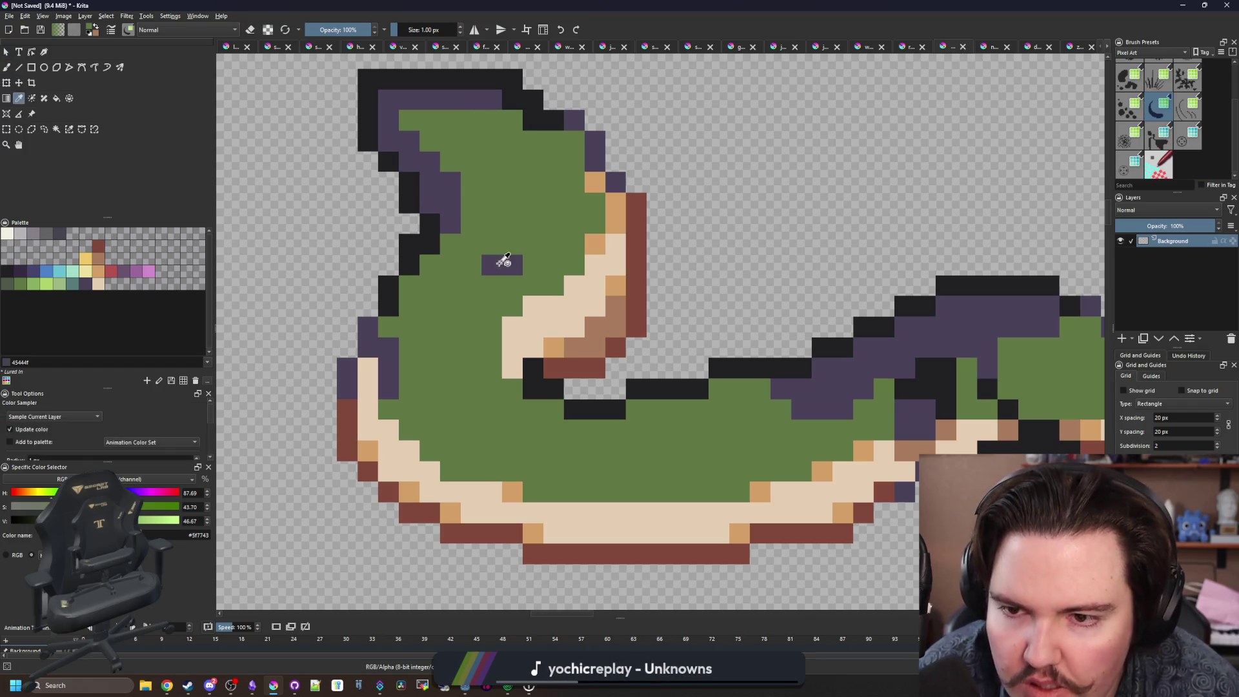
Add a purple patch and a purple pixel into the green body, and erase the two leftmost pixel columns.
left_click(502, 263, "ctrl")
left_click_drag(500, 202, 467, 202)
left_click(449, 244)
mouse_move(346, 450)
left_mouse_down()
mouse_move(368, 309)
mouse_move(371, 484)
left_mouse_up()
Paint a dark outline along the eel's left edge and erase its lower-left corner pixel.
key("p")
left_click(550, 386)
key("b")
key("e")
mouse_move(367, 319)
left_mouse_down()
mouse_move(362, 465)
mouse_move(388, 471)
left_mouse_up()
key("e")
left_click(369, 472)
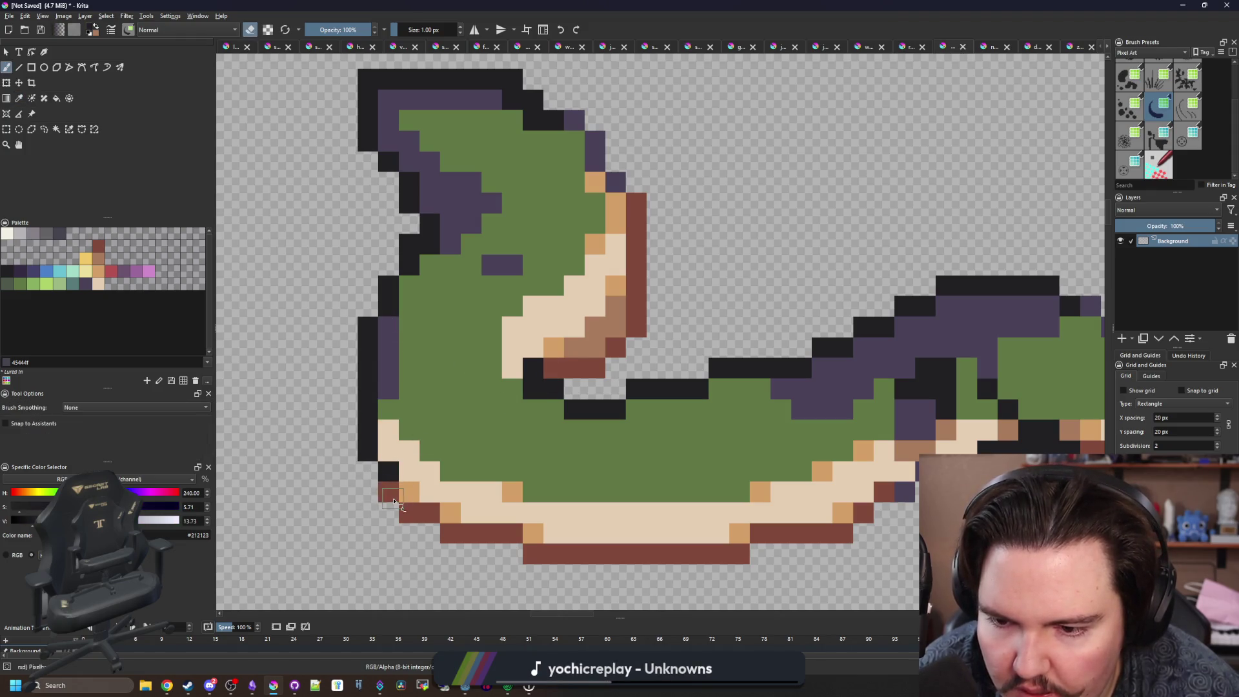
Erase the lower-left brown pixel and repaint a tan pixel brown.
left_click(400, 514)
left_click(432, 515, "ctrl")
key("e")
left_click(409, 492)
Turn two green pixels purple and erase two stray outline pixels.
scroll(455, 271, "up", 2)
left_click(446, 271, "ctrl")
left_click(424, 307)
left_click(404, 328)
key("e")
left_click(404, 287)
left_click(405, 248)
key("e")
Replace a stray purple pixel with the dark outline colour.
key("e")
left_click(426, 246)
left_click(425, 266, "ctrl")
key("e")
left_click(426, 244)
key("p")
left_click(425, 246)
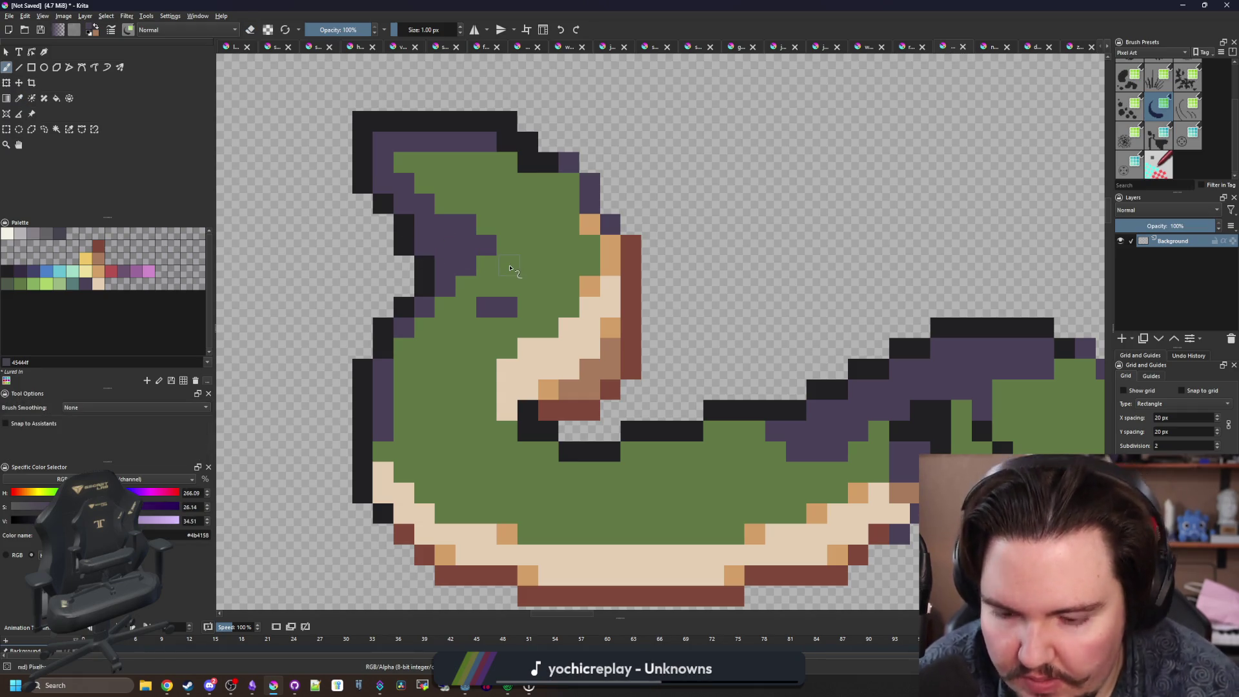
left_click(527, 258)
key("b")
Paint the eel's right edge column purple.
scroll(481, 373, "down", 4)
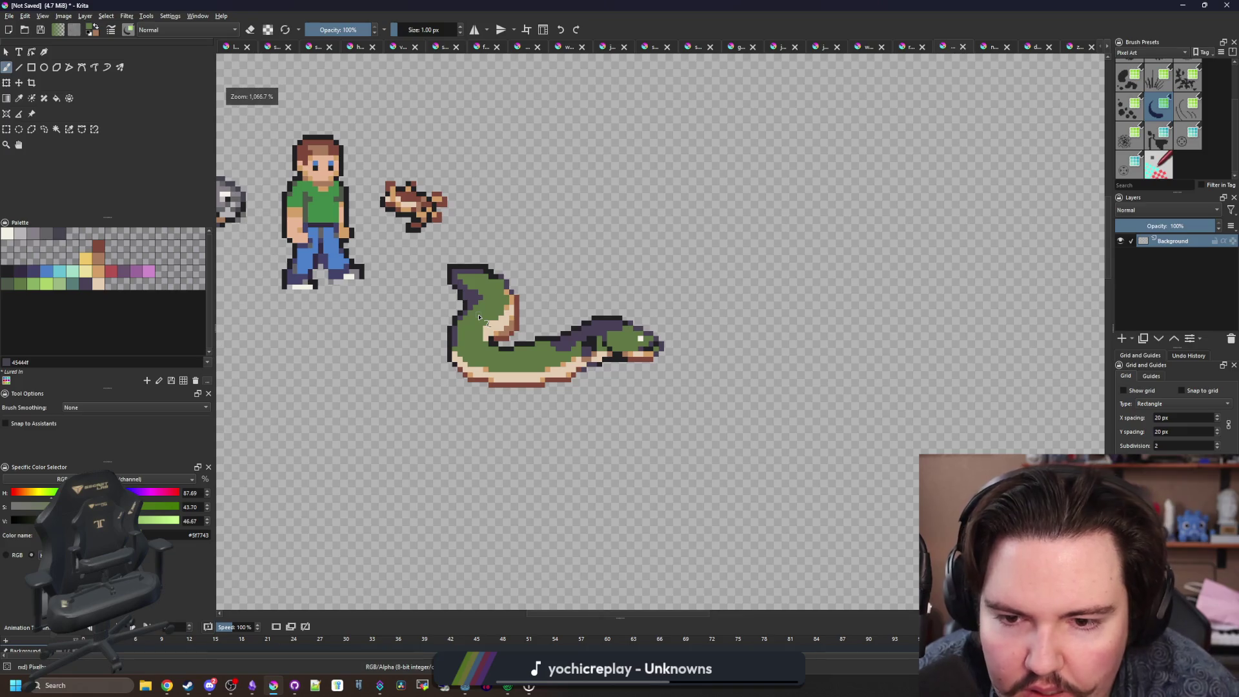
scroll(481, 372, "up", 2)
scroll(471, 281, "up", 4)
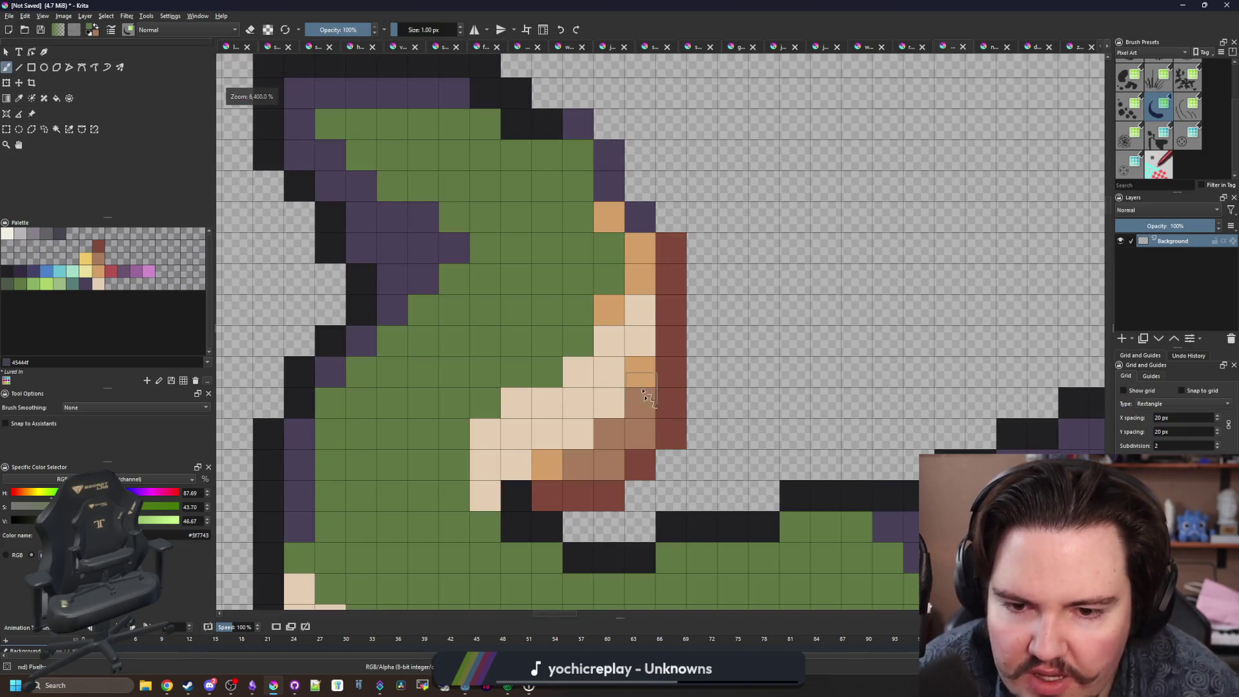
key("e")
key("e")
key("p")
left_click(641, 216)
key("b")
left_click_drag(640, 222, 632, 445)
Paint one cell red-brown and erase the rightmost red cell.
key("p")
left_click(639, 465)
key("b")
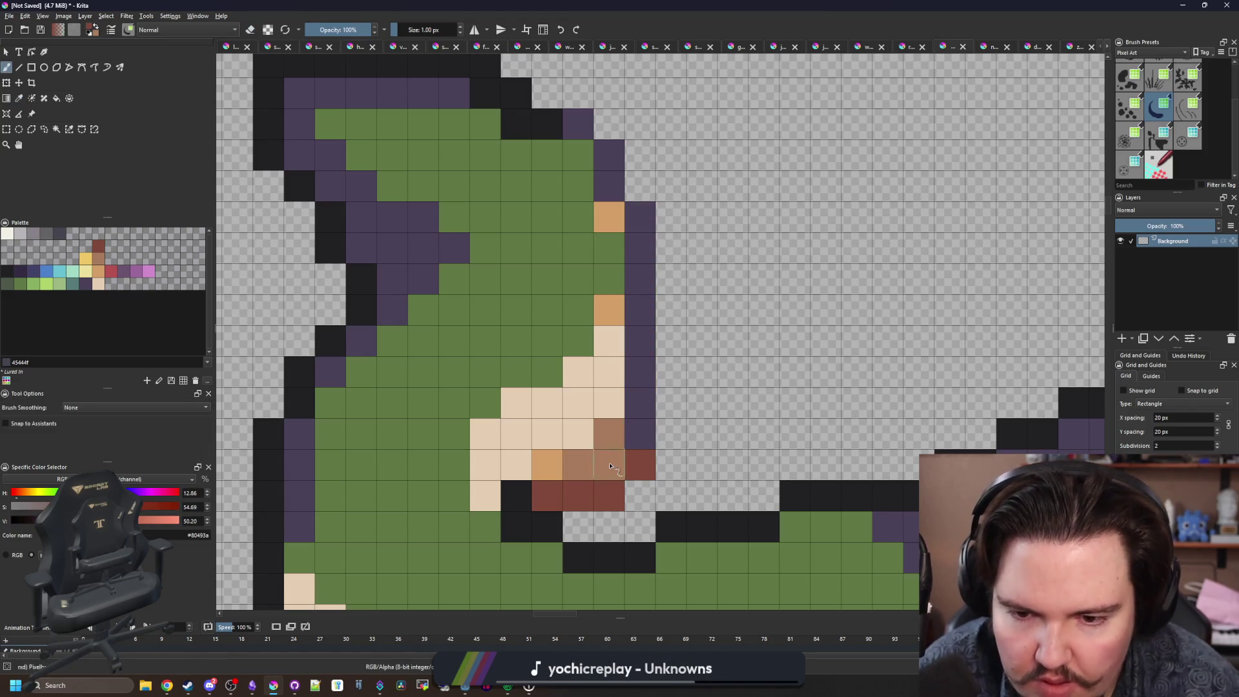
left_click(609, 464)
key("e")
left_click(640, 464)
Paint the brown and cream bend pixels with the palette purple.
scroll(554, 401, "down", 4)
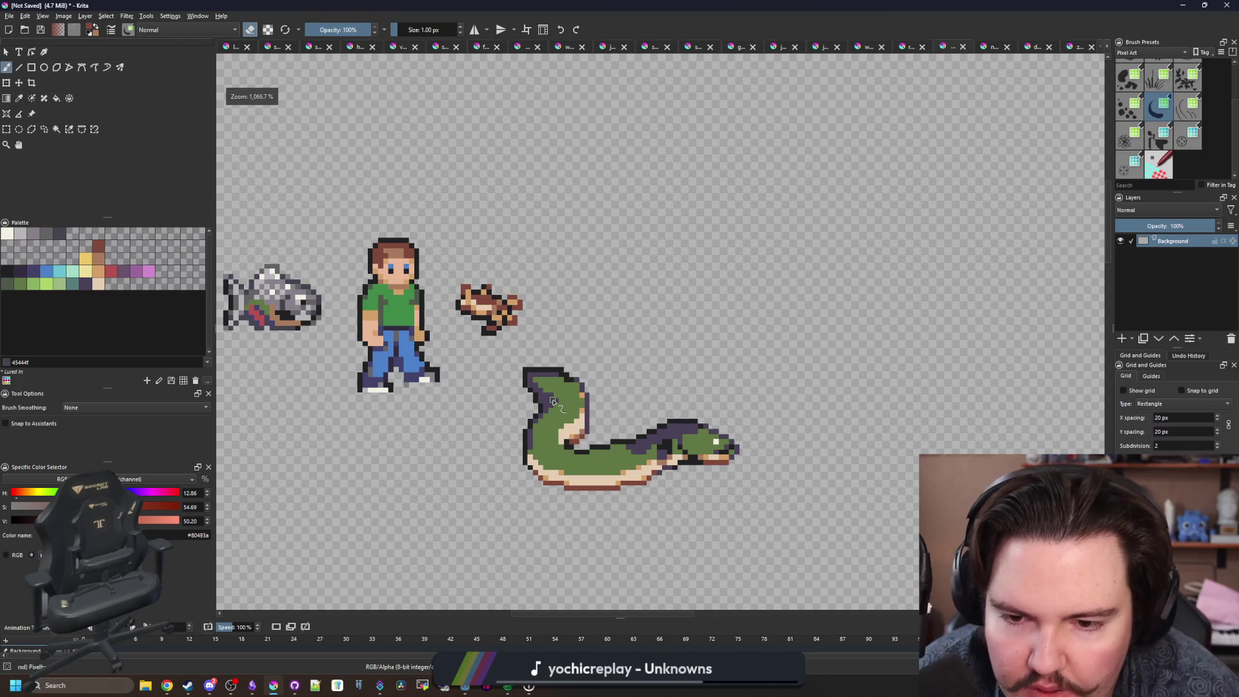
scroll(553, 400, "up", 8)
key("p")
left_click(636, 388)
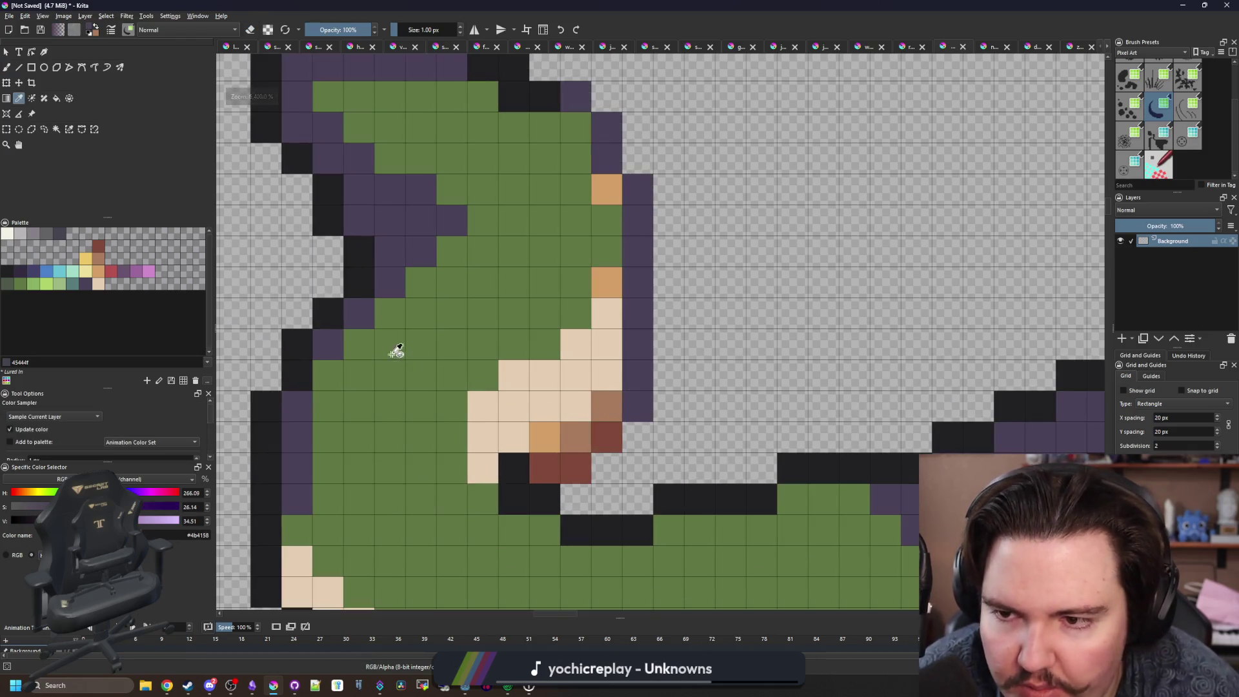
left_click(395, 352)
left_click(85, 284)
key("b")
mouse_move(540, 465)
left_mouse_down()
mouse_move(603, 429)
mouse_move(607, 374)
left_mouse_up()
Turn a cream pixel and a green pixel purple, and erase two purple pixels on the diagonal.
scroll(607, 374, "down", 10)
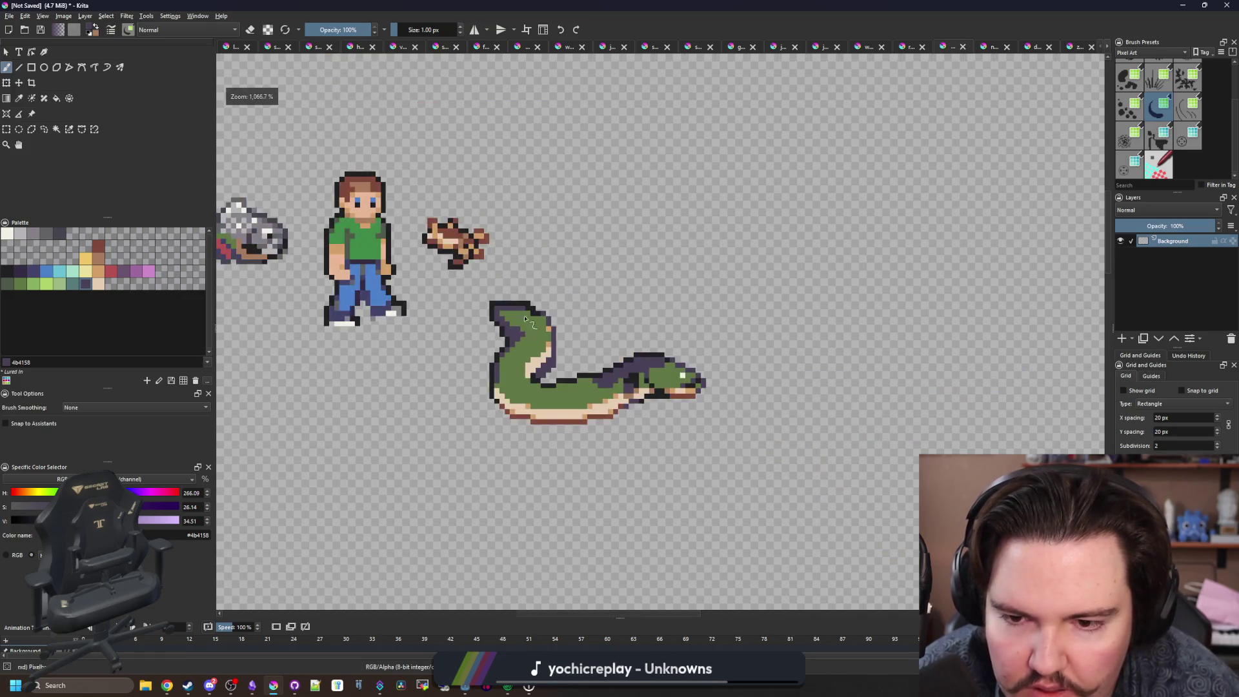
scroll(581, 355, "up", 10)
left_click(592, 357)
scroll(592, 357, "down", 8)
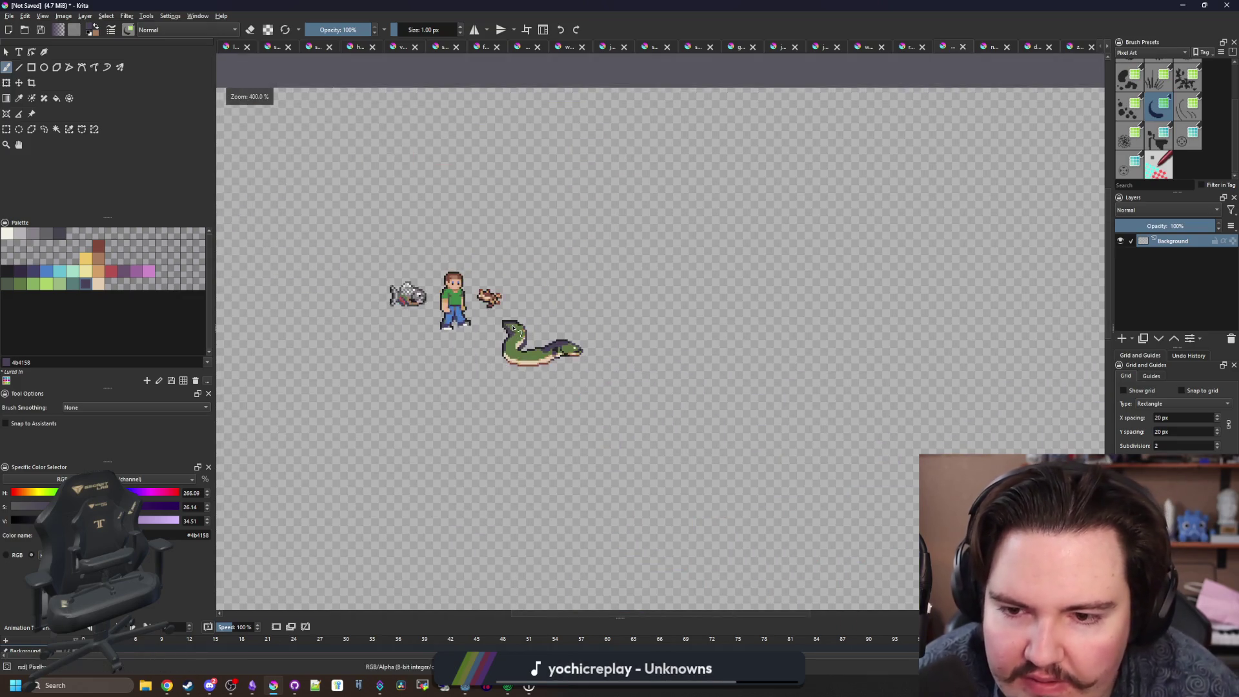
scroll(523, 346, "up", 4)
scroll(523, 345, "up", 3)
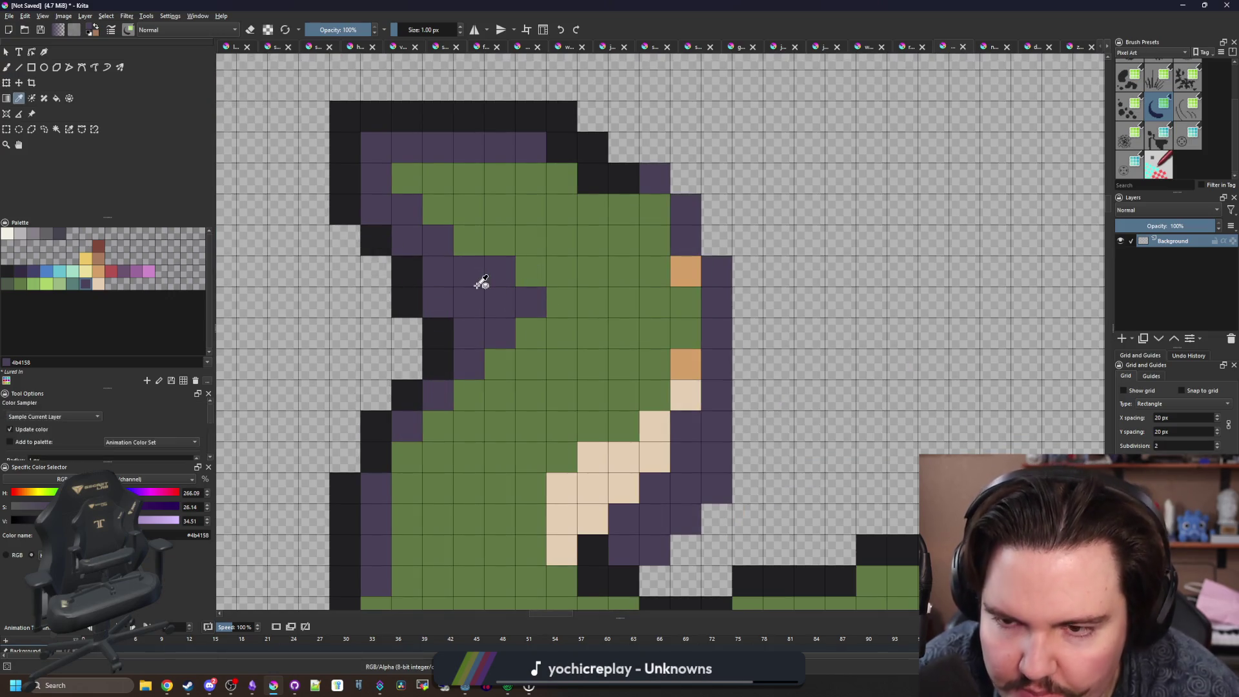
left_click(469, 249)
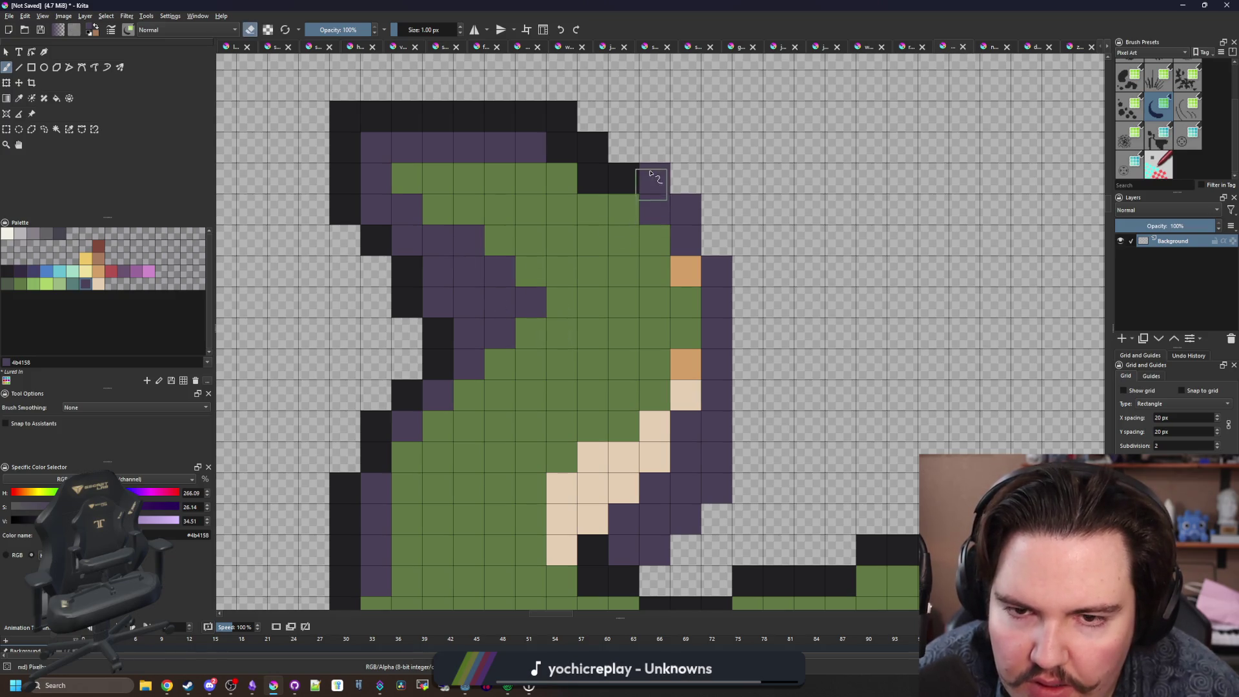
left_click_drag(651, 174, 684, 209)
Paint two outline pixels dark and erase two stray outline pixels.
scroll(552, 121, "down", 5)
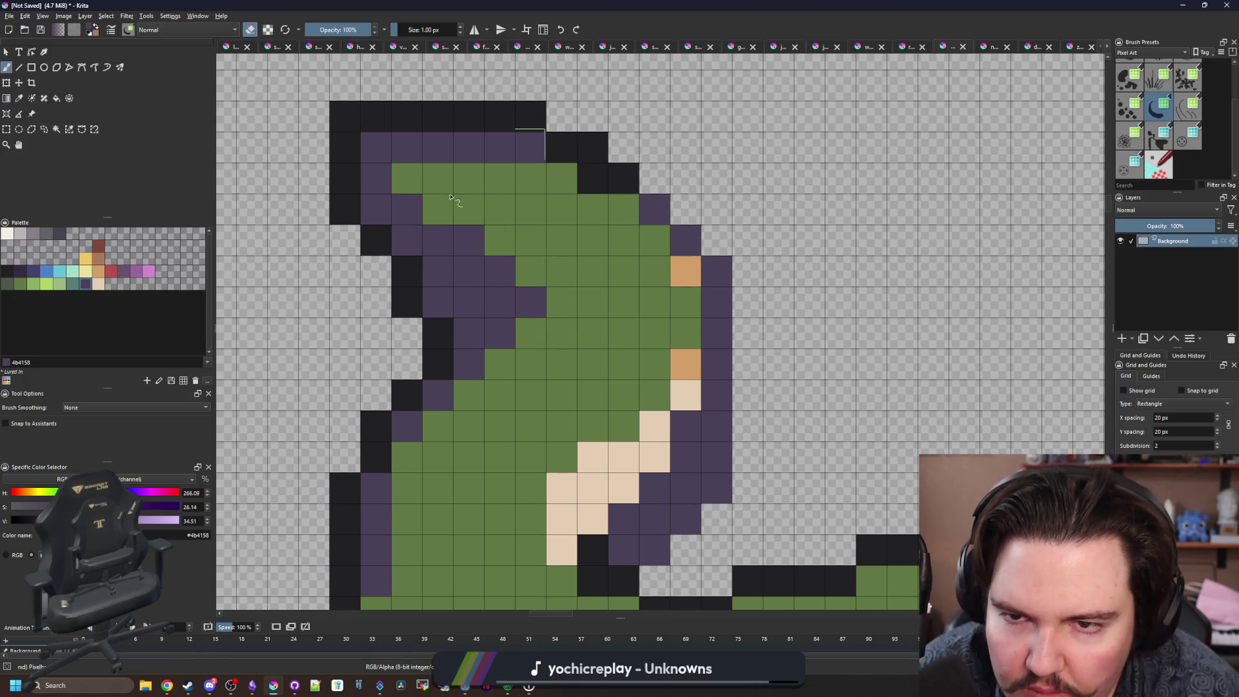
scroll(474, 288, "down", 4)
scroll(495, 331, "up", 8)
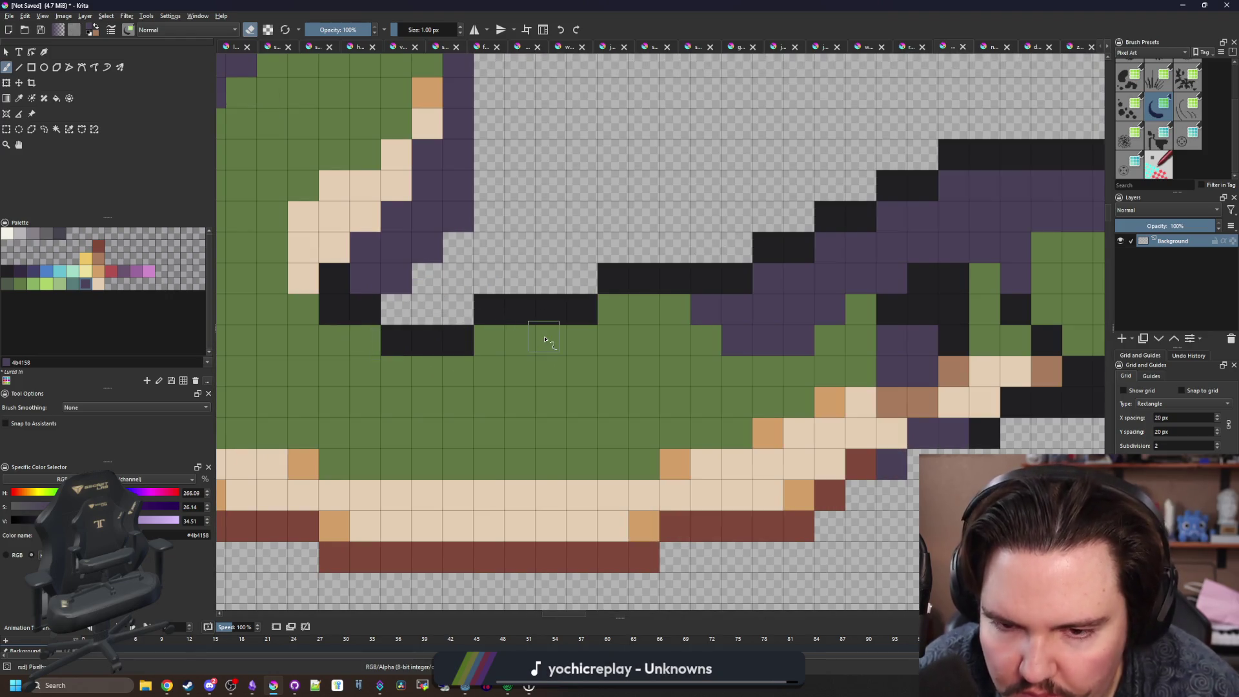
key("p")
left_click(577, 312)
key("b")
left_click(489, 340)
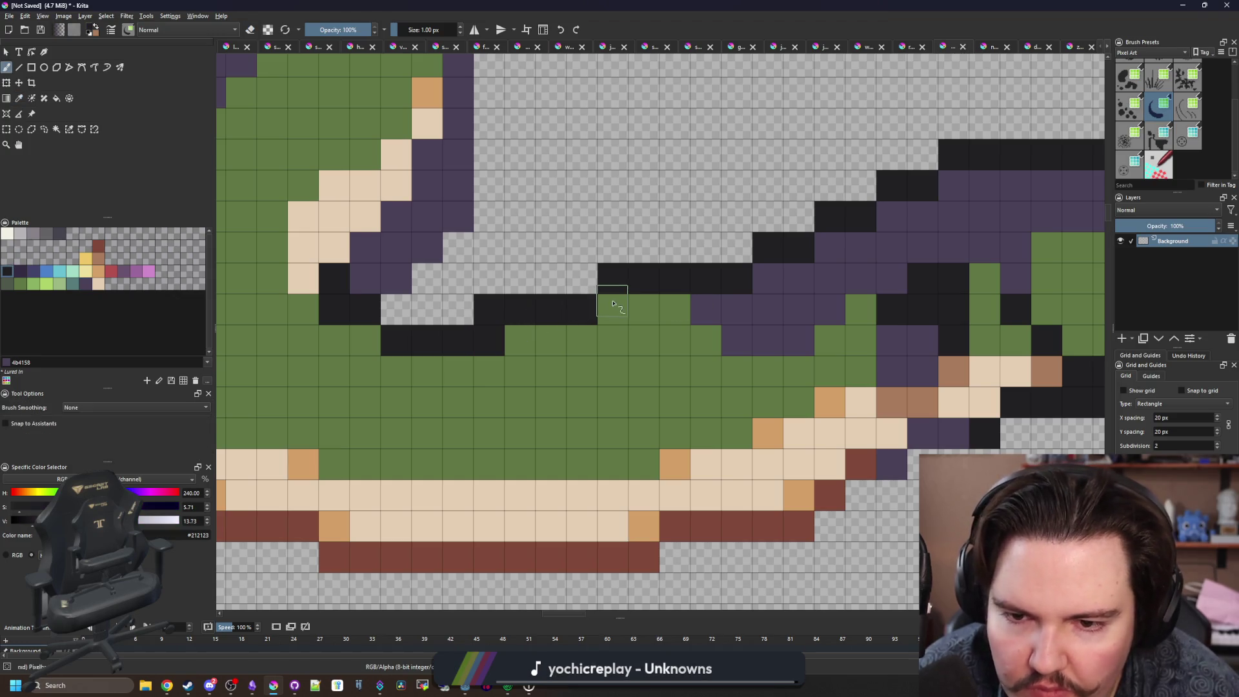
left_click(613, 309)
left_click(613, 277)
left_click(490, 309)
Check the ThoughtCo electric eel reference photo, then return to the sprite.
scroll(492, 310, "down", 4)
scroll(490, 309, "up", 3)
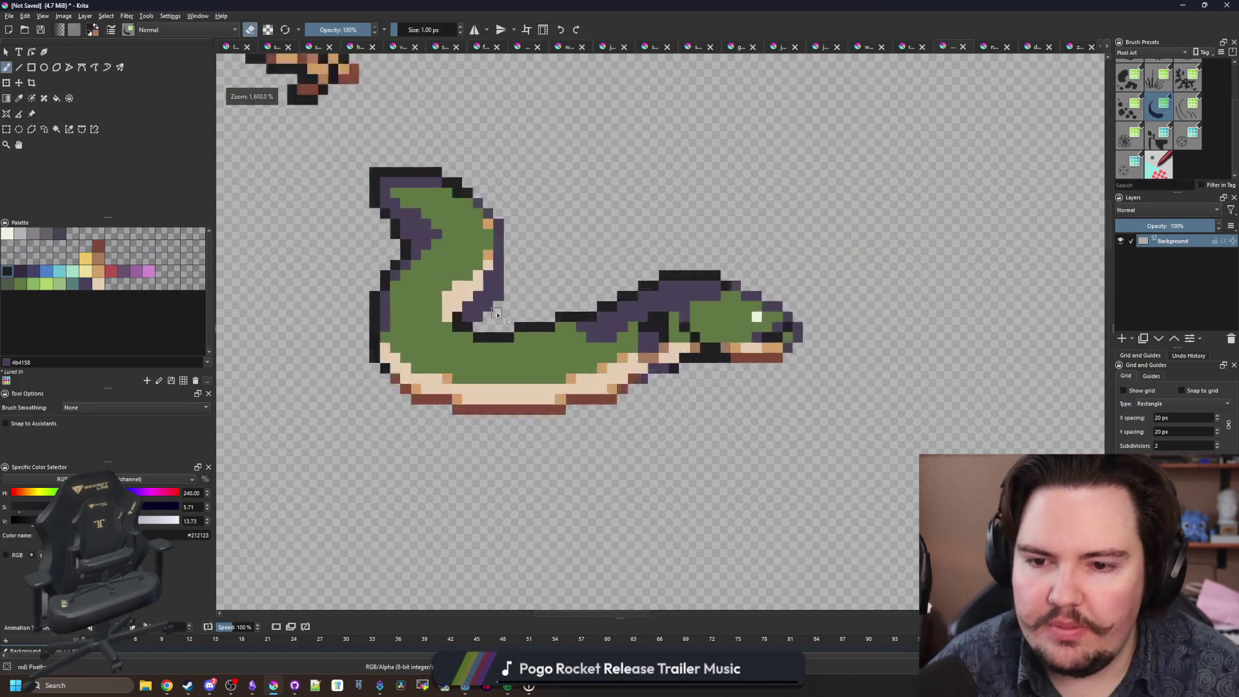
scroll(489, 307, "down", 2)
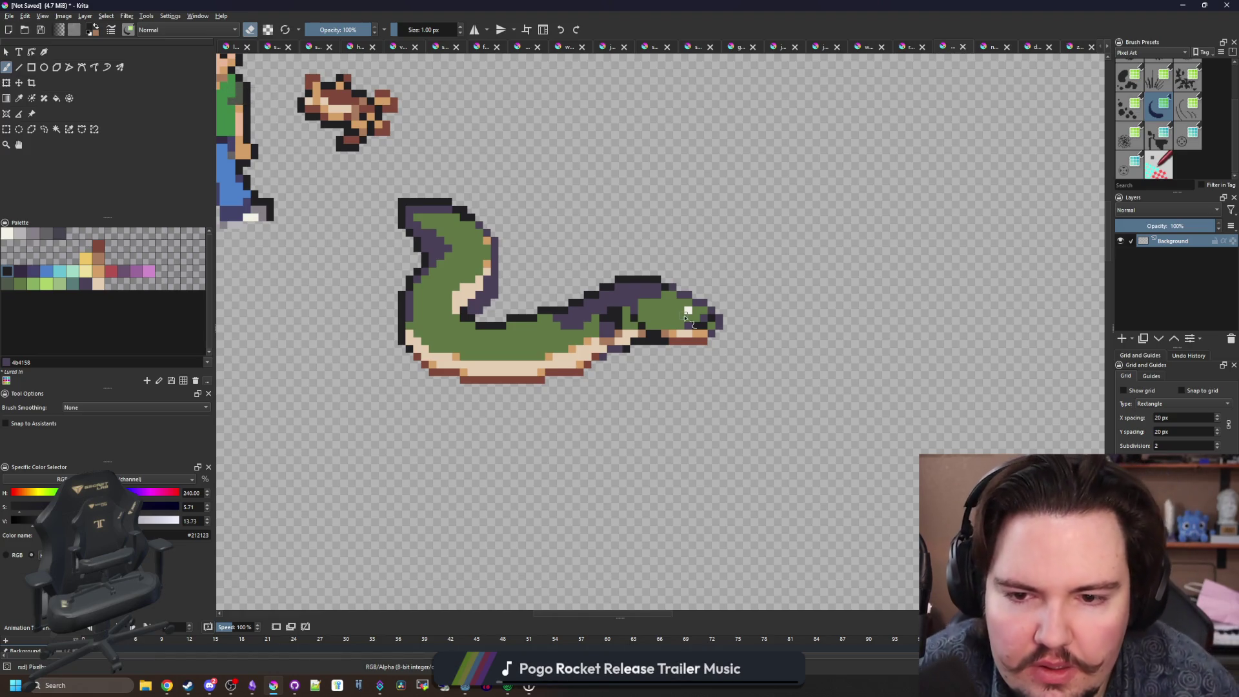
scroll(687, 316, "up", 1)
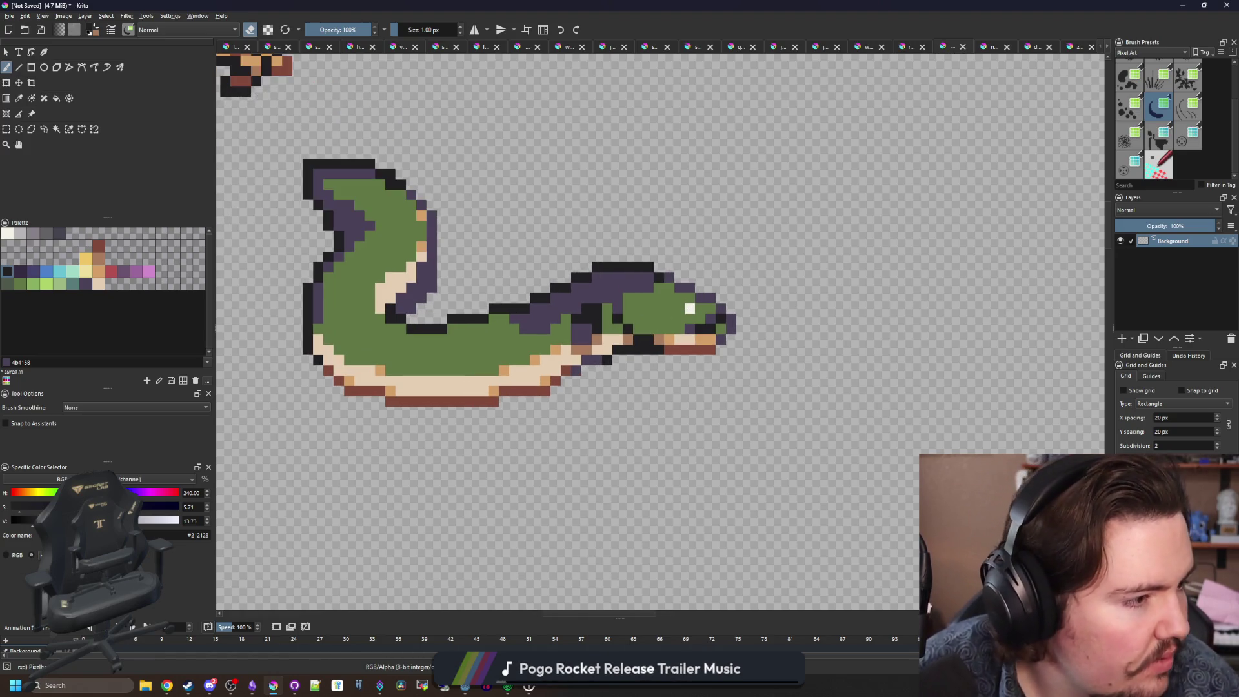
key("alt+Tab")
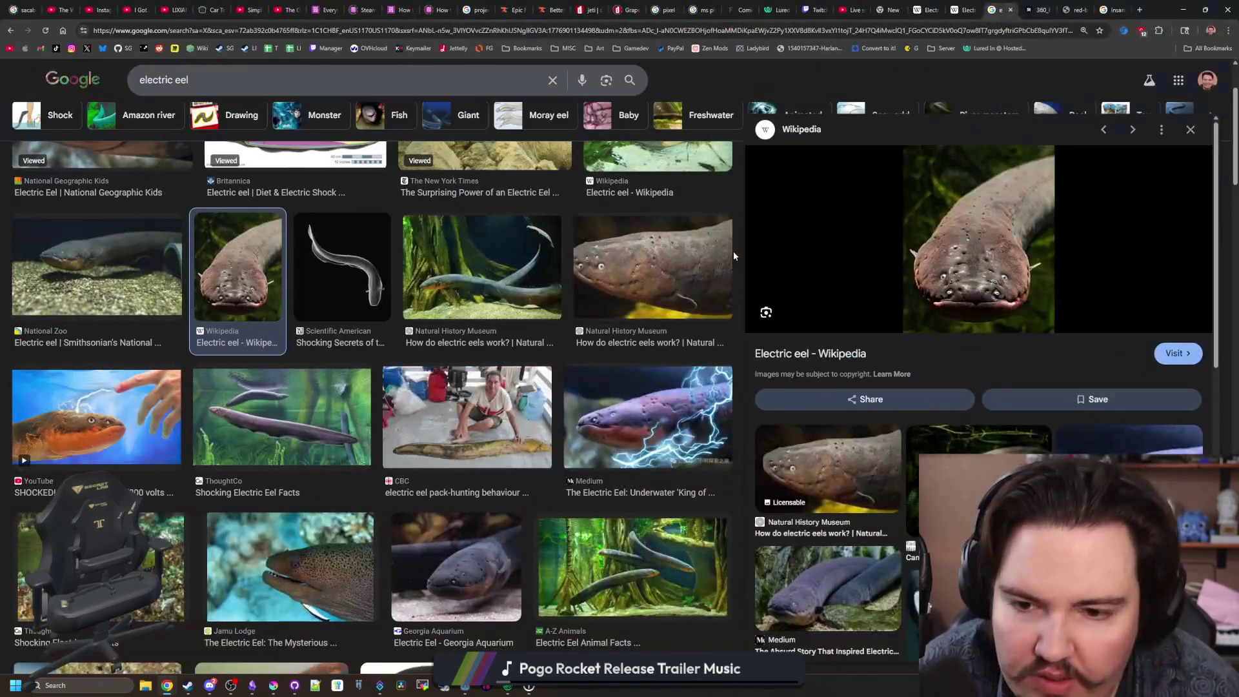
left_click(316, 405)
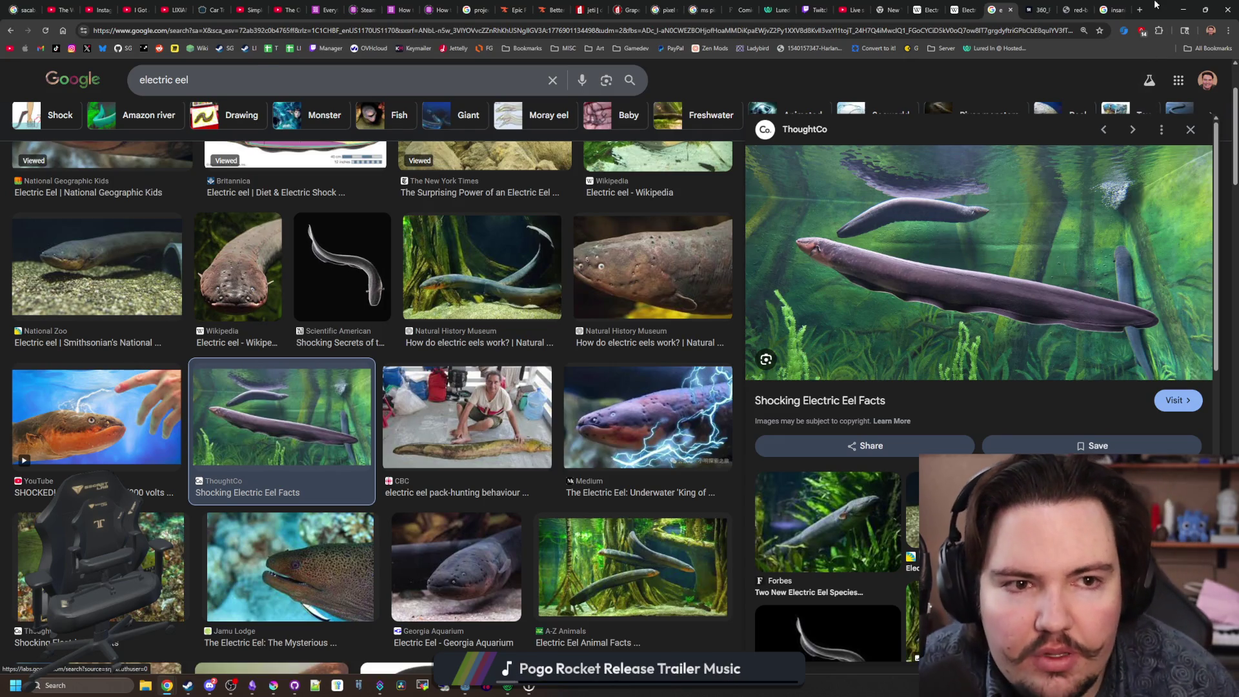
key("alt+Tab")
scroll(588, 326, "up", 3)
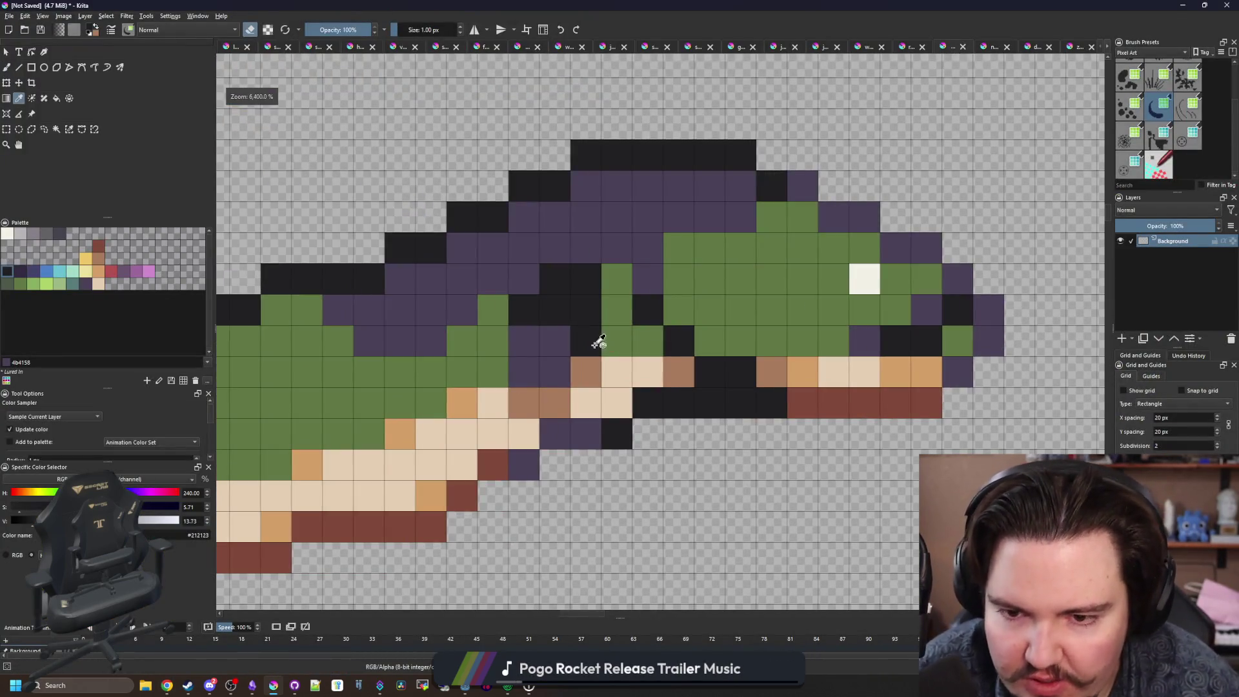
Paint the purple and black head cells green and the first jaw cells cream.
left_click(599, 342)
key("b")
mouse_move(589, 338)
left_mouse_down()
mouse_move(536, 304)
mouse_move(581, 285)
left_mouse_up()
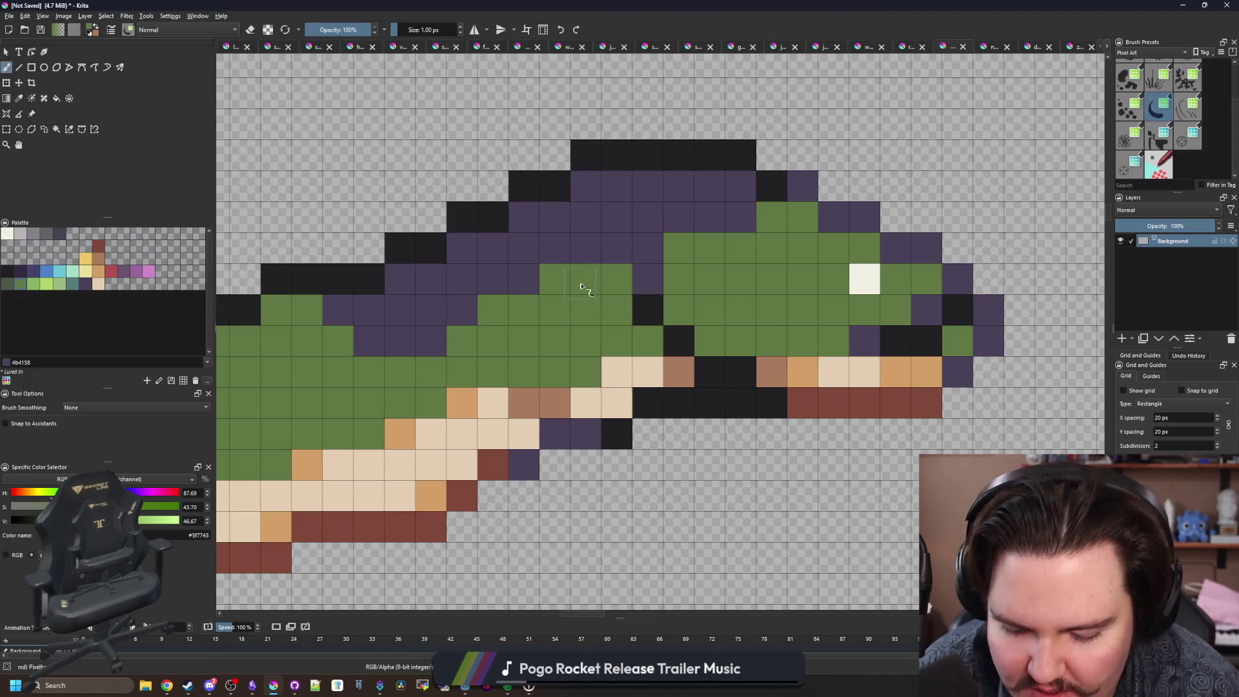
left_click(614, 378, "ctrl")
mouse_move(584, 371)
left_mouse_down()
mouse_move(553, 396)
mouse_move(530, 391)
left_mouse_up()
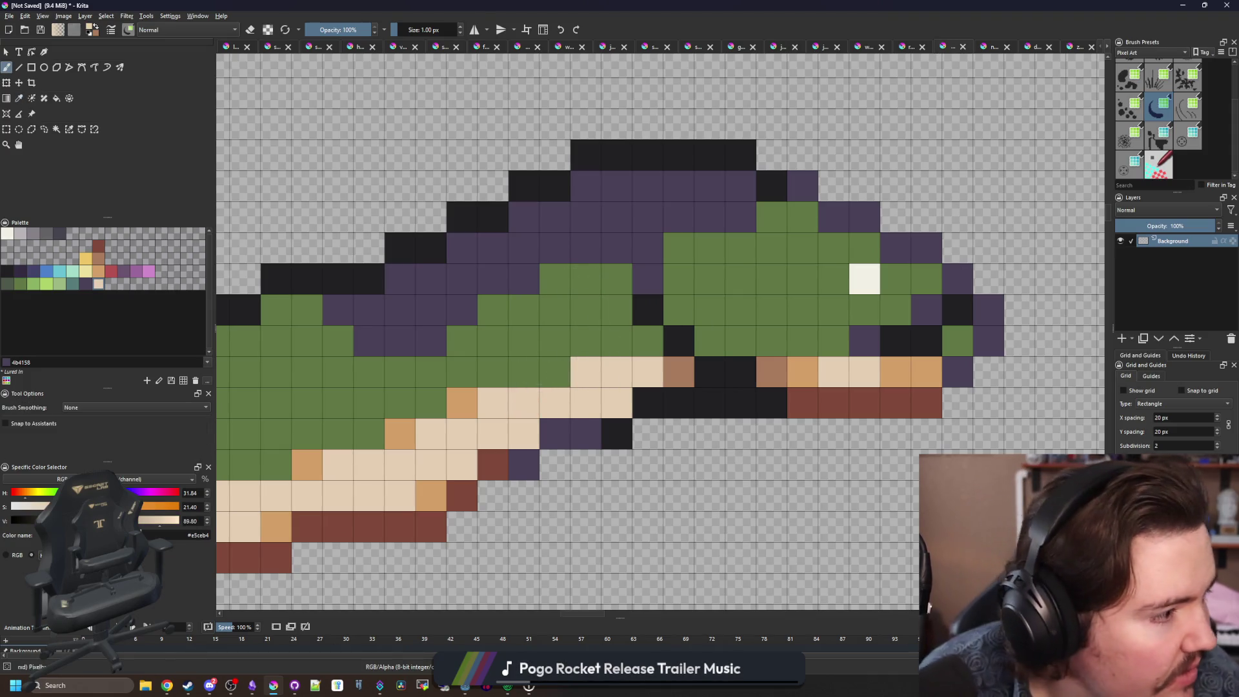
key("alt+Tab")
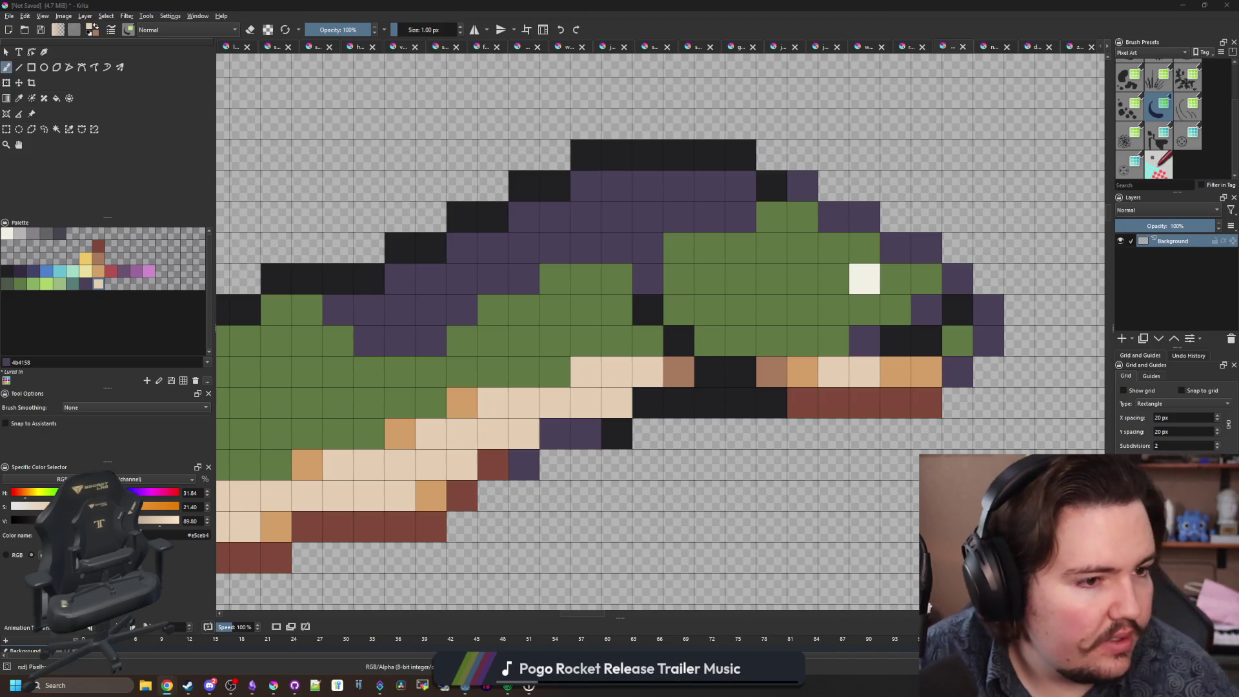
Paint two rows of jaw cells cream and flood-fill the leftover cream cells green.
key("p")
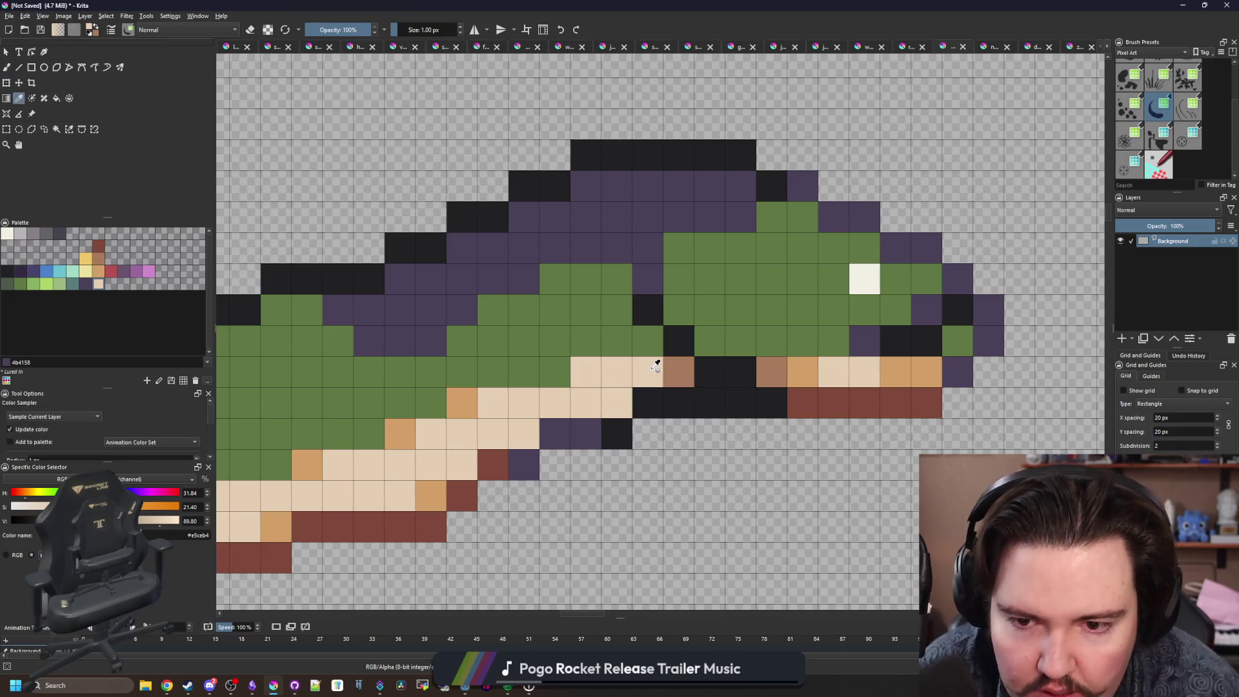
key("b")
mouse_move(929, 364)
left_mouse_down()
mouse_move(775, 367)
mouse_move(758, 340)
mouse_move(668, 365)
mouse_move(598, 348)
left_mouse_up()
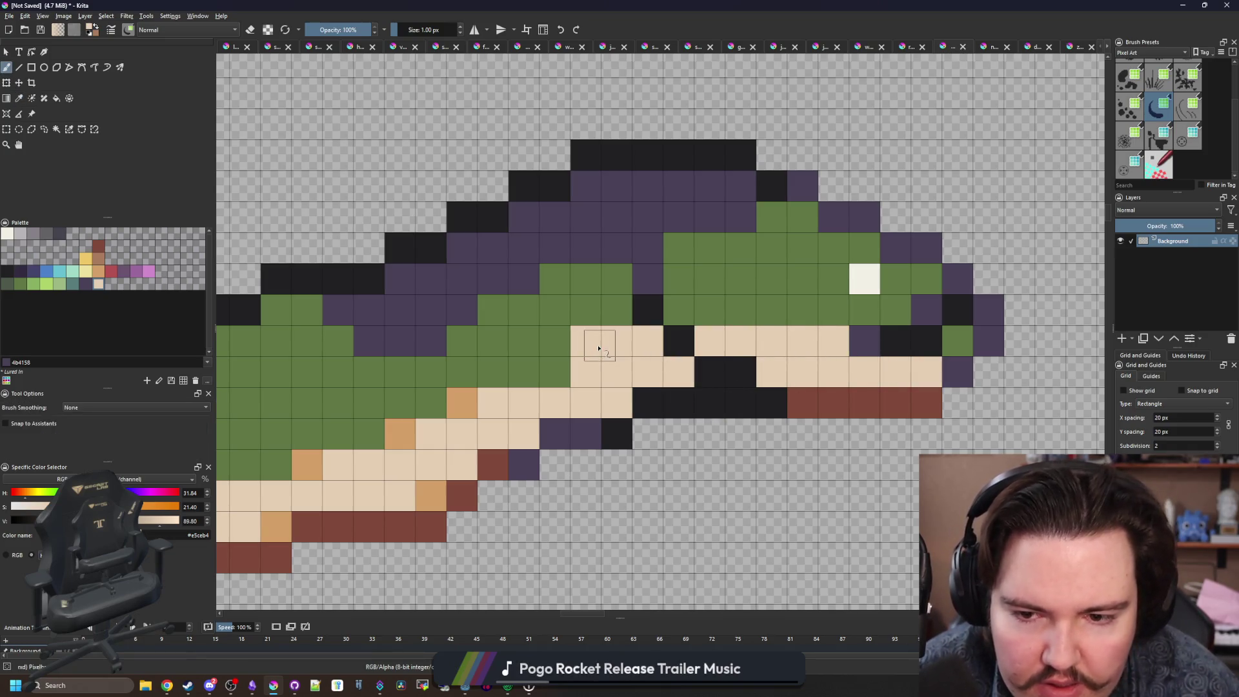
key("f")
left_click(558, 371, "ctrl")
left_click(524, 426)
scroll(536, 419, "down", 2)
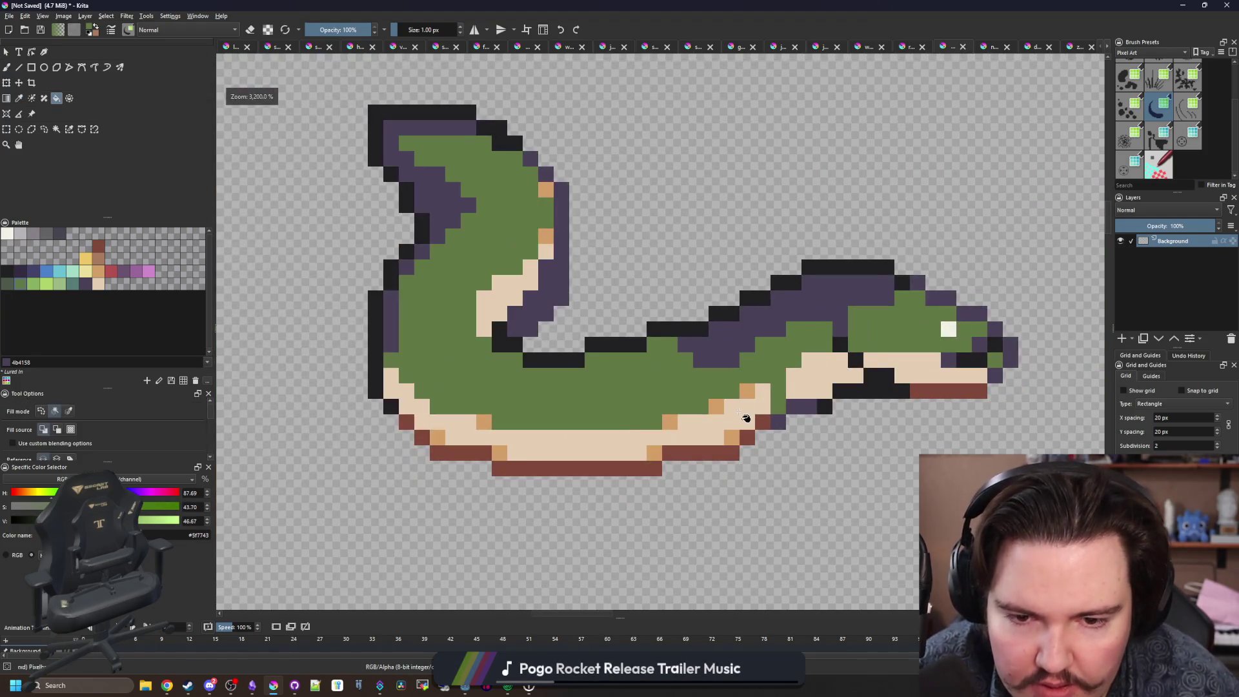
Recolour the eel's cream belly and leftover orange belly spots green.
left_click(745, 418)
left_click(748, 391)
left_click(716, 406)
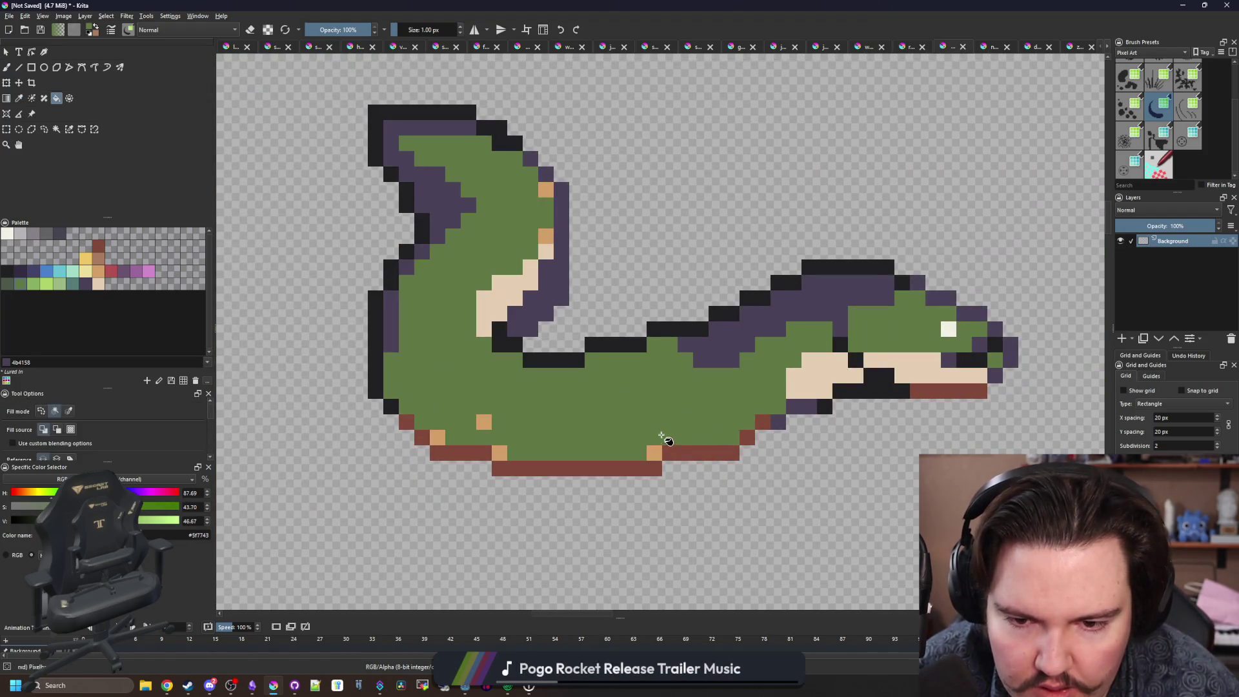
left_click(659, 452)
scroll(434, 427, "up", 2)
left_click(529, 422)
key("b")
left_click(561, 481)
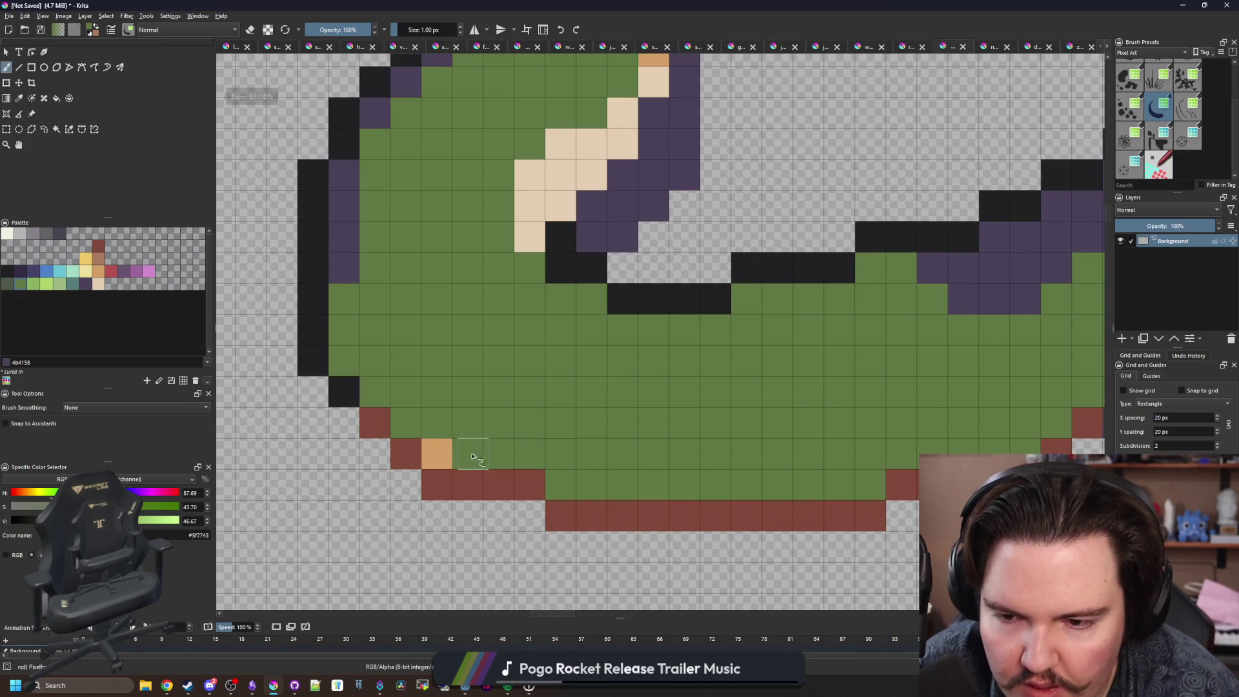
left_click(449, 445)
scroll(448, 444, "down", 2)
Paint the cream neck cells and the orange spot on the bend purple.
mouse_move(497, 318)
left_mouse_down()
mouse_move(501, 387)
mouse_move(556, 326)
left_mouse_up()
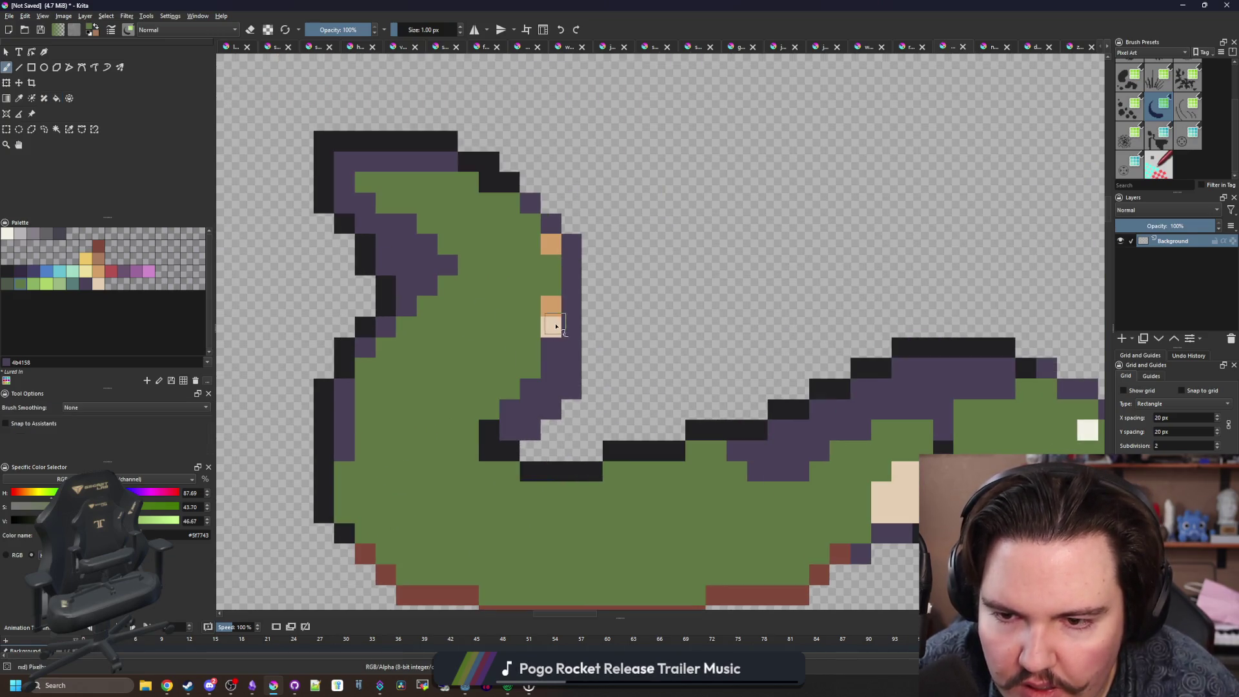
left_click(551, 247)
scroll(551, 247, "down", 5)
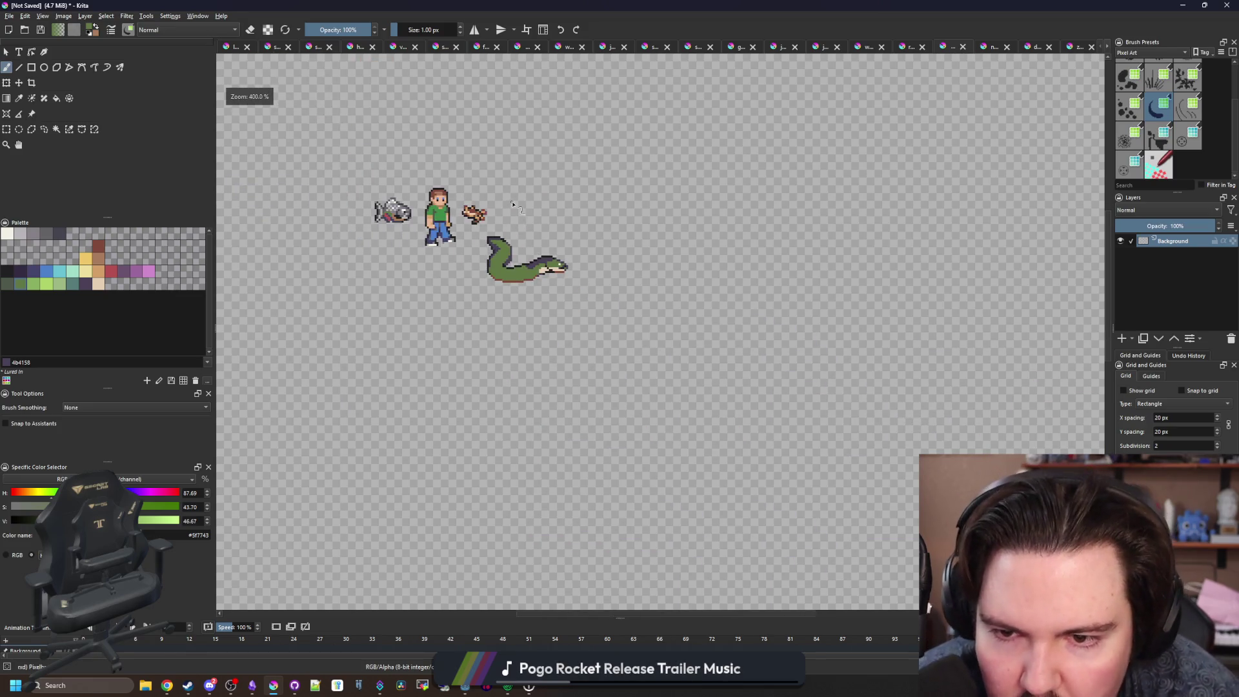
scroll(469, 259, "up", 3)
Sample the dark outline colour #212123 and draw an outline along the belly's bottom.
key("p")
scroll(443, 277, "up", 3)
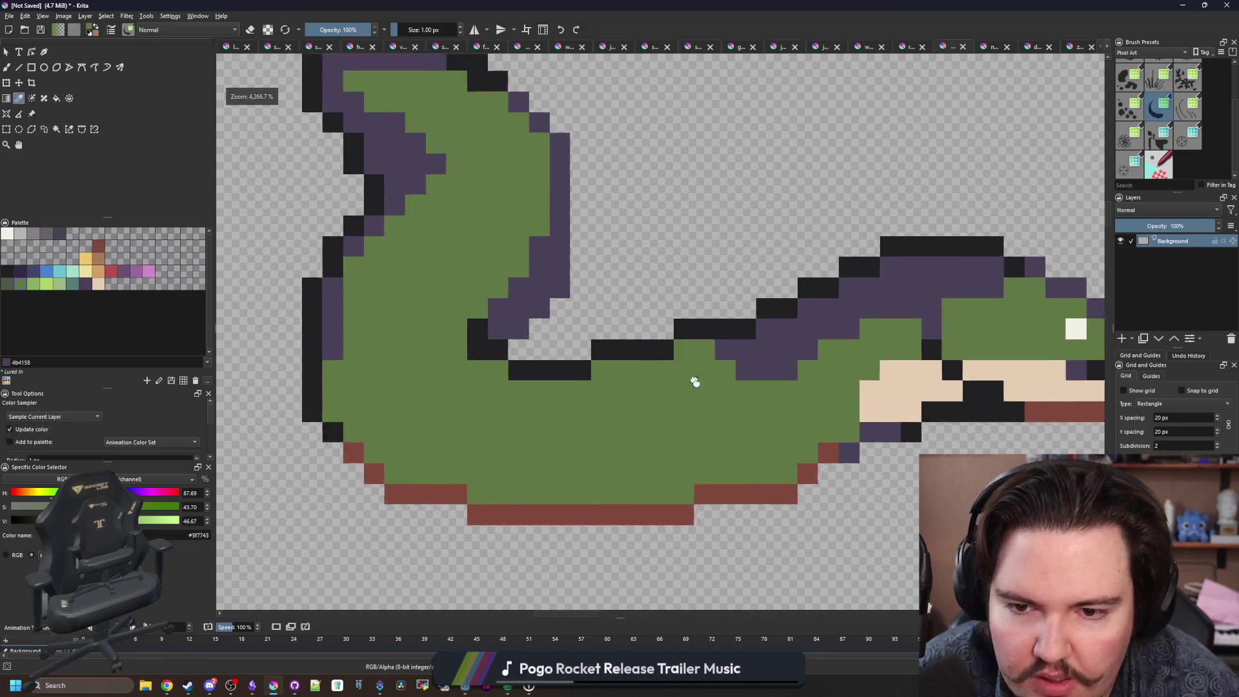
left_click(610, 436)
scroll(456, 415, "down", 3)
scroll(806, 454, "up", 3)
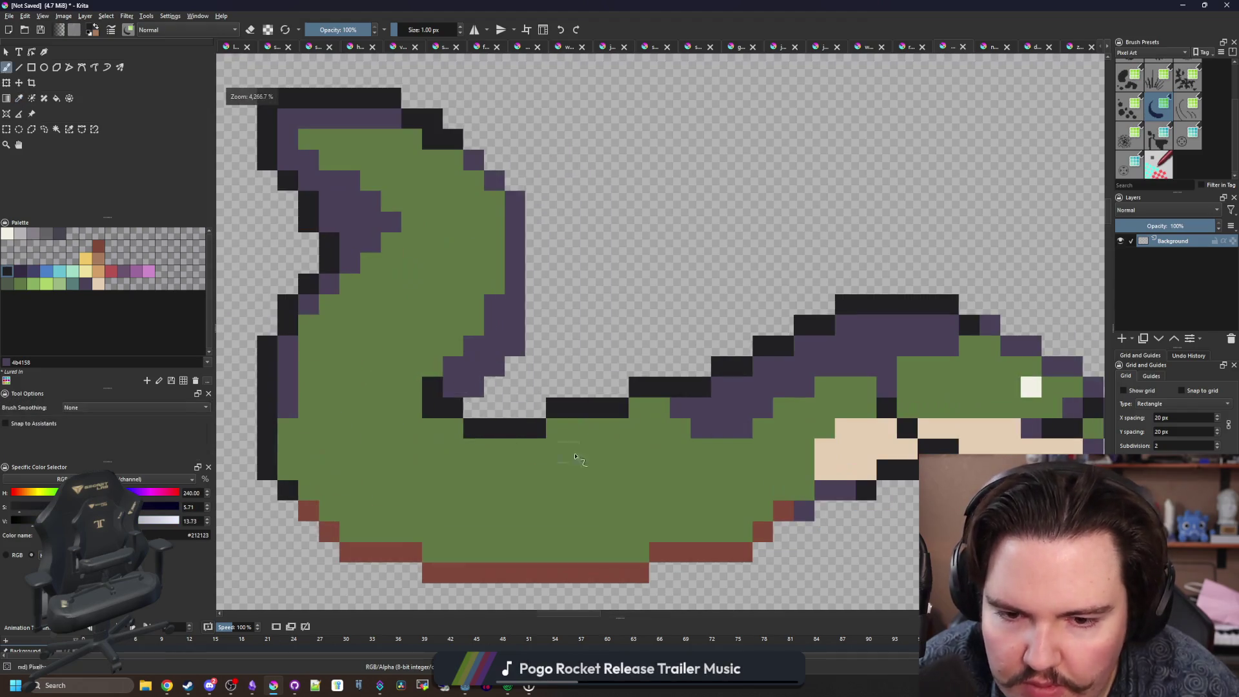
key("b")
scroll(806, 455, "up", 1)
left_click_drag(783, 497, 752, 504)
left_click_drag(821, 434, 319, 469)
scroll(319, 470, "down", 3)
scroll(411, 469, "up", 3)
Darken more lower-edge pixels and paint a dark column up the body's edge.
left_click_drag(411, 468, 485, 463)
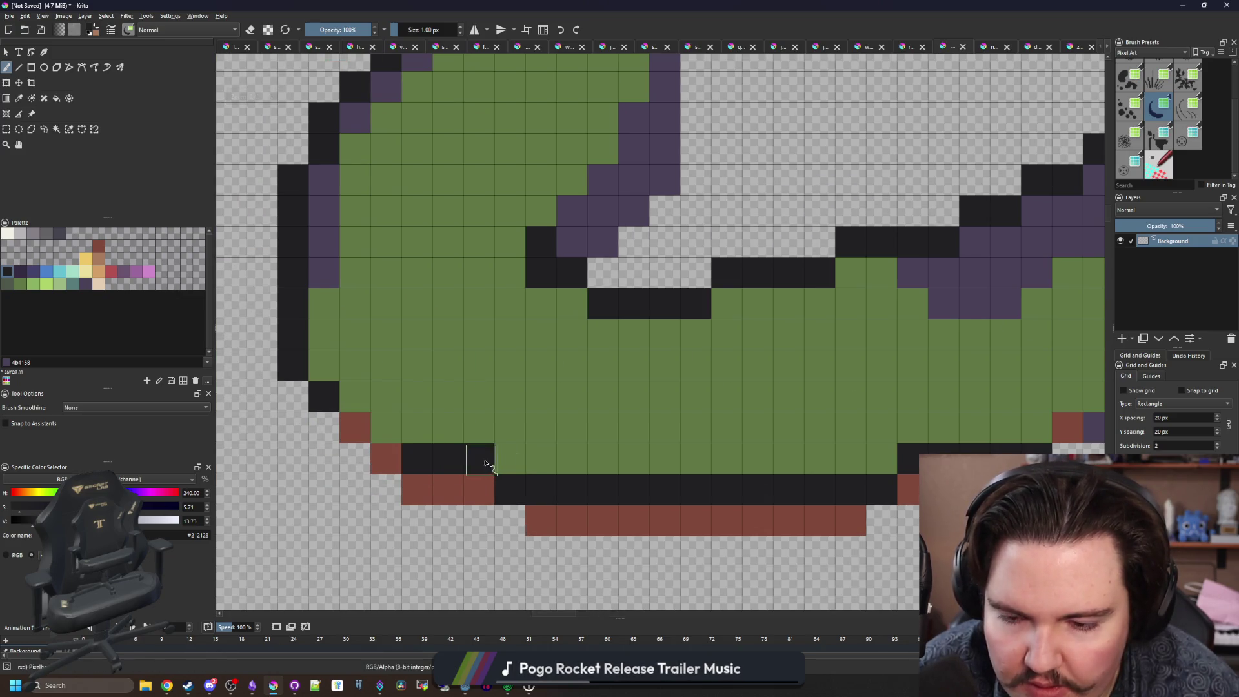
left_click(376, 427)
mouse_move(352, 402)
left_mouse_down()
mouse_move(321, 312)
mouse_move(327, 185)
left_mouse_up()
scroll(586, 331, "down", 3)
scroll(590, 331, "up", 3)
Outline the neck's upper edge in dark pixels and erase the stray ones above it.
mouse_move(591, 331)
left_mouse_down()
mouse_move(844, 254)
mouse_move(879, 221)
left_mouse_up()
key("e")
left_click(761, 292)
mouse_move(741, 310)
left_mouse_down()
mouse_move(669, 346)
mouse_move(445, 383)
left_mouse_up()
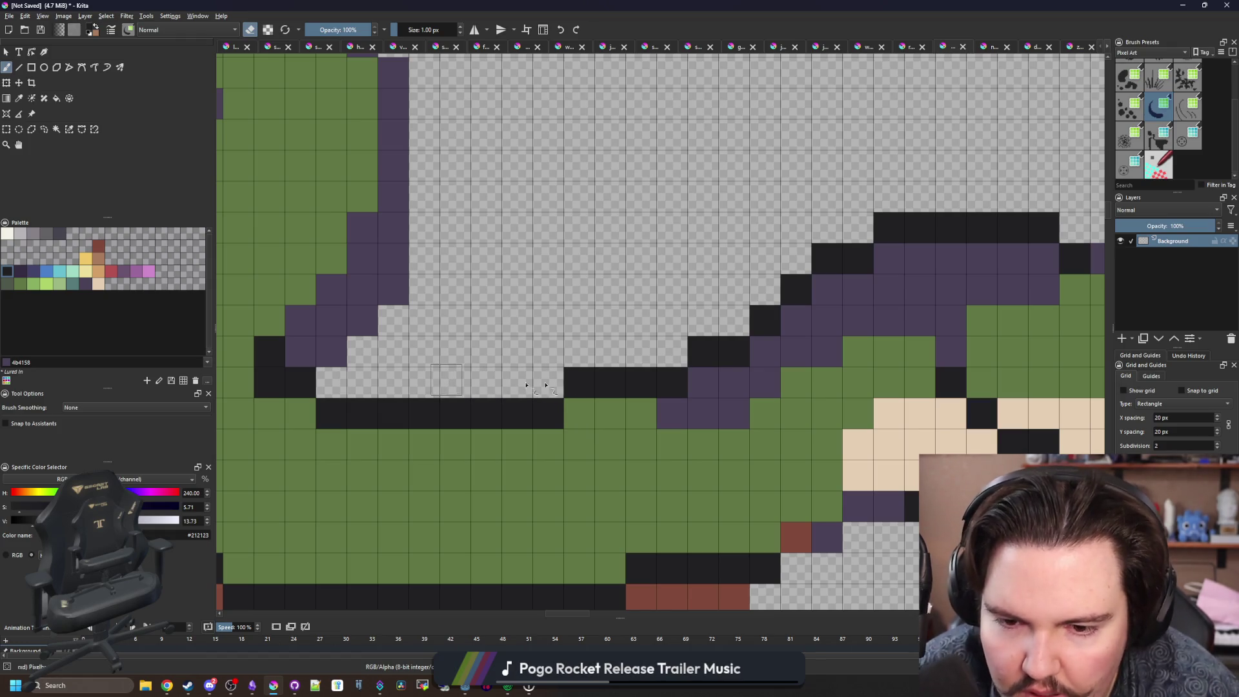
scroll(587, 331, "down", 5)
scroll(594, 366, "up", 3)
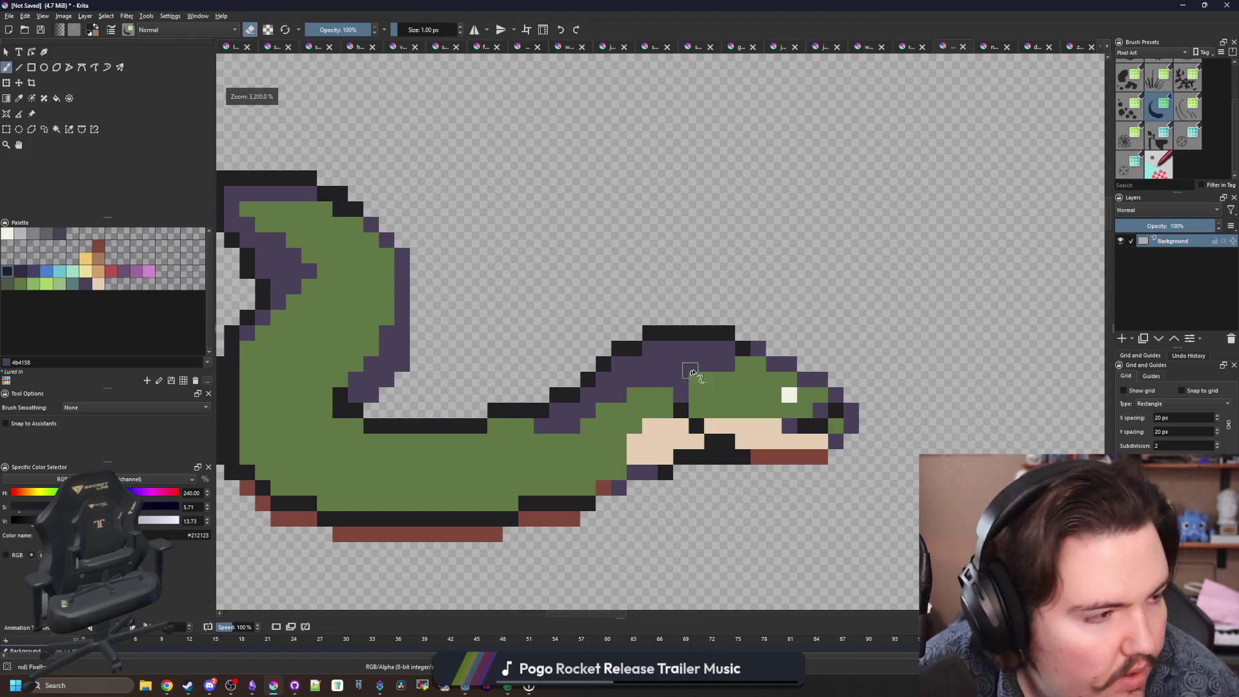
scroll(623, 410, "up", 2)
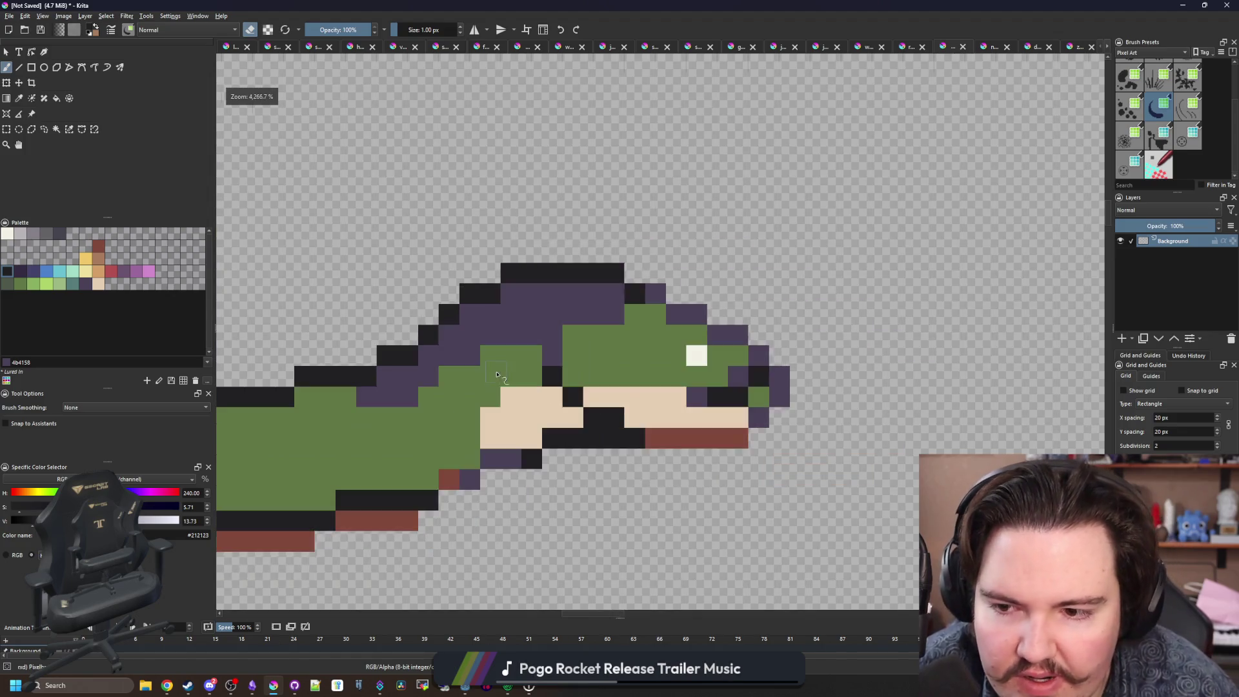
Blacken the top rows of the back and head, erasing the extra cells above.
key("e")
mouse_move(443, 320)
left_mouse_down()
mouse_move(464, 293)
mouse_move(548, 254)
mouse_move(710, 257)
mouse_move(484, 218)
left_mouse_up()
key("e")
mouse_move(484, 264)
left_mouse_down()
mouse_move(503, 261)
mouse_move(475, 276)
left_mouse_up()
scroll(681, 282, "down", 4)
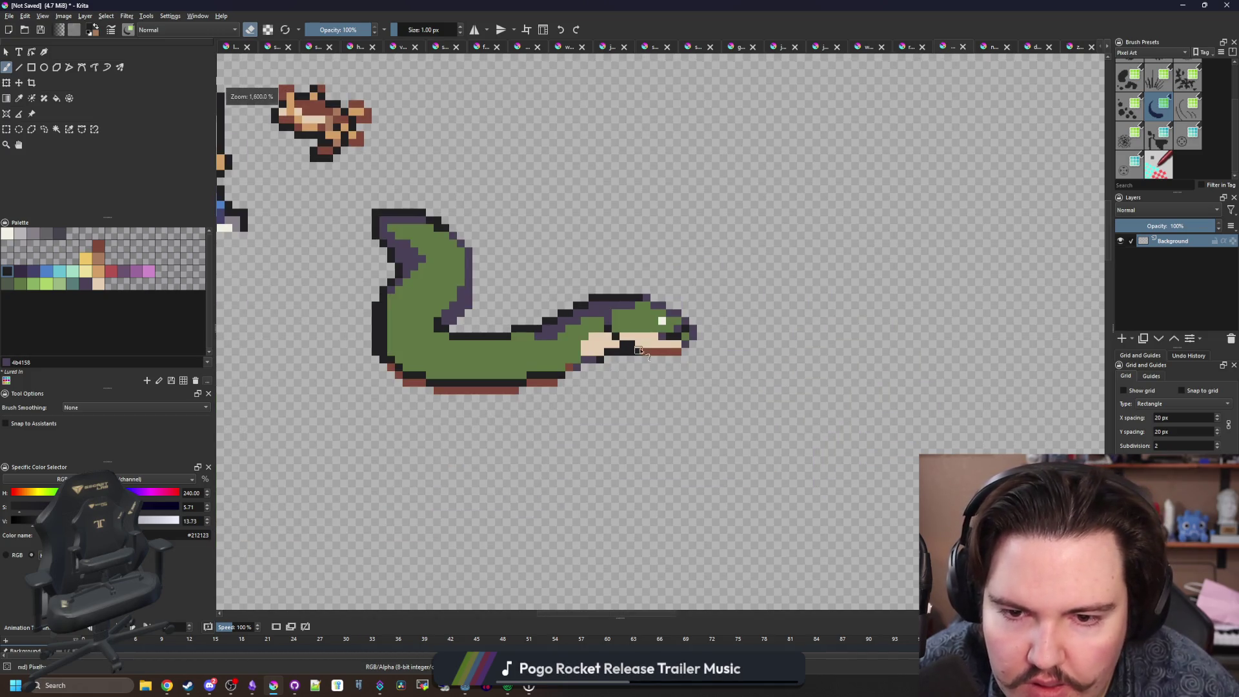
scroll(639, 353, "up", 4)
key("e")
mouse_move(658, 308)
left_mouse_down()
mouse_move(442, 310)
mouse_move(396, 337)
left_mouse_up()
left_click_drag(663, 282, 380, 276)
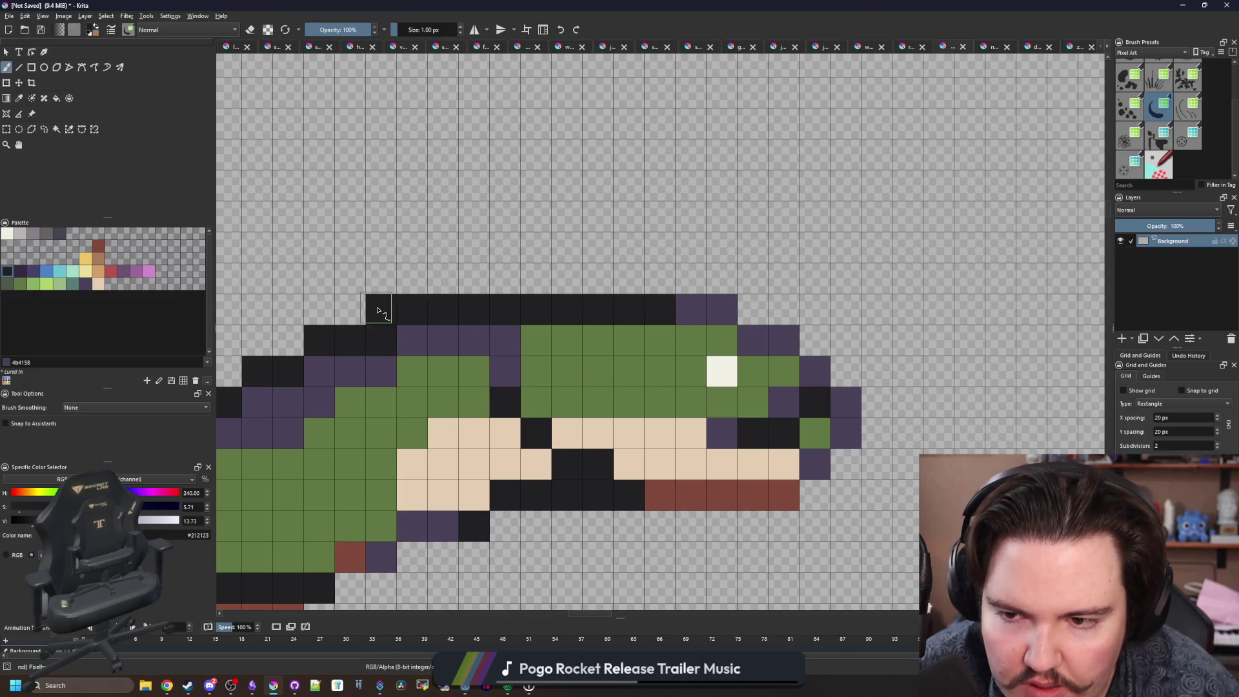
scroll(379, 315, "down", 5)
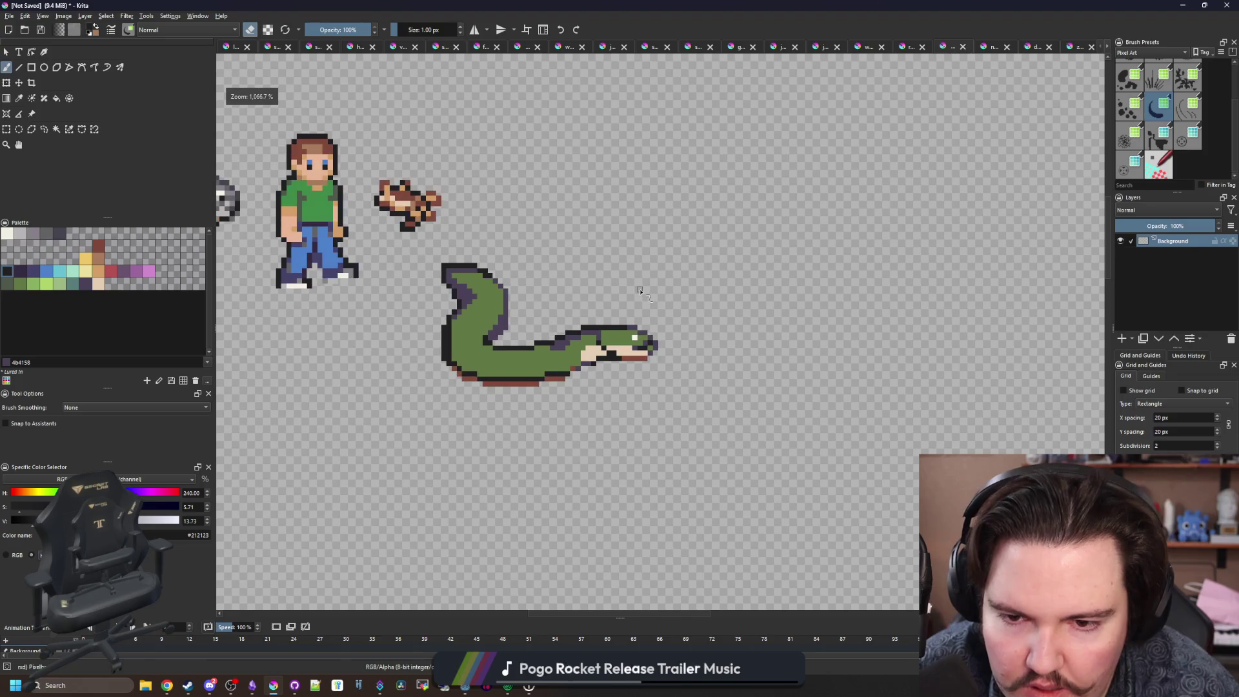
Draw dark outline pixels along the inner tail bend and up the tail's edge.
scroll(469, 354, "up", 2)
scroll(469, 354, "up", 1)
scroll(516, 332, "up", 2)
key("e")
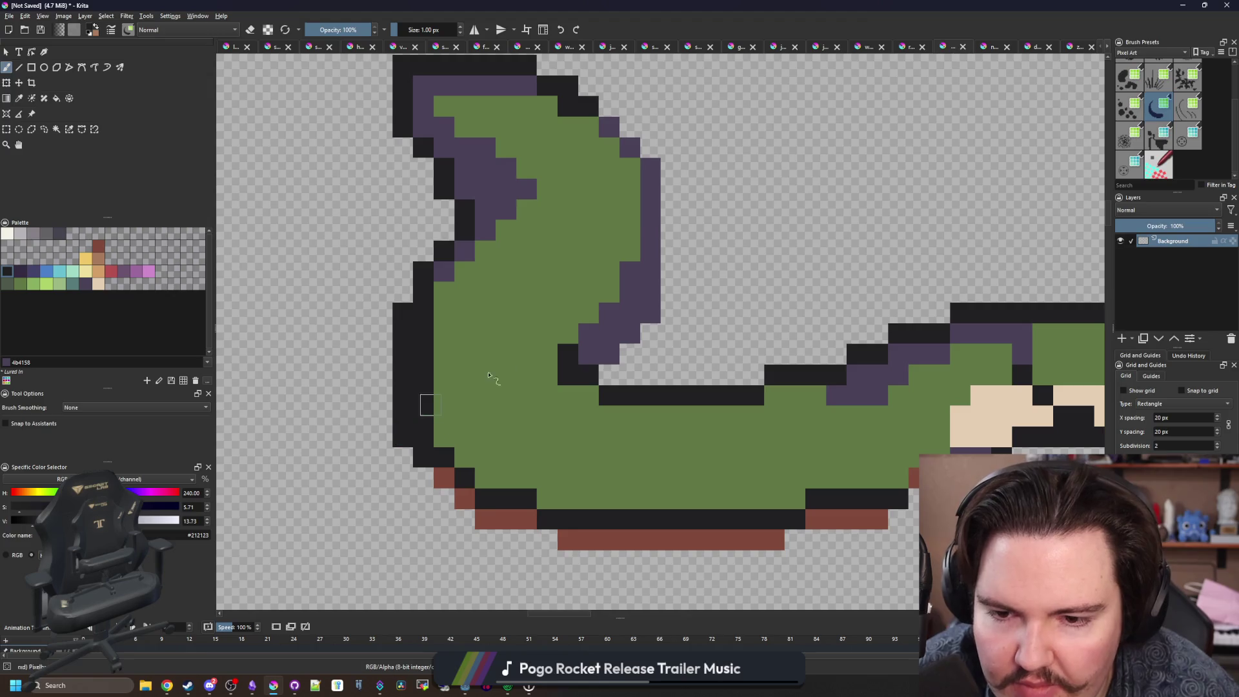
left_click(548, 366)
key("ctrl+z")
left_click_drag(548, 354, 549, 334)
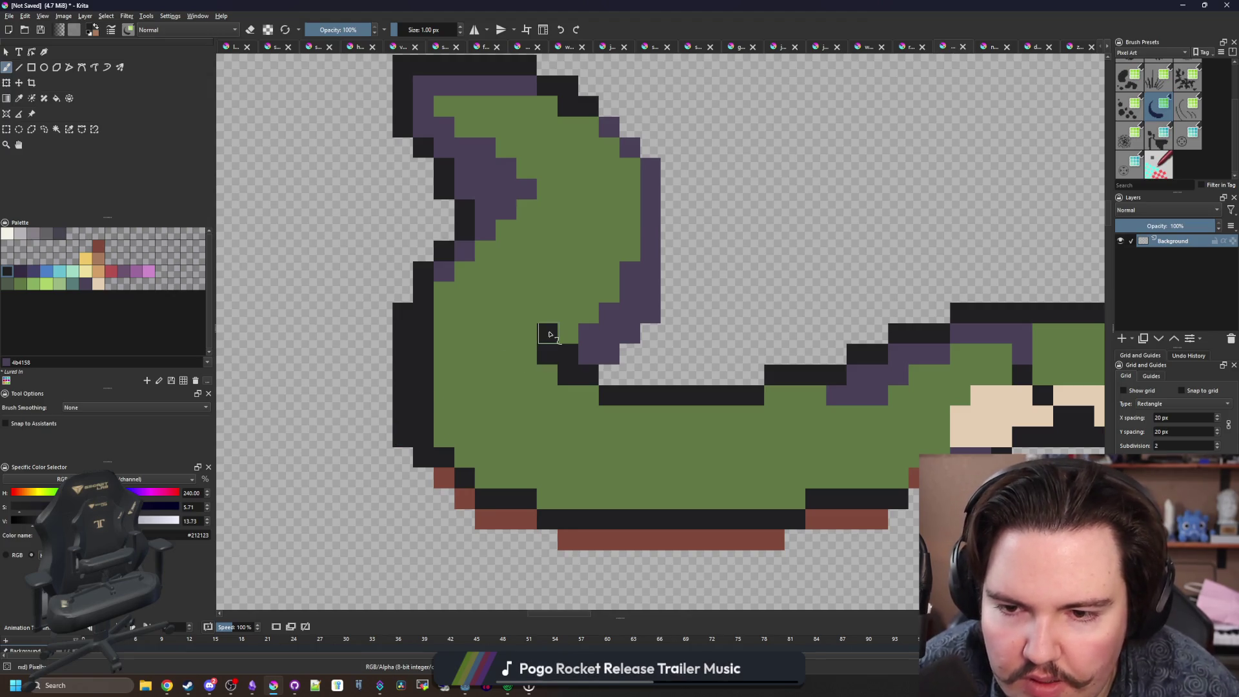
mouse_move(610, 267)
left_mouse_down()
mouse_move(630, 202)
mouse_move(625, 149)
mouse_move(648, 187)
mouse_move(616, 348)
mouse_move(600, 316)
mouse_move(621, 291)
left_mouse_up()
Erase the extra outer tail column and the brown pixels below the outline.
key("e")
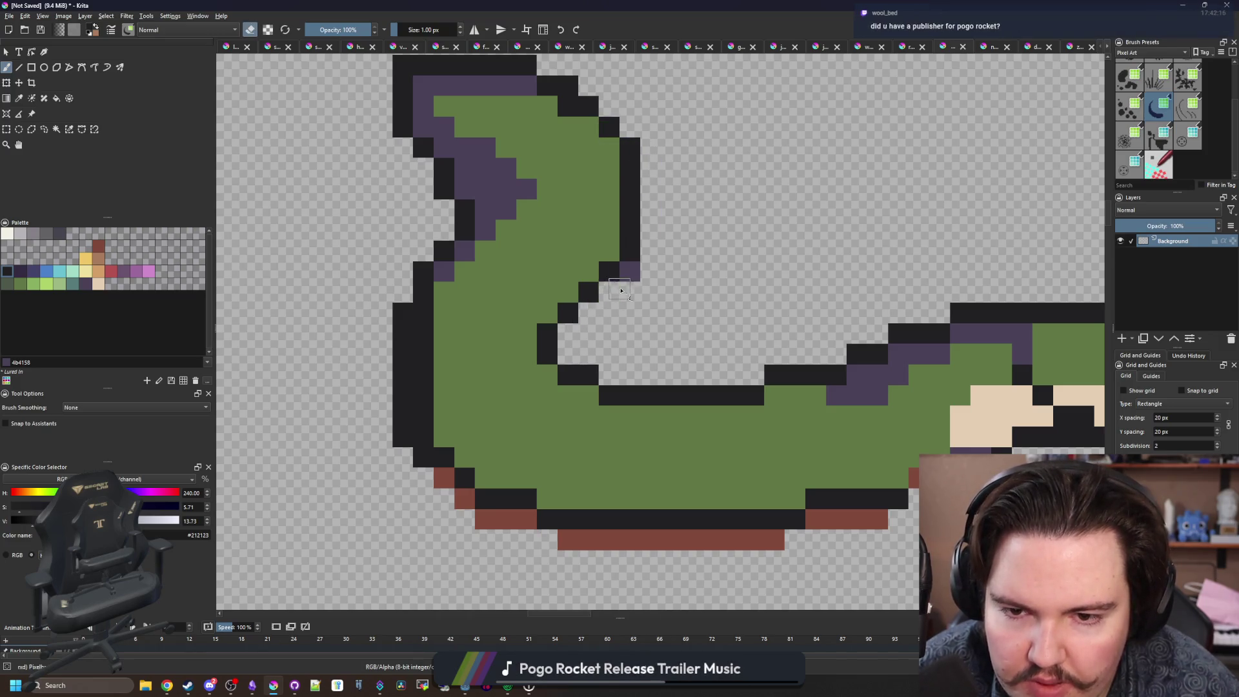
left_click_drag(415, 311, 410, 428)
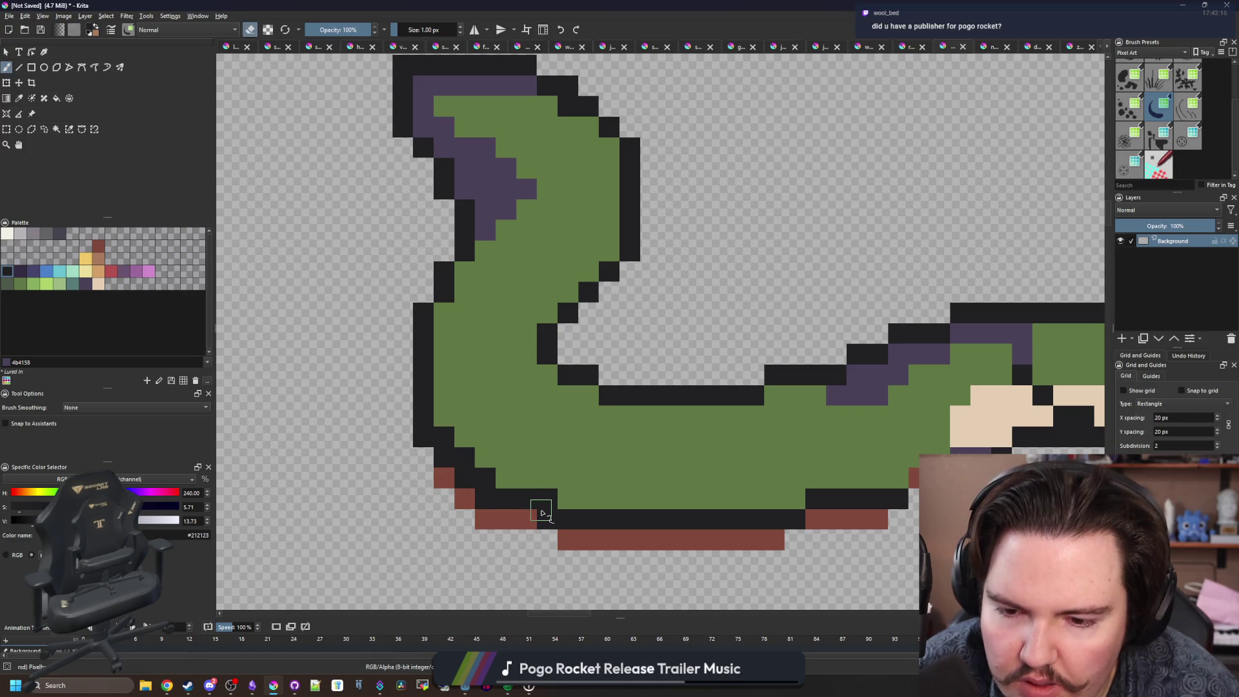
mouse_move(429, 436)
left_mouse_down()
mouse_move(542, 526)
mouse_move(606, 542)
mouse_move(797, 542)
mouse_move(533, 542)
mouse_move(455, 497)
mouse_move(442, 474)
left_mouse_up()
key("ctrl+z")
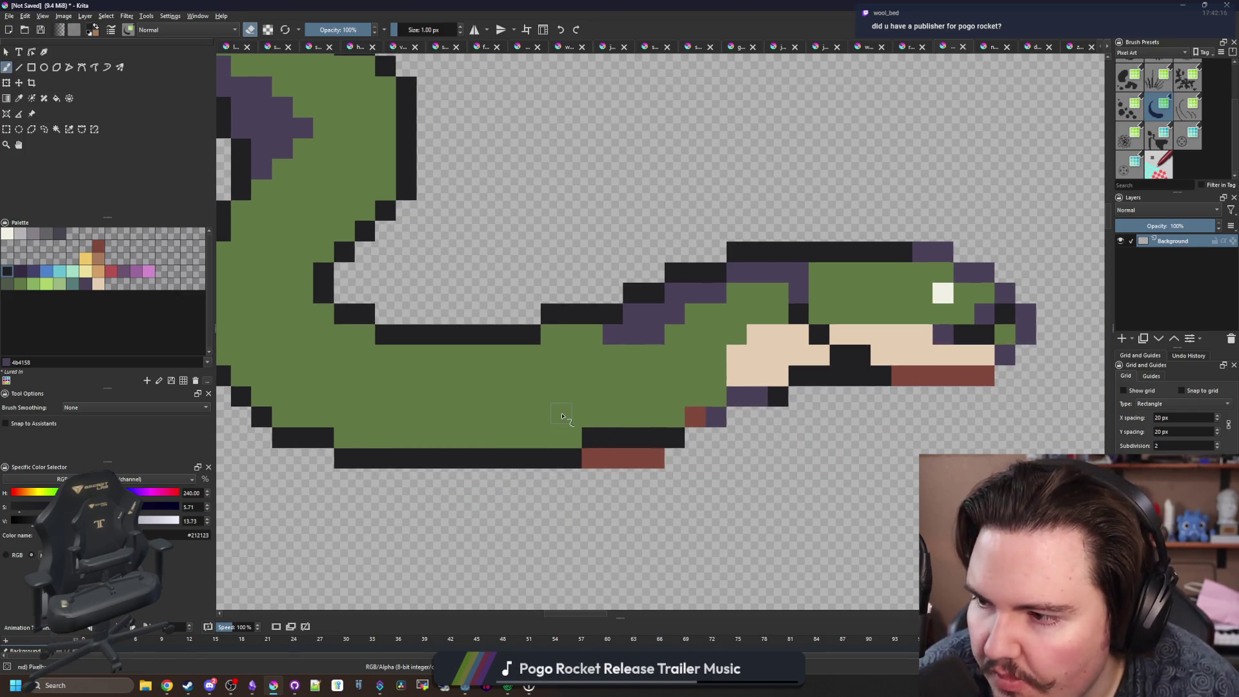
scroll(578, 408, "up", 2)
left_click_drag(587, 485, 684, 487)
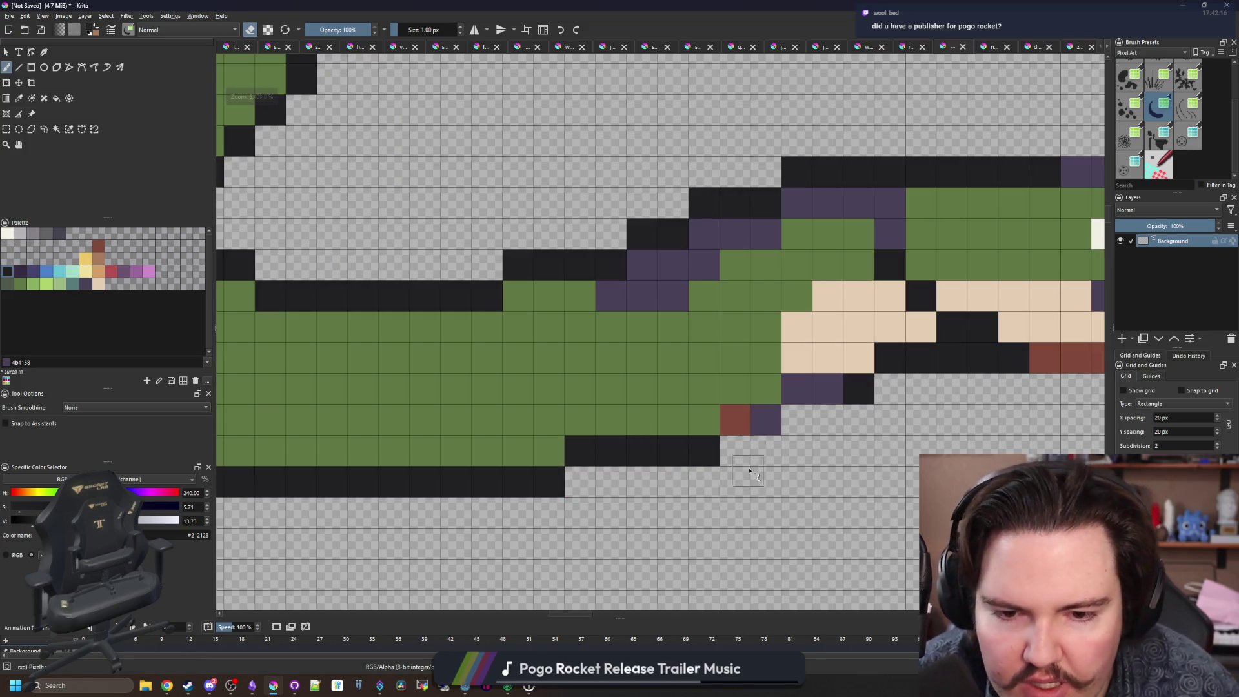
scroll(542, 398, "down", 3)
scroll(542, 398, "down", 2)
scroll(451, 294, "up", 4)
key("e")
Clear the black and purple cells from the tail tip and redraw its dark outline.
mouse_move(450, 293)
left_mouse_down()
mouse_move(470, 263)
mouse_move(517, 235)
mouse_move(473, 208)
mouse_move(502, 206)
mouse_move(529, 344)
left_mouse_up()
key("e")
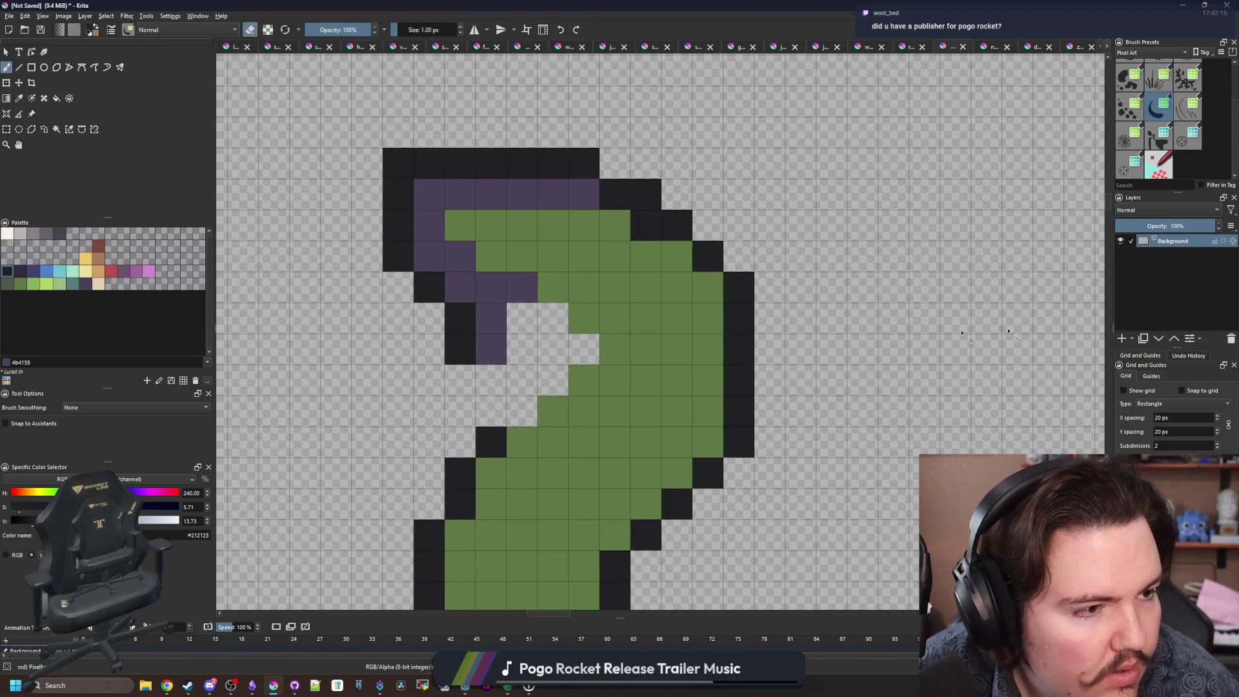
mouse_move(436, 330)
left_mouse_down()
mouse_move(493, 327)
mouse_move(516, 284)
mouse_move(470, 342)
mouse_move(447, 257)
mouse_move(398, 226)
mouse_move(584, 193)
mouse_move(455, 168)
mouse_move(584, 174)
mouse_move(398, 200)
left_mouse_up()
key("e")
key("ctrl+z")
mouse_move(597, 197)
left_mouse_down()
mouse_move(426, 194)
mouse_move(461, 259)
mouse_move(561, 326)
mouse_move(552, 381)
mouse_move(510, 422)
left_mouse_up()
Refine the dark outline along the tail's outer edge, removing extra pixels.
scroll(477, 279, "down", 3)
scroll(477, 278, "down", 3)
scroll(540, 308, "up", 4)
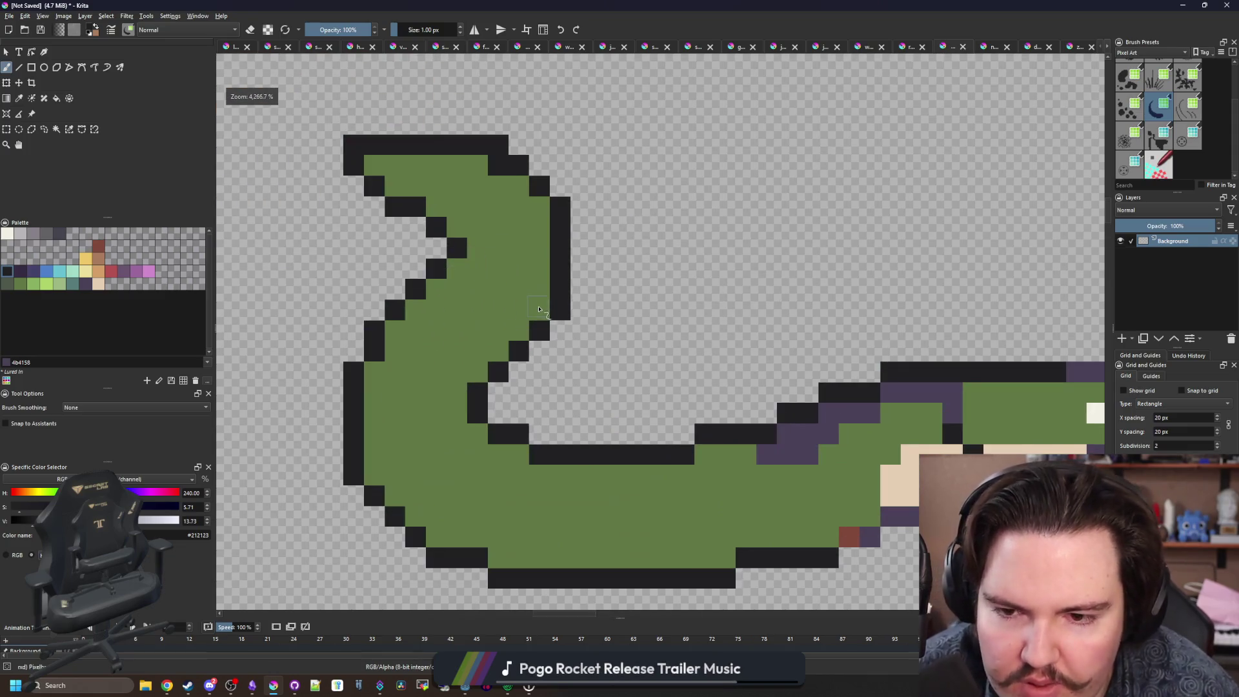
key("e")
left_click_drag(540, 309, 542, 197)
key("ctrl+z")
key("e")
mouse_move(540, 222)
left_mouse_down()
mouse_move(564, 199)
mouse_move(497, 143)
left_mouse_up()
key("e")
left_click_drag(563, 305, 566, 293)
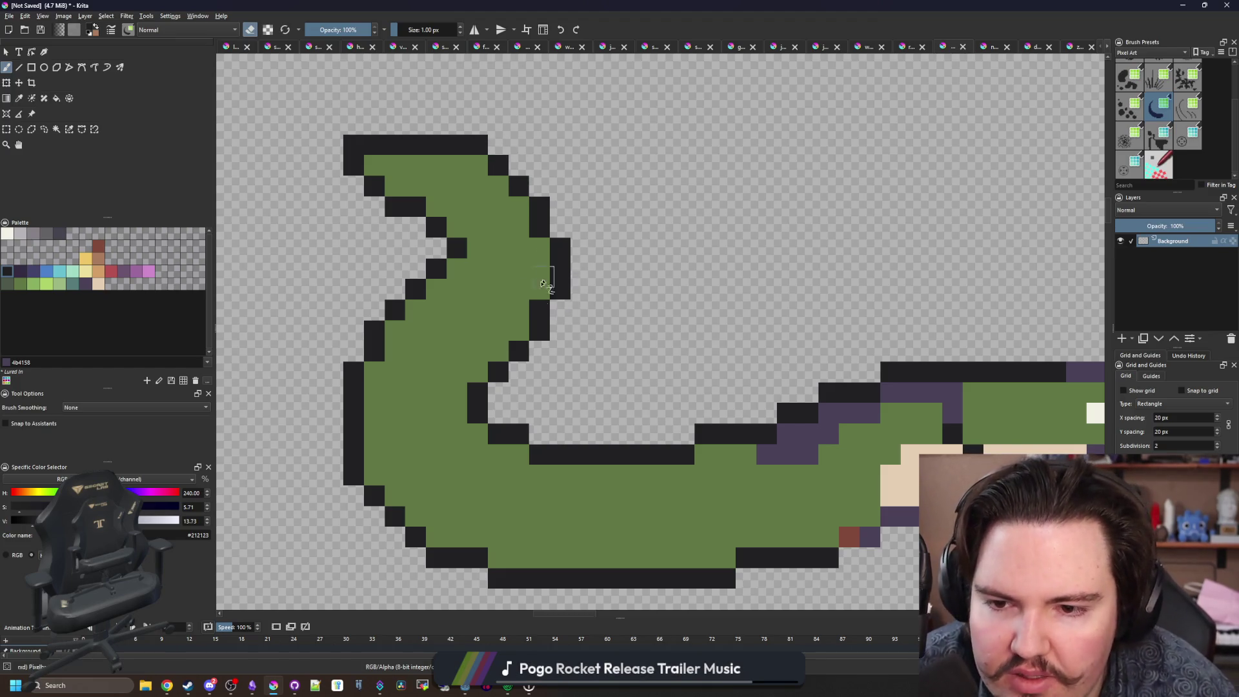
key("e")
scroll(539, 295, "up", 3)
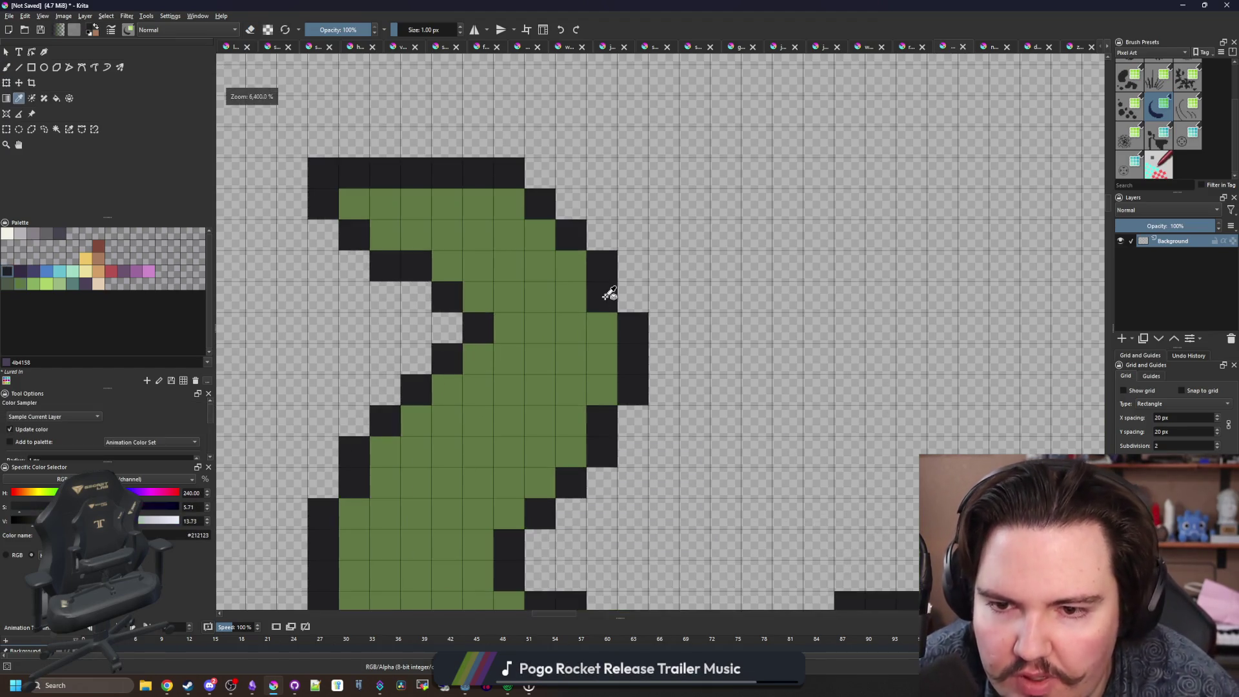
Fill the tail's outline notch with body green and add dark outline pixels.
left_click(569, 331, "ctrl")
left_click(601, 297)
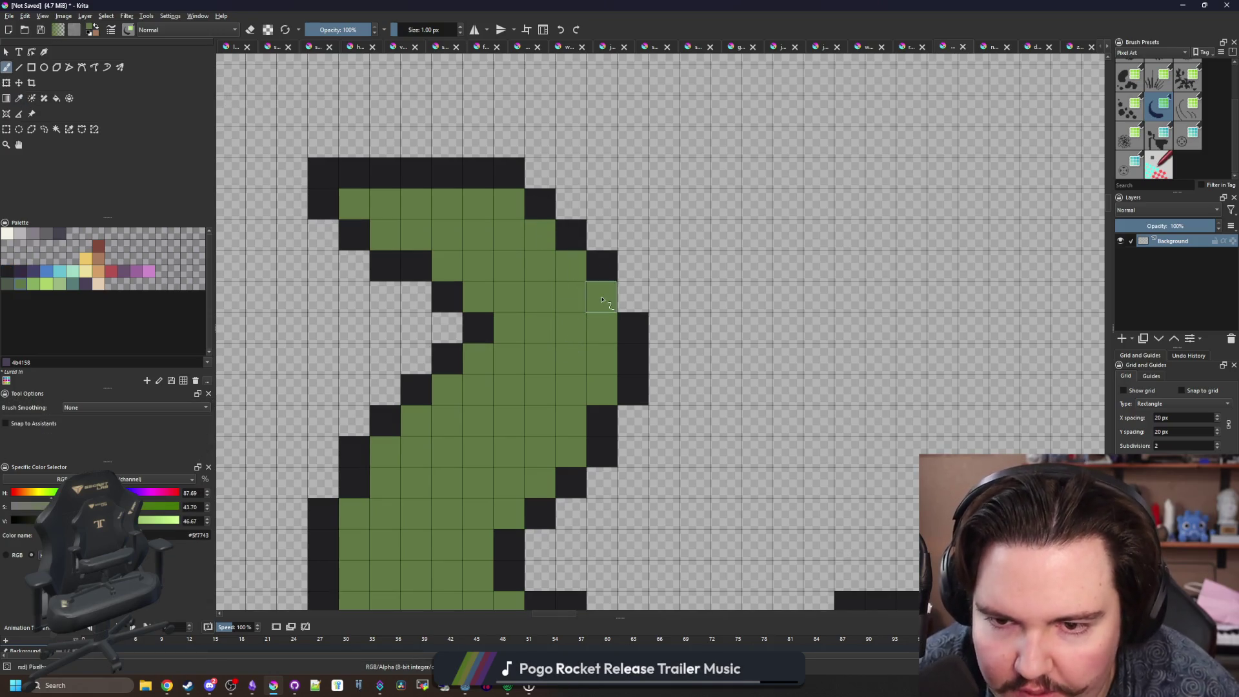
left_click(633, 328, "ctrl")
left_click(633, 297)
scroll(517, 264, "up", 2)
left_click(523, 251)
scroll(523, 250, "down", 6)
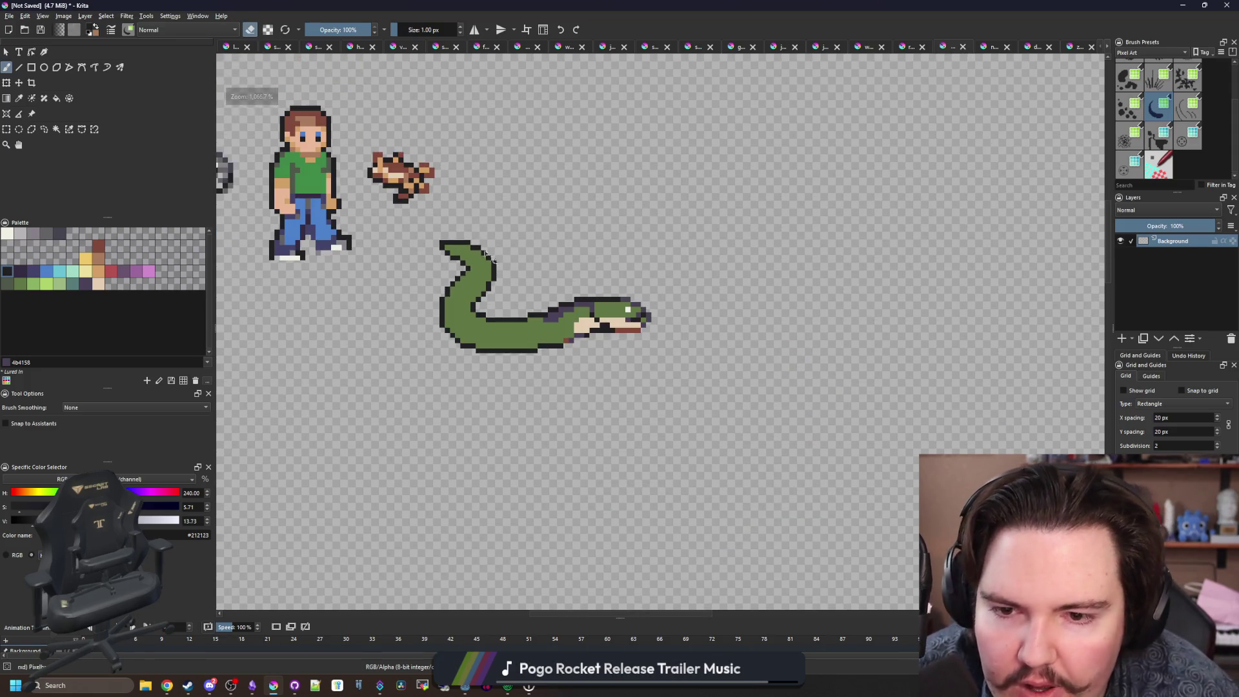
scroll(501, 240, "down", 4)
key("e")
scroll(501, 240, "up", 6)
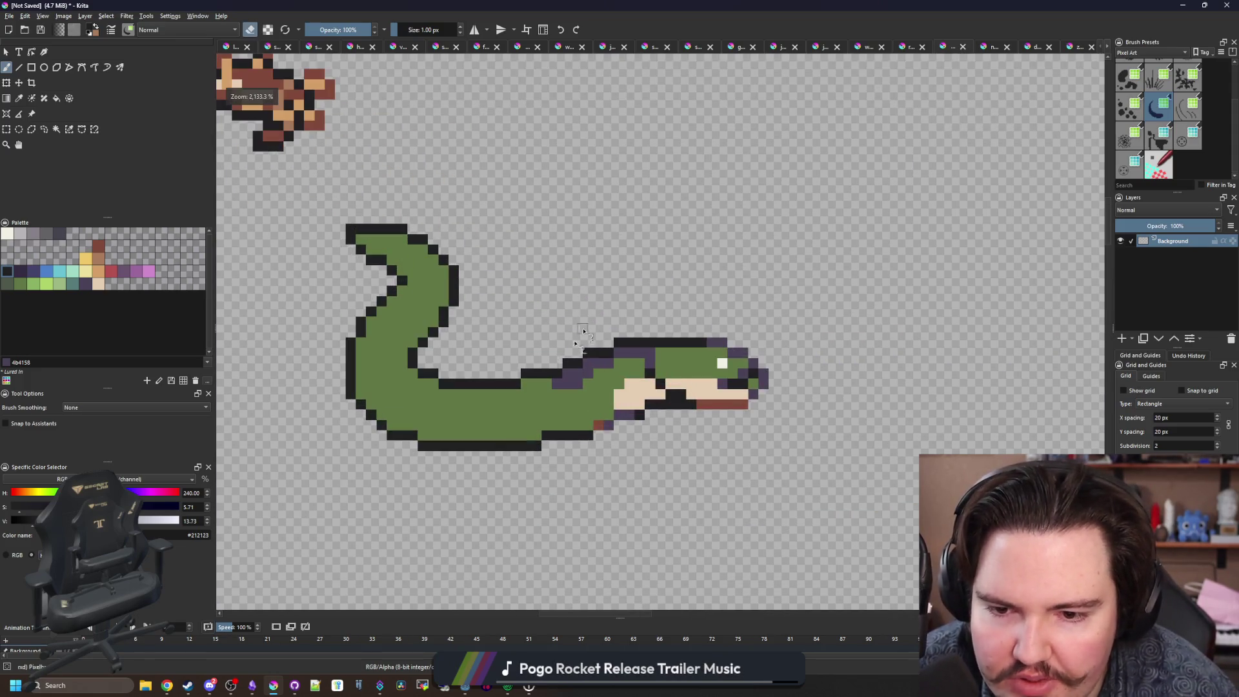
scroll(469, 402, "up", 1)
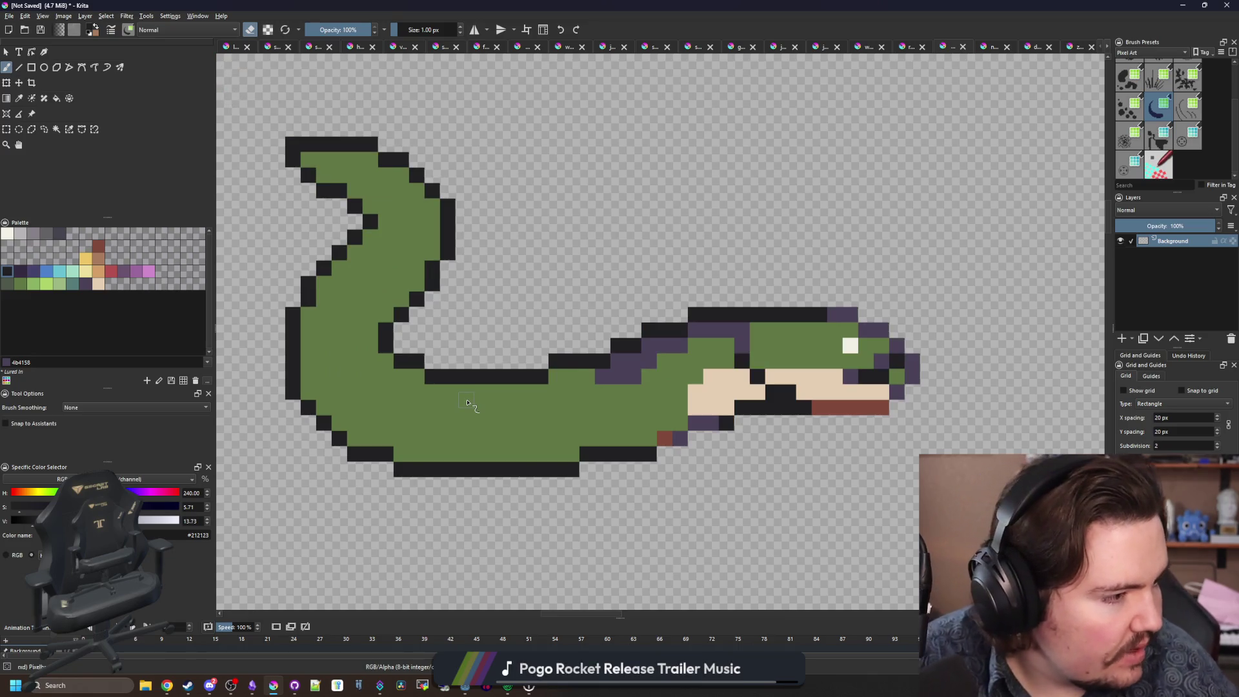
Sample the purple back colour #4b4158 and paint the neck pixels under the head purple.
key("alt+Tab")
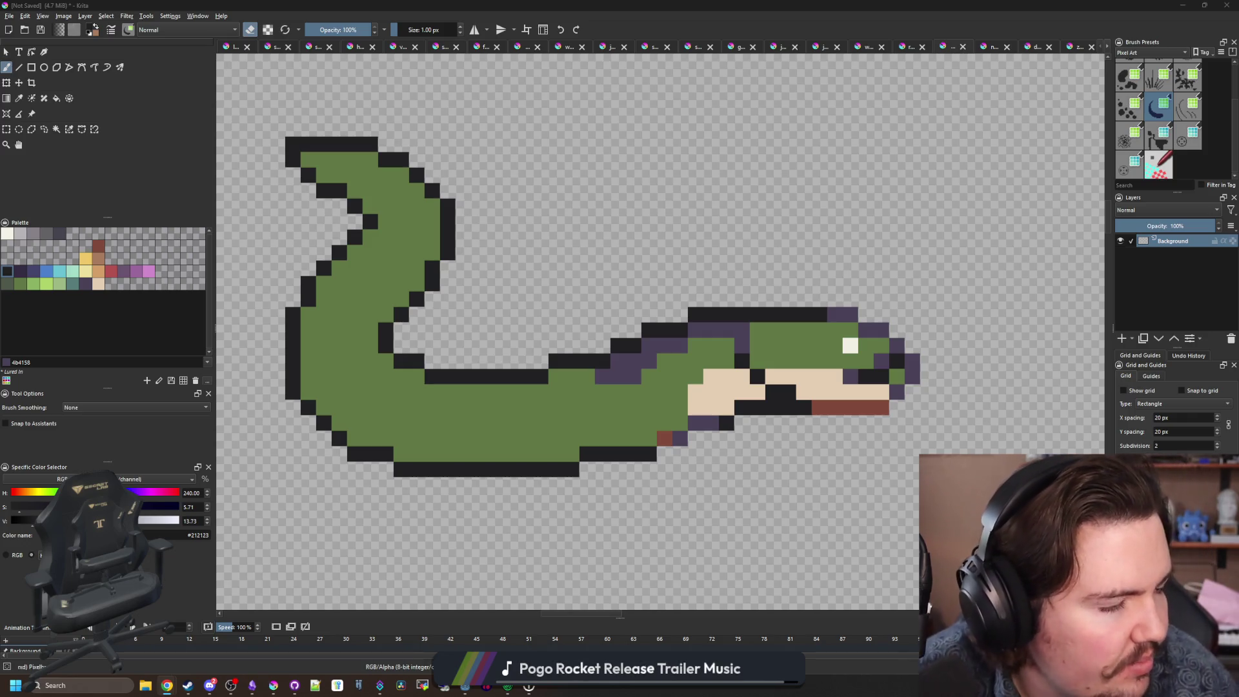
key("alt+Tab")
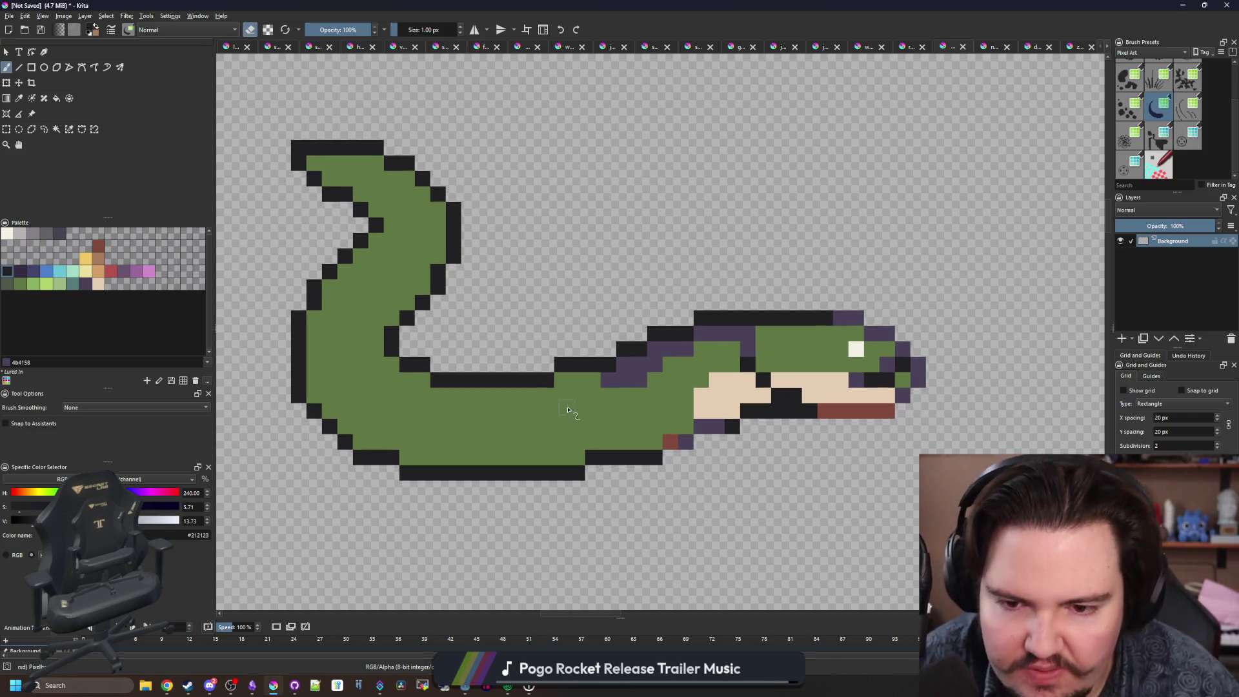
key("p")
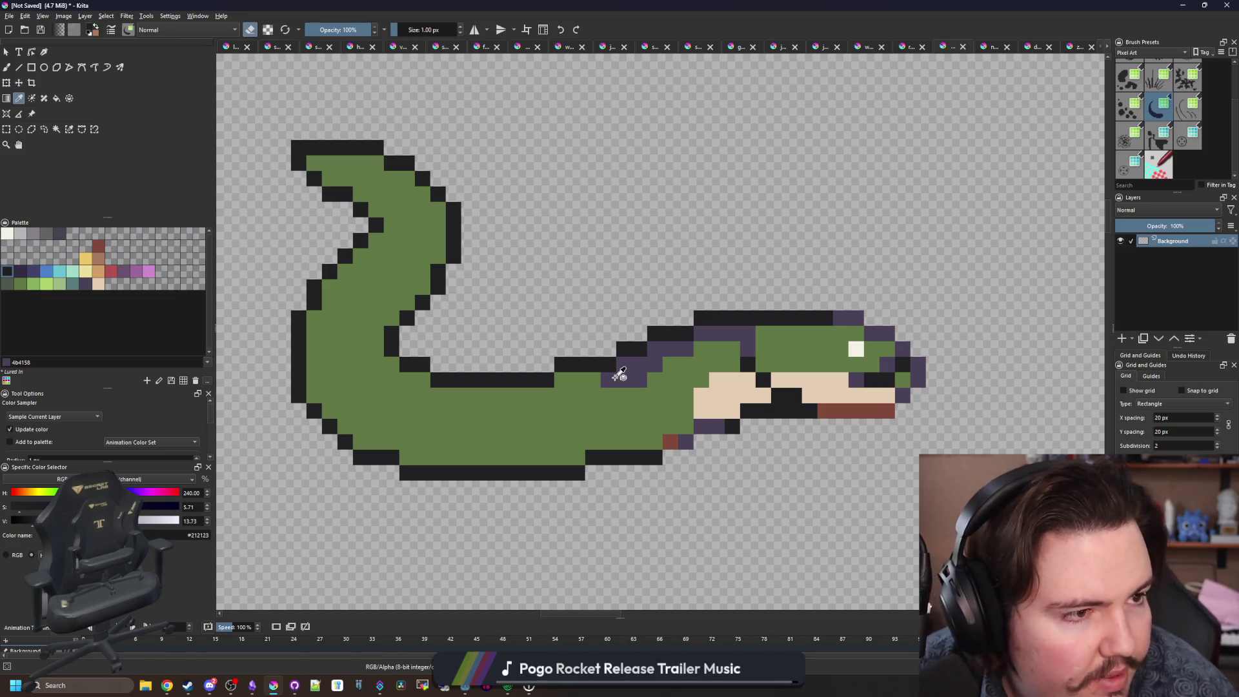
scroll(827, 342, "up", 2)
left_click(563, 250)
key("b")
mouse_move(600, 337)
left_mouse_down()
mouse_move(581, 348)
mouse_move(581, 368)
mouse_move(531, 378)
mouse_move(525, 403)
mouse_move(500, 406)
left_mouse_up()
left_click(607, 355)
scroll(566, 407, "down", 7)
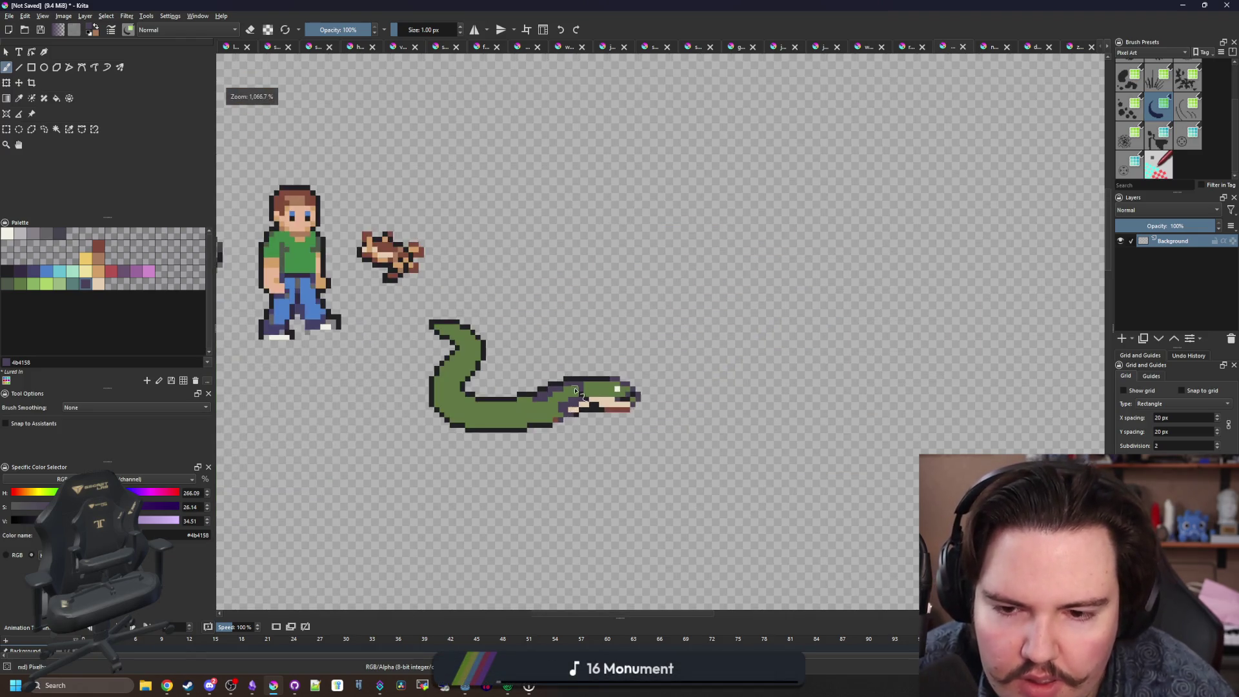
Sample the body green and repaint the purple neck pixels green.
scroll(544, 387, "up", 6)
key("p")
left_click(543, 387)
key("b")
left_click_drag(575, 373, 555, 357)
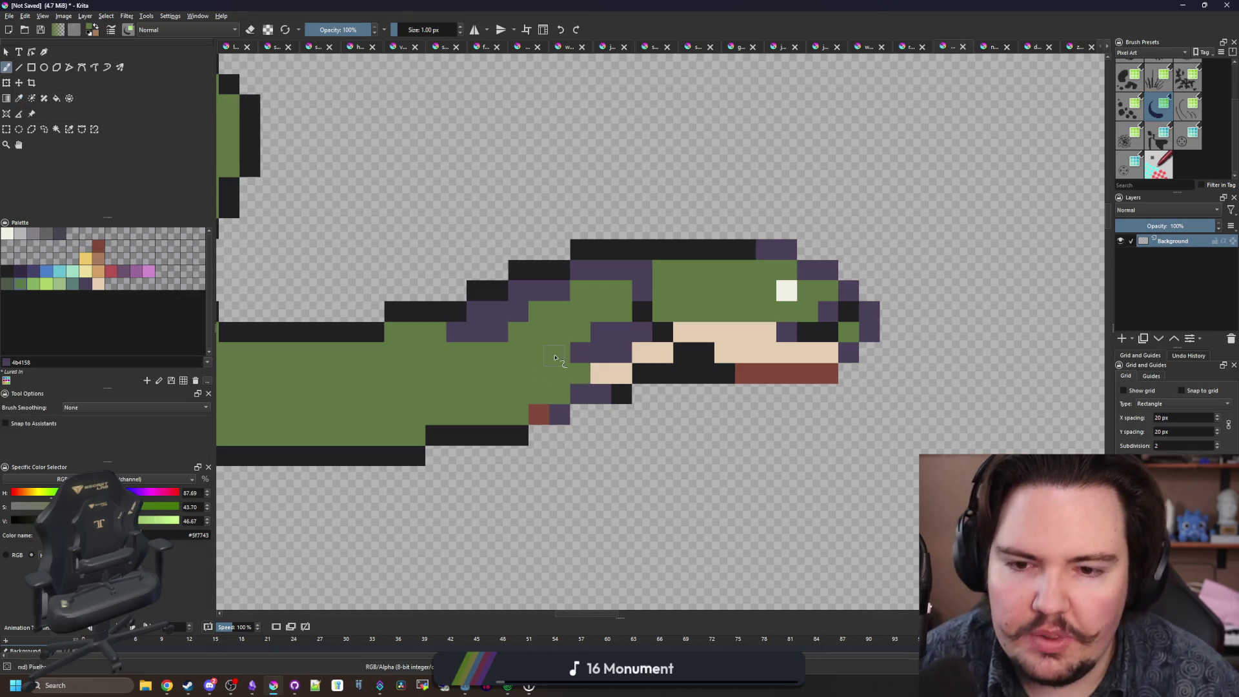
Sample the purple back colour and paint purple patches onto the green neck.
key("p")
left_click(622, 329)
scroll(606, 277, "down", 5)
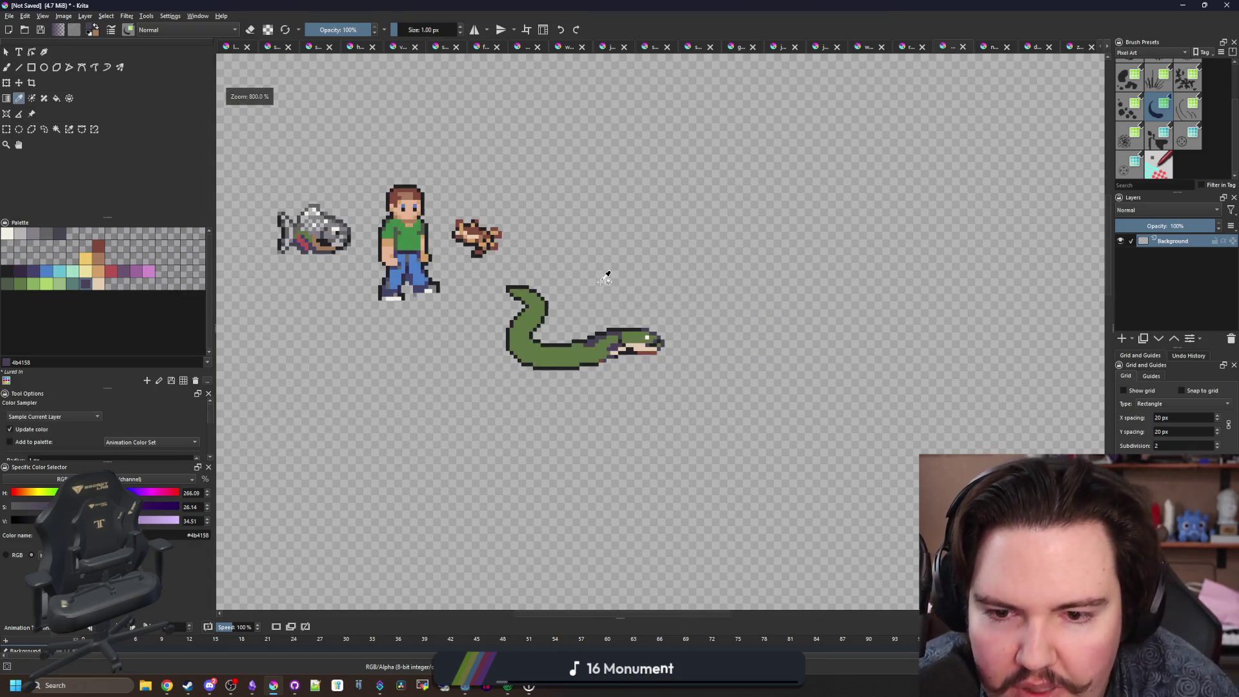
scroll(606, 319, "up", 2)
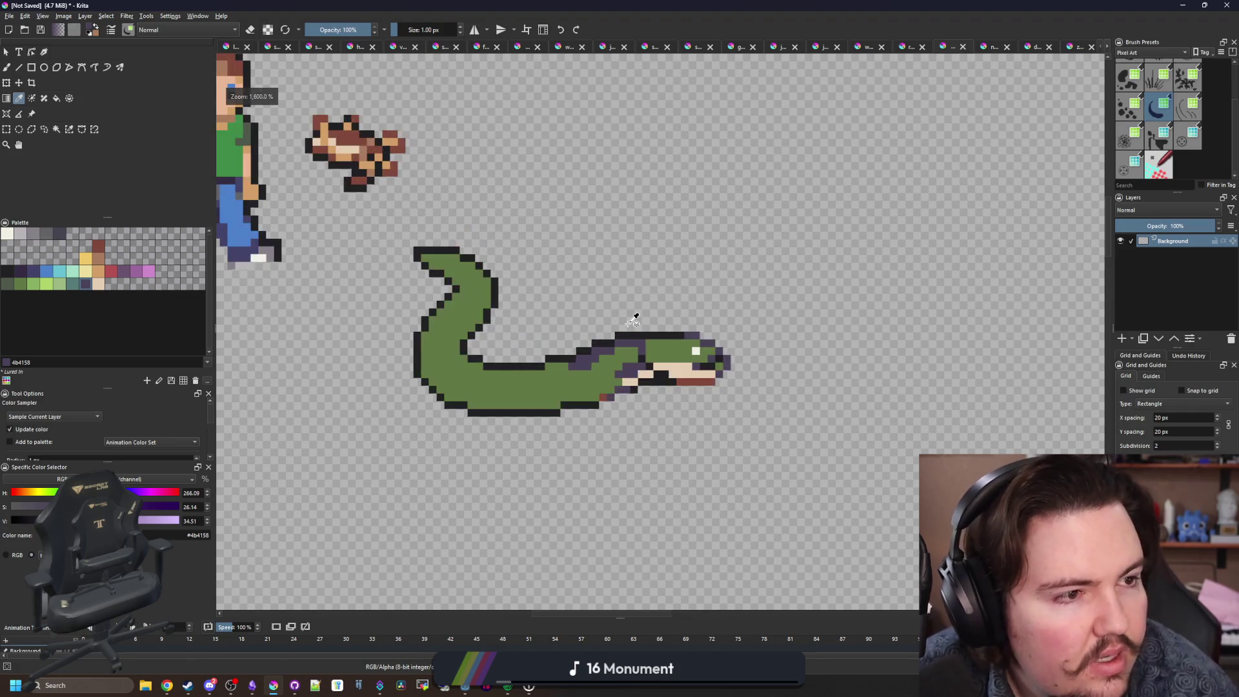
scroll(638, 351, "up", 4)
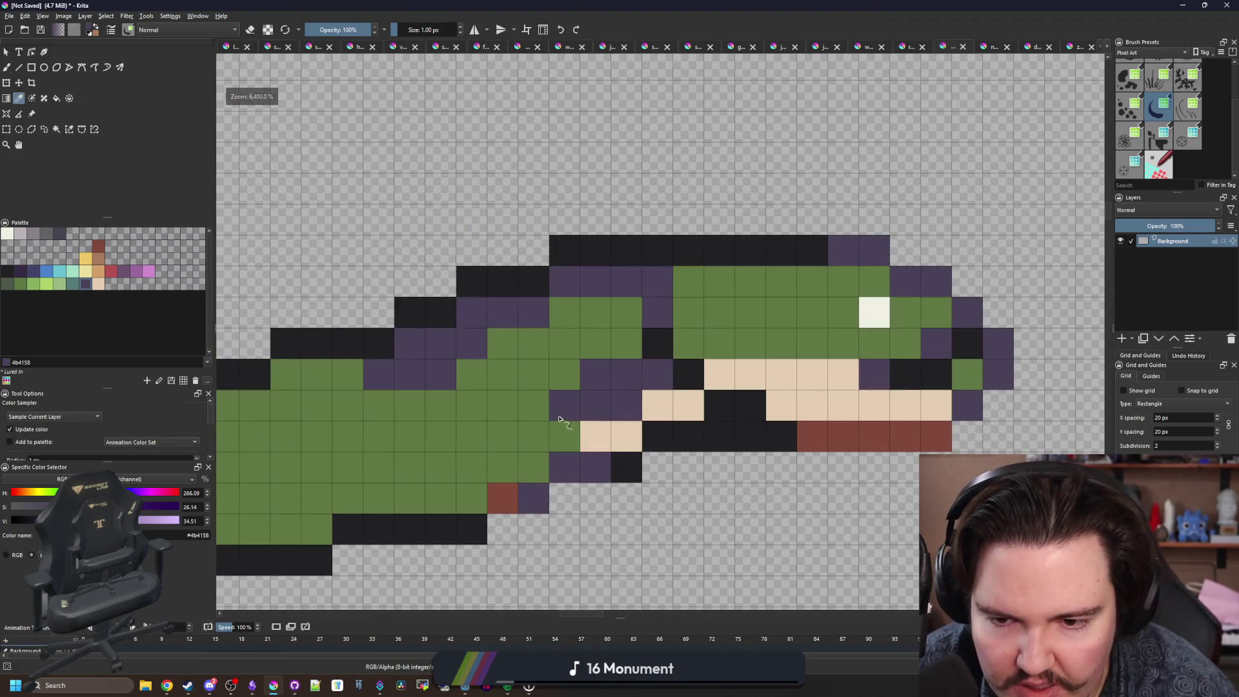
key("b")
mouse_move(534, 417)
left_mouse_down()
mouse_move(506, 429)
mouse_move(579, 368)
mouse_move(630, 384)
mouse_move(655, 376)
left_mouse_up()
key("x")
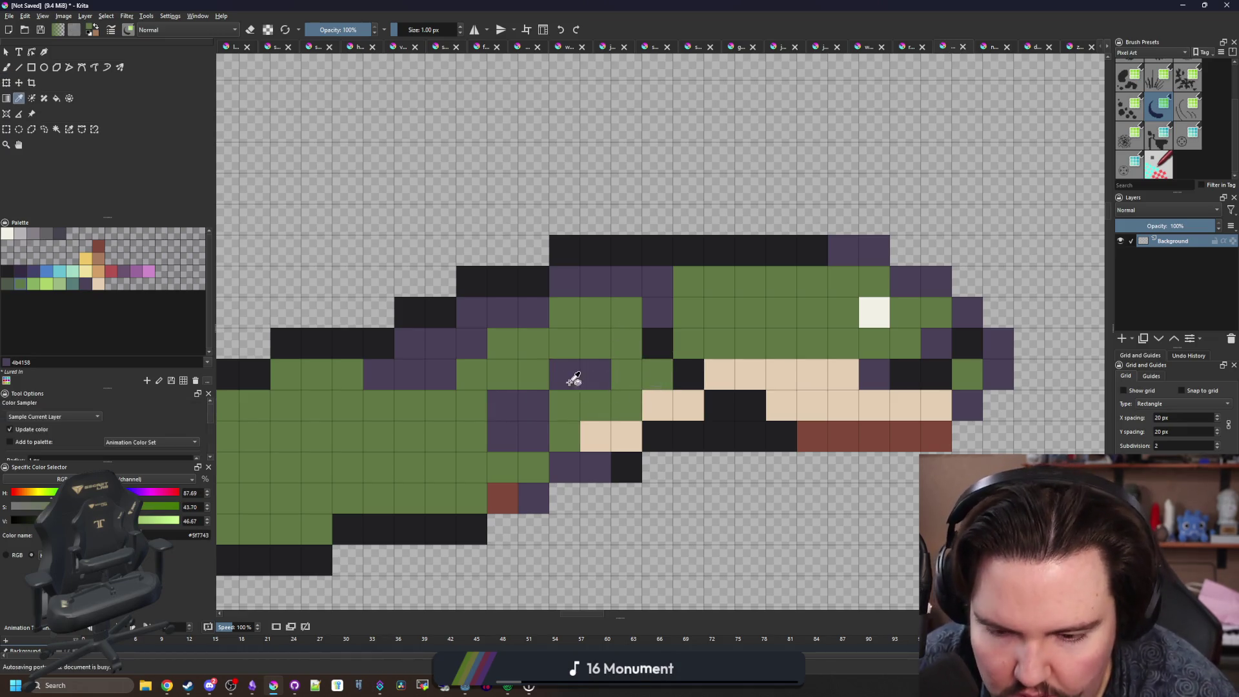
key("x")
left_click(566, 401)
Extend the cream jaw back two cells and repaint the purple strip along the neck green.
left_click(622, 429, "ctrl")
left_click(634, 398)
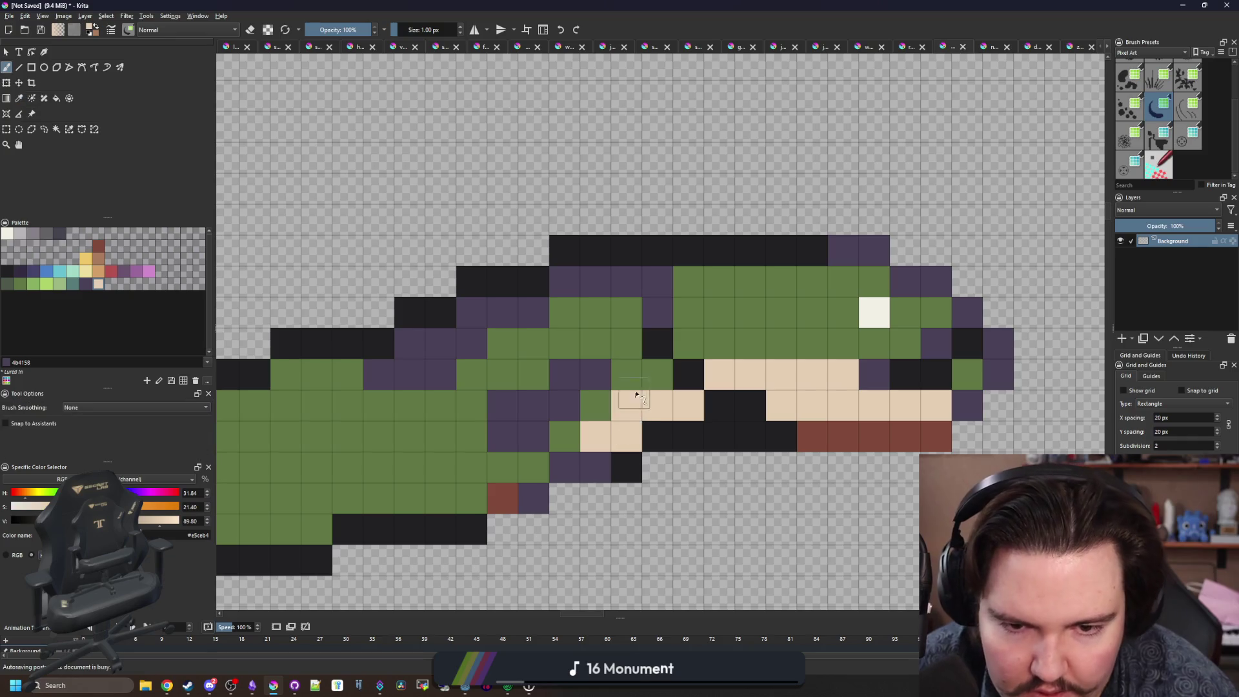
left_click(648, 380)
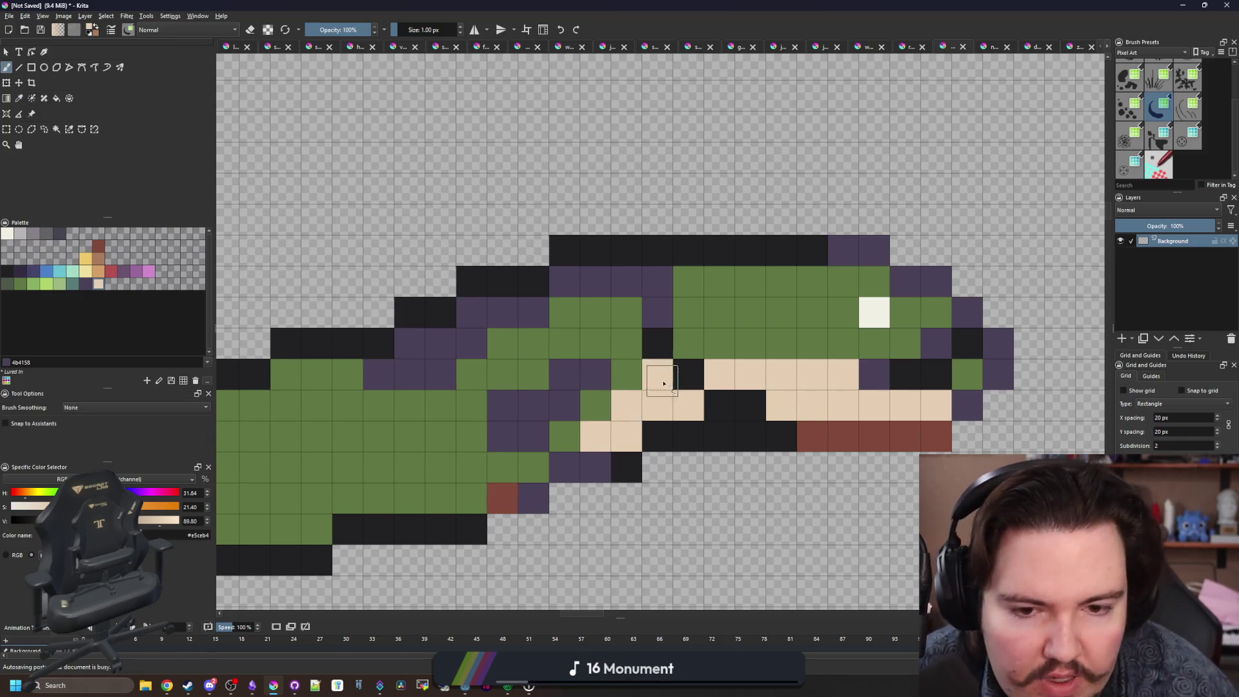
key("p")
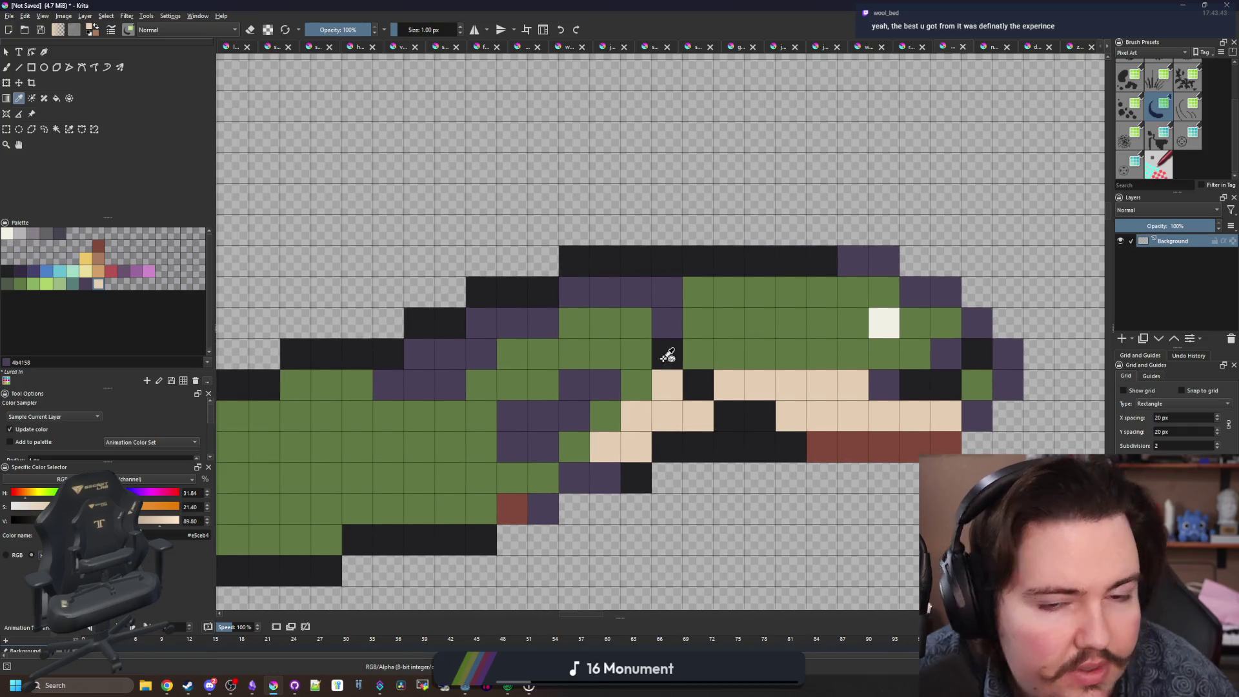
left_click(610, 332)
key("b")
mouse_move(636, 294)
left_mouse_down()
mouse_move(631, 284)
mouse_move(525, 323)
mouse_move(450, 381)
left_mouse_up()
scroll(400, 395, "down", 10)
scroll(619, 371, "up", 5)
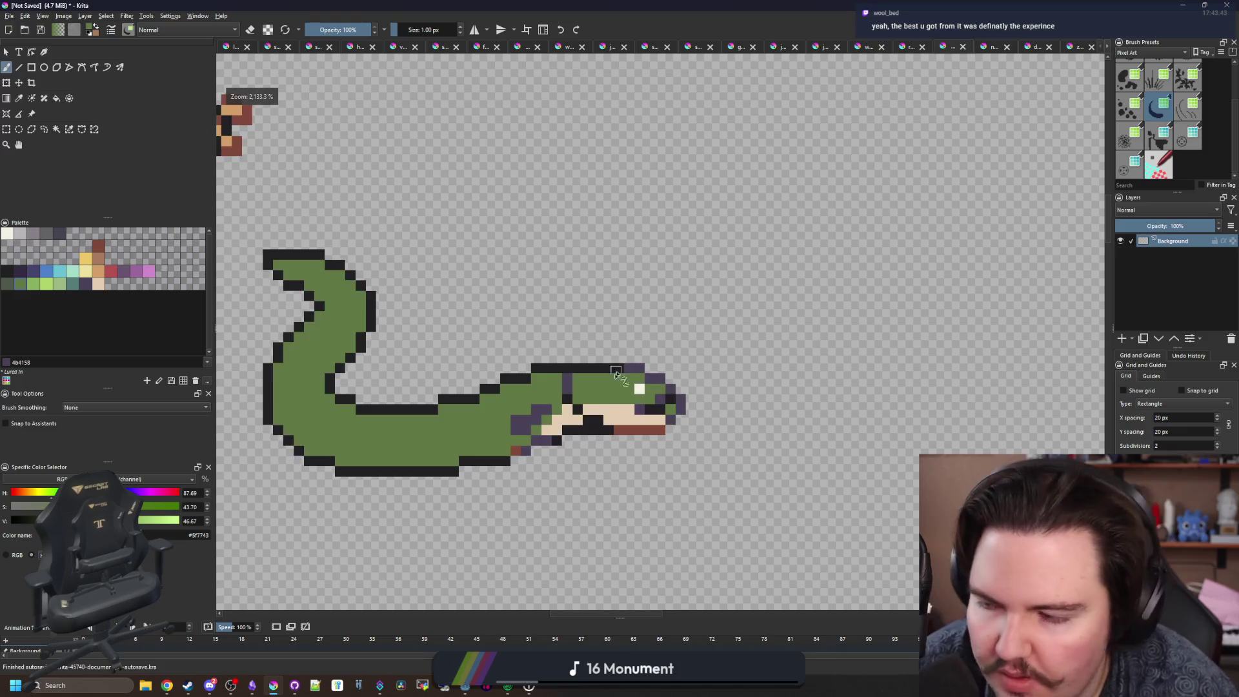
scroll(619, 371, "up", 2)
left_click_drag(730, 387, 596, 412)
scroll(579, 447, "up", 1)
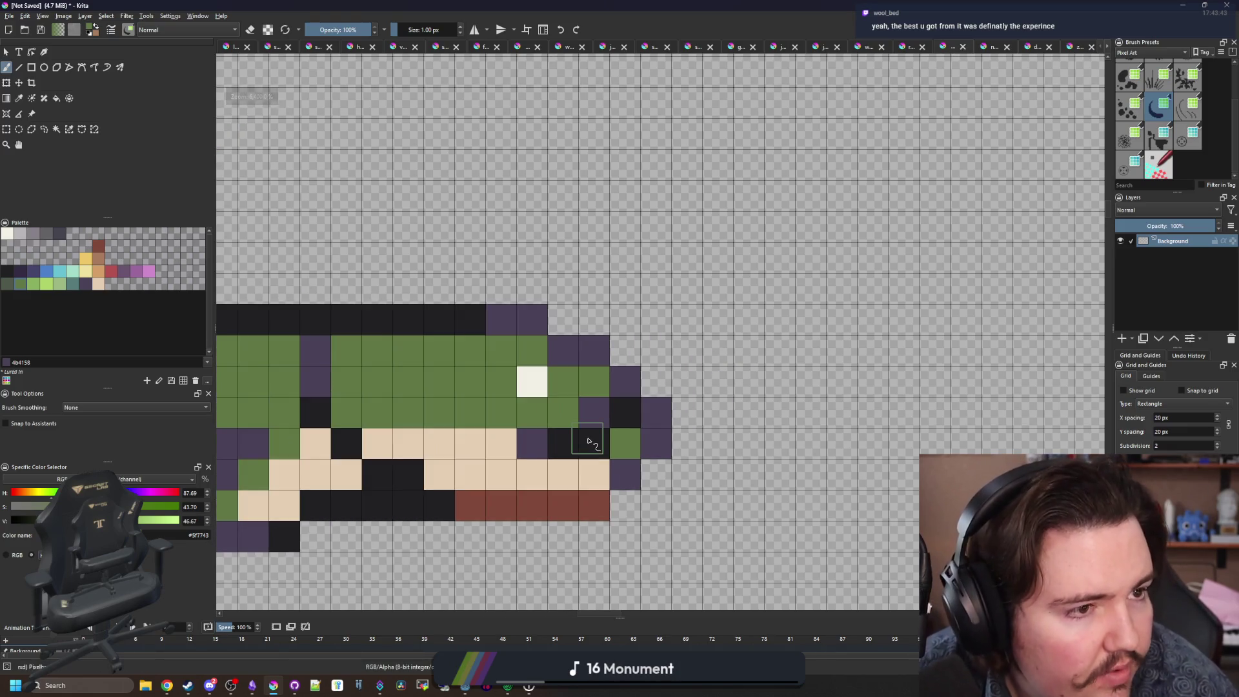
Paint the white eye and its neighbour black, then return one cell to green.
key("p")
key("b")
left_click_drag(532, 383, 498, 383)
key("p")
key("b")
left_click(537, 392)
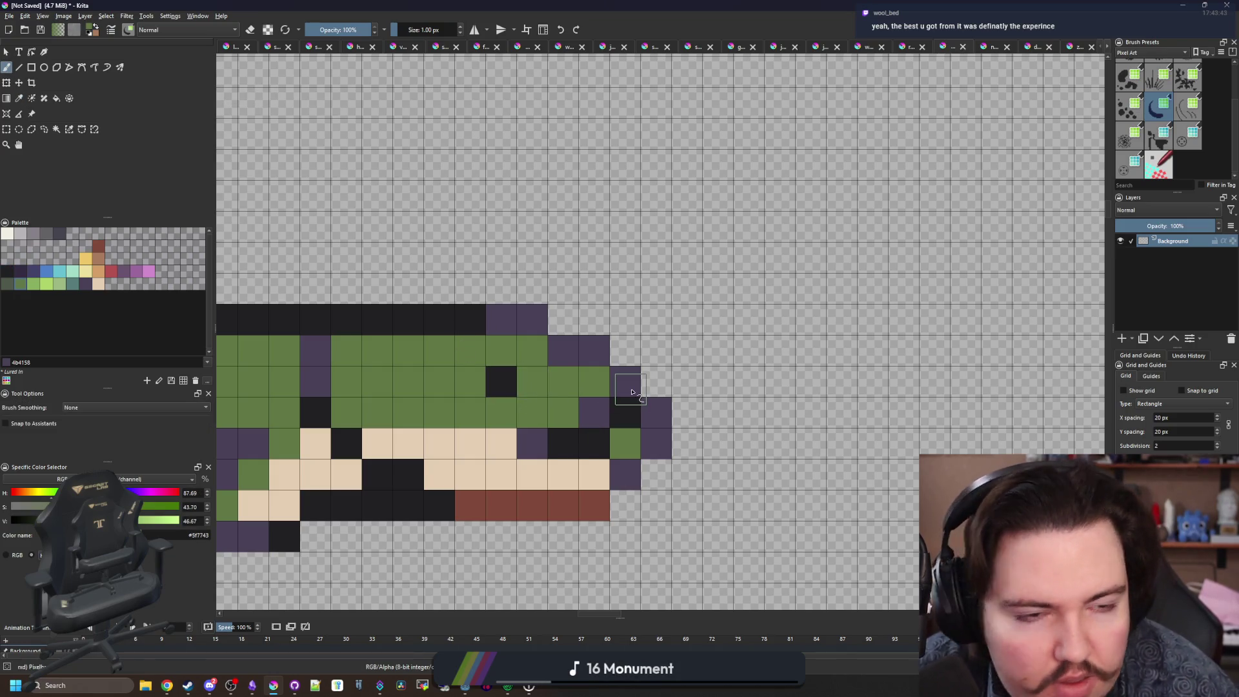
Move the black pupil one cell further back and repaint the old pupil and snout cells green.
key("p")
left_click(510, 383)
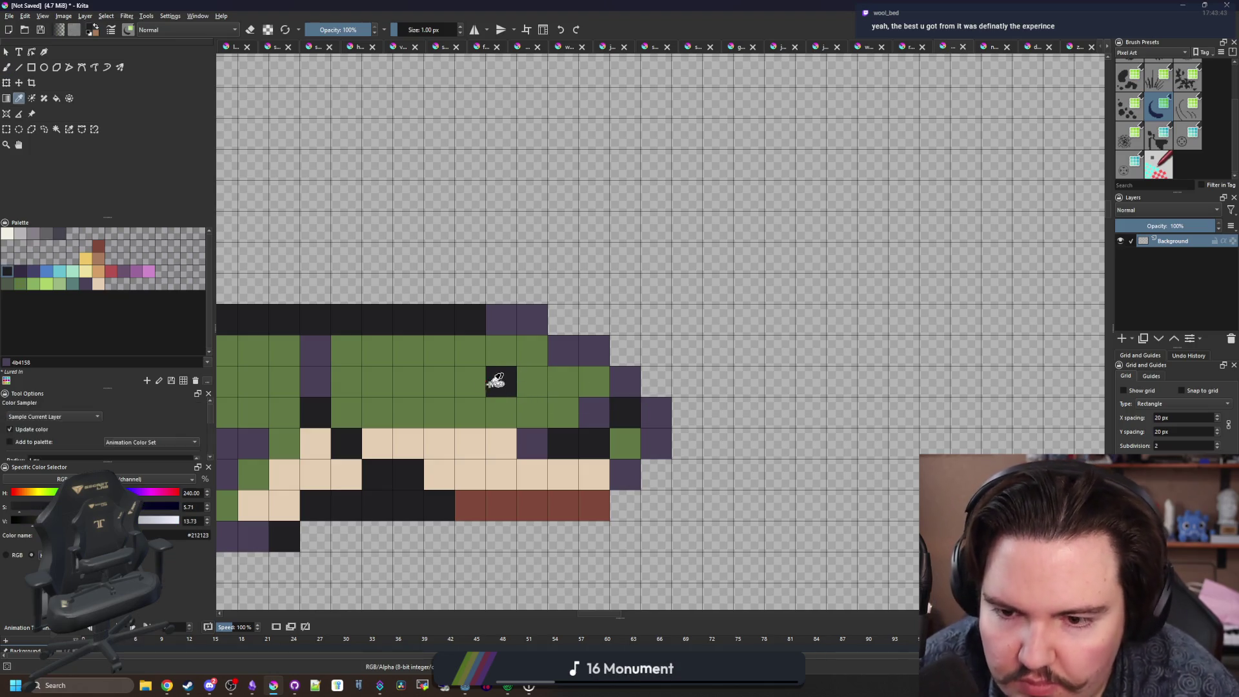
key("b")
left_click(471, 384)
key("p")
left_click(526, 387)
key("b")
left_click(504, 381)
left_click(593, 400)
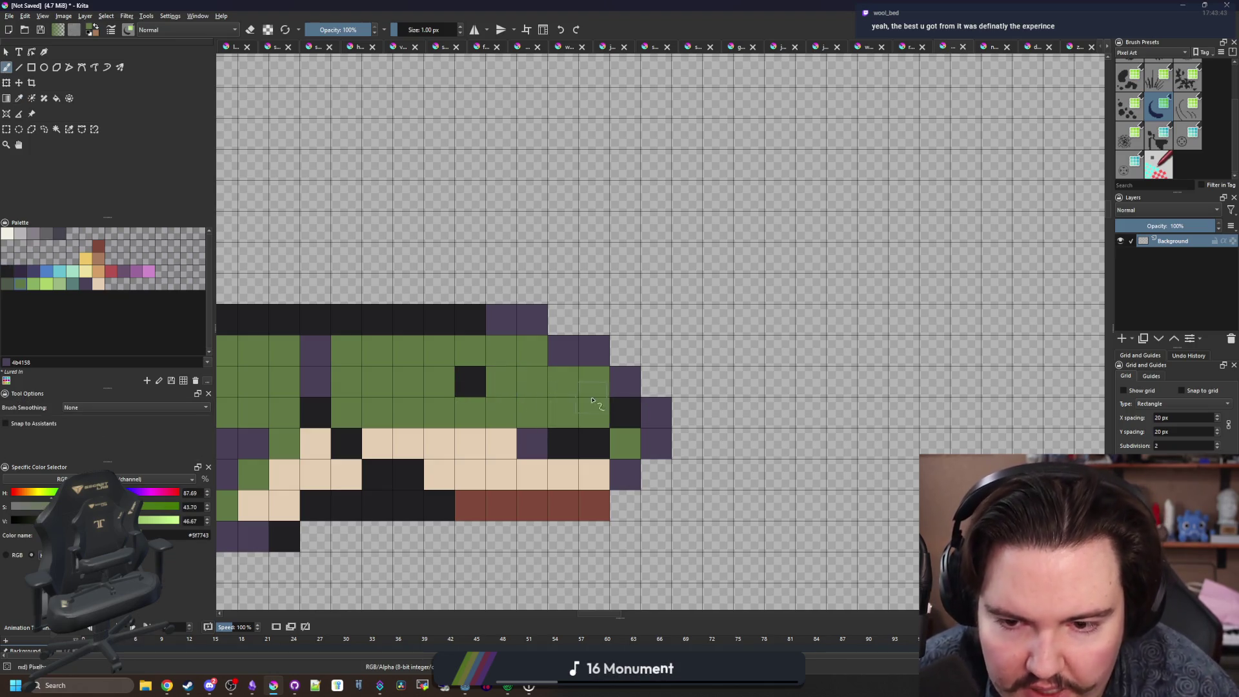
Paint the snout tip cell and the lower mouth row in the cream jaw colour.
left_click_drag(586, 402, 624, 384)
key("p")
left_click(660, 353)
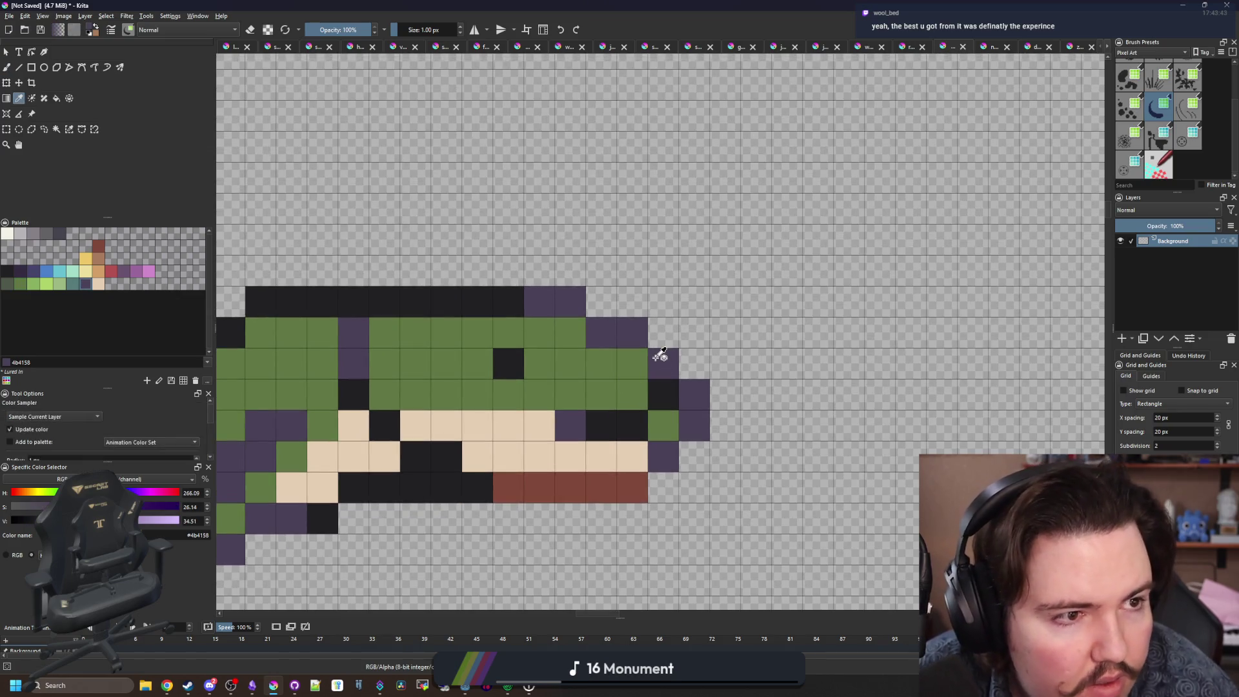
left_click(639, 446)
key("b")
left_click(665, 426)
left_click_drag(607, 426, 575, 423)
Try black strokes along the upper and lower mouth rows, undoing both.
key("p")
left_click(664, 396)
key("b")
left_click_drag(645, 395, 564, 395)
key("ctrl+z")
key("ctrl+z")
left_click_drag(664, 420, 566, 421)
key("ctrl+z")
Paint a purple cell under the mouth and a reddish-brown mouth-corner pixel.
key("p")
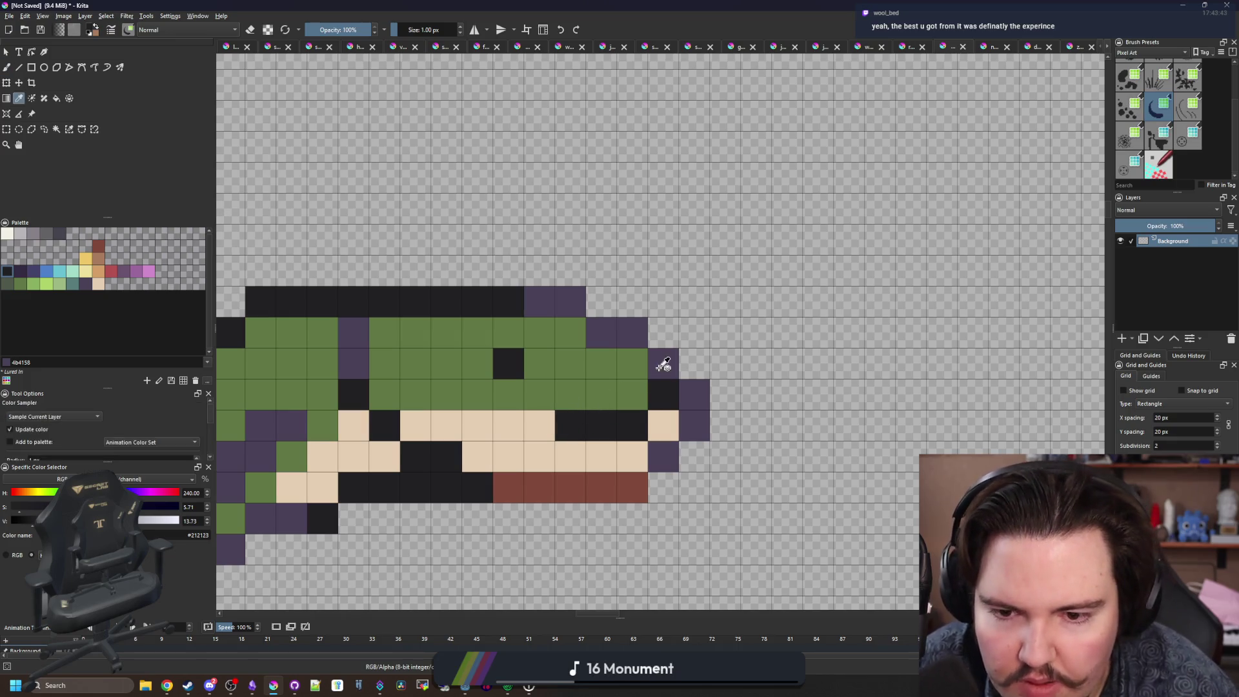
left_click(663, 362)
key("b")
left_click(572, 422)
left_click(590, 479)
key("b")
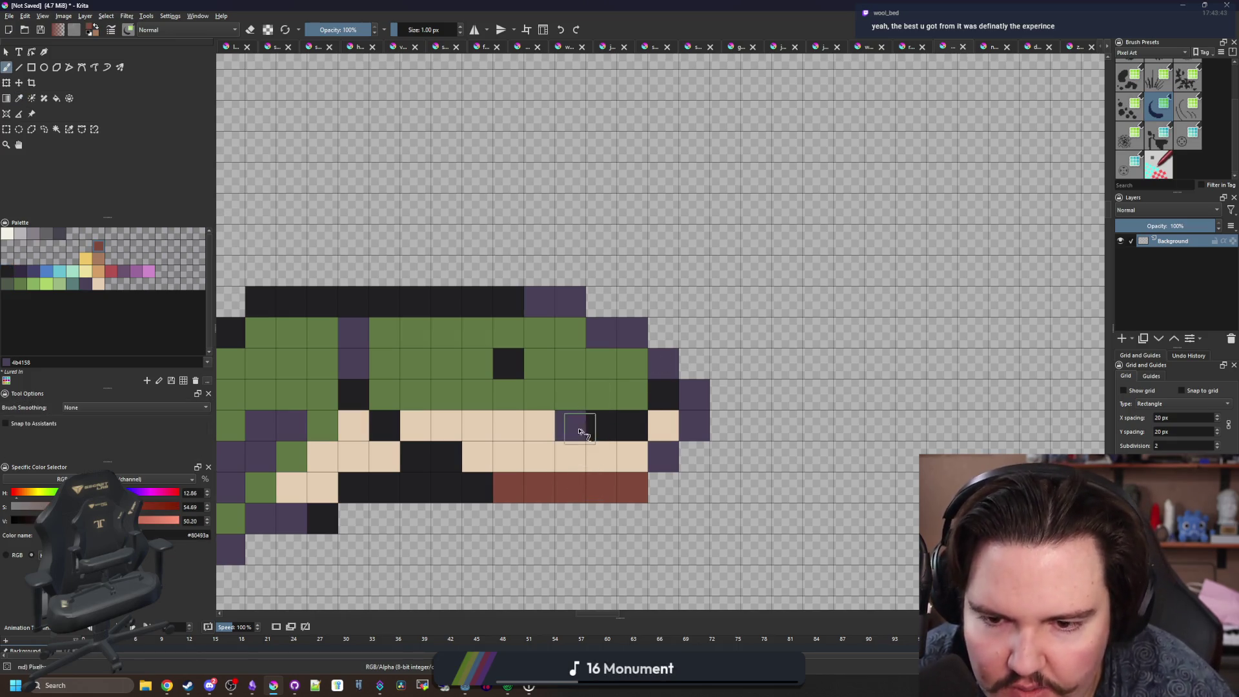
left_click(574, 426)
scroll(575, 360, "down", 4)
scroll(570, 359, "up", 4)
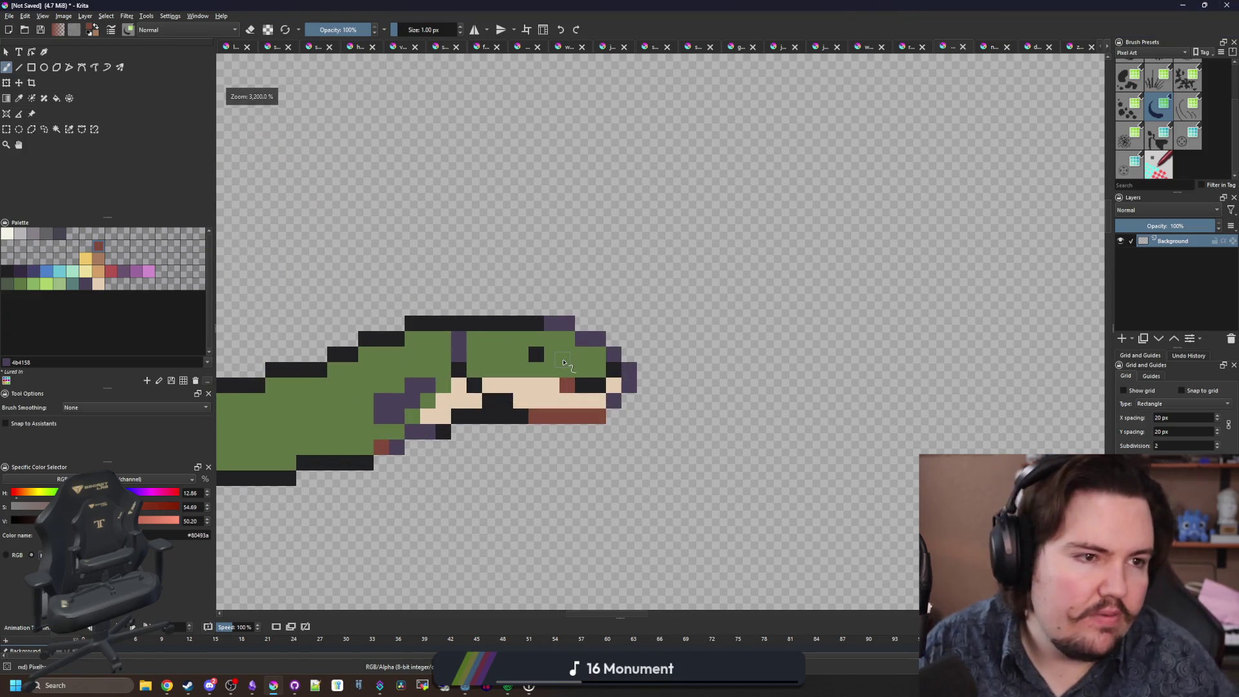
Paint cream eye-white cells beside the black pupil, undoing one extra cell.
scroll(563, 363, "up", 2)
key("p")
left_click(618, 445)
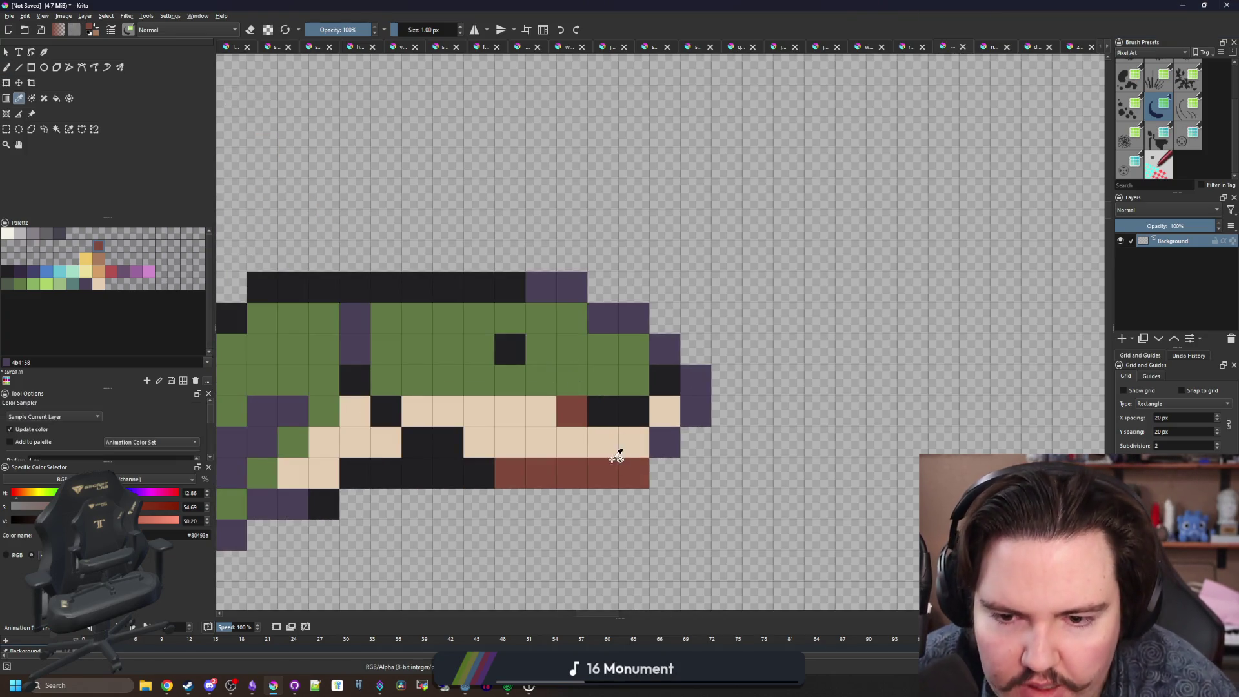
key("b")
left_click(600, 353)
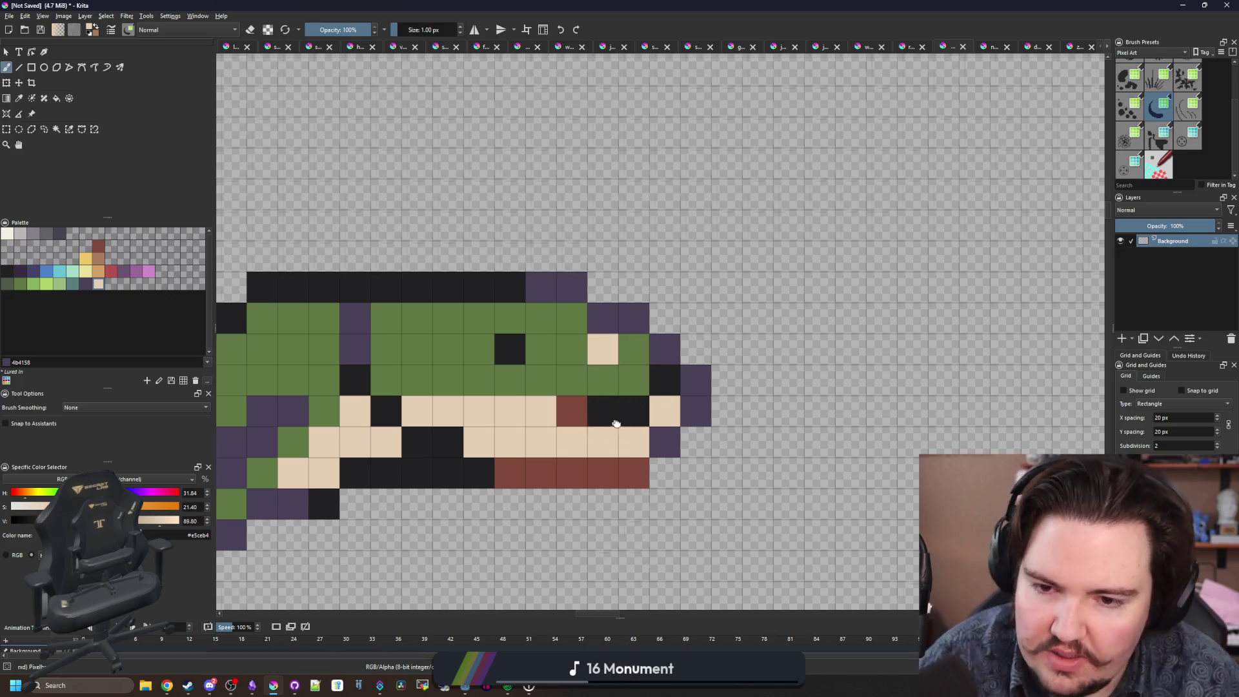
left_click_drag(611, 421, 686, 411)
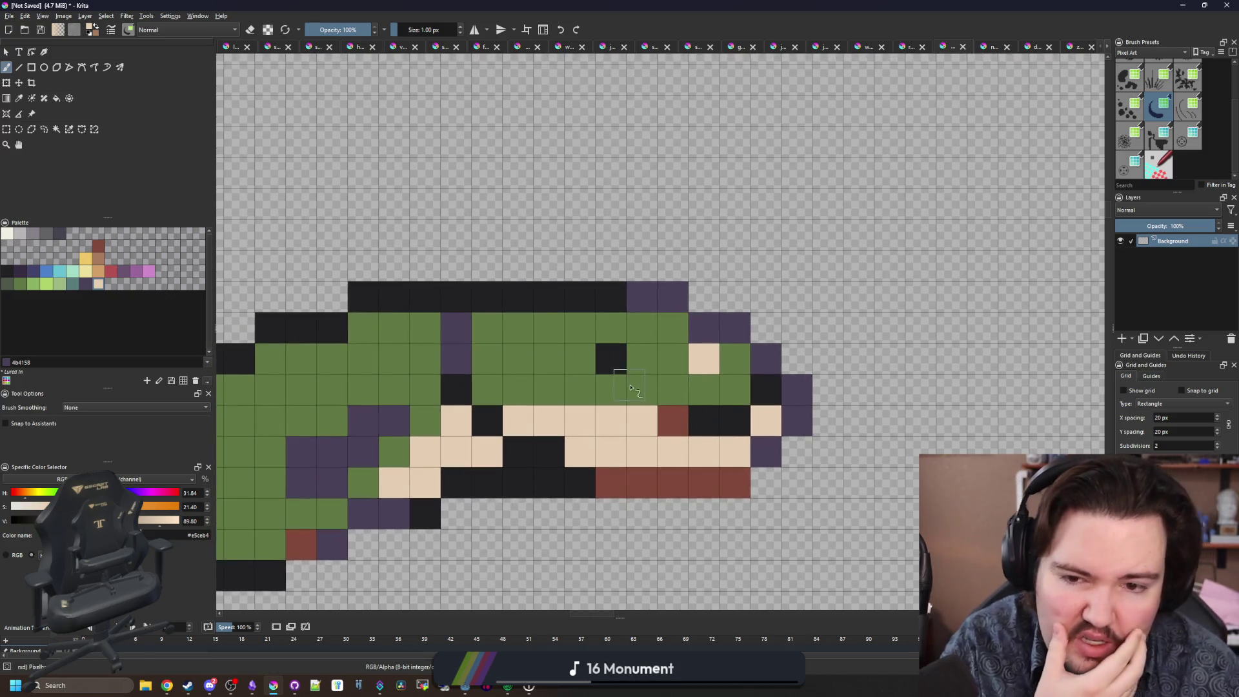
left_click_drag(576, 365, 607, 334)
key("ctrl+z")
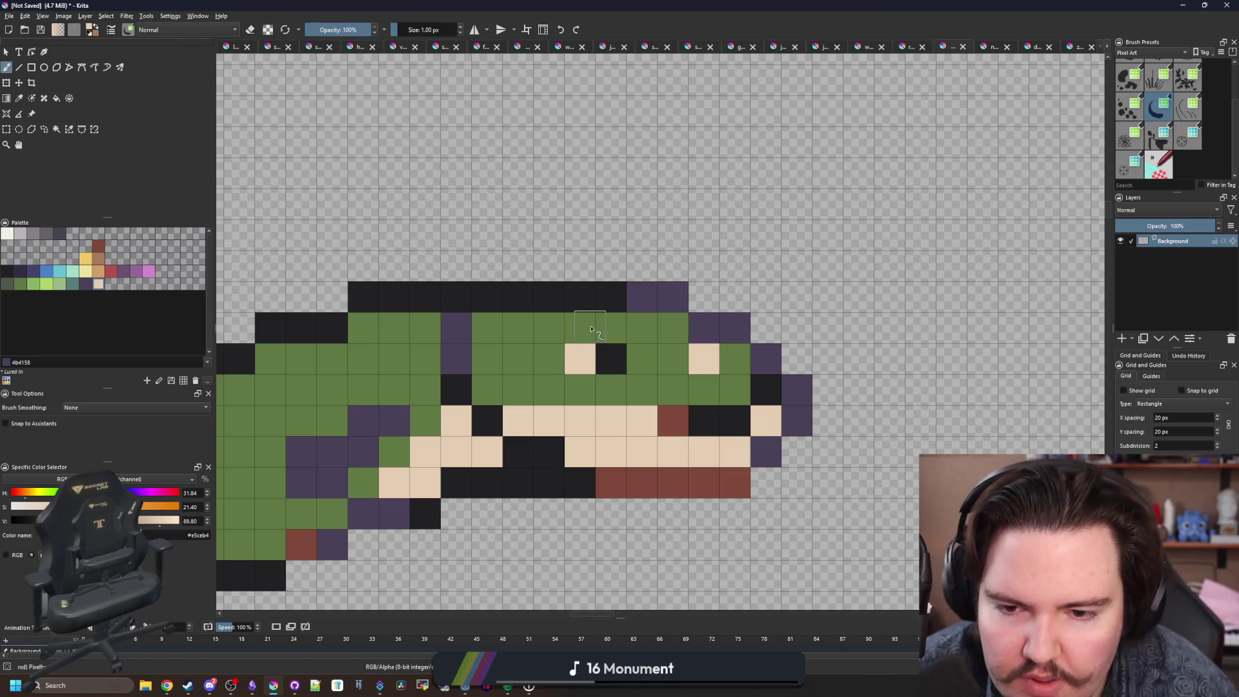
scroll(611, 356, "down", 5)
scroll(619, 358, "up", 5)
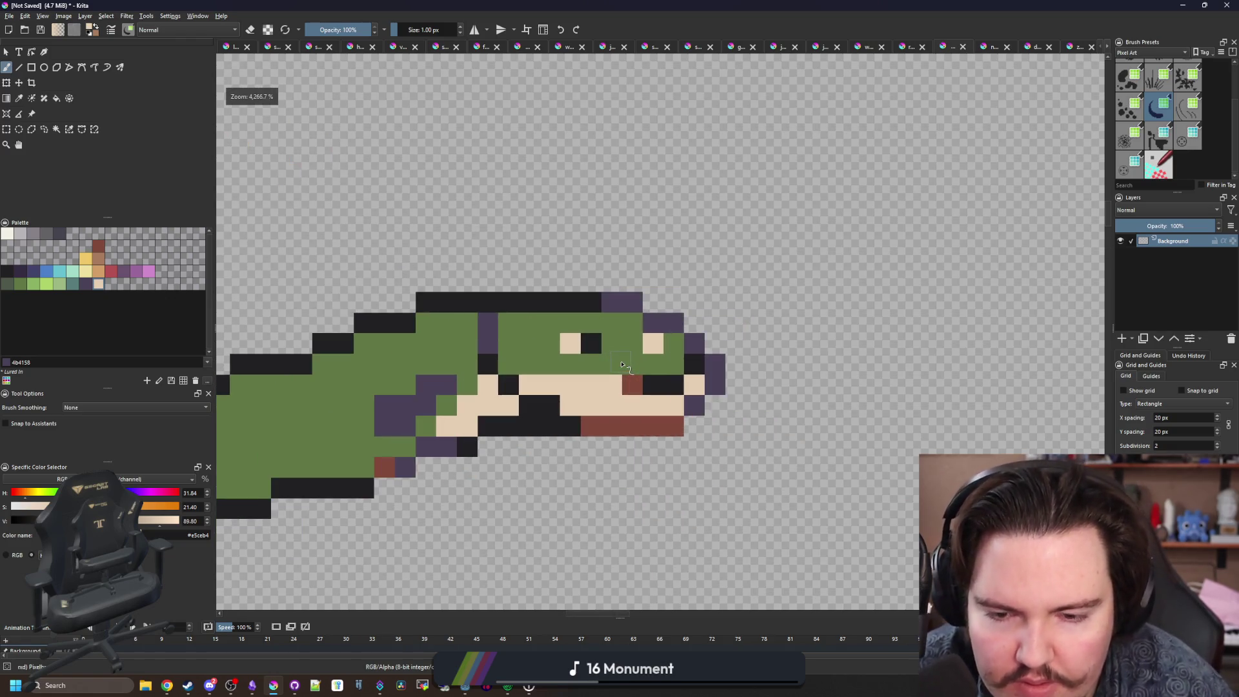
Test a dark grey body fill and undo it, then pick near-black and blue-purple palette swatches.
key("p")
scroll(639, 374, "left", 2)
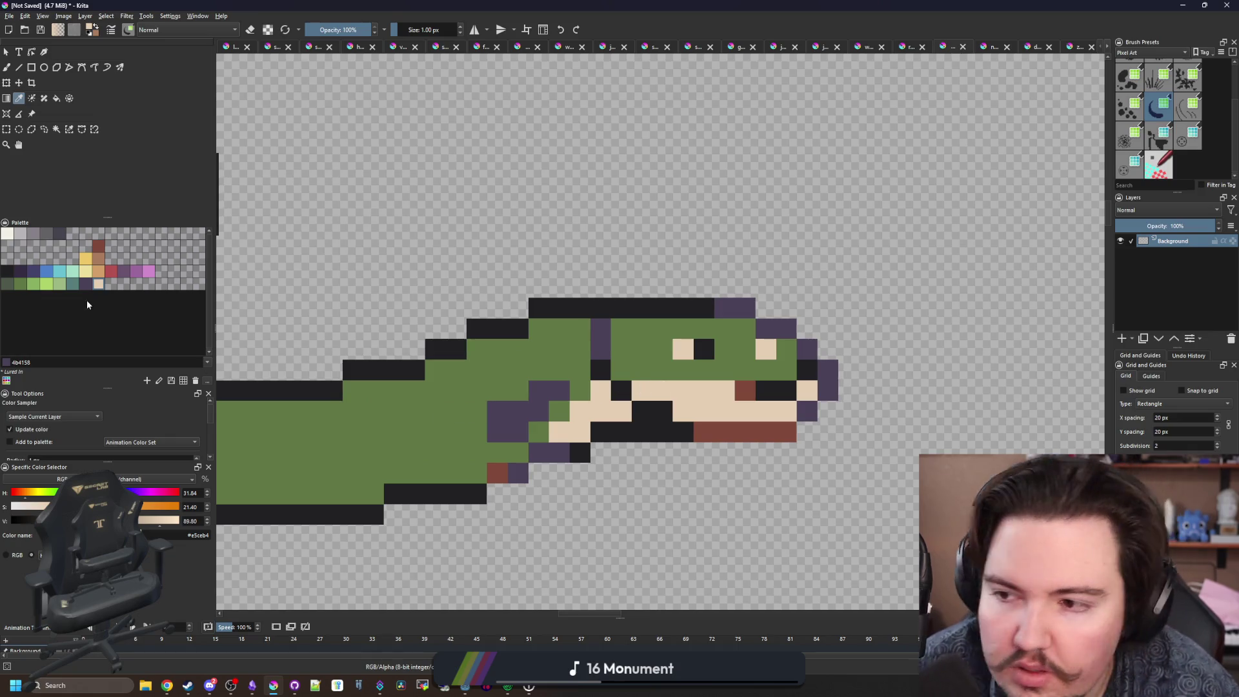
left_click(59, 233)
key("f")
left_click(476, 443)
key("ctrl+z")
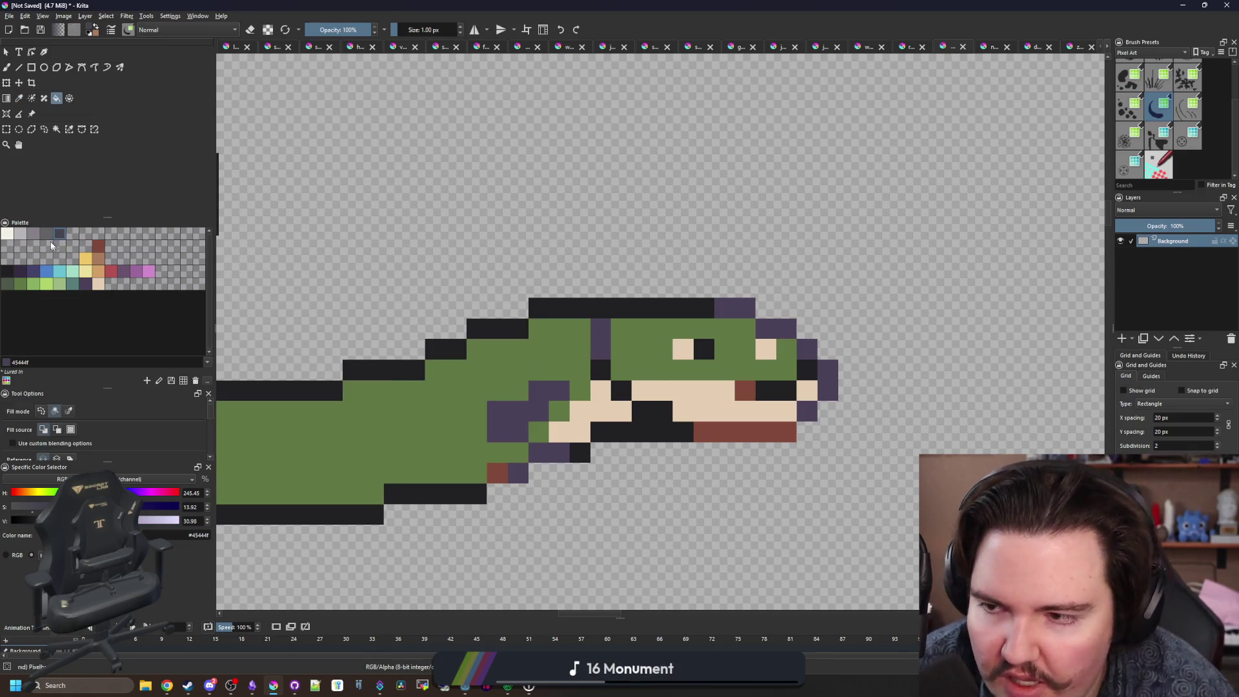
left_click(9, 272)
scroll(512, 420, "down", 5)
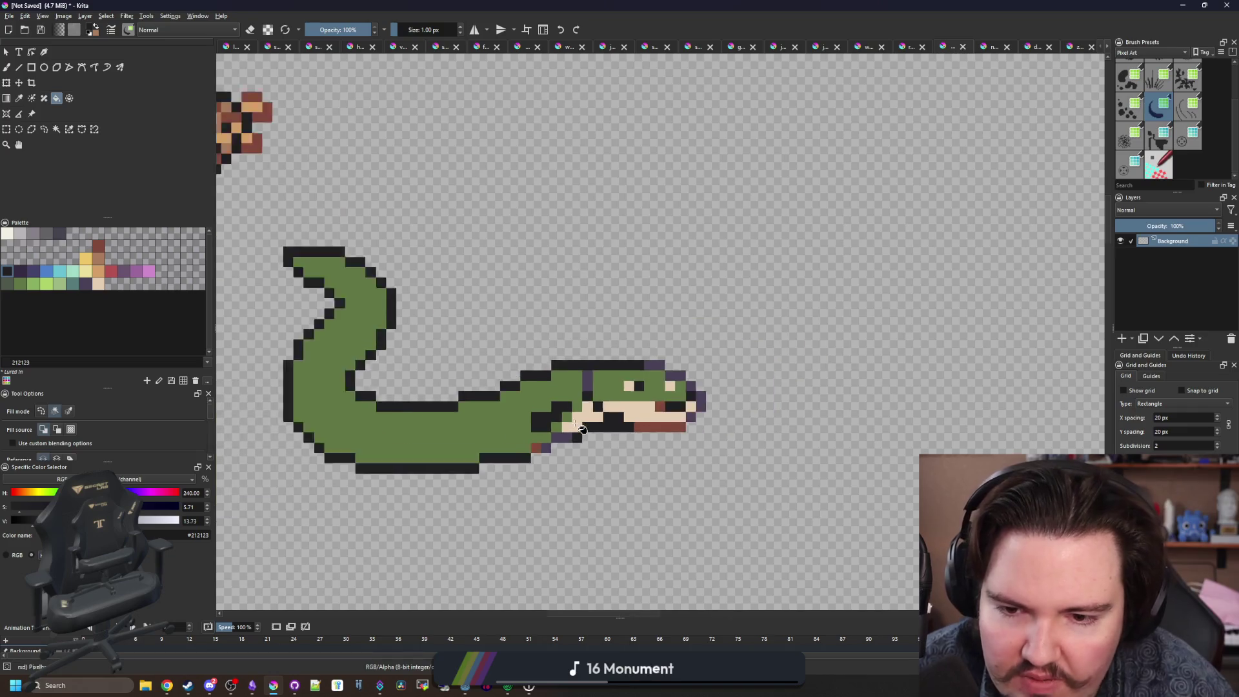
scroll(598, 411, "up", 5)
scroll(599, 410, "up", 1)
left_click(33, 272)
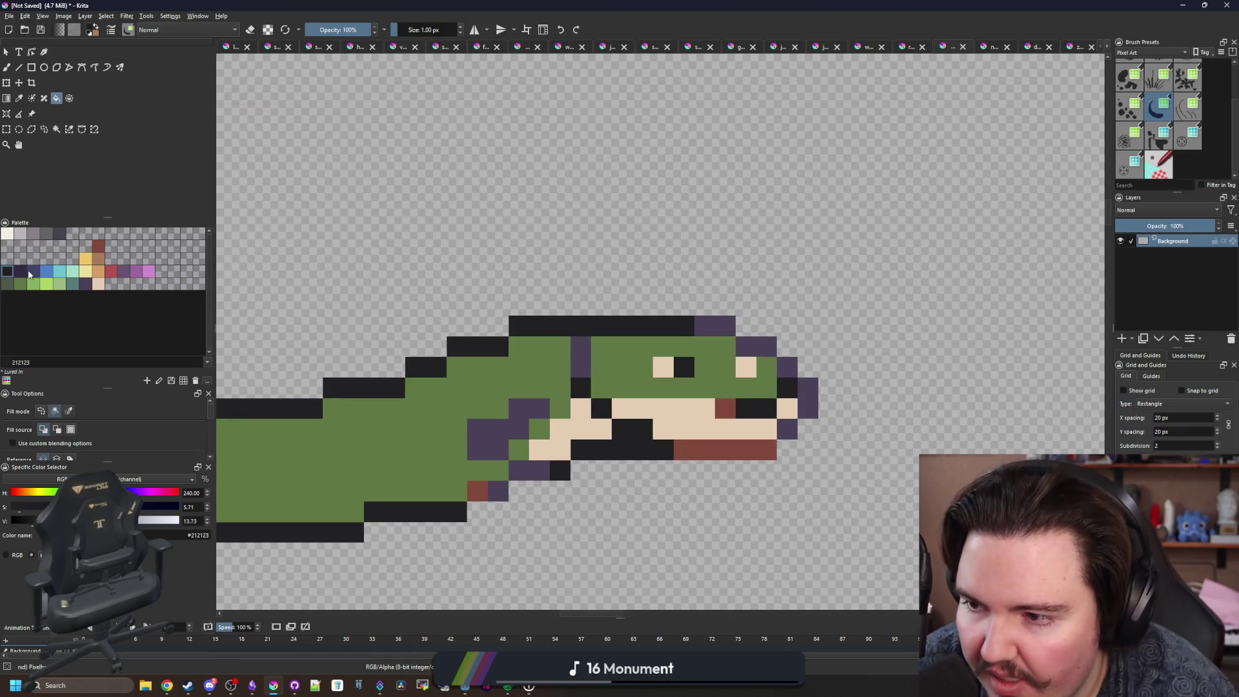
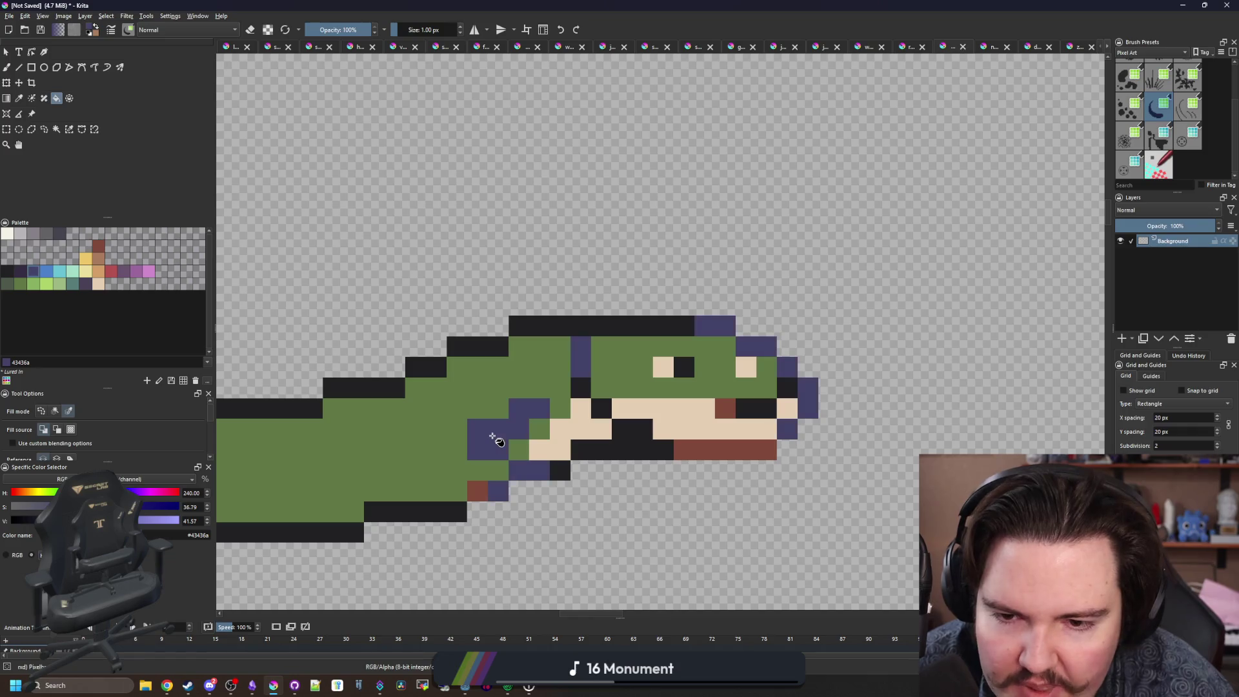
Try filling the eel's body with a dark grey-purple swatch, then undo it.
left_click(60, 234)
left_click(401, 476)
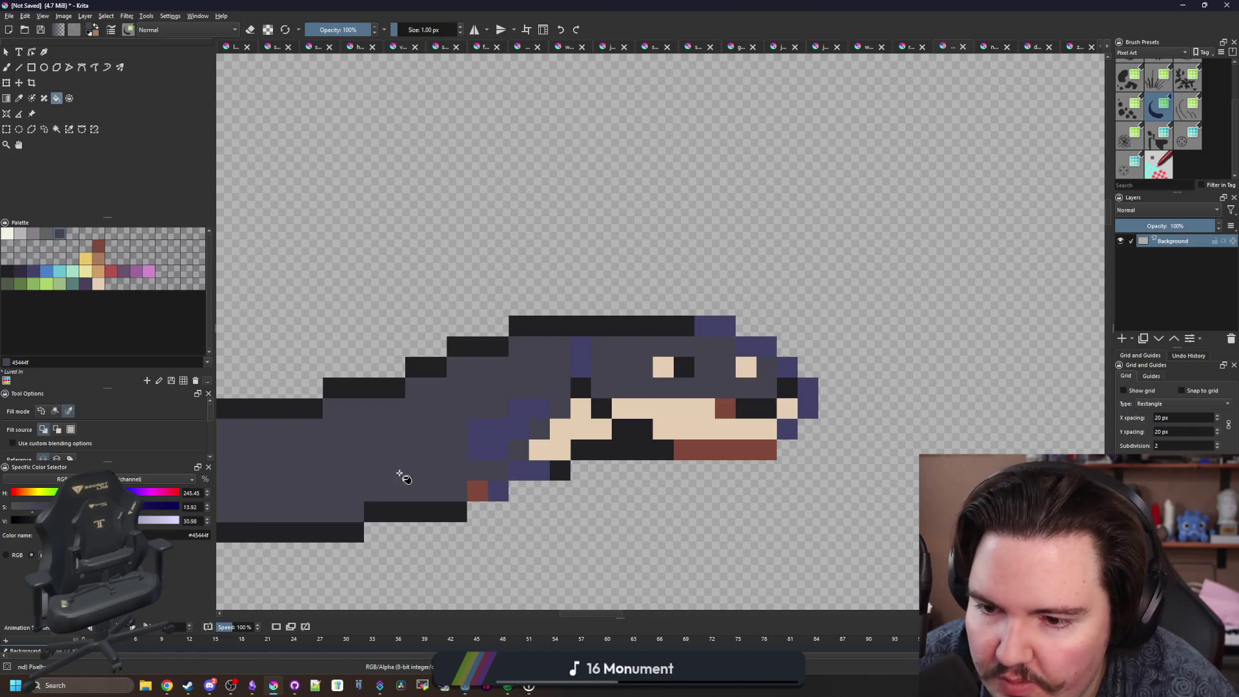
scroll(513, 450, "down", 2)
scroll(513, 451, "down", 2)
key("ctrl+z")
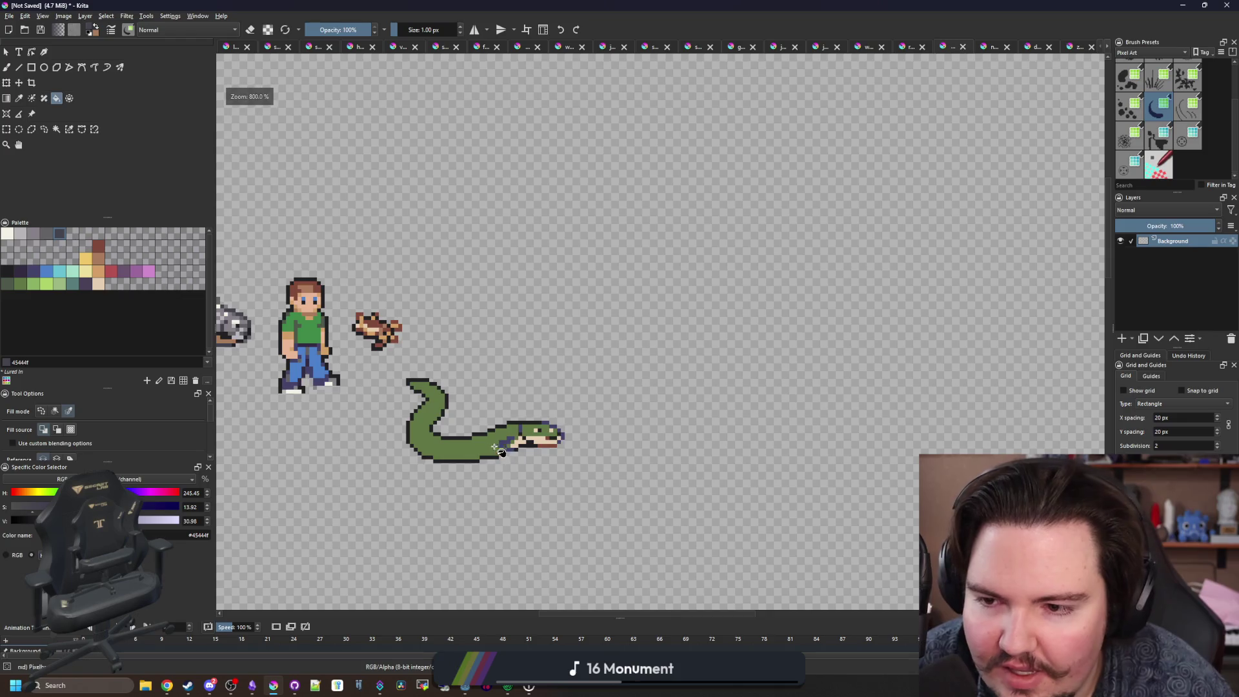
scroll(513, 450, "up", 3)
Fill the eel's green body and two leftover head pixels with mid grey #646365.
left_click(47, 233)
left_click(361, 439)
scroll(600, 359, "up", 2)
scroll(604, 361, "down", 5)
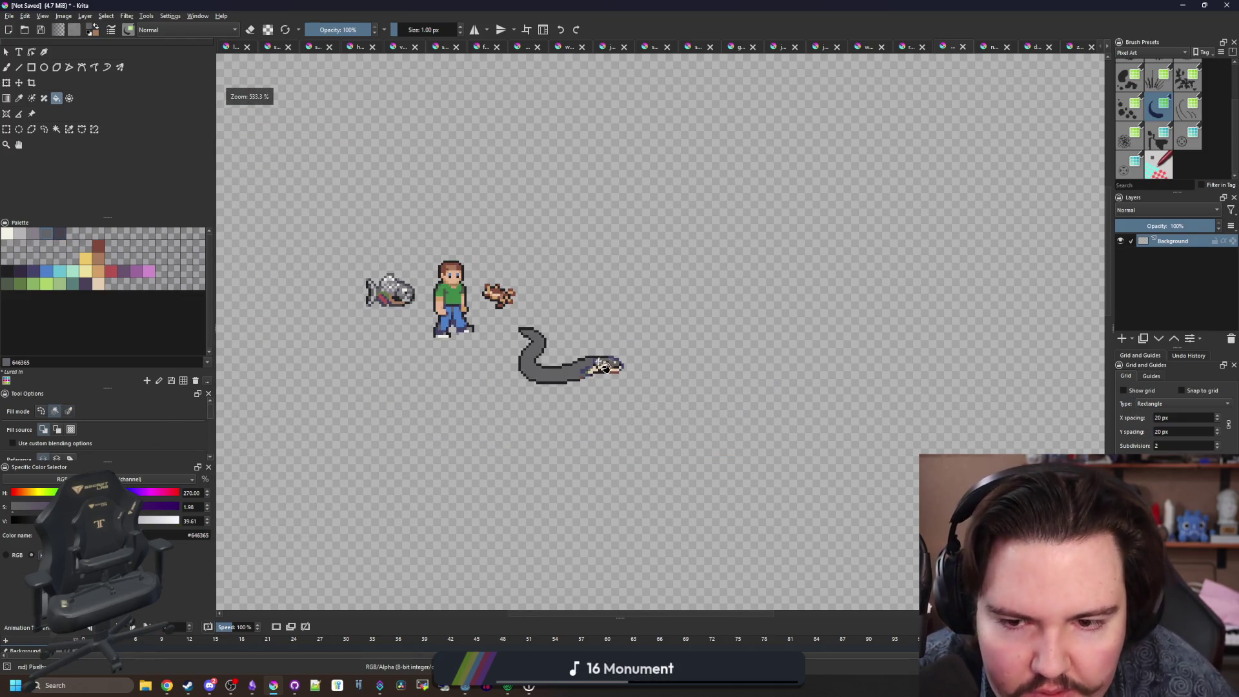
scroll(601, 361, "up", 5)
left_click(546, 408)
left_click(519, 426)
scroll(542, 446, "down", 4)
scroll(554, 452, "up", 4)
Sample the black outline colour and paint the red lower jaw pixels black.
key("p")
left_click(549, 468)
key("b")
left_click(544, 449)
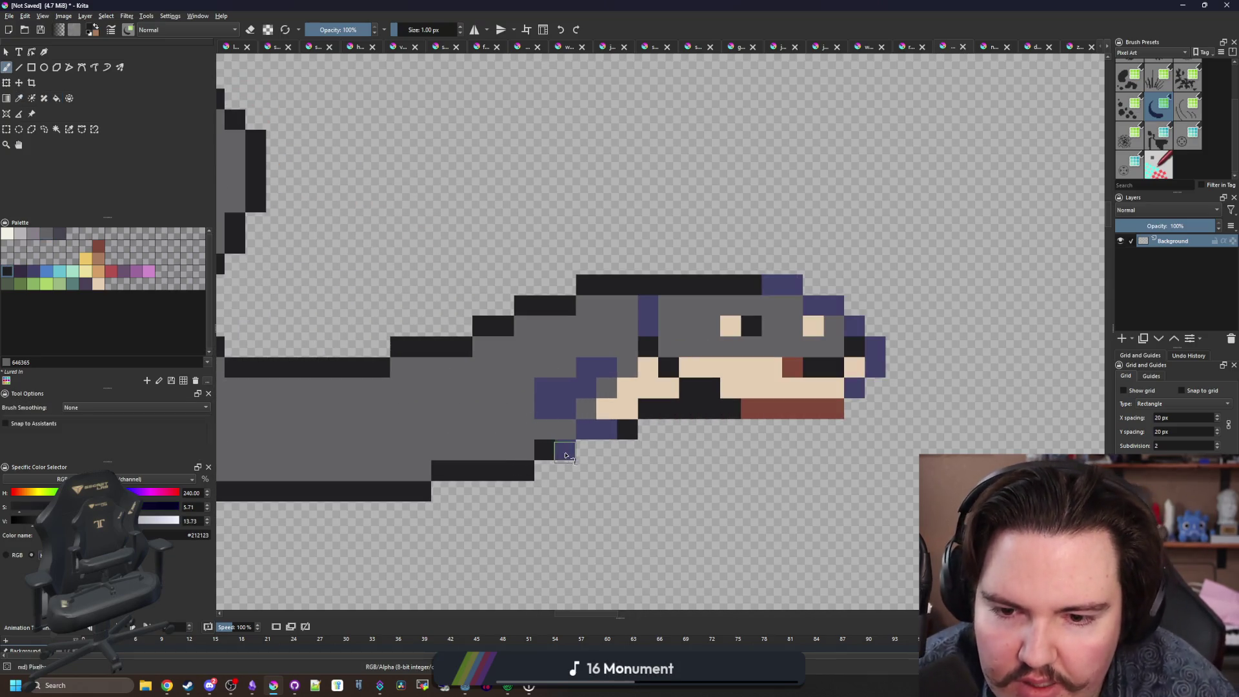
left_click_drag(583, 436, 607, 430)
left_click_drag(745, 409, 836, 408)
scroll(675, 369, "down", 2)
scroll(675, 370, "down", 3)
scroll(607, 370, "up", 1)
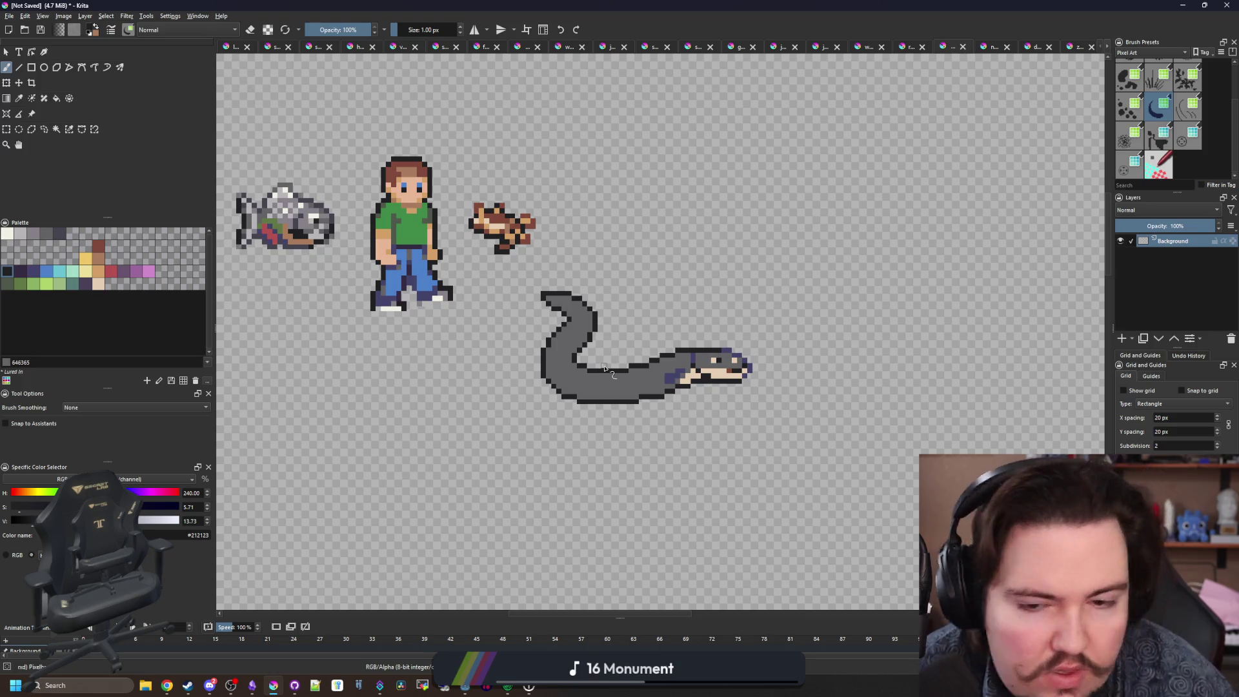
scroll(604, 368, "up", 3)
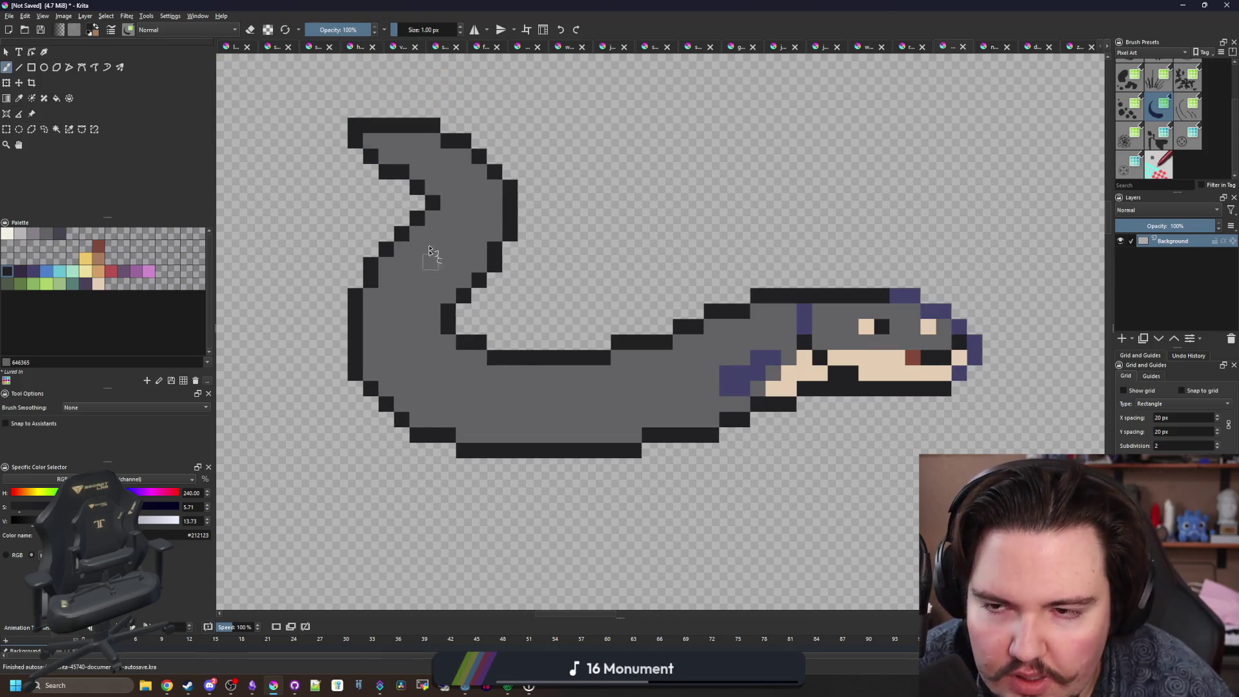
scroll(432, 262, "up", 2)
Switch between the Color Sampler, brush and eraser modes while inspecting the sprite.
key("p")
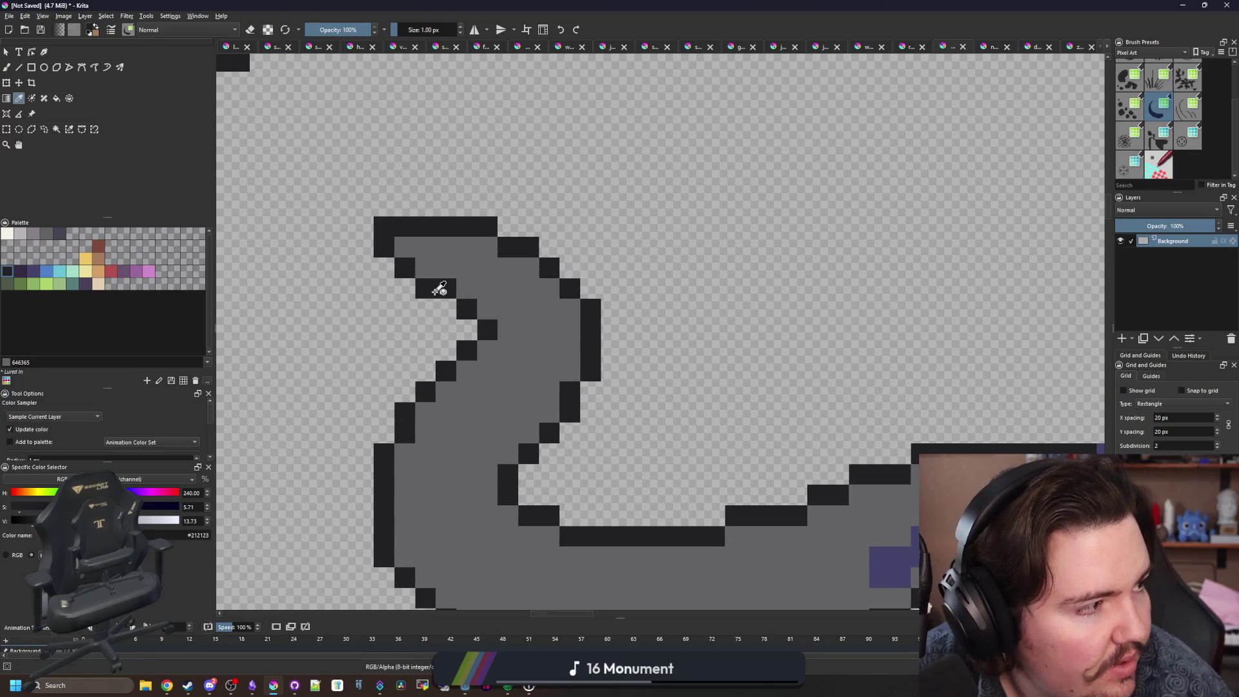
key("b")
key("e")
scroll(451, 278, "down", 3)
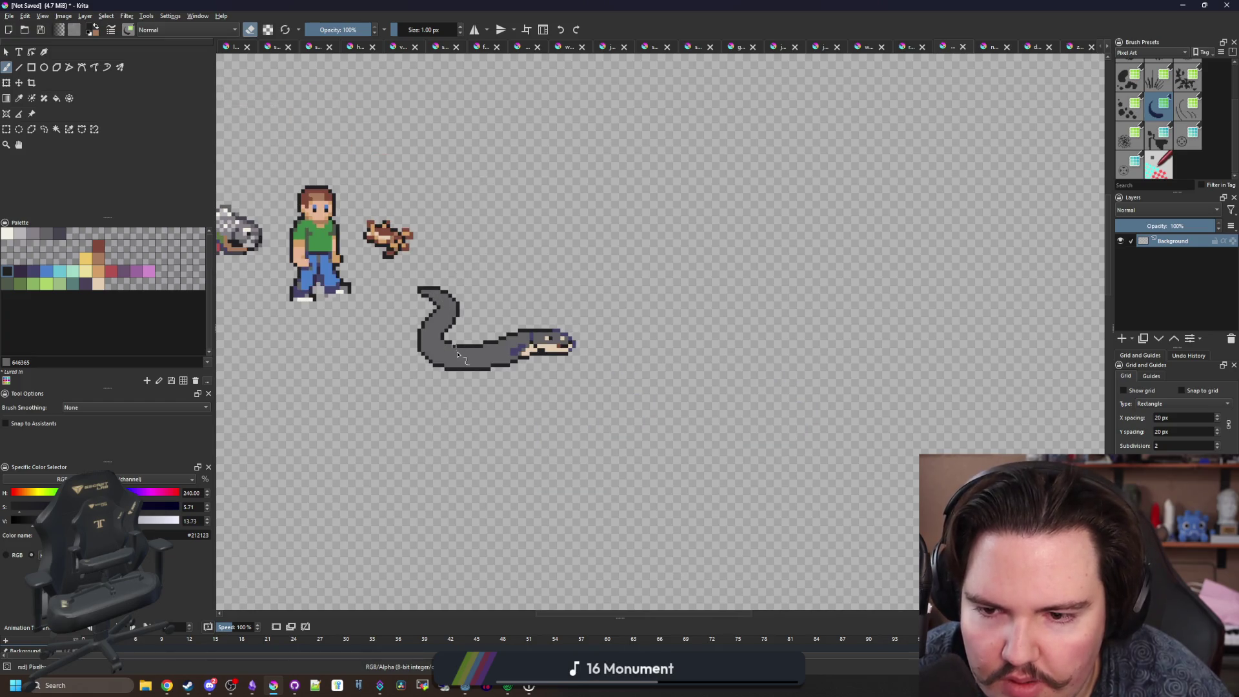
scroll(461, 355, "up", 2)
scroll(467, 302, "up", 2)
scroll(467, 302, "down", 1)
scroll(465, 316, "up", 1)
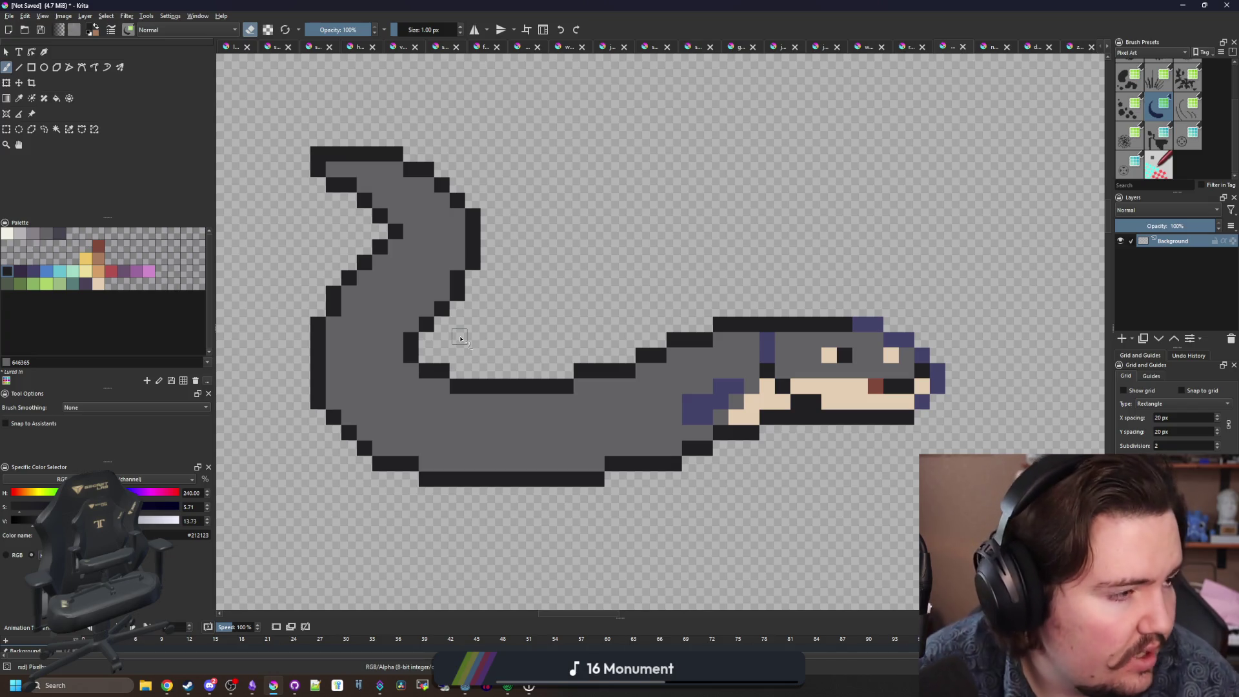
scroll(710, 375, "up", 1)
Repaint the neck cells dark, then restore one neck cell in the sampled blue-purple.
key("p")
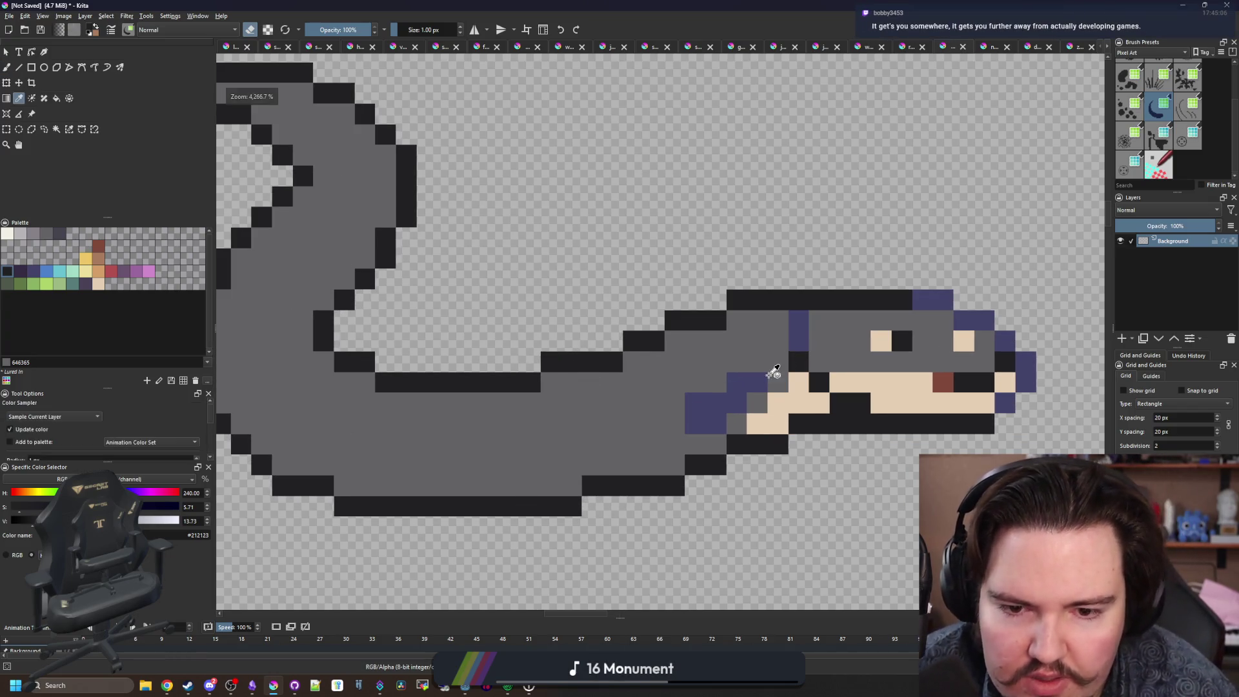
scroll(710, 381, "up", 1)
key("b")
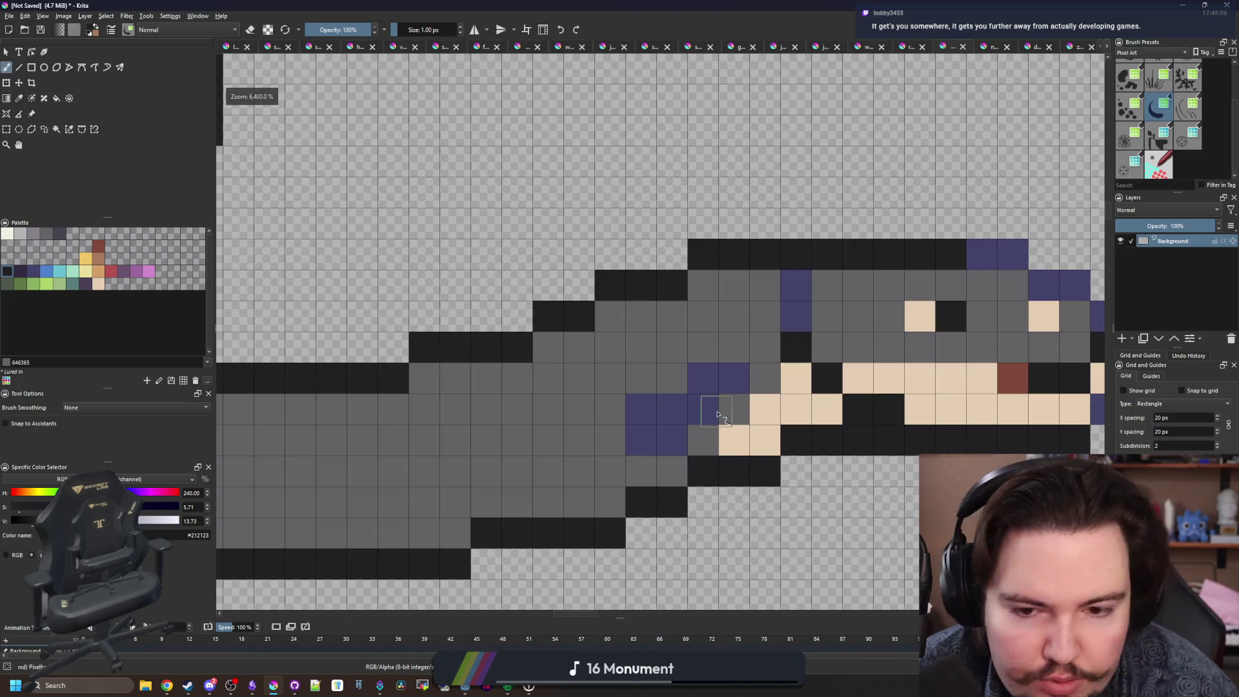
mouse_move(700, 384)
left_mouse_down()
mouse_move(664, 429)
mouse_move(642, 415)
left_mouse_up()
key("p")
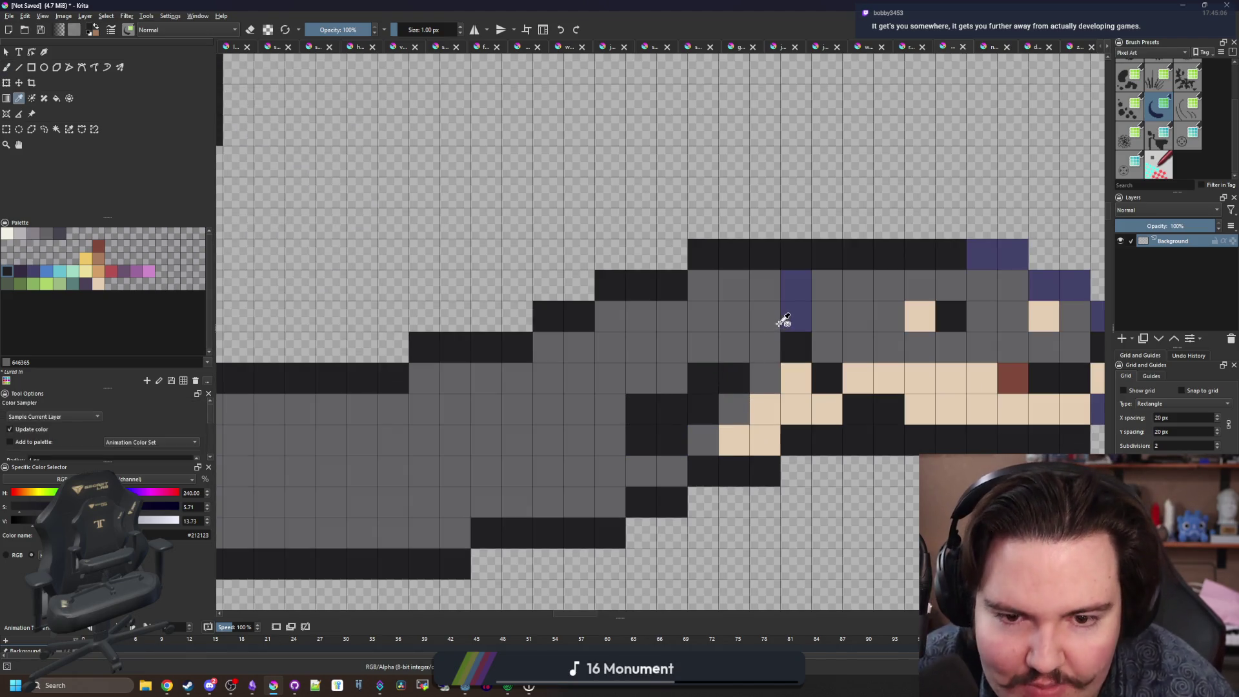
left_click(783, 320)
key("b")
left_click(671, 377)
left_click_drag(669, 374, 553, 381)
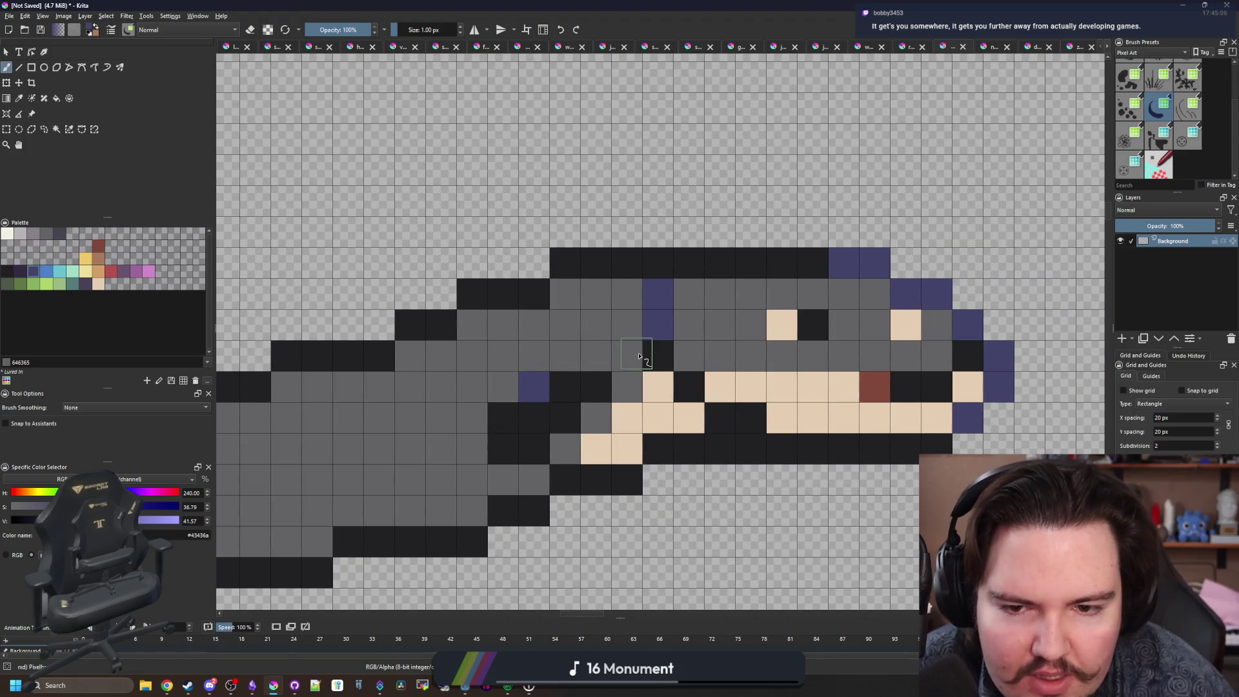
scroll(639, 356, "down", 1)
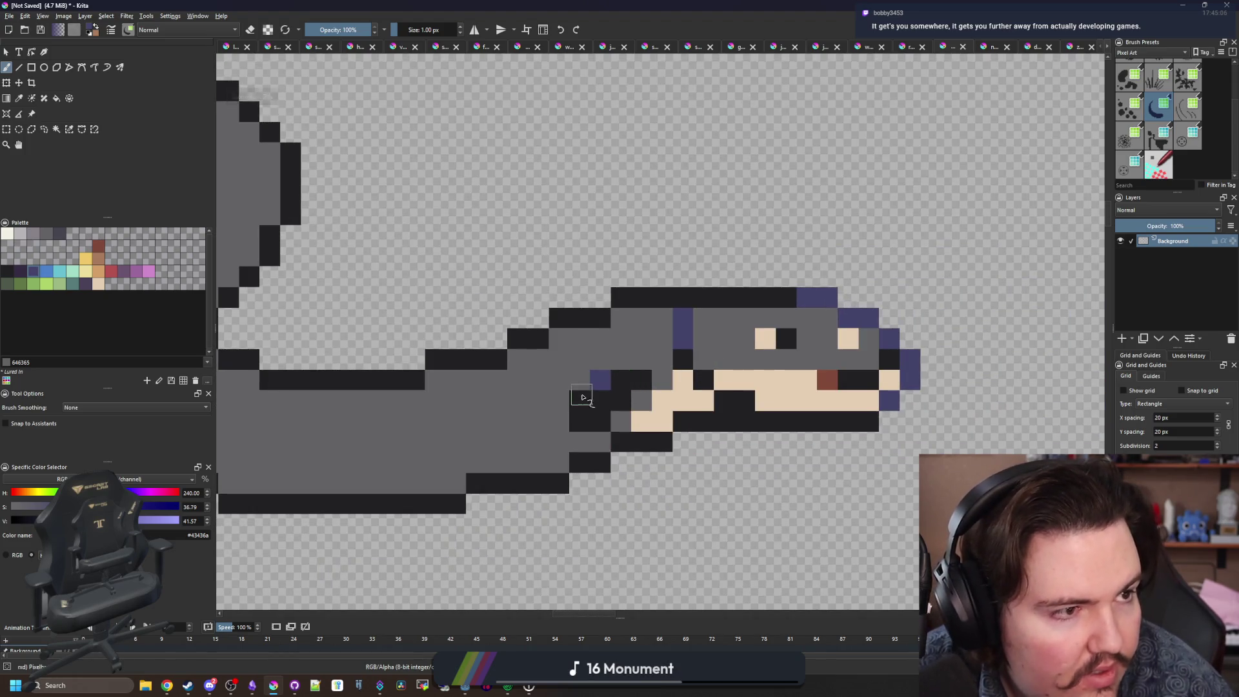
scroll(749, 412, "up", 1)
Sample the dark outline colour and dot a row of dark spots along the eel's body.
key("p")
left_click(760, 387)
key("b")
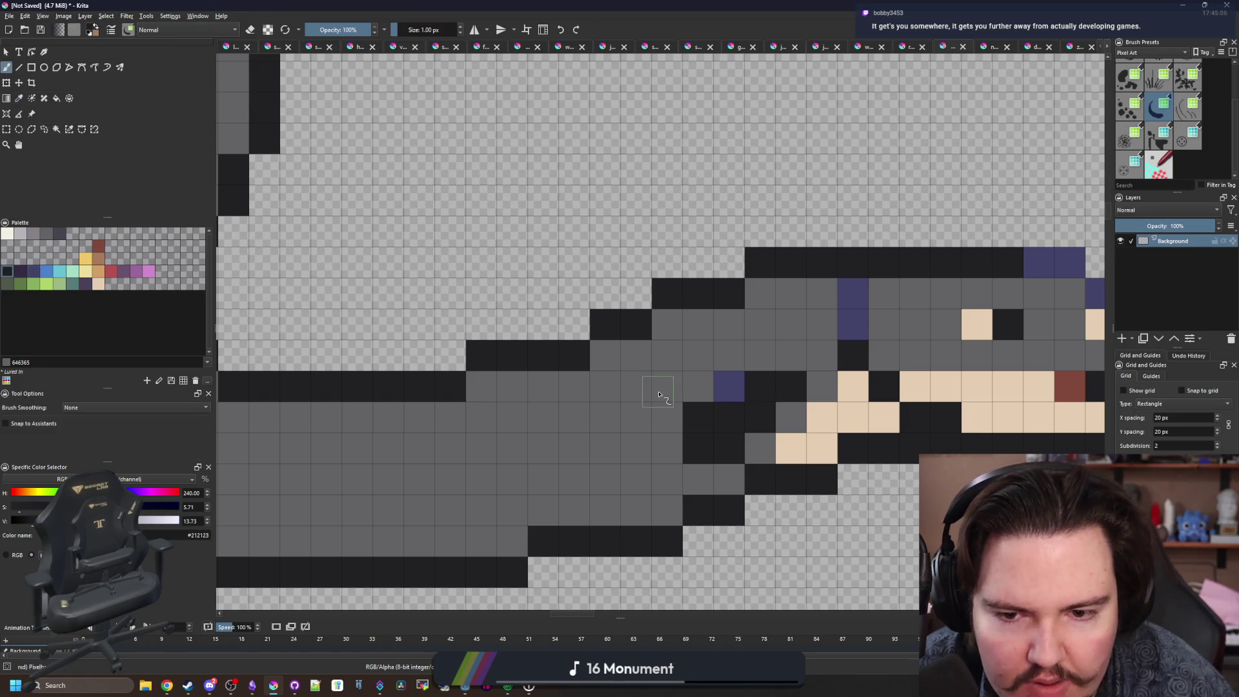
scroll(683, 378, "down", 2)
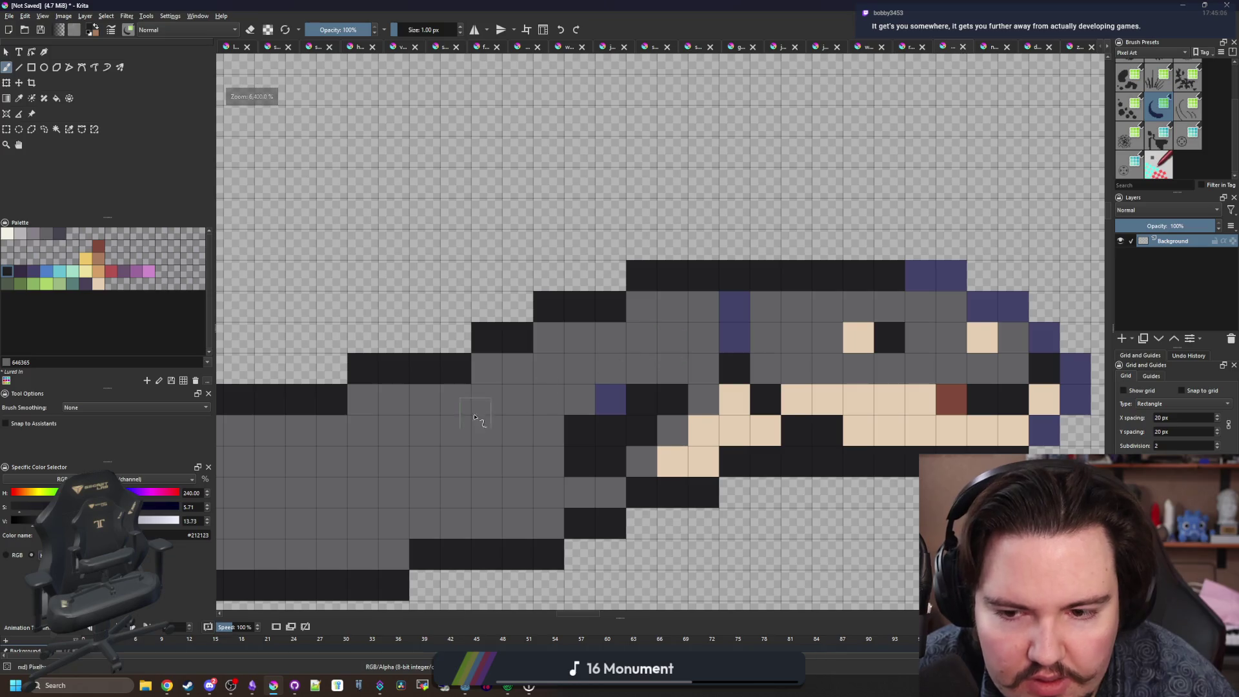
scroll(632, 380, "up", 2)
left_click(547, 396)
left_click_drag(547, 396, 646, 396)
left_click(583, 429)
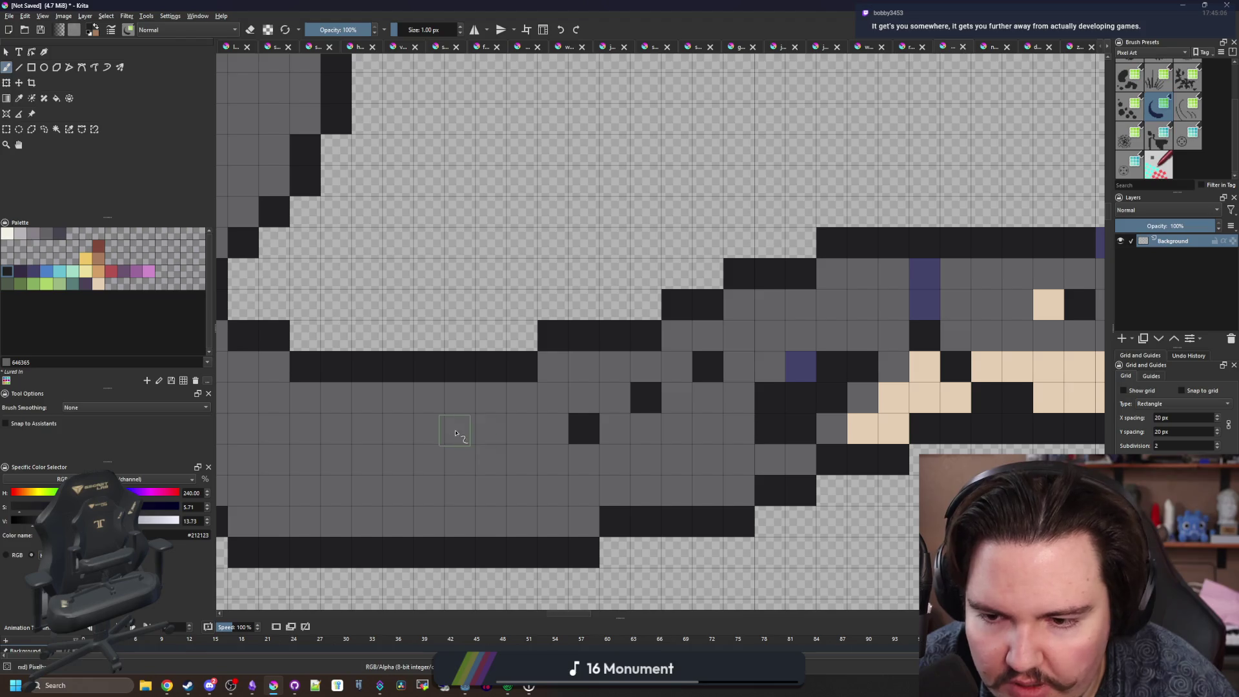
scroll(455, 417, "down", 5)
scroll(455, 416, "up", 1)
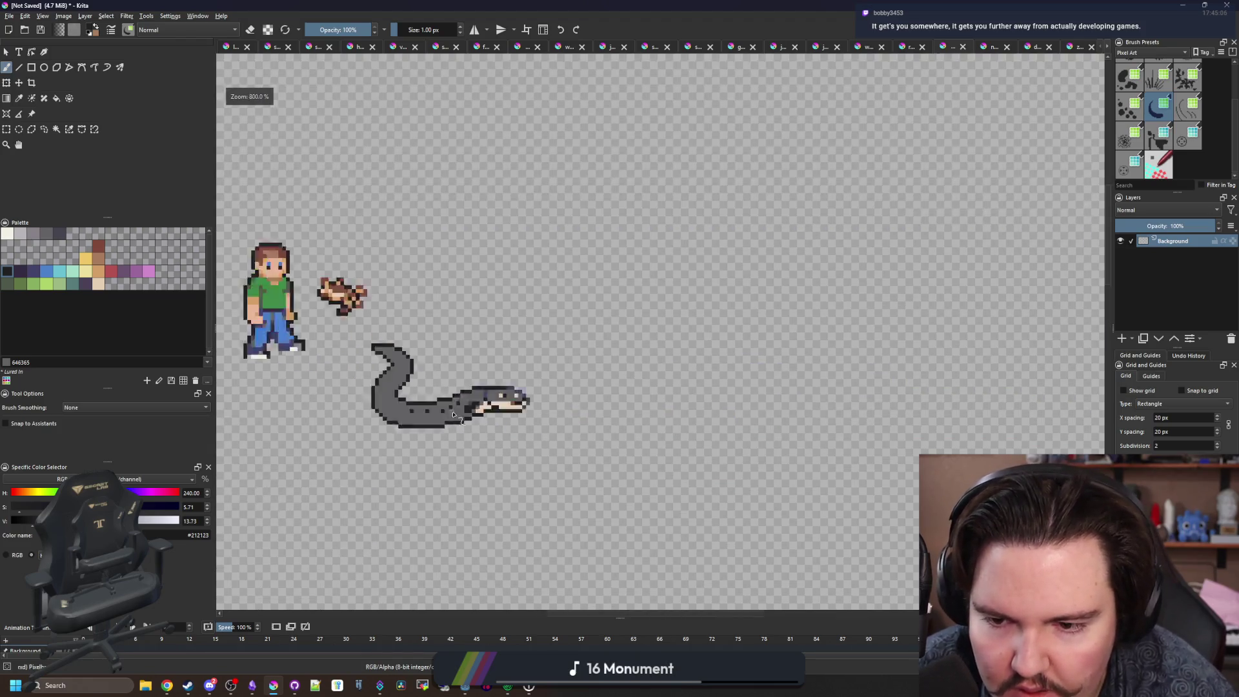
scroll(453, 415, "up", 8)
left_click_drag(463, 384, 617, 359)
left_click(460, 413)
Sample the grey body colour from the eel.
scroll(600, 359, "down", 8)
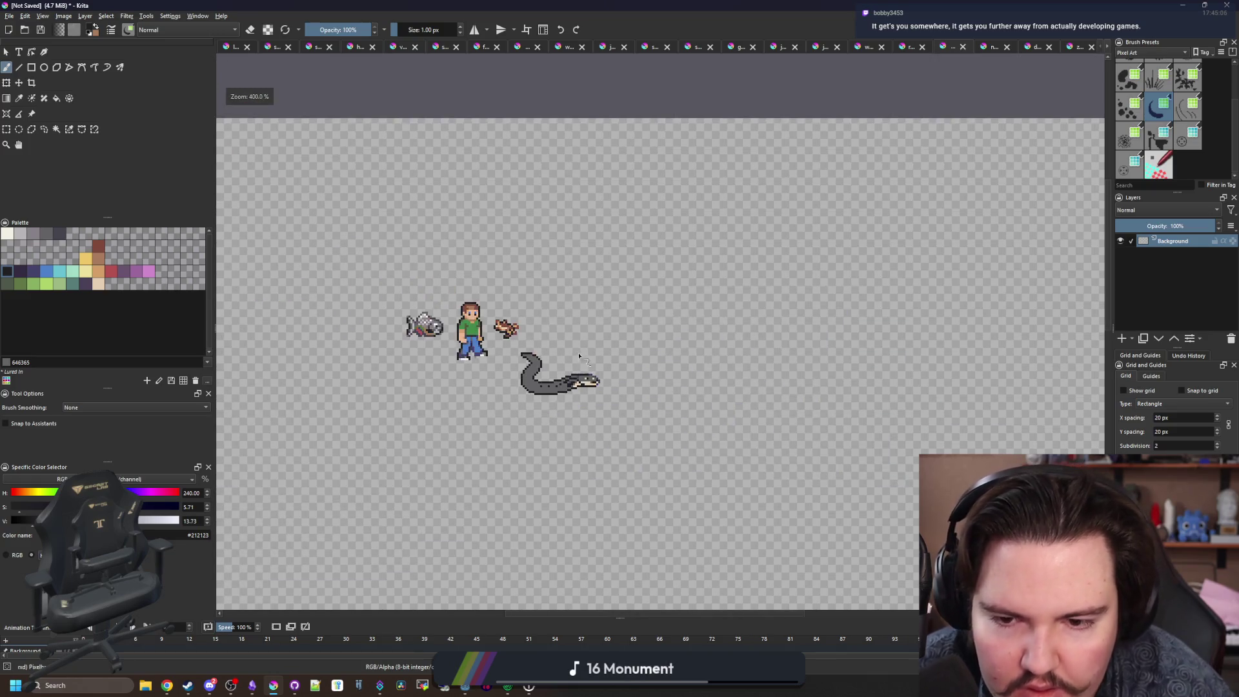
scroll(542, 387, "up", 6)
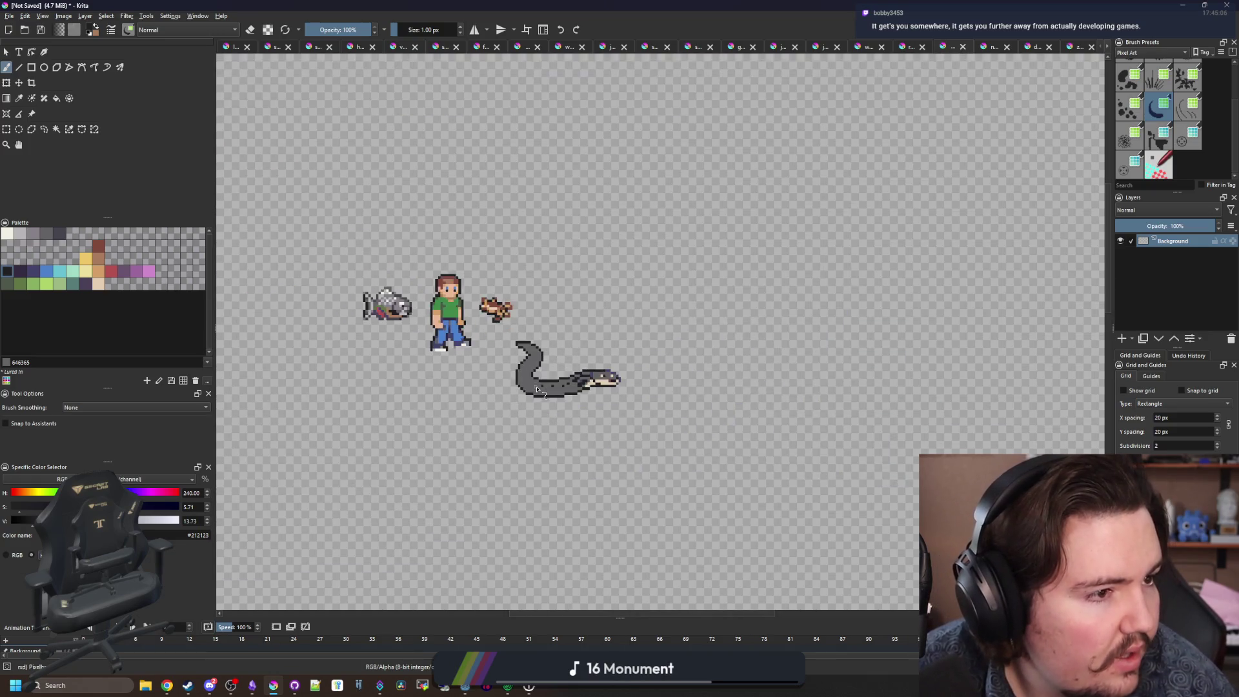
scroll(603, 376, "up", 4)
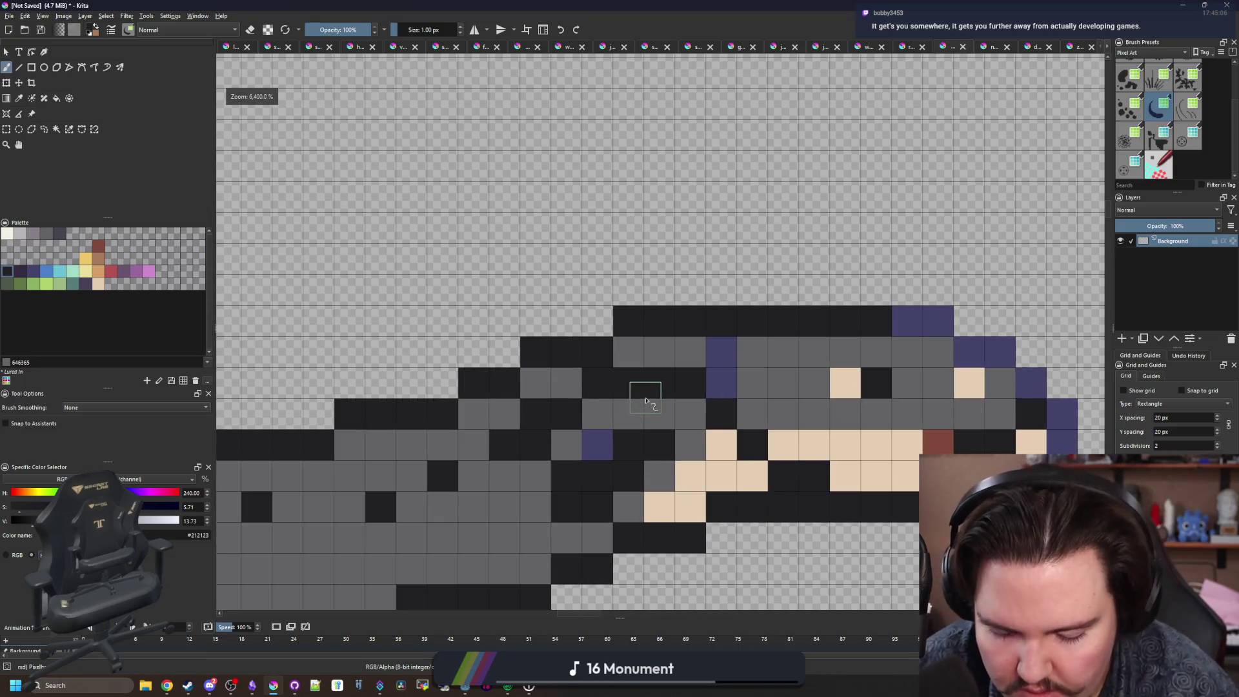
left_click(621, 397, "ctrl")
scroll(621, 397, "down", 5)
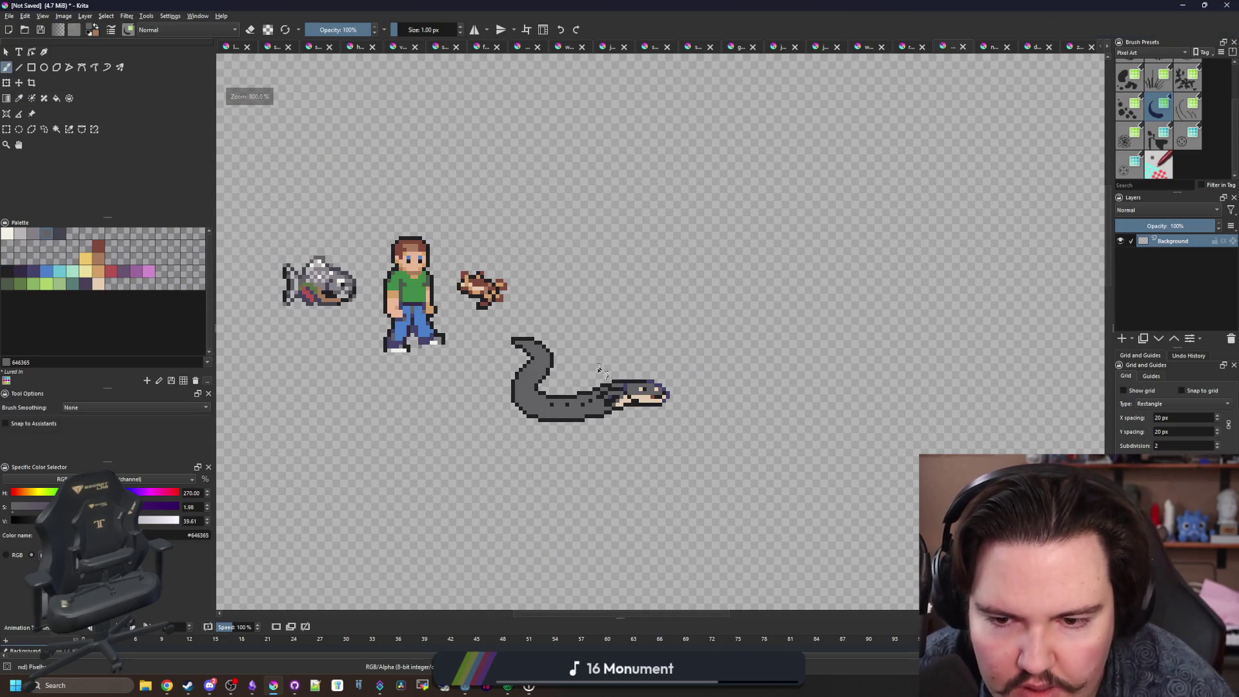
scroll(588, 406, "up", 3)
Paint #45444f shading up the eel's left side and bottom row, plus one muted green tail pixel.
key("p")
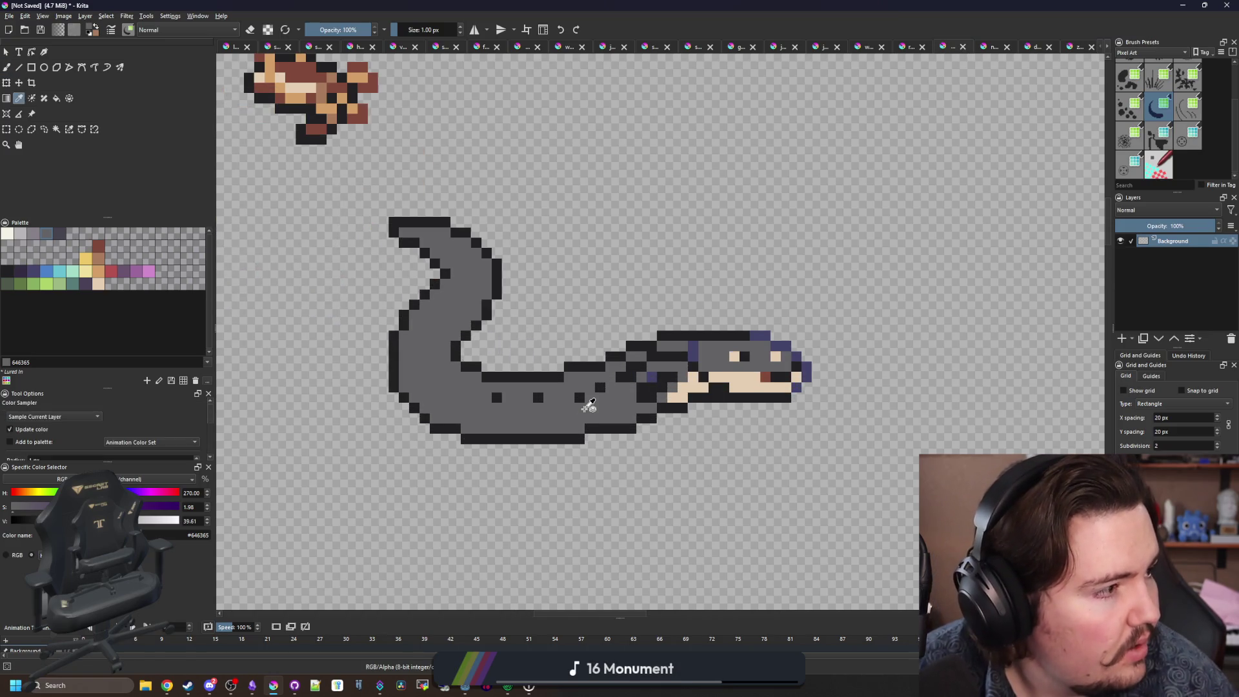
scroll(484, 408, "up", 5)
left_click(510, 452)
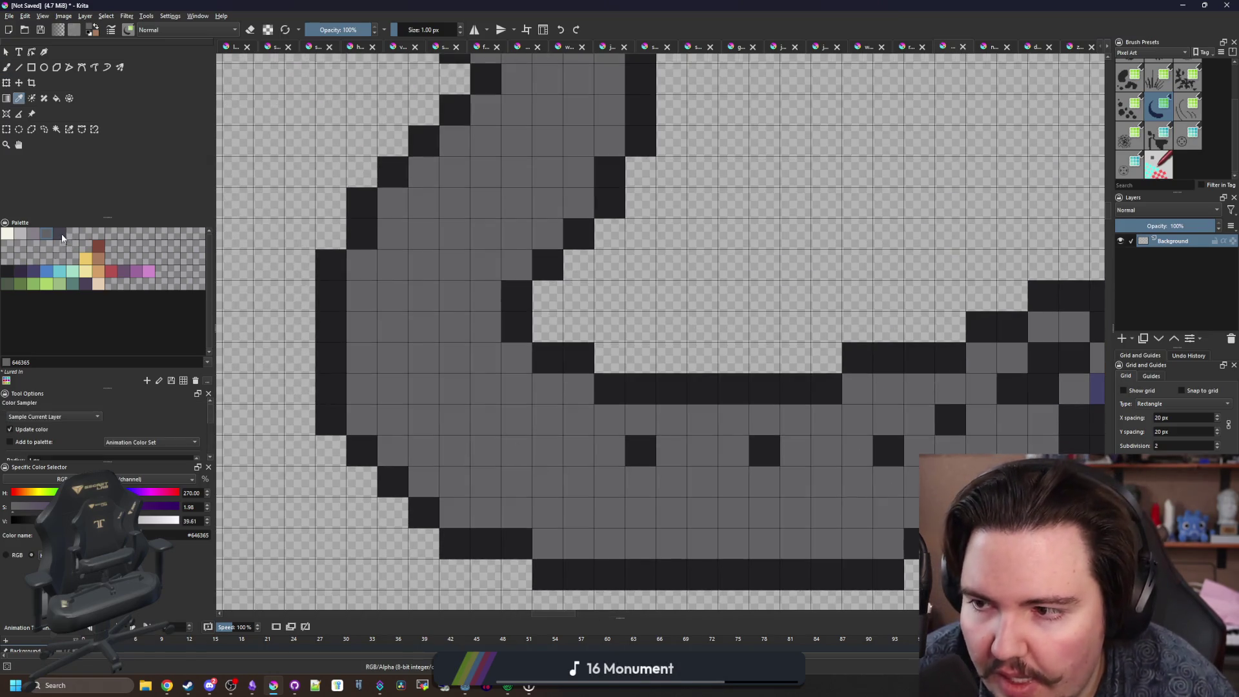
key("b")
mouse_move(460, 478)
left_mouse_down()
mouse_move(409, 434)
mouse_move(393, 323)
left_mouse_up()
left_click(485, 483)
left_click_drag(527, 504, 645, 520)
scroll(498, 428, "down", 4)
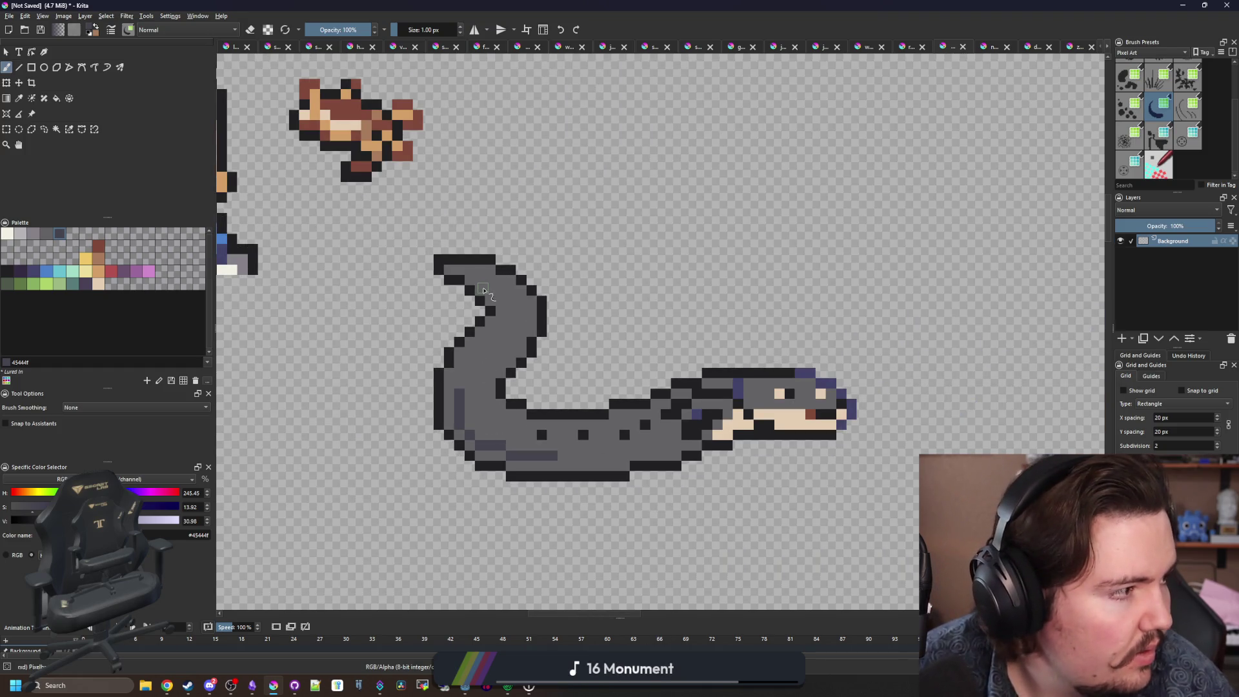
scroll(484, 291, "up", 4)
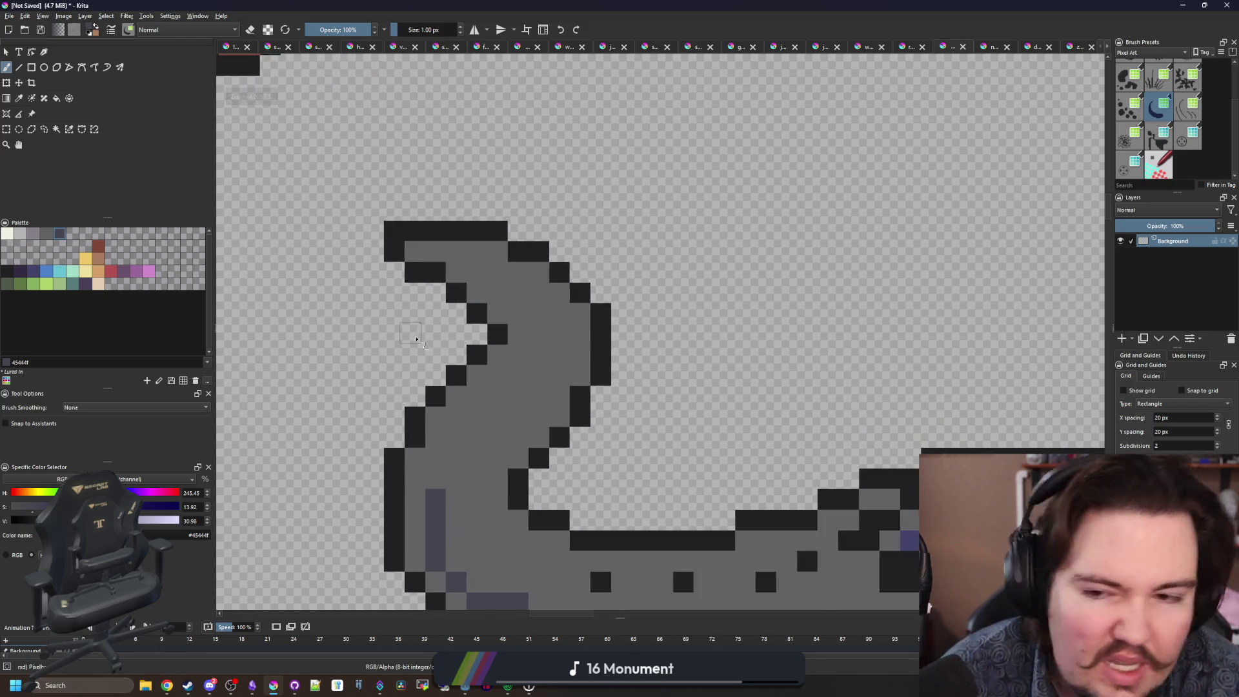
scroll(282, 308, "up", 2)
left_click(29, 285)
left_click(408, 242)
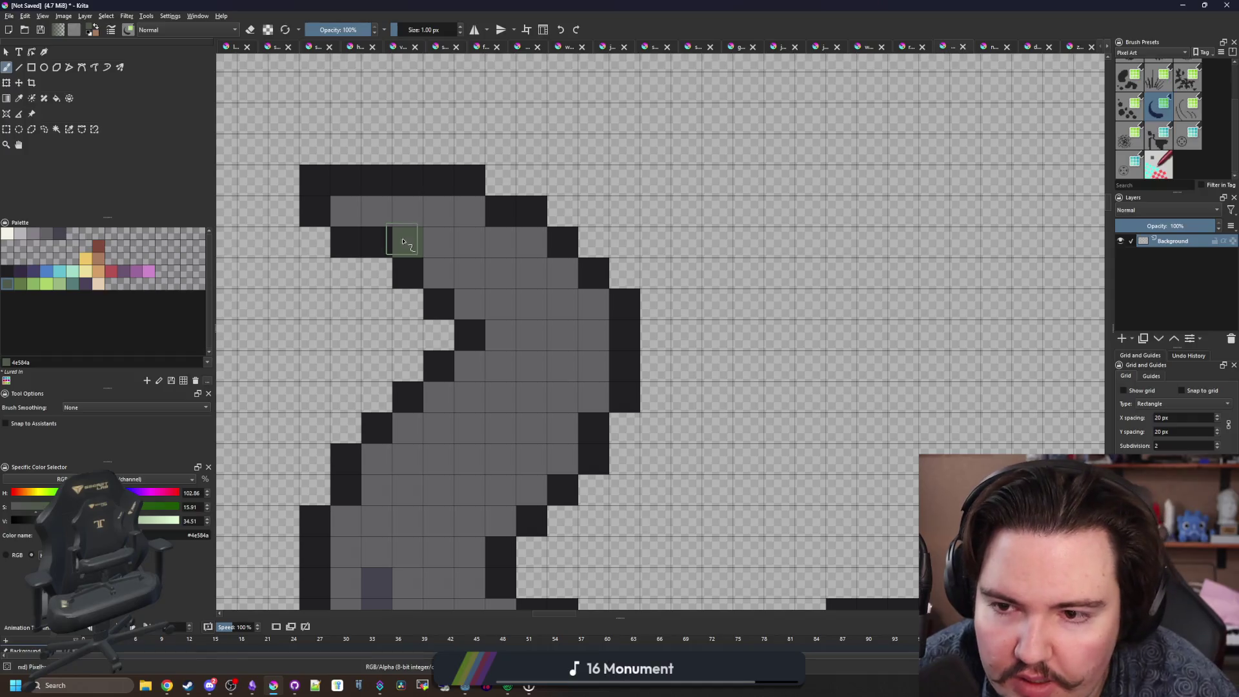
Paint a muted green line down the tail's inner edge and a stripe along the belly.
left_click(439, 273)
left_click(470, 304)
mouse_move(576, 335)
left_mouse_down()
mouse_move(562, 420)
mouse_move(495, 528)
left_mouse_up()
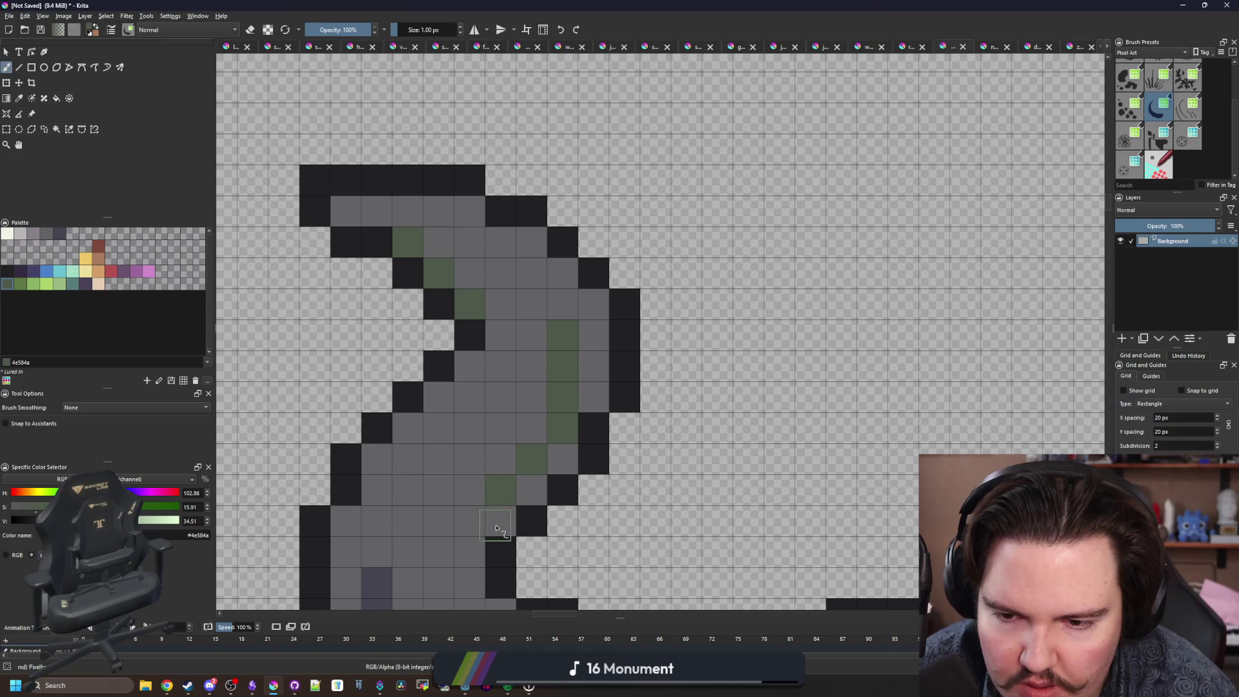
scroll(496, 529, "down", 3)
scroll(661, 482, "up", 3)
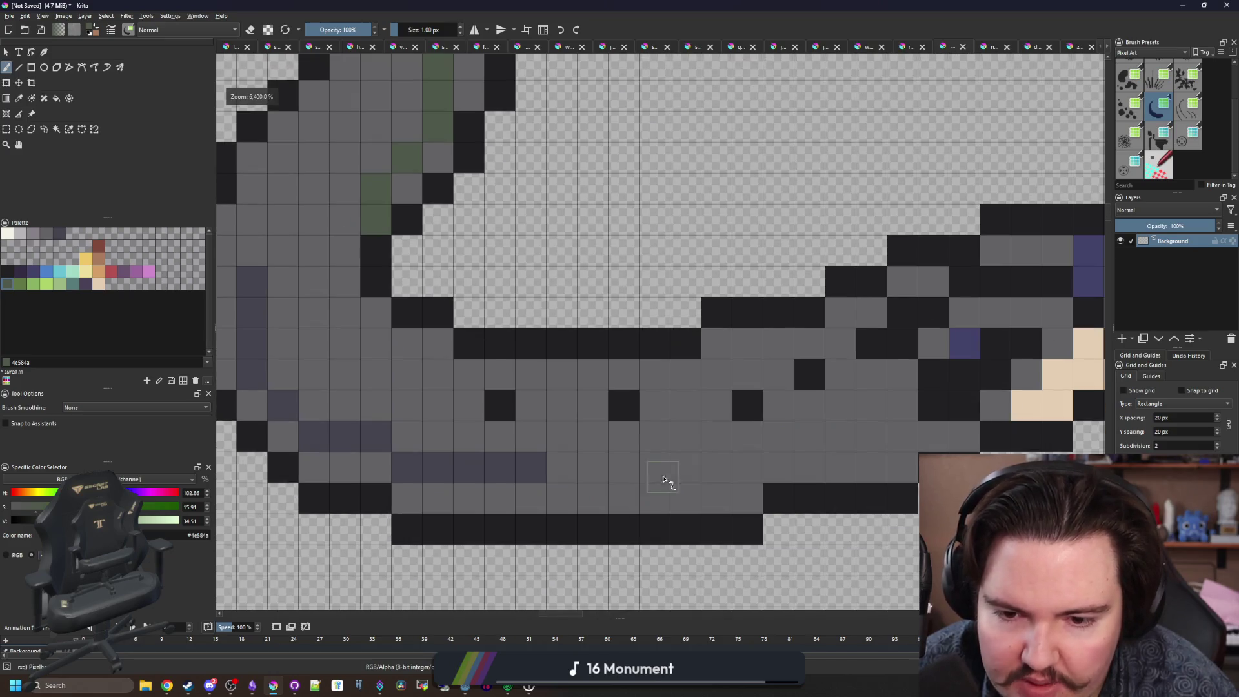
left_click_drag(810, 439, 452, 440)
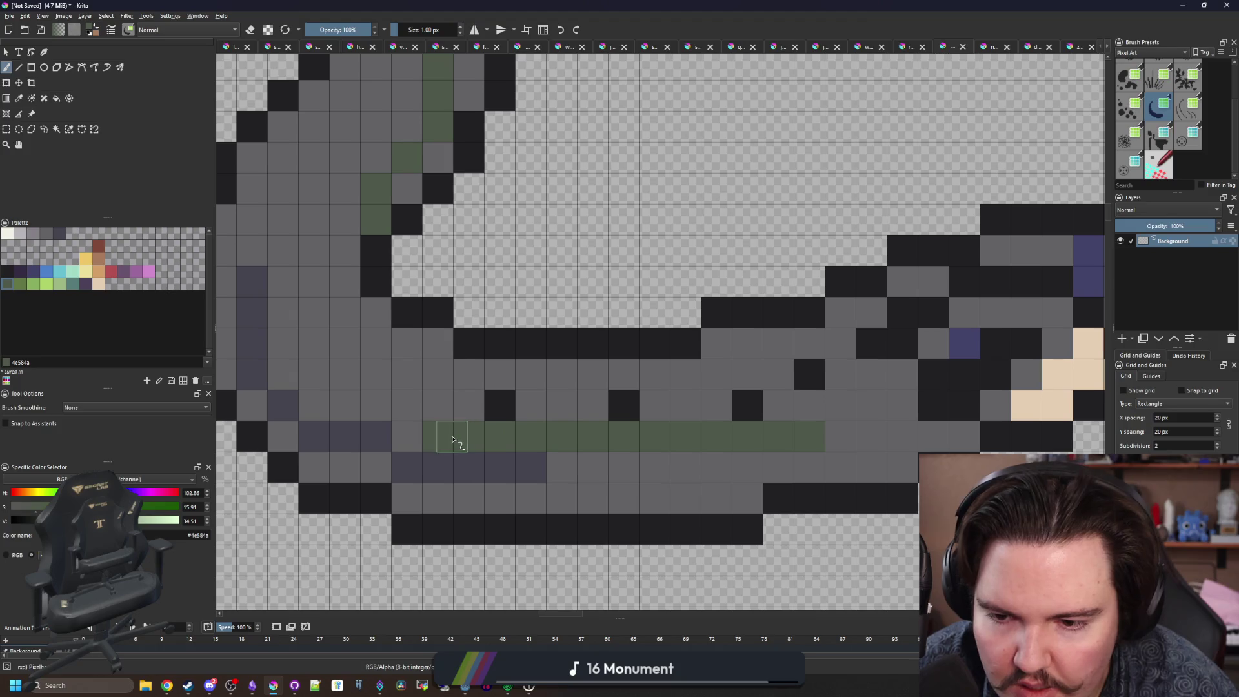
scroll(460, 265, "down", 6)
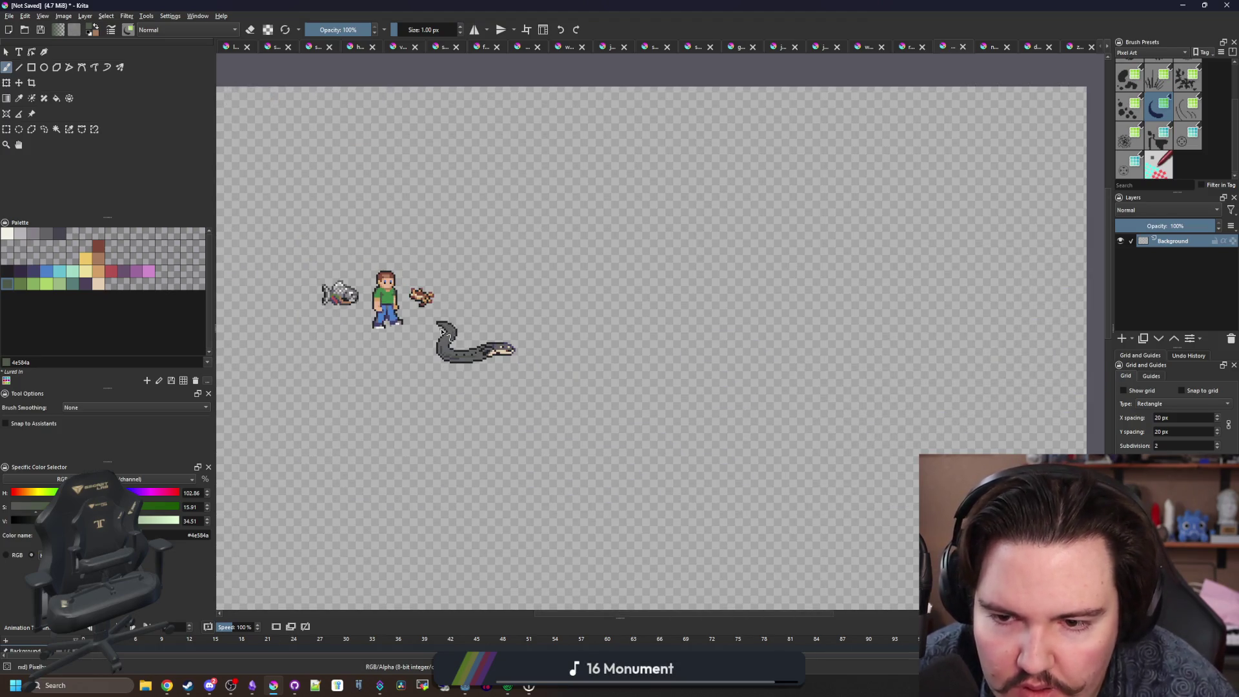
scroll(502, 413, "up", 6)
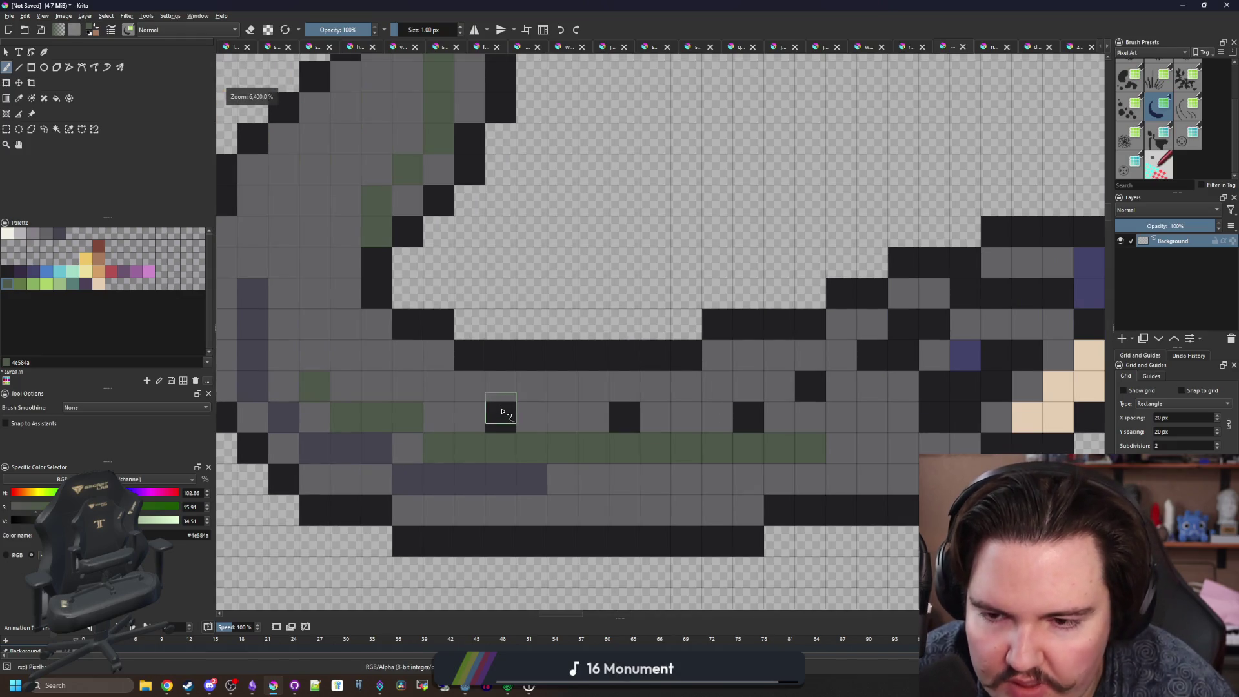
Pick purple-grey from the eel and shade a body pixel and several tail pixels with it.
key("p")
left_click(469, 476)
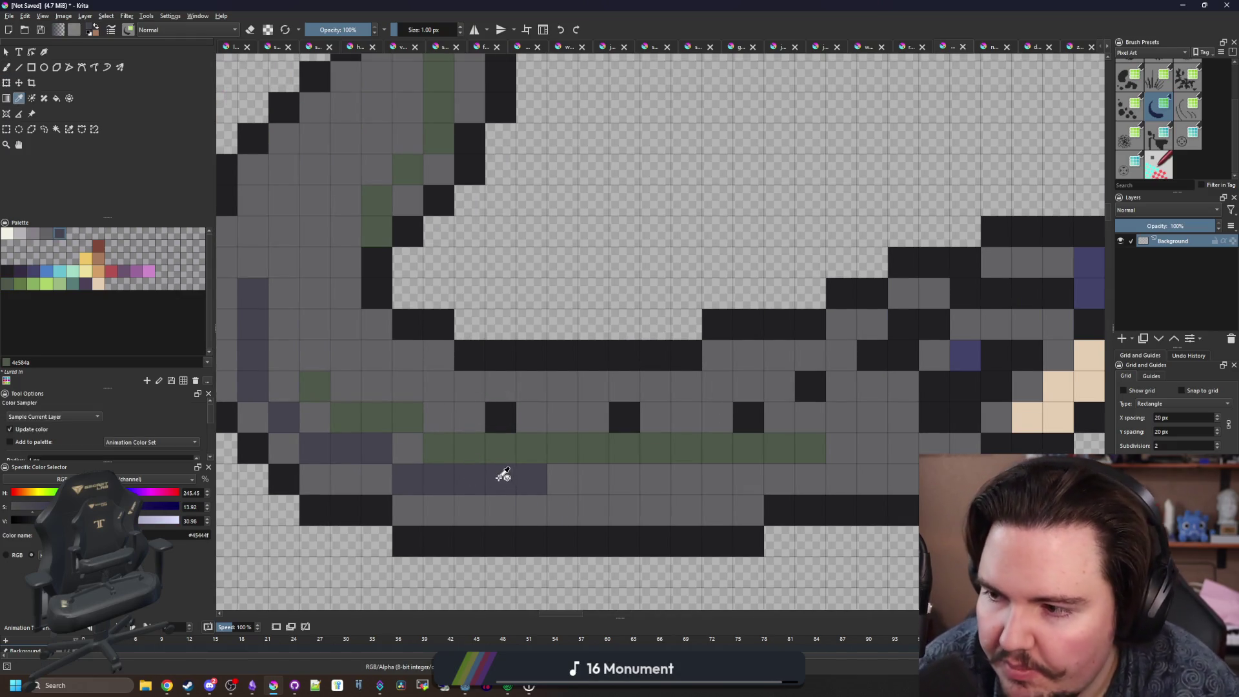
key("b")
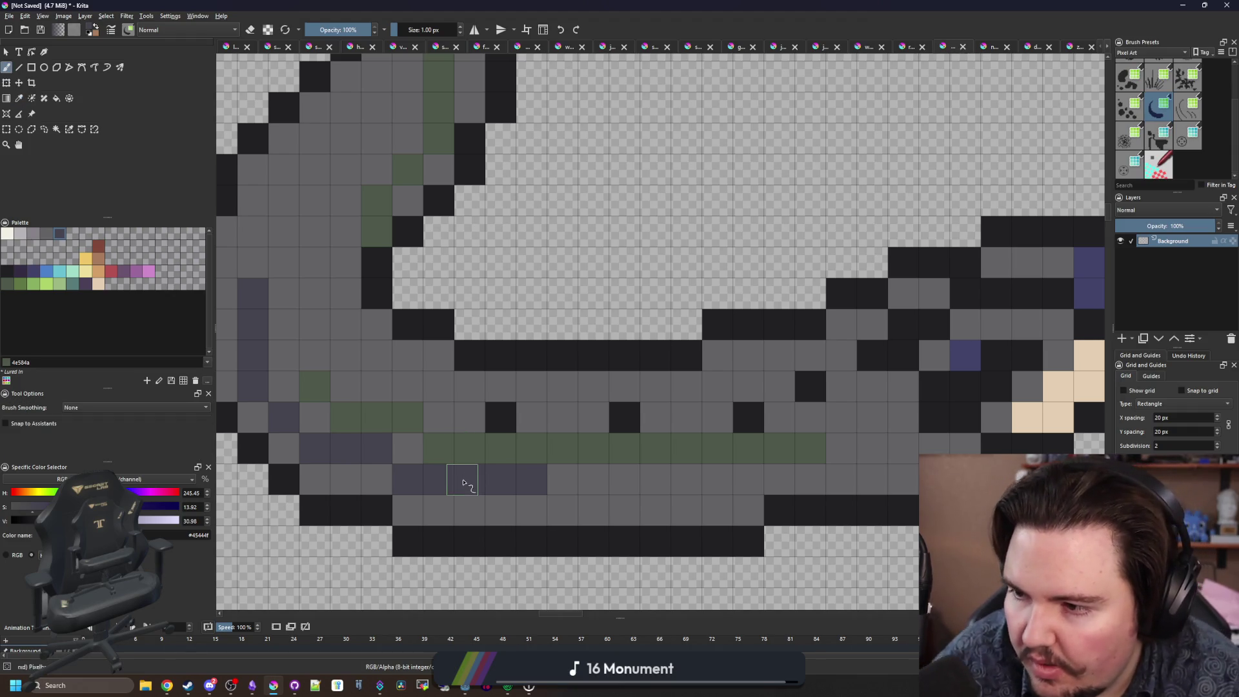
left_click_drag(389, 398, 445, 429)
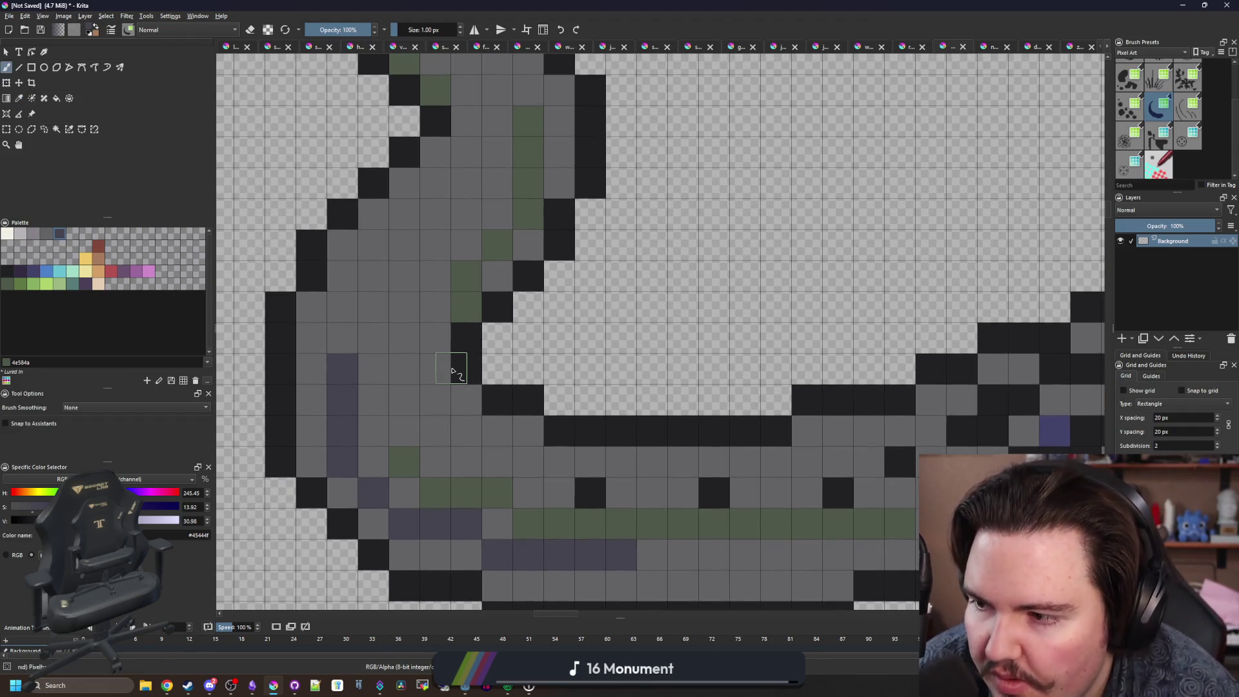
left_click(528, 431)
left_click_drag(316, 352, 340, 465)
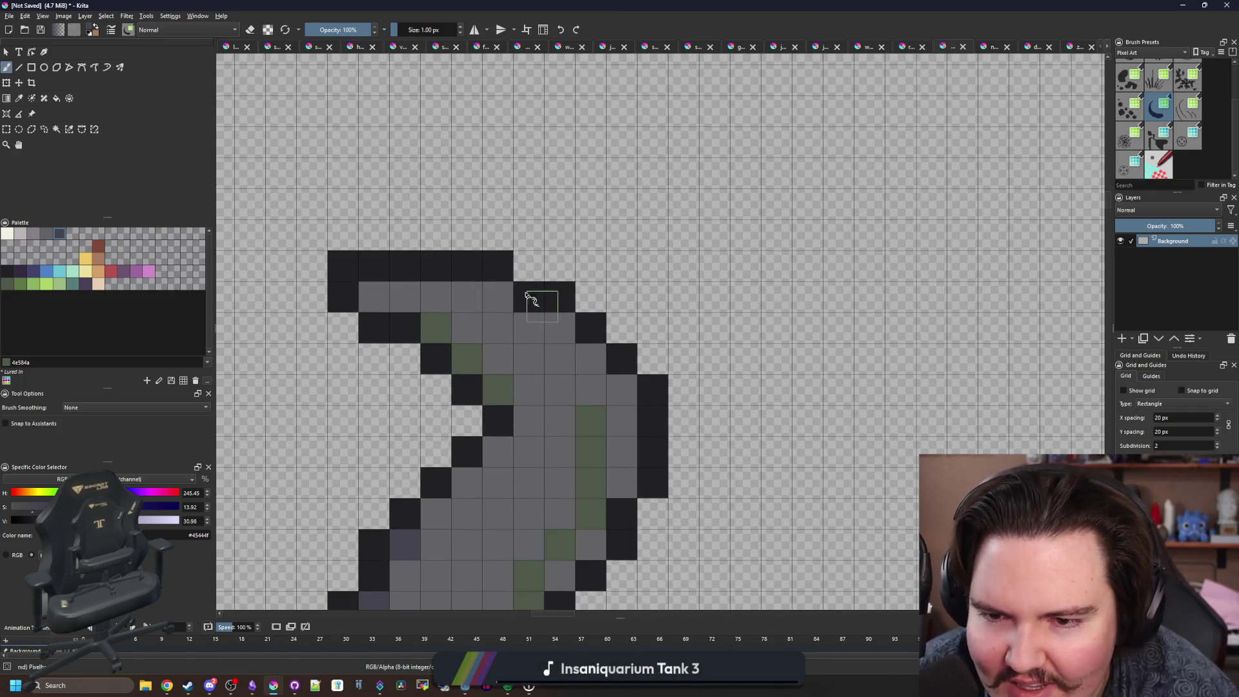
left_click(499, 297)
left_click(621, 390)
left_click_drag(628, 492, 615, 359)
left_click(580, 408)
Shade four more belly and body cells purple-grey.
scroll(559, 445, "down", 3)
scroll(478, 304, "up", 3)
scroll(452, 361, "down", 3)
scroll(434, 373, "up", 3)
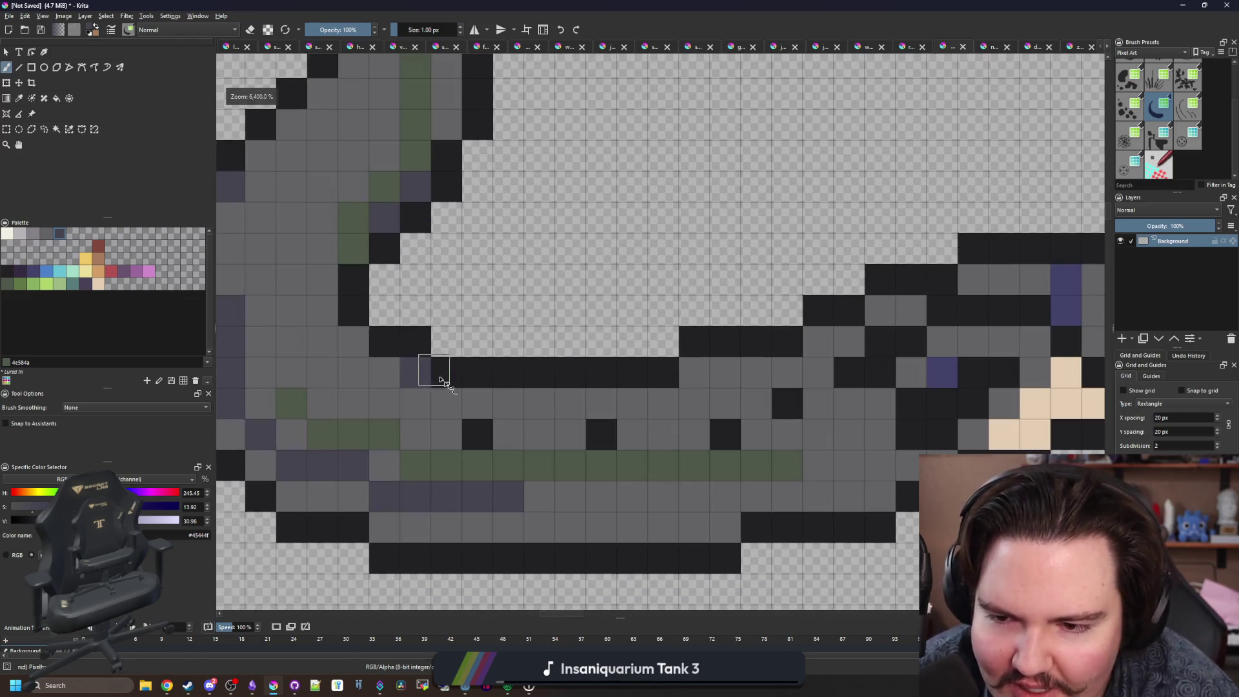
left_click_drag(735, 538, 694, 526)
left_click_drag(393, 528, 409, 526)
scroll(409, 525, "down", 2)
scroll(531, 493, "up", 2)
key("p")
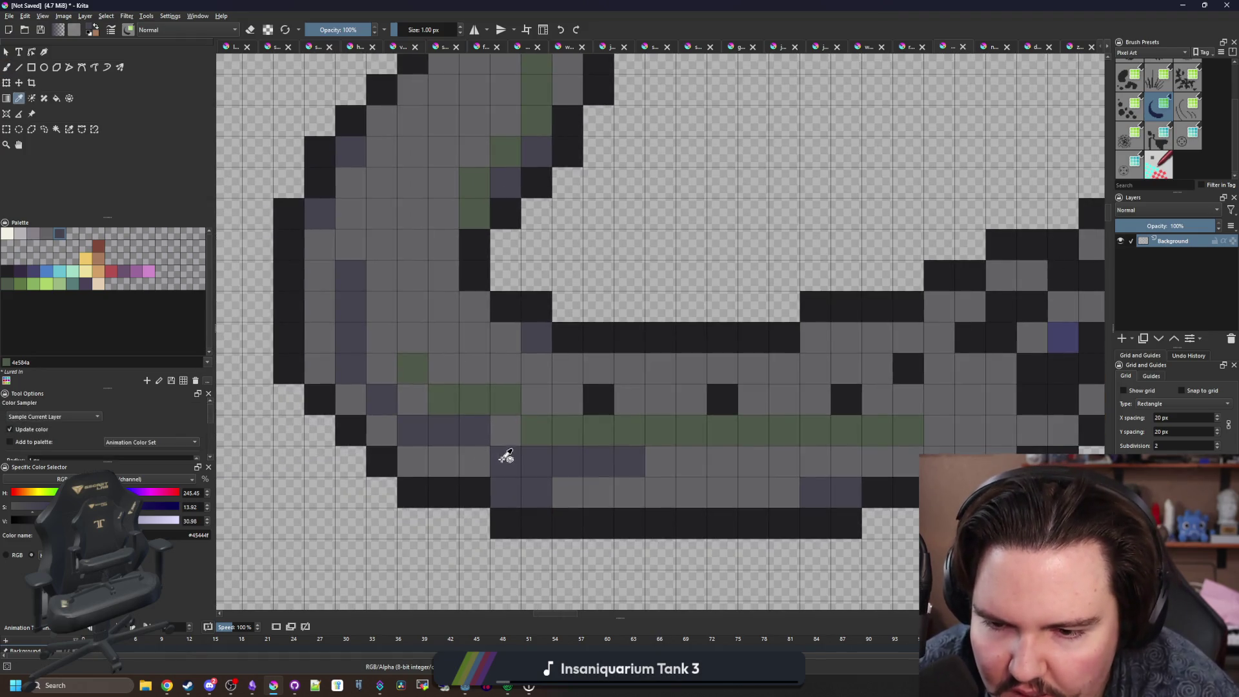
key("b")
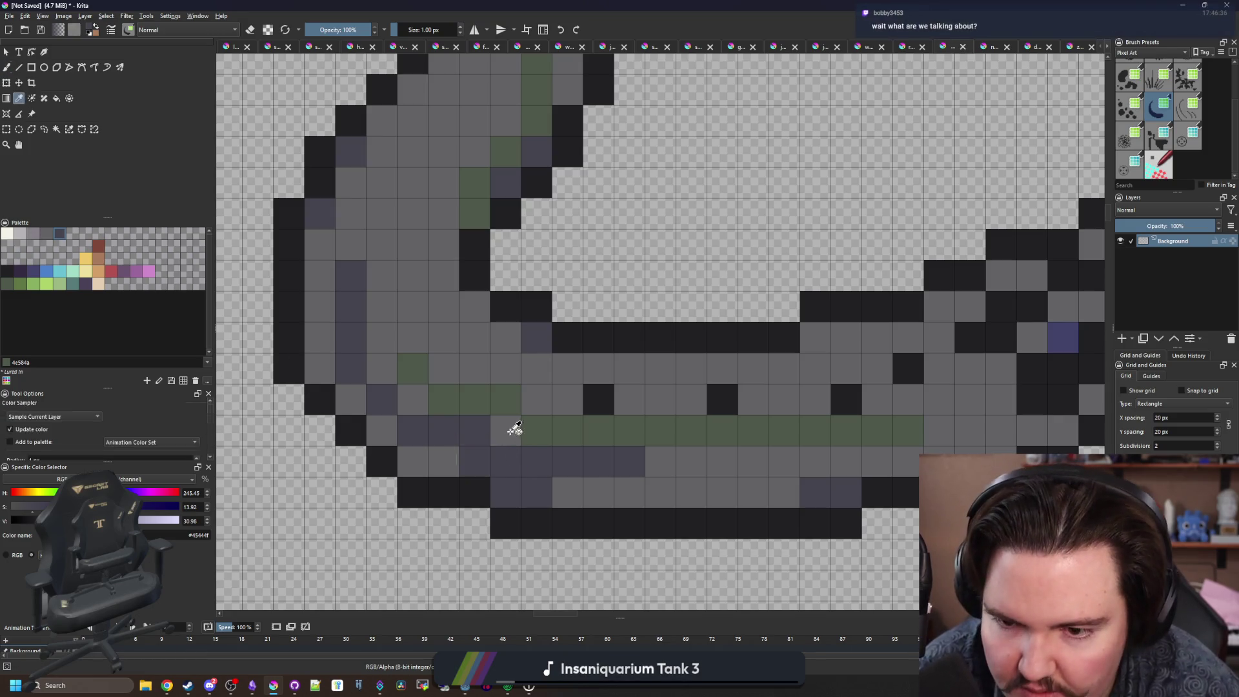
scroll(494, 406, "down", 4)
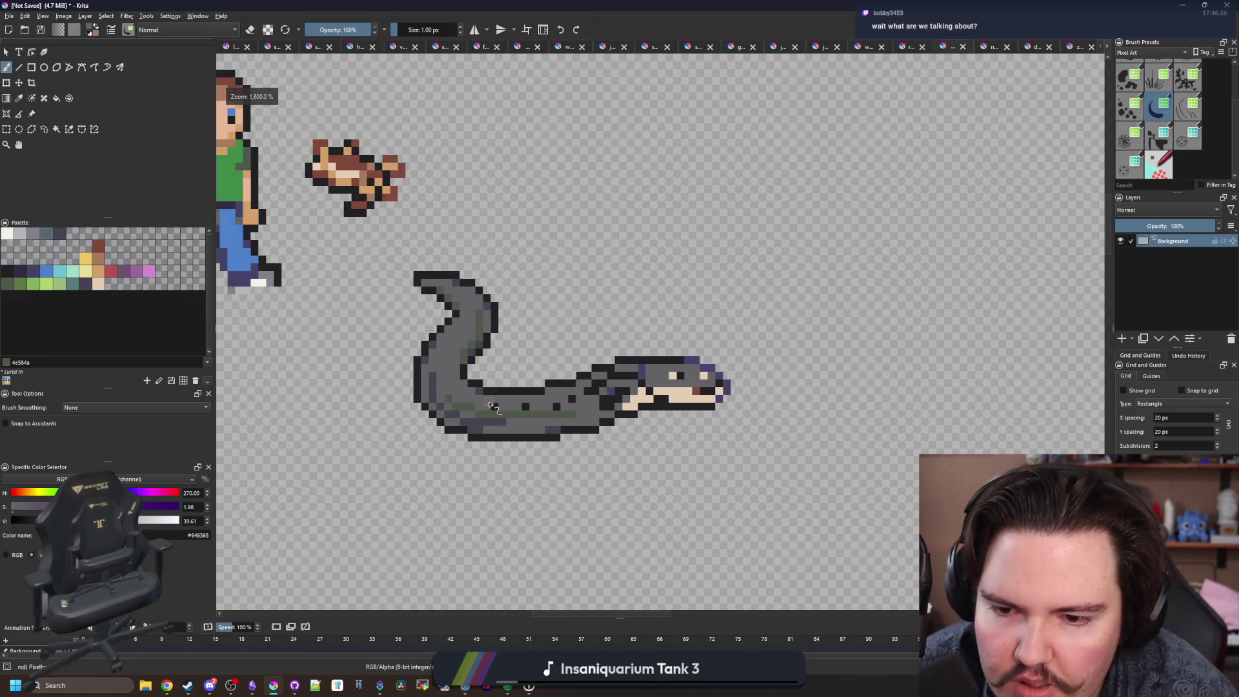
Pick the purple-grey shade and paint a diagonal of neck pixels plus one near the head.
scroll(560, 421, "up", 4)
left_click(542, 452, "ctrl")
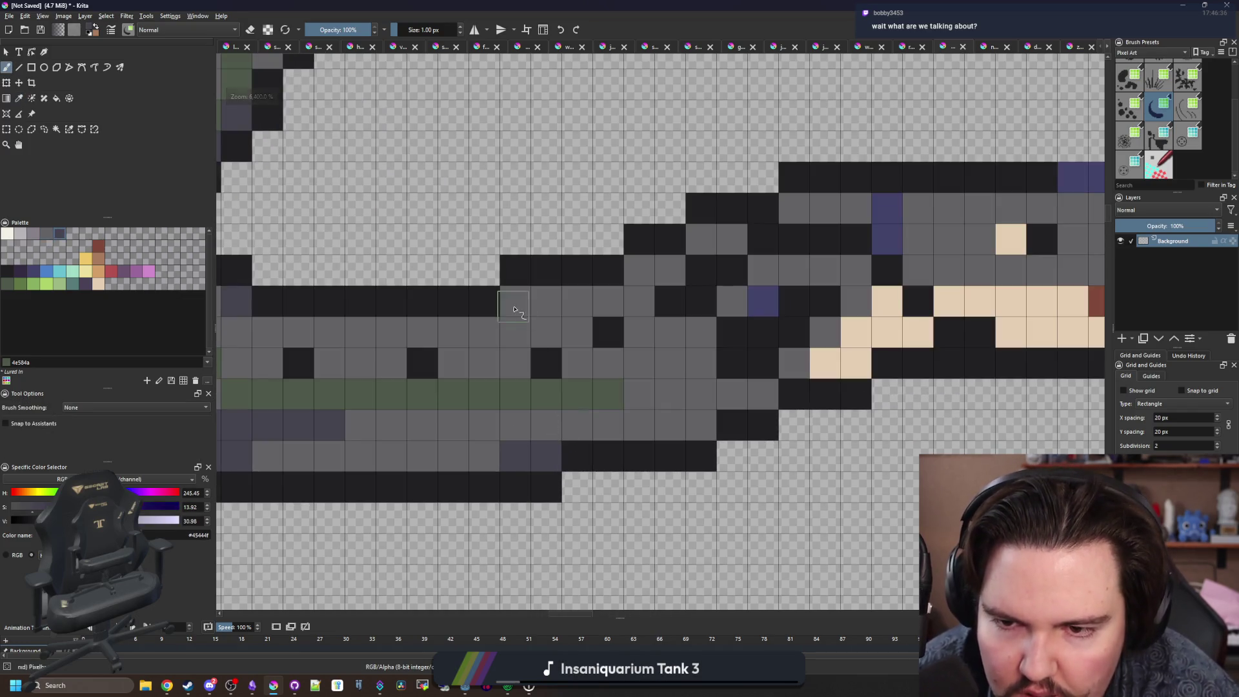
left_click_drag(633, 331, 422, 386)
mouse_move(449, 319)
left_mouse_down()
mouse_move(552, 270)
mouse_move(612, 301)
left_mouse_up()
left_click(556, 463)
scroll(651, 322, "down", 2)
scroll(684, 326, "up", 2)
Try filling two purple head cells with dark grey, undo it, and return to the brush.
key("f")
left_click(670, 320)
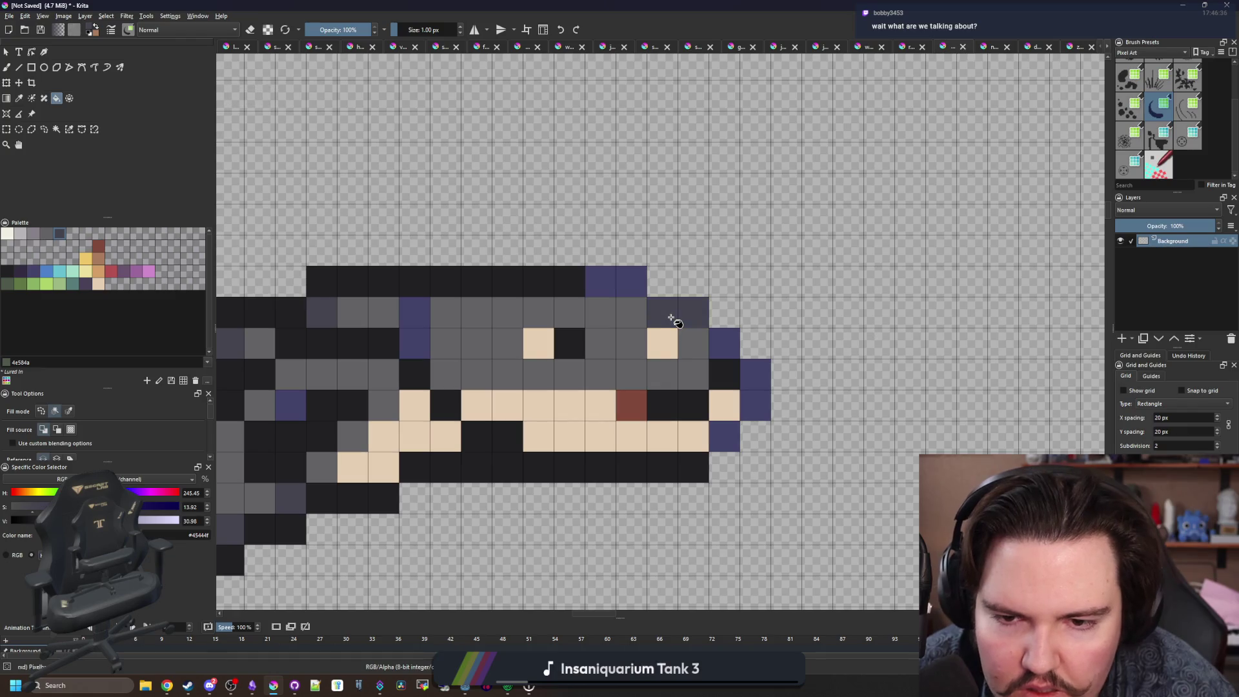
scroll(674, 321, "down", 3)
scroll(584, 329, "up", 3)
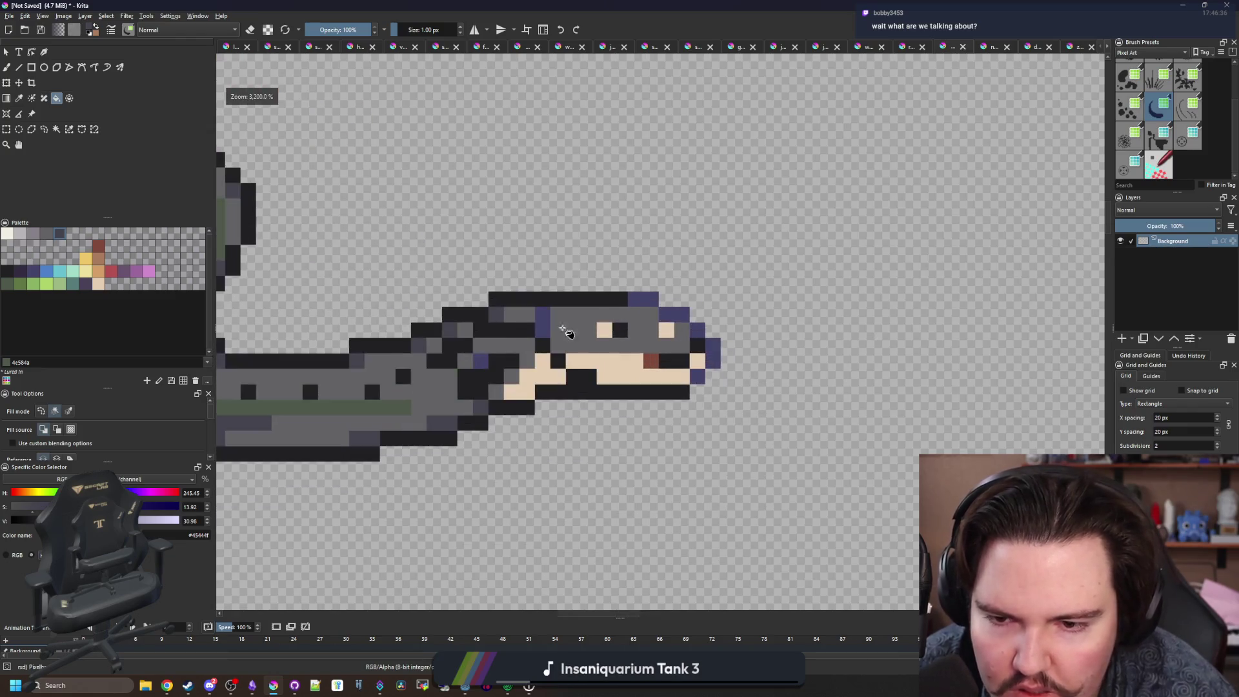
key("ctrl+z")
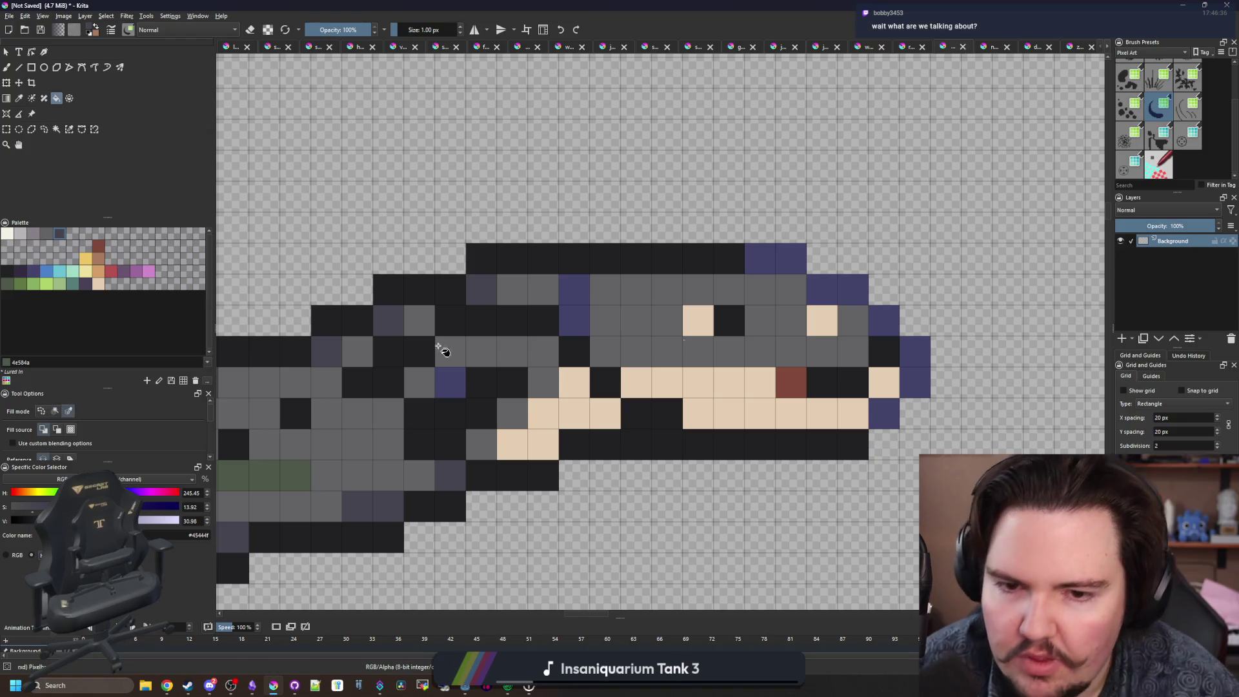
scroll(699, 339, "down", 5)
key("b")
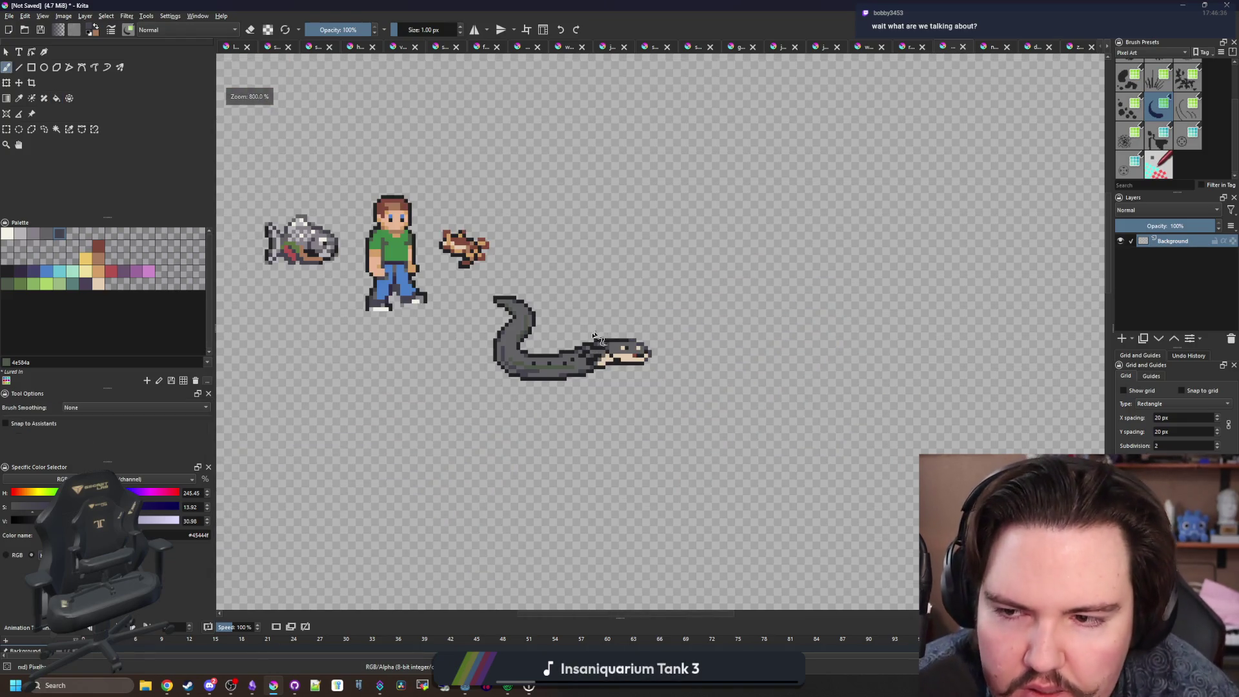
scroll(597, 345, "up", 5)
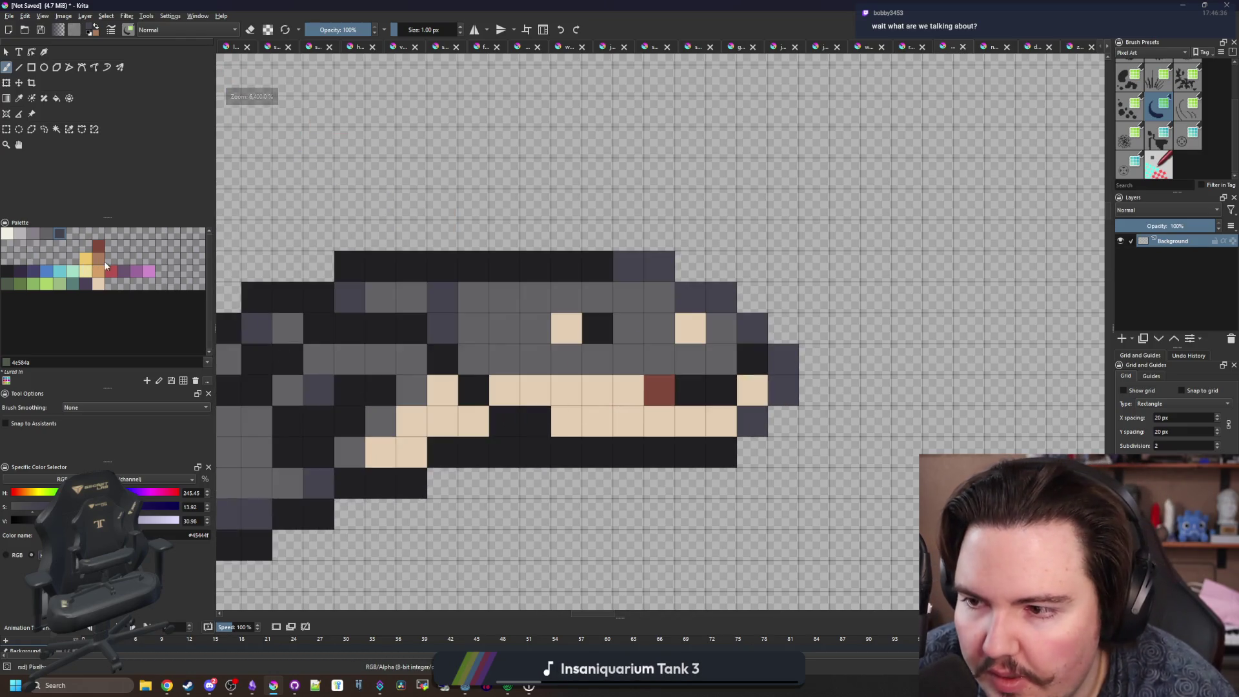
Repaint the beige mouth and jaw pixels with the tan d3a068 swatch.
left_click(98, 271)
left_click(443, 390)
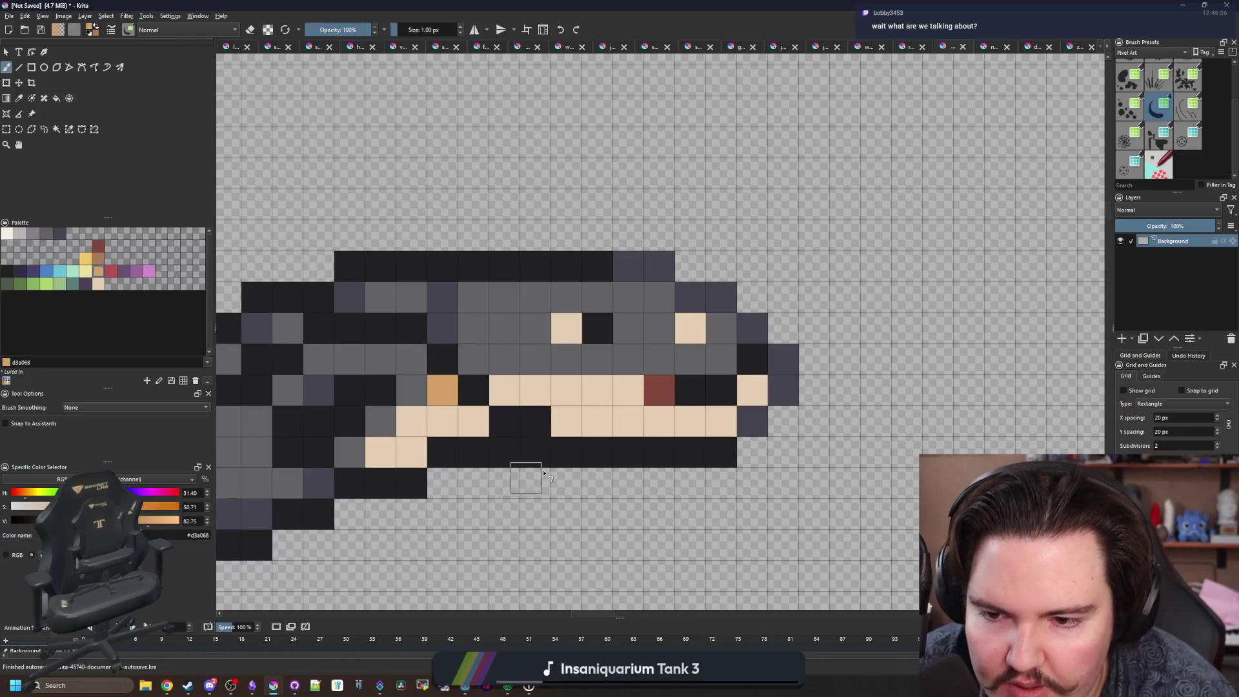
left_click(629, 391)
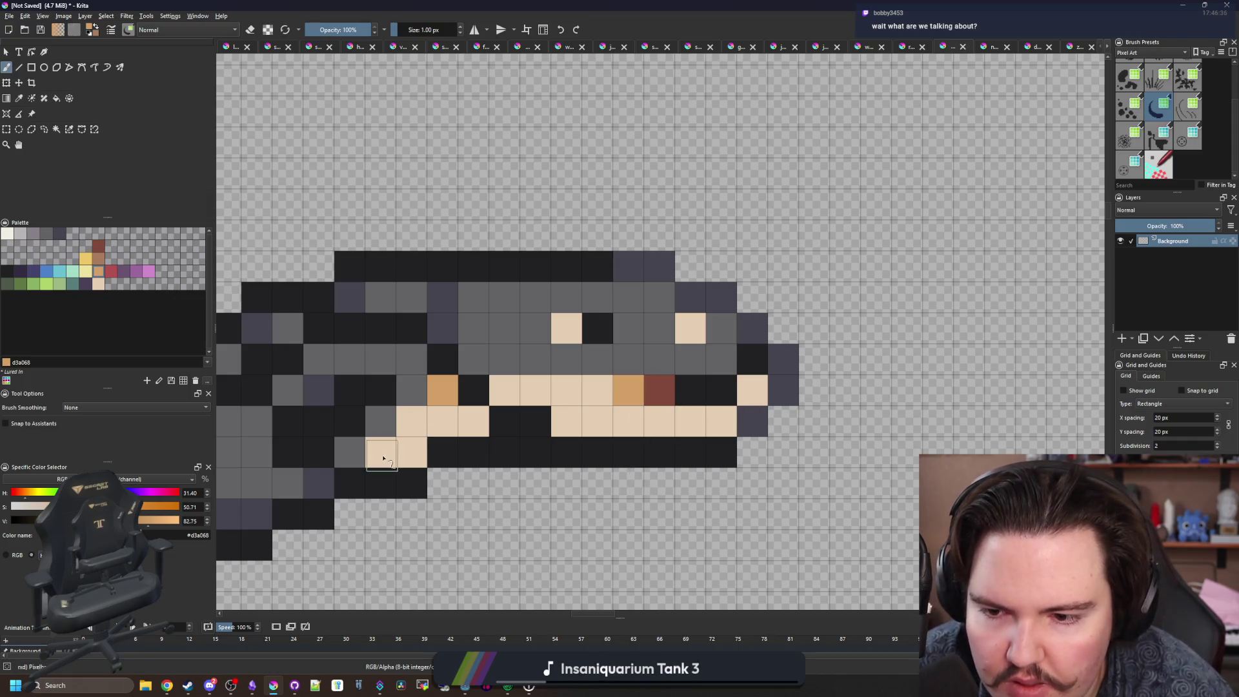
left_click_drag(381, 455, 412, 422)
left_click(412, 455)
scroll(531, 413, "down", 5)
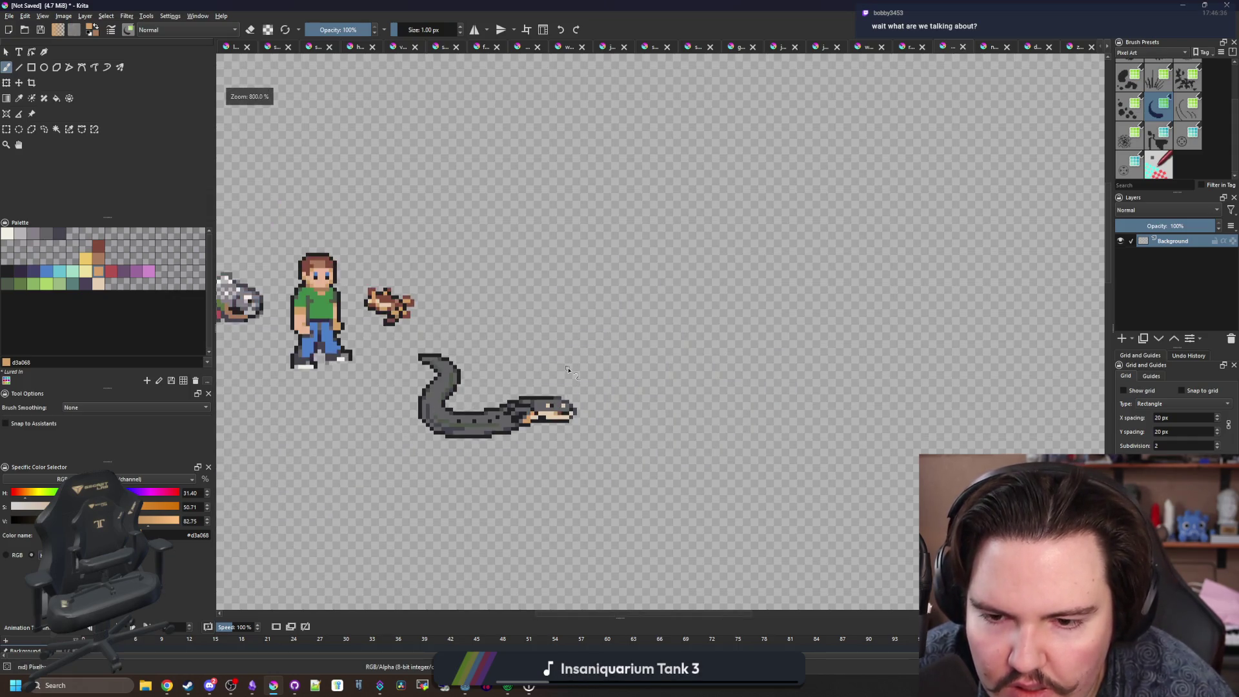
scroll(445, 419, "up", 5)
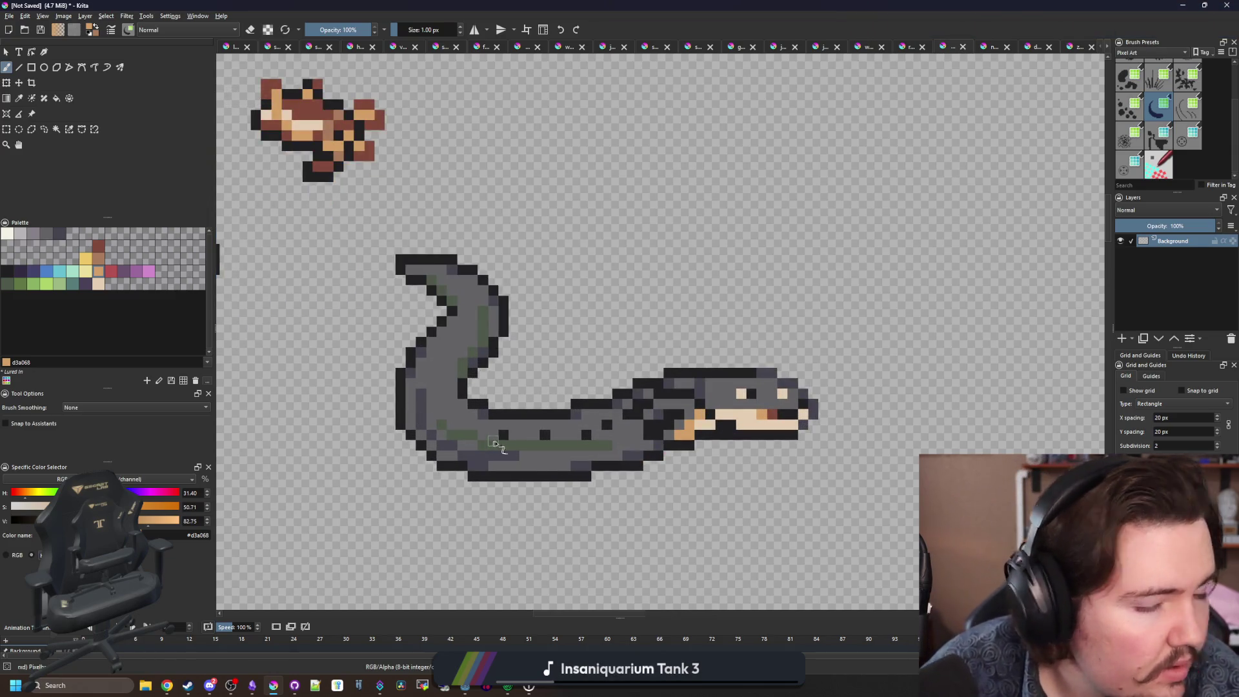
scroll(571, 493, "up", 2)
Select the dark purple-grey #45444f from the palette.
key("p")
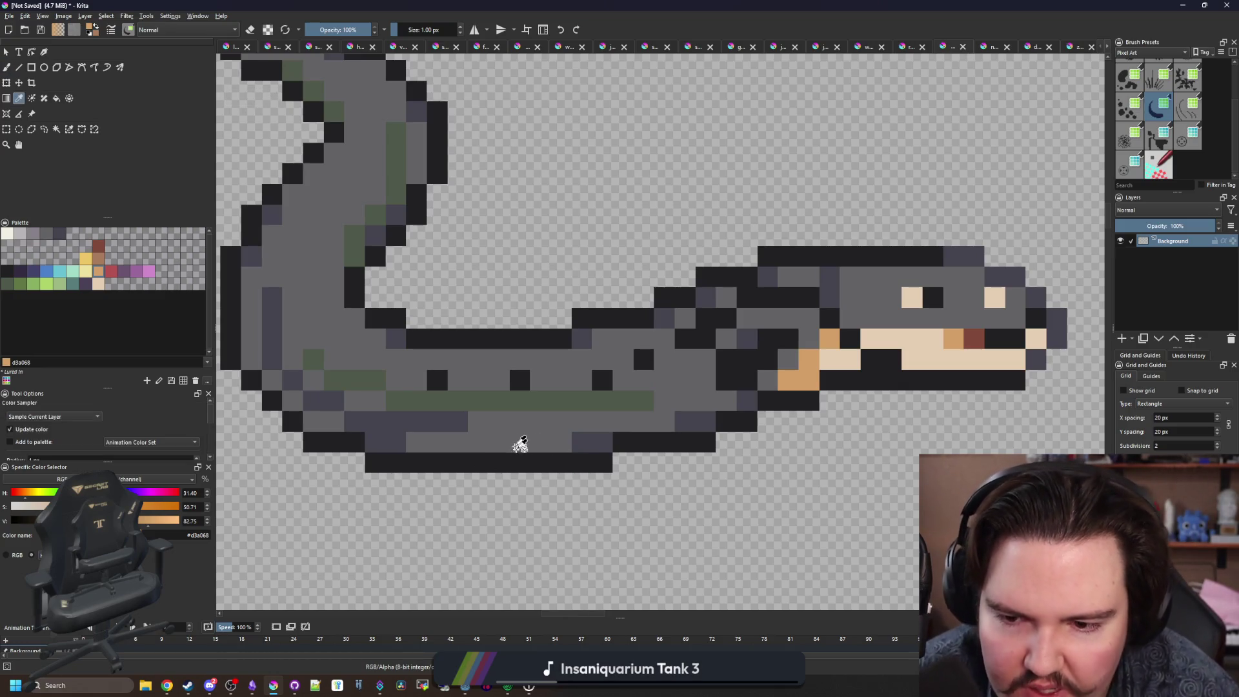
scroll(520, 443, "down", 6)
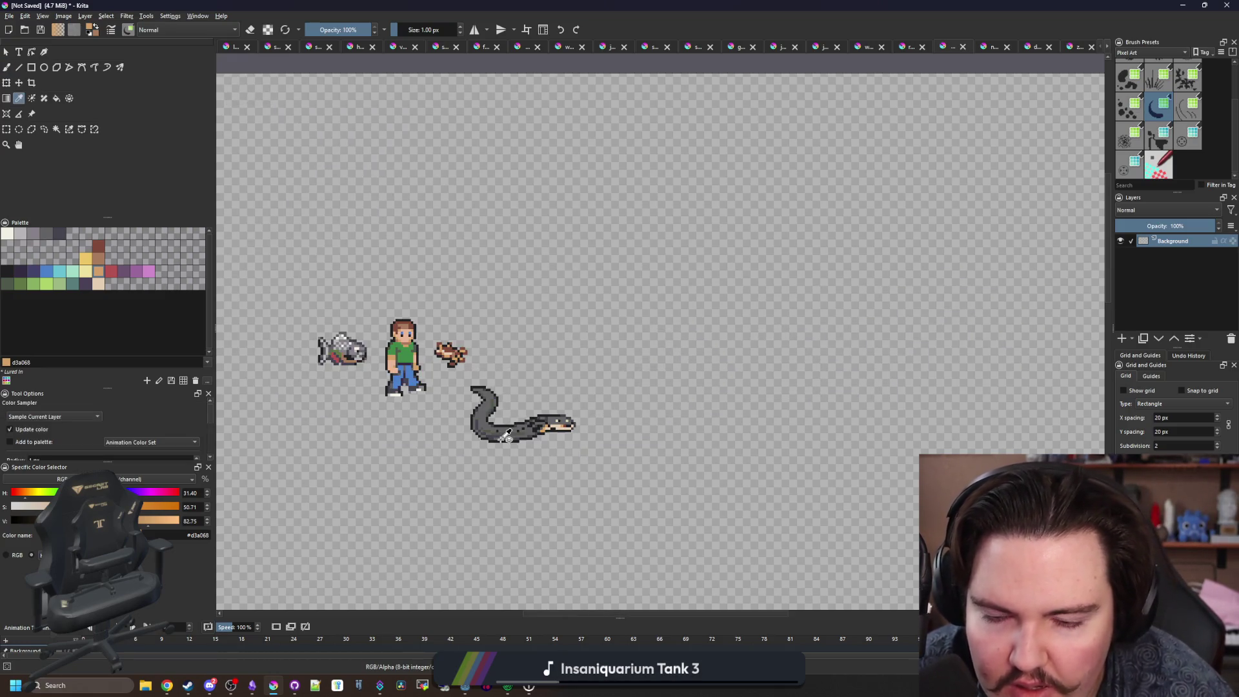
scroll(506, 437, "up", 6)
scroll(587, 437, "down", 3)
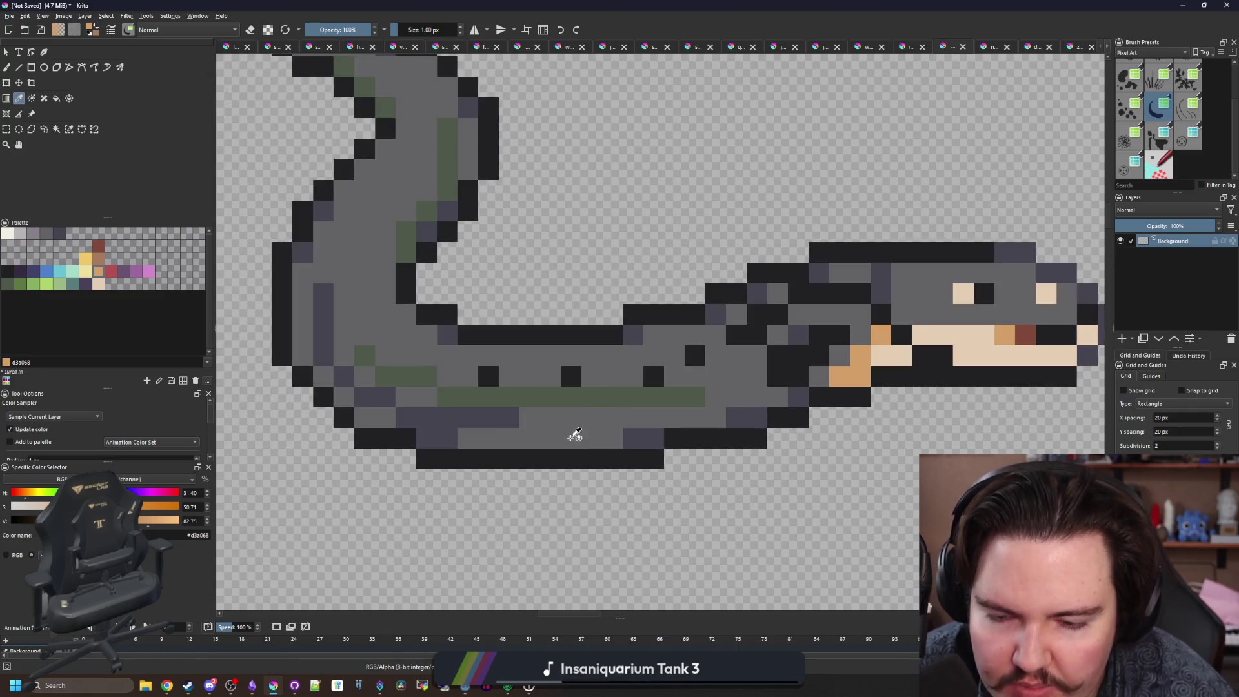
scroll(387, 411, "up", 3)
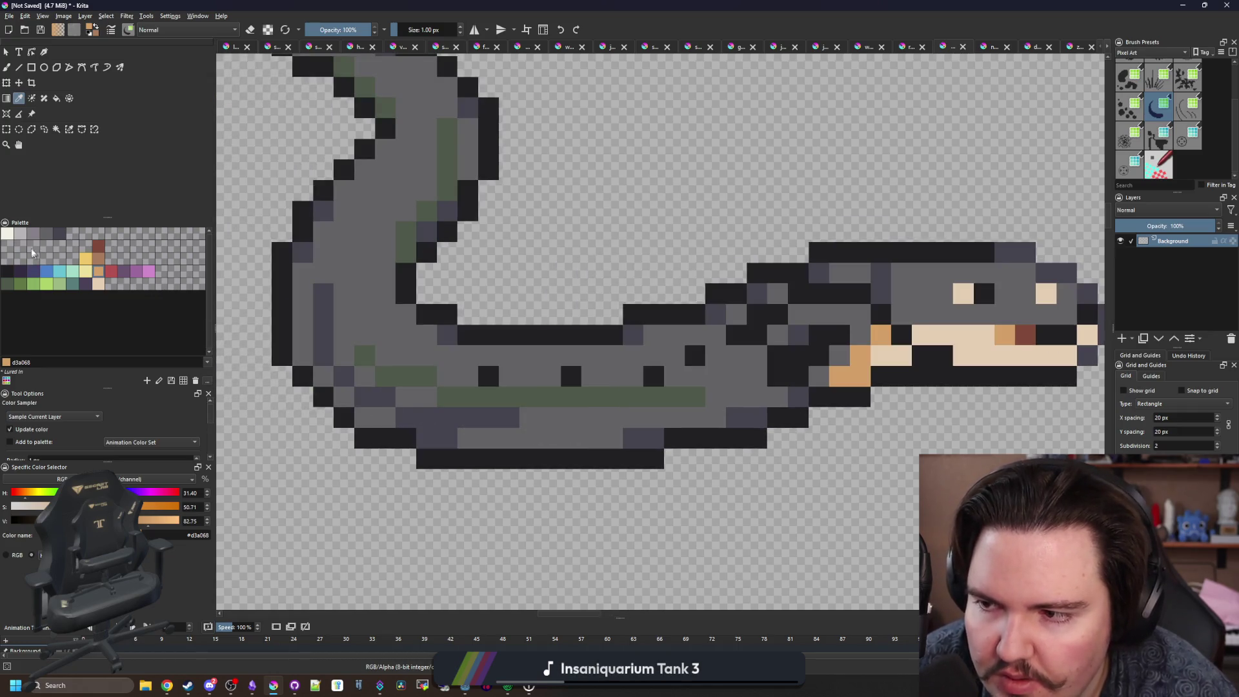
left_click(59, 234)
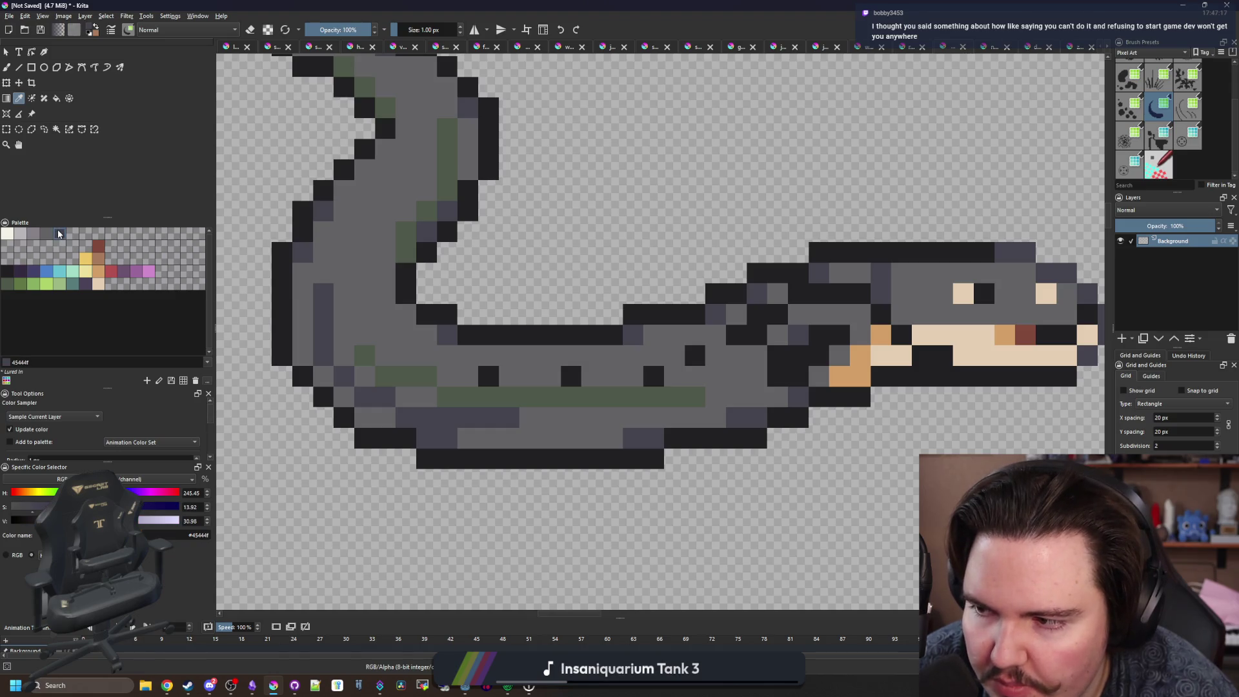
Darken the eel's bottom pixel row and lower-left edge with dark slate.
key("b")
left_click_drag(638, 426, 443, 423)
key("ctrl+z")
left_click_drag(636, 437, 461, 437)
mouse_move(391, 418)
left_mouse_down()
mouse_move(342, 395)
mouse_move(318, 362)
left_mouse_up()
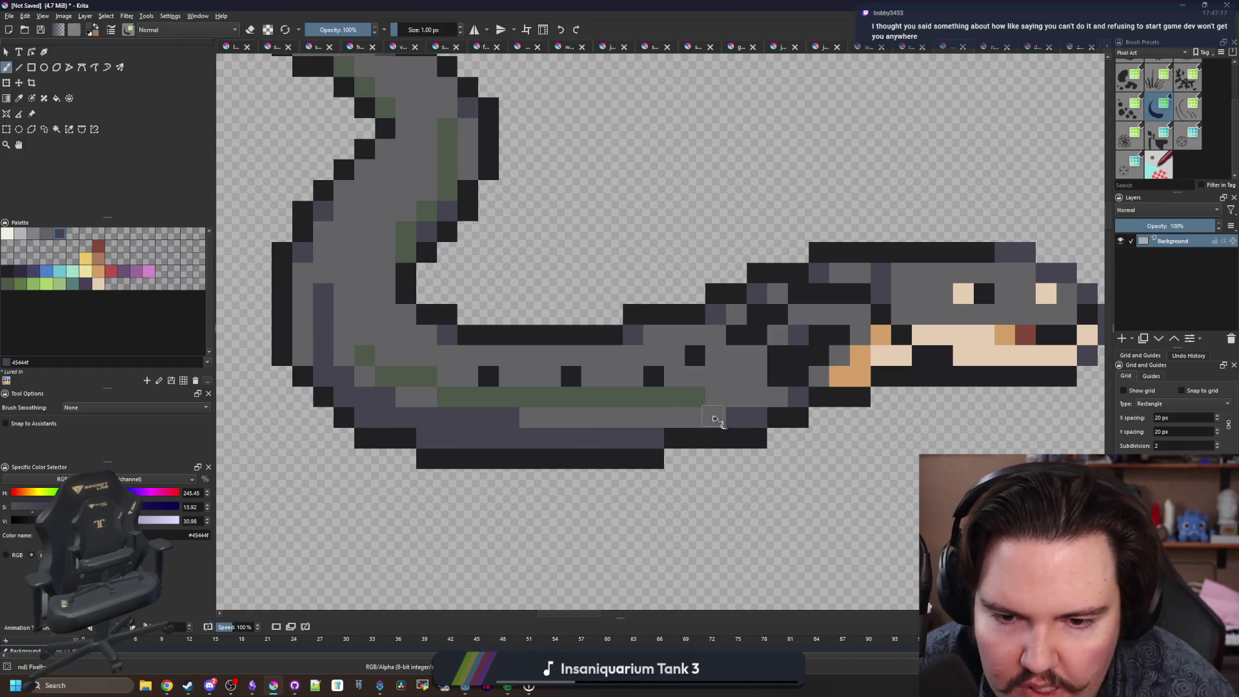
left_click_drag(710, 421, 690, 422)
Repaint the eel's lower body row in light grey sampled from its body.
left_click(530, 413, "ctrl")
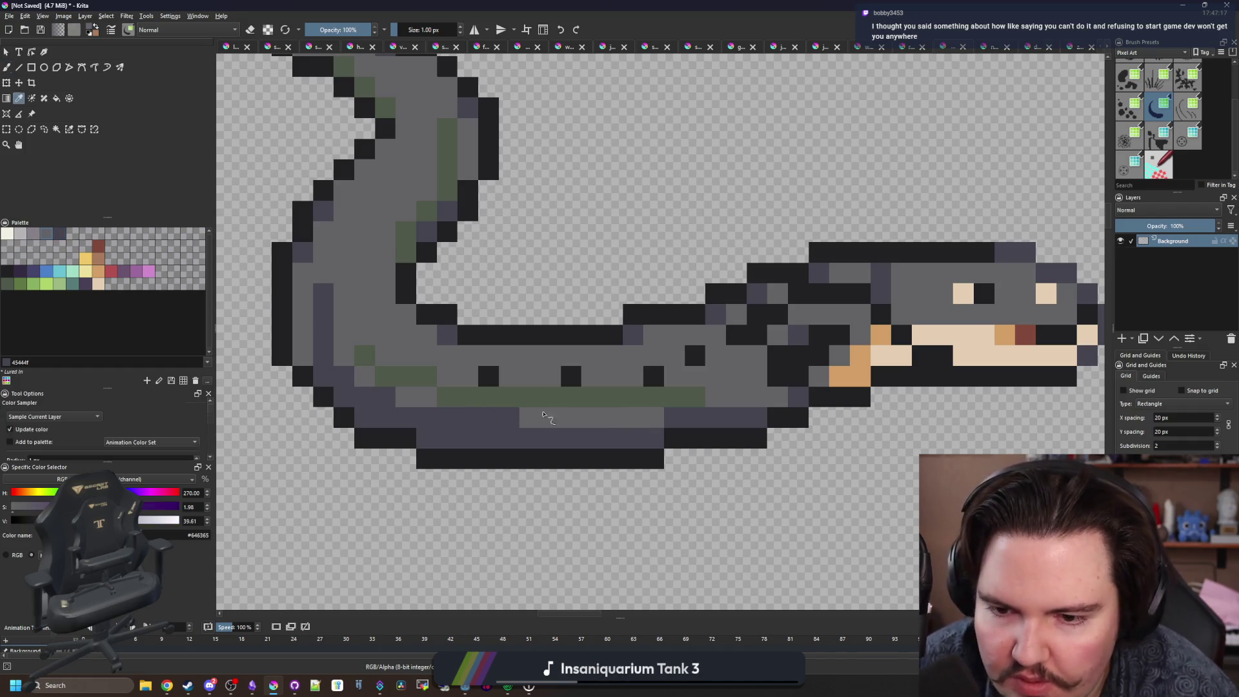
mouse_move(426, 458)
left_mouse_down()
mouse_move(661, 458)
mouse_move(449, 460)
left_mouse_up()
key("ctrl+z")
left_click_drag(671, 443, 763, 439)
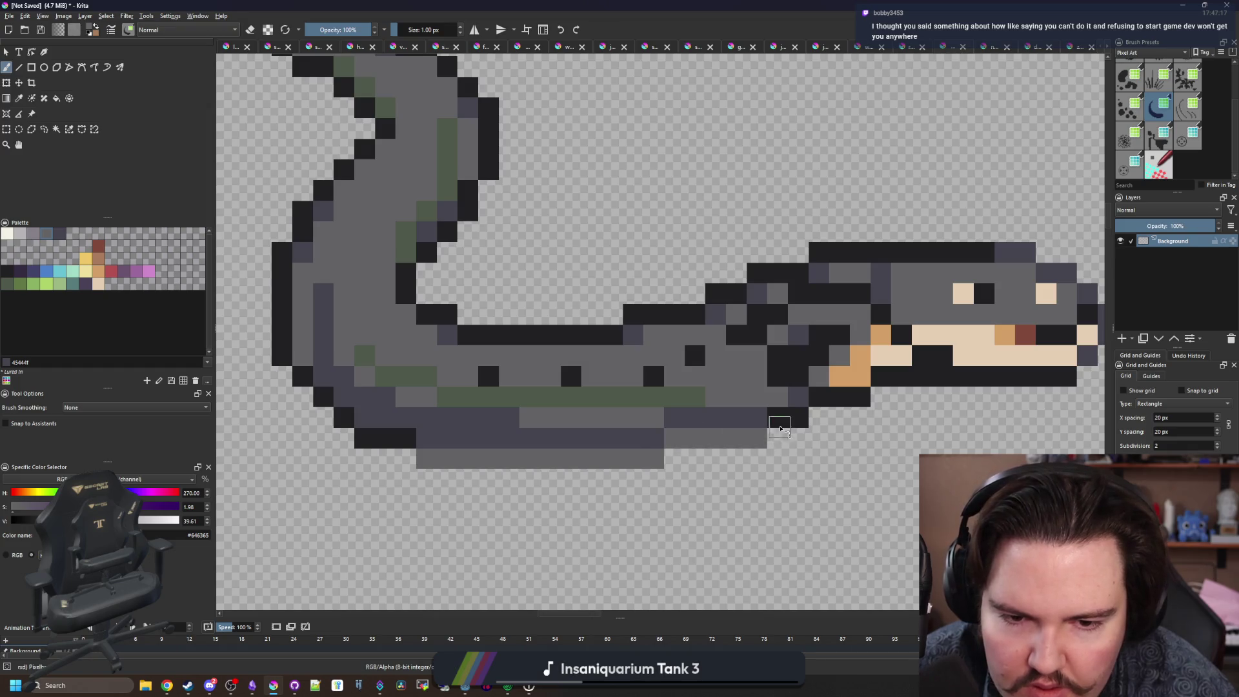
left_click_drag(403, 443, 376, 443)
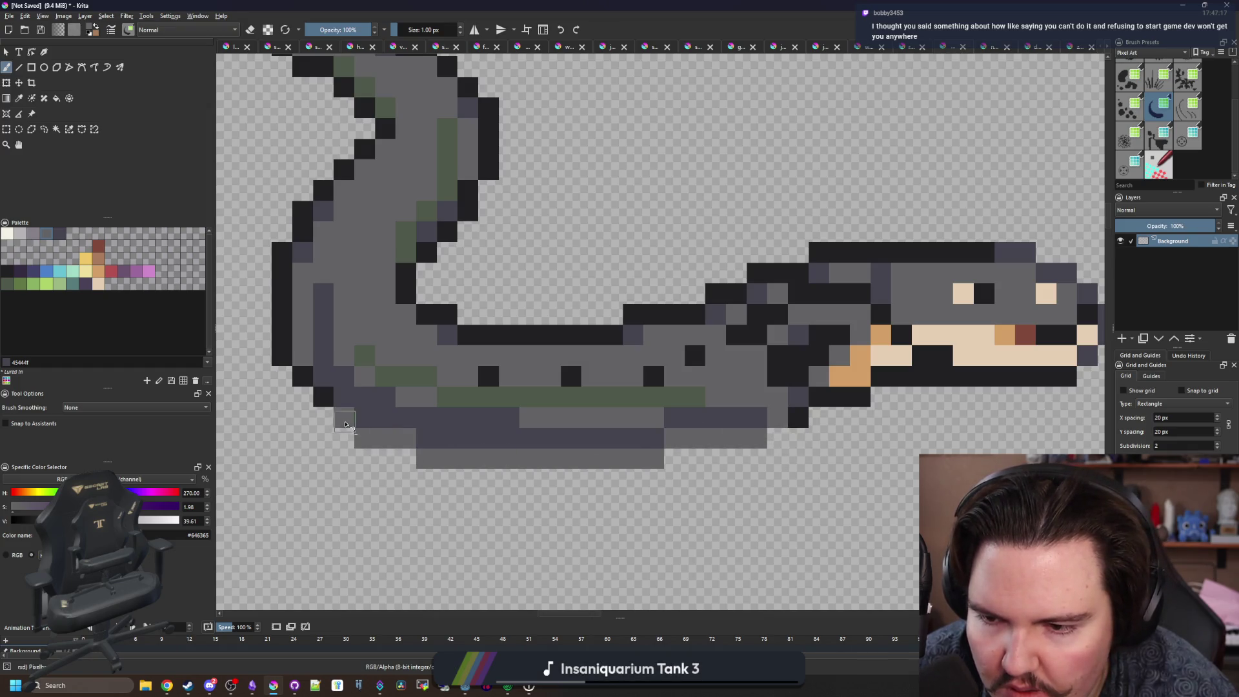
Paint a one-pixel dark #212123 outline along the eel's underside, extending diagonally under the belly.
left_click(303, 376, "ctrl")
left_click(303, 396)
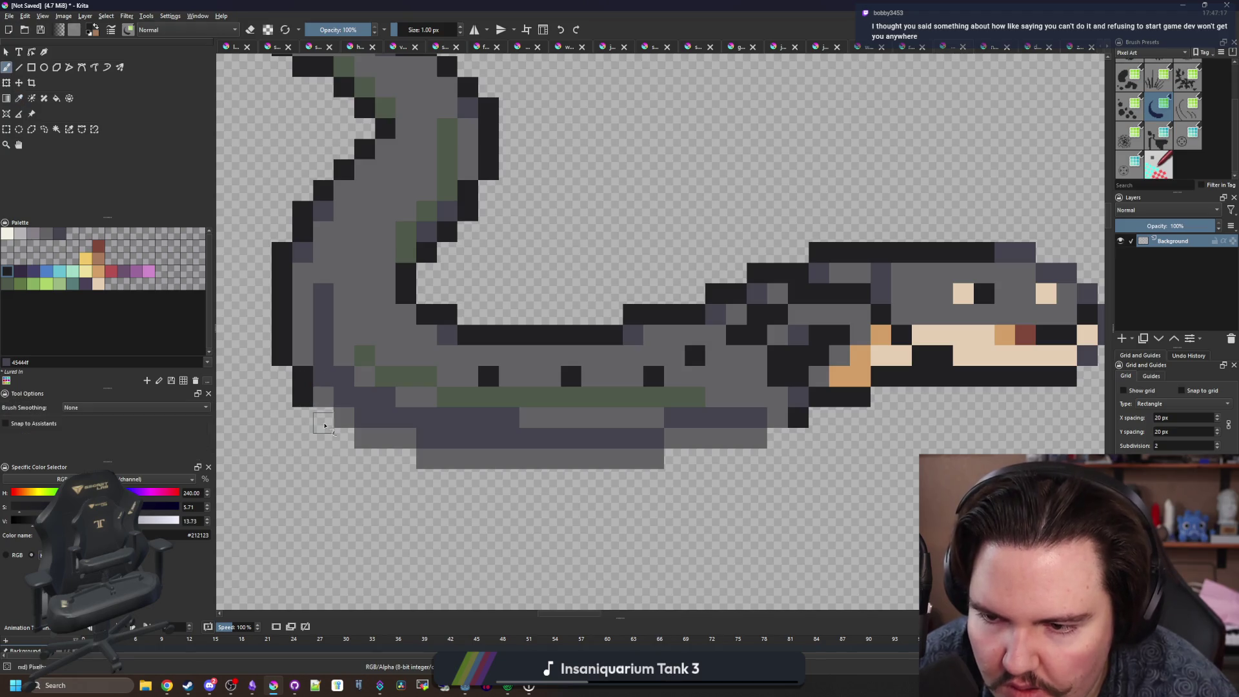
mouse_move(368, 451)
left_mouse_down()
mouse_move(452, 479)
mouse_move(658, 479)
mouse_move(780, 446)
left_mouse_up()
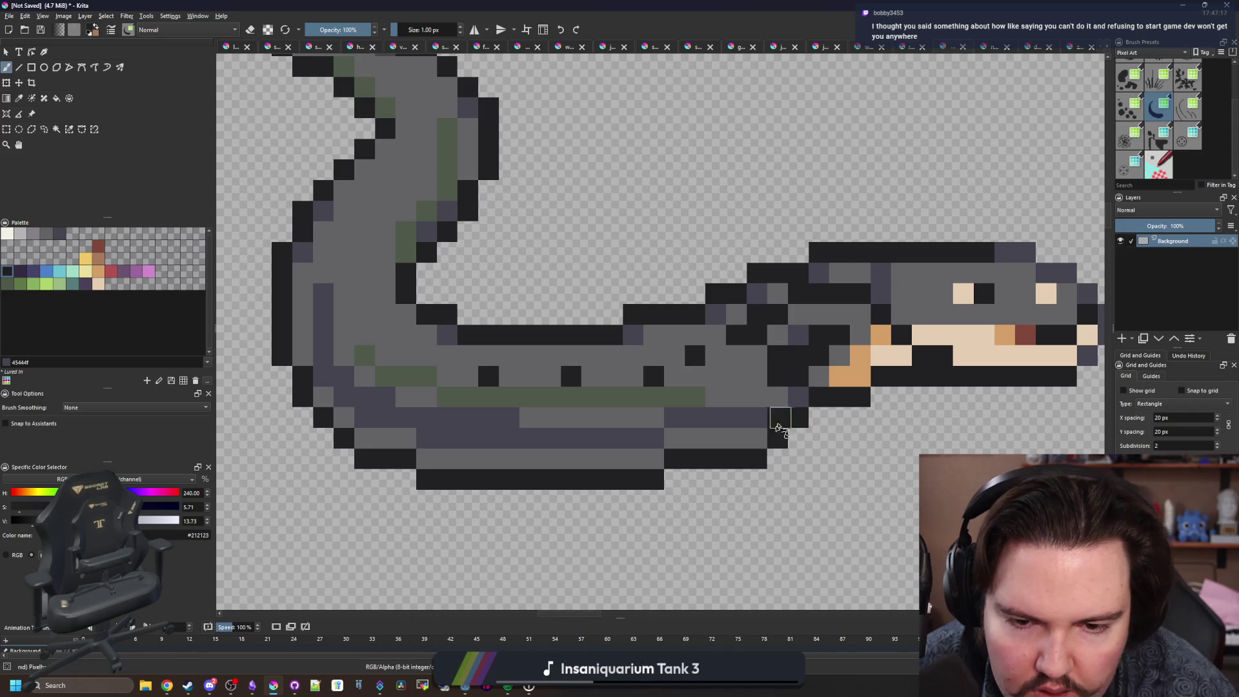
left_click(781, 421)
scroll(781, 421, "down", 3)
scroll(695, 384, "up", 3)
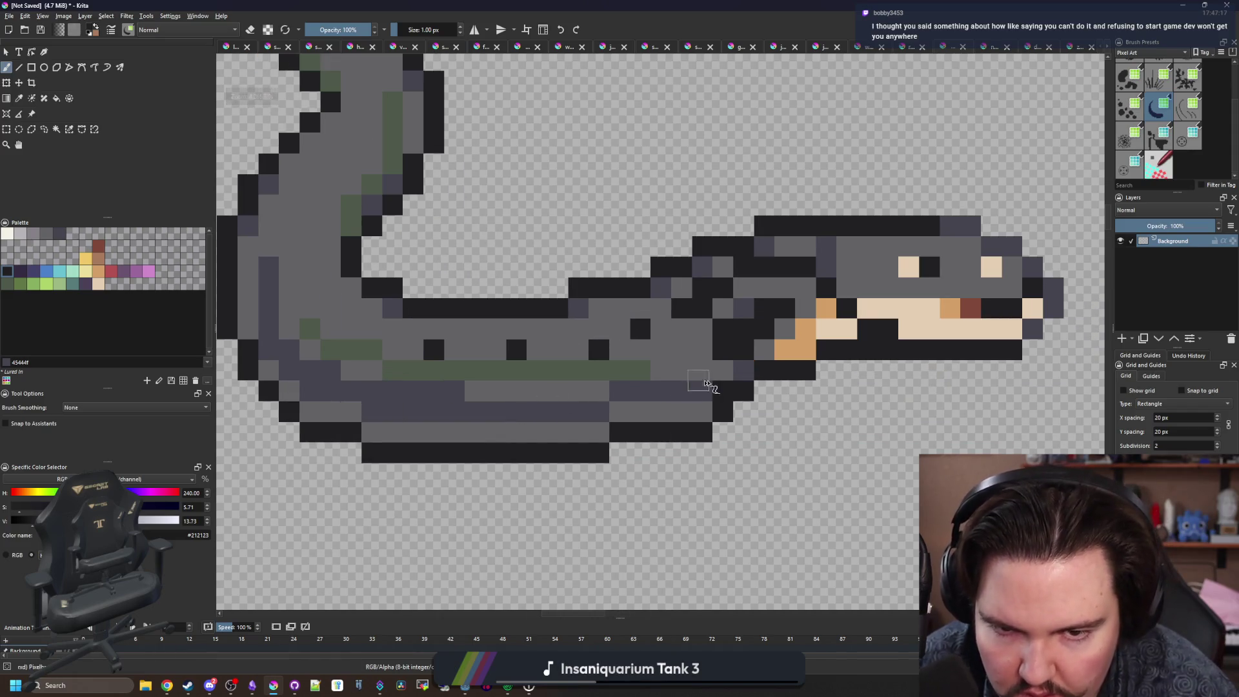
scroll(423, 390, "down", 2)
scroll(385, 384, "up", 2)
mouse_move(320, 362)
left_mouse_down()
mouse_move(389, 404)
mouse_move(462, 424)
mouse_move(426, 444)
left_mouse_up()
scroll(647, 448, "down", 10)
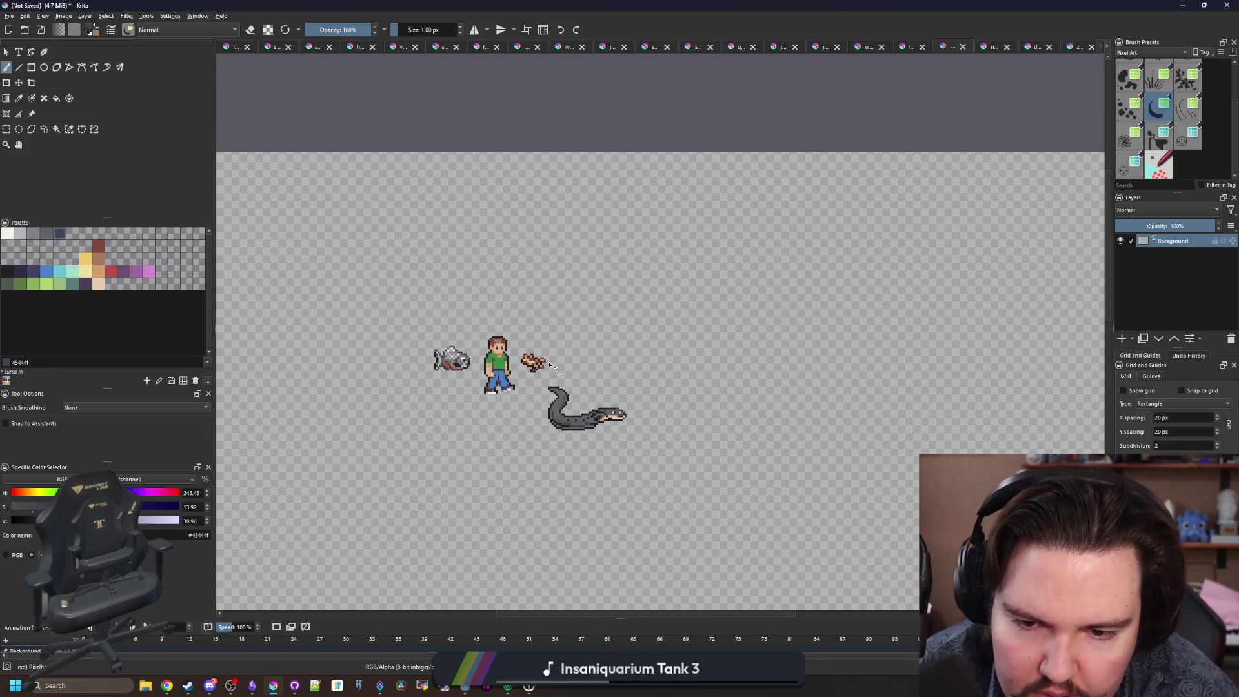
Sample a colour from the eel's neck and paint dark pixels down the neck outline.
scroll(549, 366, "down", 1)
scroll(573, 401, "up", 2)
scroll(573, 402, "up", 3)
scroll(567, 443, "down", 1)
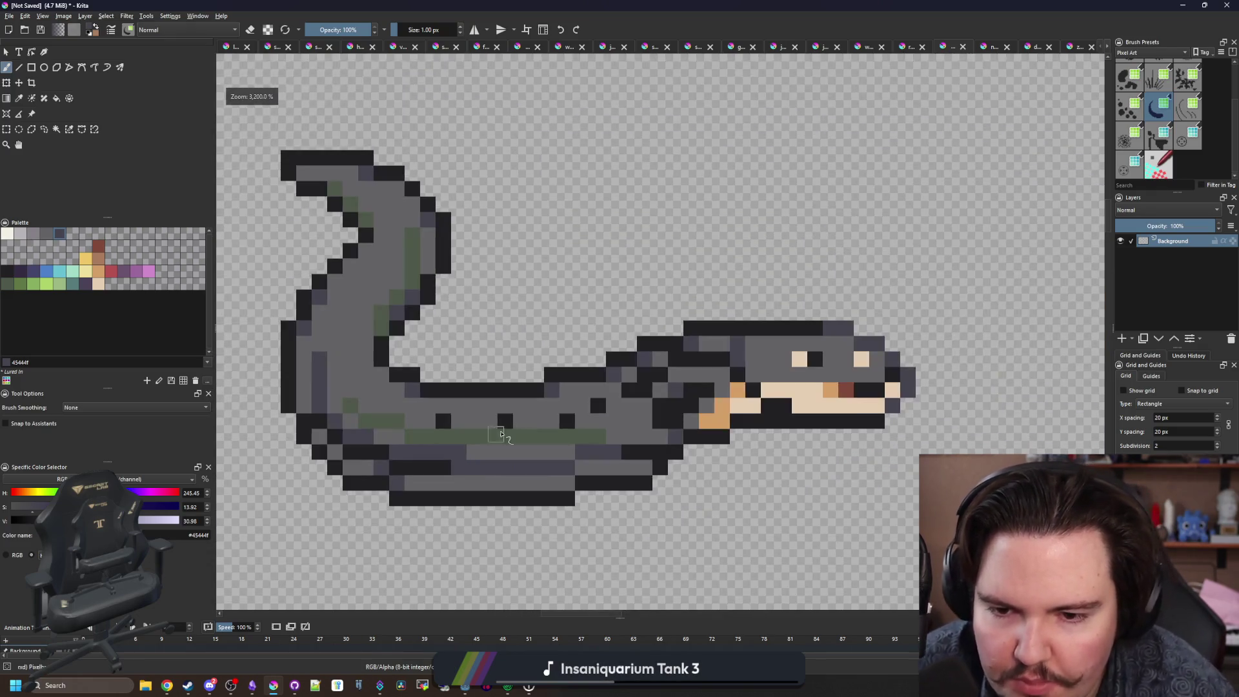
scroll(526, 411, "up", 1)
key("p")
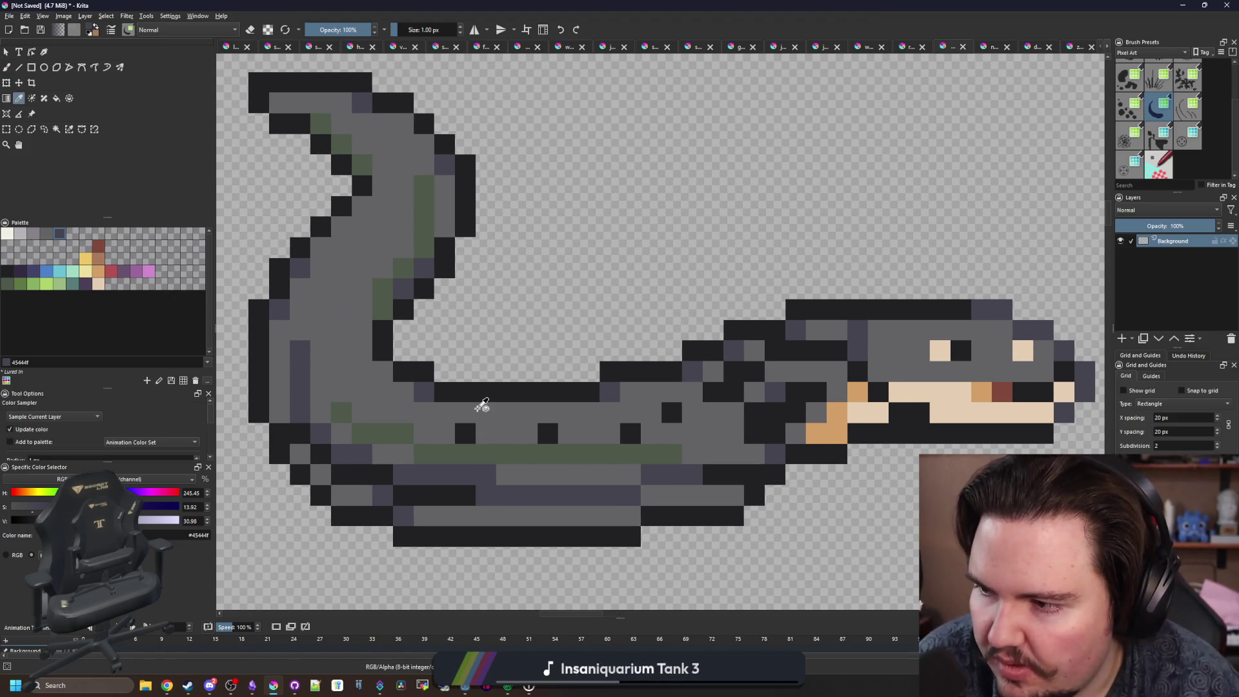
scroll(427, 398, "up", 1)
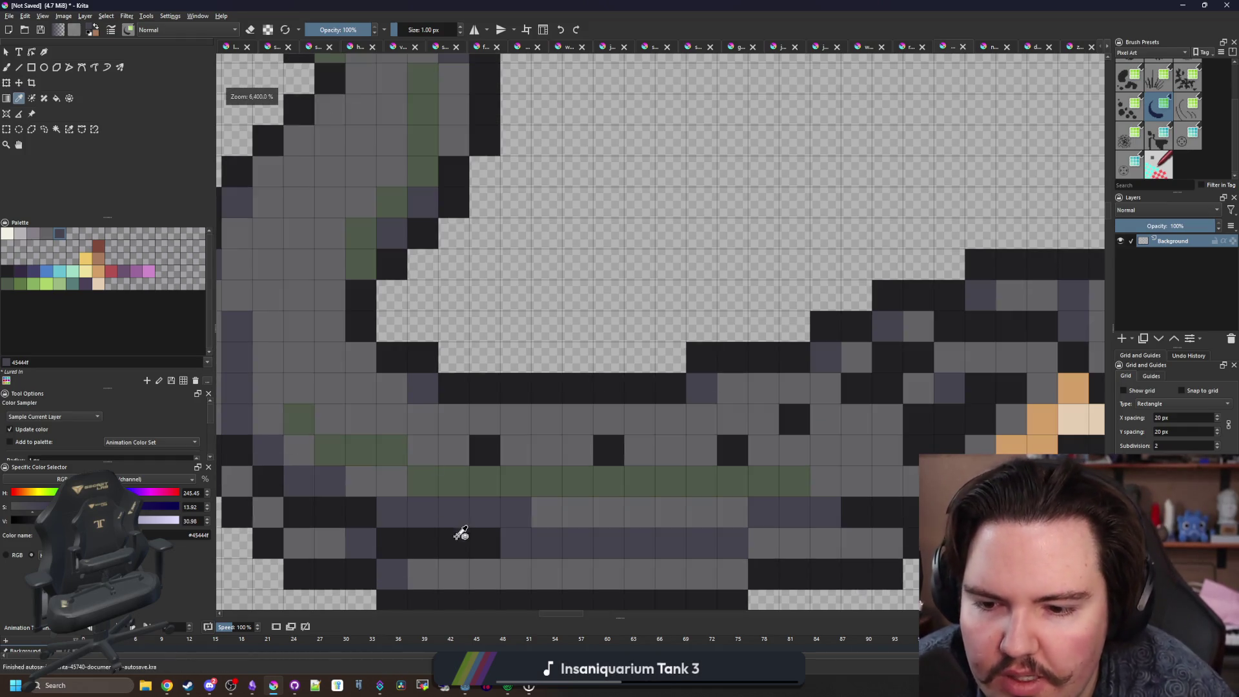
scroll(545, 462, "down", 1)
key("b")
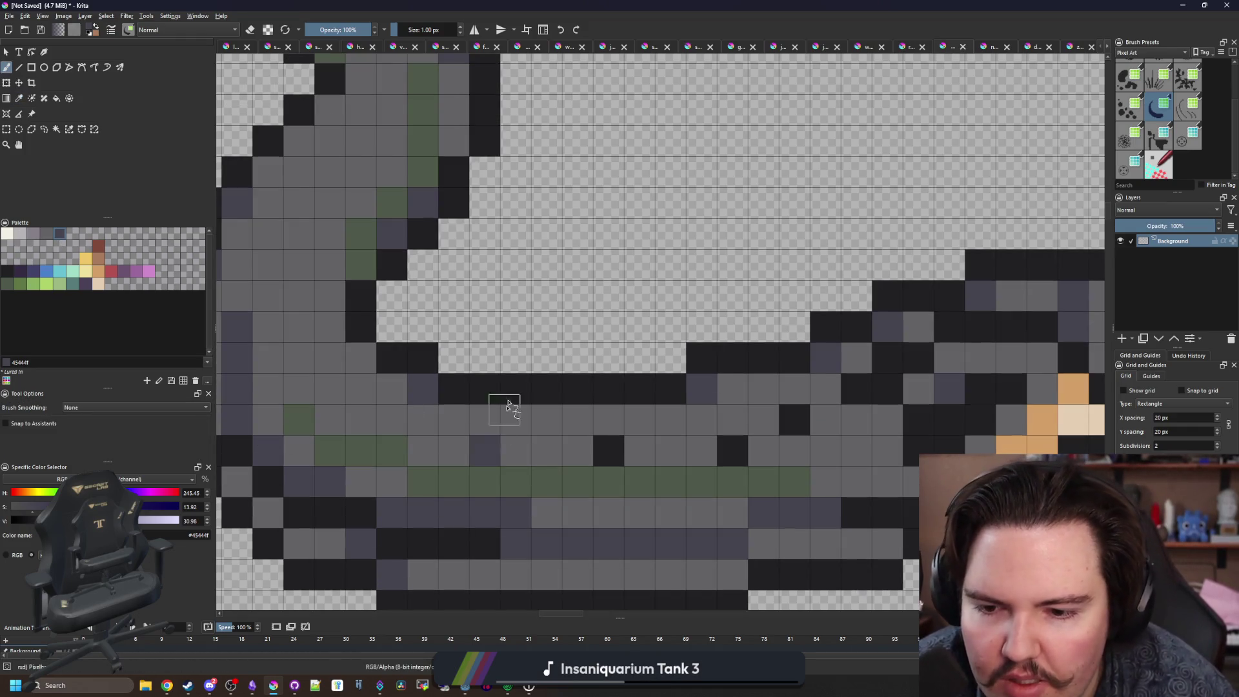
scroll(516, 388, "down", 4)
scroll(513, 331, "up", 6)
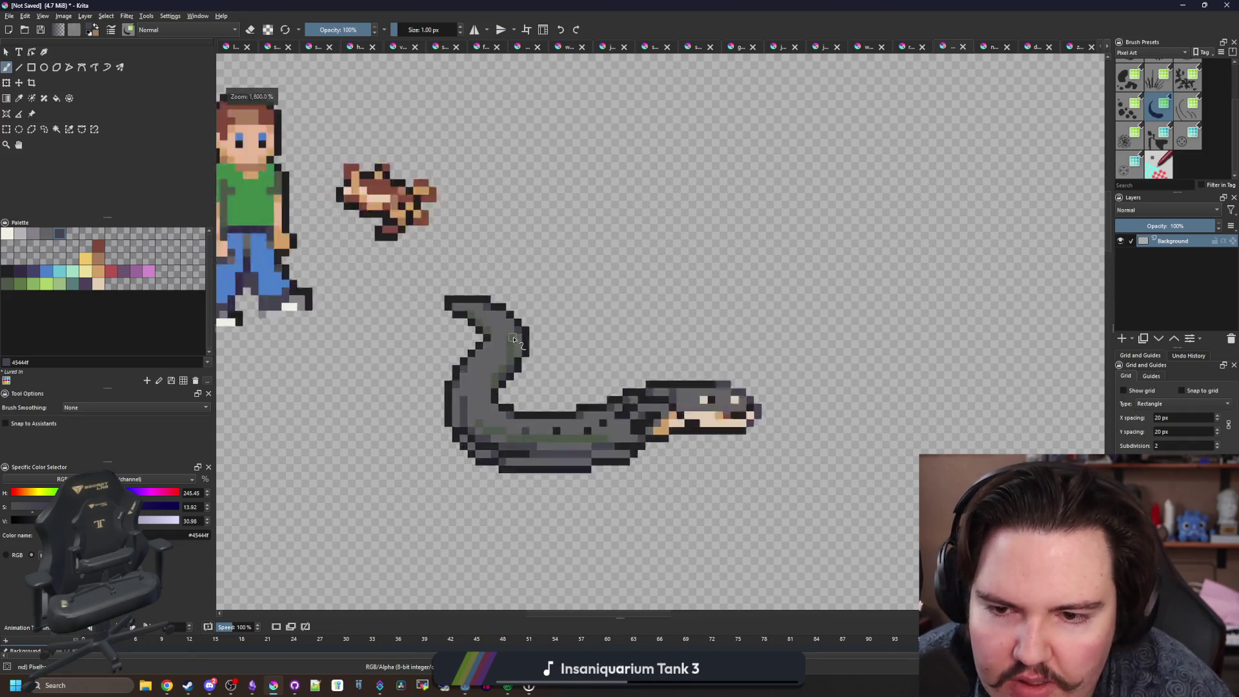
scroll(514, 361, "down", 1)
scroll(503, 367, "up", 1)
key("p")
left_click(490, 383)
scroll(491, 383, "down", 2)
key("b")
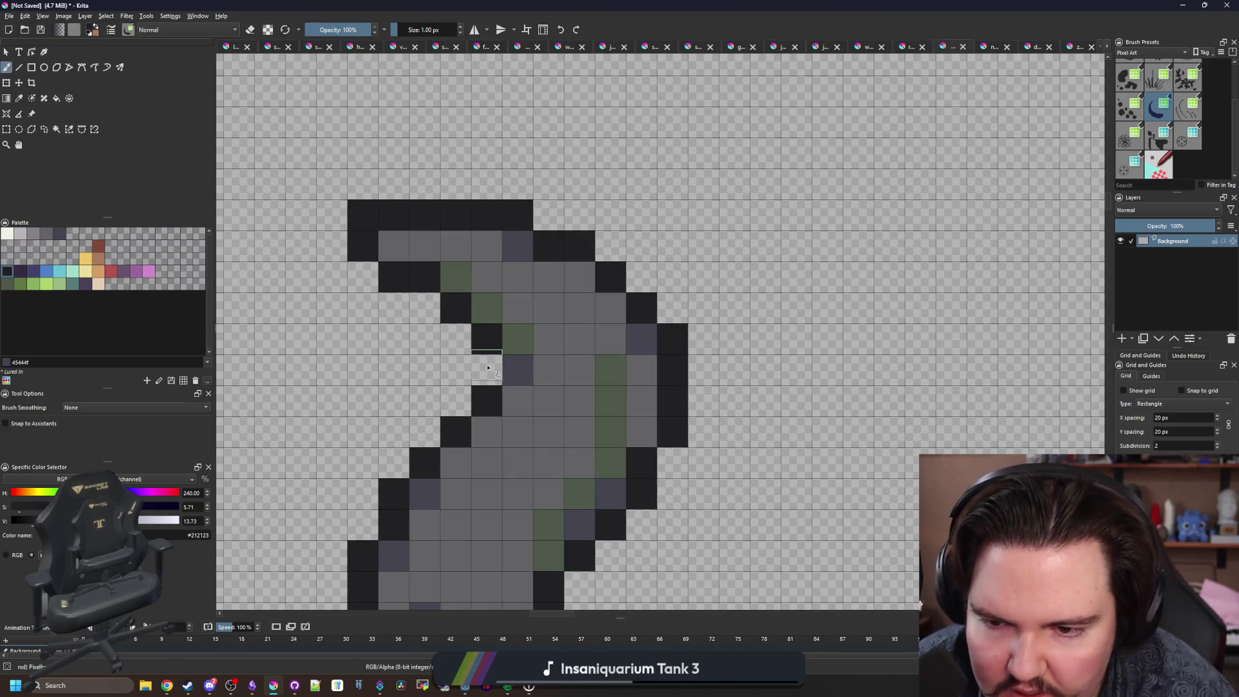
scroll(489, 362, "down", 4)
scroll(491, 333, "up", 4)
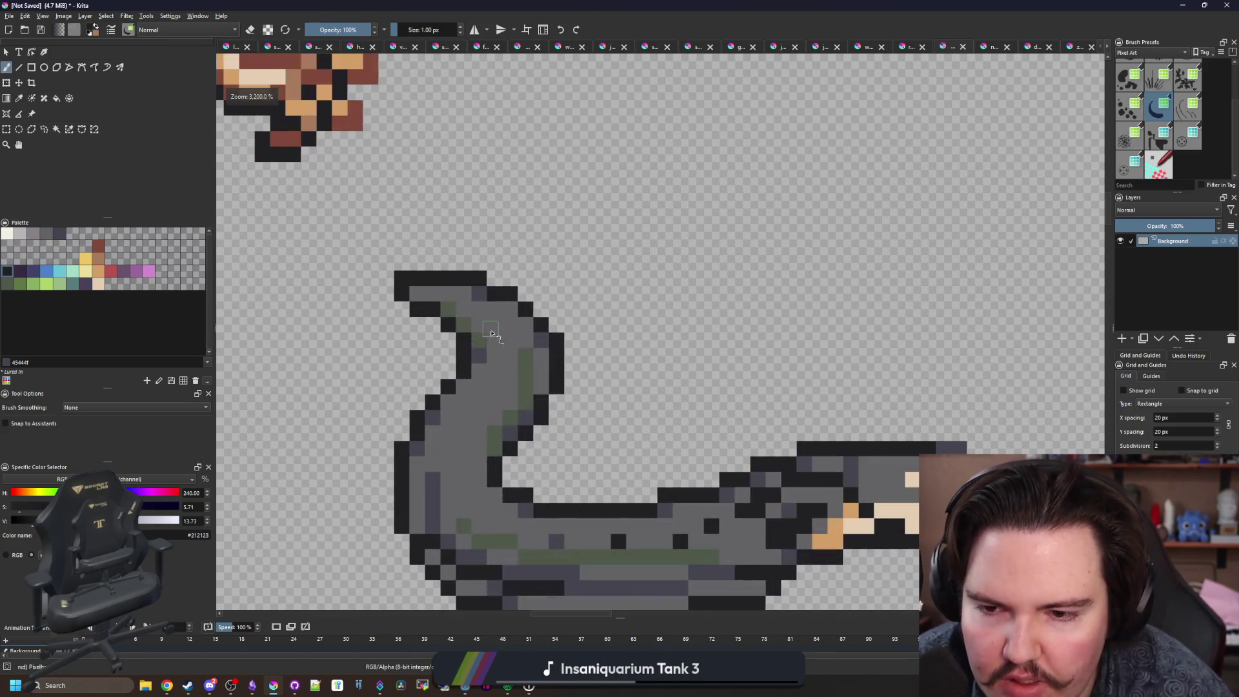
scroll(516, 371, "up", 1)
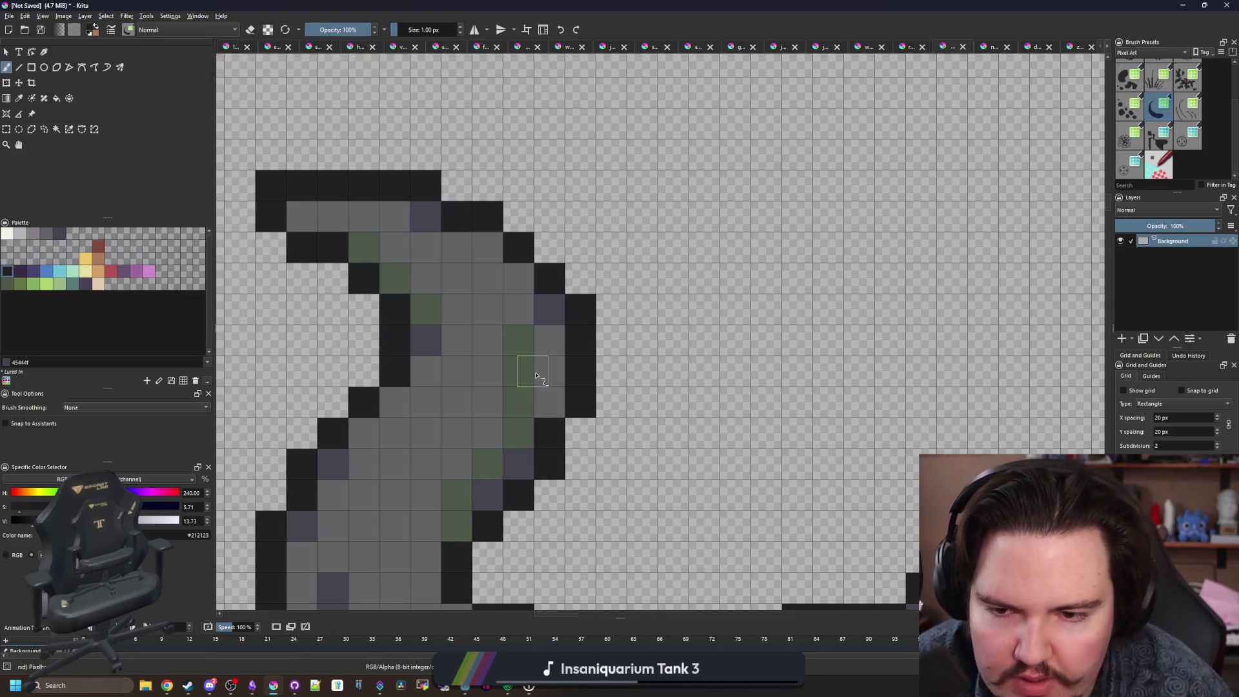
mouse_move(553, 406)
left_mouse_down()
mouse_move(550, 298)
mouse_move(575, 368)
mouse_move(561, 390)
left_mouse_up()
Repaint a couple of neck pixels dark and dark purple.
key("e")
scroll(559, 397, "down", 4)
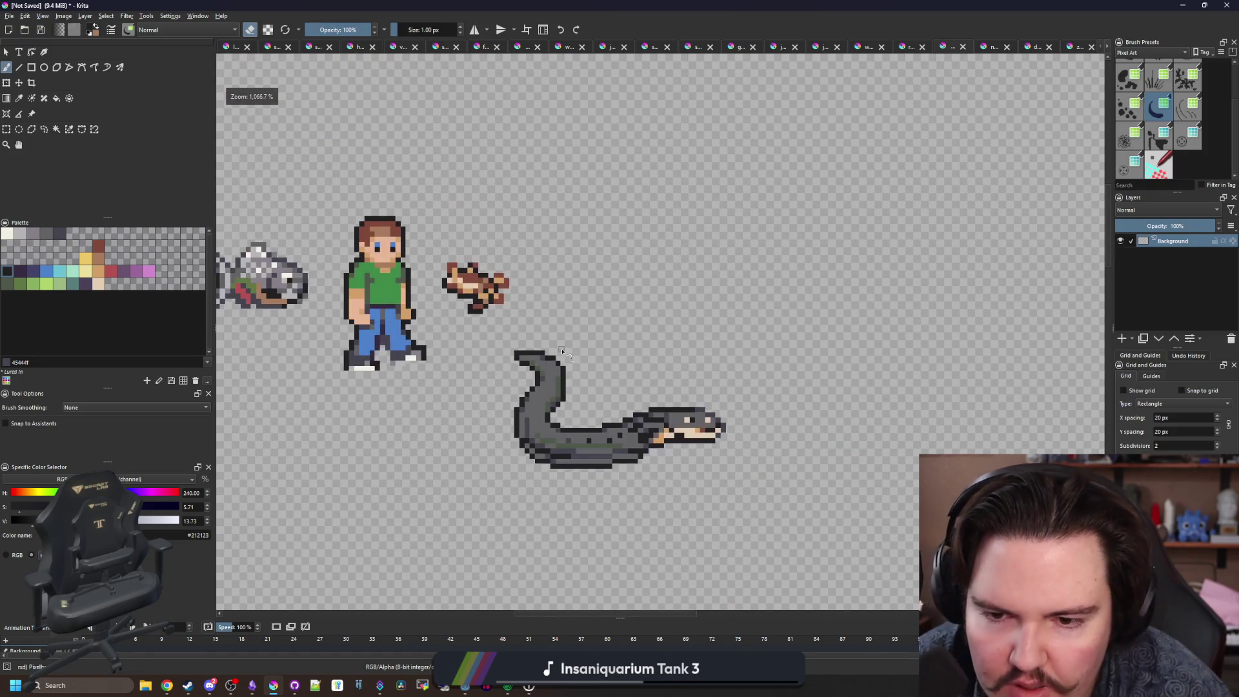
scroll(559, 407, "up", 5)
key("e")
left_click_drag(531, 445, 530, 414)
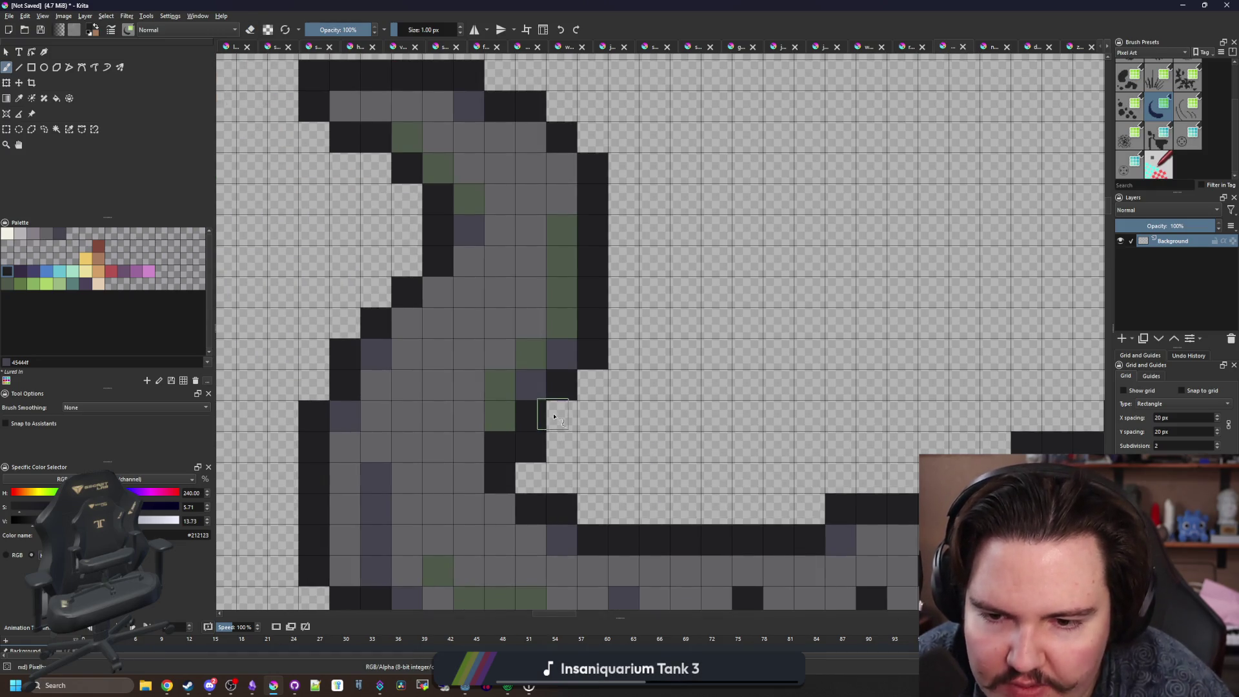
left_click(529, 387, "ctrl")
left_click(530, 416)
left_click(560, 386)
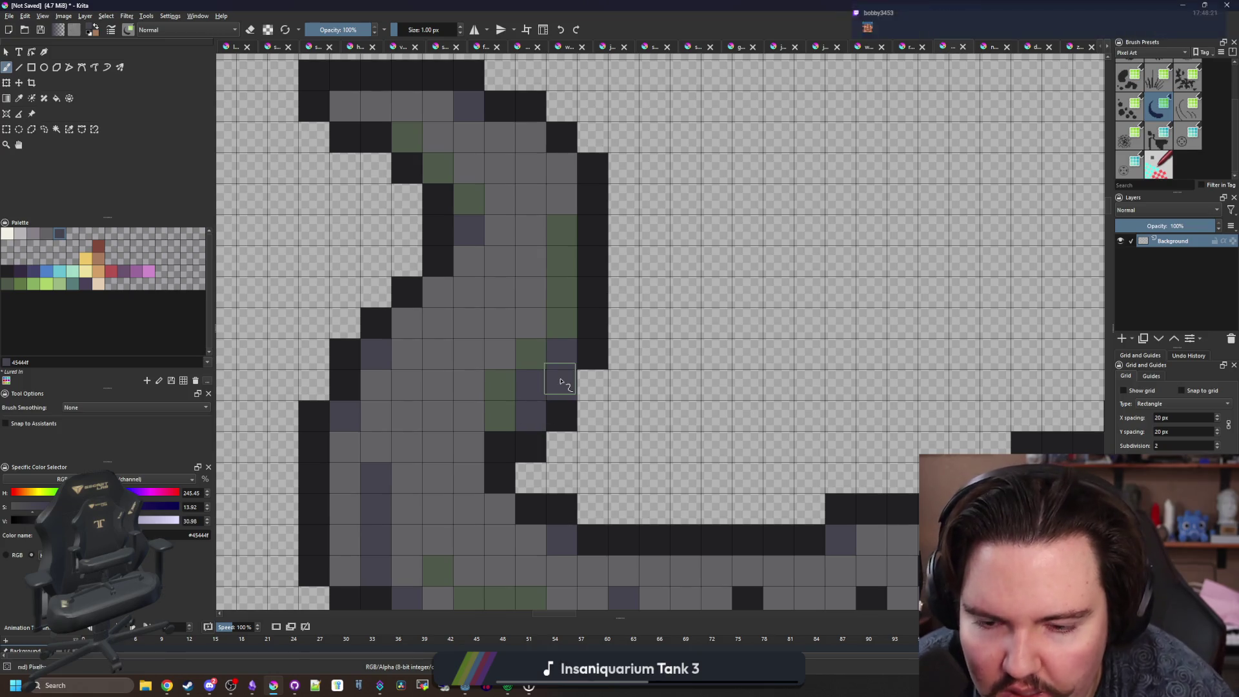
left_click(566, 408, "ctrl")
scroll(510, 284, "down", 6)
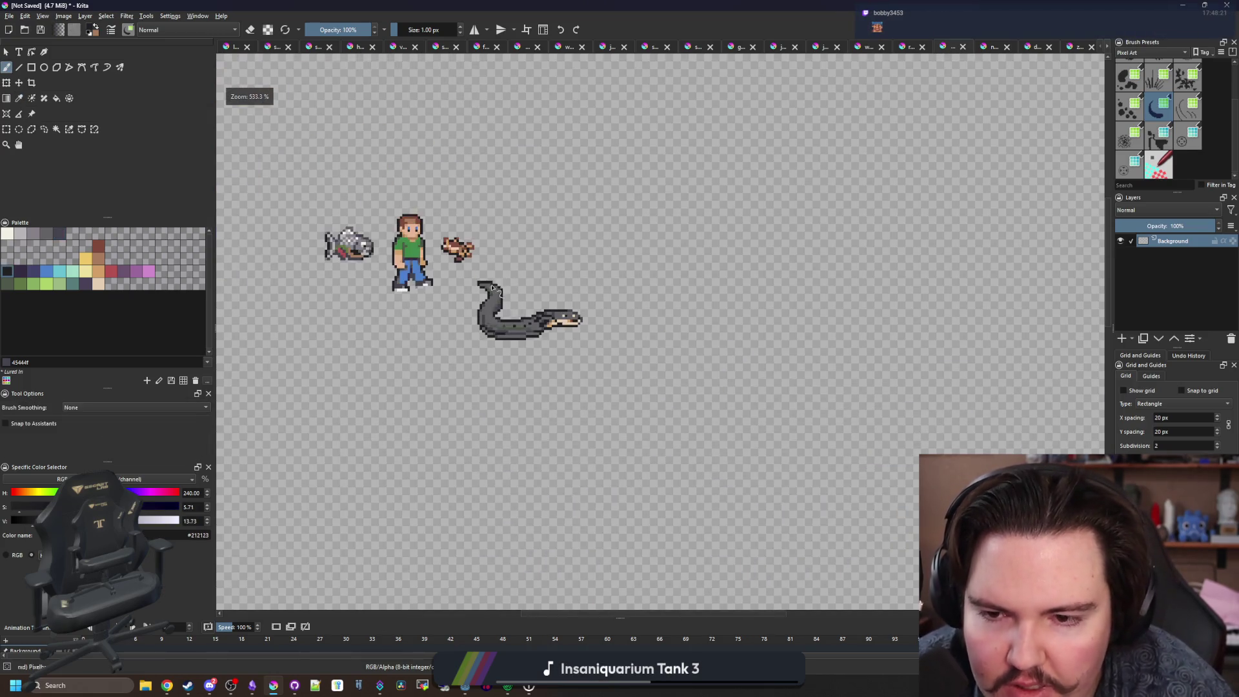
scroll(500, 301, "up", 6)
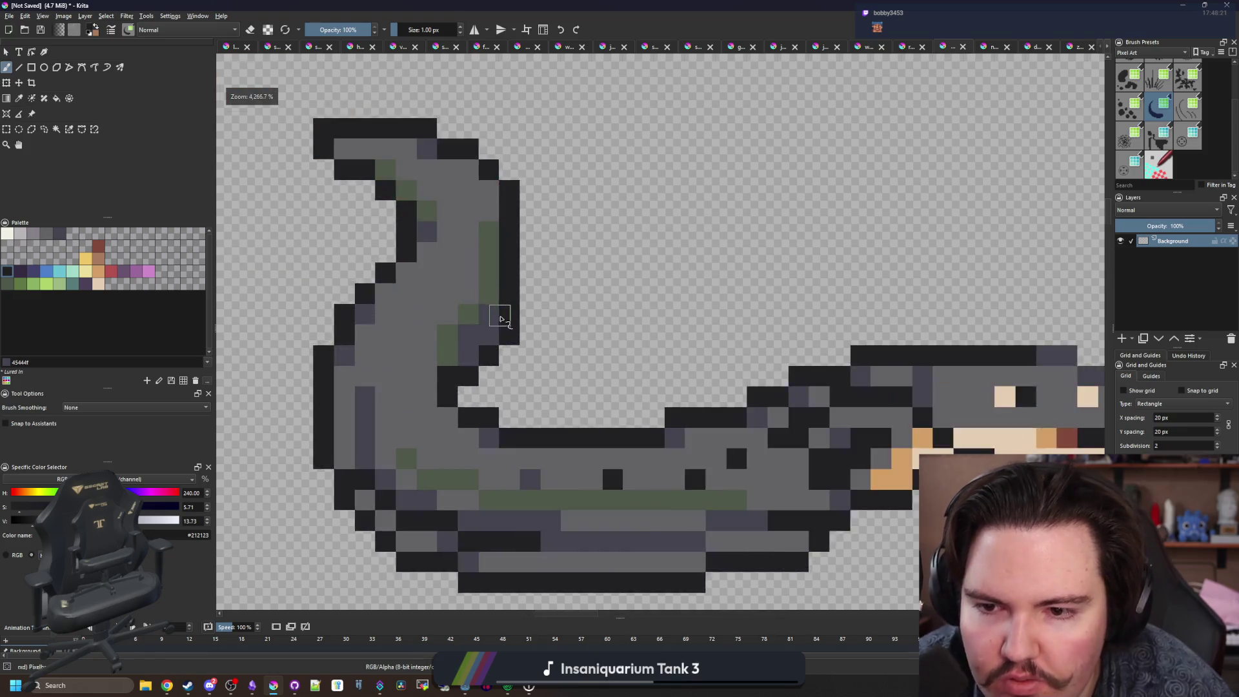
Paint a neck pixel mid grey sampled from the neck.
key("e")
key("e")
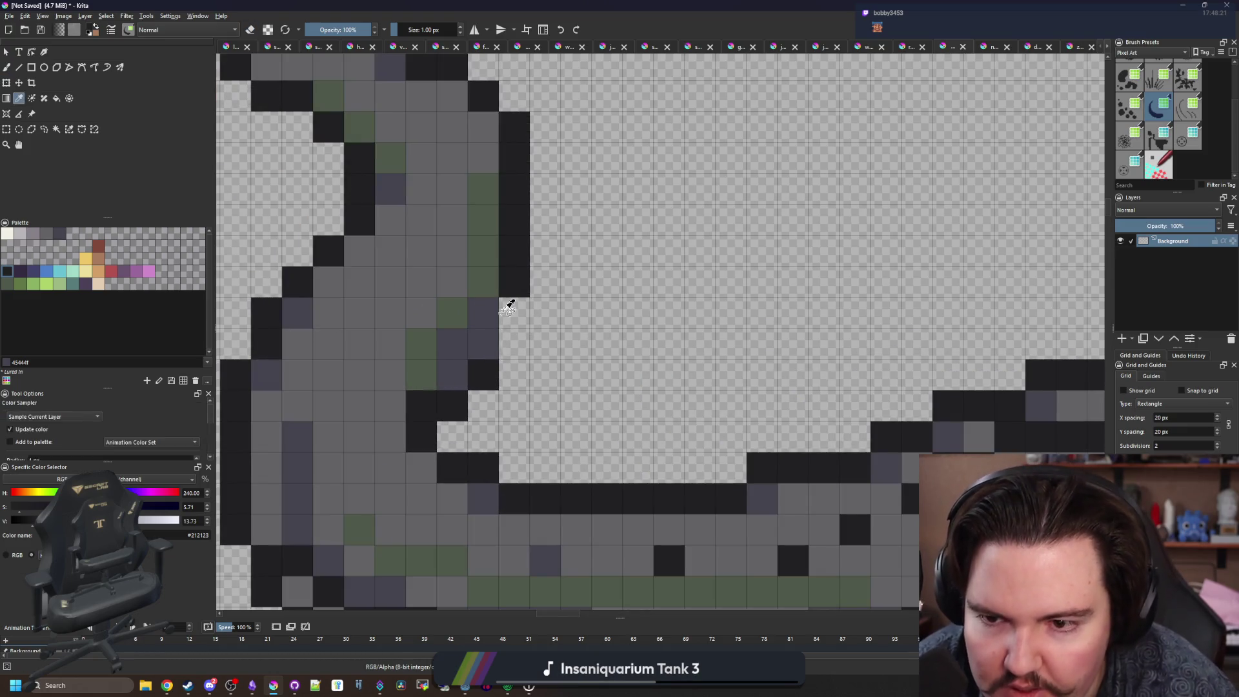
scroll(517, 302, "down", 6)
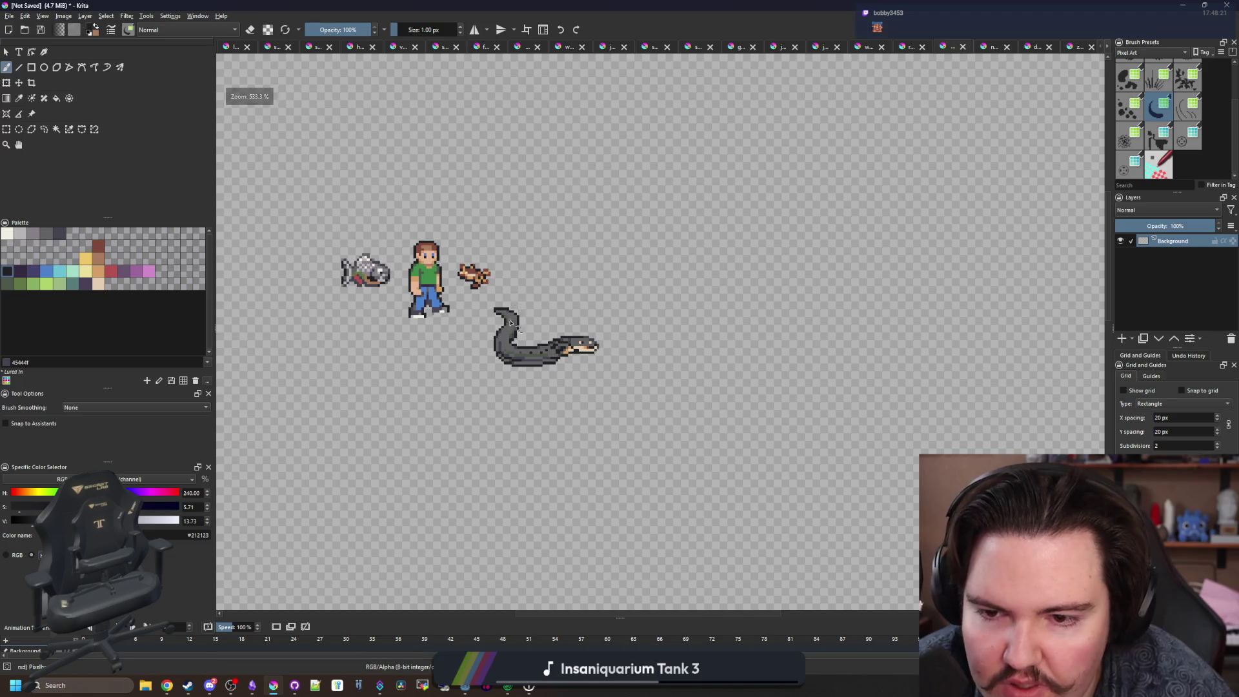
scroll(513, 325, "up", 6)
key("p")
left_click(464, 356)
key("b")
left_click(520, 432)
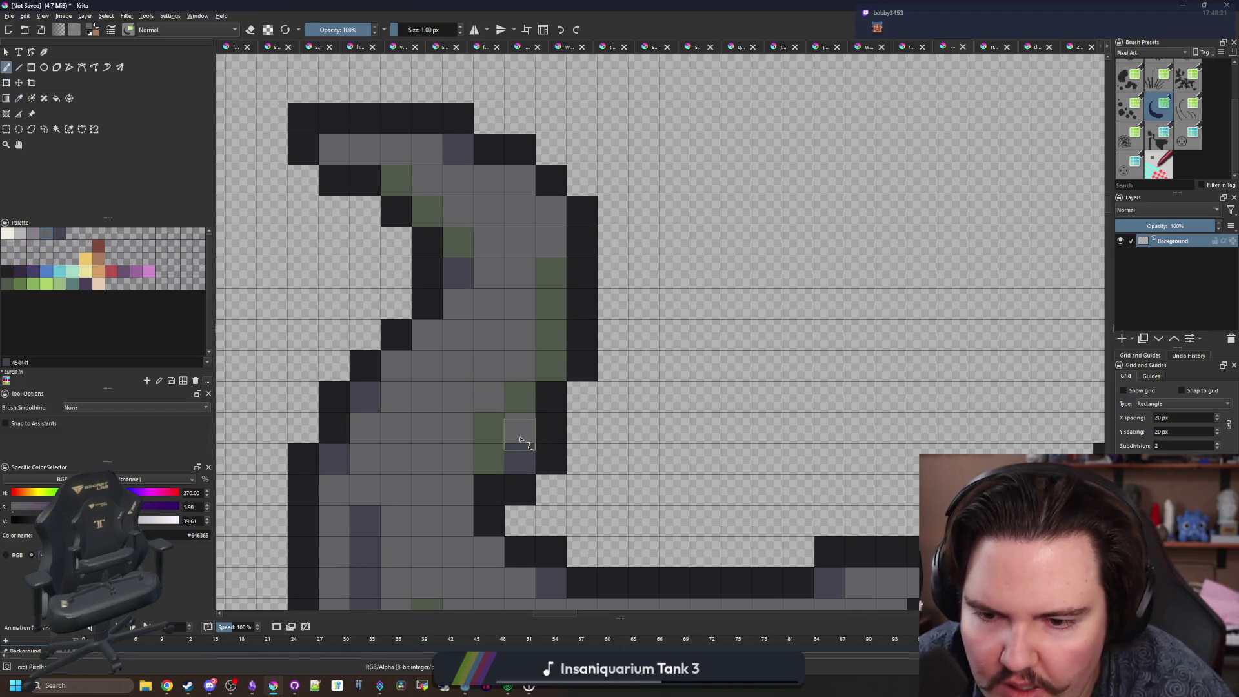
left_click(454, 276, "ctrl")
scroll(480, 345, "down", 6)
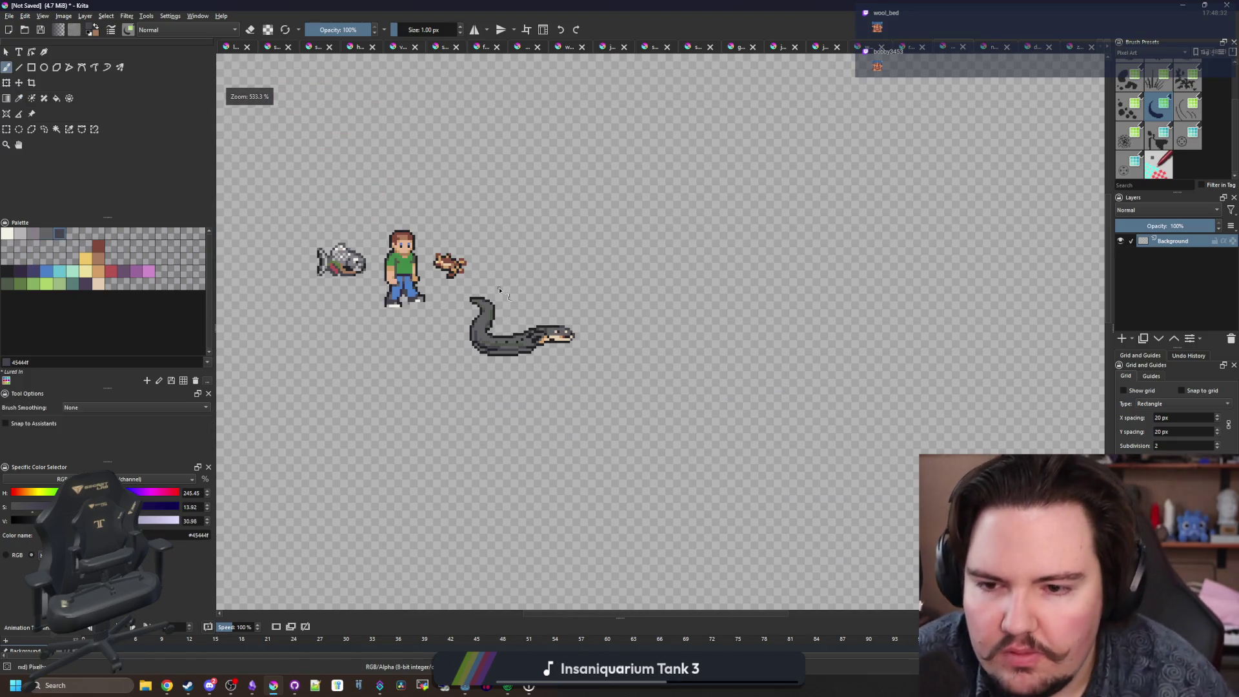
scroll(481, 346, "up", 6)
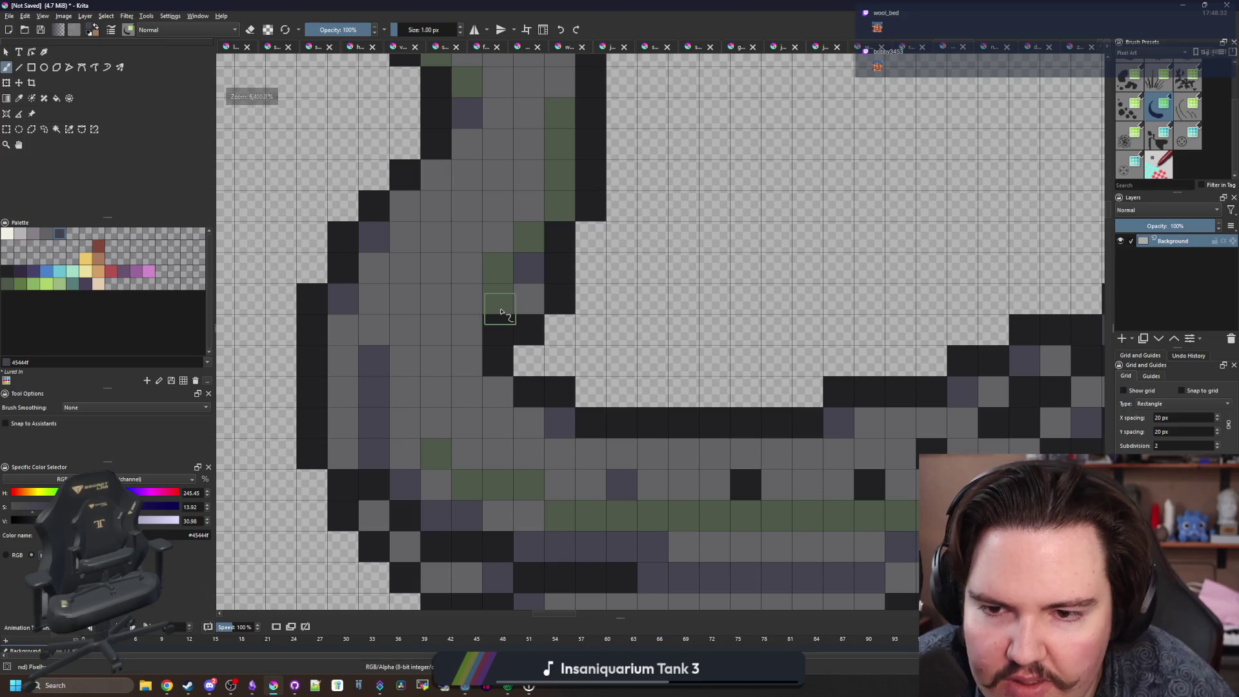
key("p")
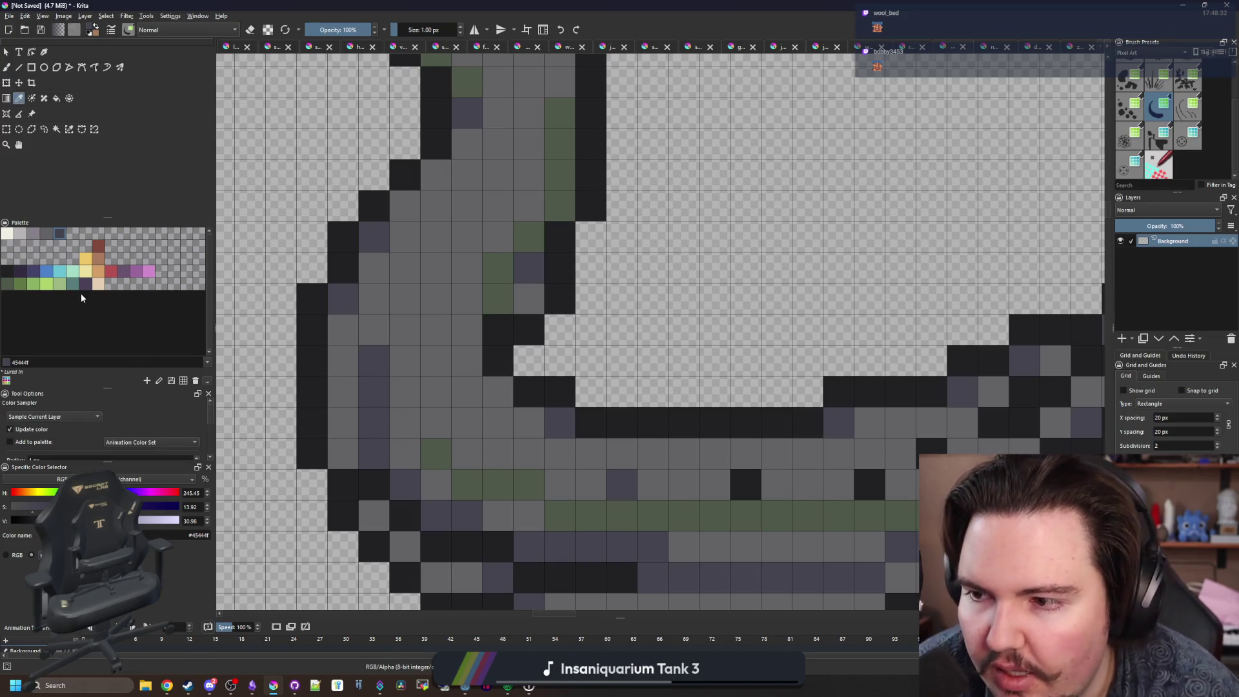
left_click(85, 284)
key("b")
scroll(508, 385, "down", 5)
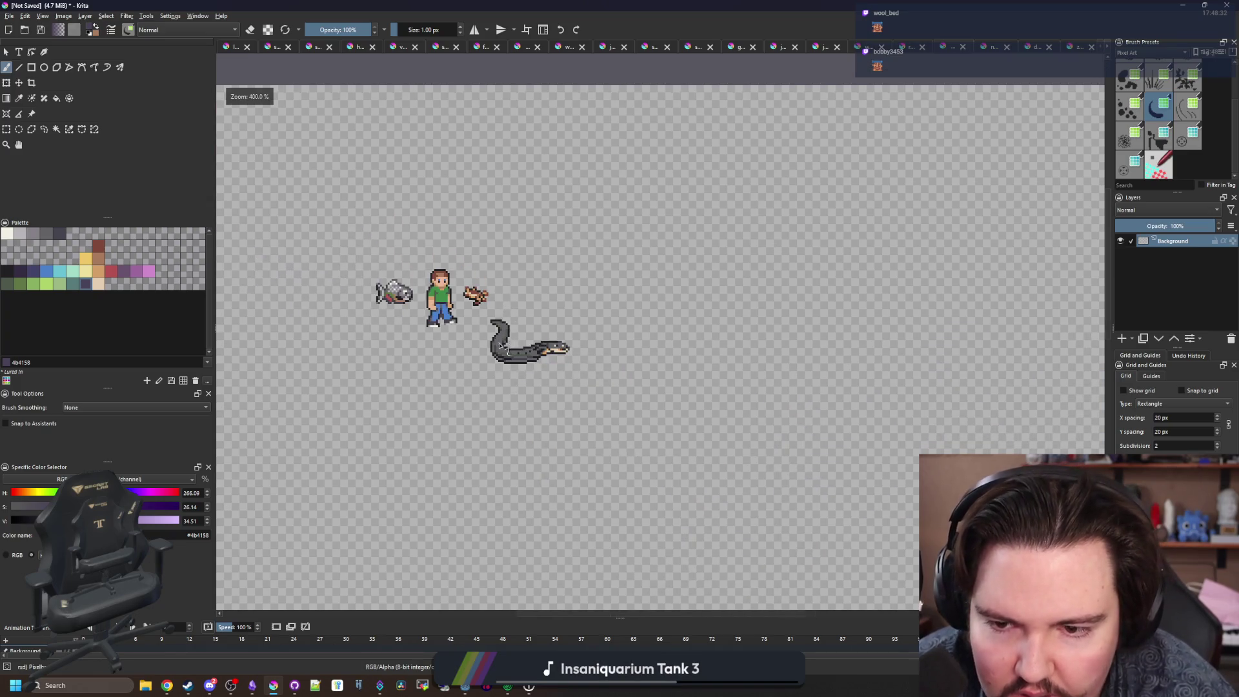
scroll(500, 347, "down", 2)
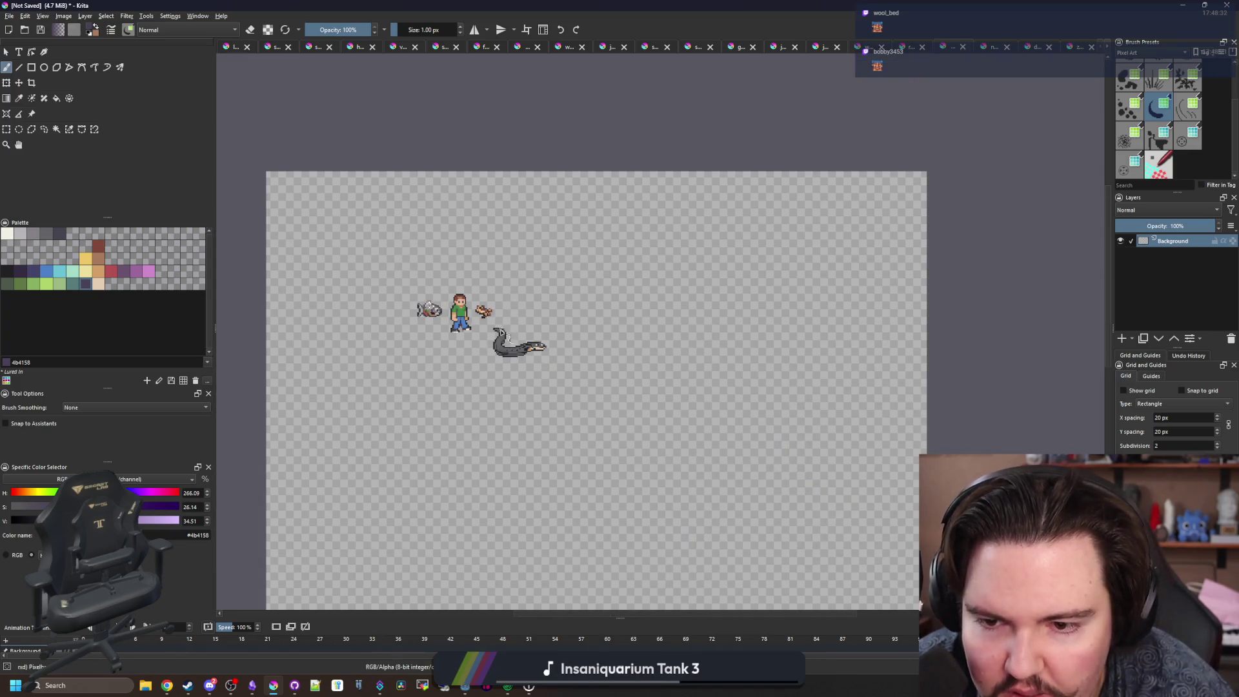
scroll(502, 333, "up", 5)
scroll(670, 448, "up", 4)
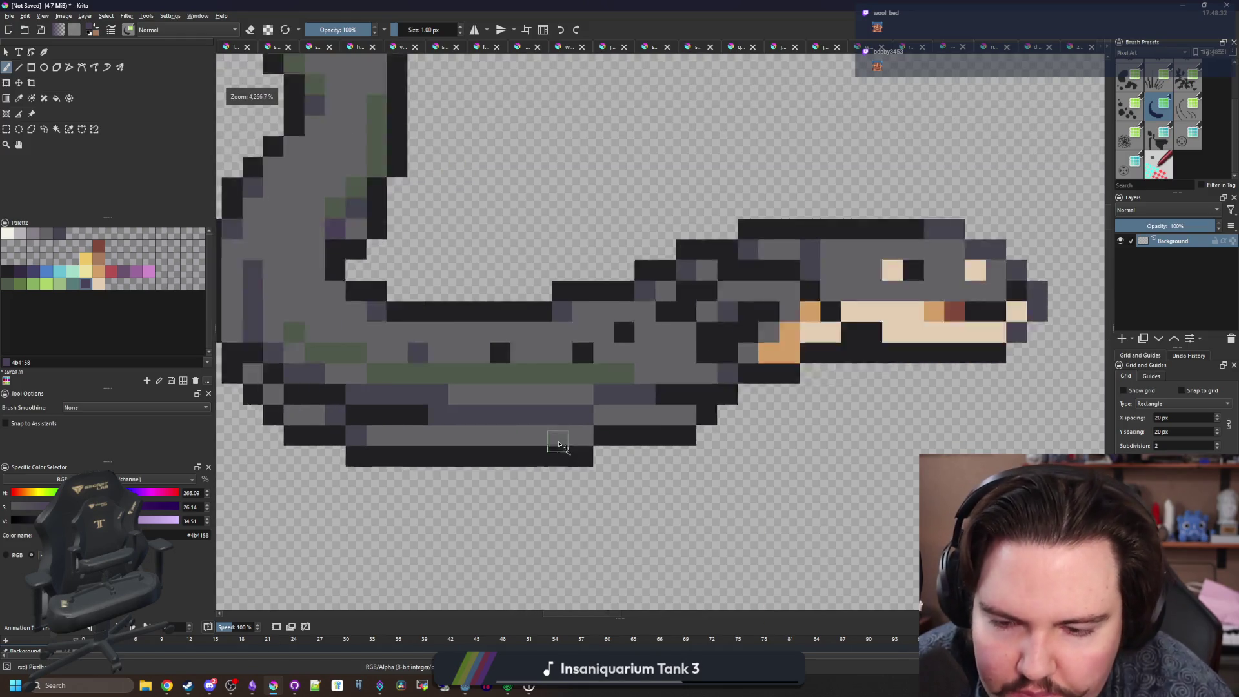
Paint a light grey strip from the palette along the belly's bottom row.
left_click(37, 233)
left_click_drag(361, 437, 662, 407)
scroll(525, 428, "down", 5)
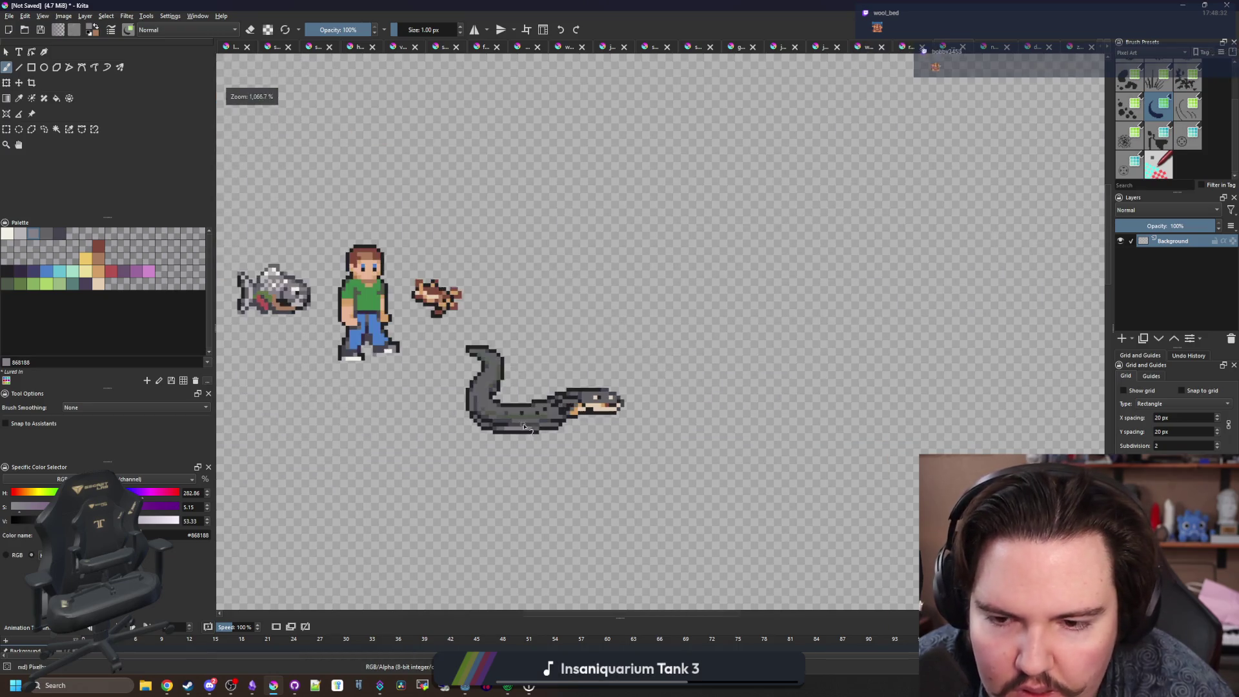
scroll(522, 387, "down", 3)
scroll(533, 379, "up", 8)
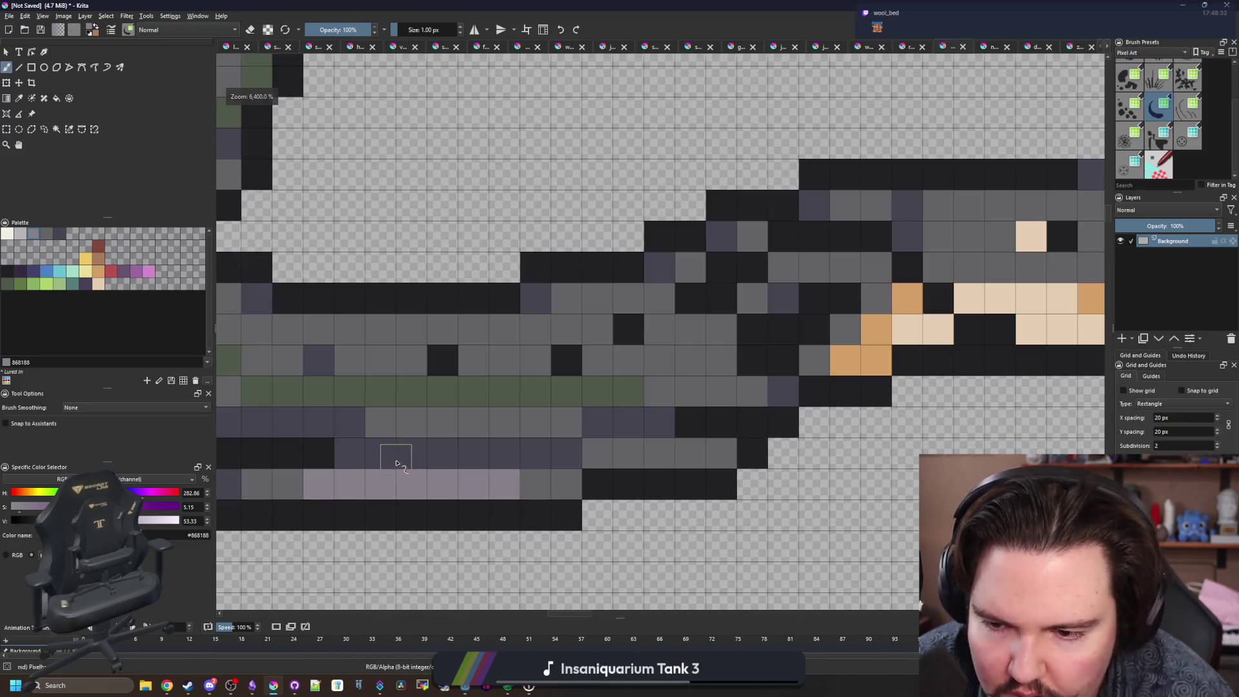
Repaint the dark-blue belly cells in the eel's sampled mid grey.
left_click(419, 423, "ctrl")
left_click_drag(406, 452, 529, 445)
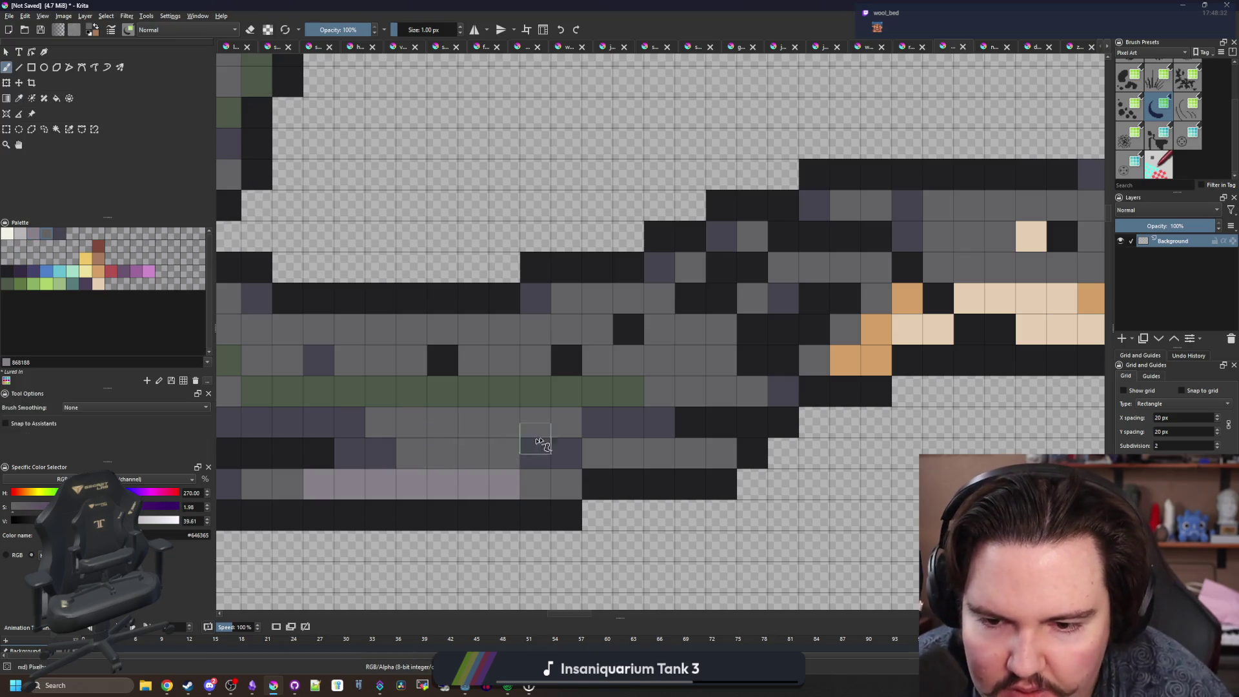
left_click(603, 432, "ctrl")
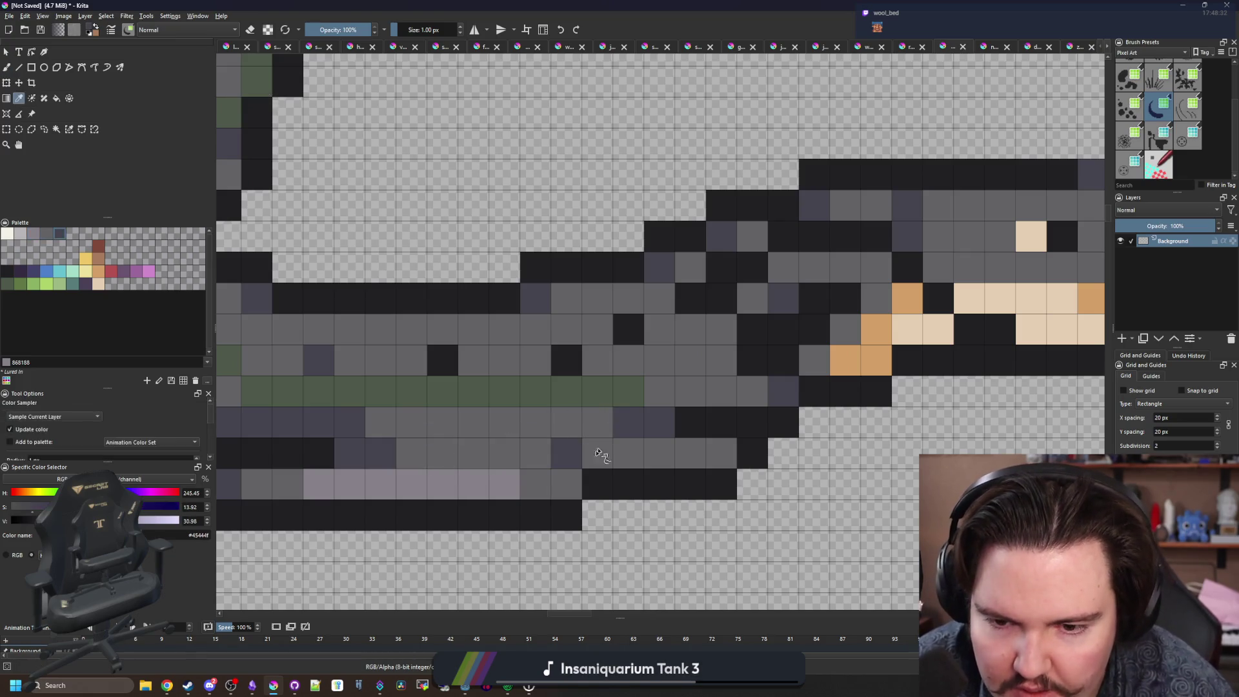
scroll(468, 444, "down", 8)
scroll(468, 444, "up", 8)
left_click(555, 448, "ctrl")
left_click_drag(505, 445, 358, 444)
scroll(388, 443, "down", 5)
scroll(437, 441, "up", 5)
left_click_drag(438, 441, 382, 438)
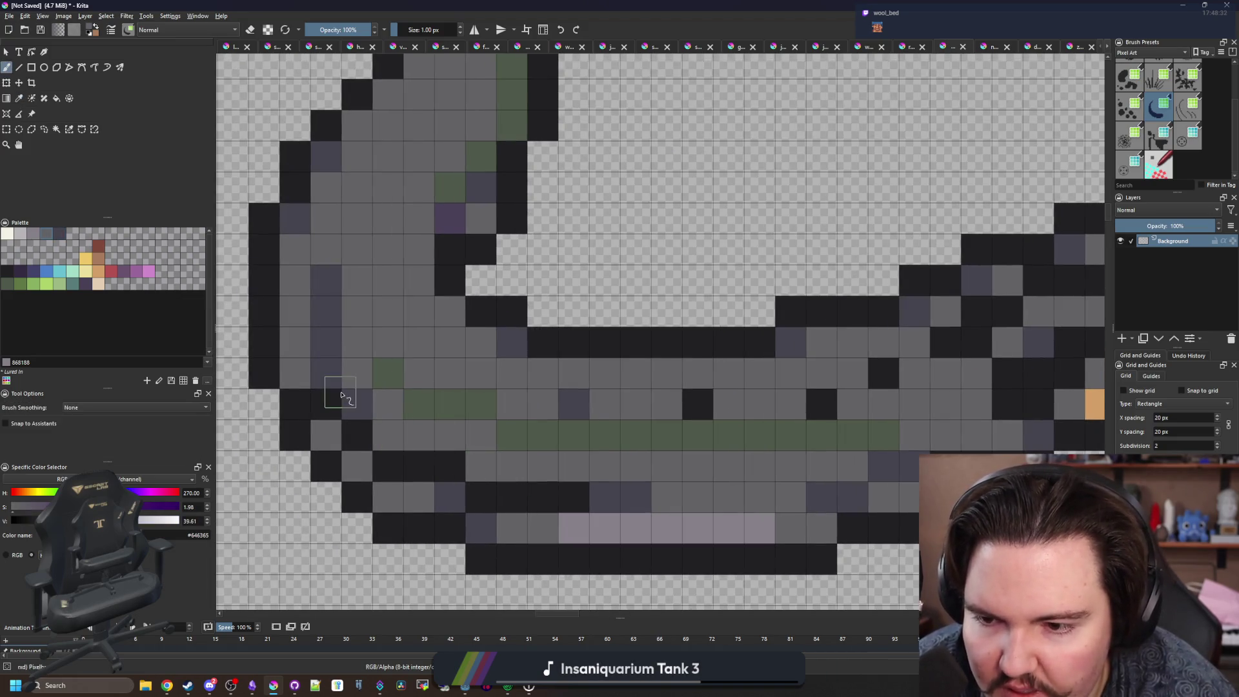
scroll(359, 400, "down", 8)
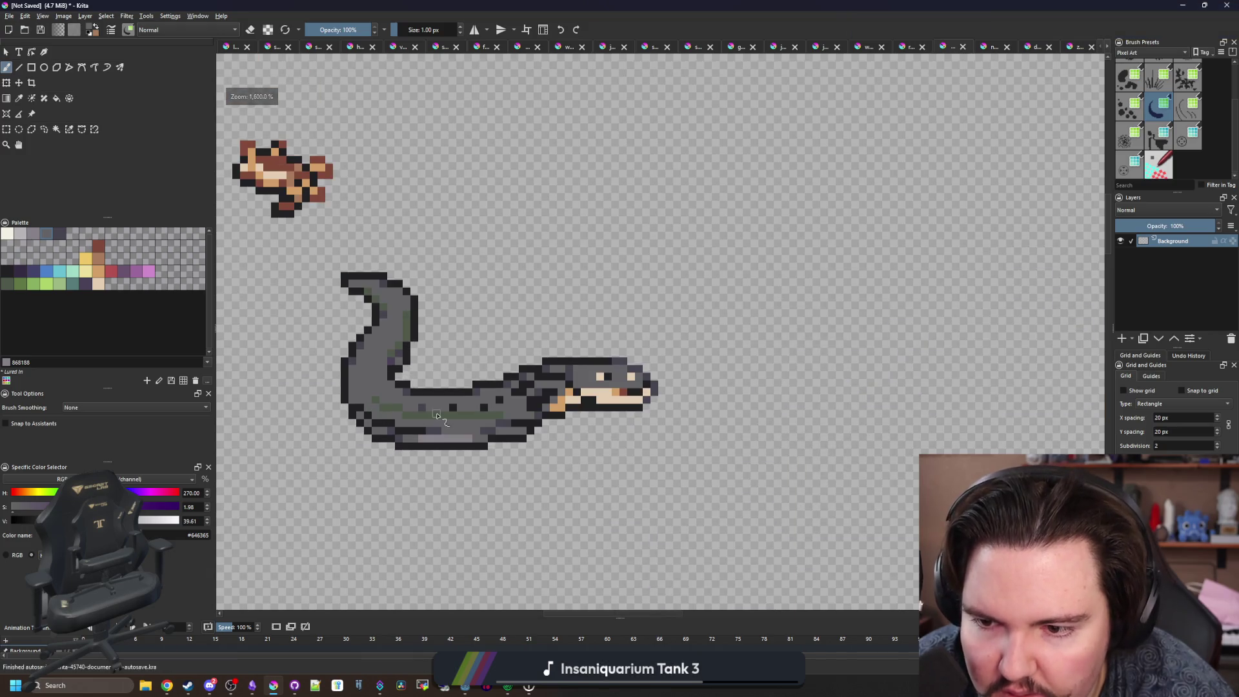
scroll(408, 413, "up", 8)
Paint one tail cell dark purple-grey #45444f.
left_click(575, 498, "ctrl")
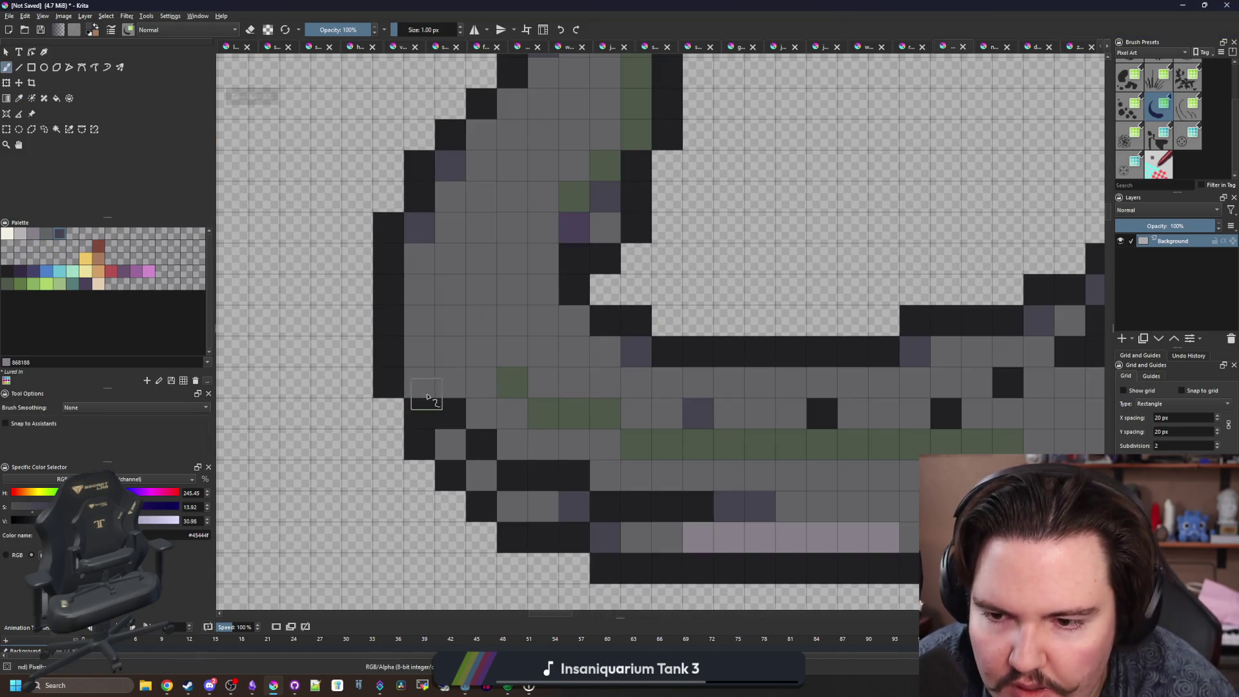
left_click(420, 386)
scroll(460, 462, "down", 6)
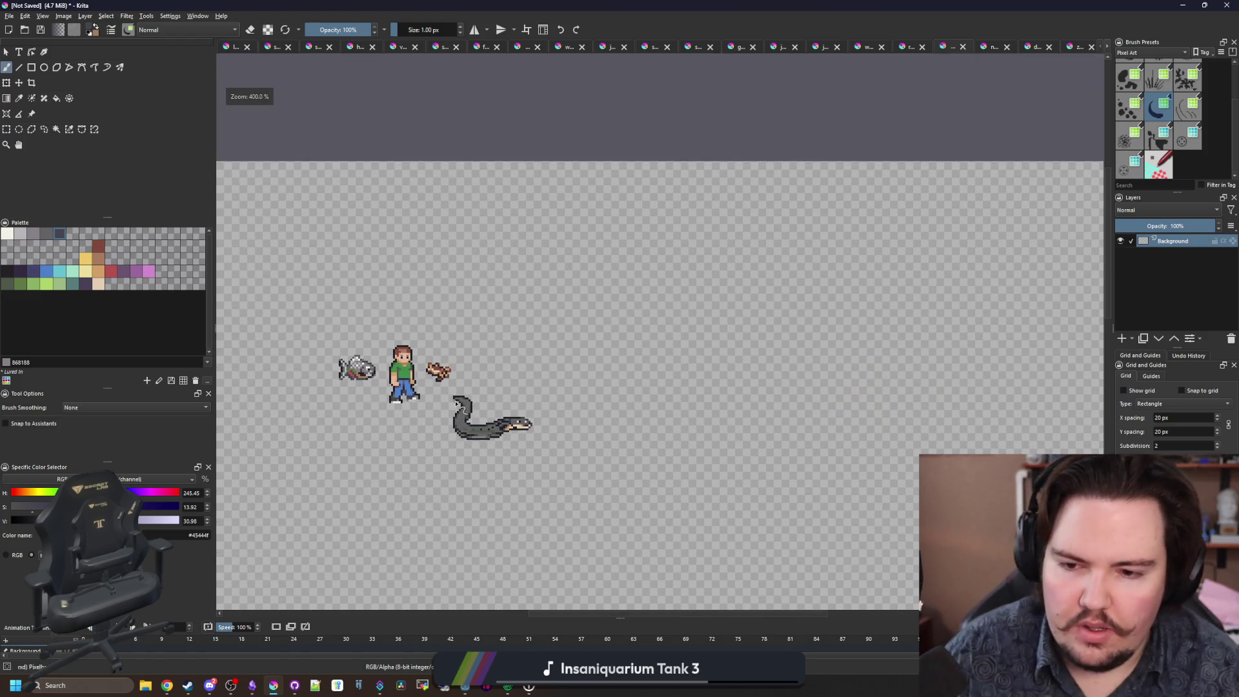
scroll(460, 433, "up", 8)
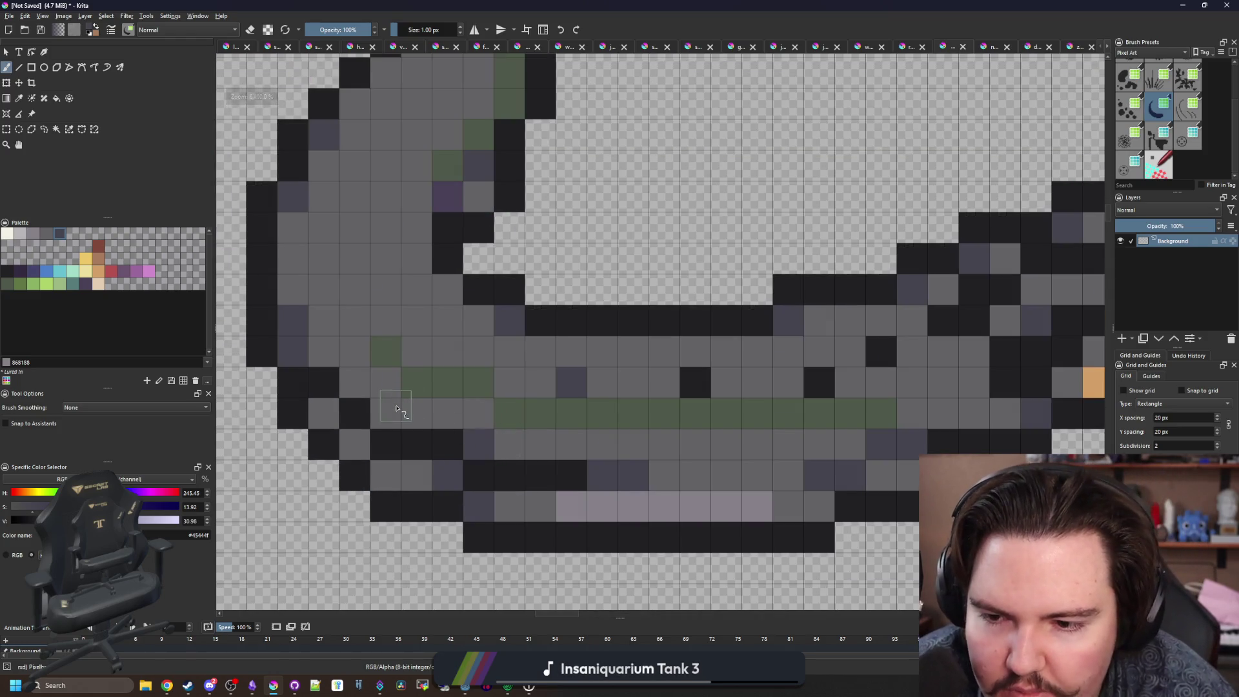
scroll(575, 376, "down", 3)
scroll(632, 395, "up", 1)
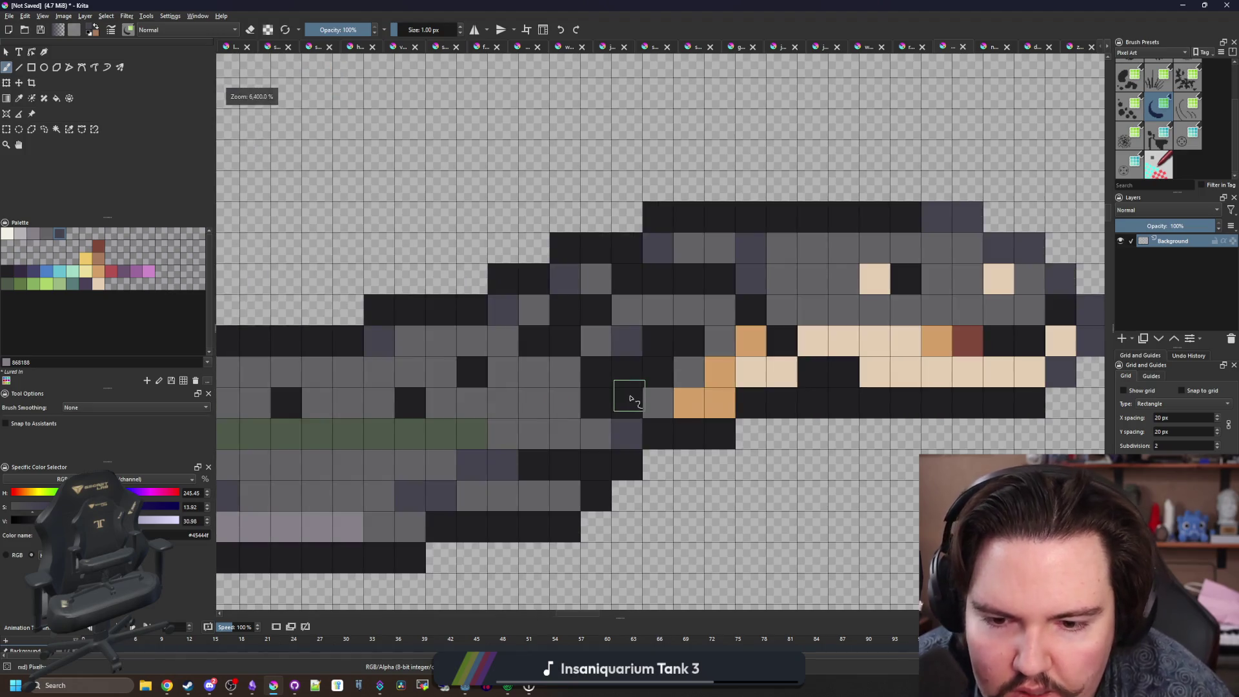
scroll(630, 394, "down", 6)
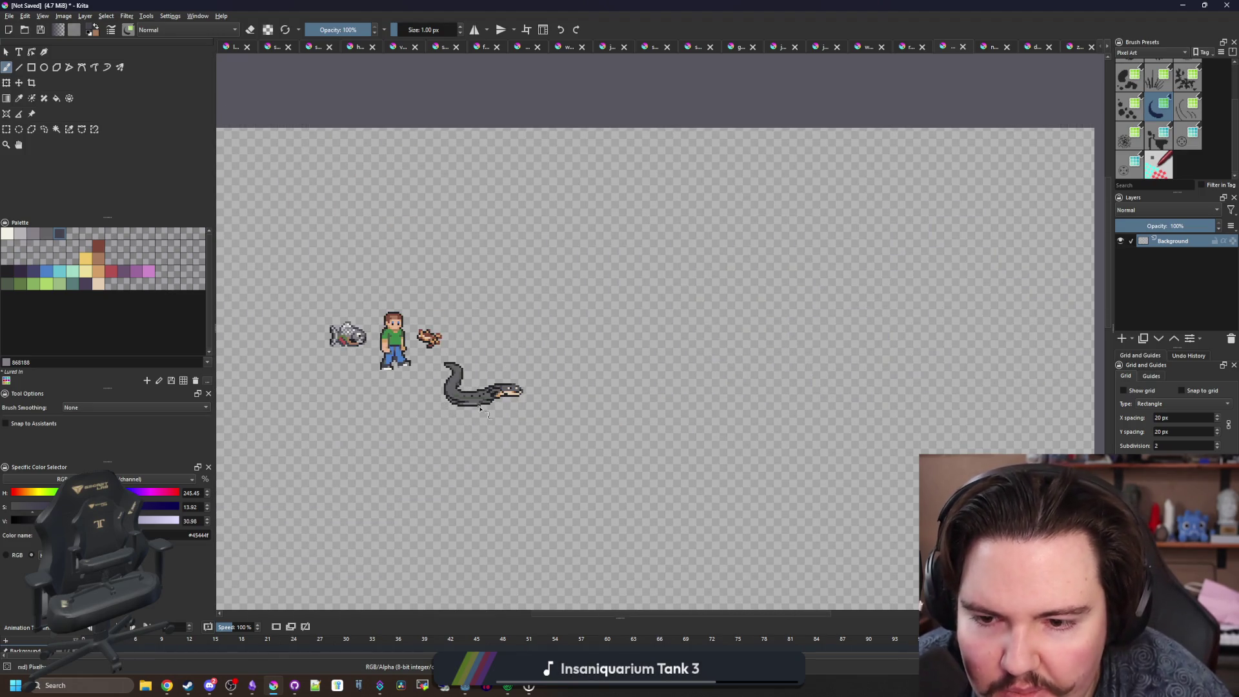
scroll(480, 409, "up", 6)
scroll(533, 400, "down", 5)
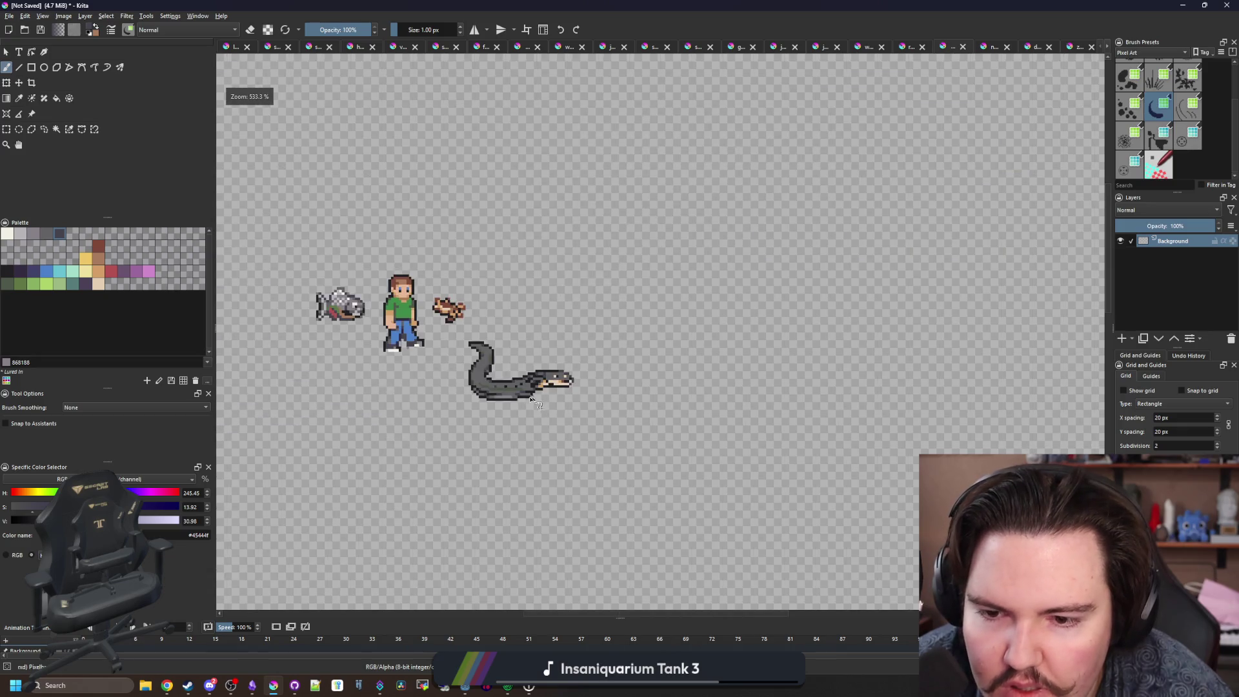
scroll(534, 400, "up", 5)
Centre the eel's mouth and sample the head's dark outline colour as the brush colour.
scroll(509, 420, "down", 6)
key("p")
scroll(486, 332, "up", 3)
scroll(387, 320, "up", 2)
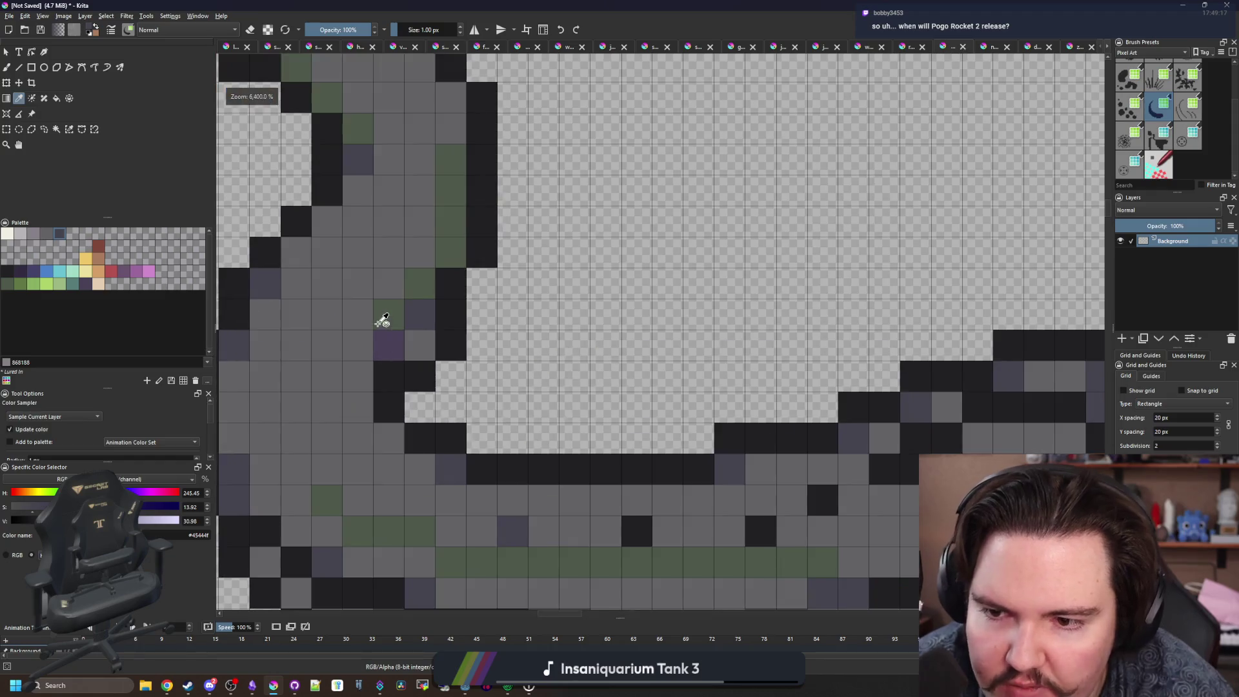
scroll(387, 321, "down", 3)
scroll(636, 400, "up", 4)
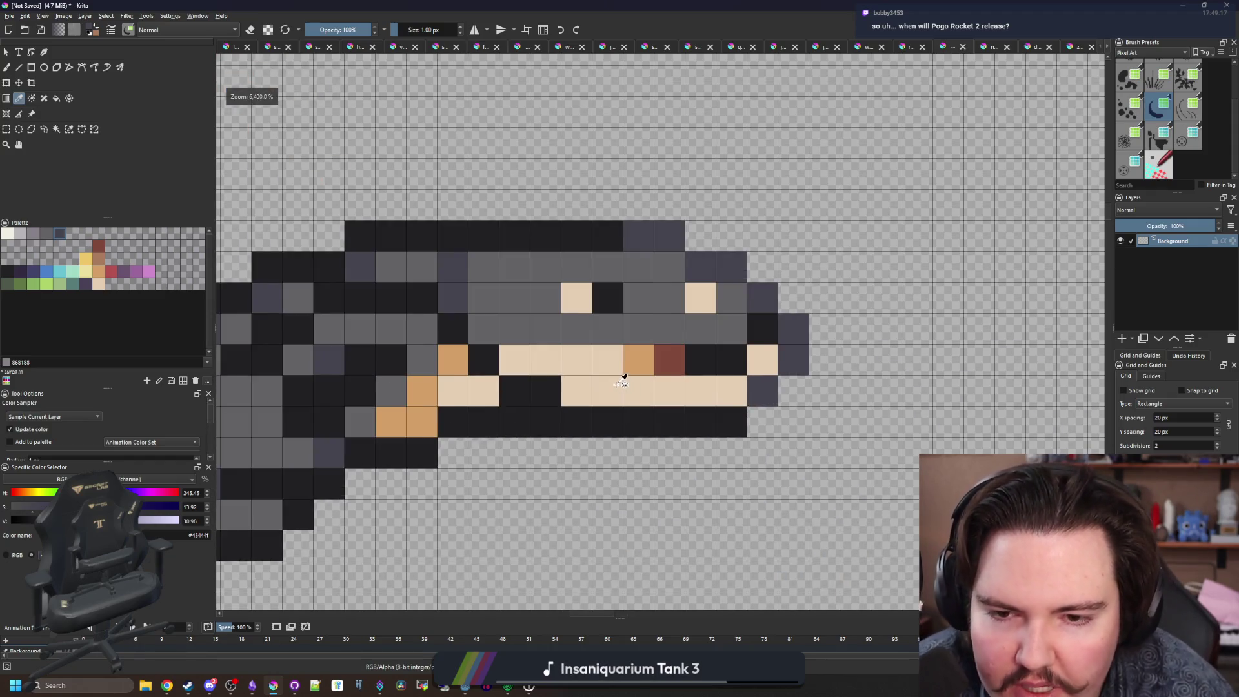
left_click_drag(617, 396, 607, 421)
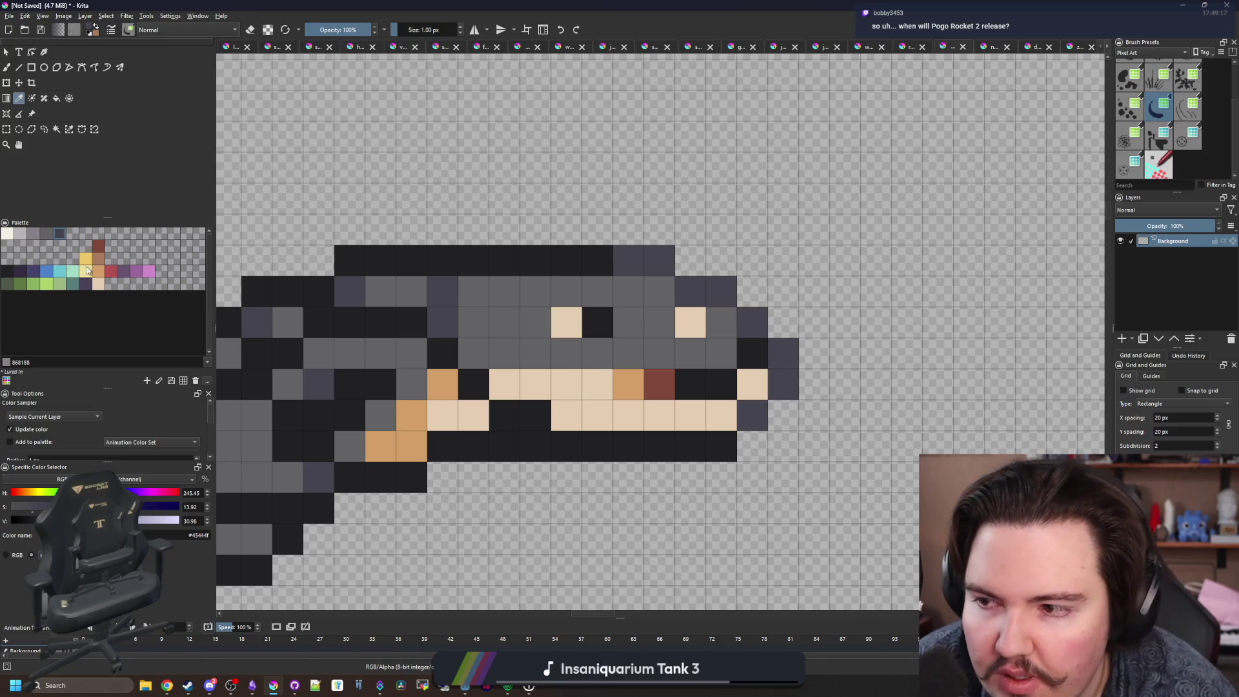
scroll(553, 324, "down", 6)
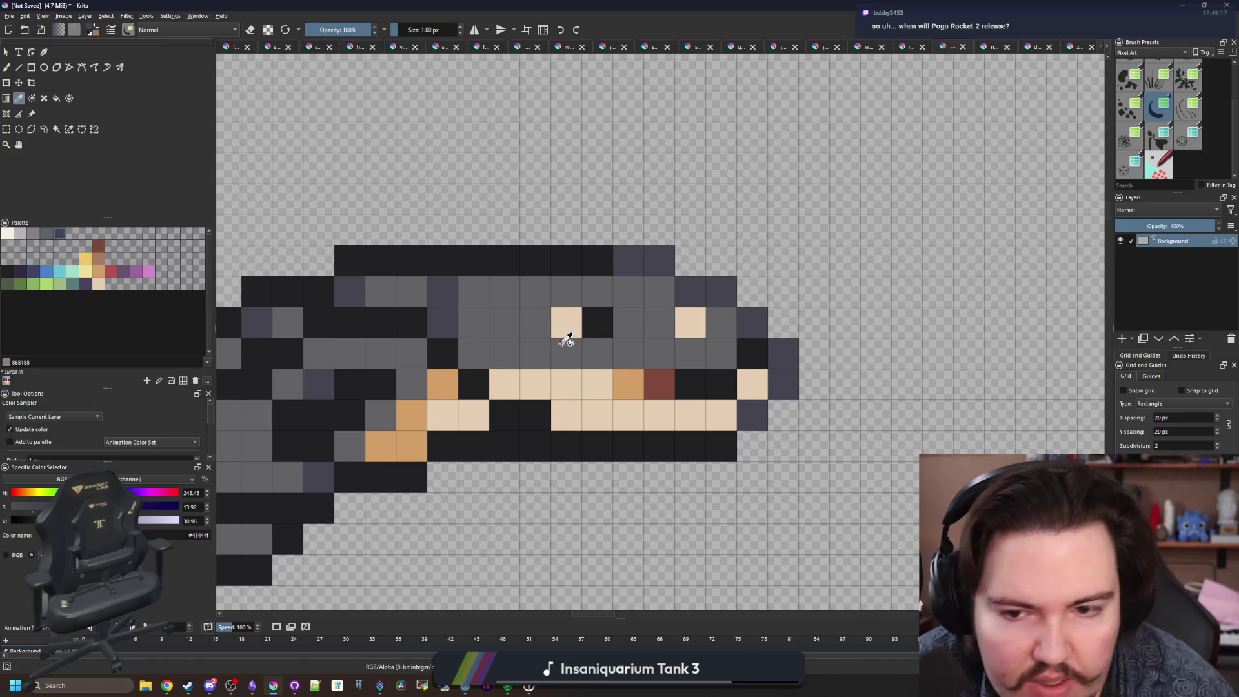
scroll(612, 356, "down", 2)
scroll(619, 355, "up", 4)
scroll(635, 351, "down", 1)
scroll(634, 352, "down", 1)
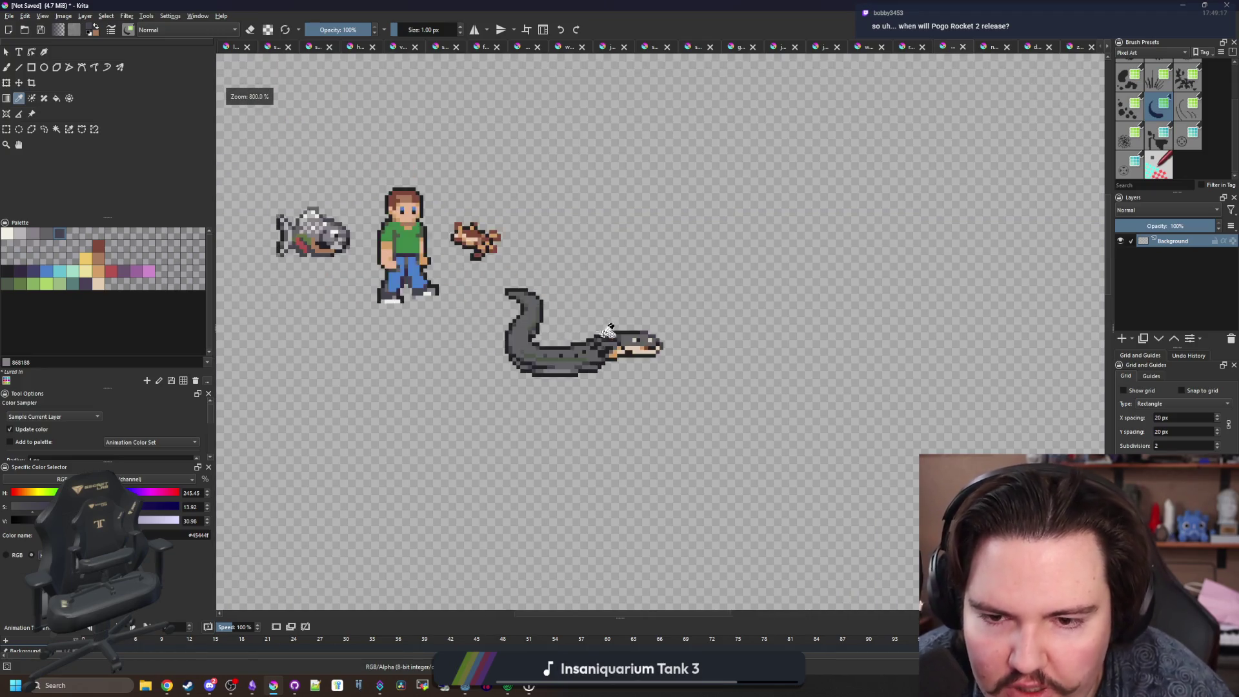
scroll(629, 335, "up", 7)
left_click(631, 324)
key("b")
scroll(626, 323, "down", 10)
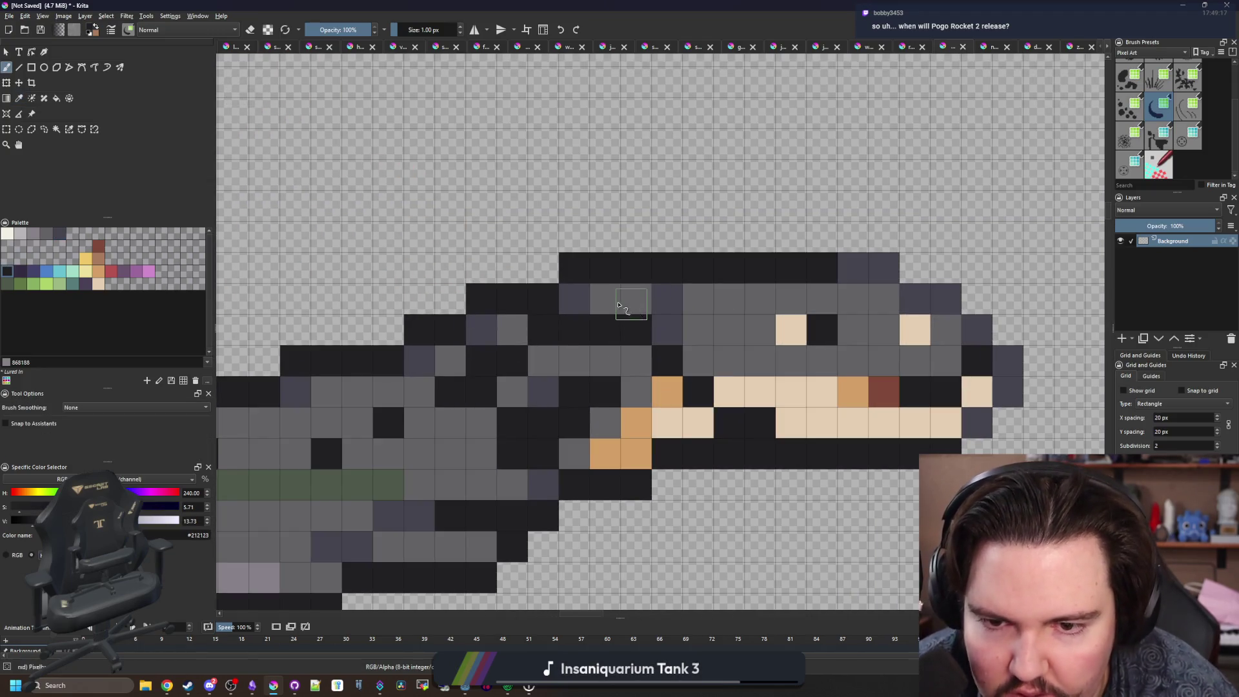
scroll(563, 317, "up", 6)
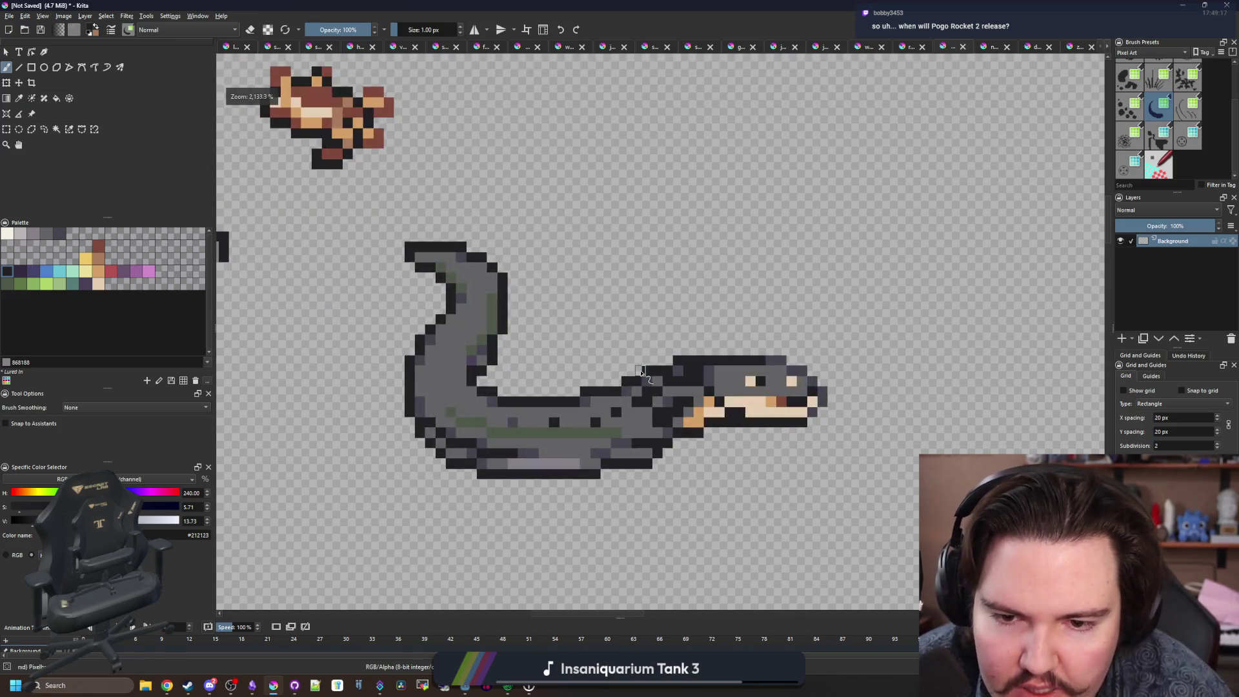
scroll(584, 400, "up", 1)
scroll(591, 422, "down", 4)
scroll(591, 423, "down", 4)
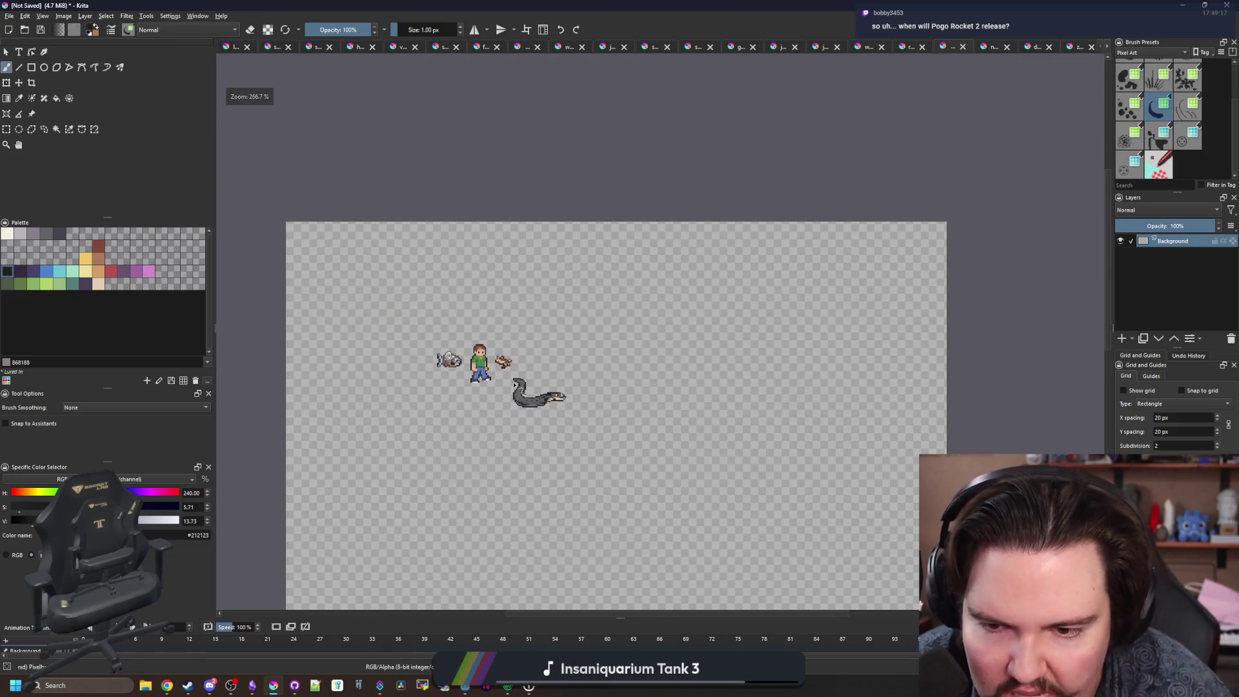
scroll(524, 370, "up", 5)
scroll(523, 370, "up", 2)
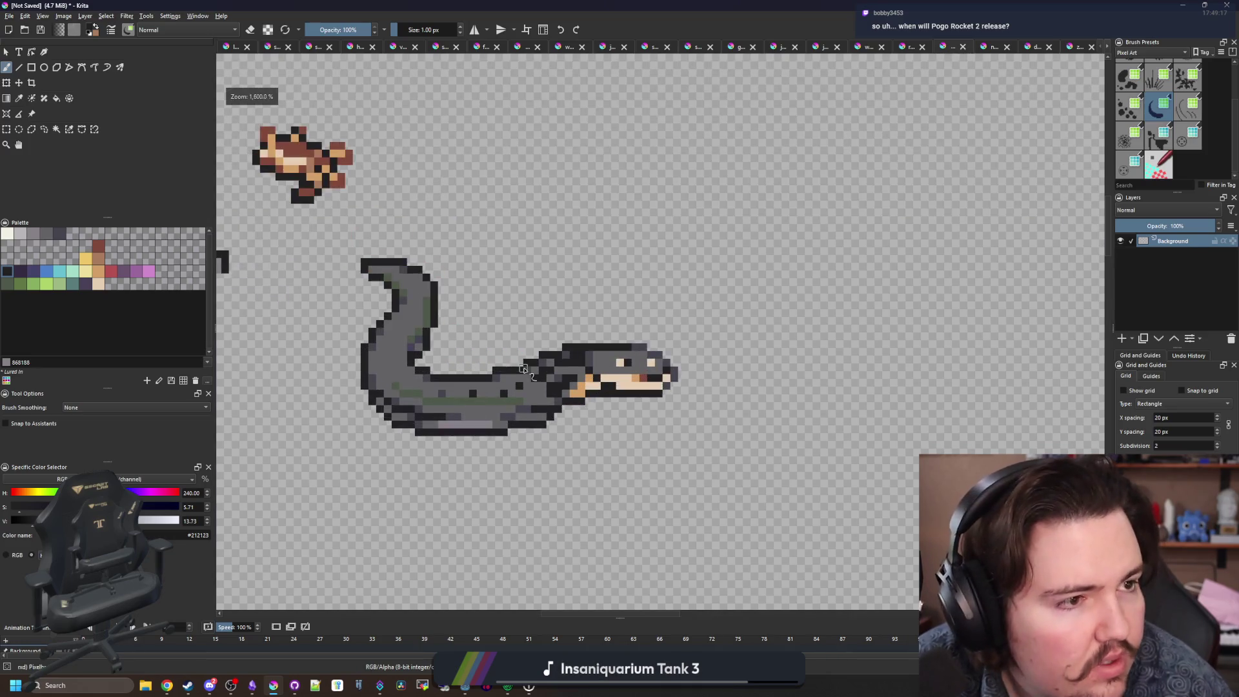
scroll(417, 355, "up", 3)
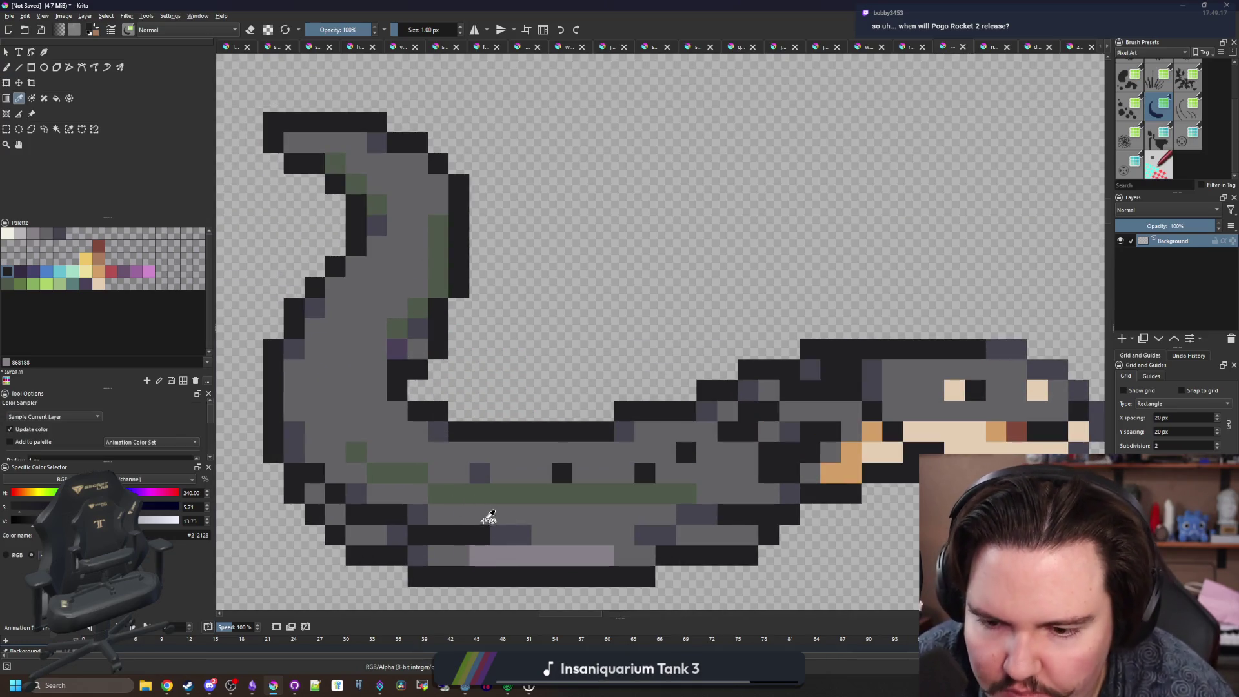
Sample pale purple-grey #868188 from the belly stripe and paint a spot on the eel's tail.
left_click(514, 559, "ctrl")
scroll(367, 392, "up", 1)
left_click(367, 391)
scroll(367, 391, "down", 1)
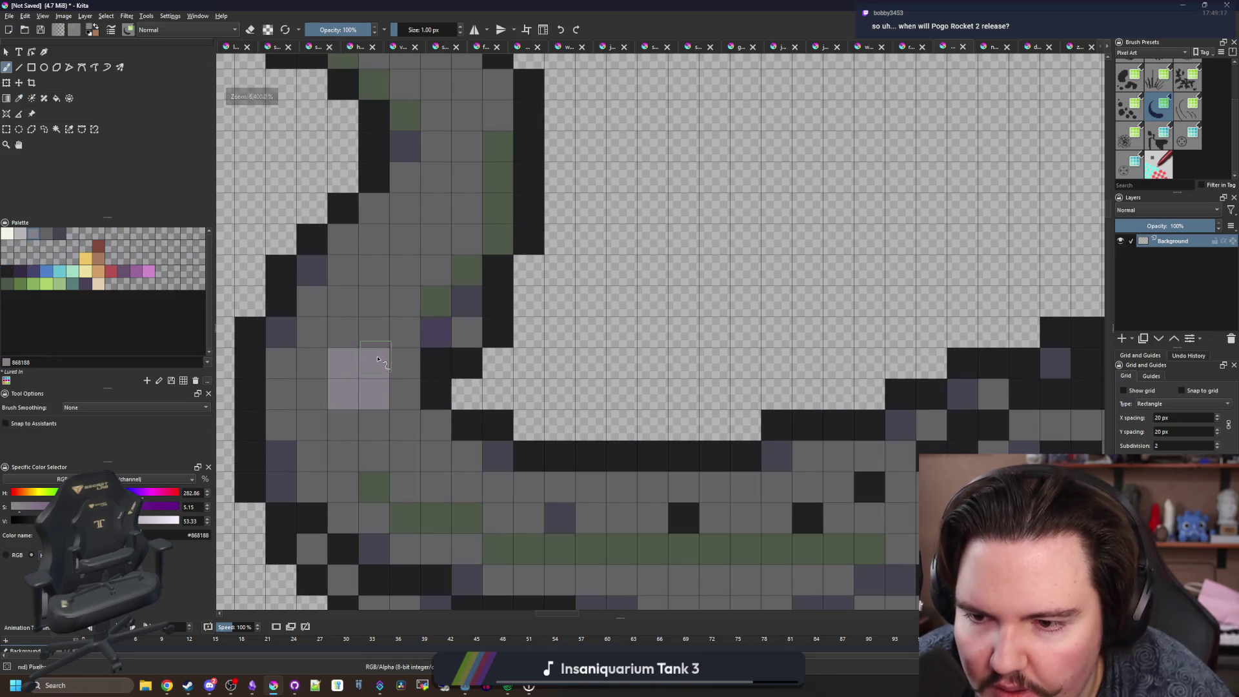
scroll(471, 297, "down", 6)
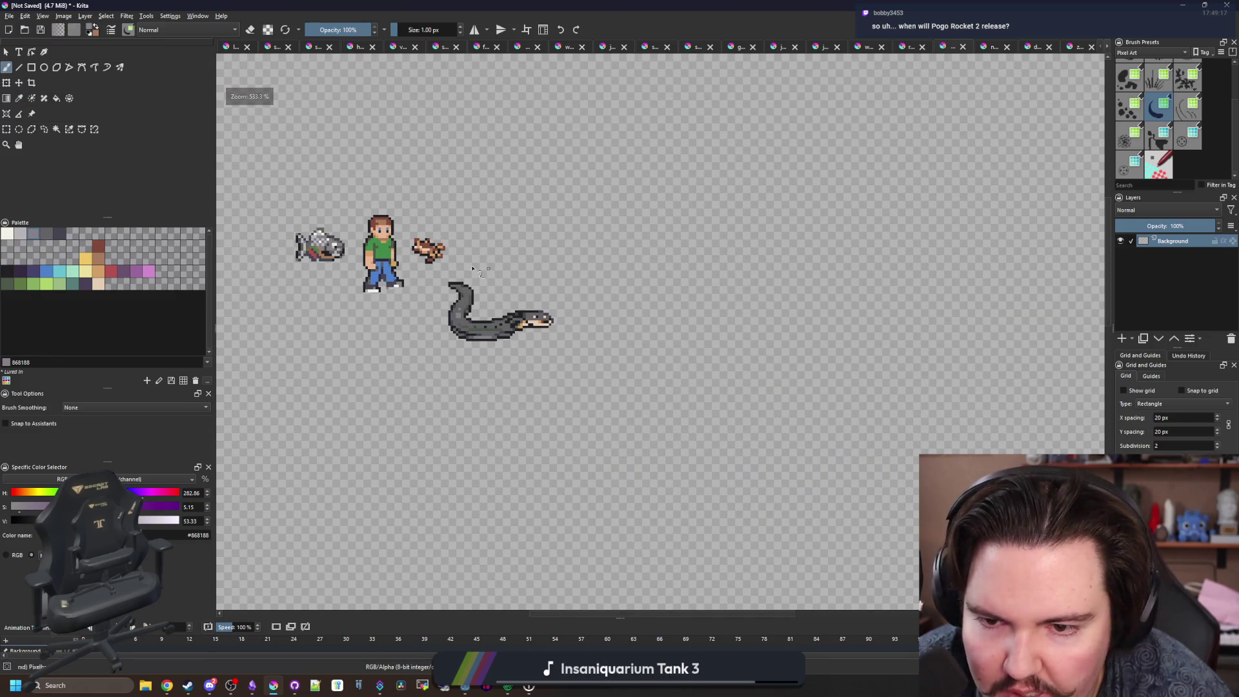
scroll(457, 282, "up", 3)
scroll(686, 402, "up", 4)
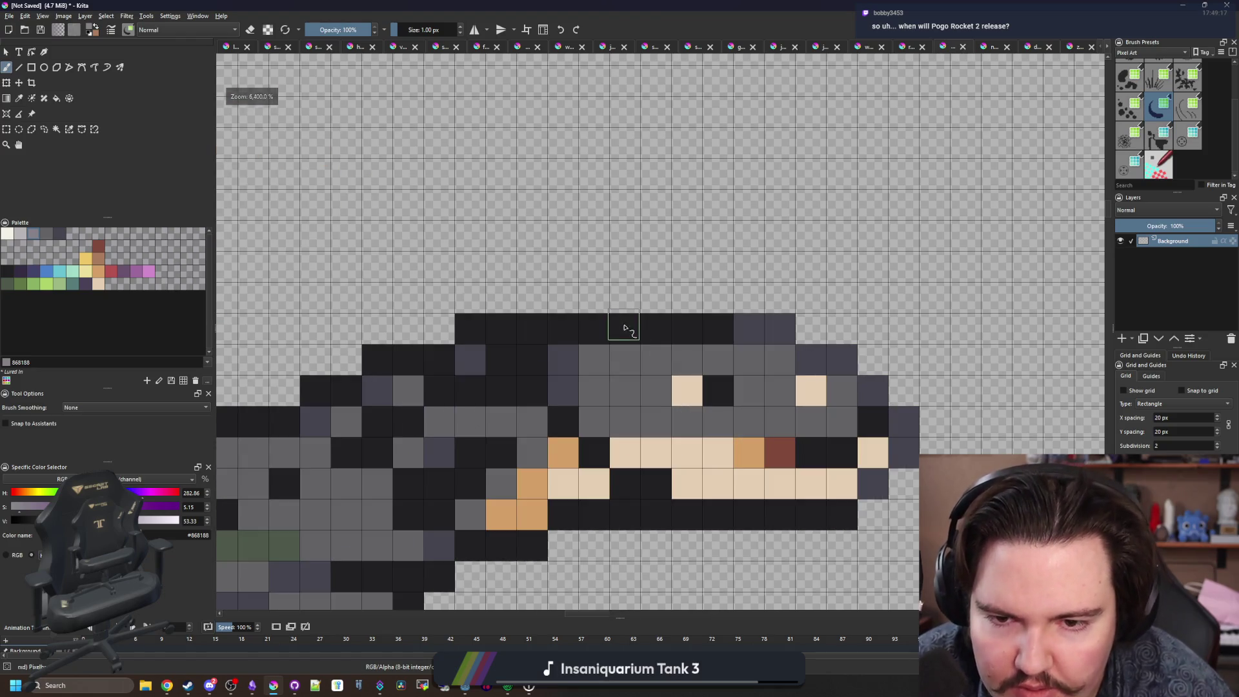
Try pale purple-grey pixels on the eel's head, then undo them.
left_click(625, 360)
left_click(659, 418)
left_click(718, 361)
scroll(710, 361, "down", 7)
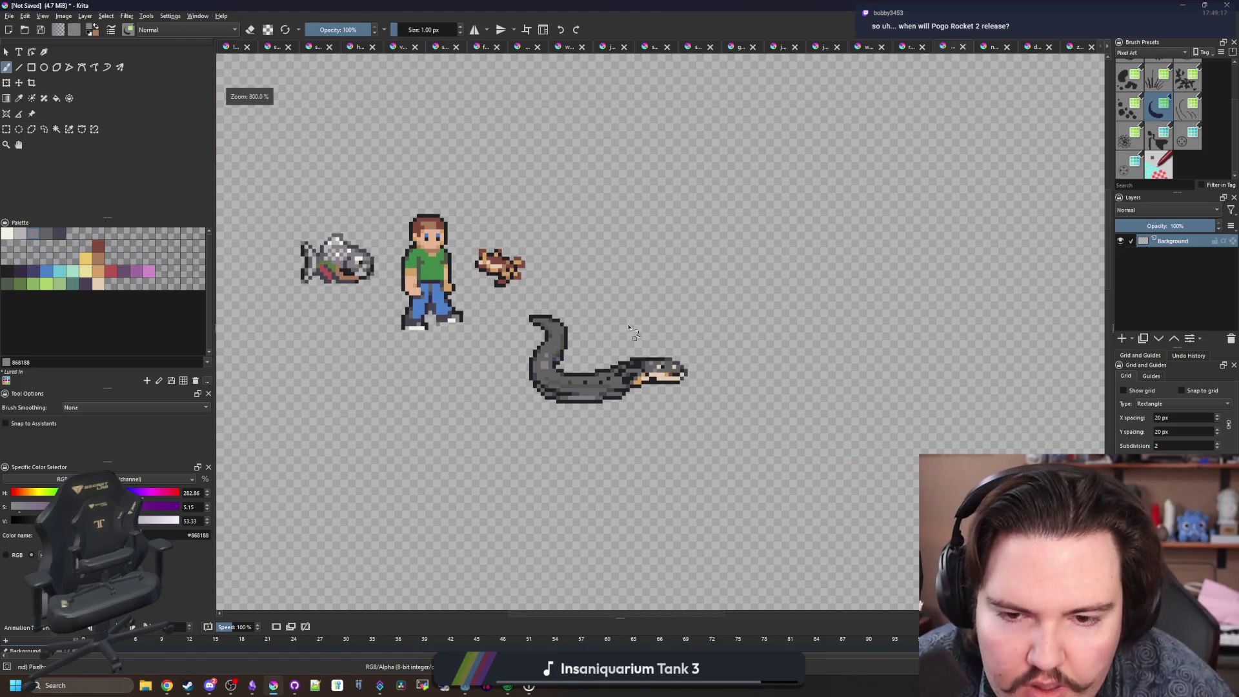
scroll(604, 327, "up", 7)
key("ctrl+z")
key("ctrl+z")
key("ctrl+z")
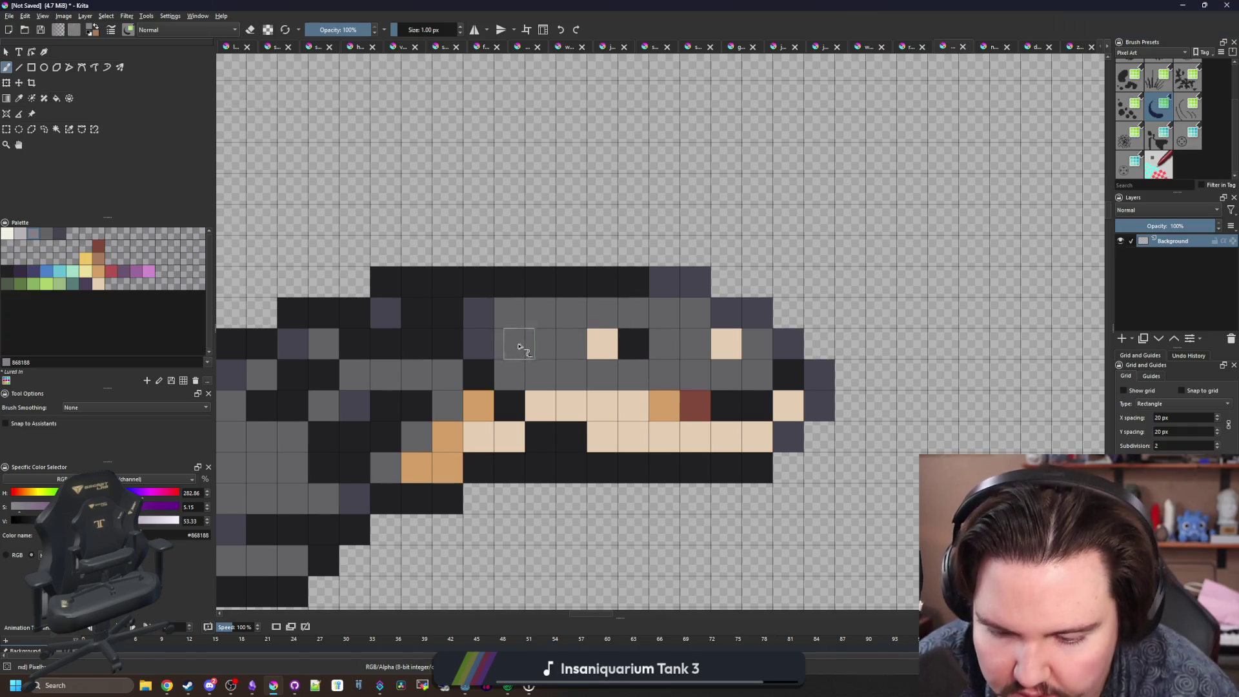
Sample dark grey-purple #45444f and paint three shading pixels on the eel's head.
left_click(495, 334, "ctrl")
left_click(542, 313)
left_click(633, 314)
left_click(695, 375)
scroll(562, 368, "down", 7)
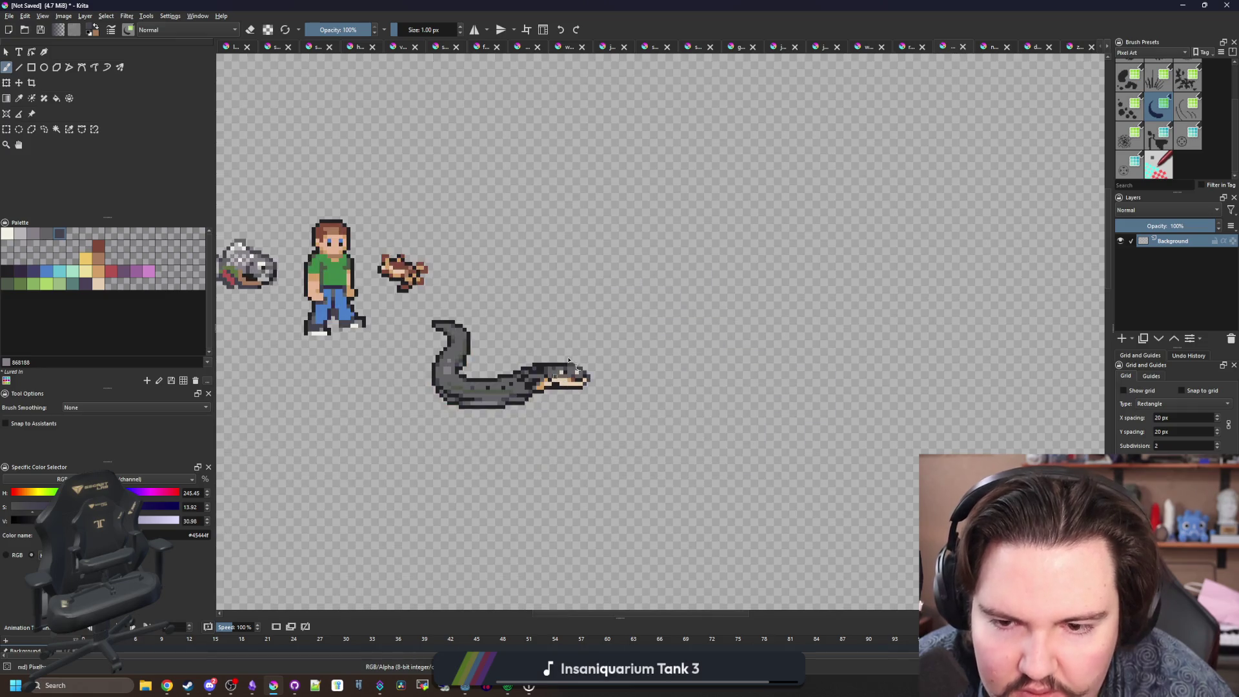
scroll(581, 288, "up", 7)
scroll(581, 289, "down", 6)
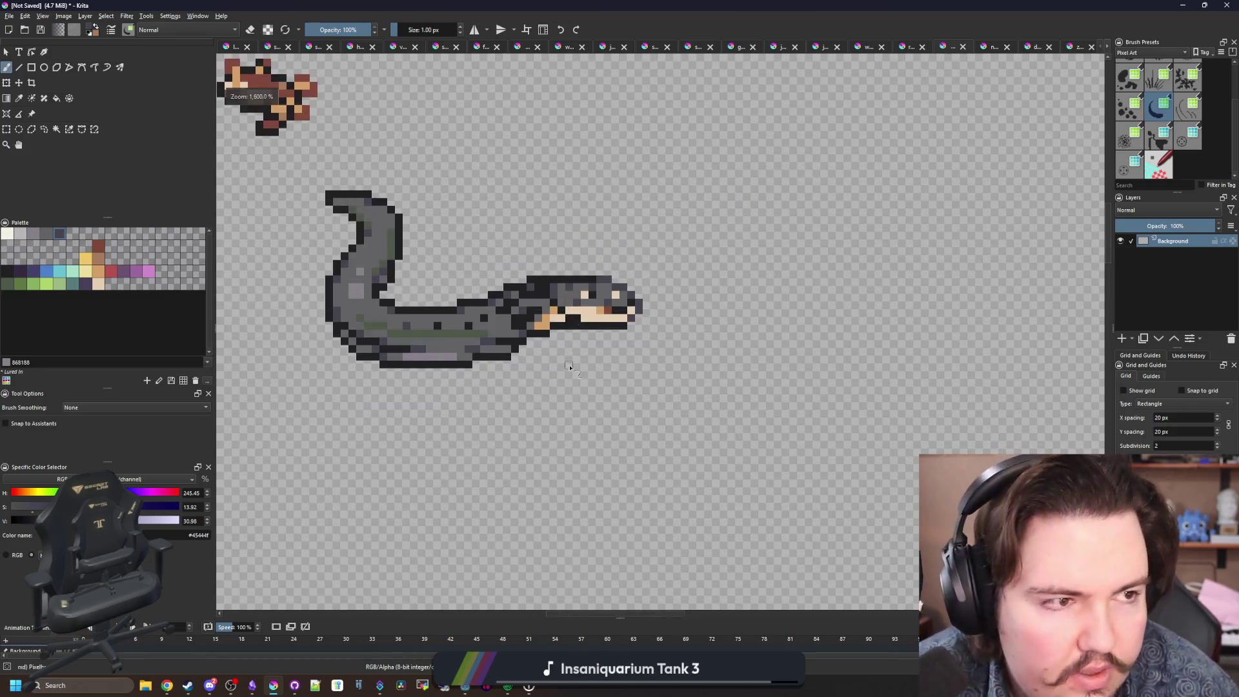
scroll(575, 386, "down", 2)
scroll(536, 342, "up", 4)
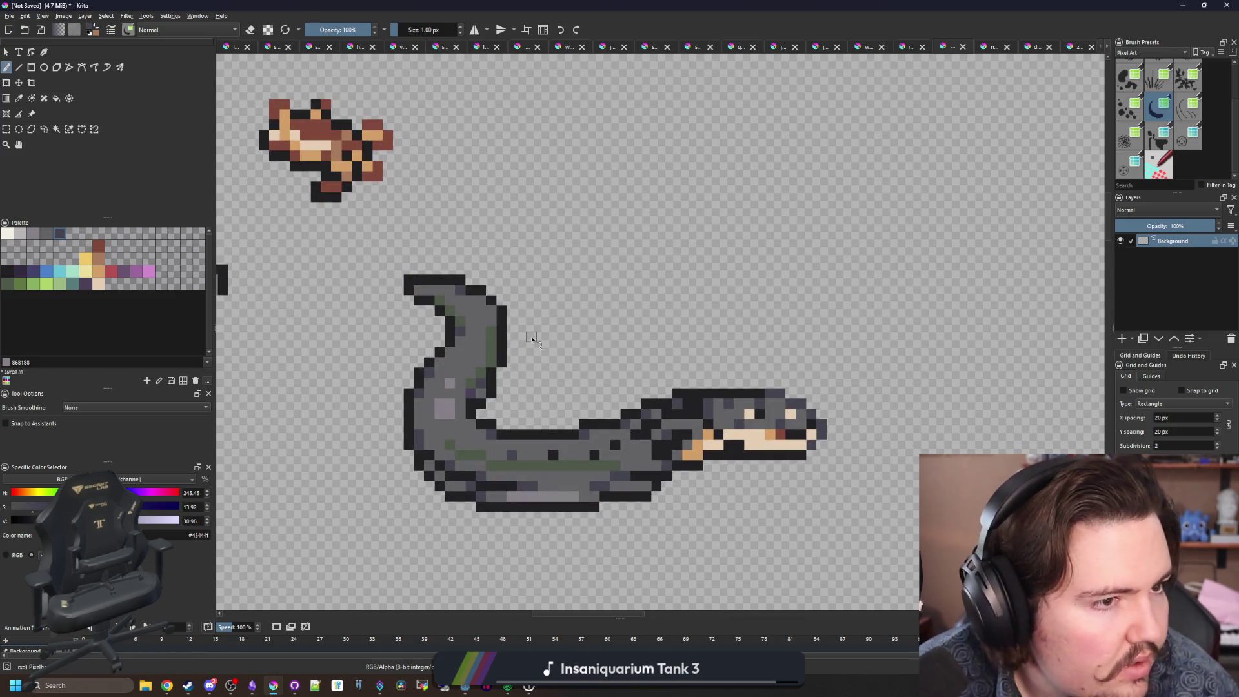
scroll(559, 344, "right", 2)
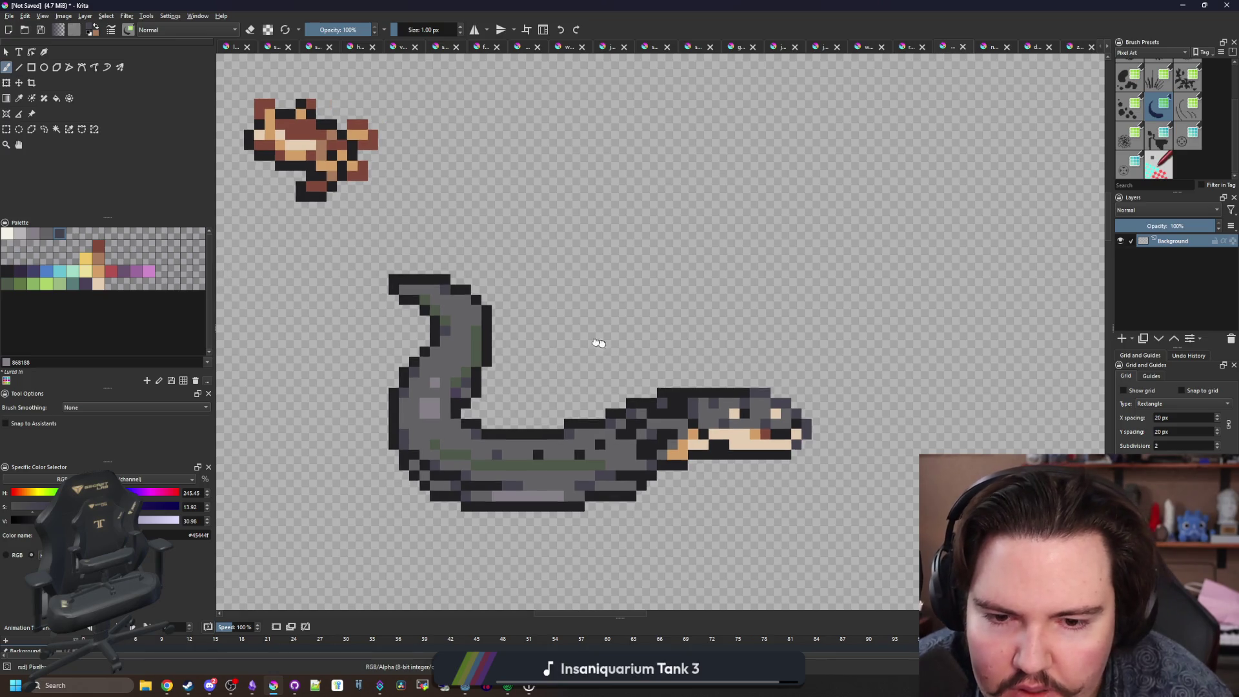
scroll(455, 416, "up", 2)
left_click(450, 379, "ctrl")
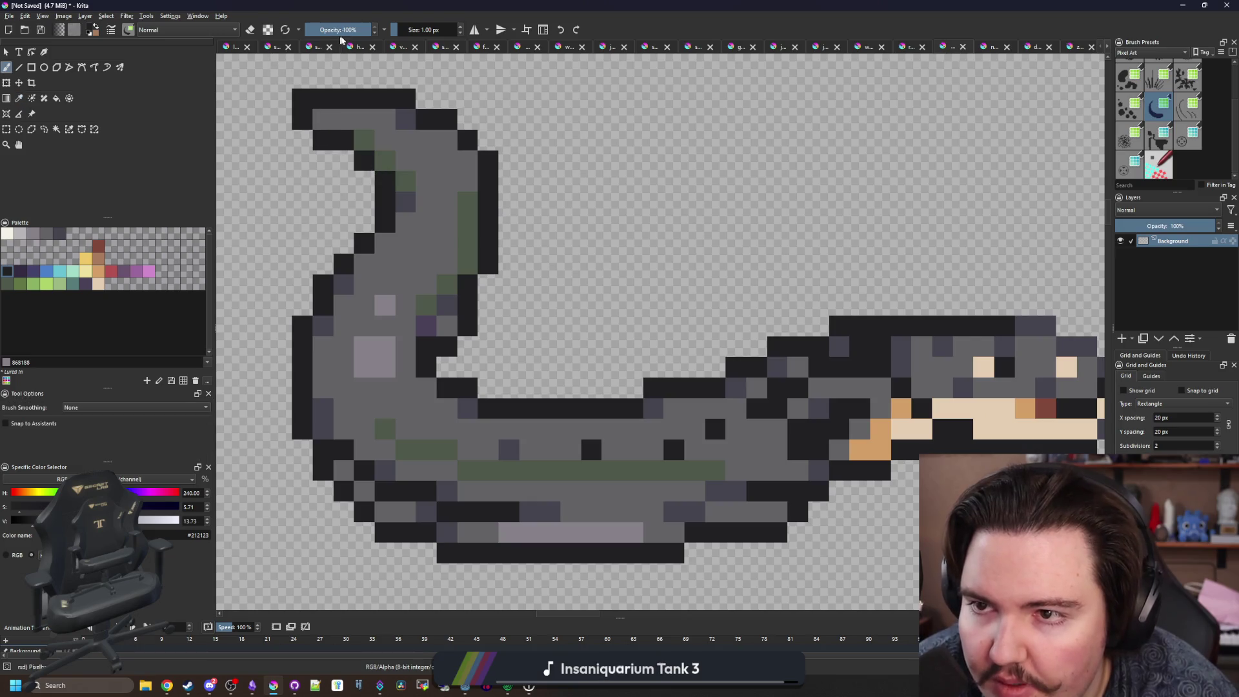
At about half opacity, soften the head and bottom body outlines with grey pixels.
left_click(348, 29)
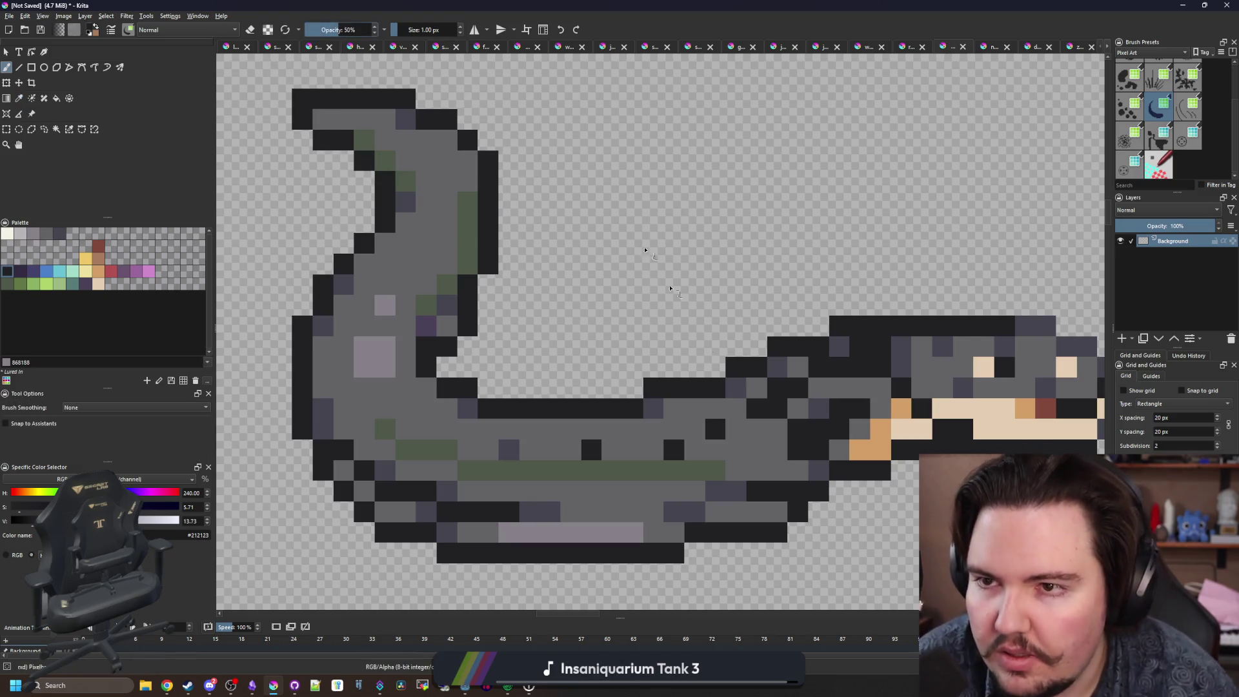
scroll(598, 184, "down", 3)
left_click(635, 383)
scroll(512, 373, "up", 3)
left_click(587, 483)
scroll(587, 483, "down", 3)
scroll(512, 476, "up", 3)
left_click(498, 504)
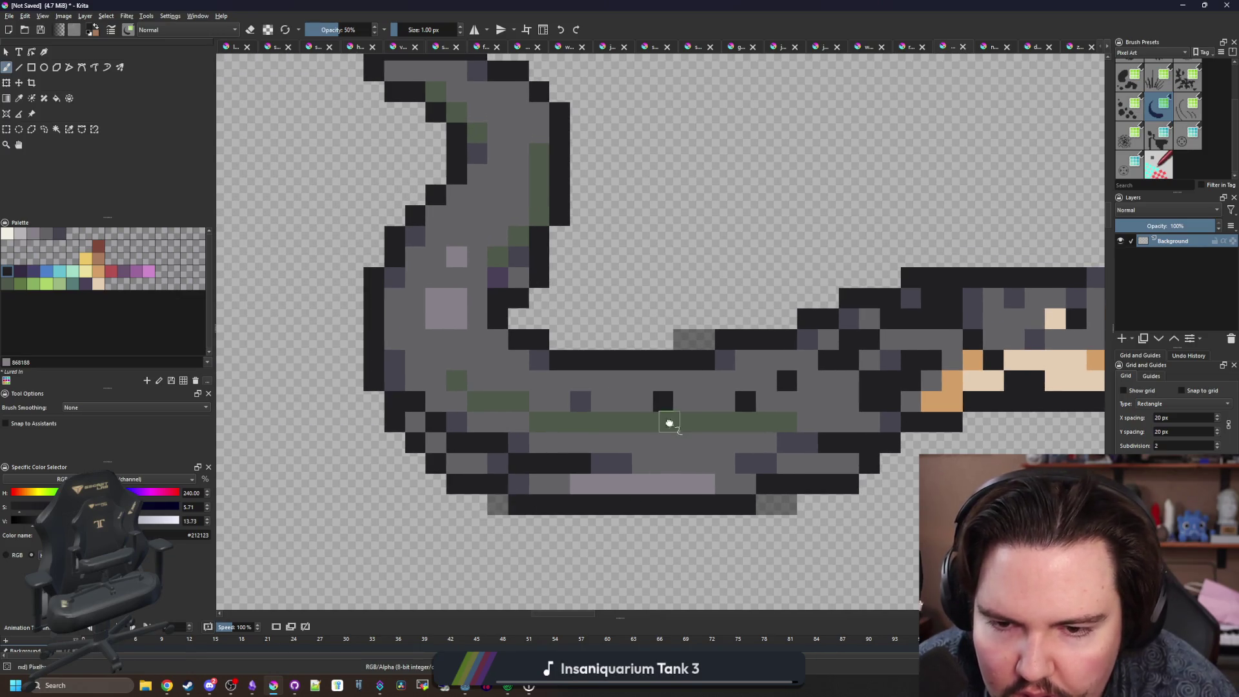
left_click_drag(670, 424, 465, 424)
left_click(687, 283)
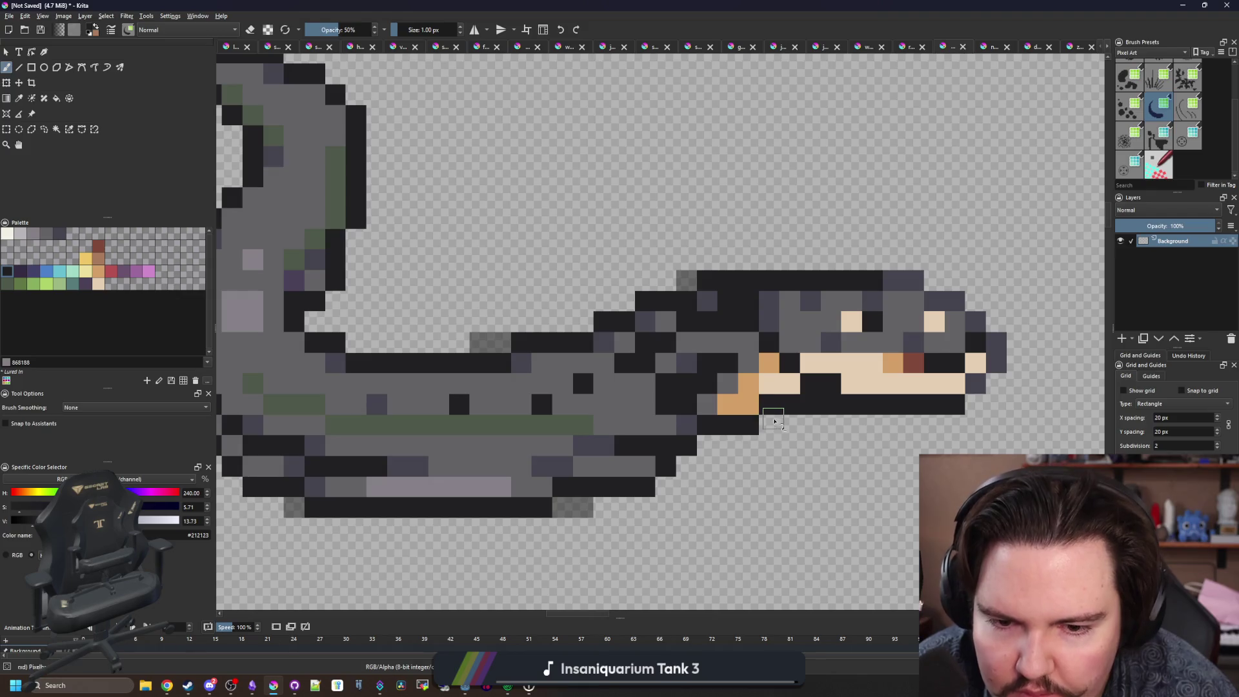
left_click_drag(805, 414, 591, 443)
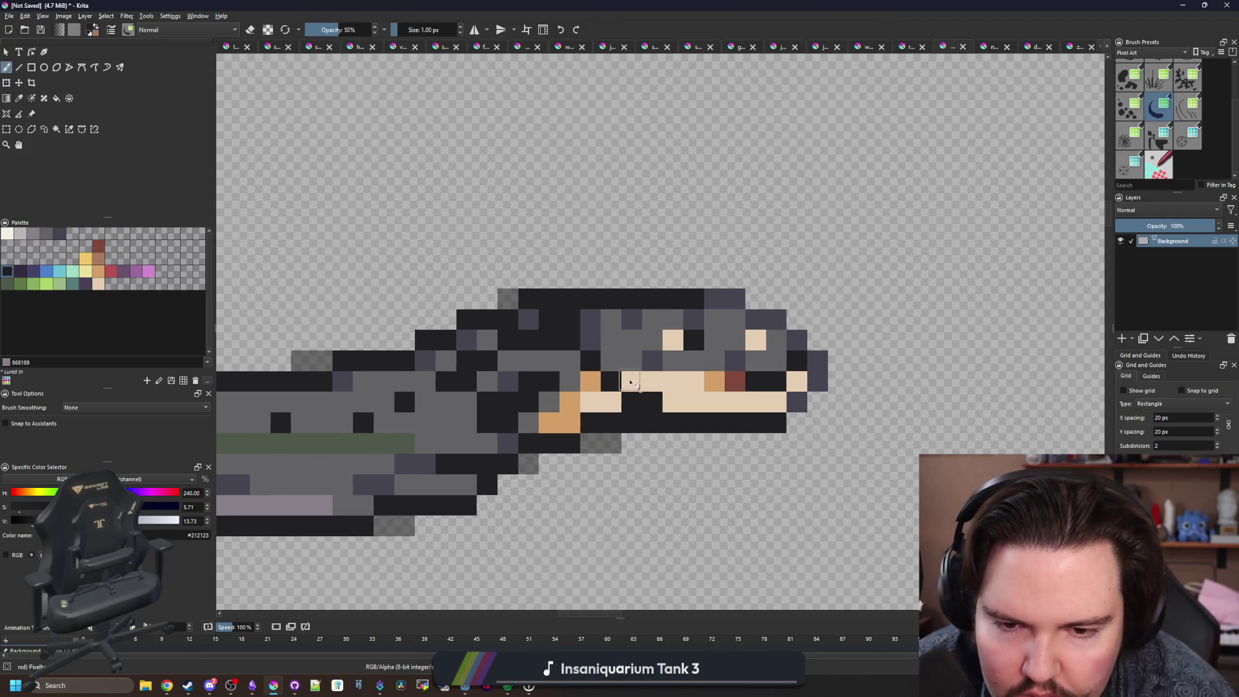
Draw a rectangular selection around the whole eel sprite.
scroll(631, 381, "down", 5)
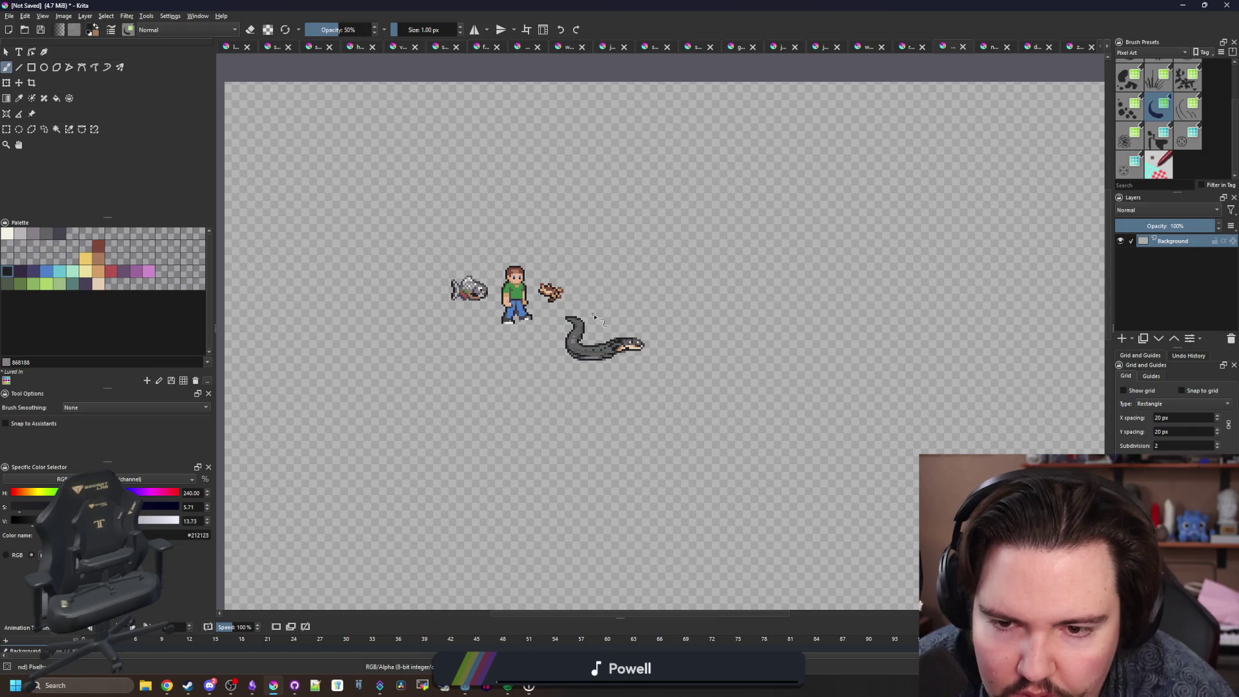
scroll(642, 328, "up", 10)
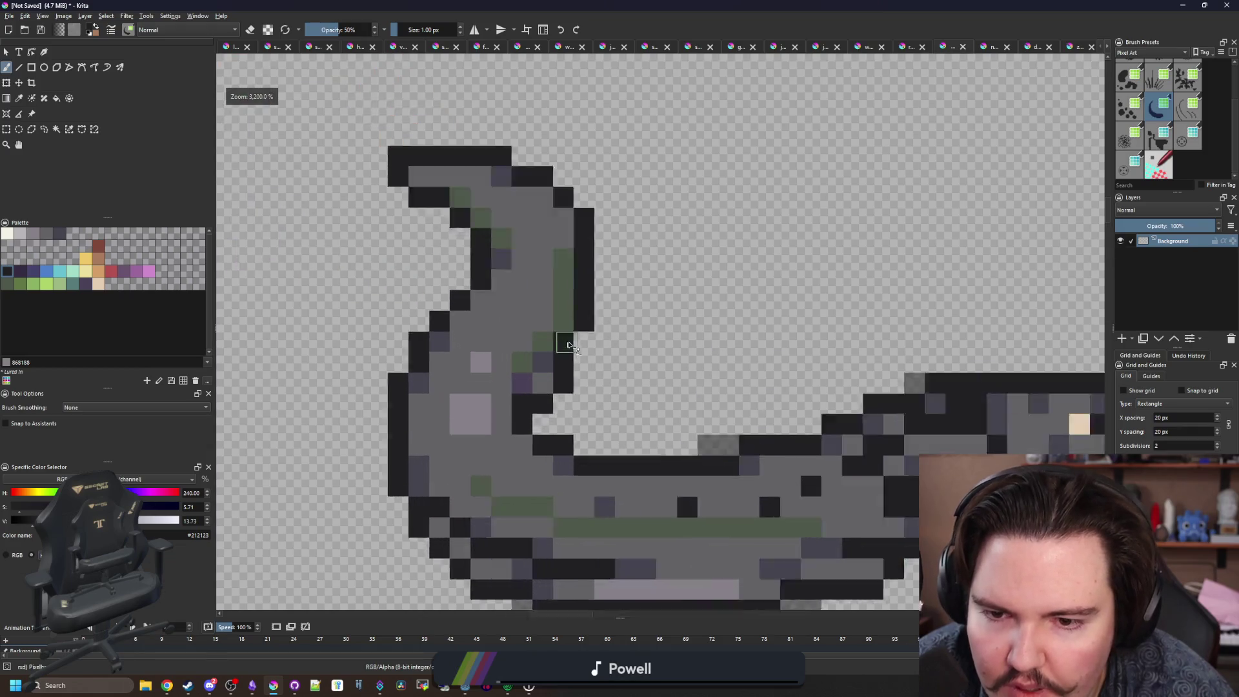
scroll(529, 371, "down", 5)
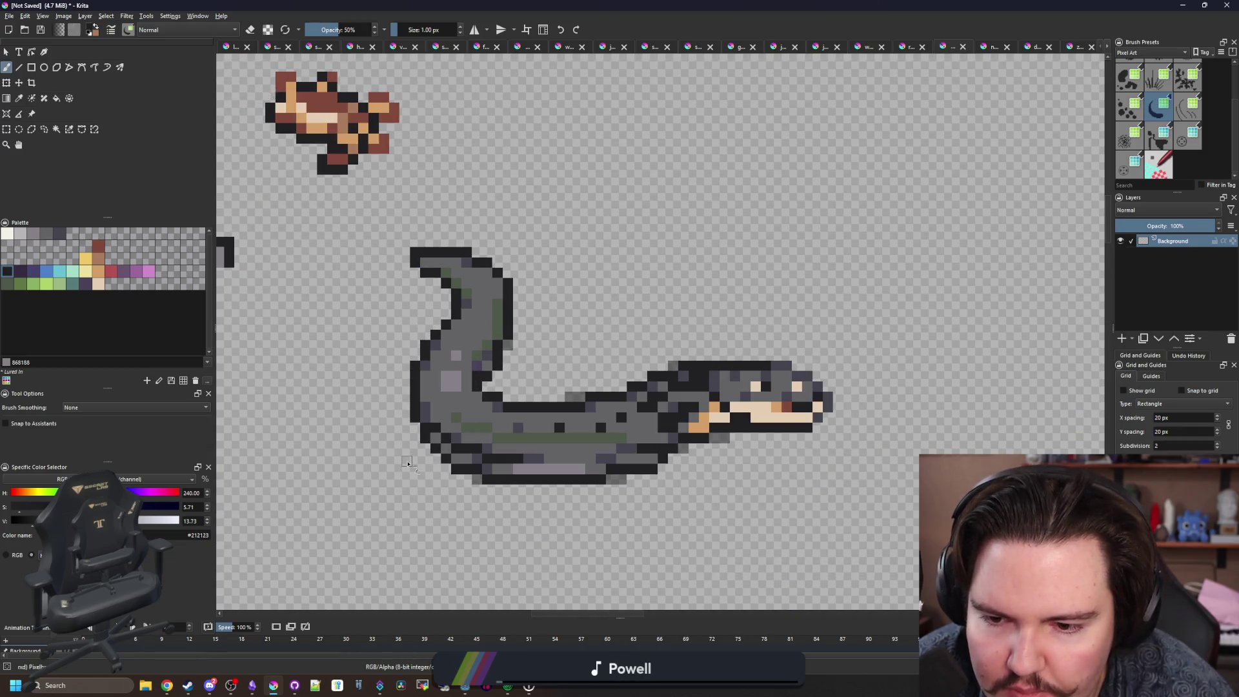
scroll(431, 371, "up", 5)
scroll(431, 371, "down", 5)
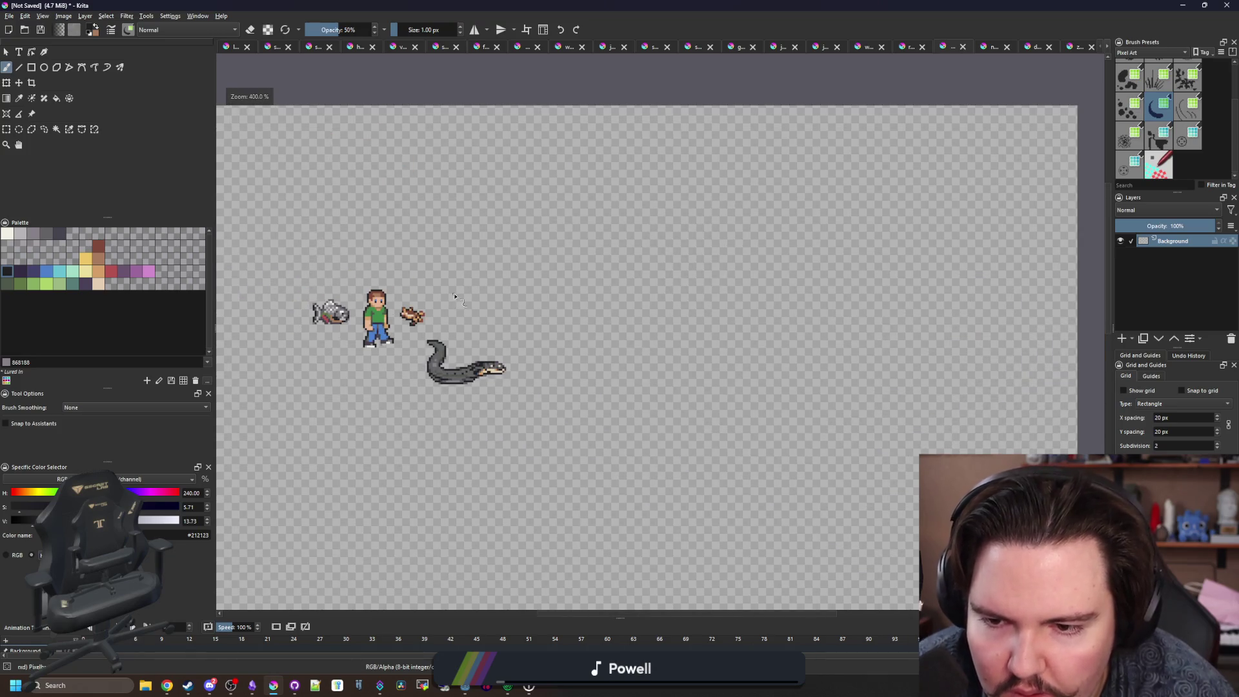
scroll(428, 371, "up", 6)
scroll(460, 431, "down", 1)
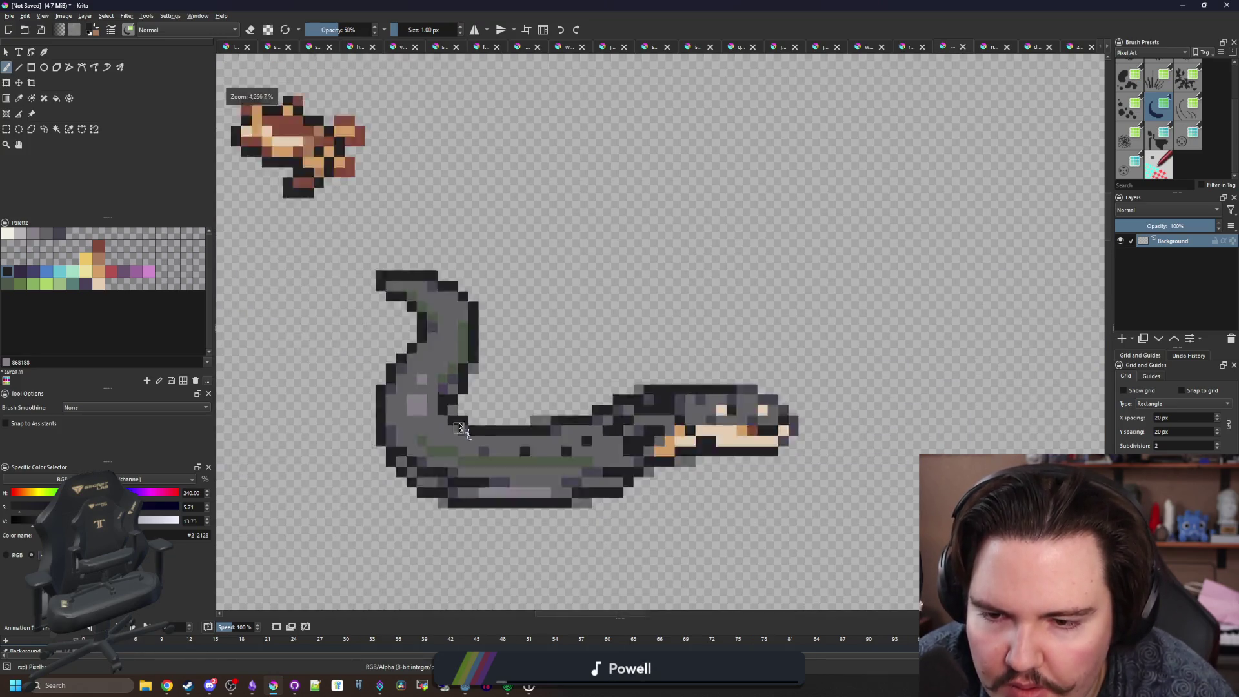
scroll(460, 431, "down", 5)
scroll(372, 385, "up", 3)
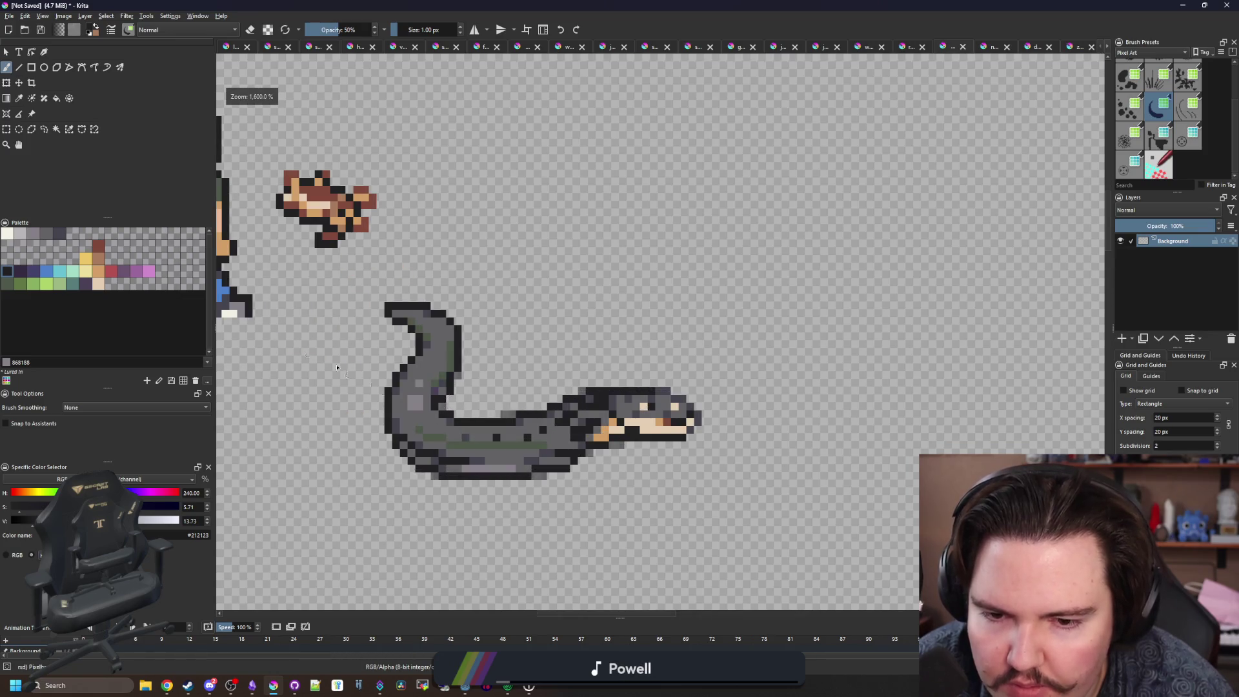
key("ctrl+r")
mouse_move(377, 295)
left_mouse_down()
mouse_move(629, 481)
mouse_move(709, 490)
left_mouse_up()
scroll(599, 364, "down", 3)
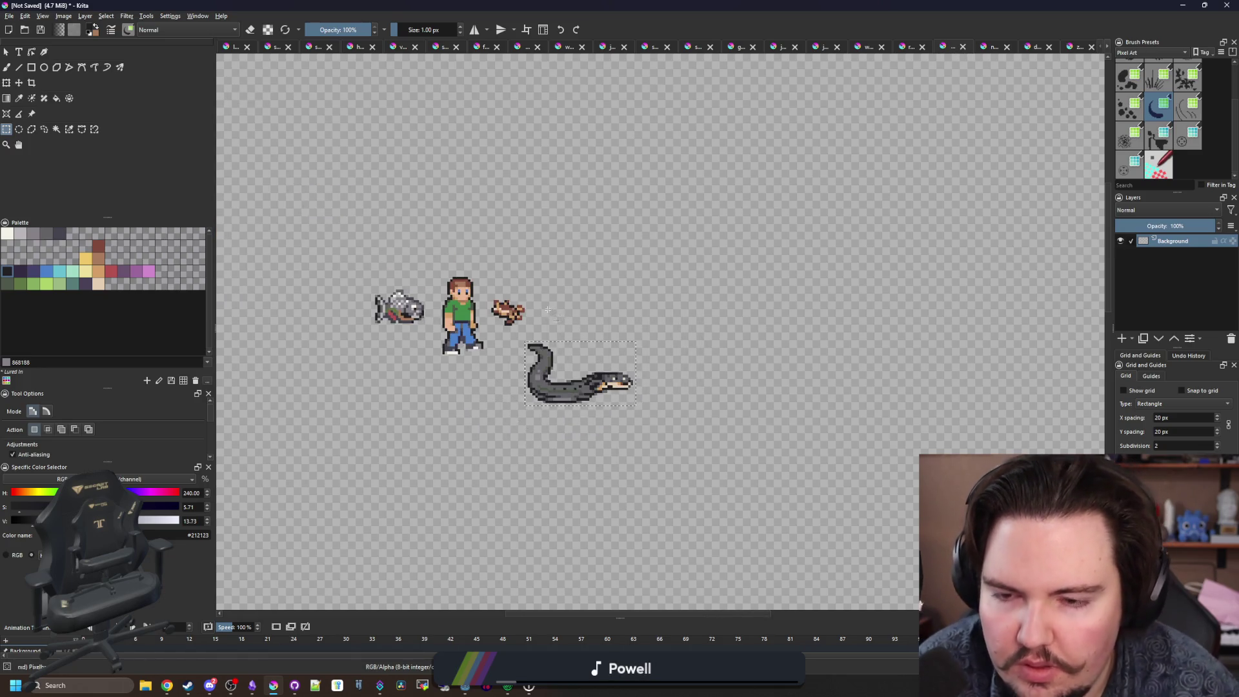
Create a new 41×23 image from the clipboard containing the eel.
left_click(9, 15)
left_click(26, 29)
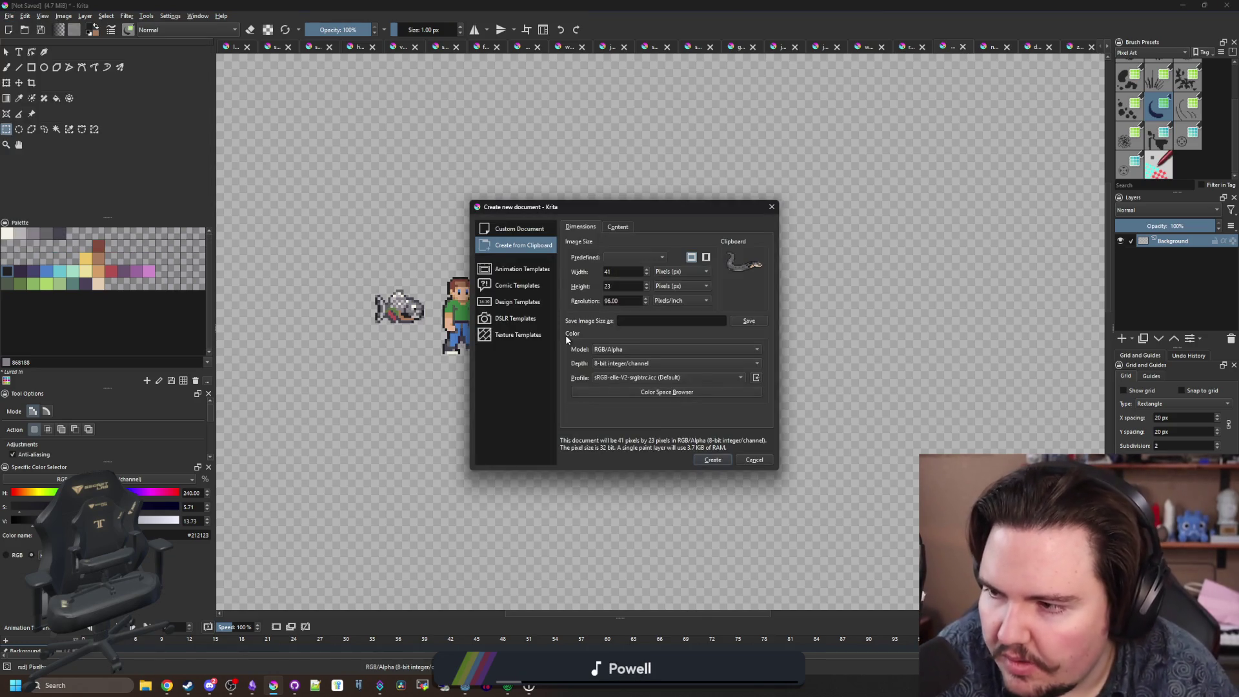
left_click(721, 460)
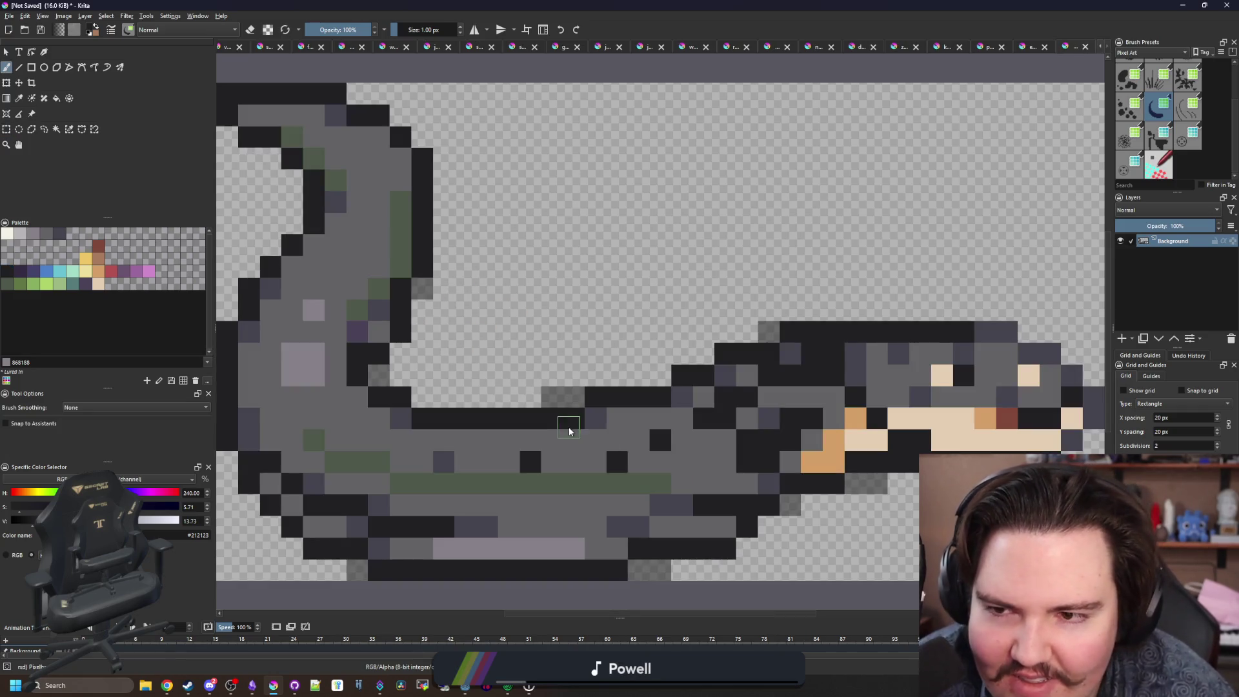
scroll(565, 423, "down", 1)
scroll(387, 217, "up", 2)
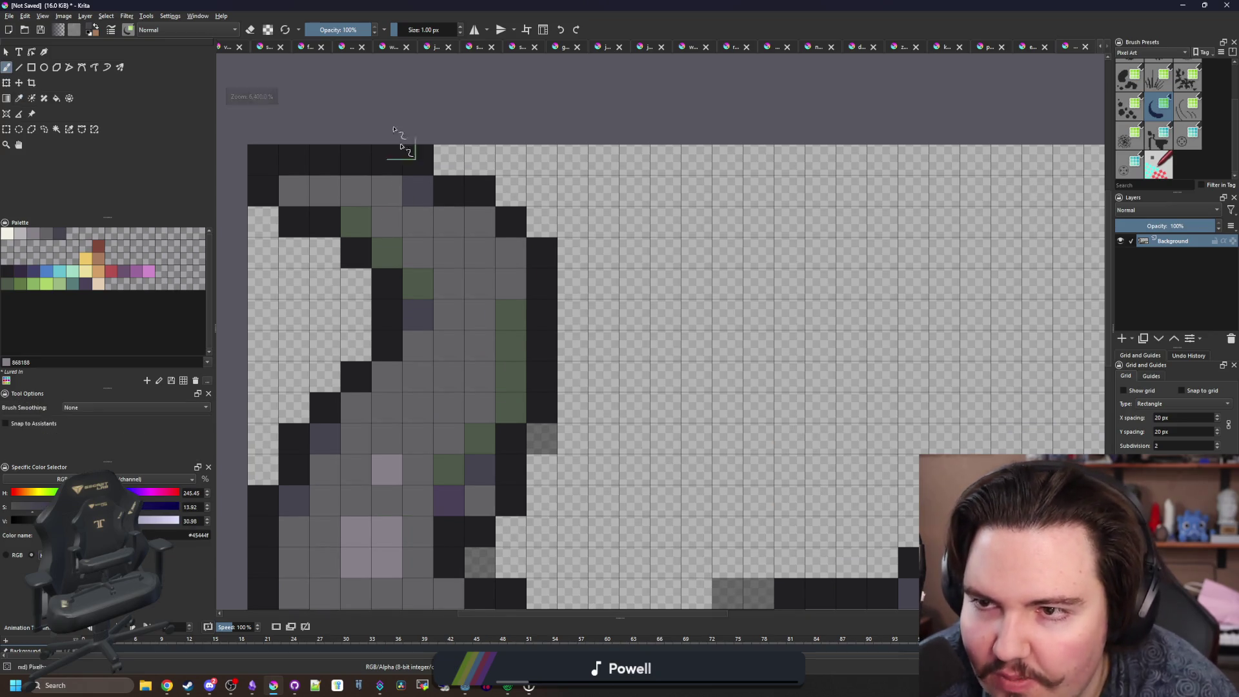
scroll(516, 249, "down", 5)
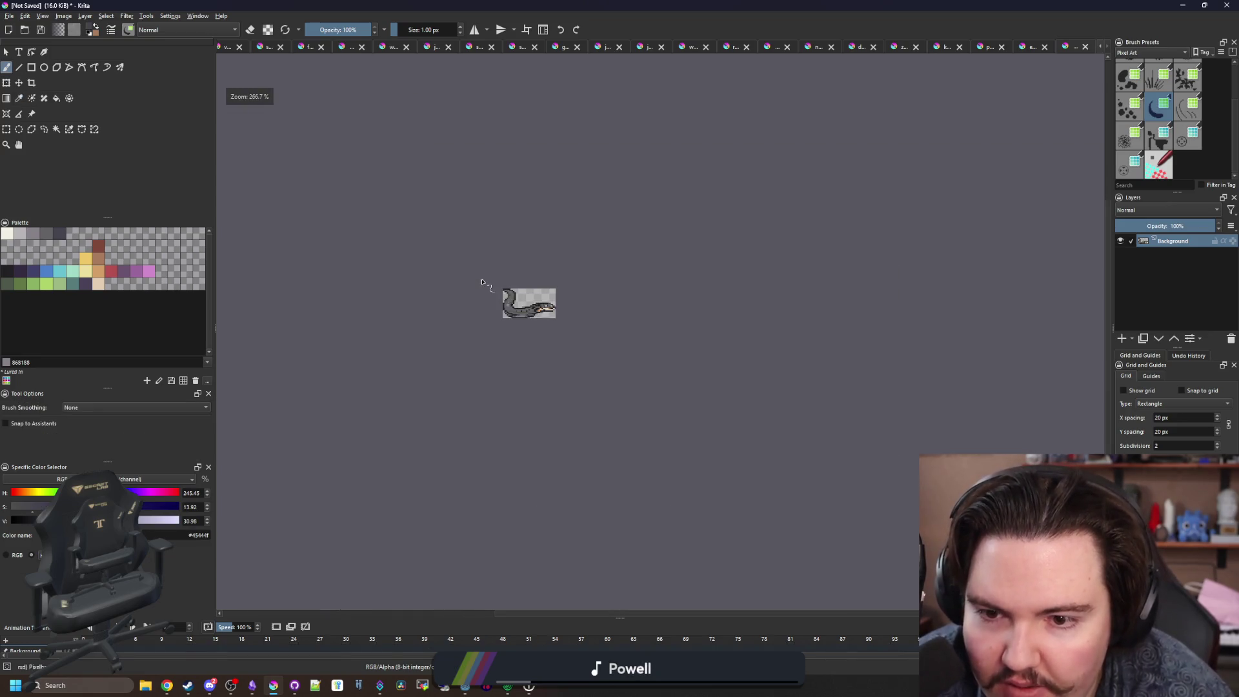
scroll(554, 310, "up", 2)
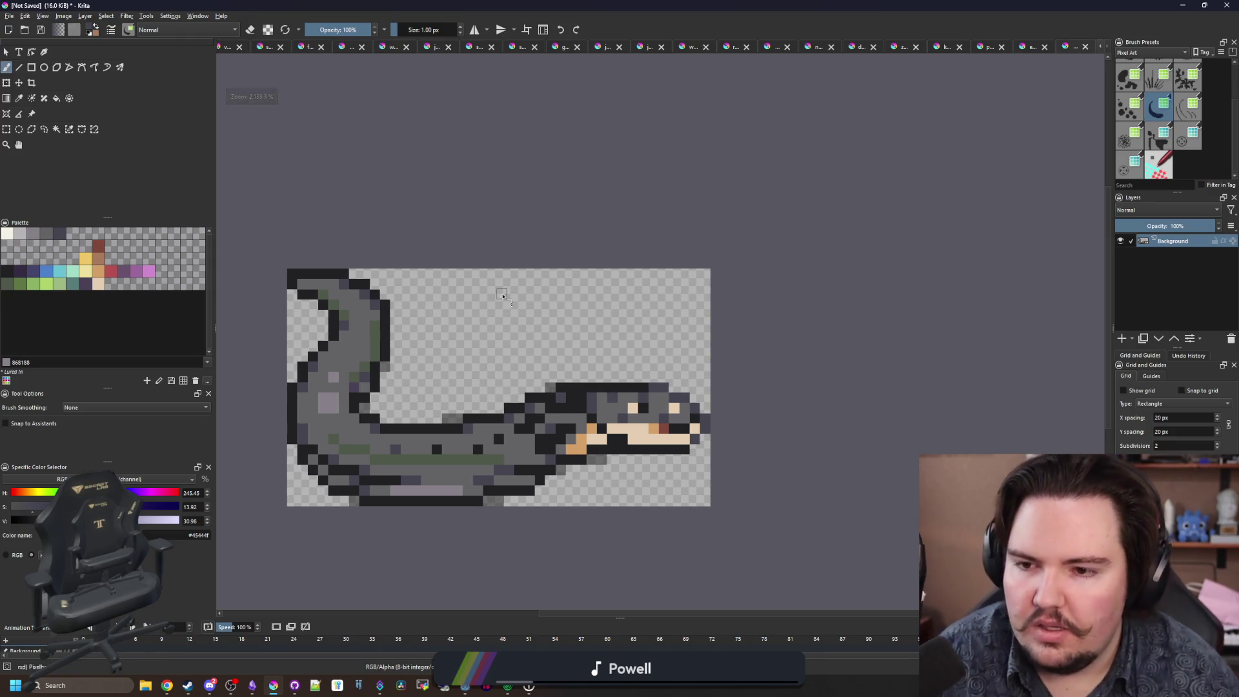
scroll(502, 310, "down", 1)
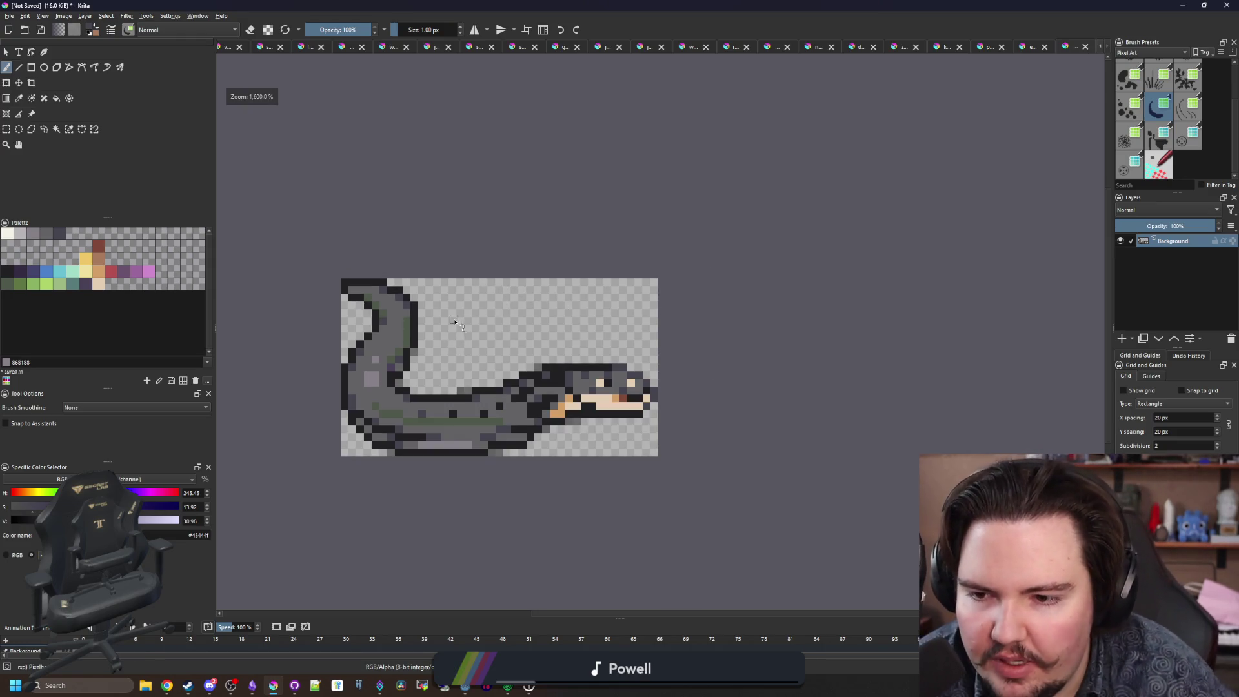
scroll(360, 298, "up", 1)
Resize the canvas to 43×25 pixels, centred.
left_click(63, 15)
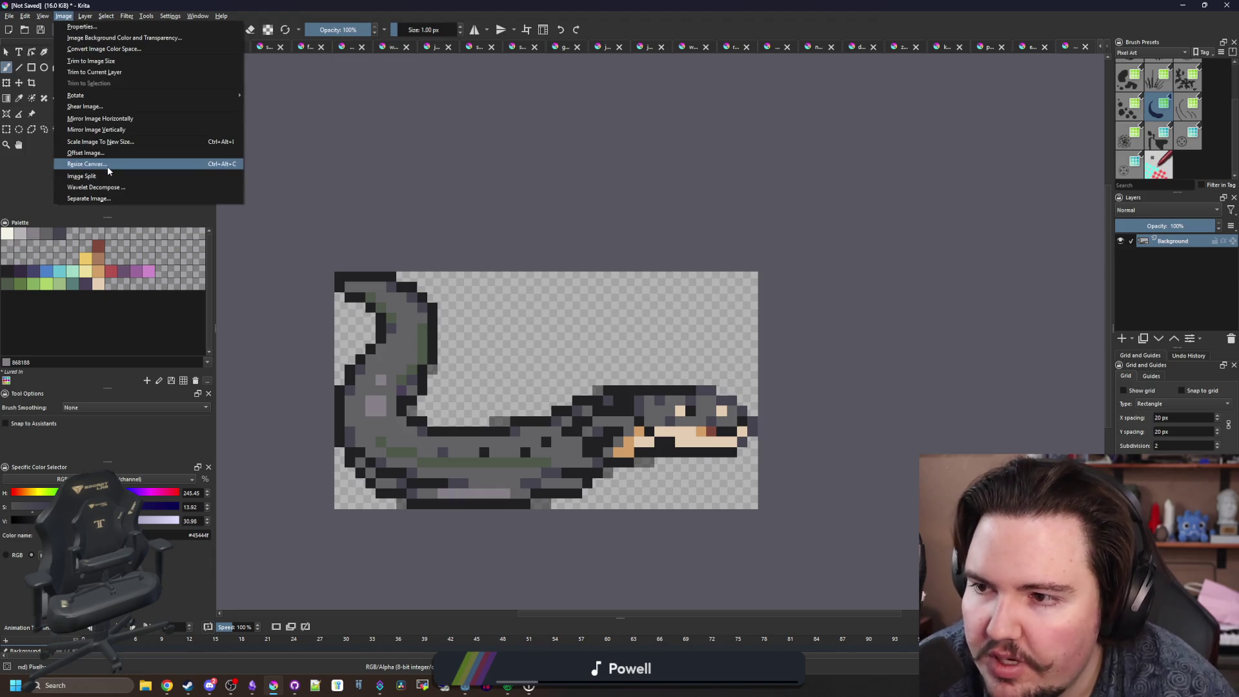
left_click(107, 165)
left_click(614, 274)
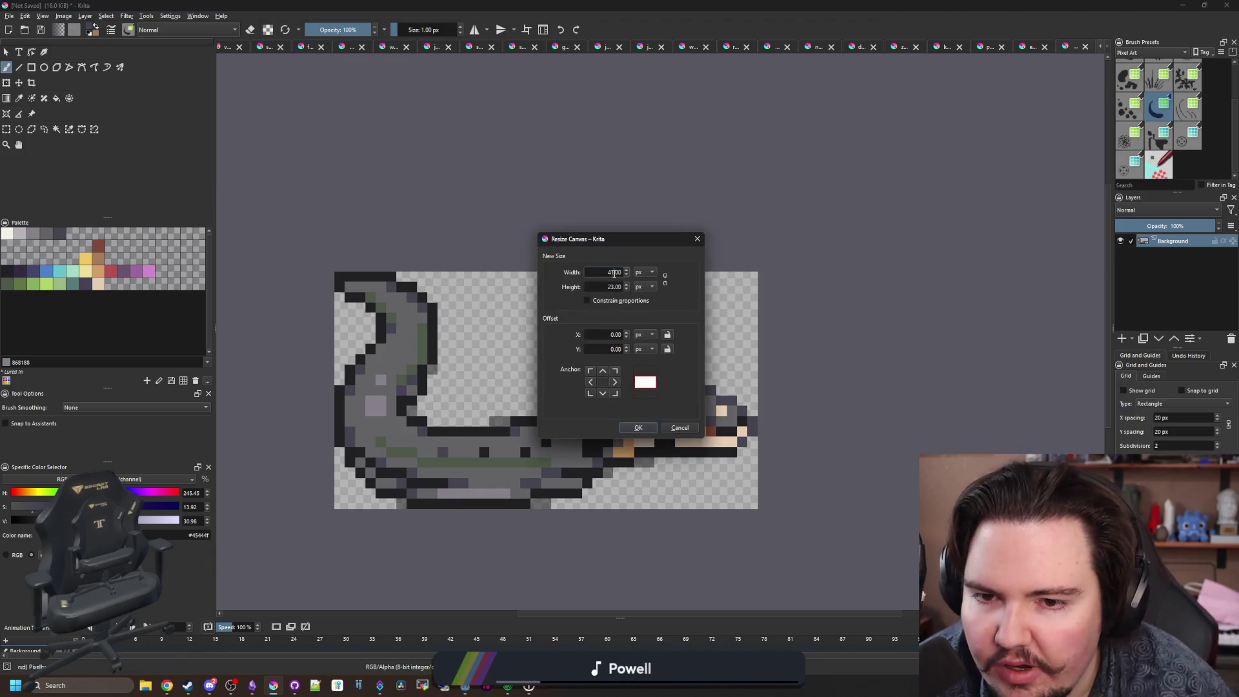
type("43")
left_click(615, 286)
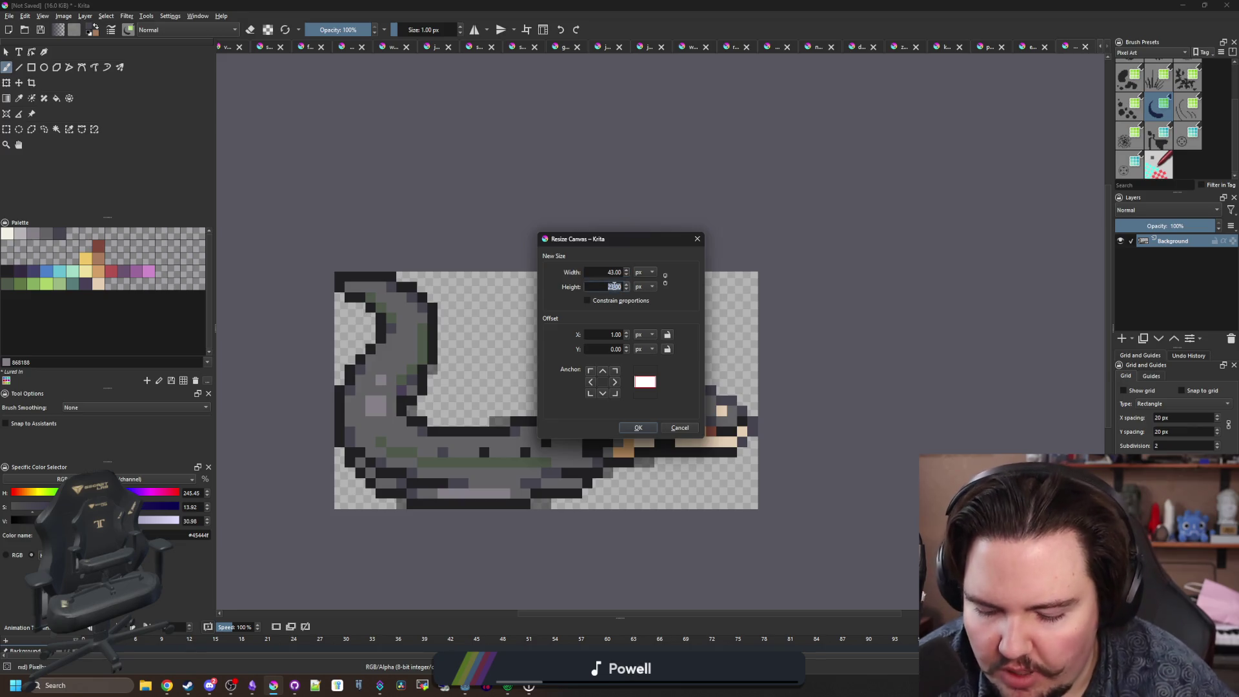
type("25")
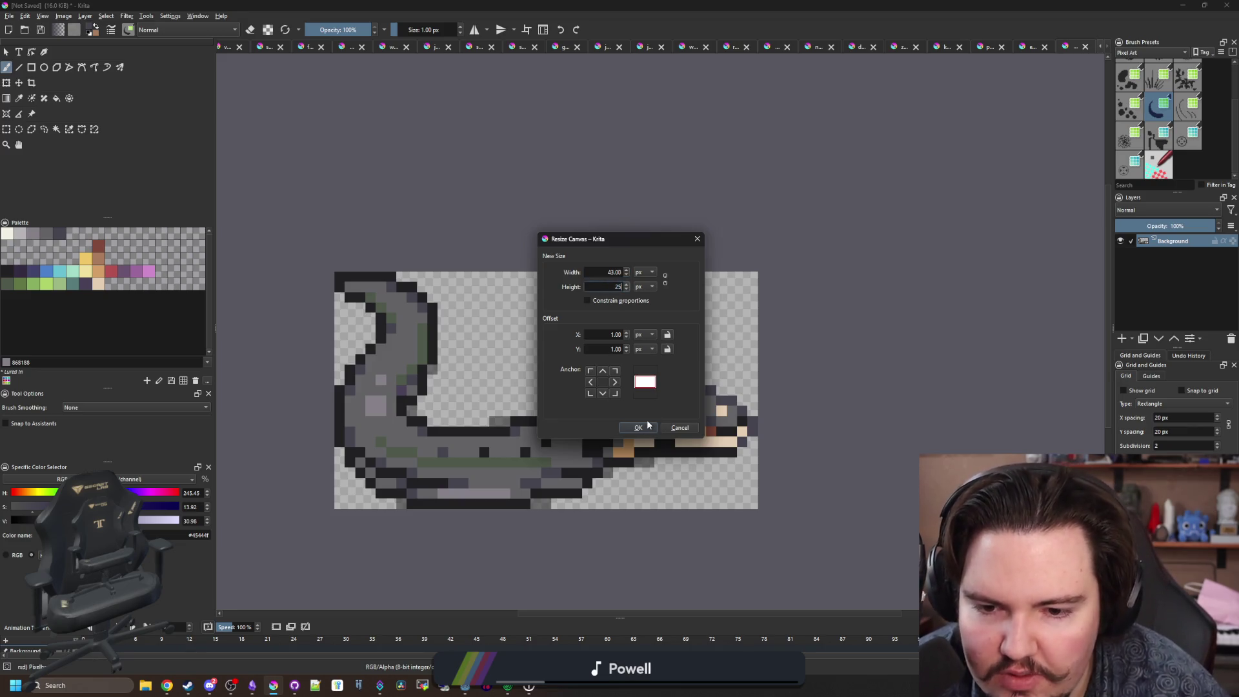
left_click(638, 427)
Magic-wand the white border and delete it to leave a transparent margin.
left_click(55, 129)
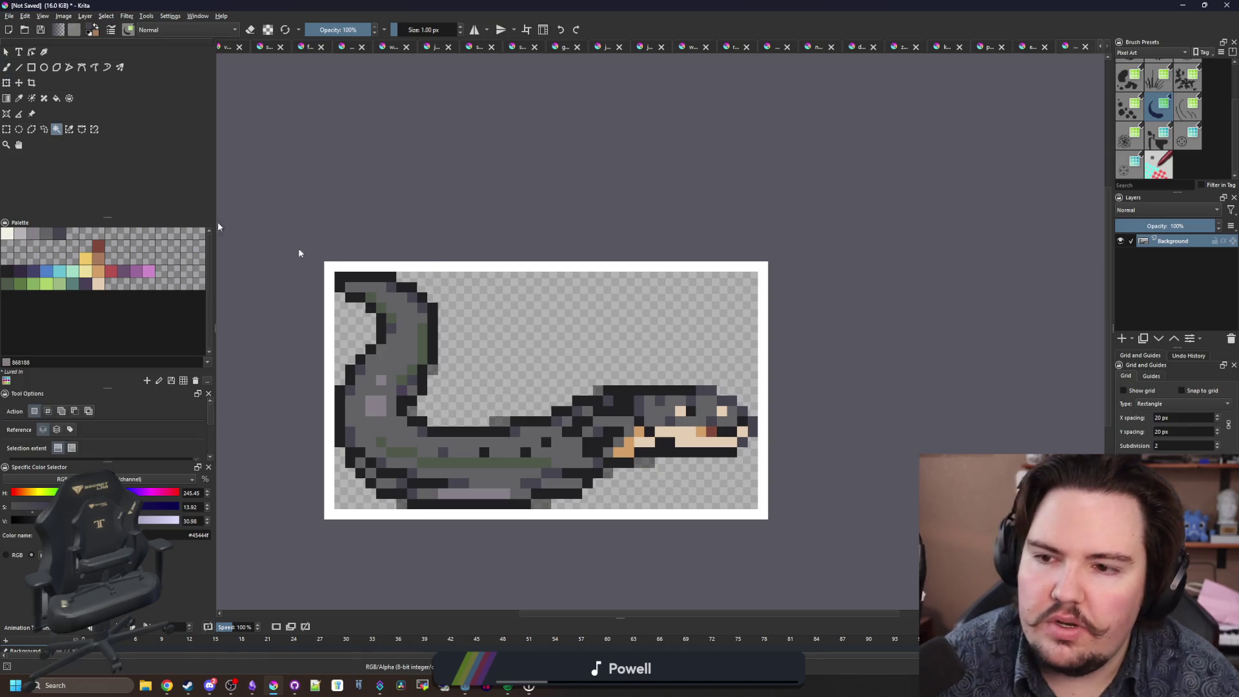
left_click(413, 263)
key("Delete")
key("ctrl+shift+a")
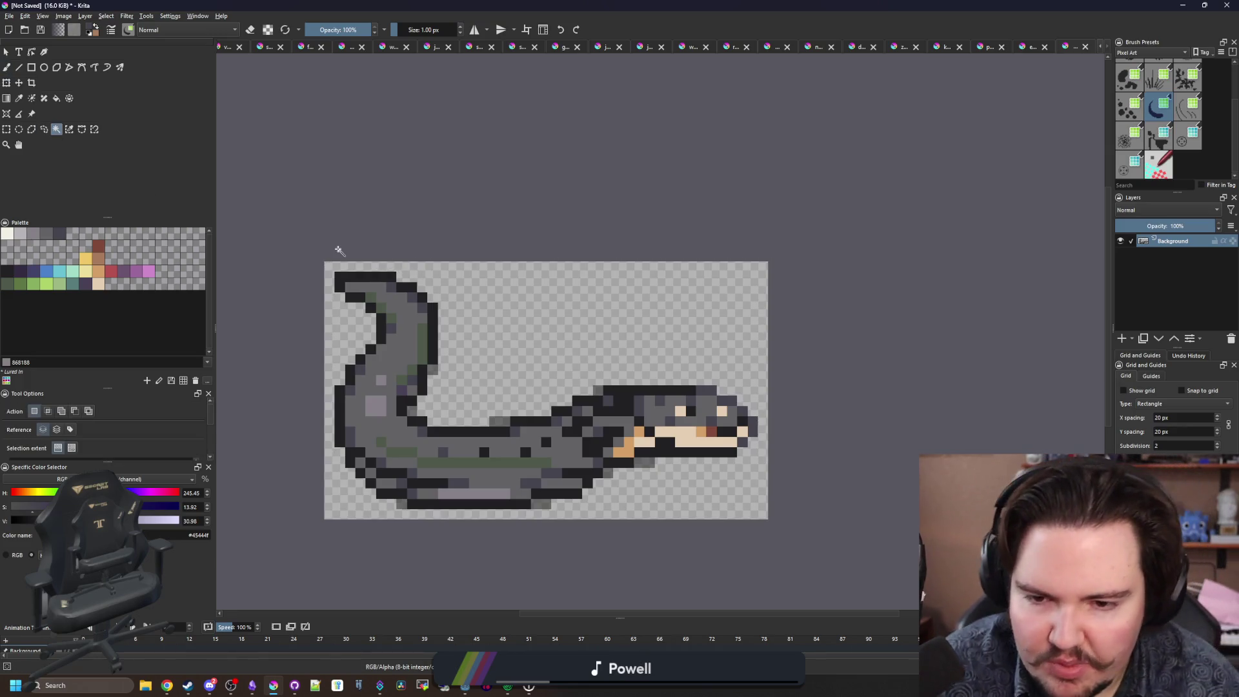
Save the image as PNG named electric_eel.png in Sprites/Fish, accepting the PNG options.
left_click(10, 16)
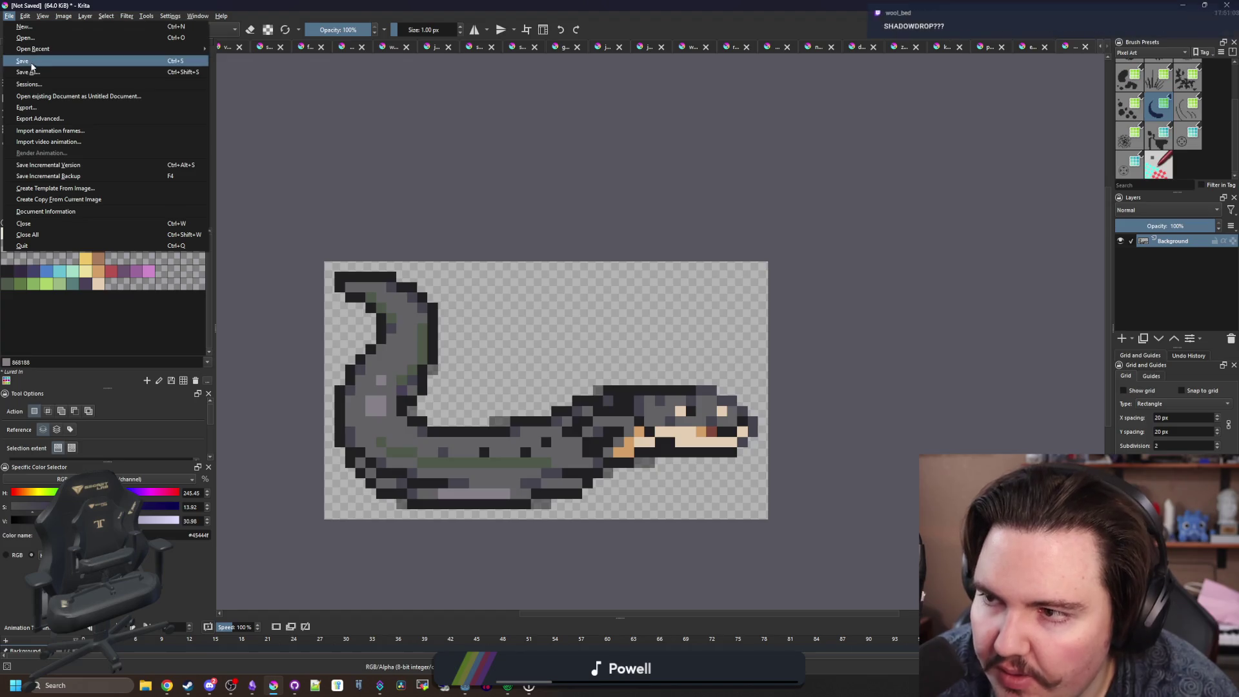
left_click(28, 75)
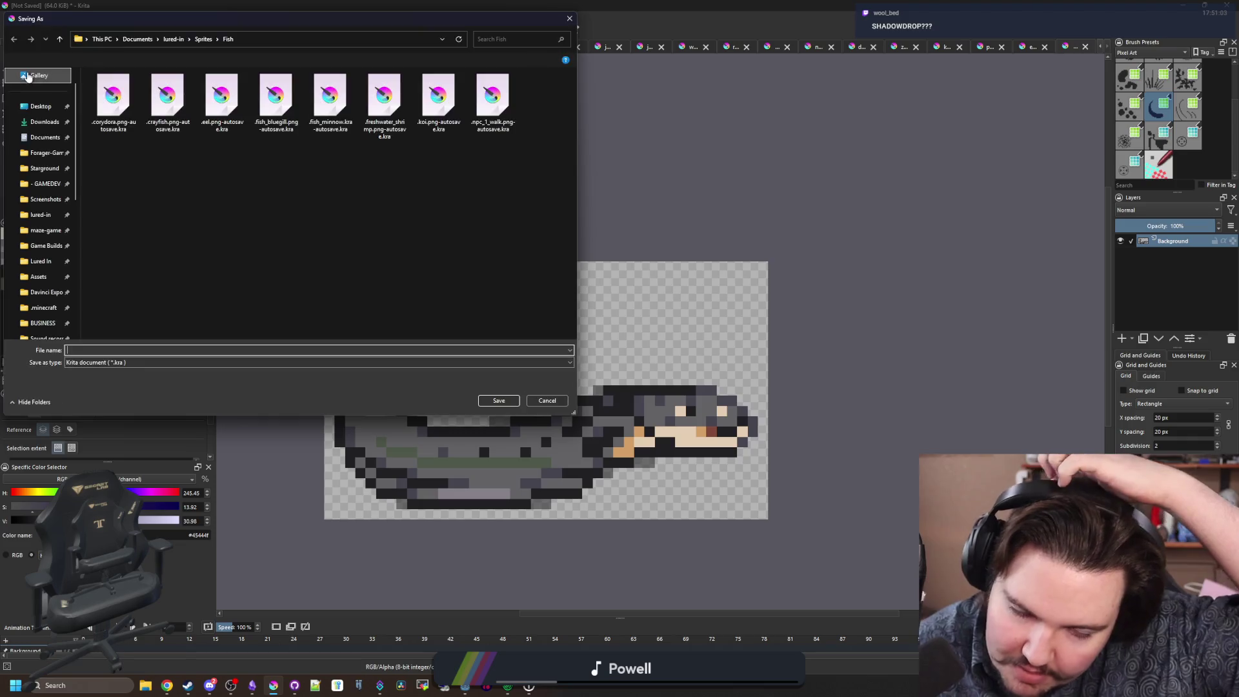
left_click(90, 362)
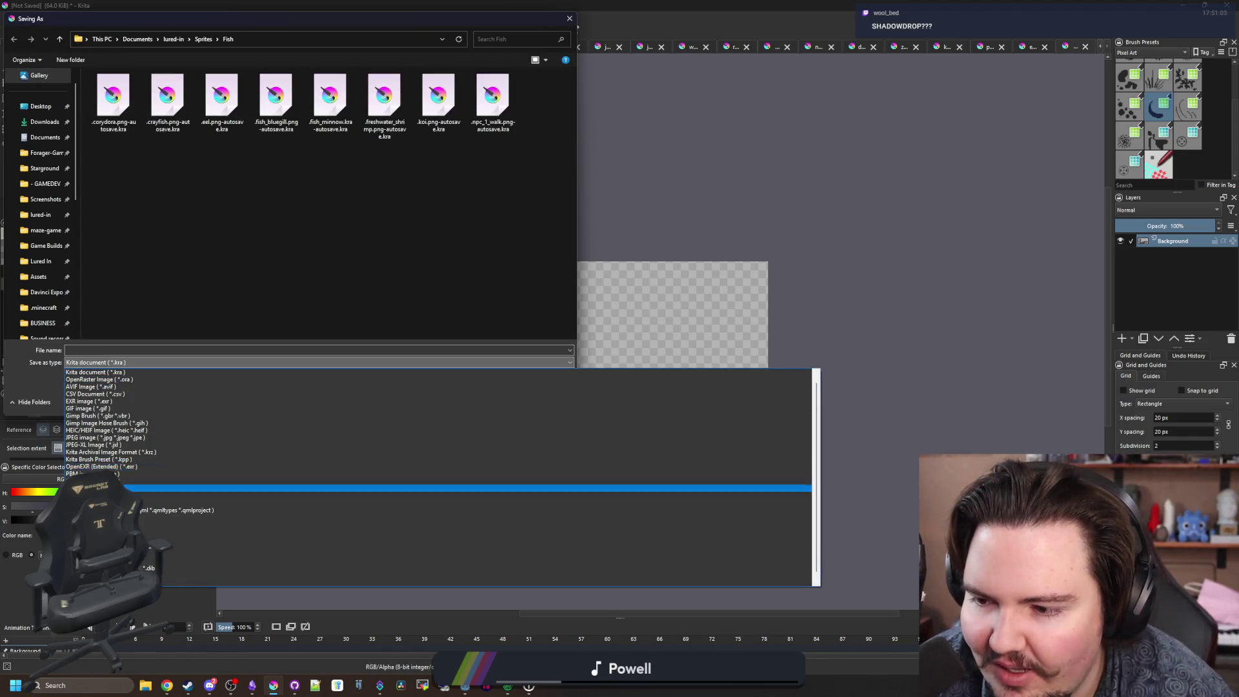
left_click(96, 488)
left_click(120, 353)
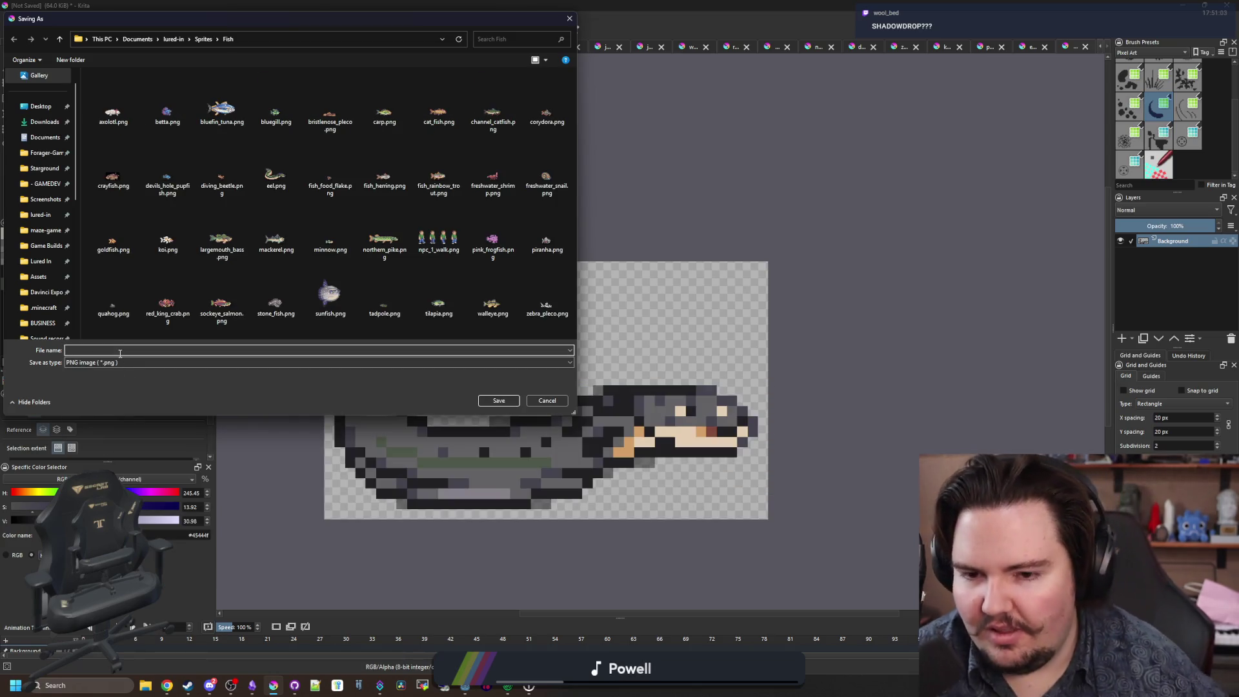
type("ELECTIR")
key("ctrl+a")
key("BackSpace")
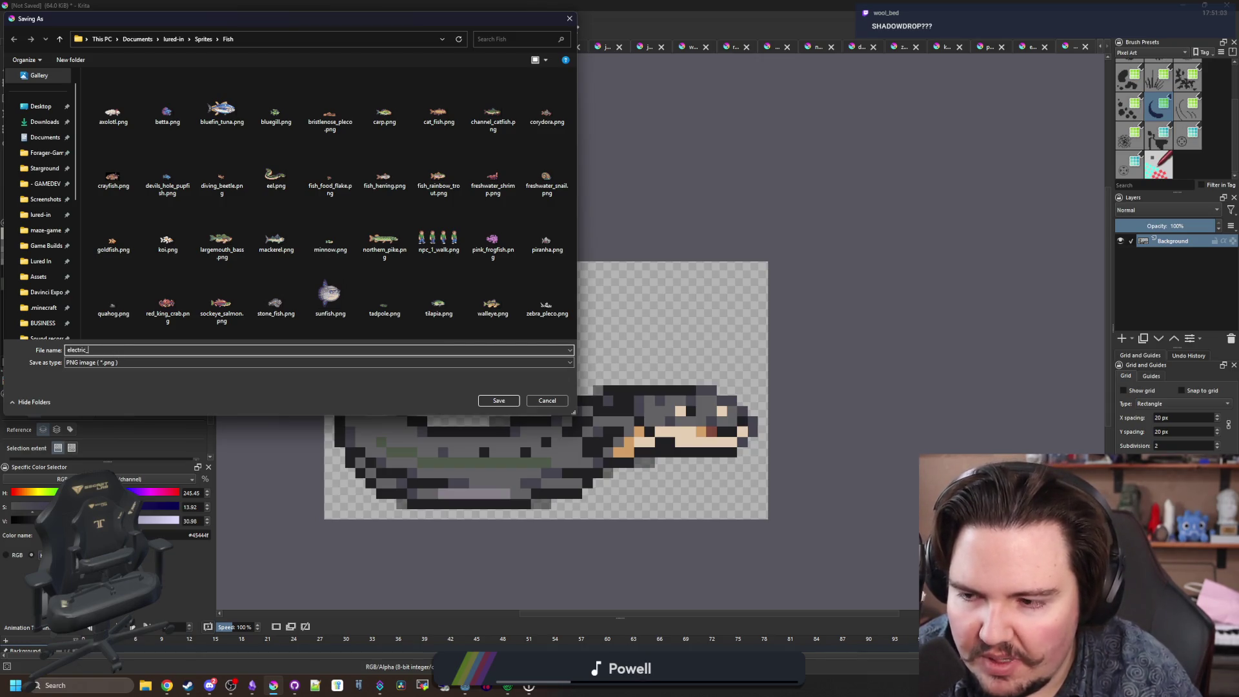
left_click(498, 400)
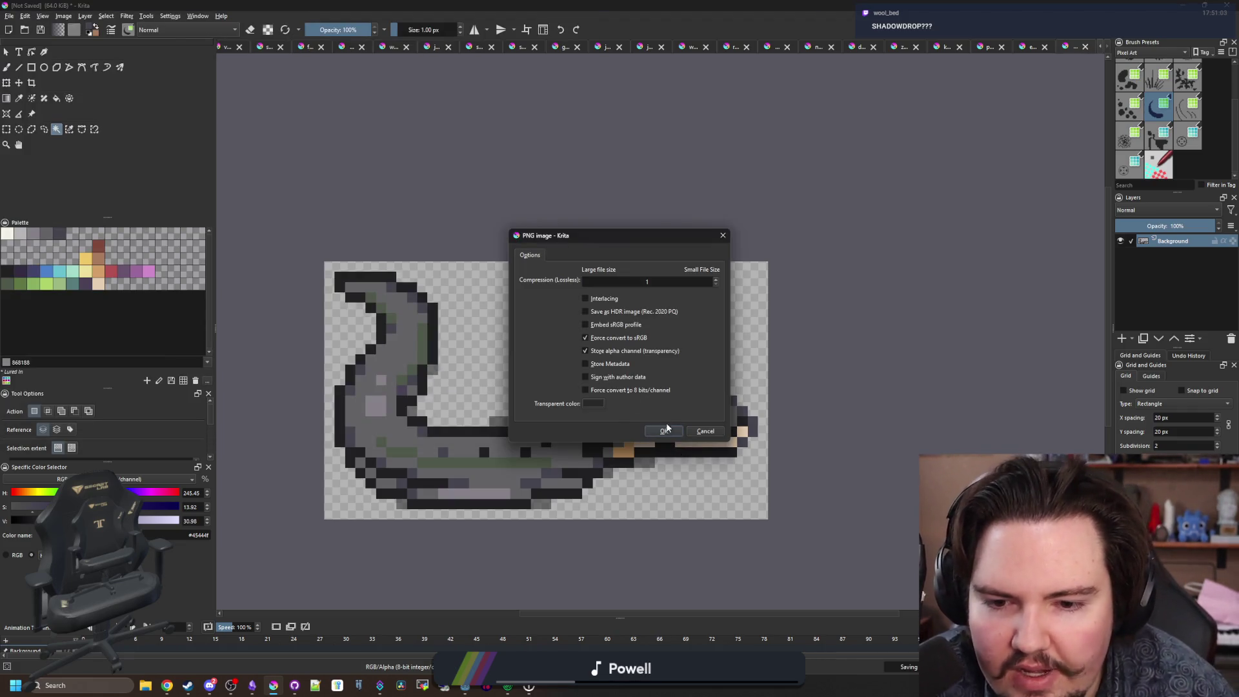
left_click(663, 431)
scroll(666, 426, "down", 3)
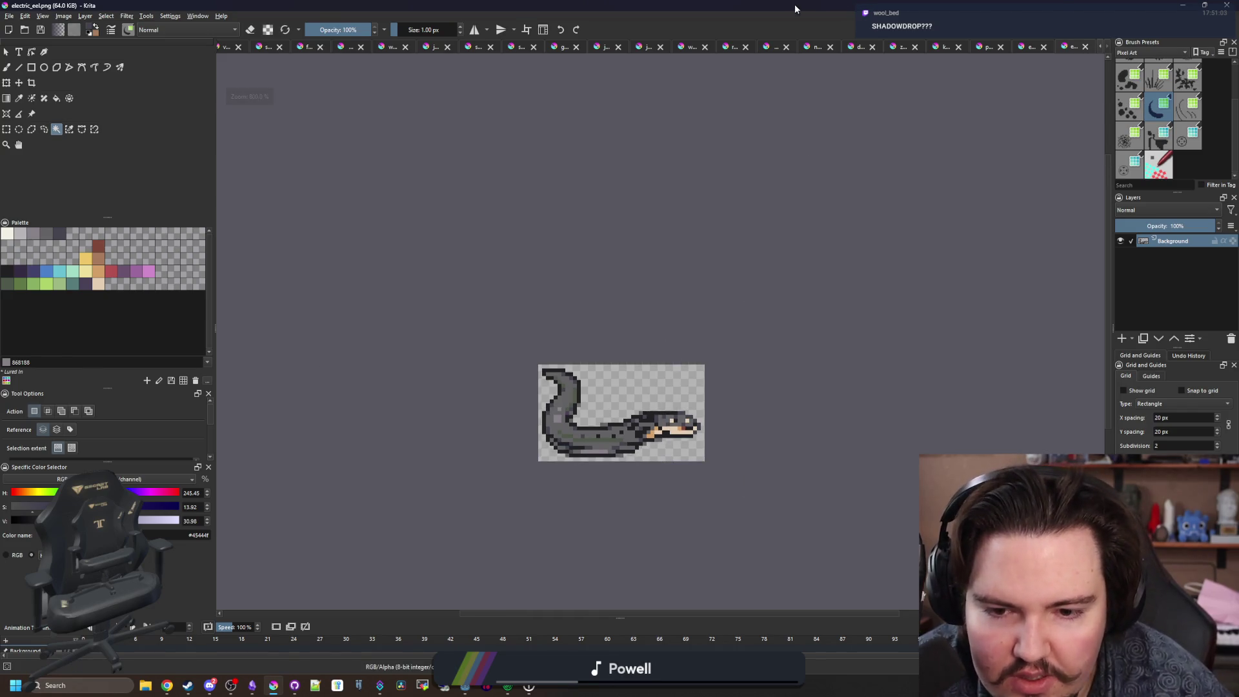
key("alt+Tab")
Duplicate the piranha entry in items_table.gd directly below it.
left_click(458, 304)
left_click_drag(449, 301, 342, 186)
key("ctrl+c")
left_click(429, 311)
key("Return")
key("ctrl+v")
left_click(398, 338)
key("BackSpace")
Change the copy's id to li.fish.electric_eel and its sprite to electric_eel.png.
double_click(481, 357)
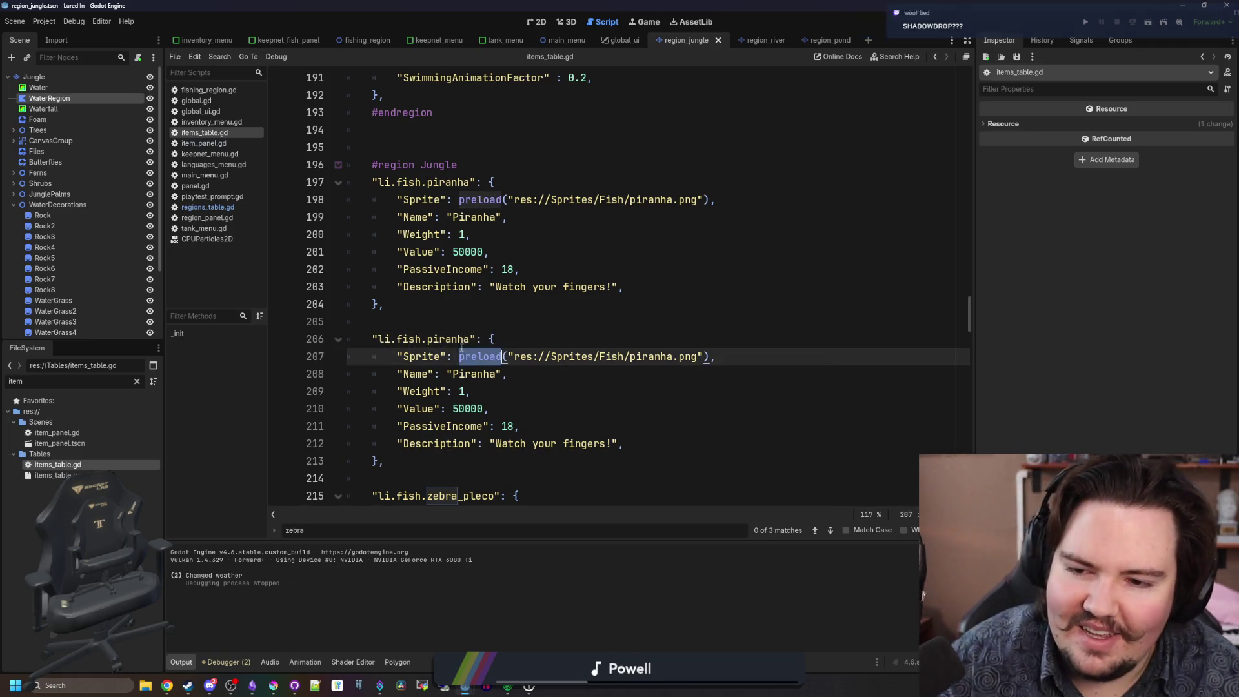
double_click(450, 339)
type("electric_eel")
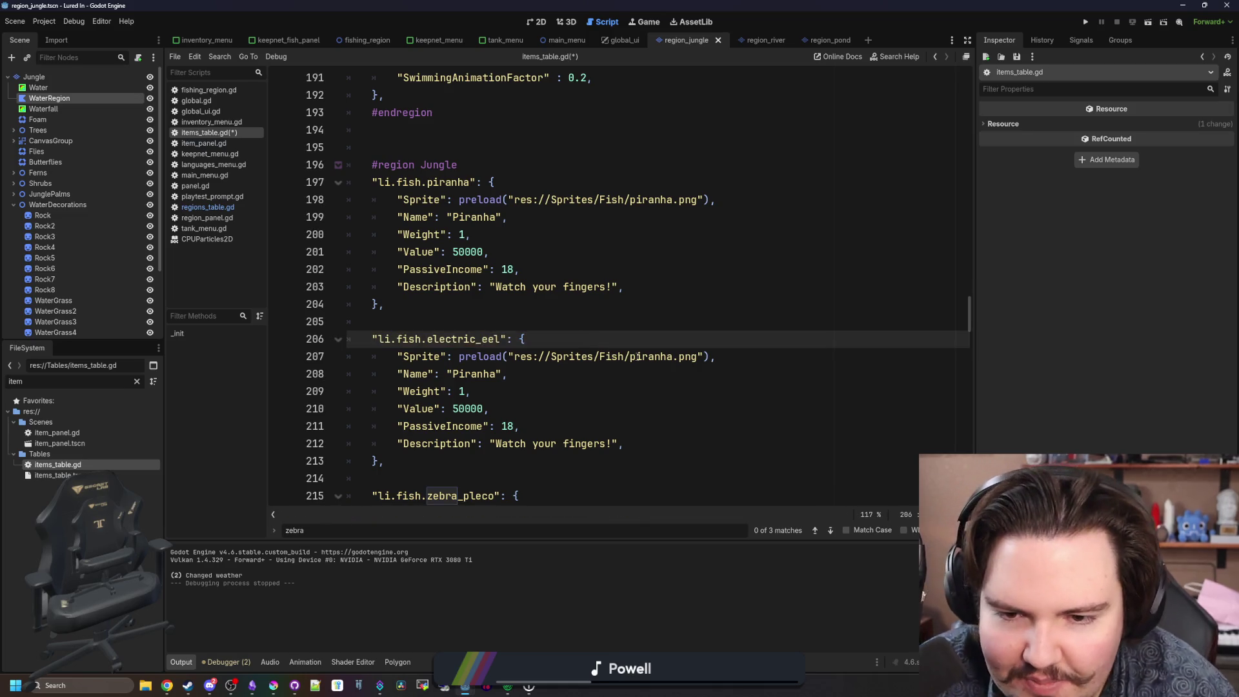
double_click(639, 357)
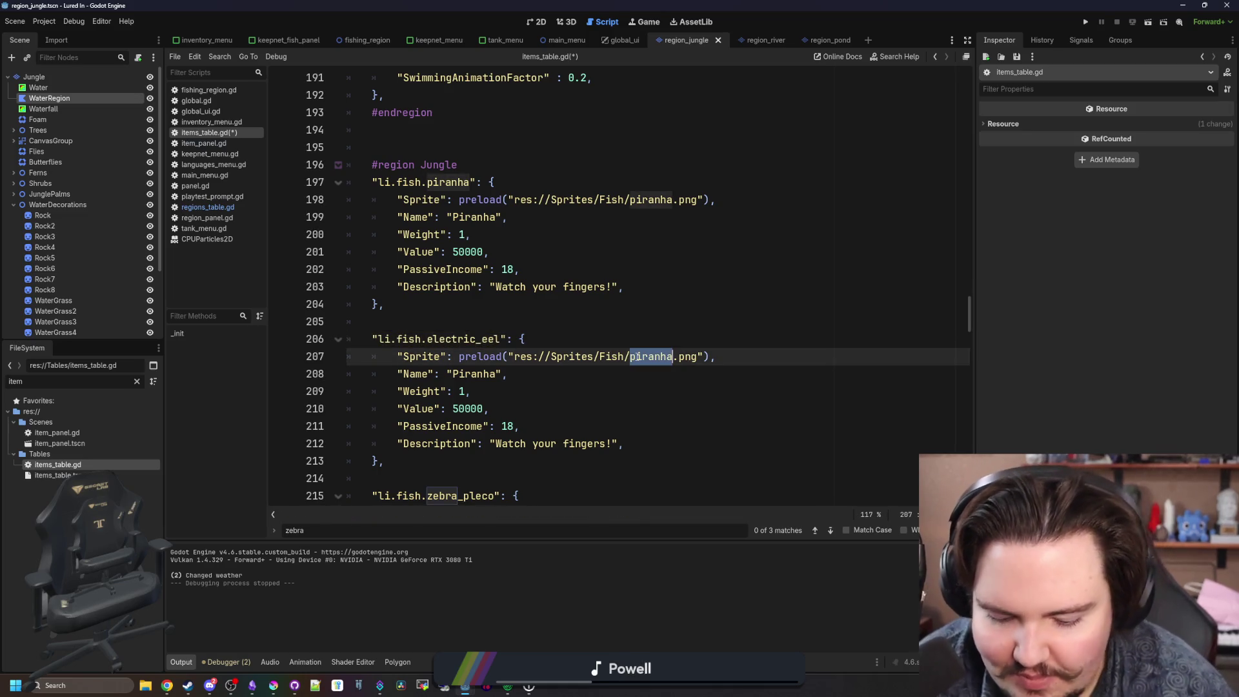
type("elec")
key("Return")
key("Up")
key("Up")
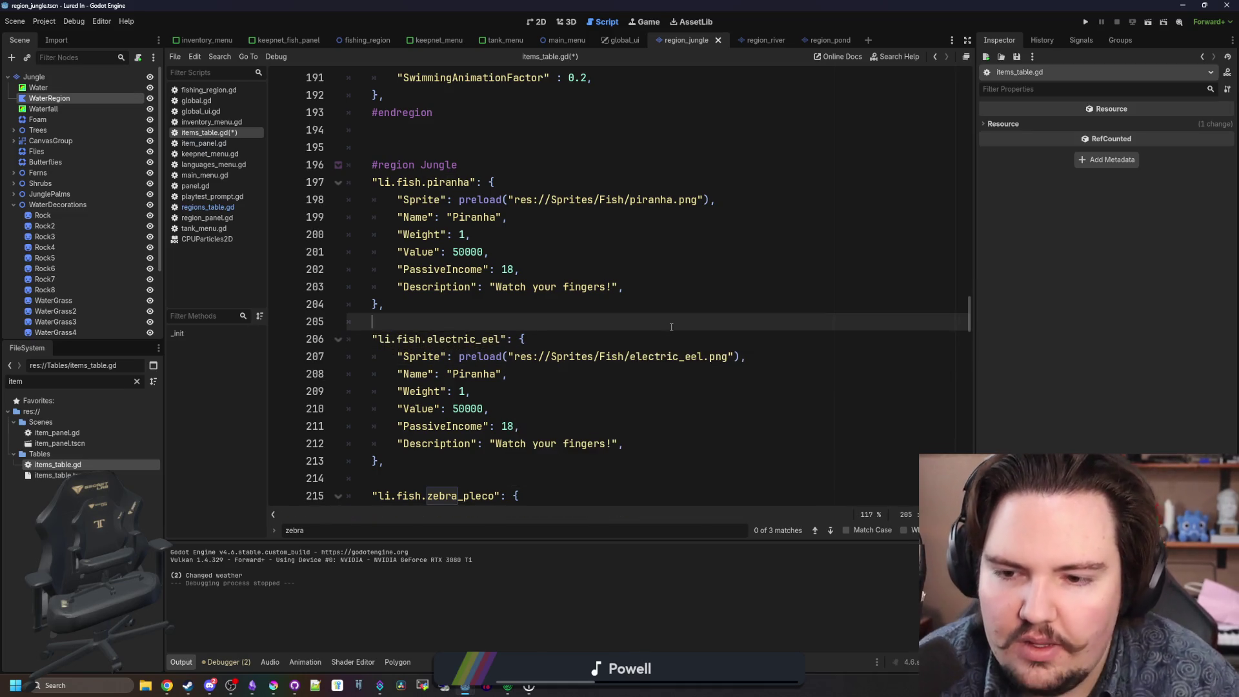
Set the name to Electric Eel, weight 2, value 60000 and passive income 24.
scroll(532, 348, "down", 1)
double_click(460, 319)
type("Elec")
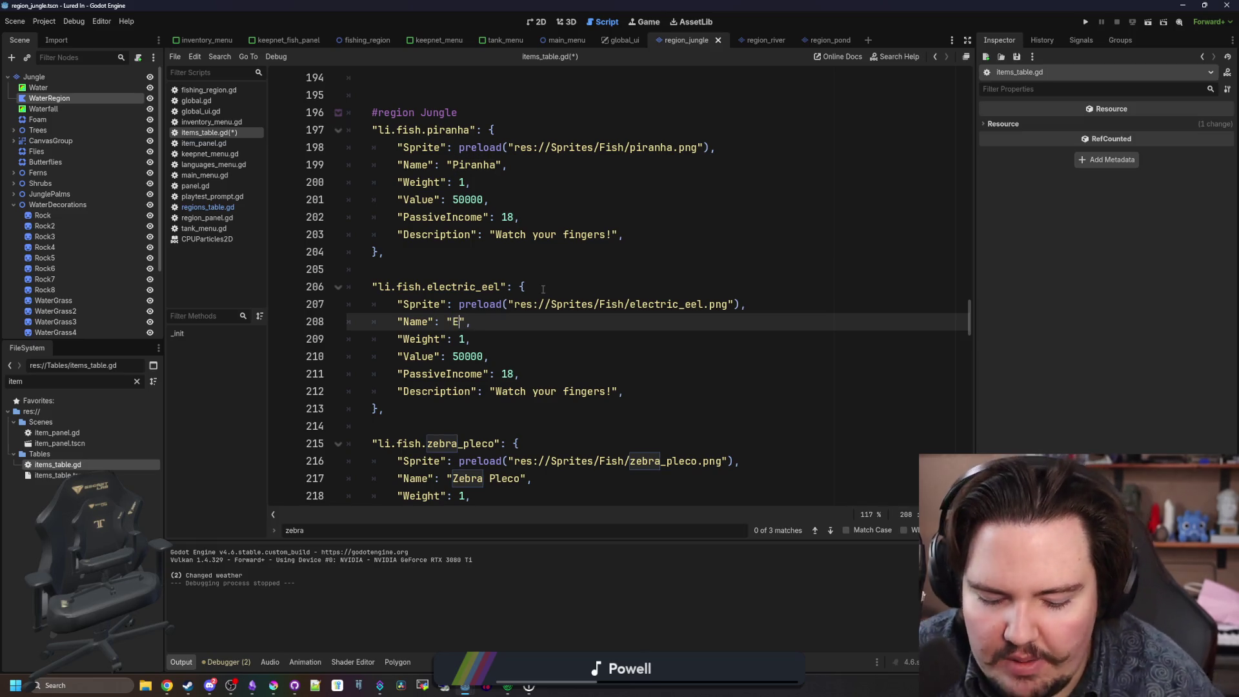
type("tric Eel")
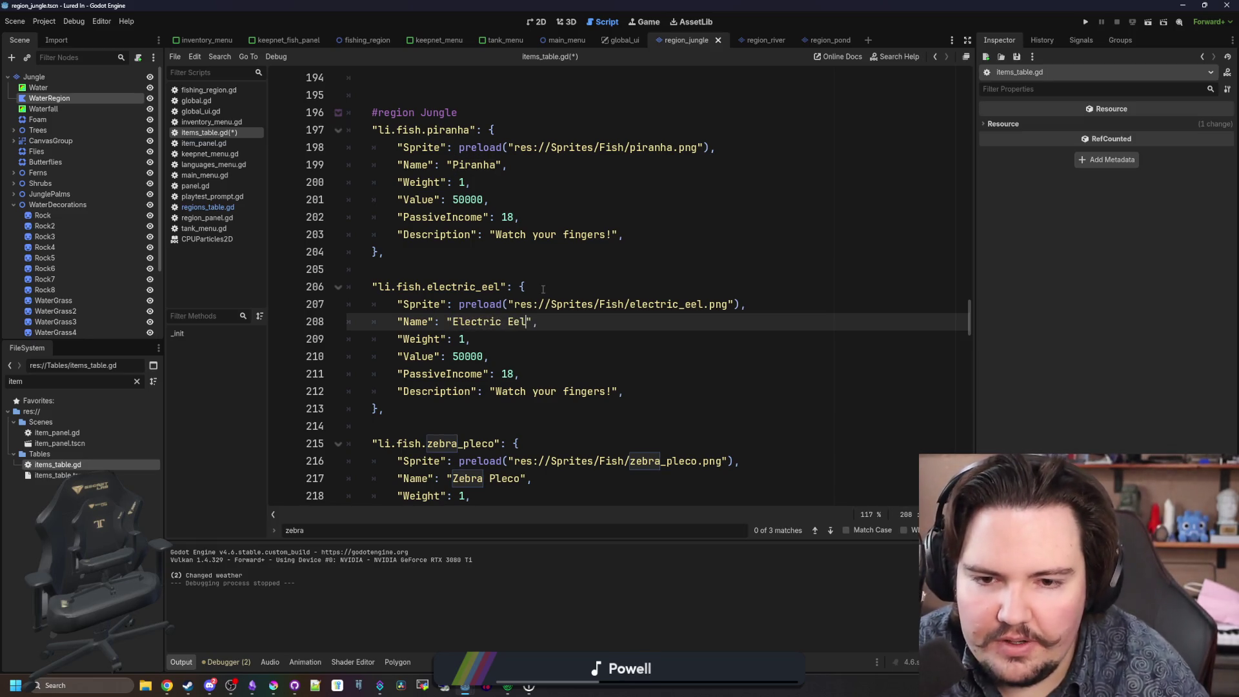
left_click(472, 339)
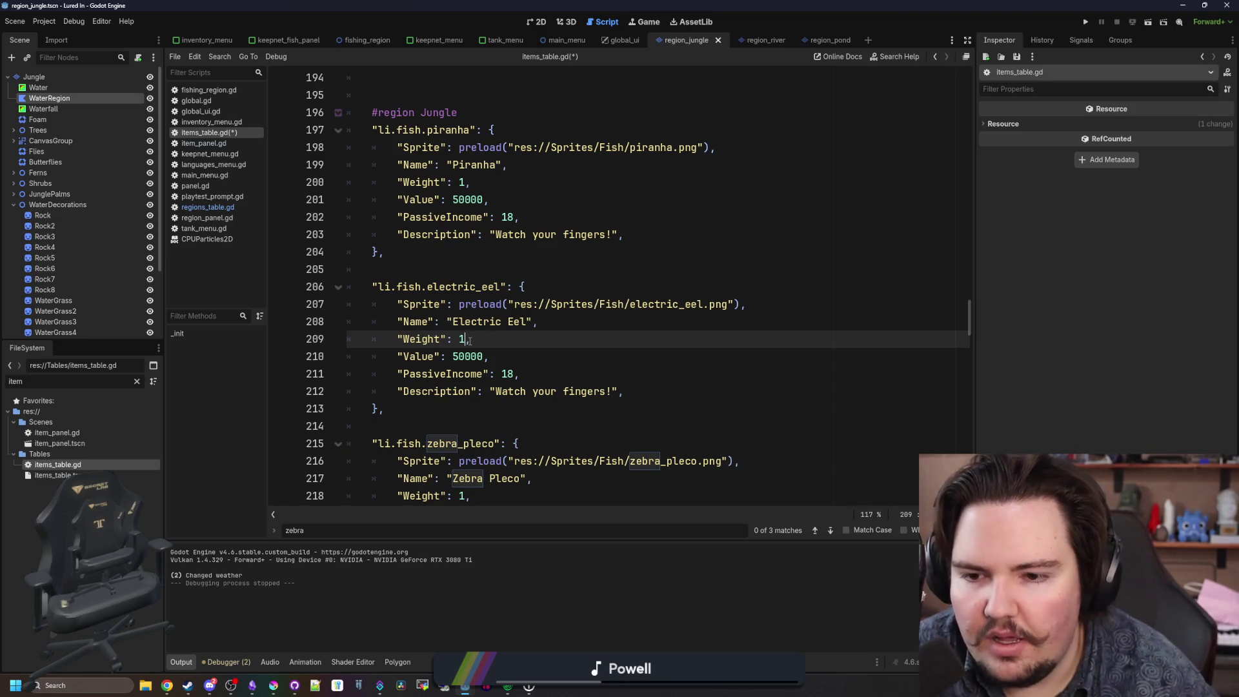
type("2")
scroll(470, 340, "down", 1)
left_click(460, 305)
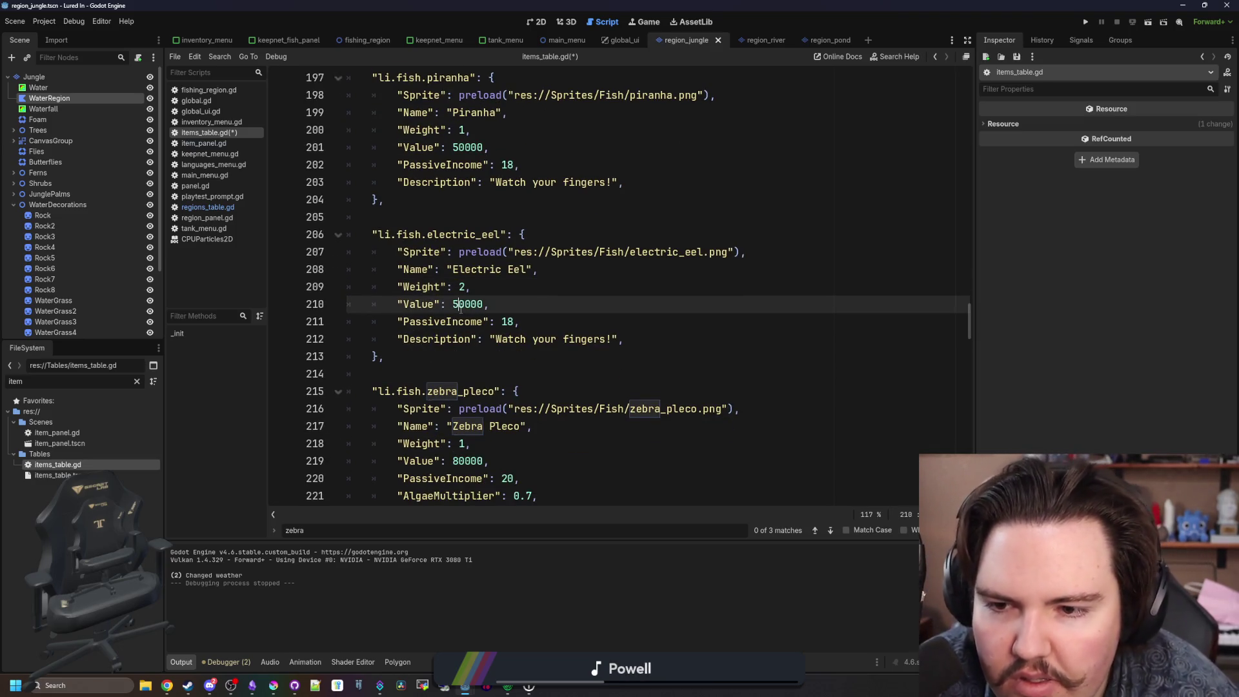
key("BackSpace")
type("7")
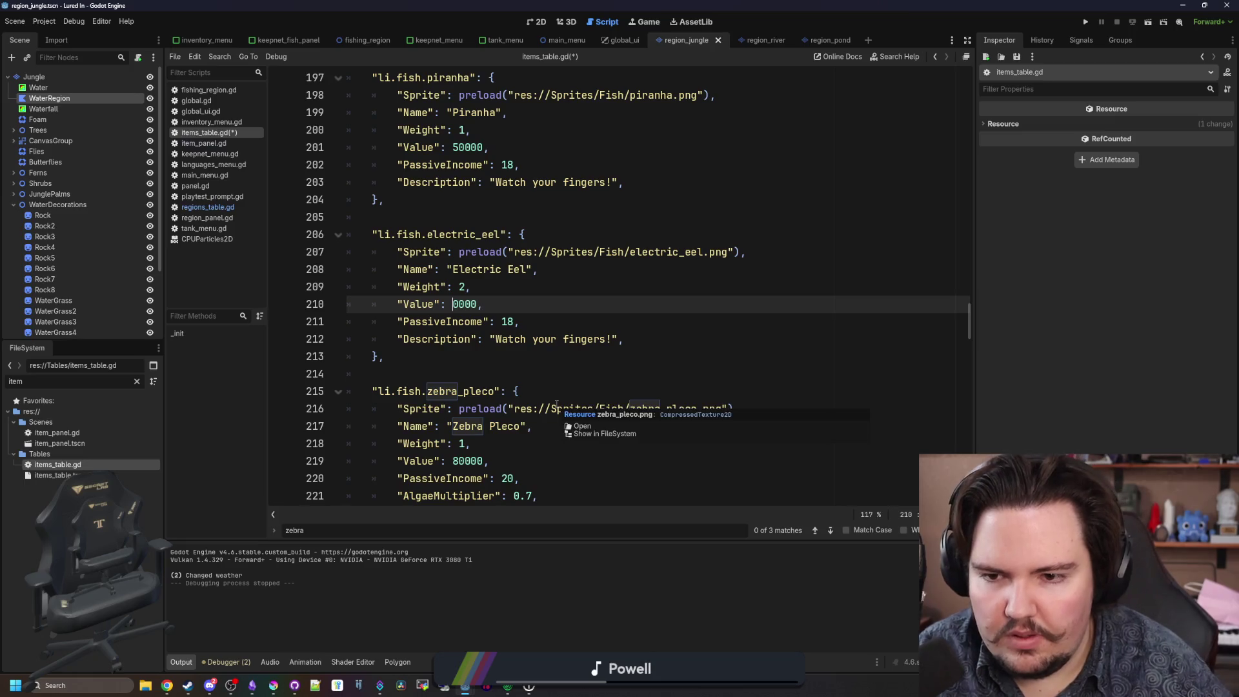
key("BackSpace")
type("6")
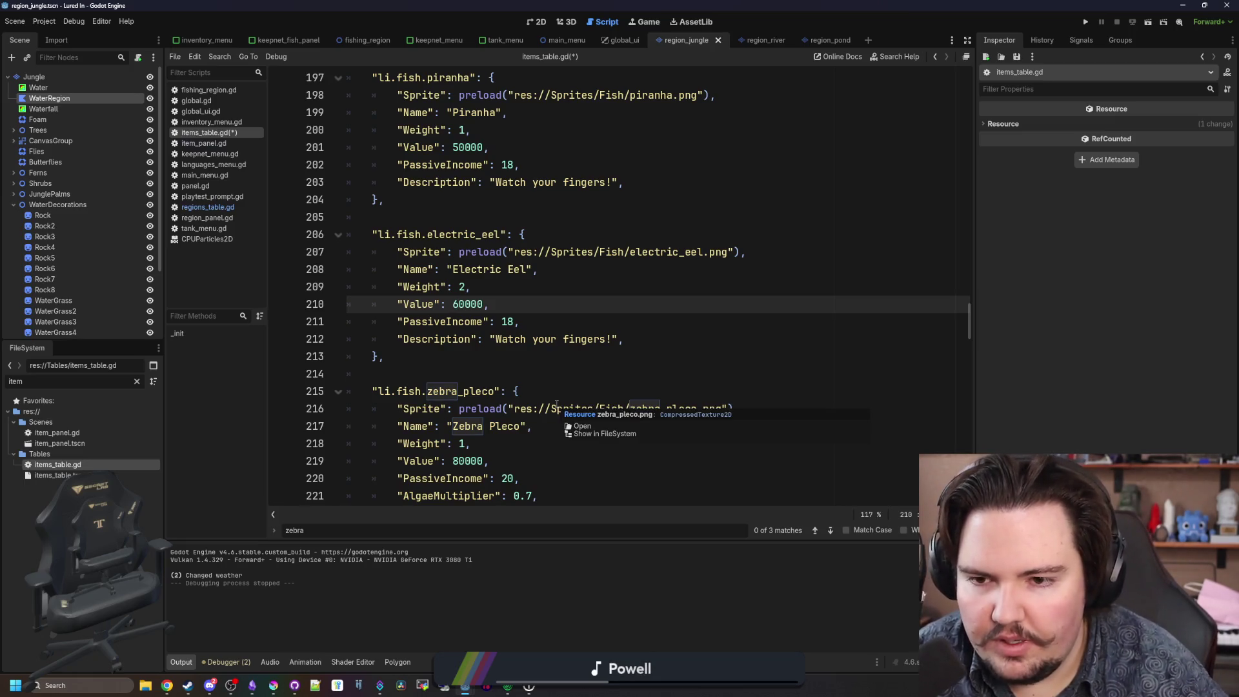
left_click(507, 321)
type("24")
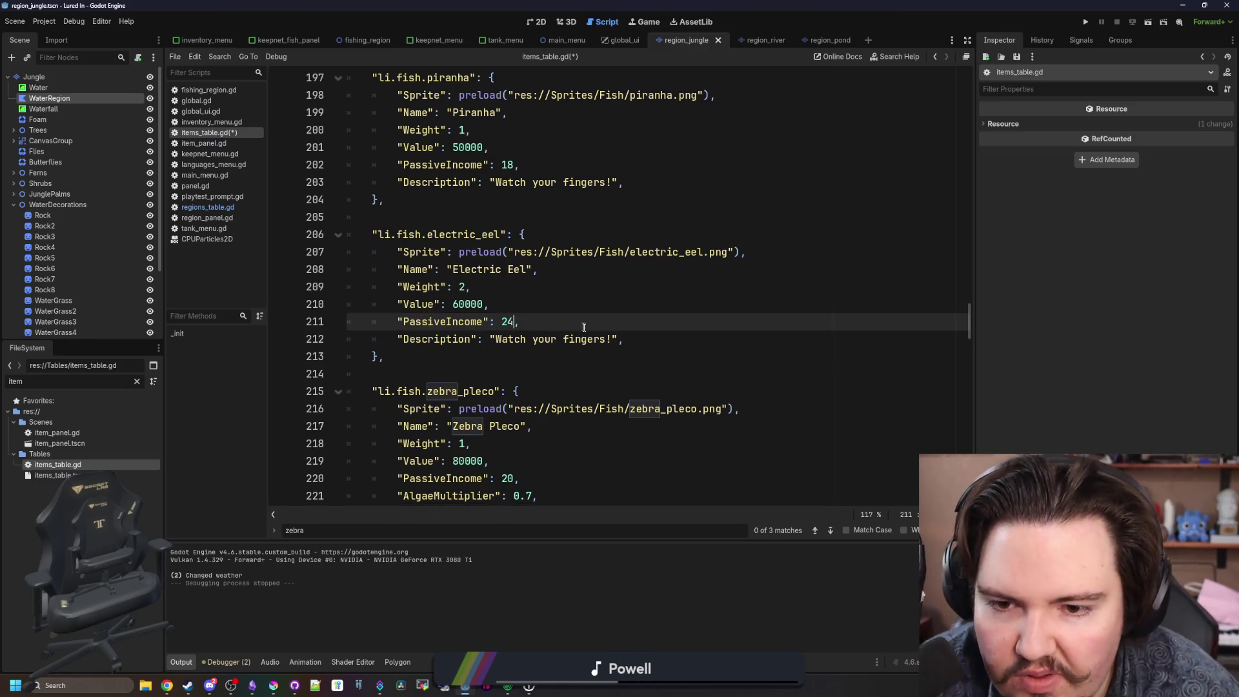
Delete the copied 'Watch your fingers!' description and check the electric eel reference picture.
left_click_drag(609, 338, 495, 341)
key("BackSpace")
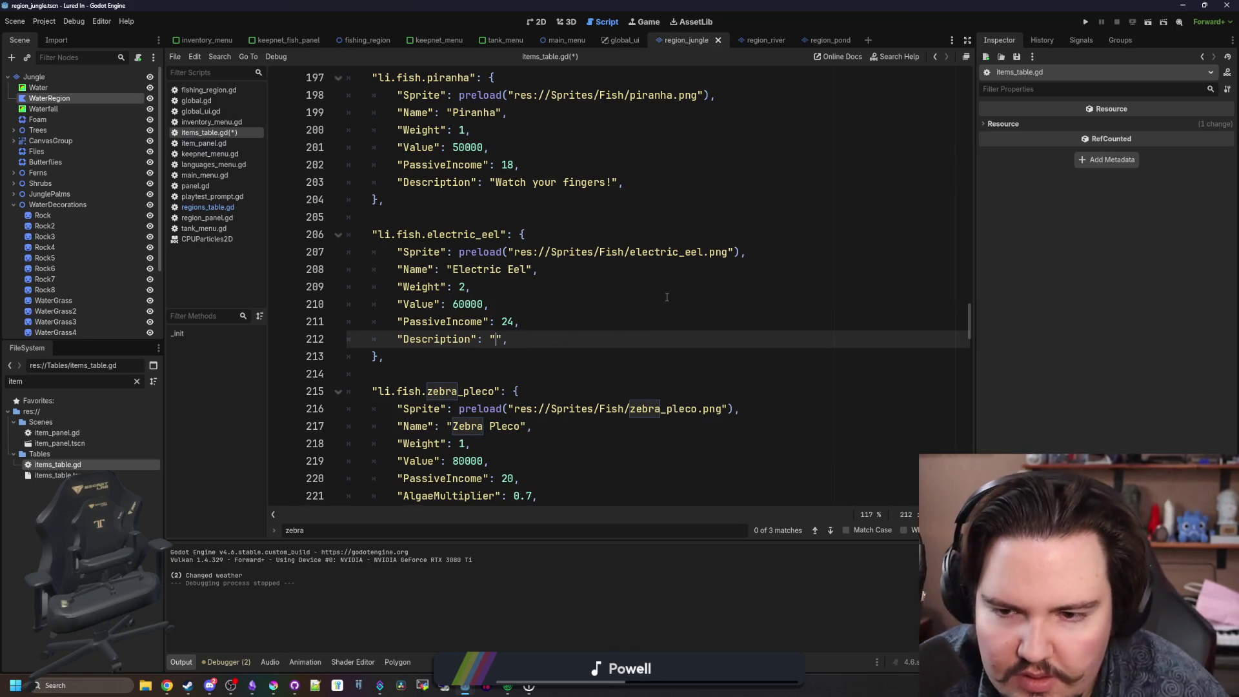
mouse_move(910, 161)
left_mouse_down()
mouse_move(850, 115)
mouse_move(931, 103)
left_mouse_up()
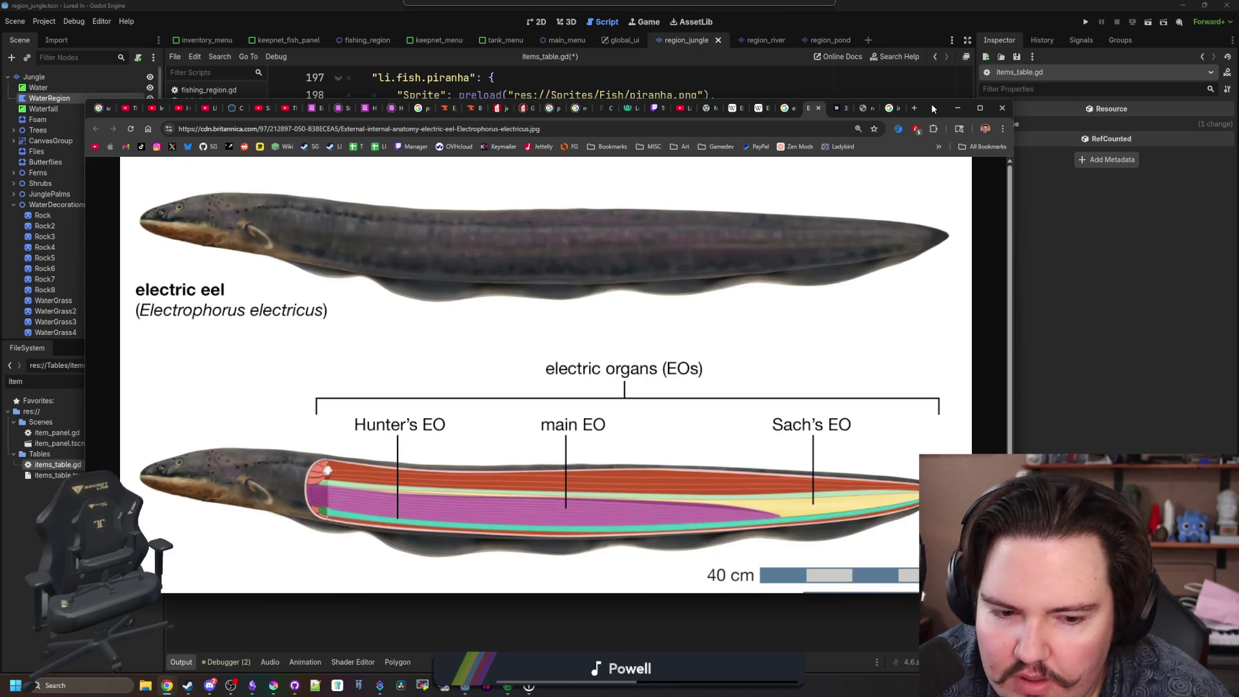
key("alt+Tab")
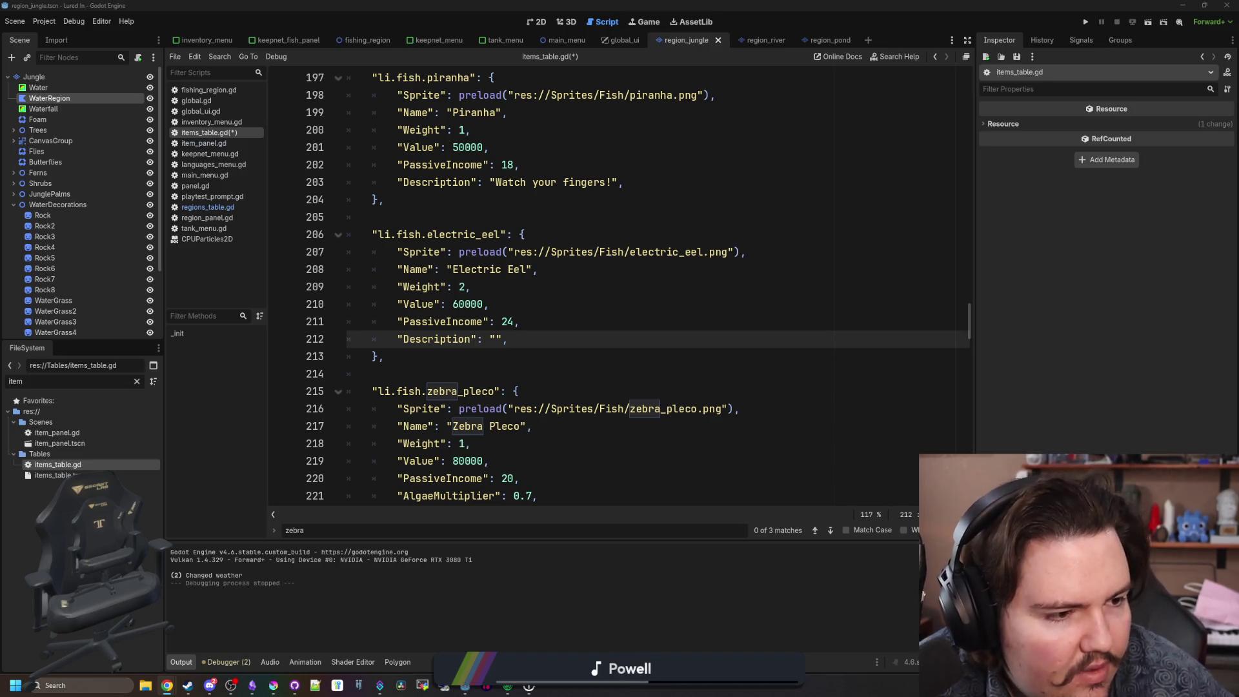
Write the eel's new Electric Avenue-themed description.
left_click(501, 377)
left_click(497, 338)
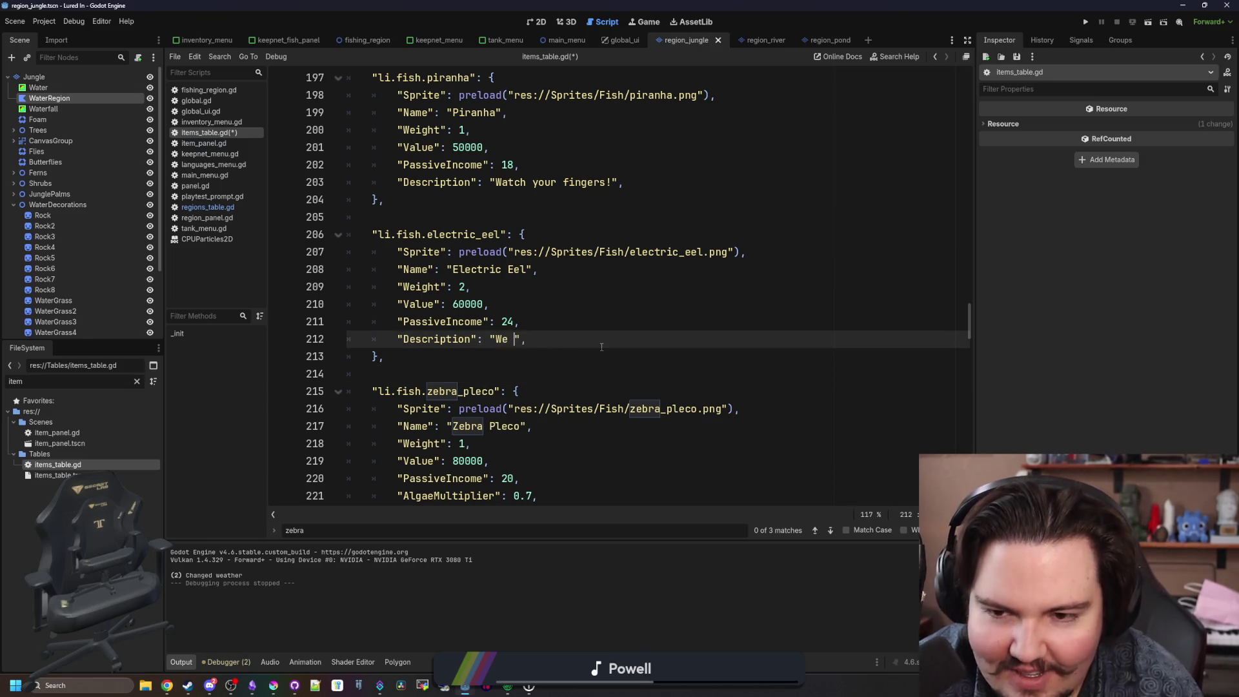
type("k down to Electric A")
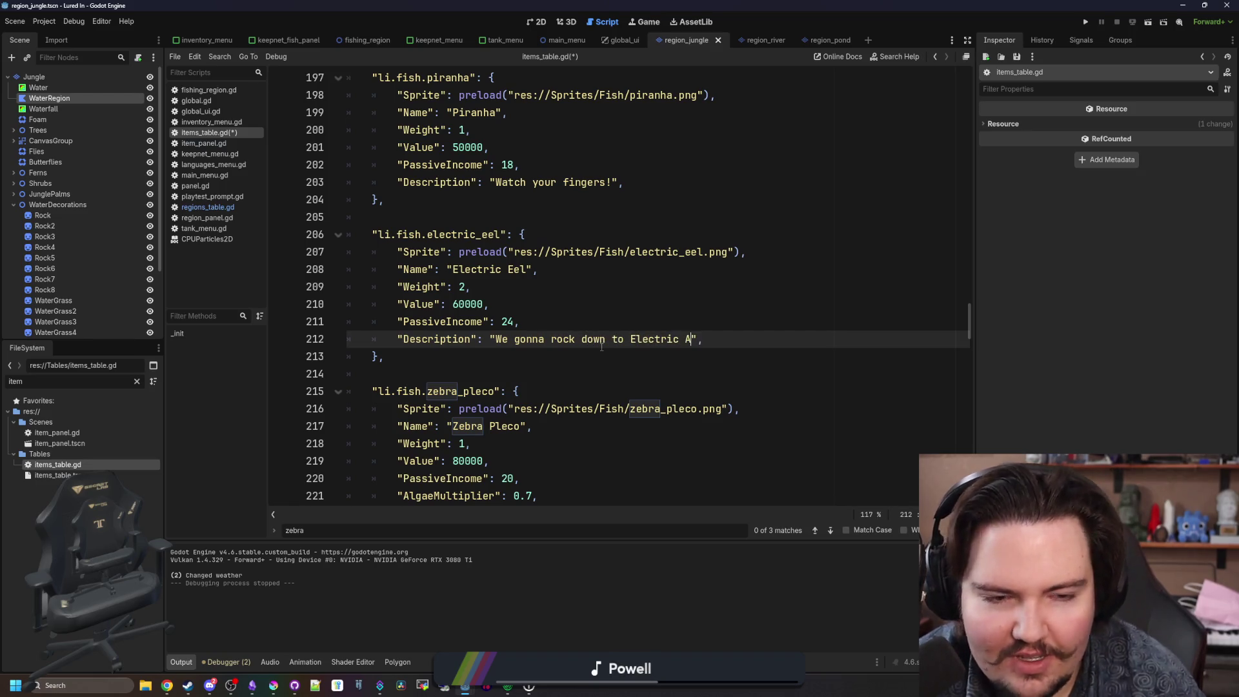
type("venue")
left_click(593, 234)
left_click(590, 286)
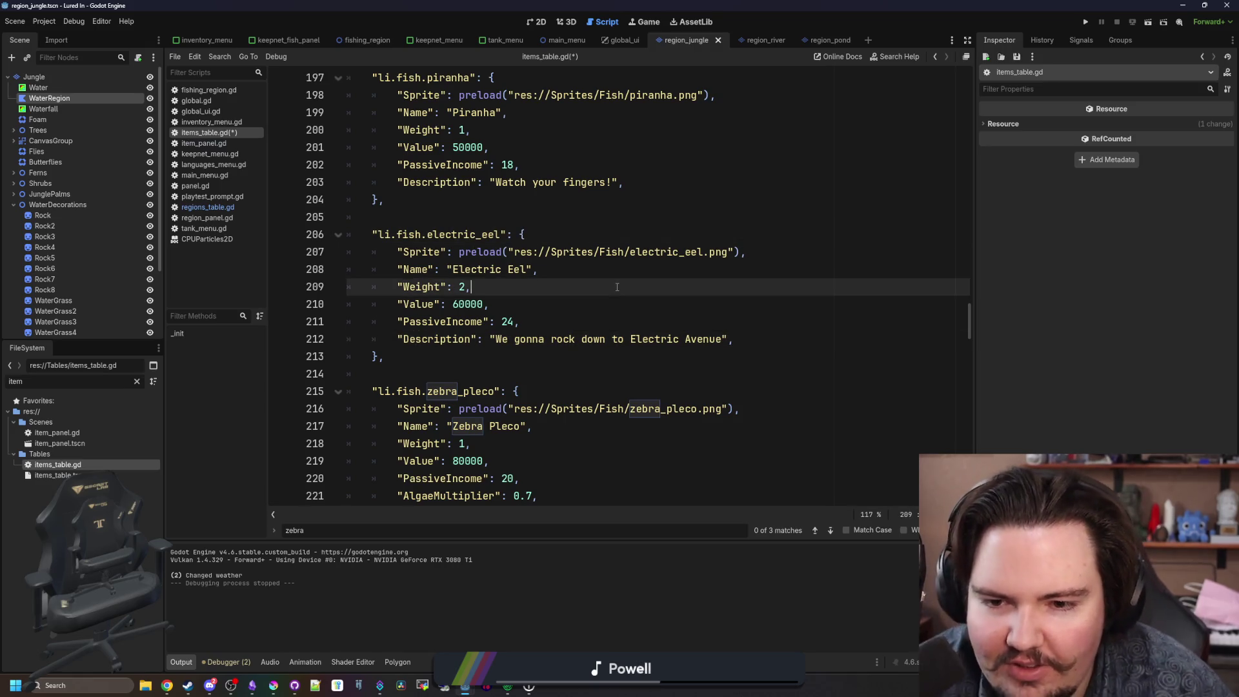
scroll(589, 277, "down", 1)
left_click(588, 273)
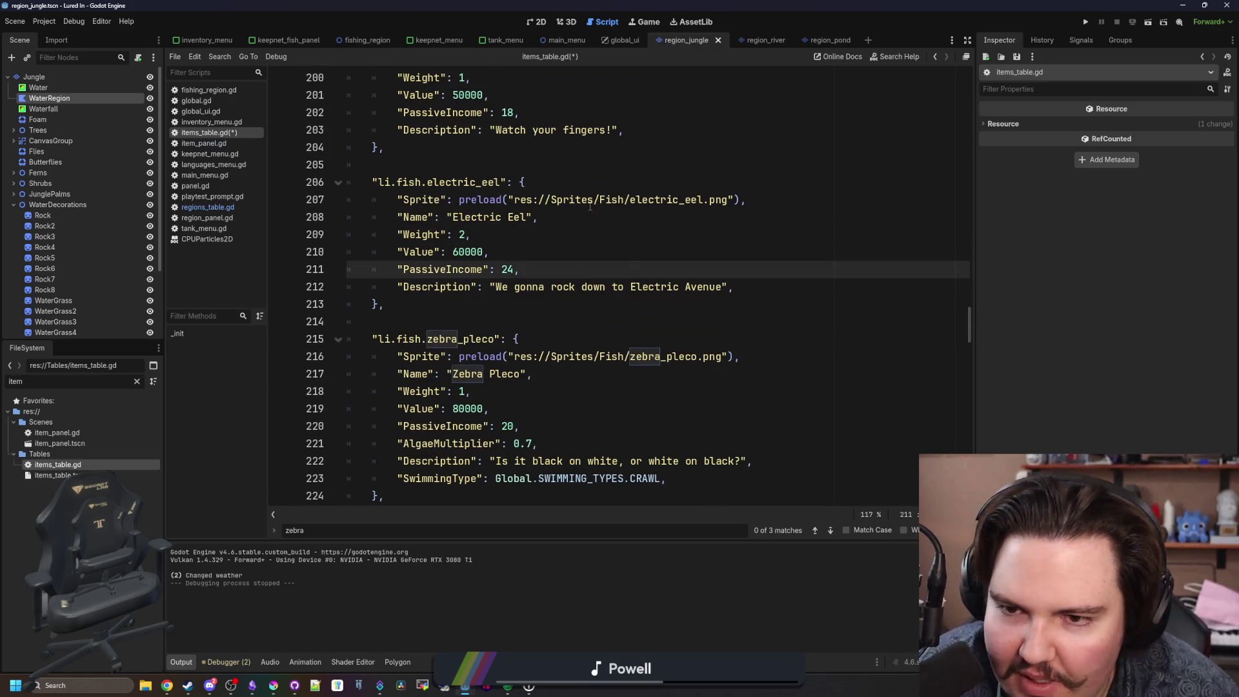
scroll(574, 215, "down", 1)
left_click(500, 272)
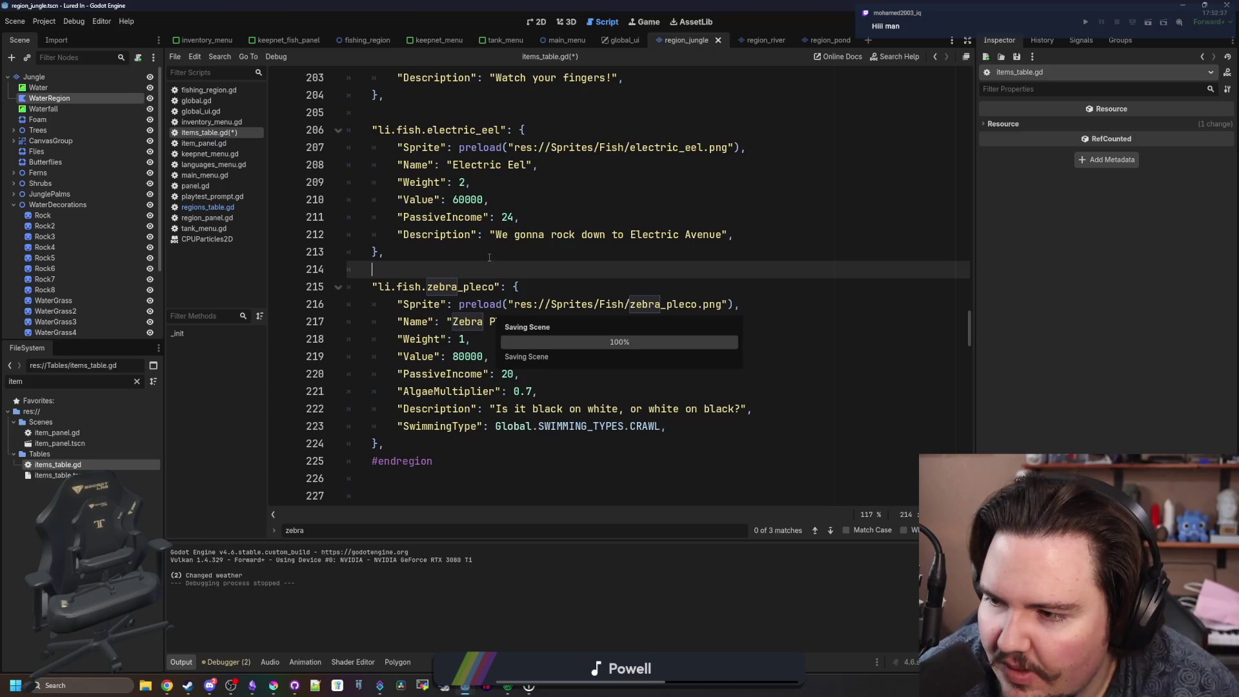
left_click(489, 257)
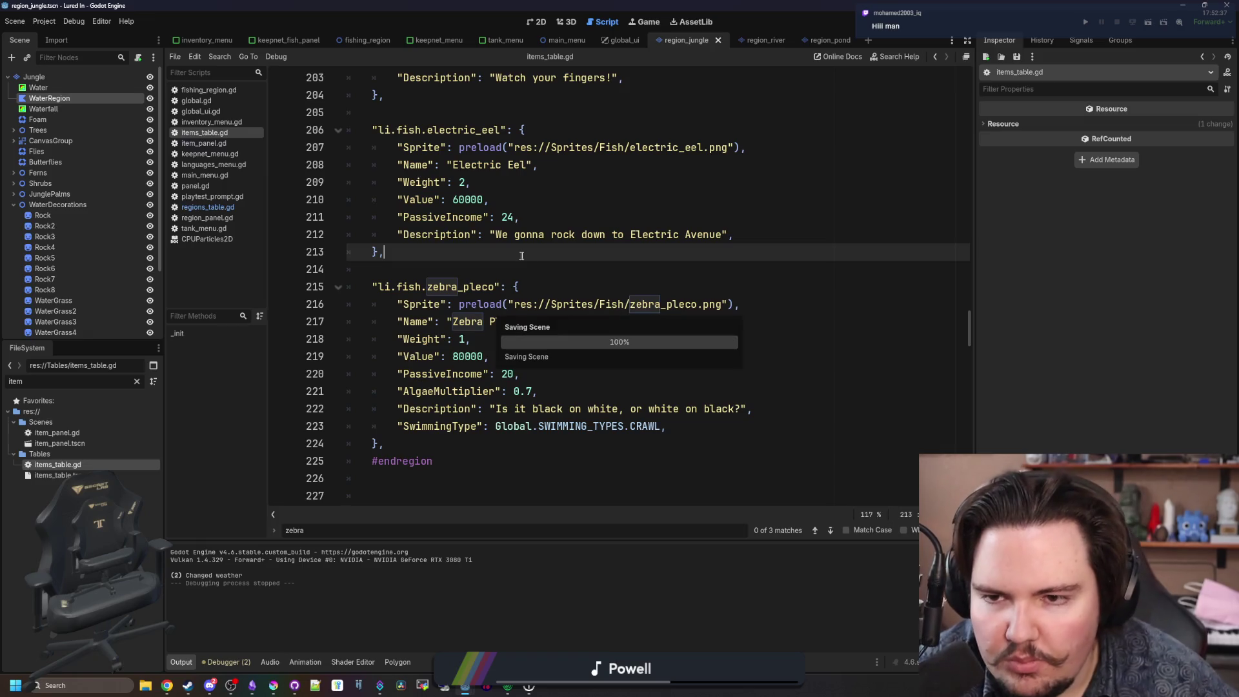
In regions_table.gd, duplicate the jungle piranha line as electric_eel with weight 50 and save.
left_click(242, 211)
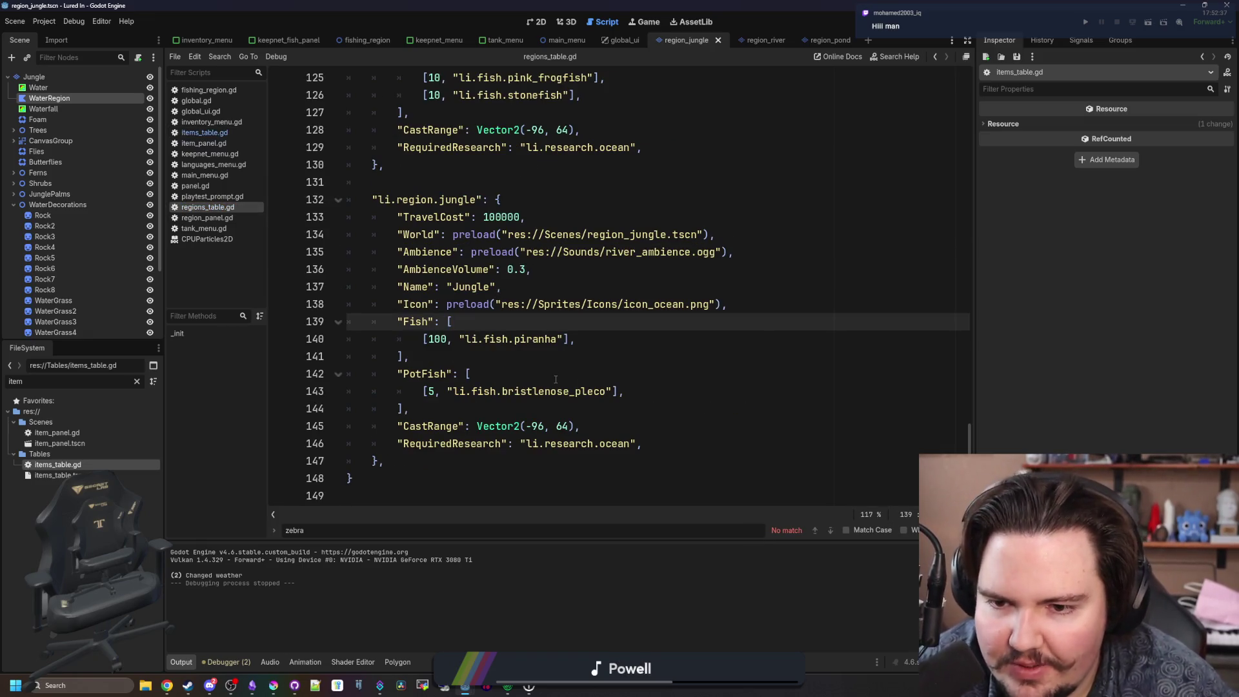
left_click_drag(423, 339, 662, 340)
key("ctrl+shift+d")
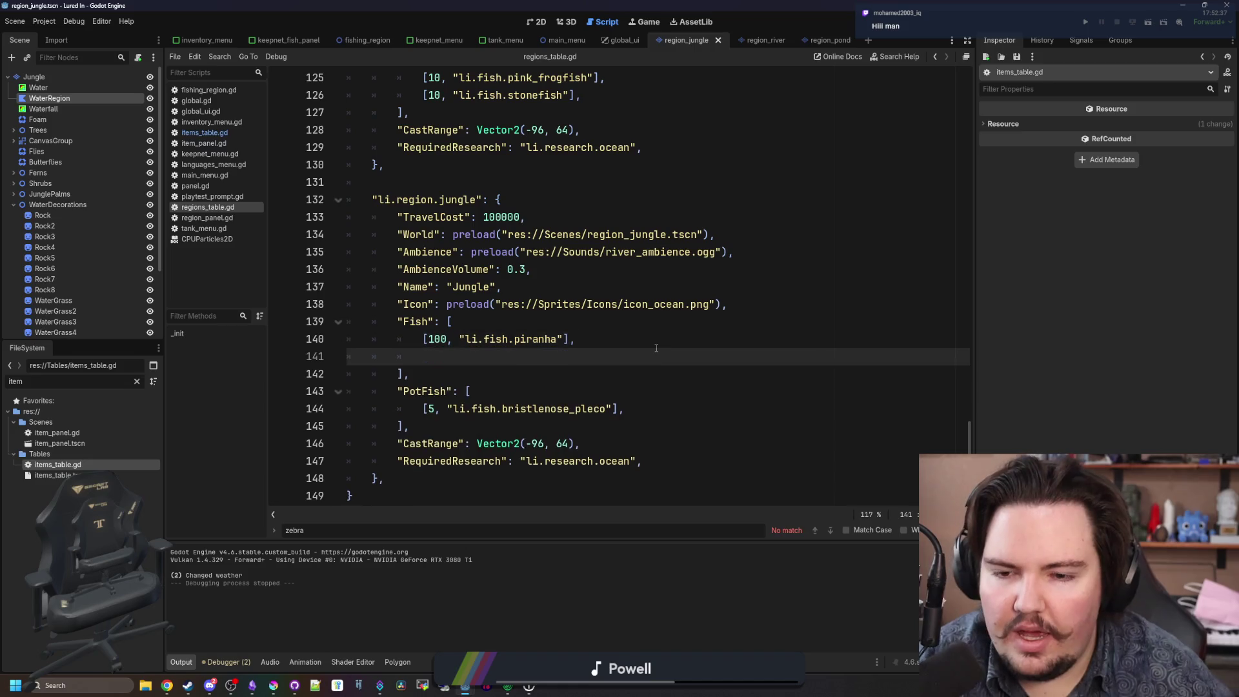
key("BackSpace")
key("BackSpace")
key("BackSpace")
key("BackSpace")
key("BackSpace")
key("BackSpace")
type("electric_eel")
key("Left")
key("Left")
key("Left")
key("BackSpace")
key("BackSpace")
key("BackSpace")
type("50")
key("ctrl+s")
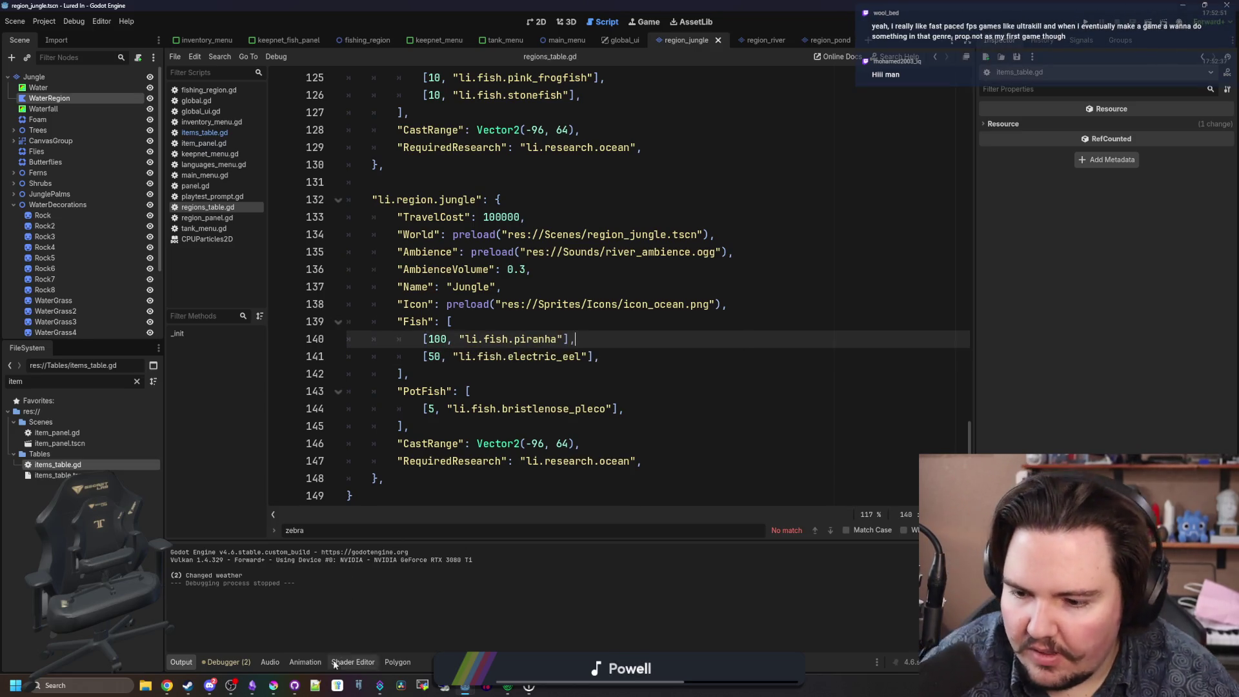
key("alt+Tab")
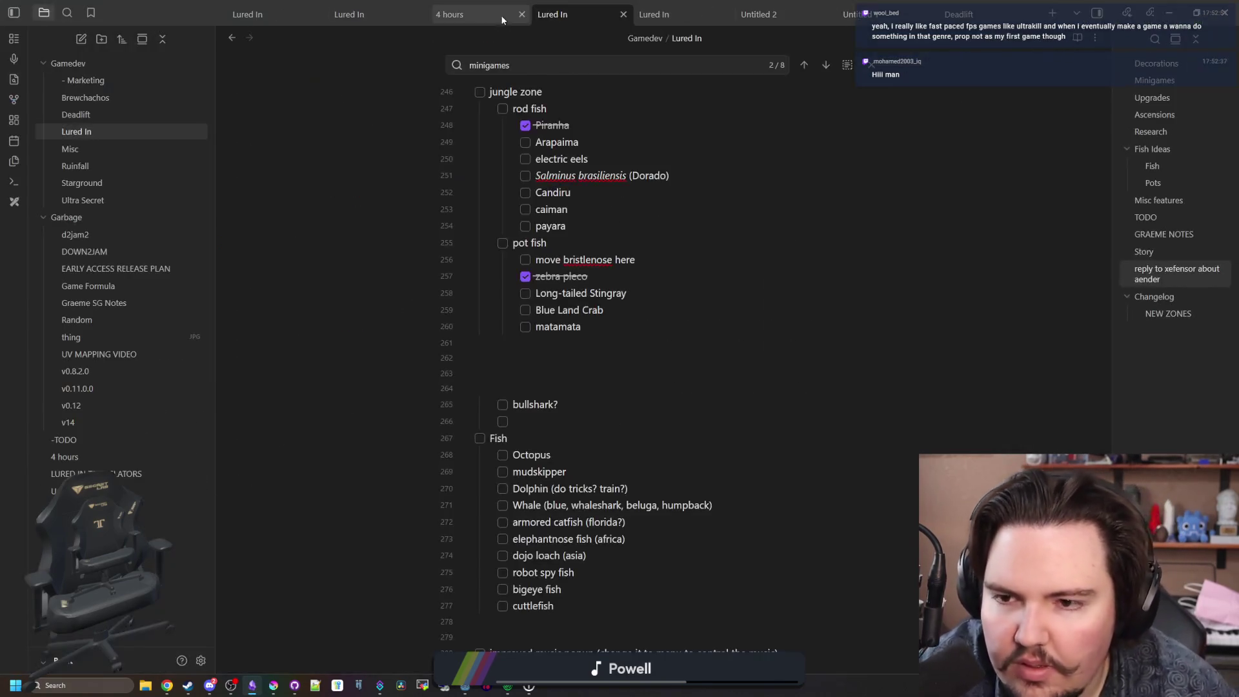
Tick 'electric eels' under jungle rod fish and the 'move bristlenose here' task.
left_click(525, 159)
scroll(643, 258, "up", 1)
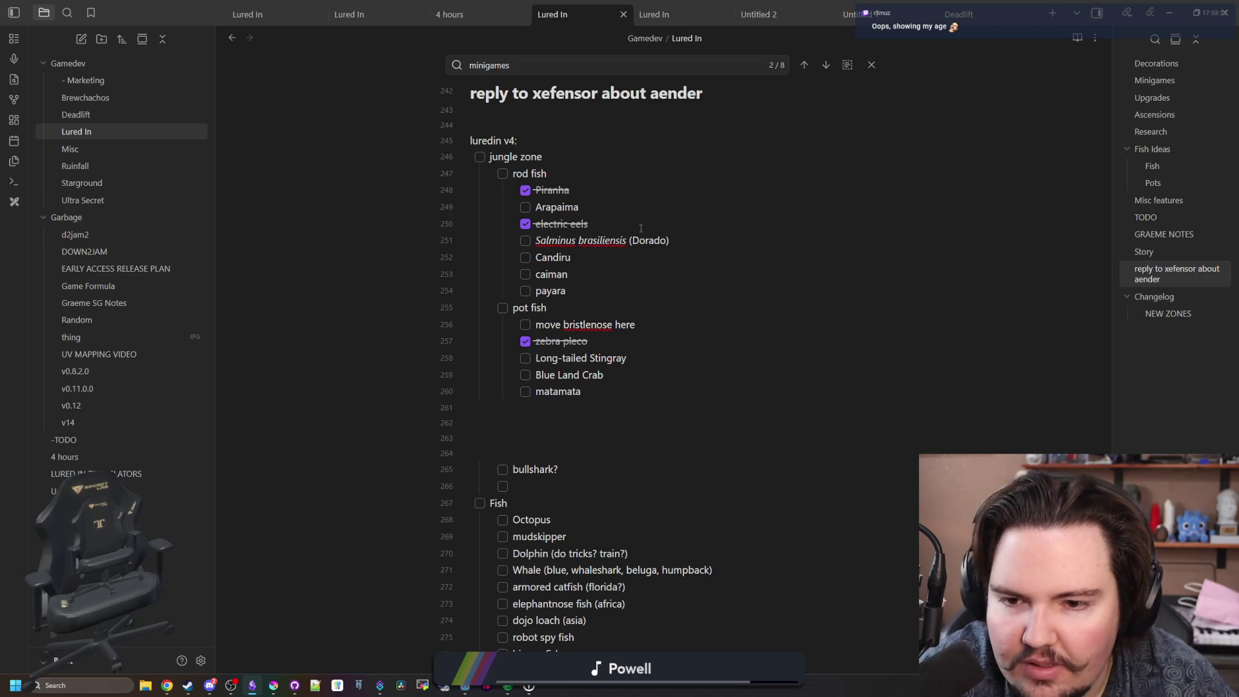
left_click(525, 324)
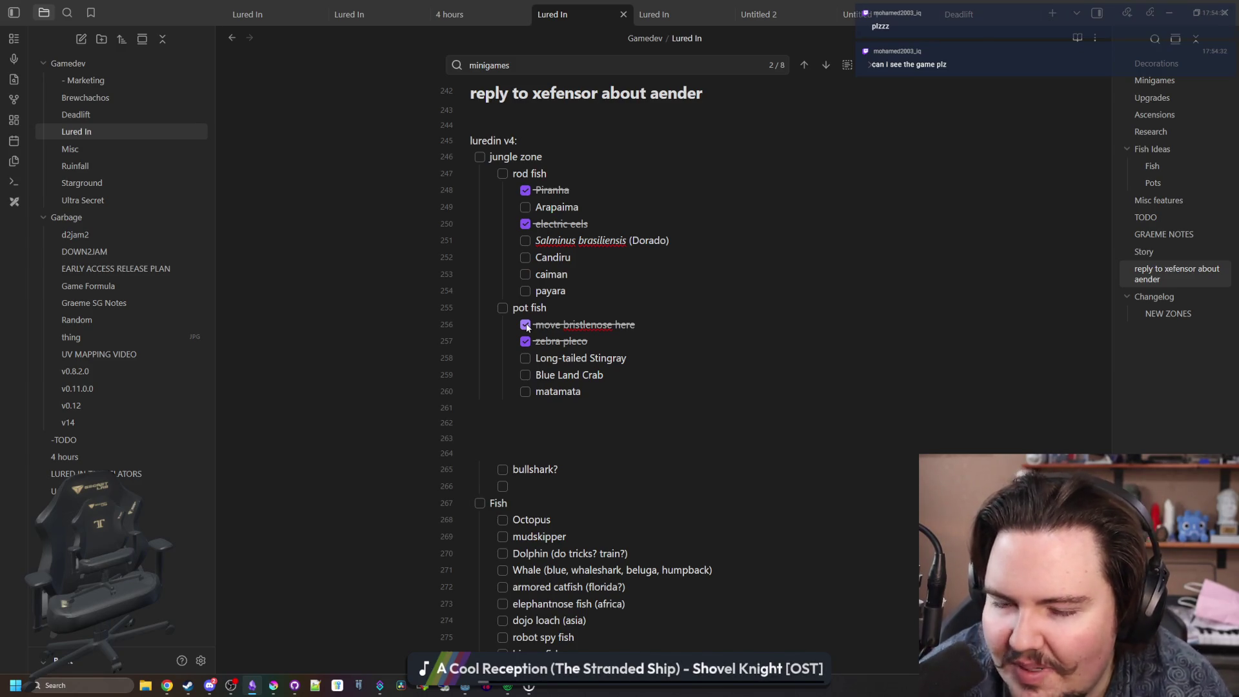
Review the ticked rod fish and pot fish entries in the Lured In jungle notes.
scroll(523, 323, "down", 10)
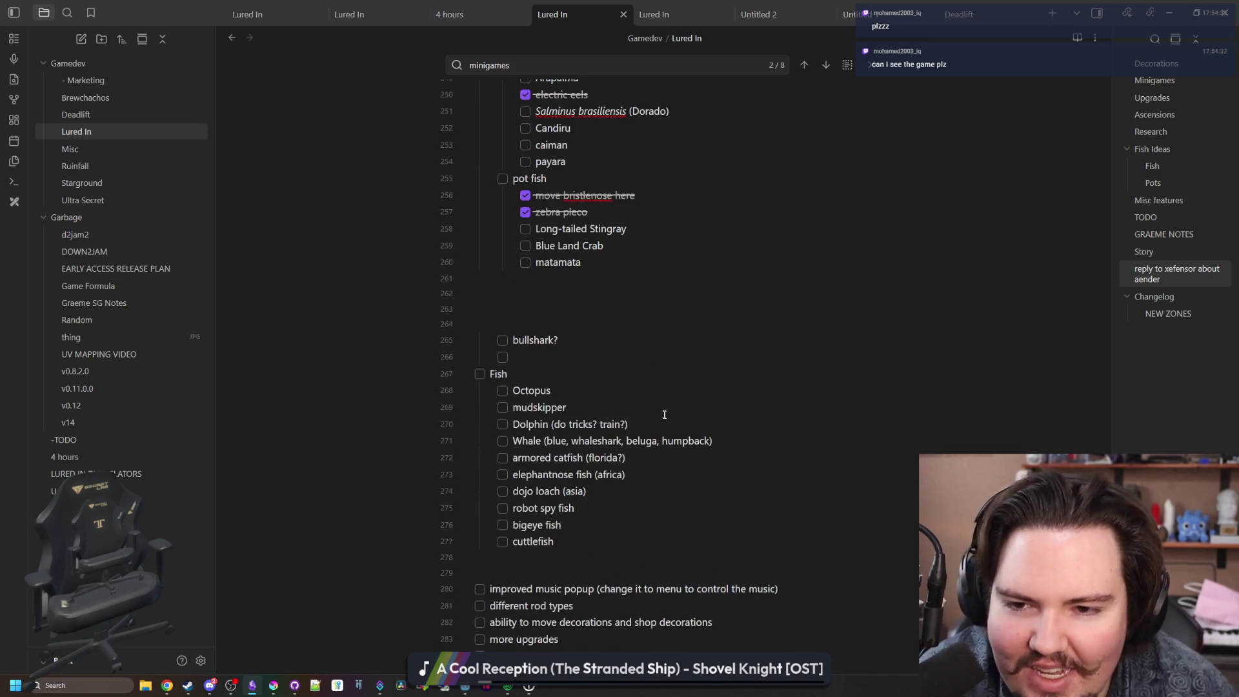
scroll(518, 315, "up", 12)
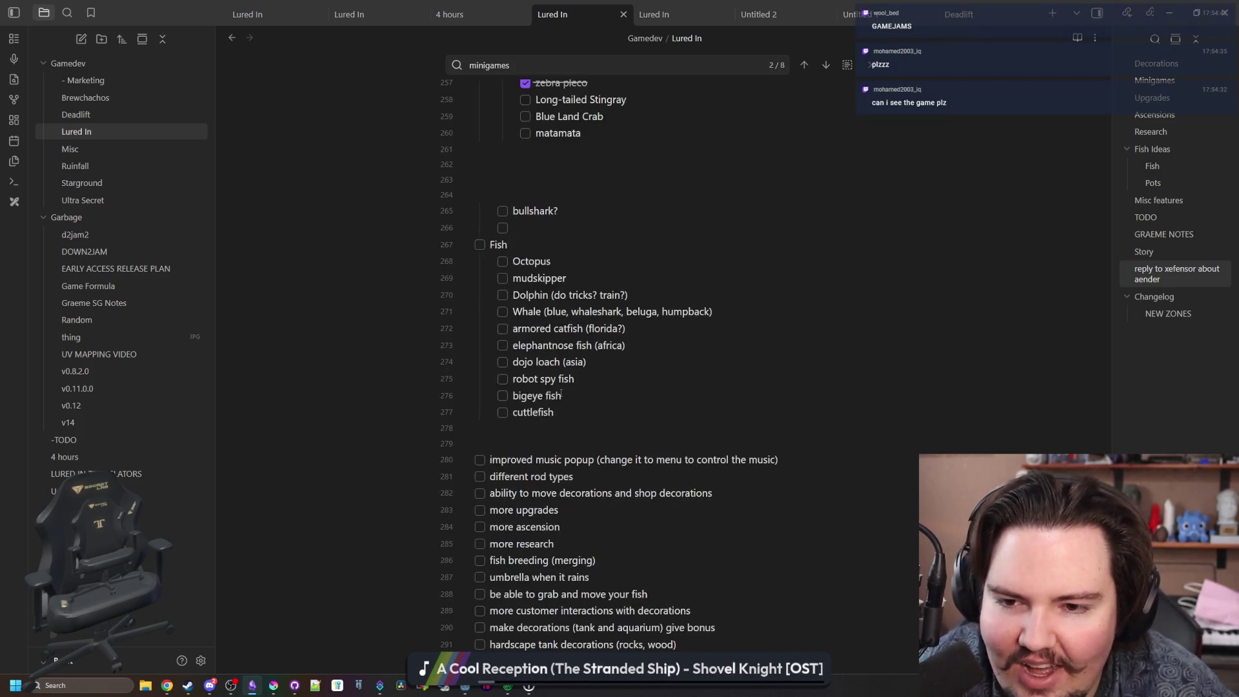
scroll(549, 432, "down", 6)
scroll(575, 548, "up", 6)
scroll(575, 547, "up", 7)
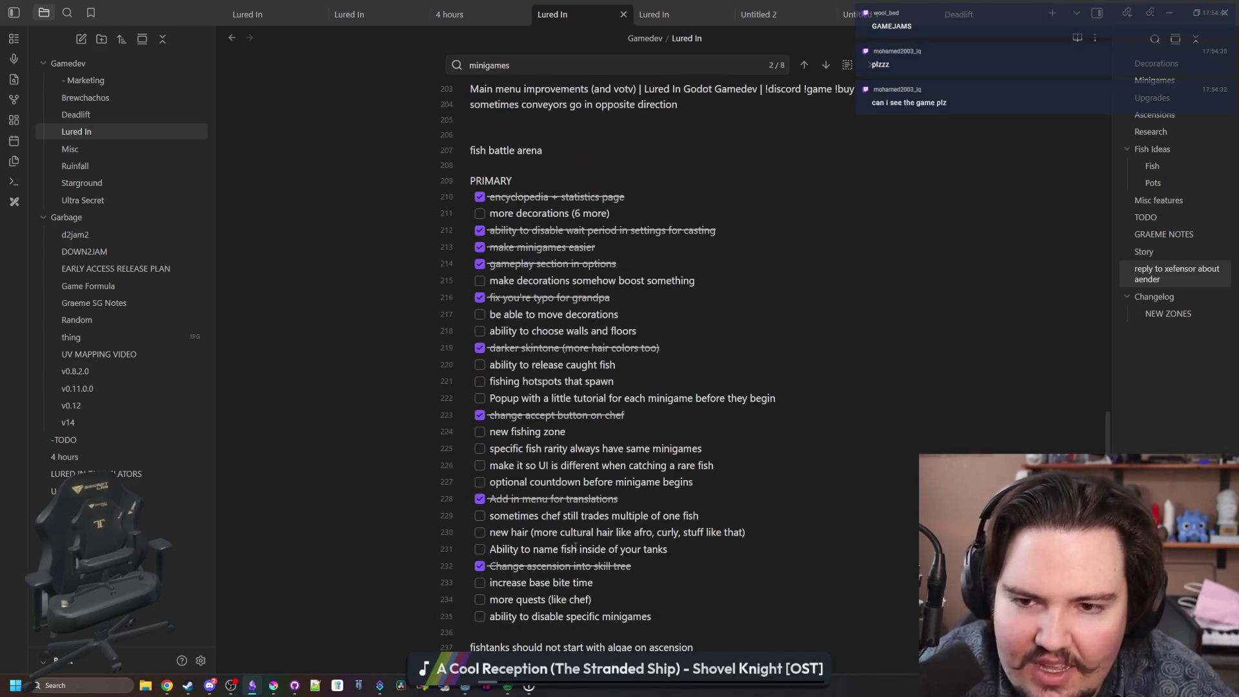
scroll(515, 256, "up", 20)
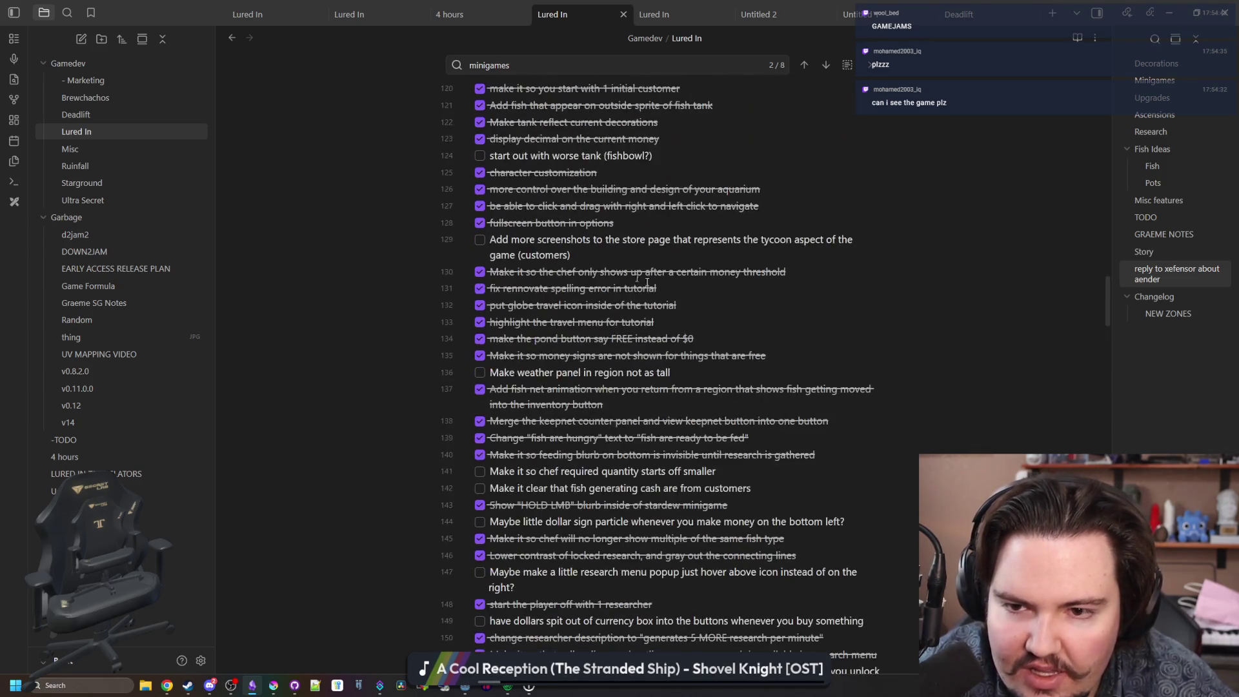
scroll(603, 415, "up", 20)
scroll(640, 366, "down", 20)
scroll(640, 367, "down", 20)
scroll(641, 366, "up", 4)
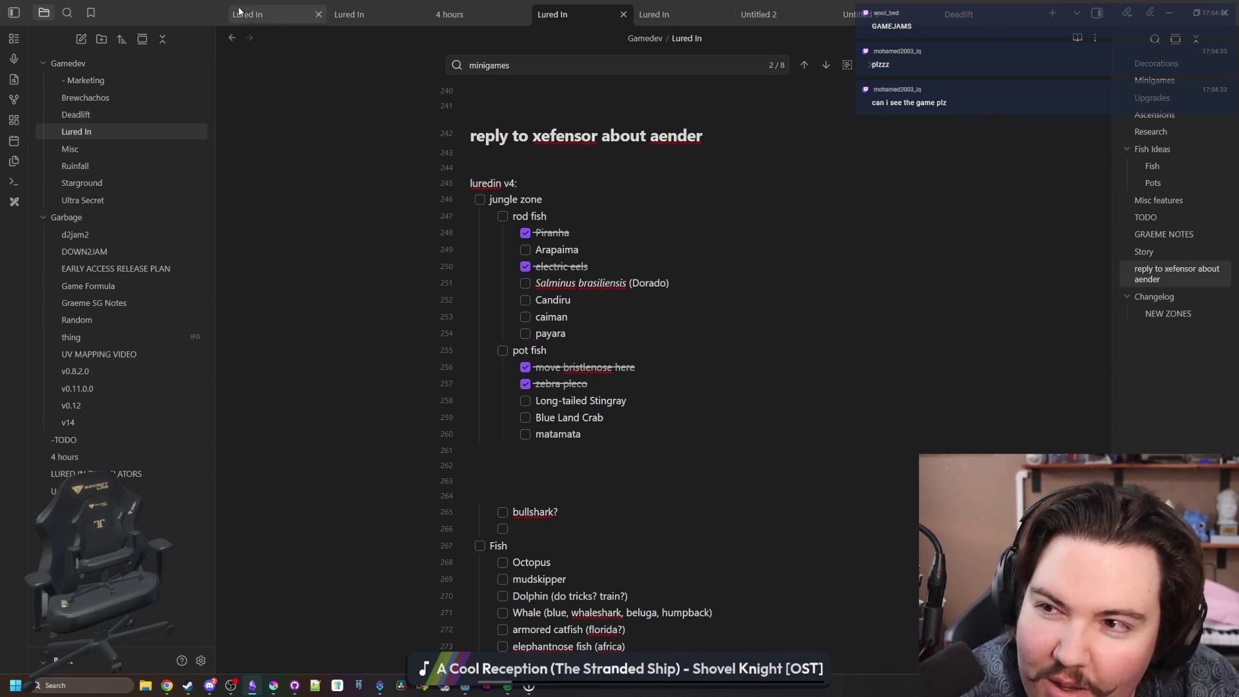
key("alt+Tab")
Save the jungle regions table and scene in Godot, then run the Lured In project.
left_click(648, 309)
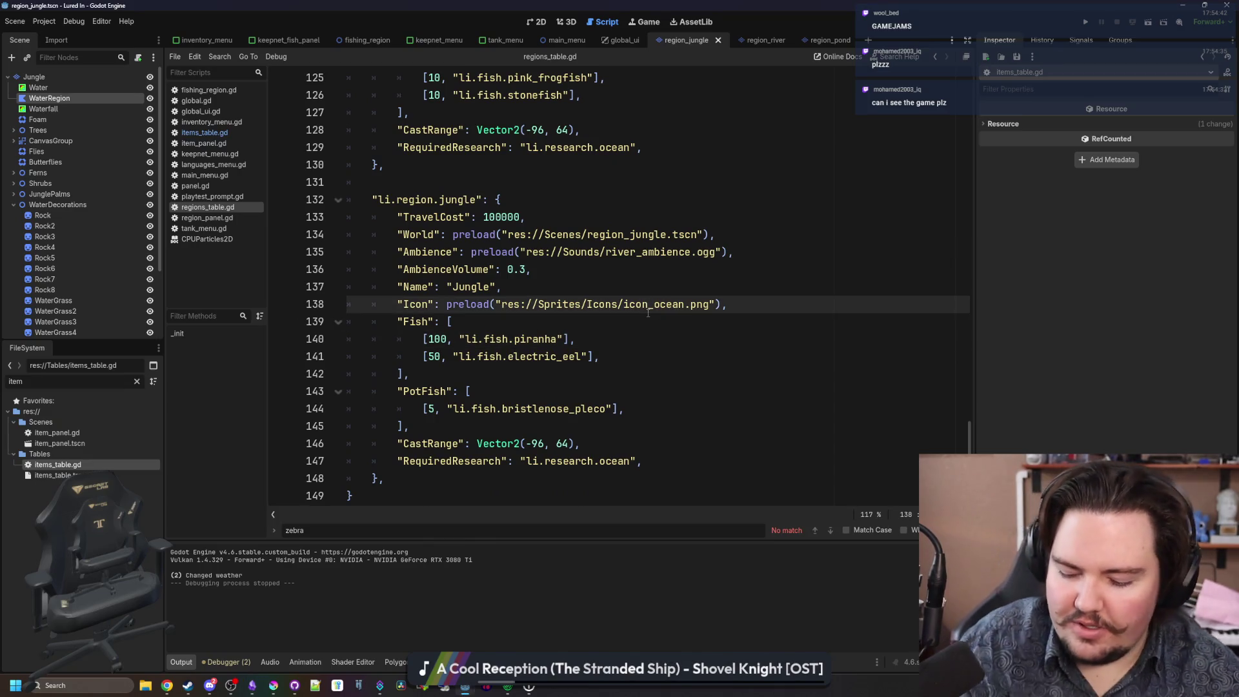
mouse_move(646, 314)
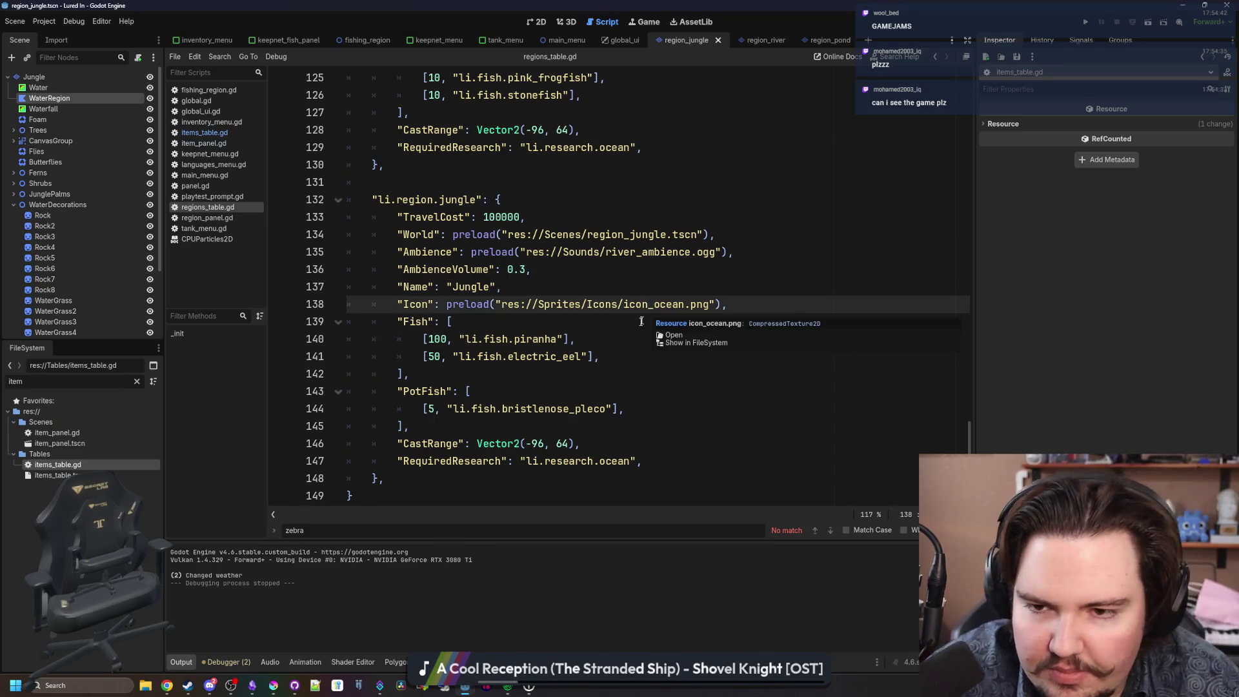
key("Up")
key("ctrl+s")
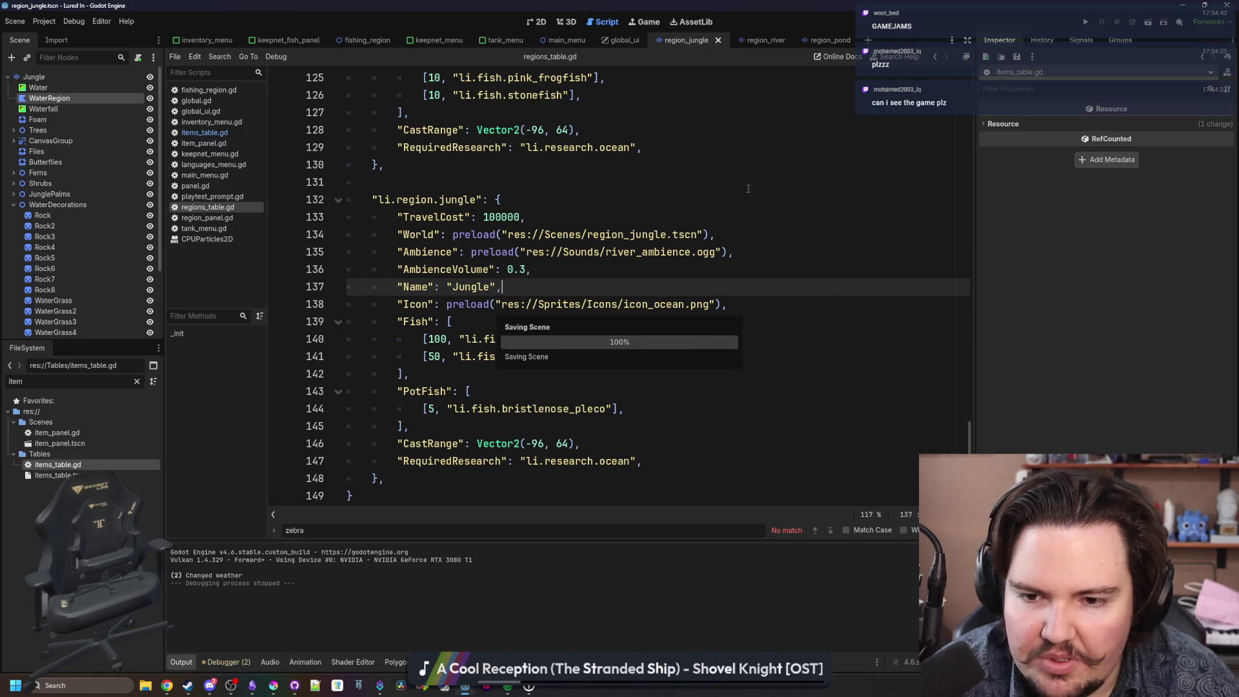
left_click(1086, 23)
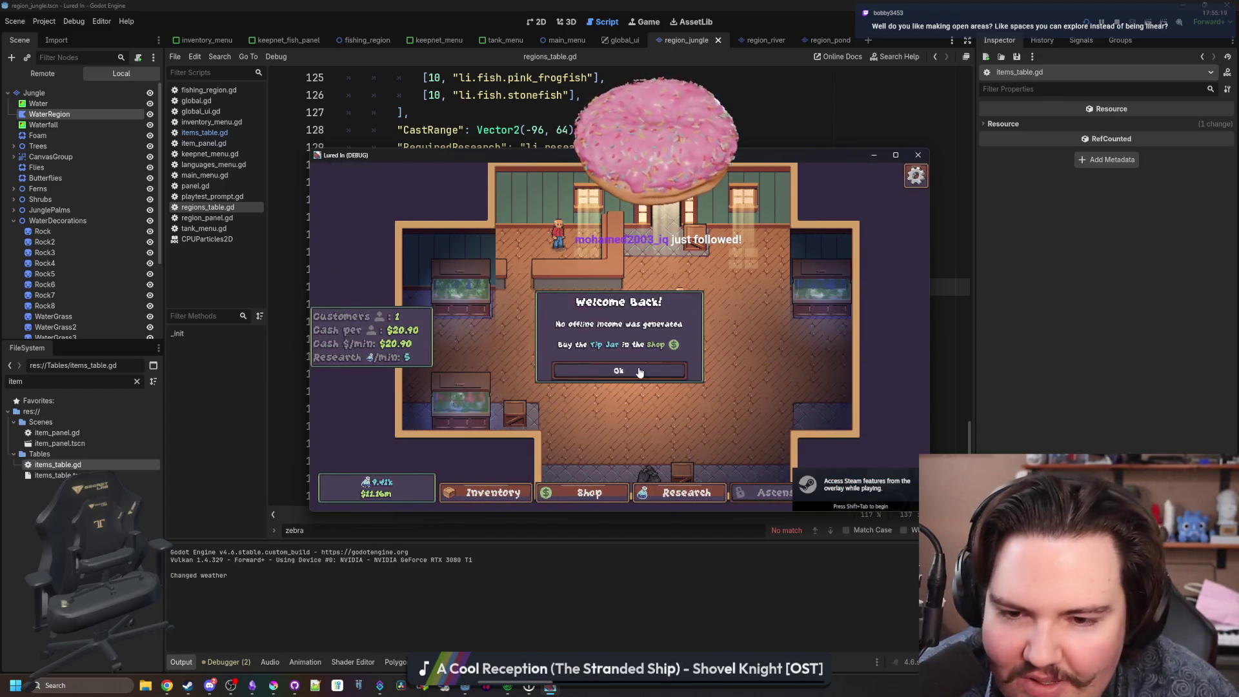
Dismiss the Welcome Back notice, maximize the game window and feed Fish Tank 1.
left_click(638, 372)
left_click(895, 157)
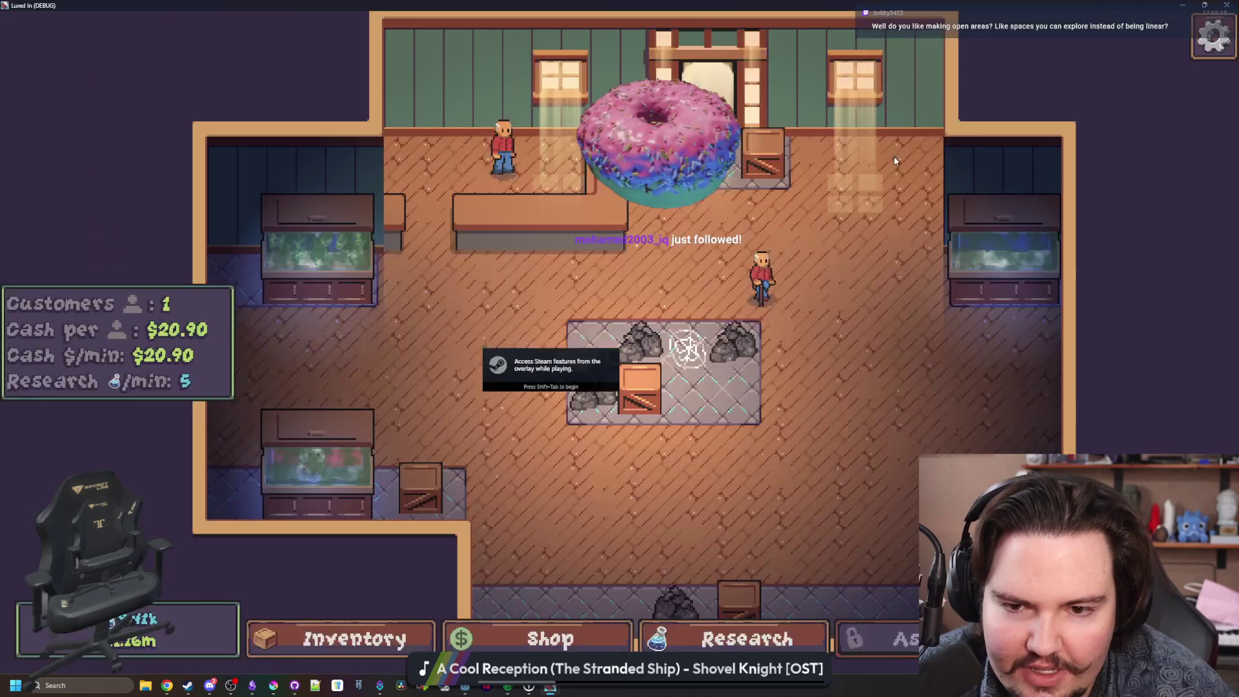
left_click(323, 280)
left_click(343, 213)
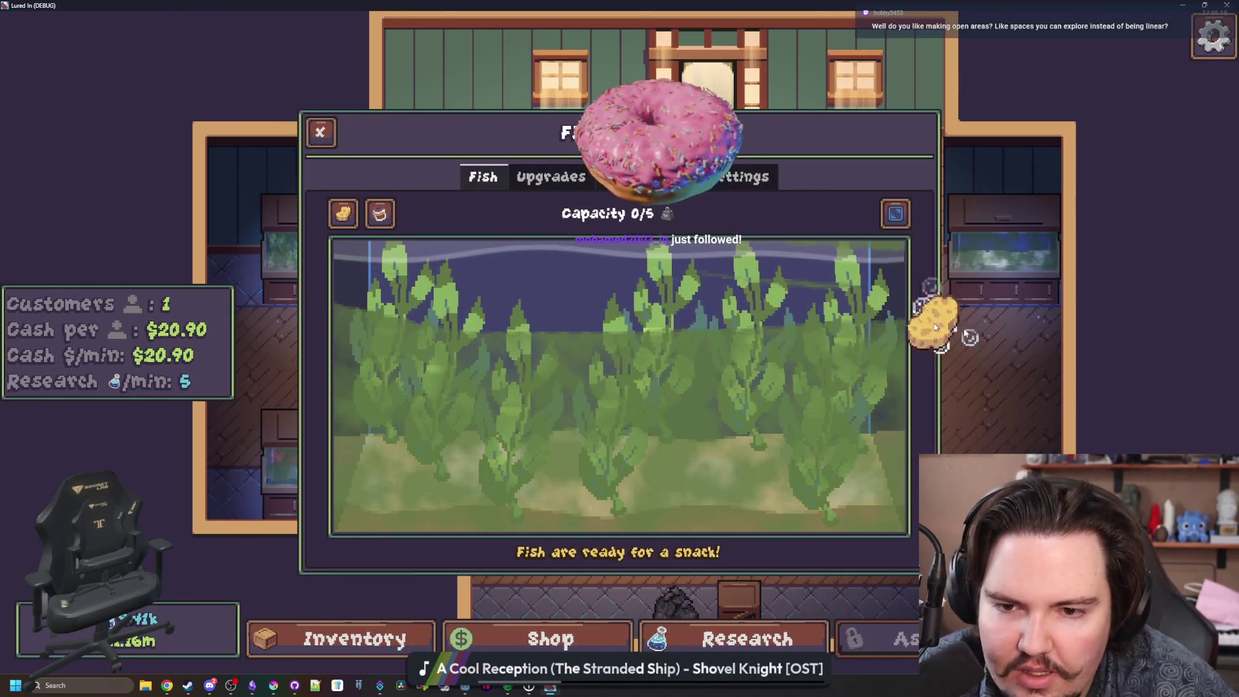
left_click(645, 352)
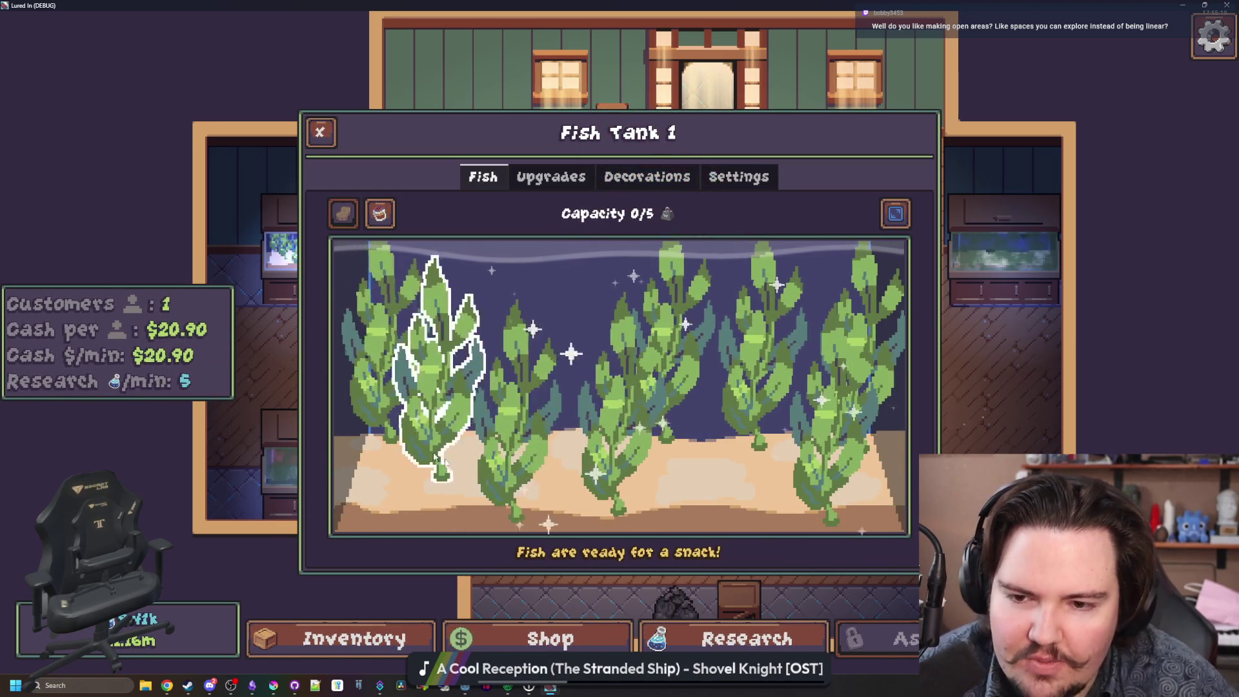
left_click(319, 132)
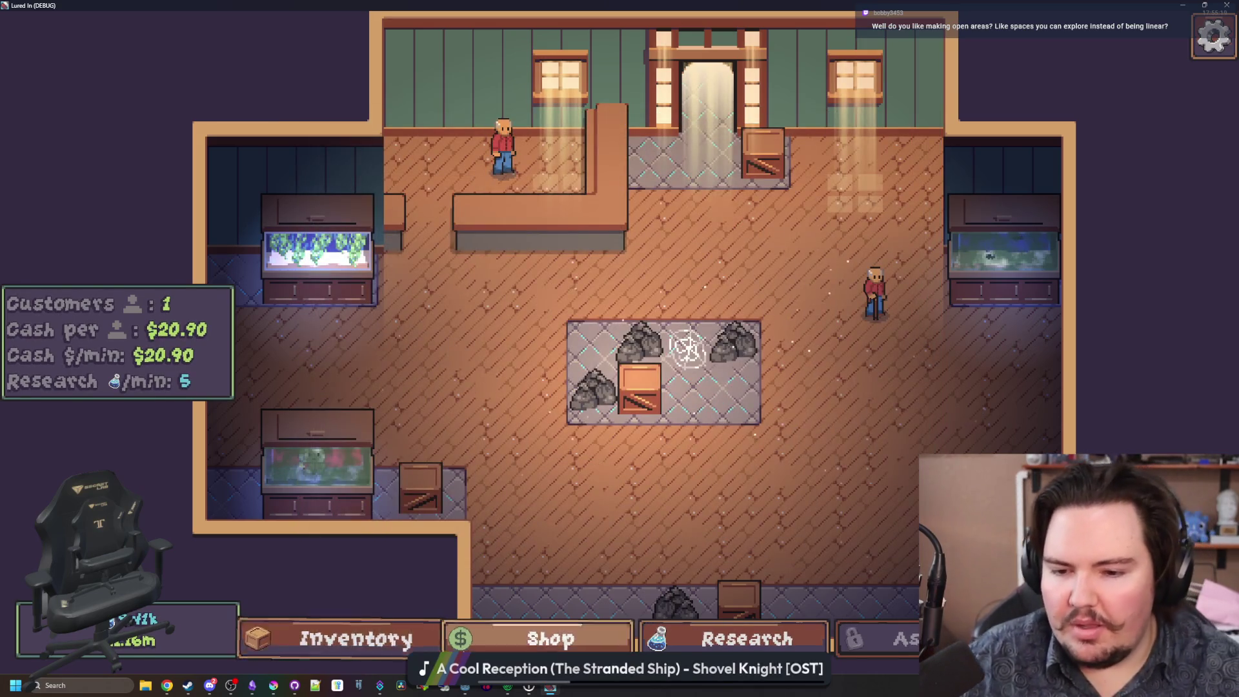
Grant every fish with the 'giveall' console command.
left_click(551, 639)
left_click(355, 638)
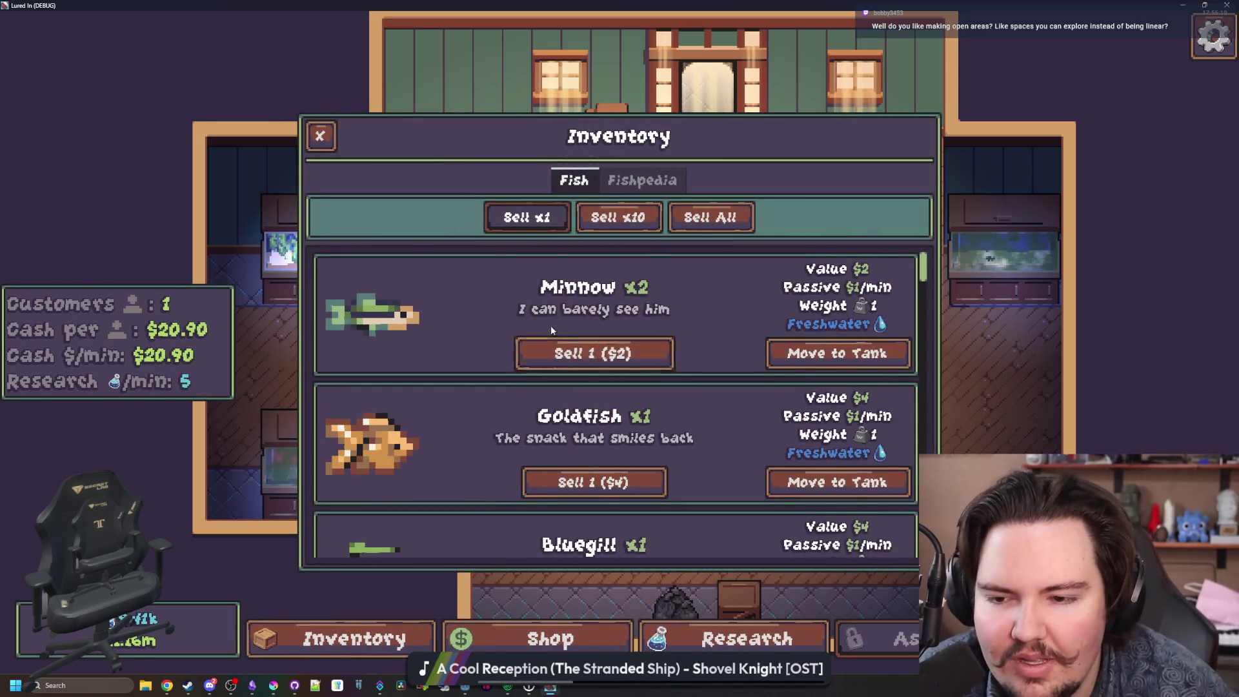
key("grave")
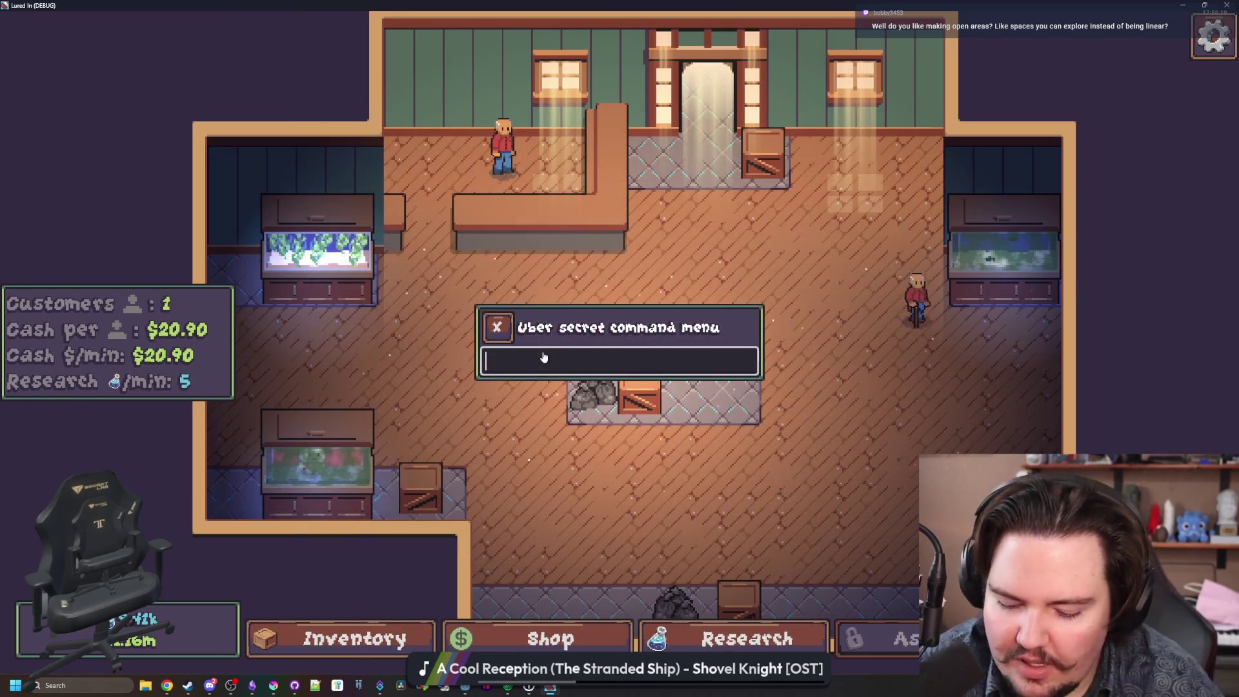
type("giveall")
key("Return")
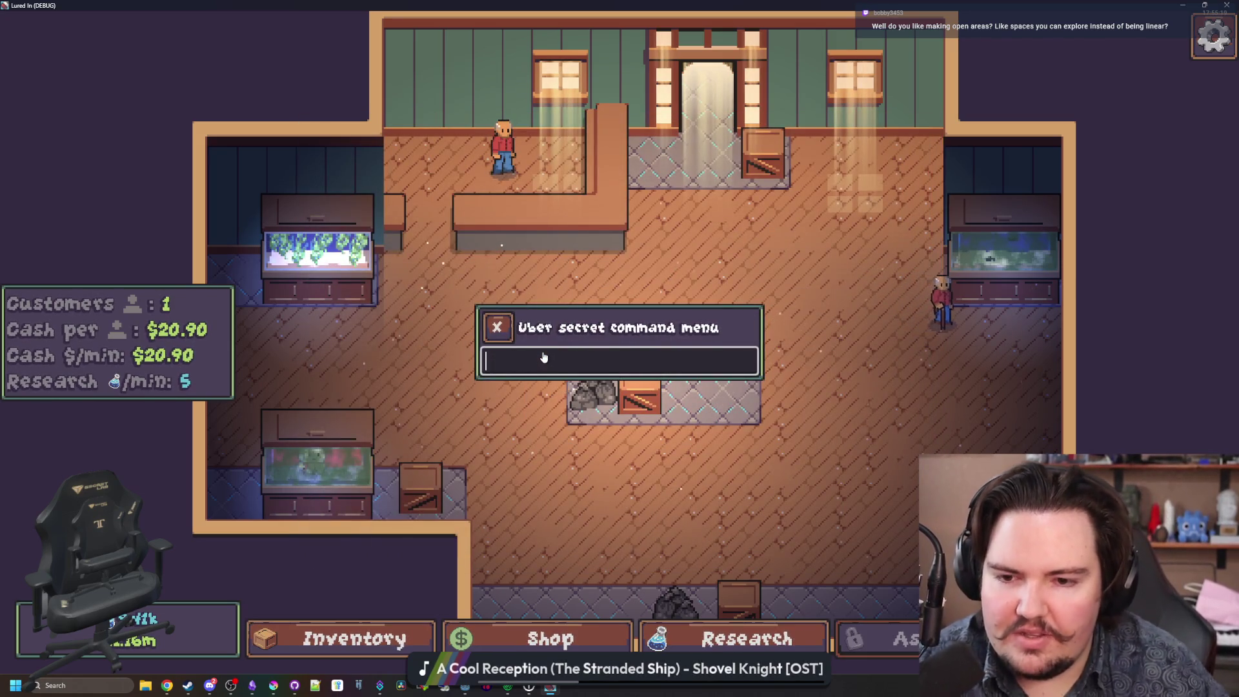
key("grave")
scroll(452, 517, "up", 3)
Move the Electric Eel and an Eel from inventory into Fish Tank 1, then open Travel.
left_click(388, 615)
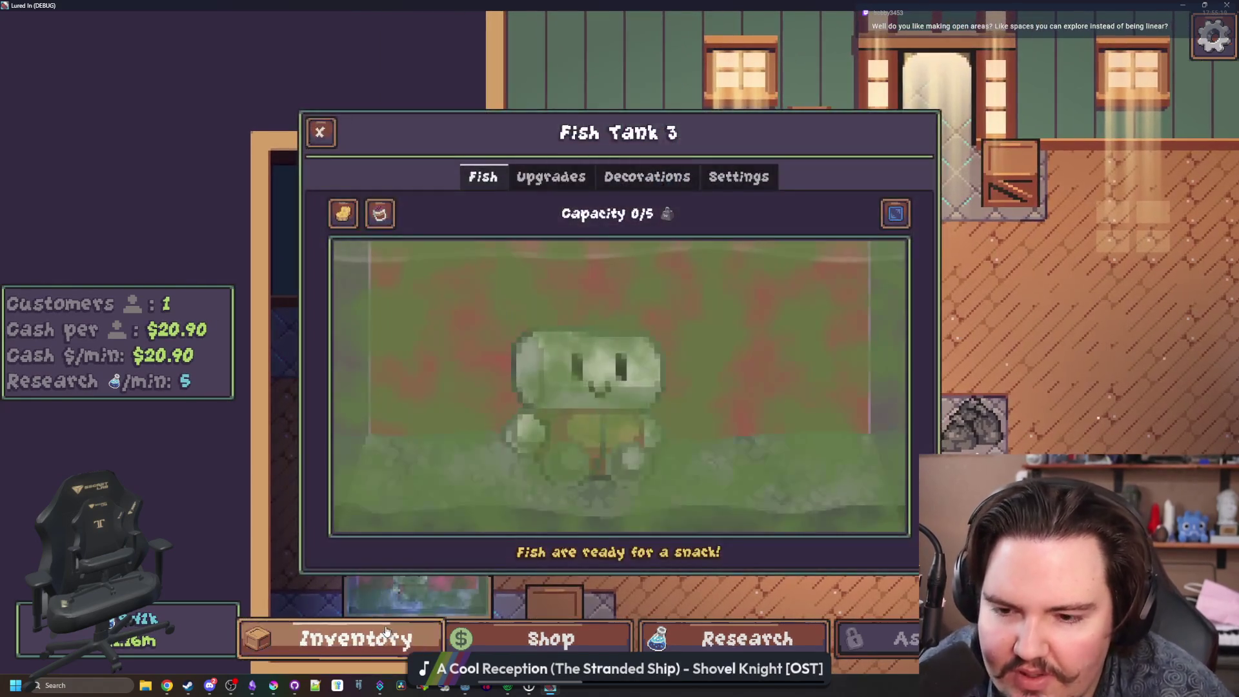
left_click(386, 636)
scroll(409, 326, "down", 10)
scroll(616, 375, "down", 10)
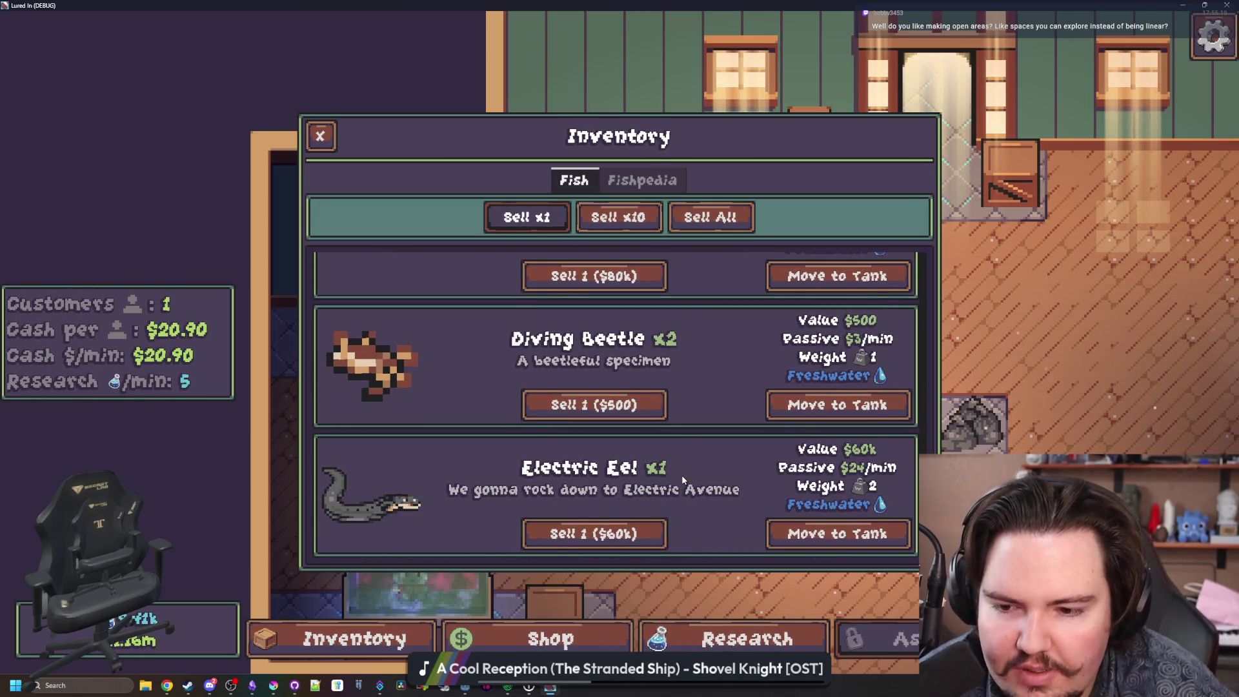
left_click(838, 533)
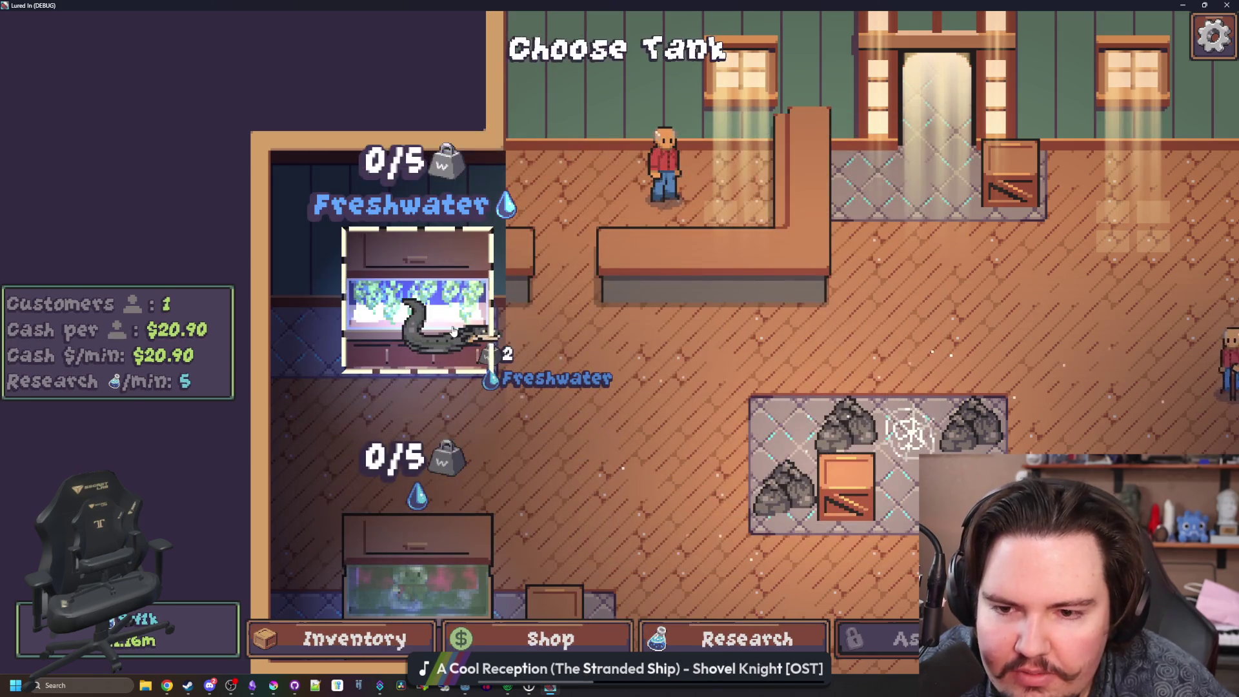
left_click(451, 331)
scroll(482, 431, "up", 15)
scroll(481, 428, "up", 10)
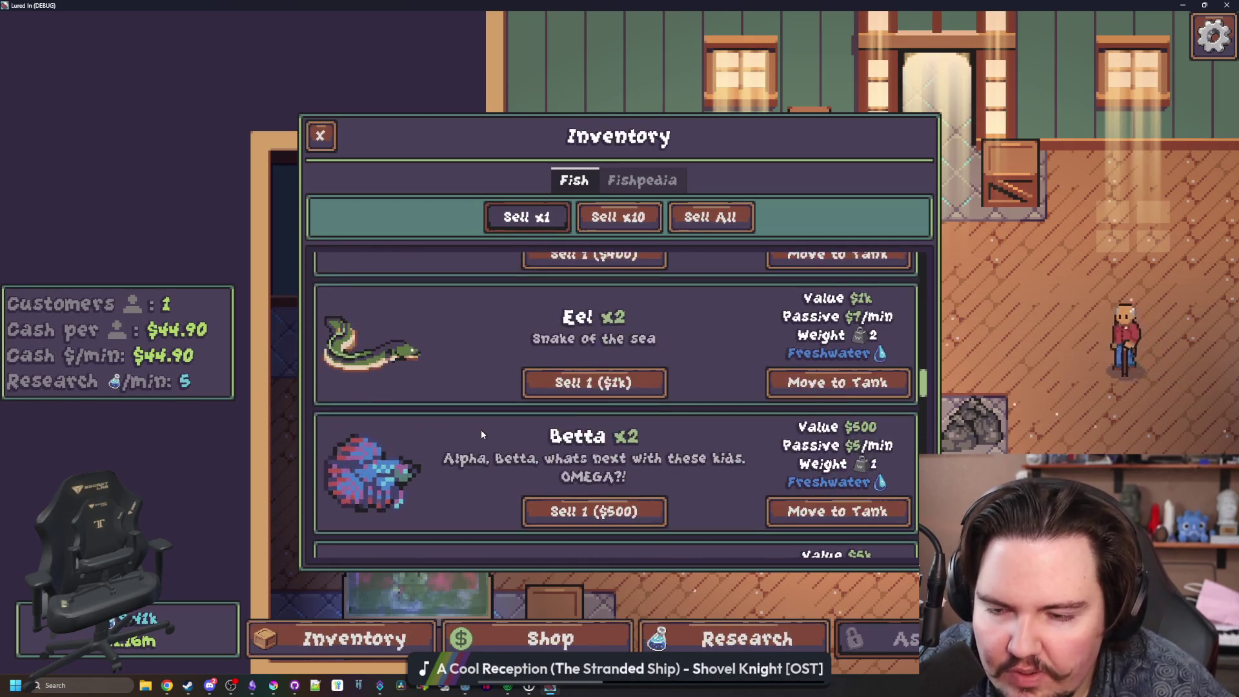
left_click(777, 386)
left_click(405, 314)
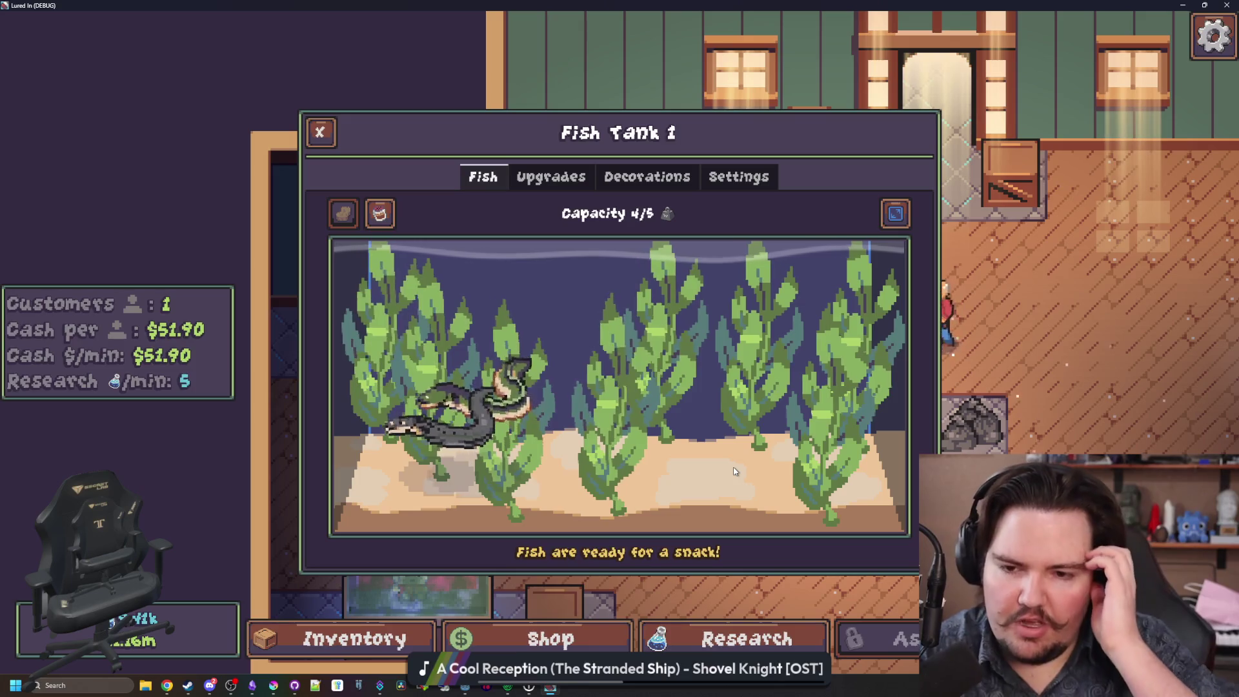
key("Escape")
left_click(908, 429)
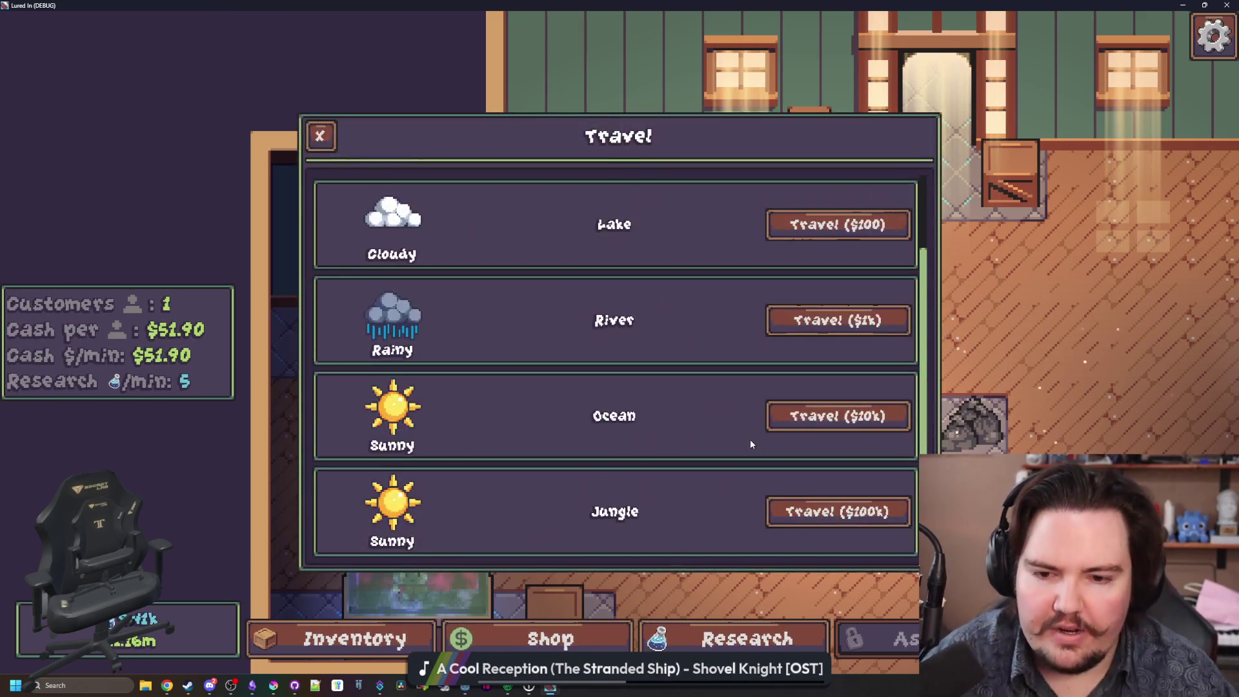
Travel to the Jungle for $100k and reel in the first catch.
left_click(815, 511)
left_click(748, 372)
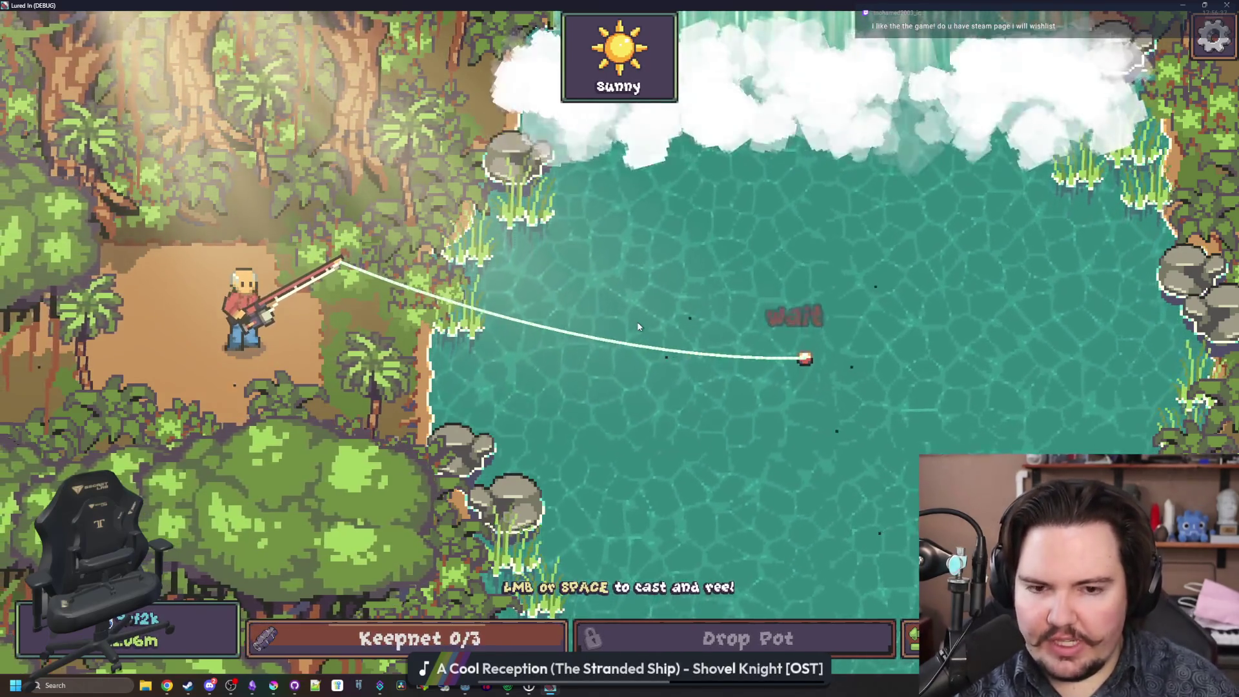
left_click(638, 326)
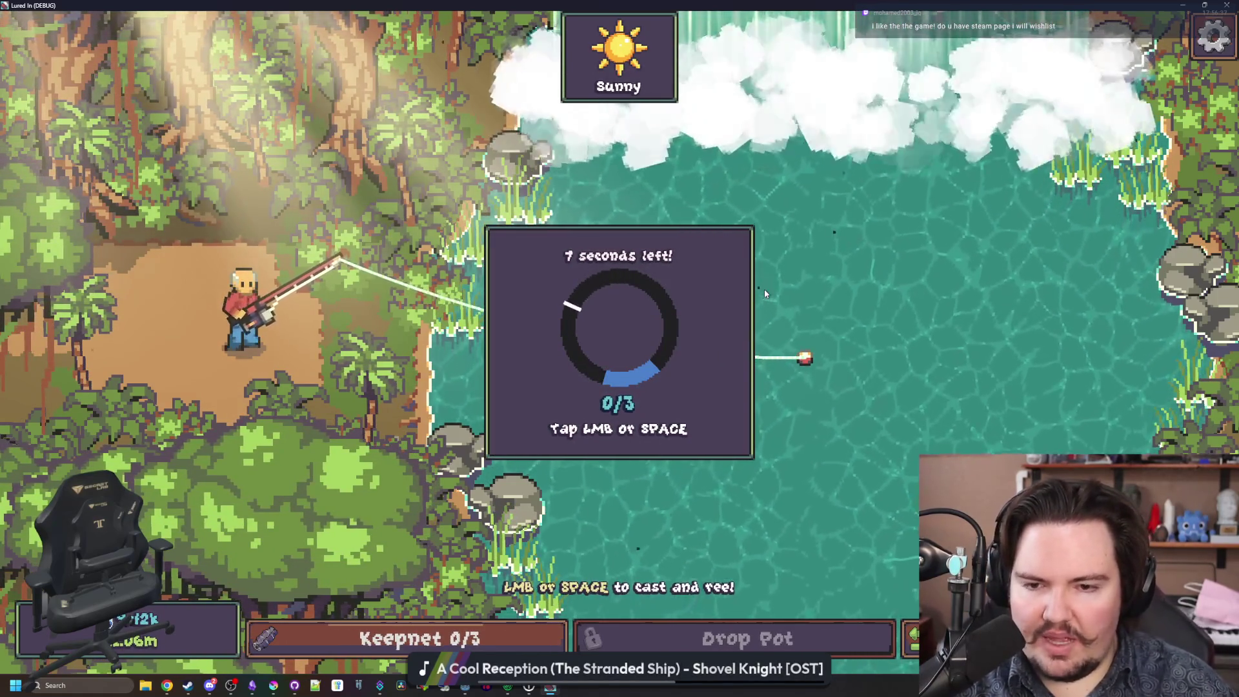
left_click(758, 322)
left_click(758, 321)
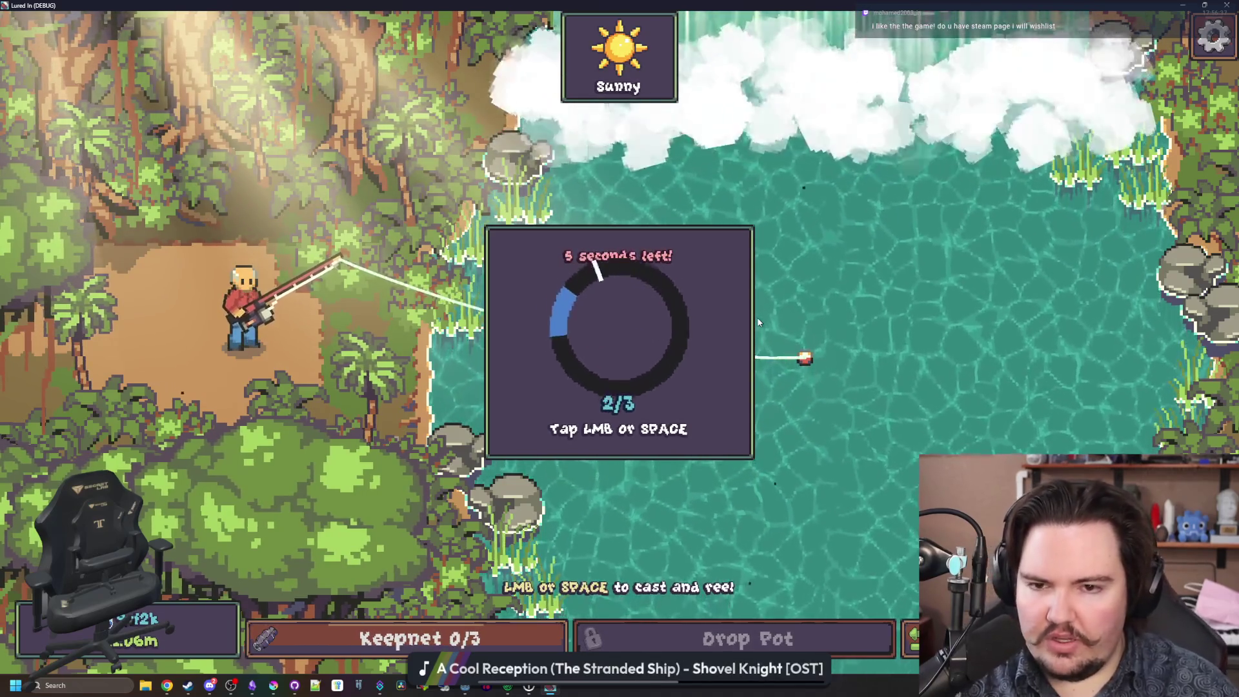
left_click(758, 321)
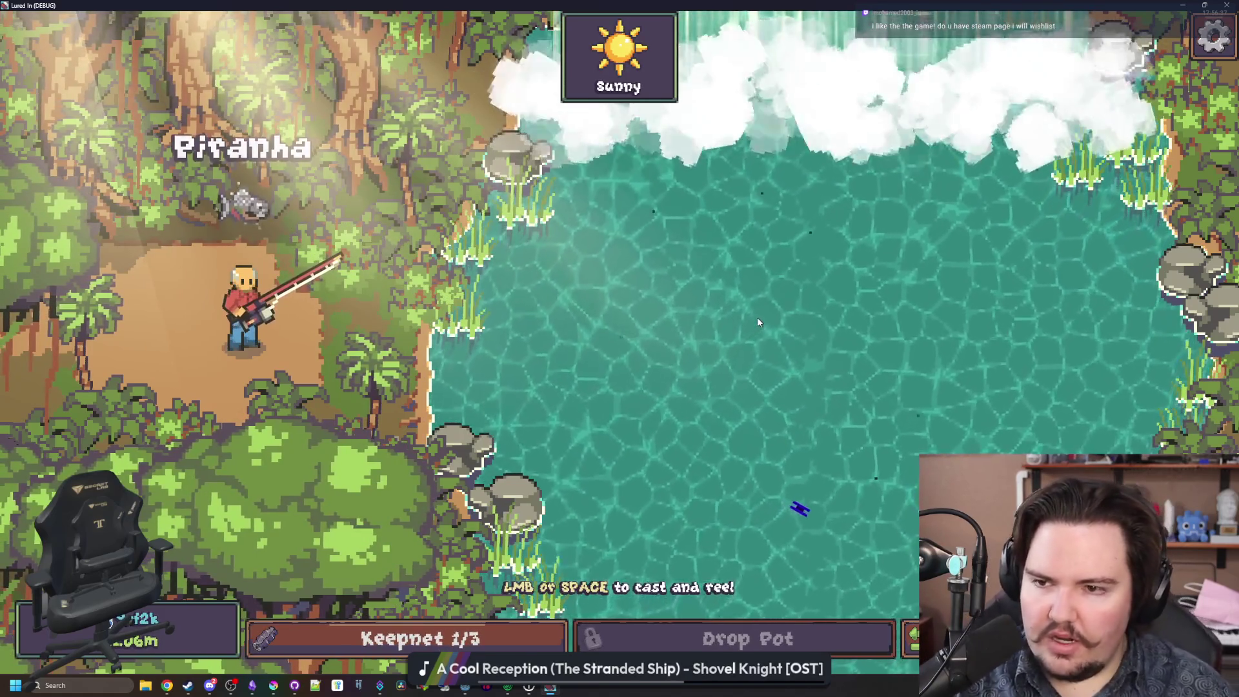
Cast again and reel in a second jungle fish.
left_click(838, 357)
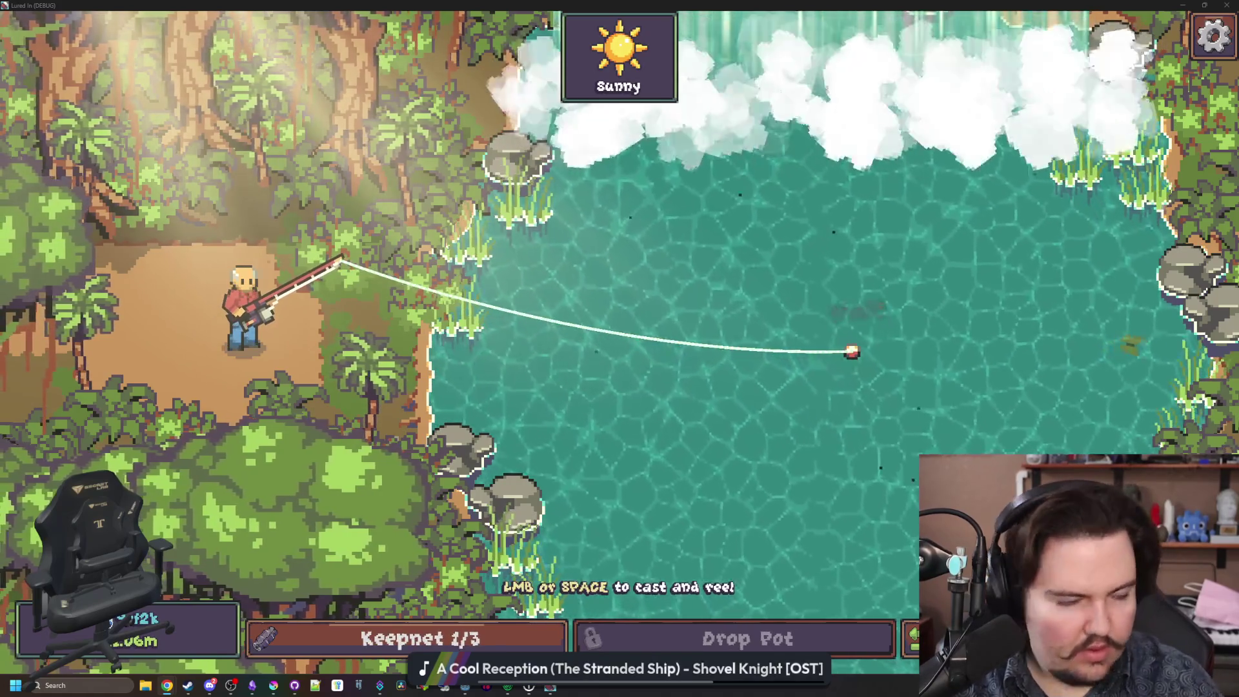
left_click(806, 330)
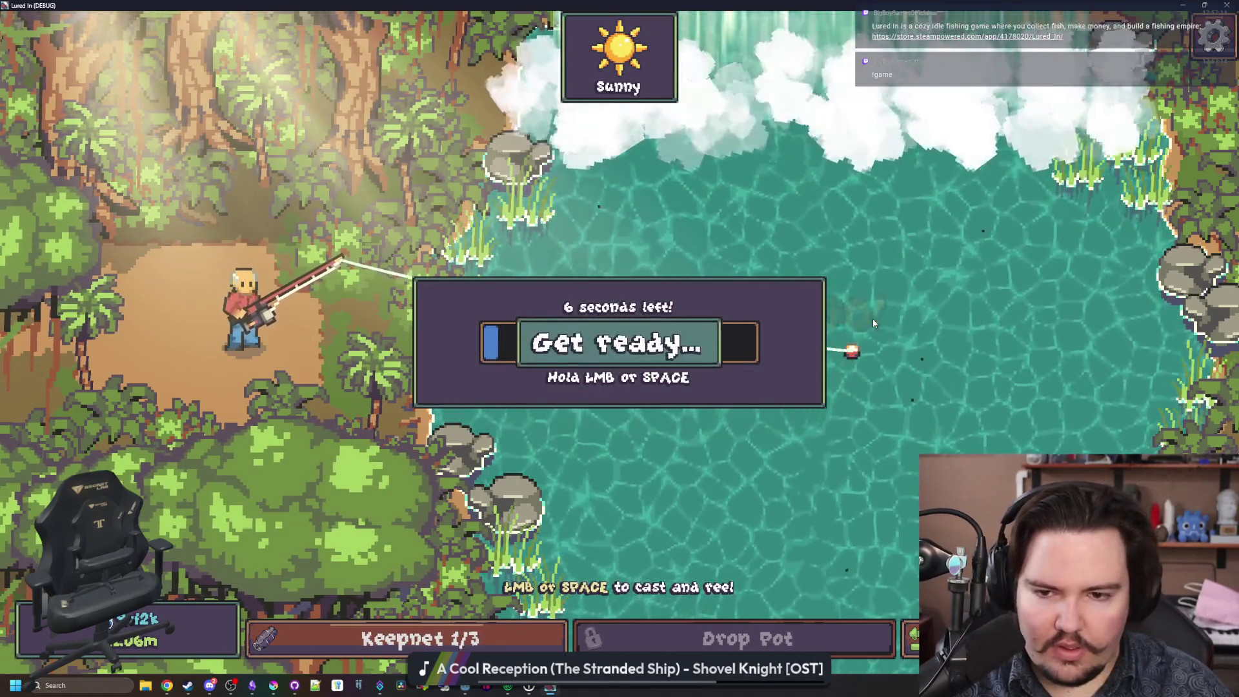
mouse_move(872, 318)
left_mouse_down()
mouse_move(740, 295)
mouse_move(734, 341)
mouse_move(757, 298)
left_mouse_up()
left_click(738, 289)
left_click(739, 289)
left_click(740, 316)
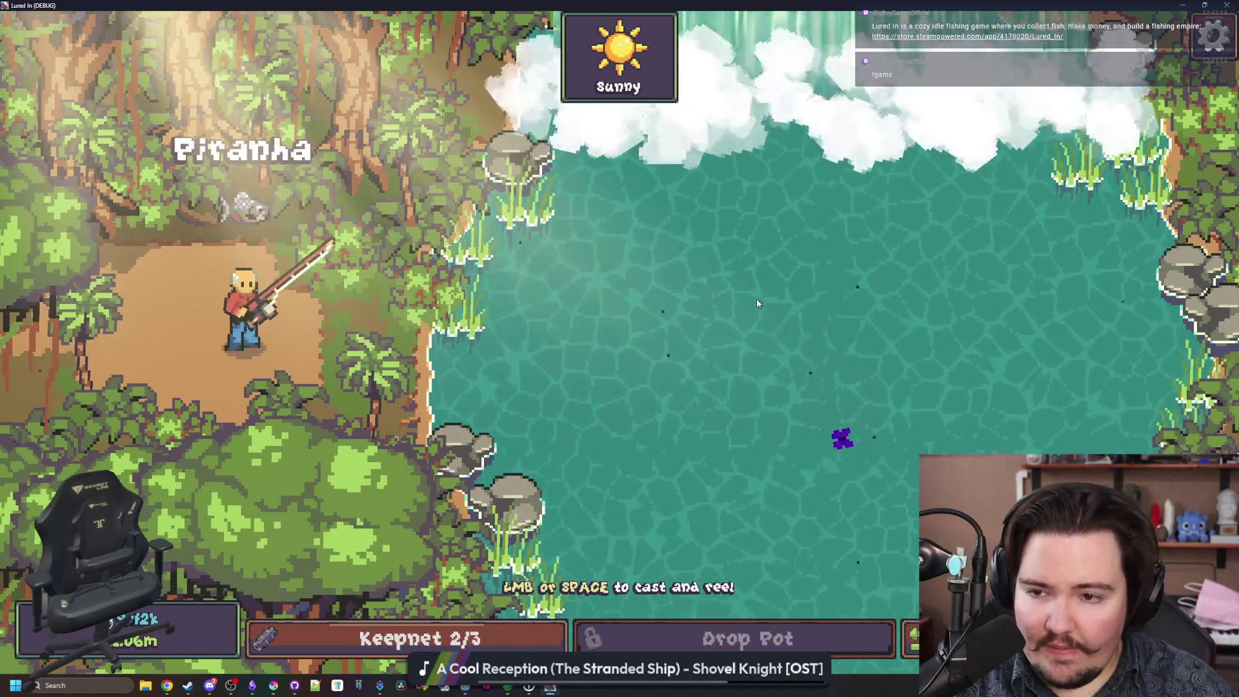
Land a third fish, then release one Piranha from the full keepnet.
left_click(732, 344)
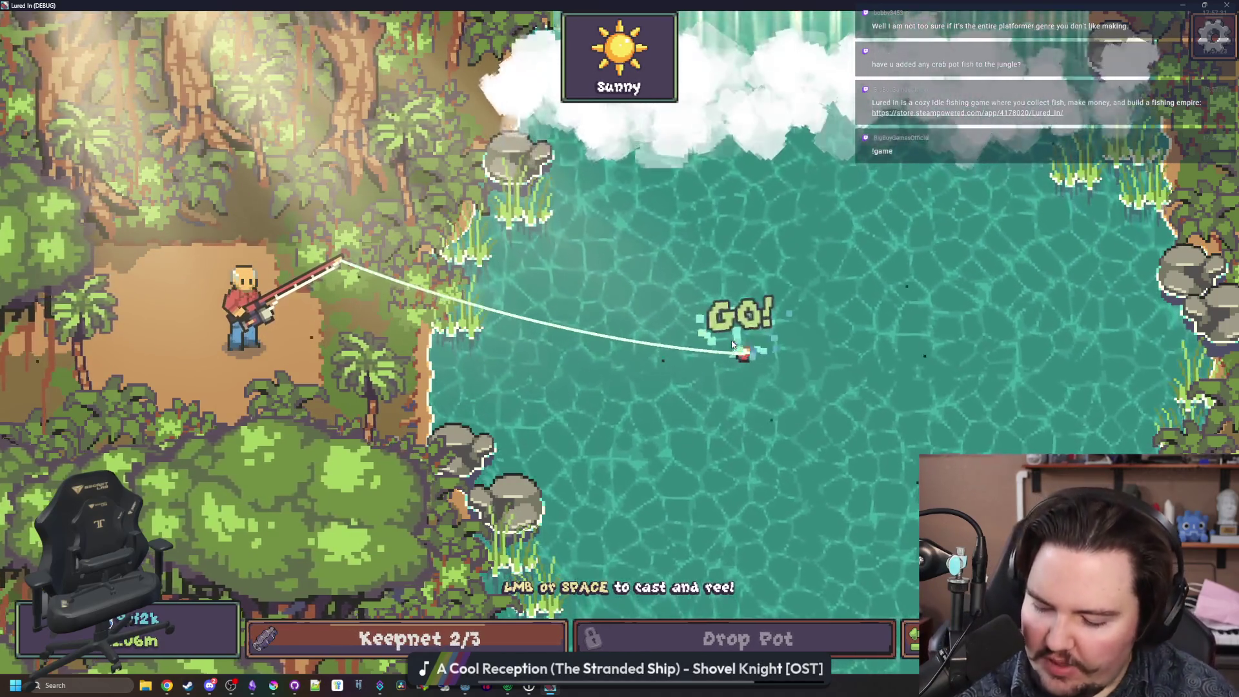
left_click(731, 343)
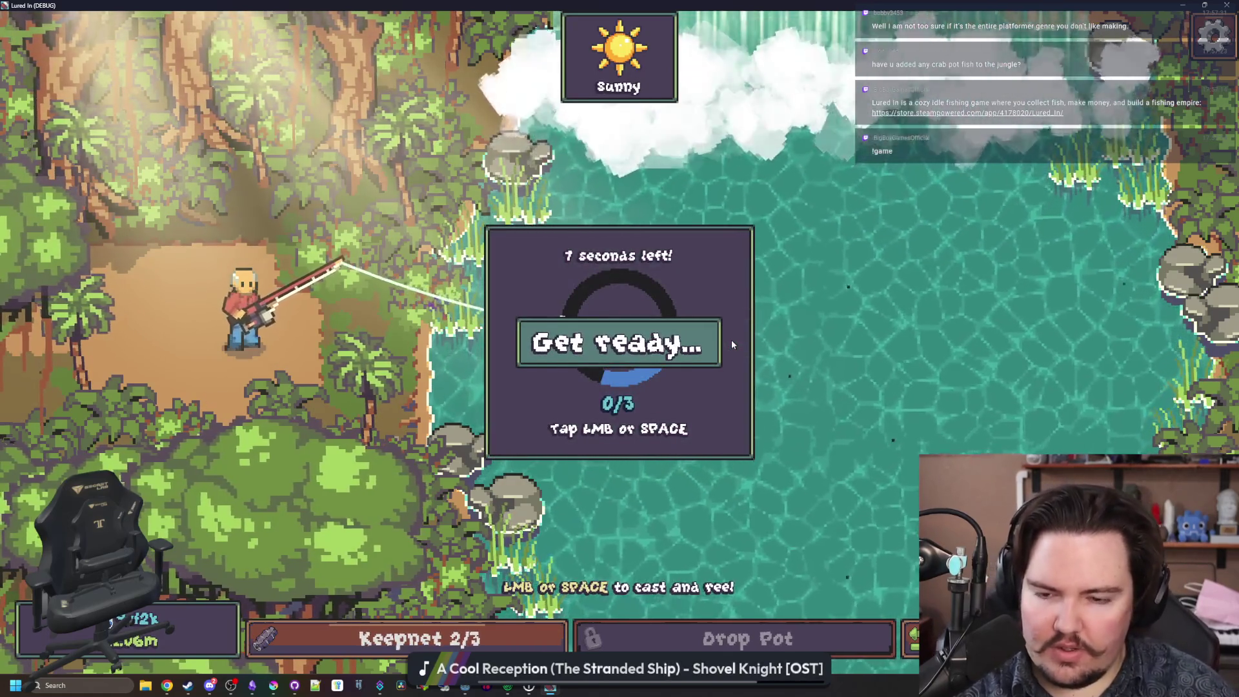
left_click(731, 341)
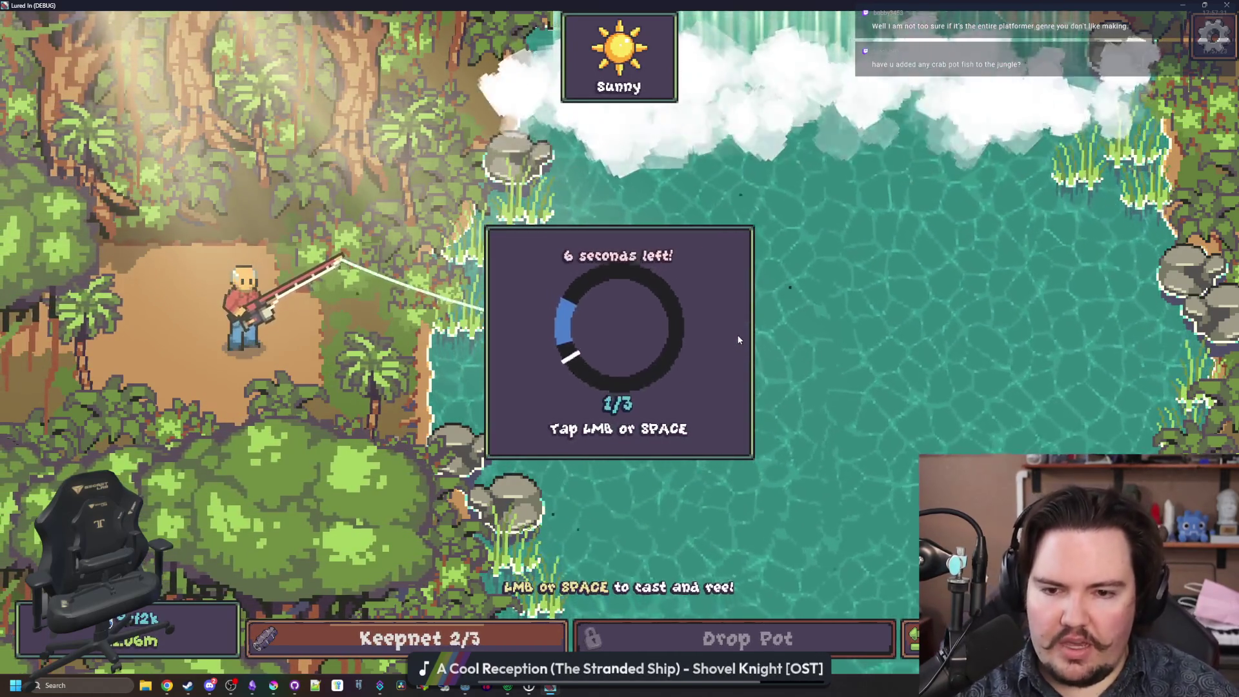
left_click(733, 343)
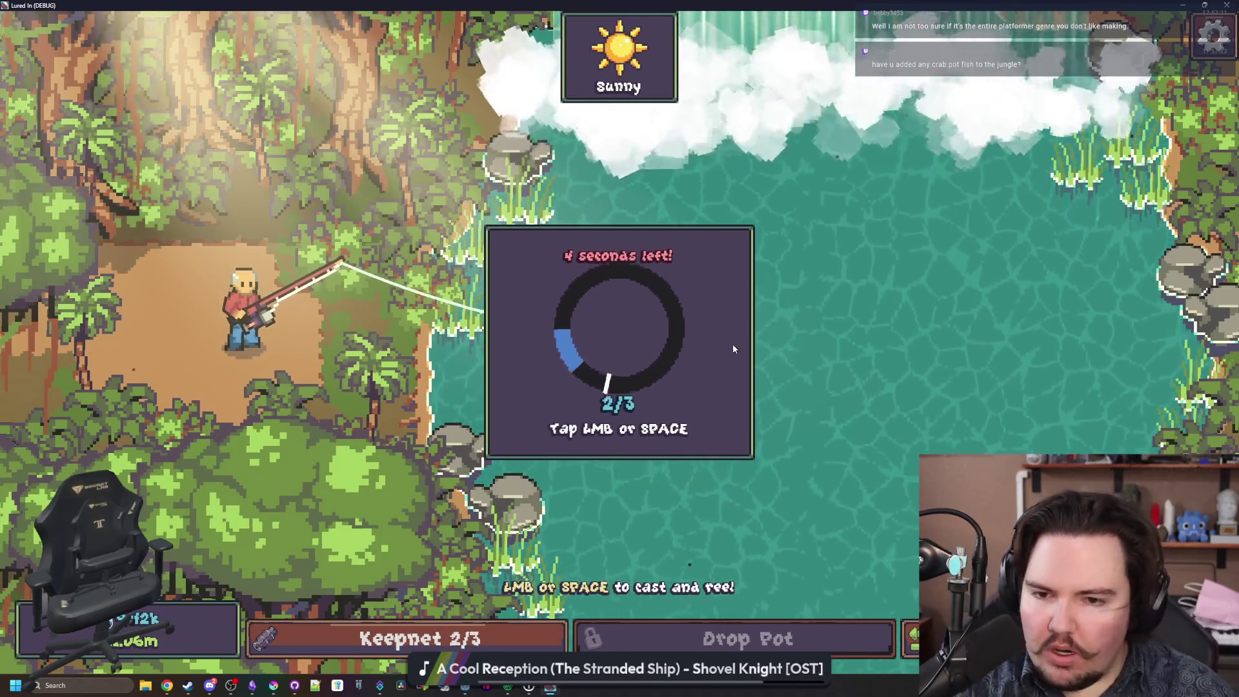
left_click(733, 349)
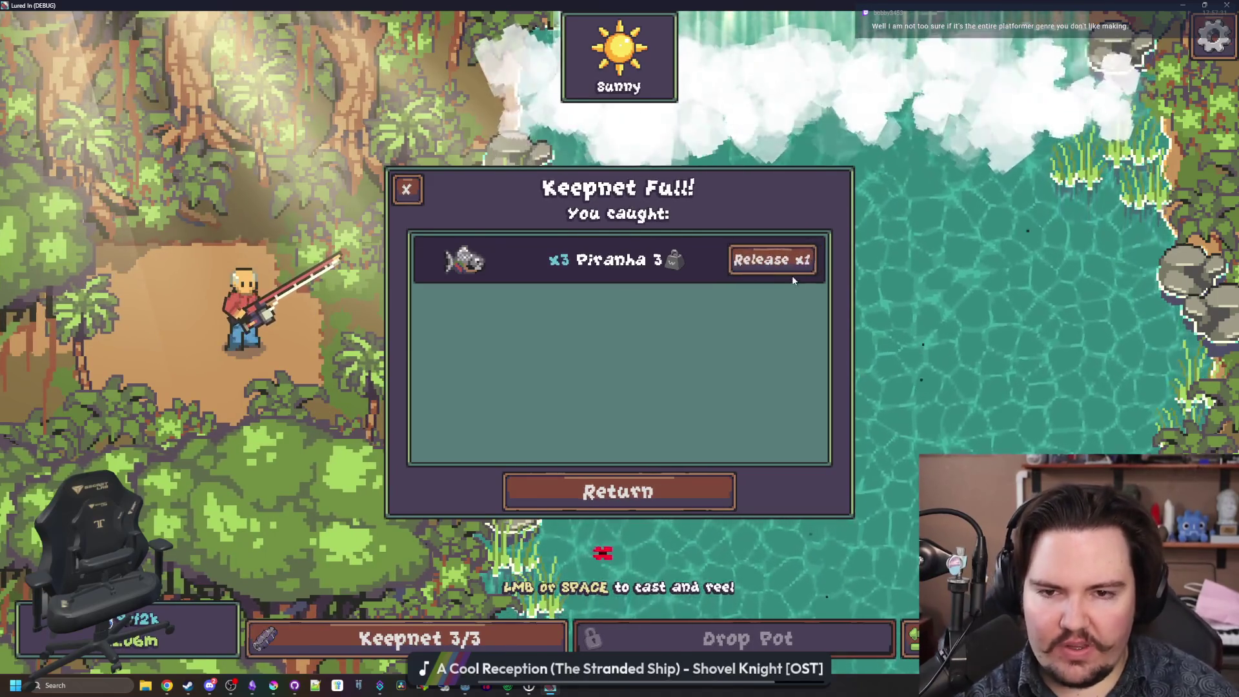
left_click(774, 261)
Return to the shop, close Research and travel back to the Jungle.
left_click(416, 202)
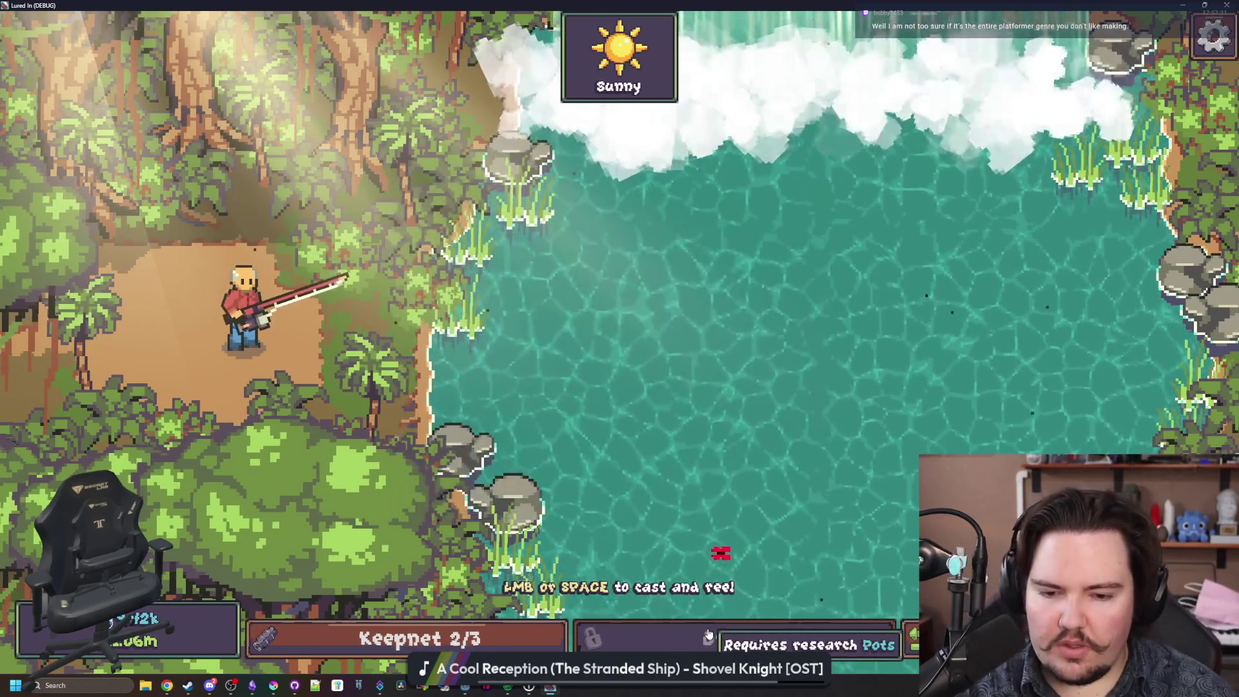
left_click(912, 639)
left_click(817, 641)
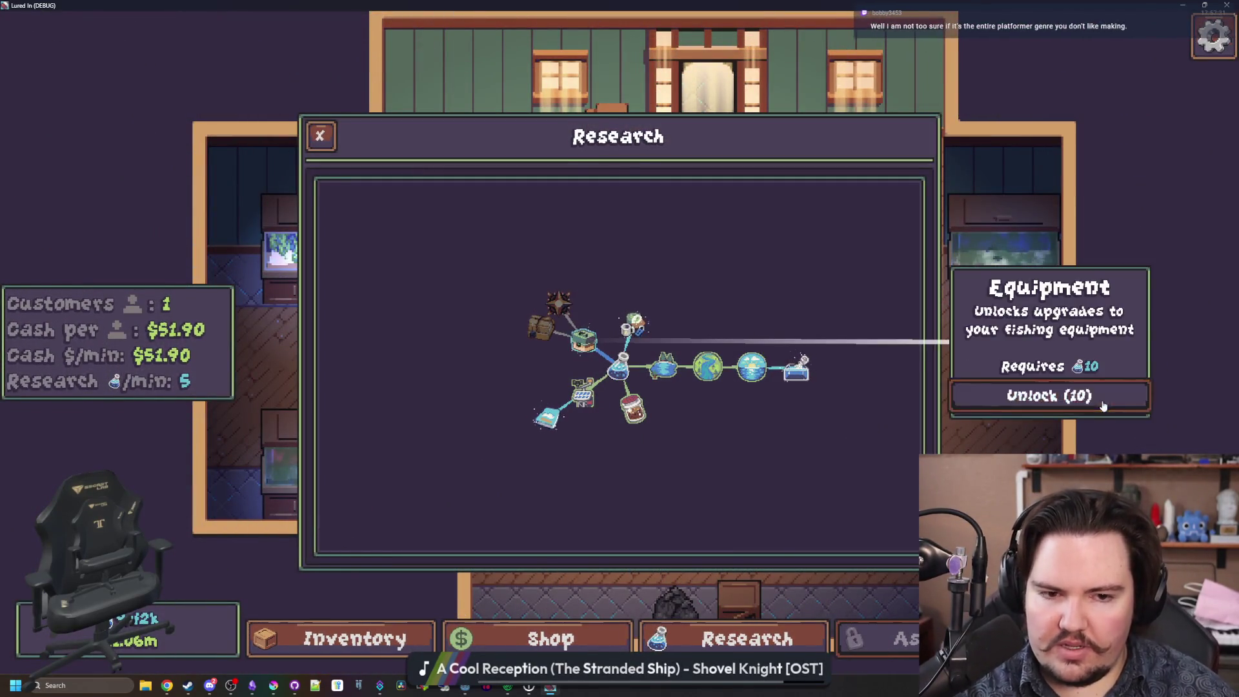
left_click(1041, 400)
left_click(913, 544)
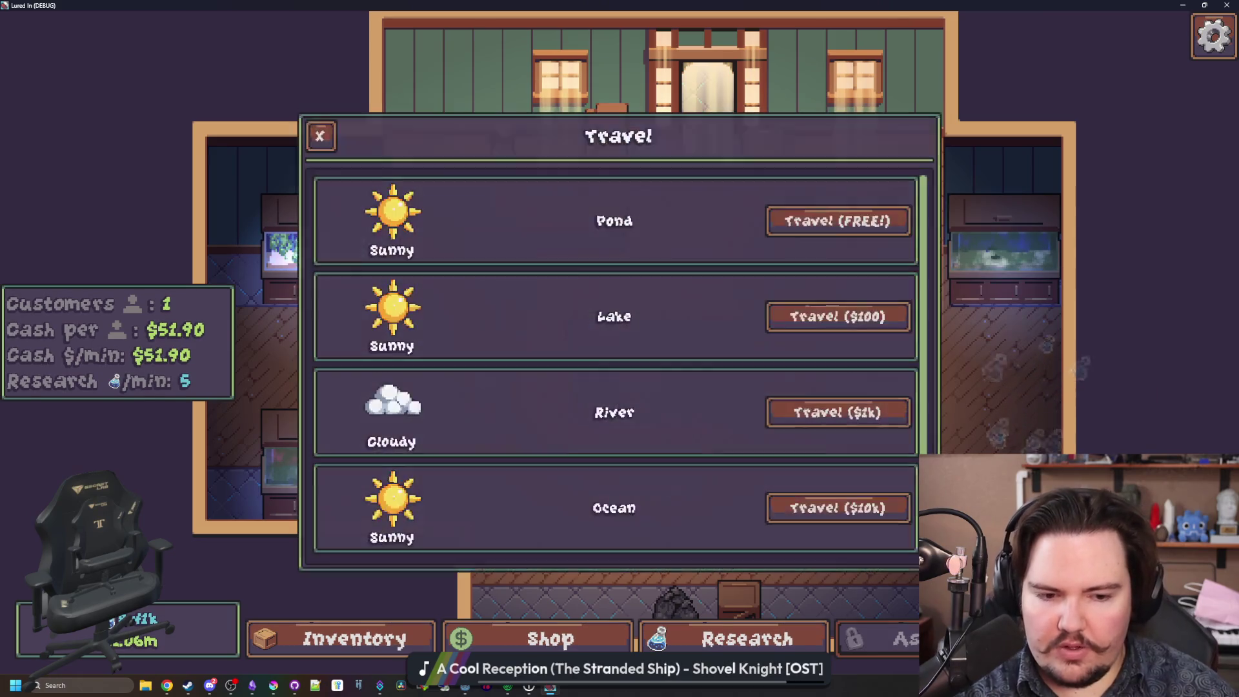
scroll(724, 420, "down", 2)
left_click(829, 514)
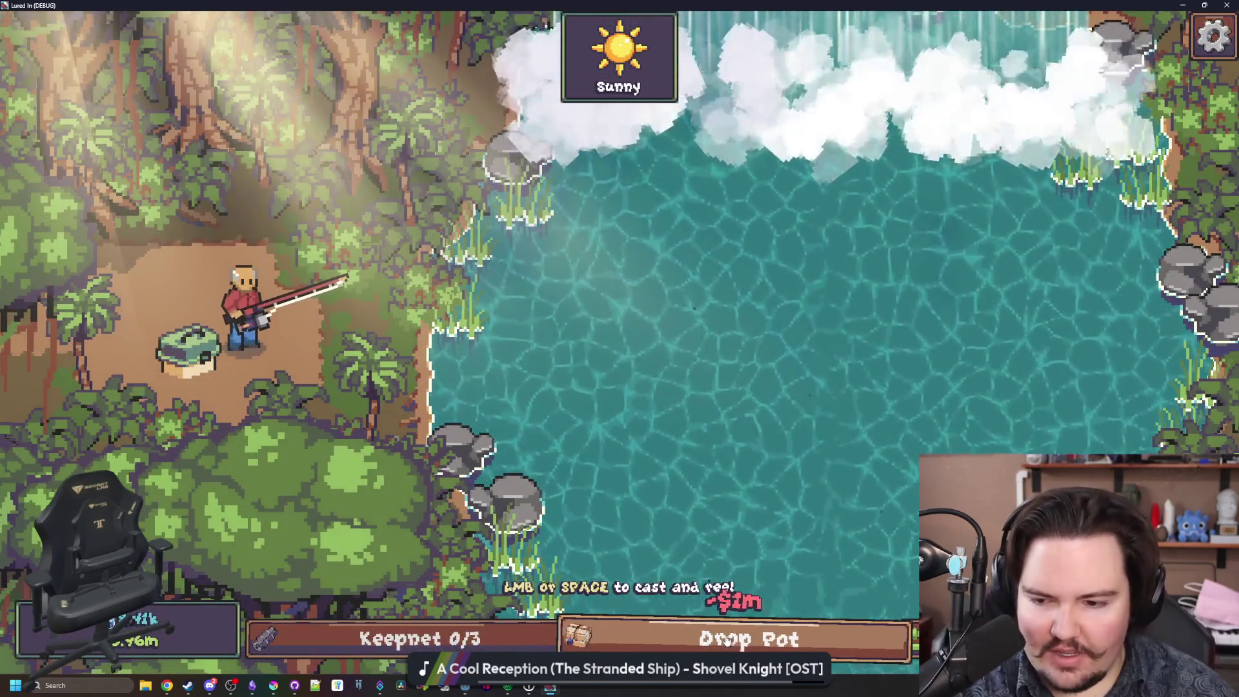
Drop a pot into the jungle water, cast the line and hook a biting fish.
left_click(823, 630)
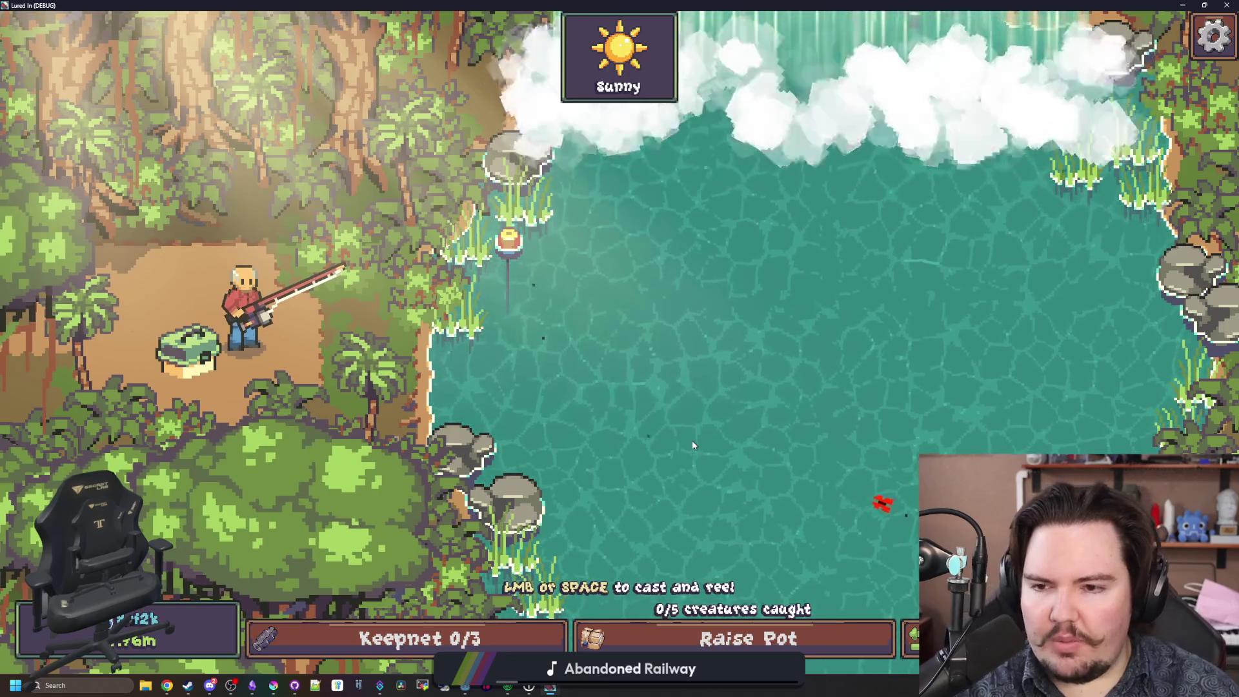
mouse_move(693, 441)
left_mouse_down()
mouse_move(715, 395)
mouse_move(619, 332)
mouse_move(708, 327)
left_mouse_up()
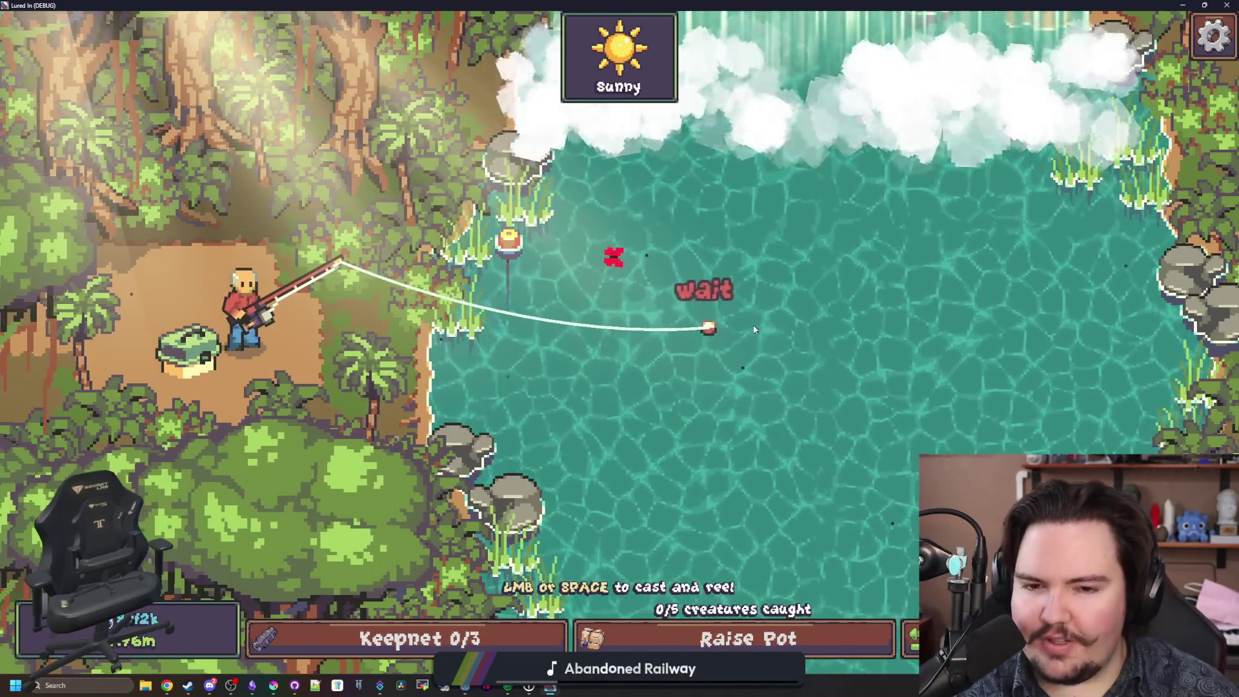
left_click(838, 305)
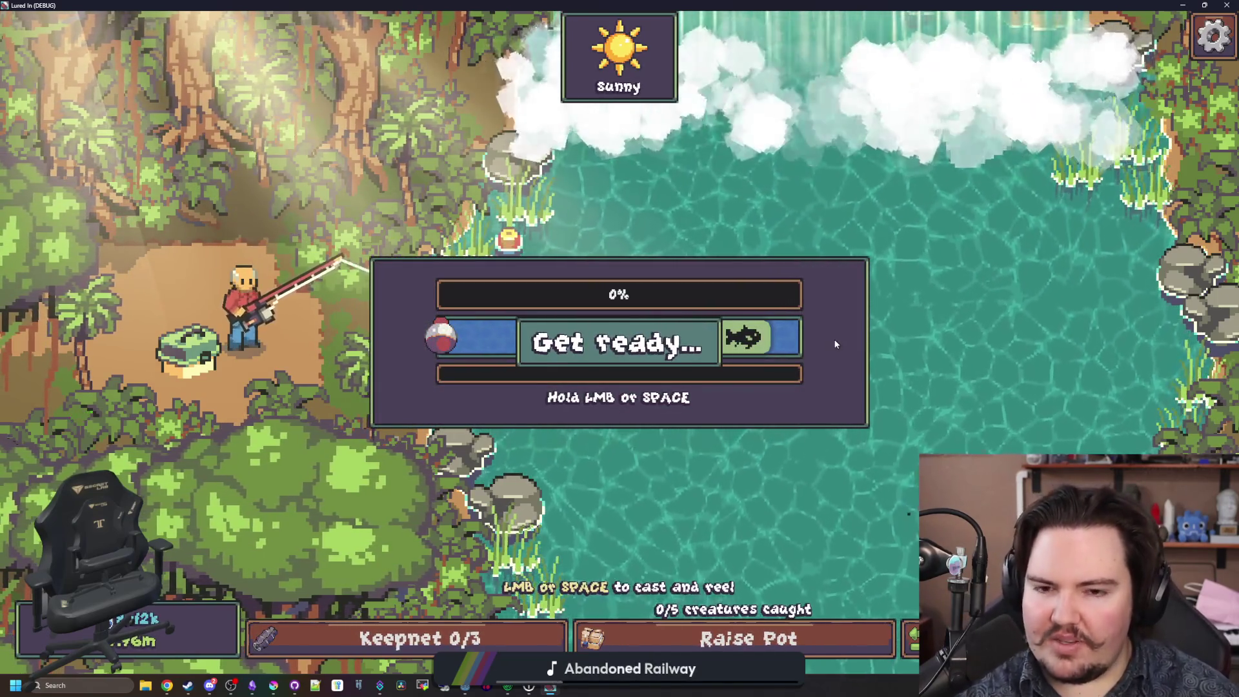
left_click_drag(816, 350, 805, 345)
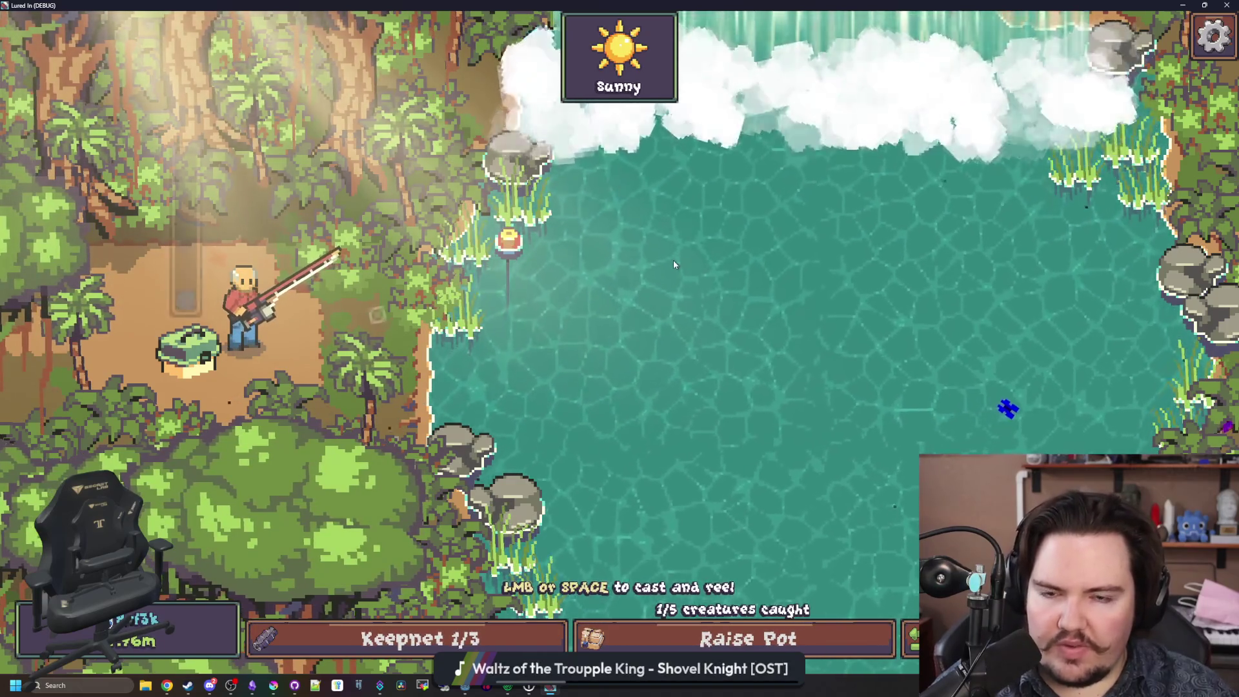
Lower Master Volume to about 26 in the Audio options and resume fishing.
key("space")
key("Escape")
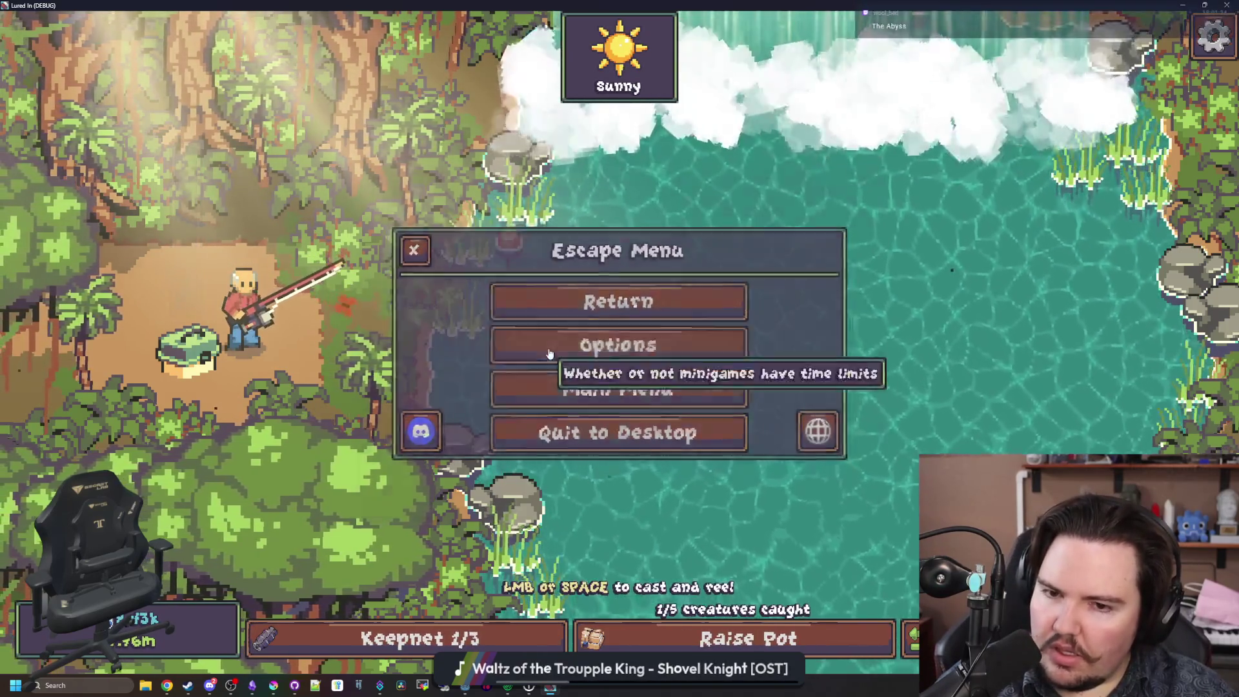
left_click(553, 348)
left_click(701, 226)
mouse_move(509, 316)
left_mouse_down()
mouse_move(660, 316)
mouse_move(509, 316)
left_mouse_up()
mouse_move(794, 290)
left_mouse_down()
mouse_move(719, 290)
mouse_move(800, 290)
left_mouse_up()
mouse_move(669, 271)
left_mouse_down()
mouse_move(793, 266)
mouse_move(567, 240)
mouse_move(583, 240)
left_mouse_up()
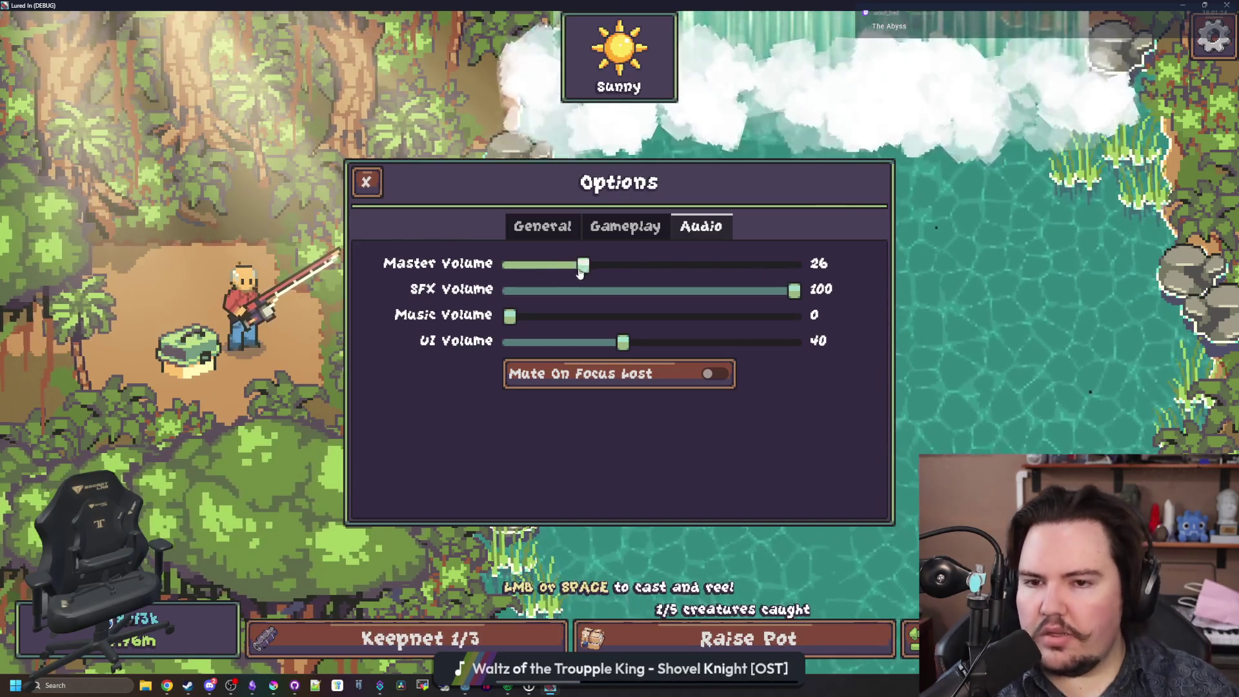
key("Escape")
left_click(750, 305)
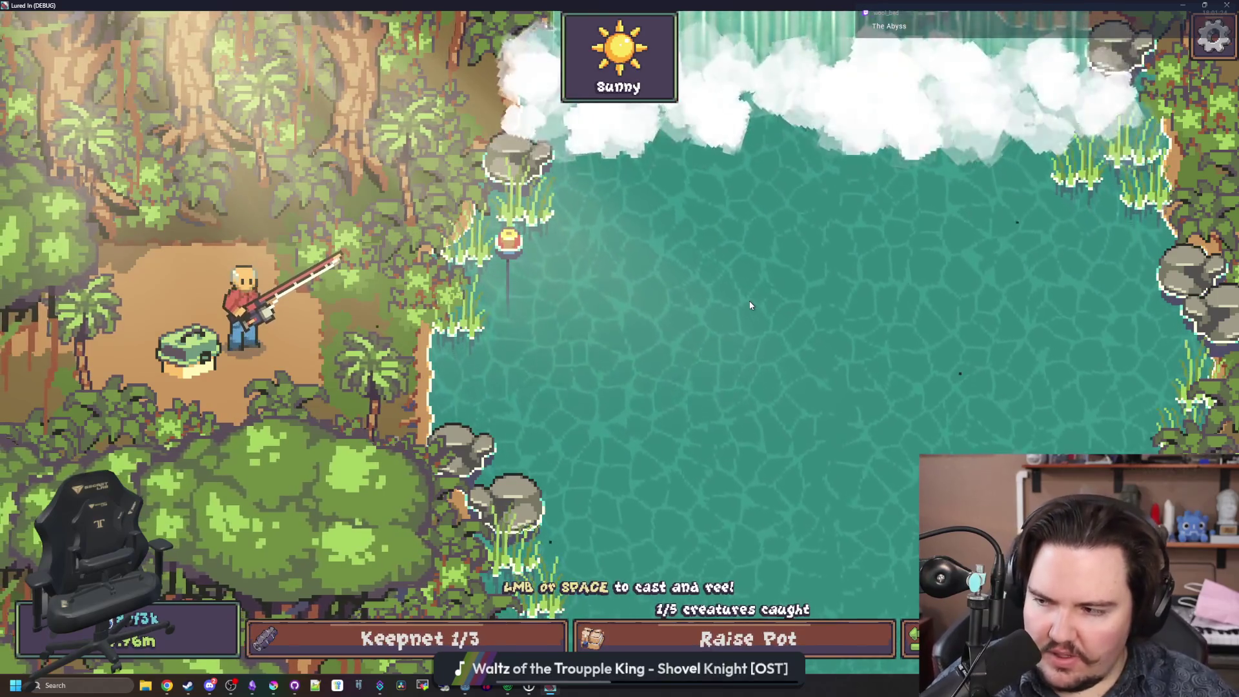
Cast into the jungle pool and land the final catch, filling the keepnet to 3/3.
left_click(750, 305)
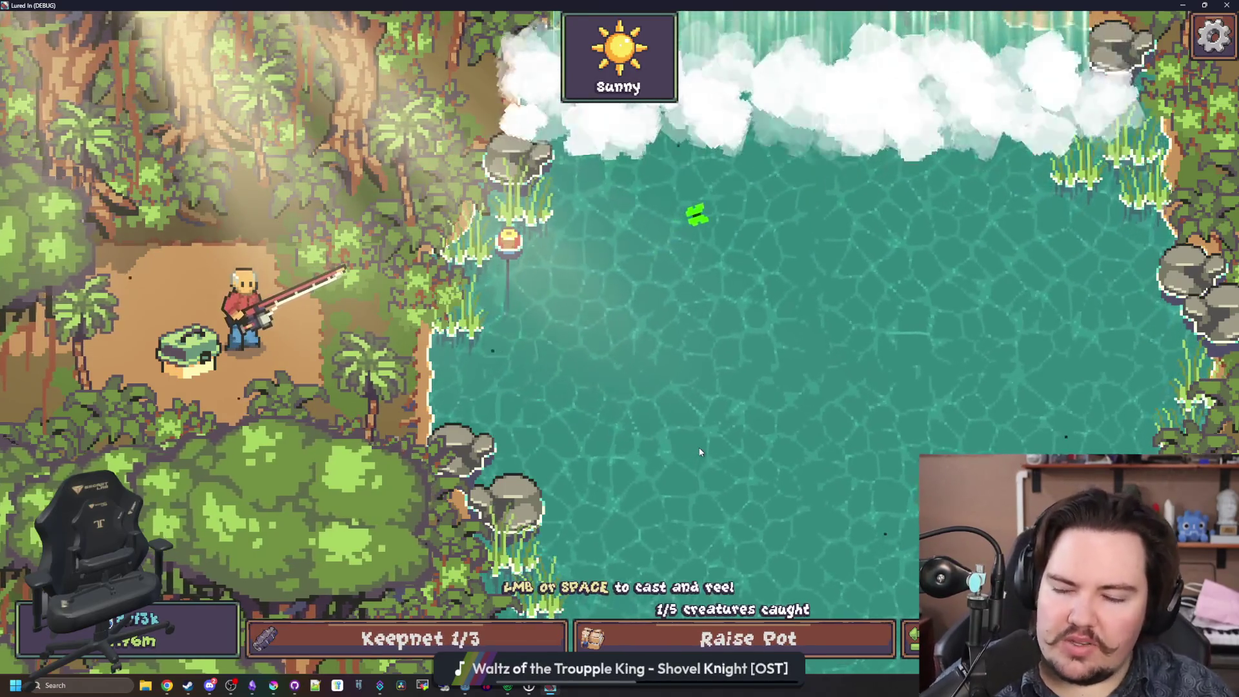
left_click(688, 468)
left_click_drag(688, 470, 689, 470)
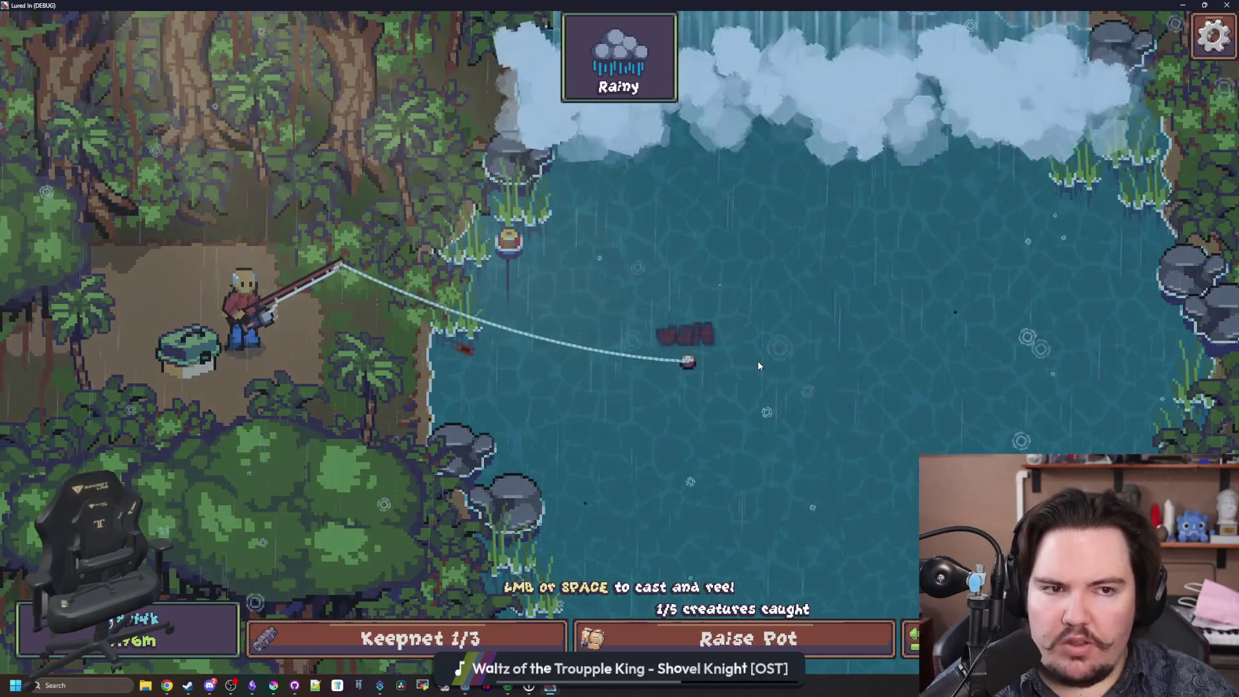
left_click(758, 362)
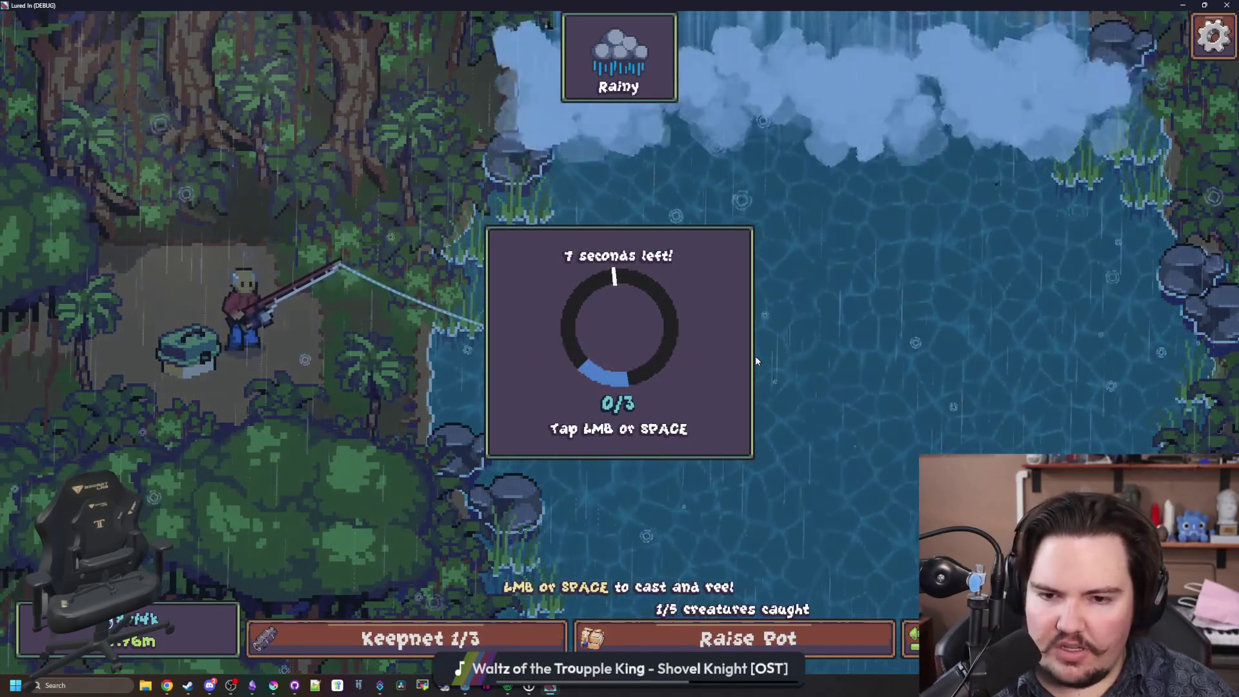
left_click(757, 361)
left_click(755, 361)
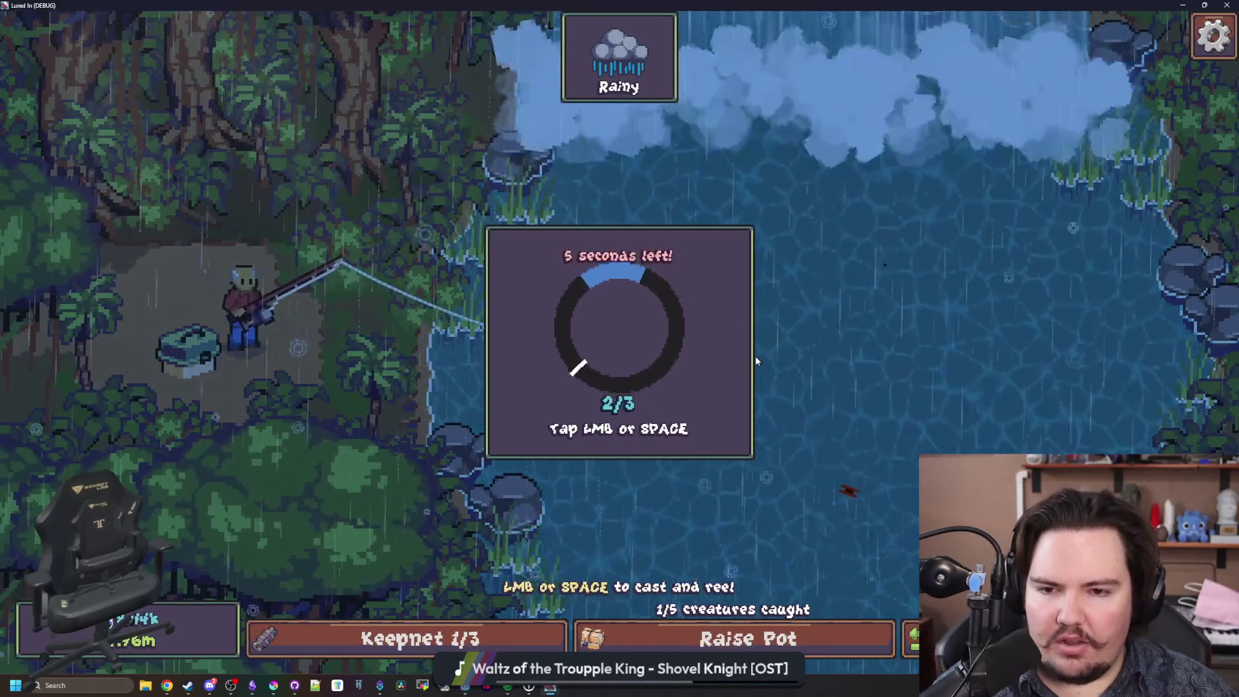
left_click(755, 360)
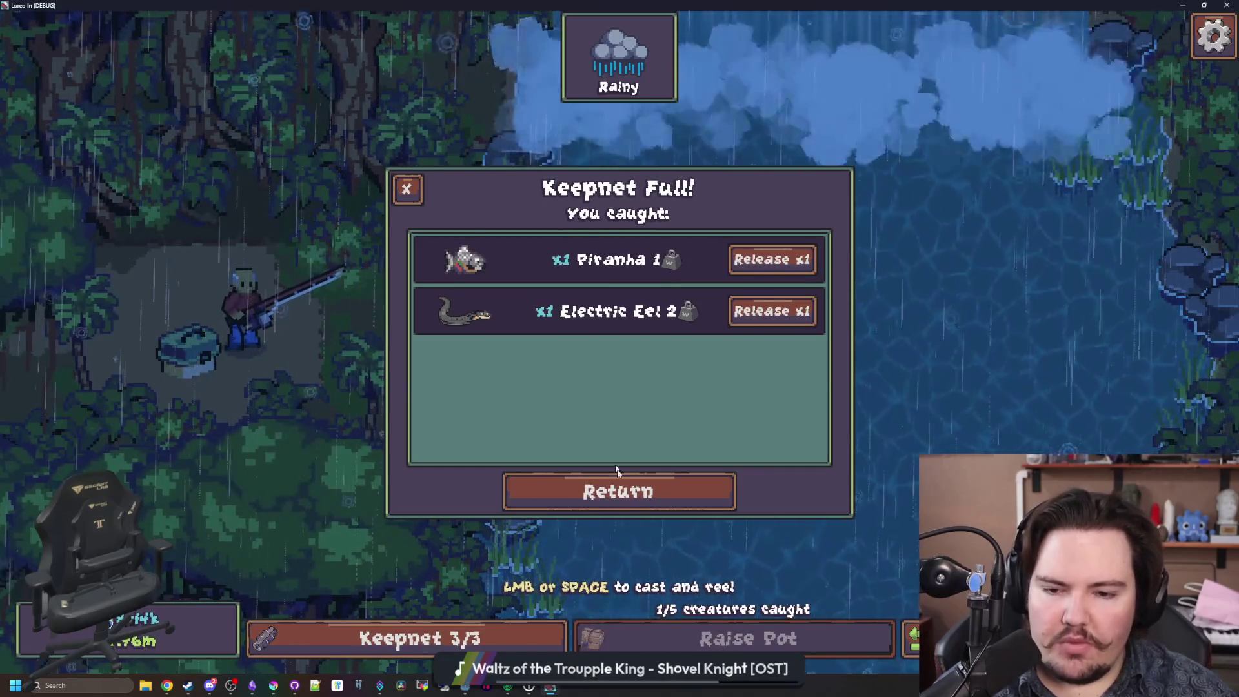
Accept the full keepnet, return to the shop and check the fish inventory.
left_click(611, 485)
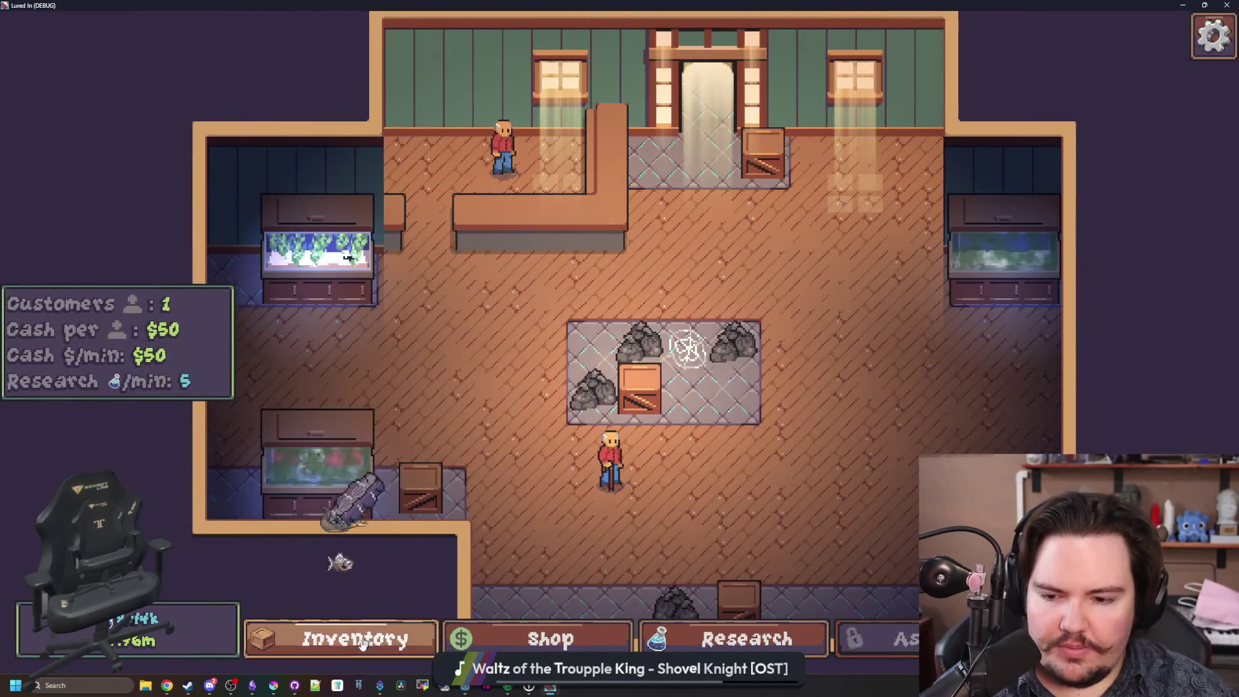
left_click(362, 645)
scroll(398, 423, "down", 15)
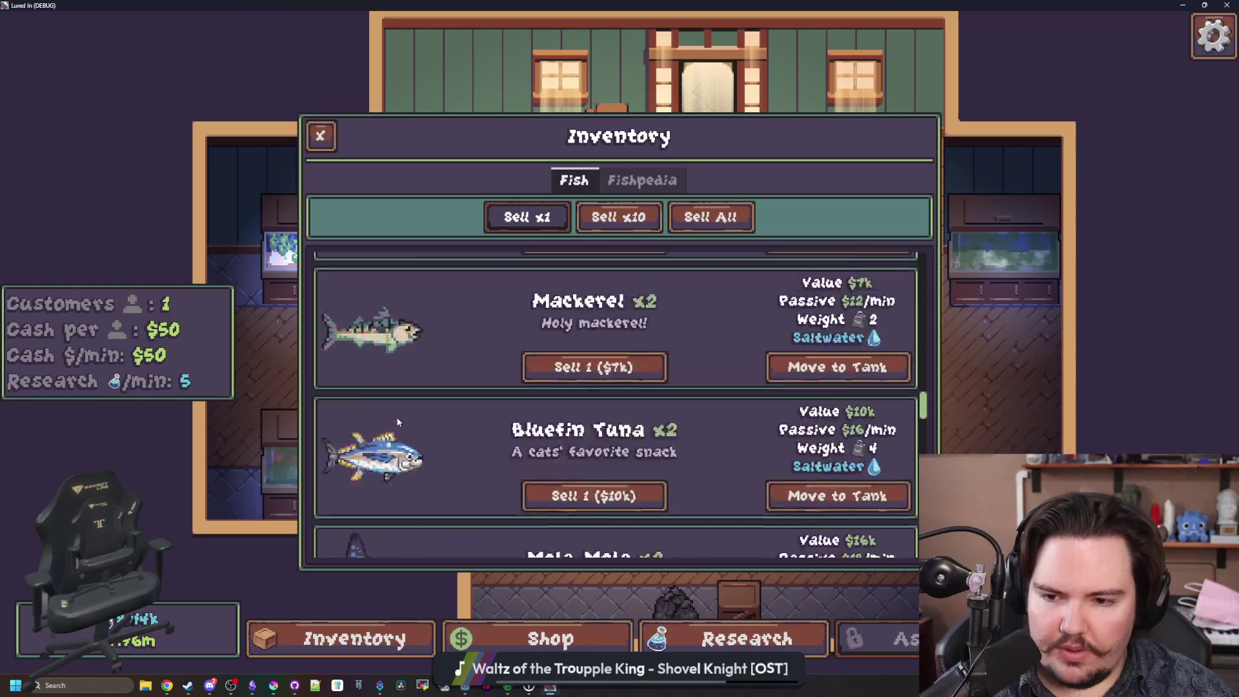
scroll(397, 423, "up", 5)
scroll(397, 423, "down", 6)
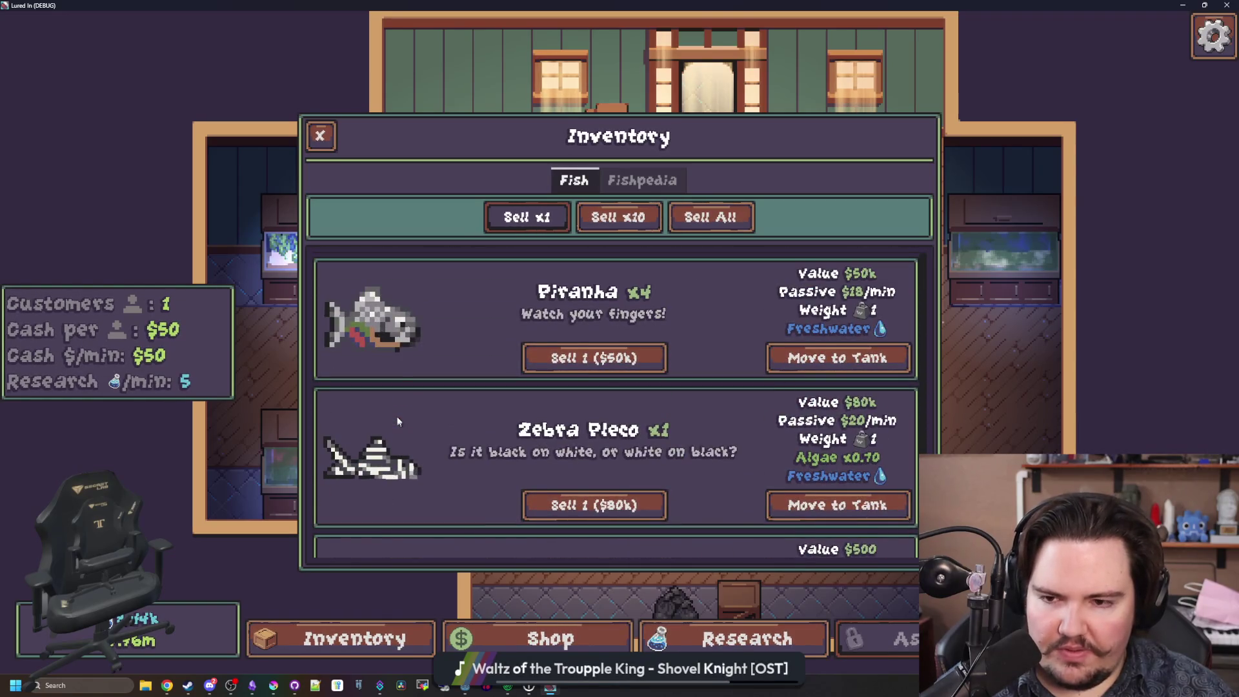
Unlock the Fishpedia upgrade in the research tree.
left_click(742, 639)
left_click(547, 416)
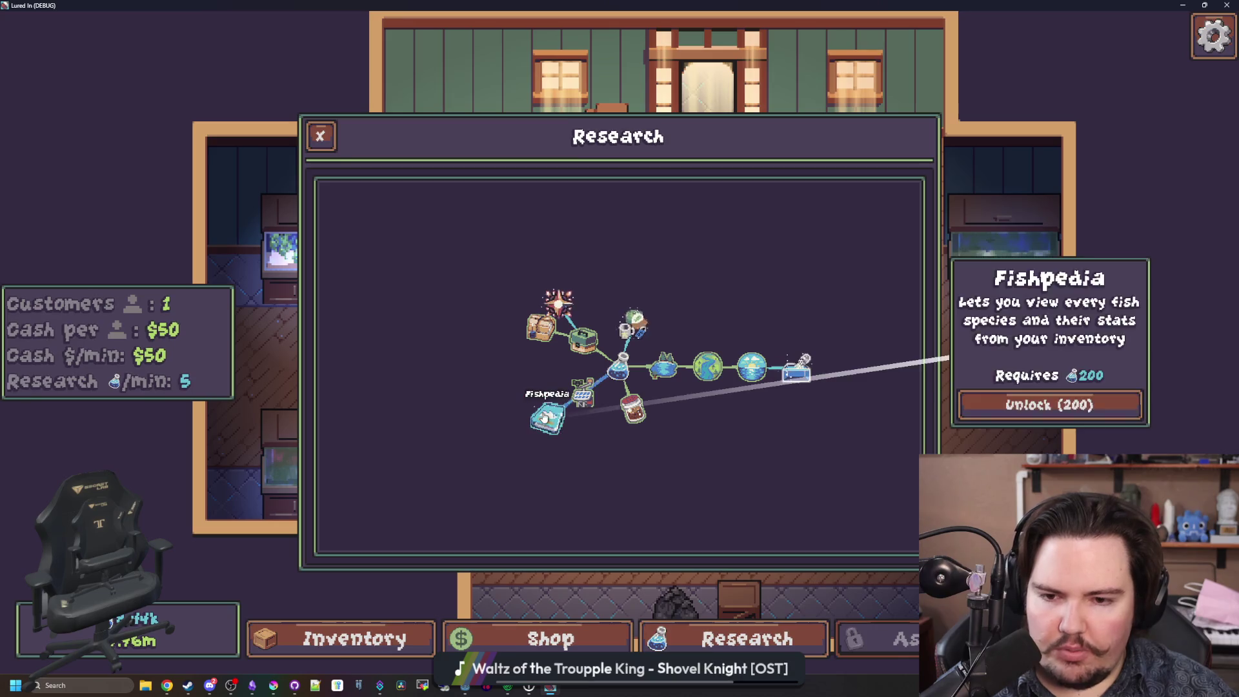
left_click(1029, 403)
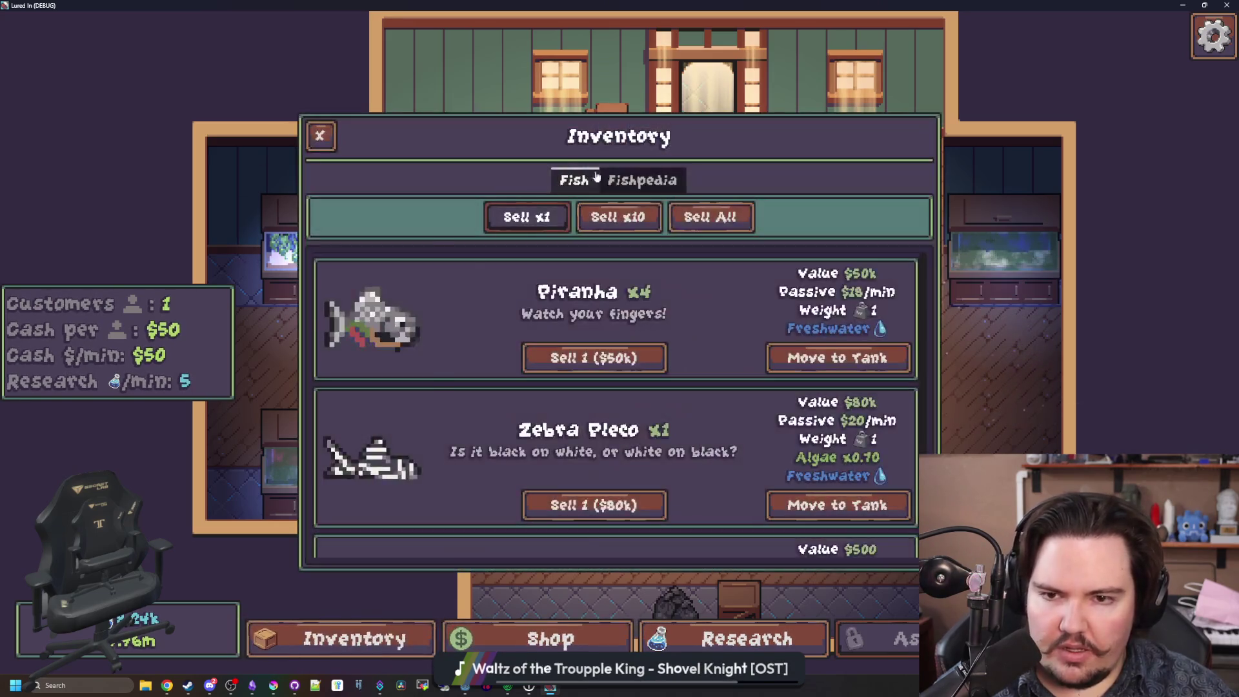
scroll(483, 411, "down", 10)
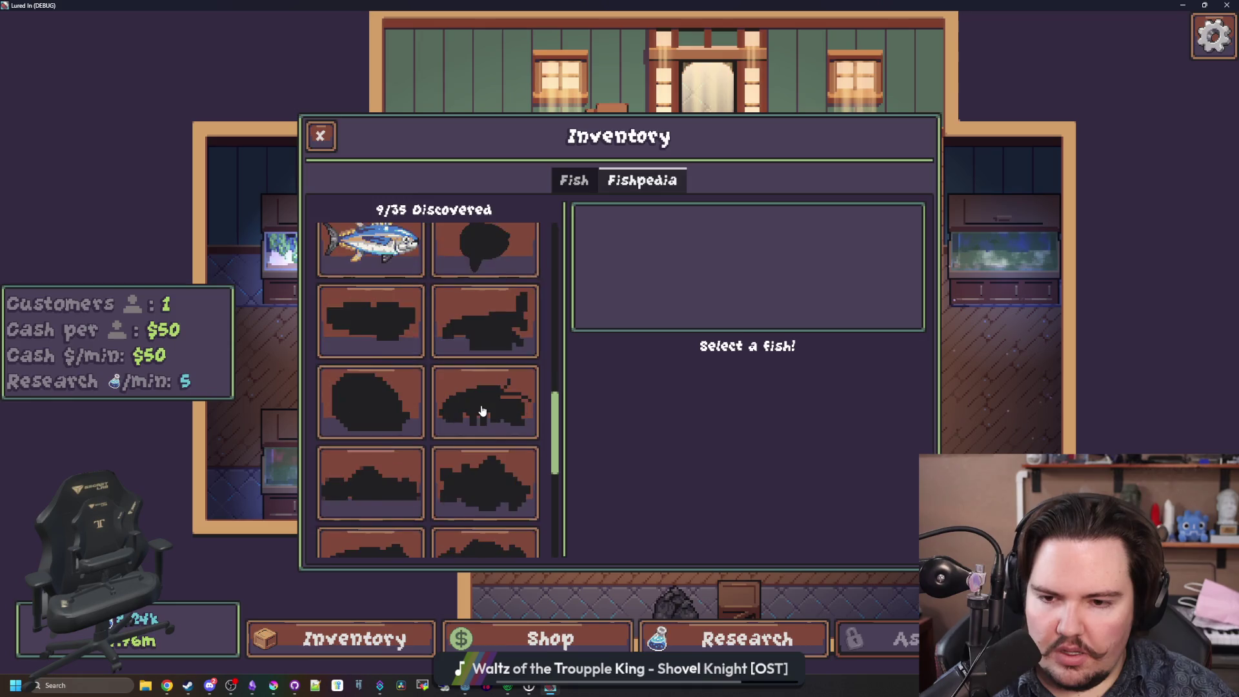
scroll(482, 410, "down", 2)
View the Electric Eel, Piranha and several undiscovered fish entries in the Fishpedia.
left_click(382, 495)
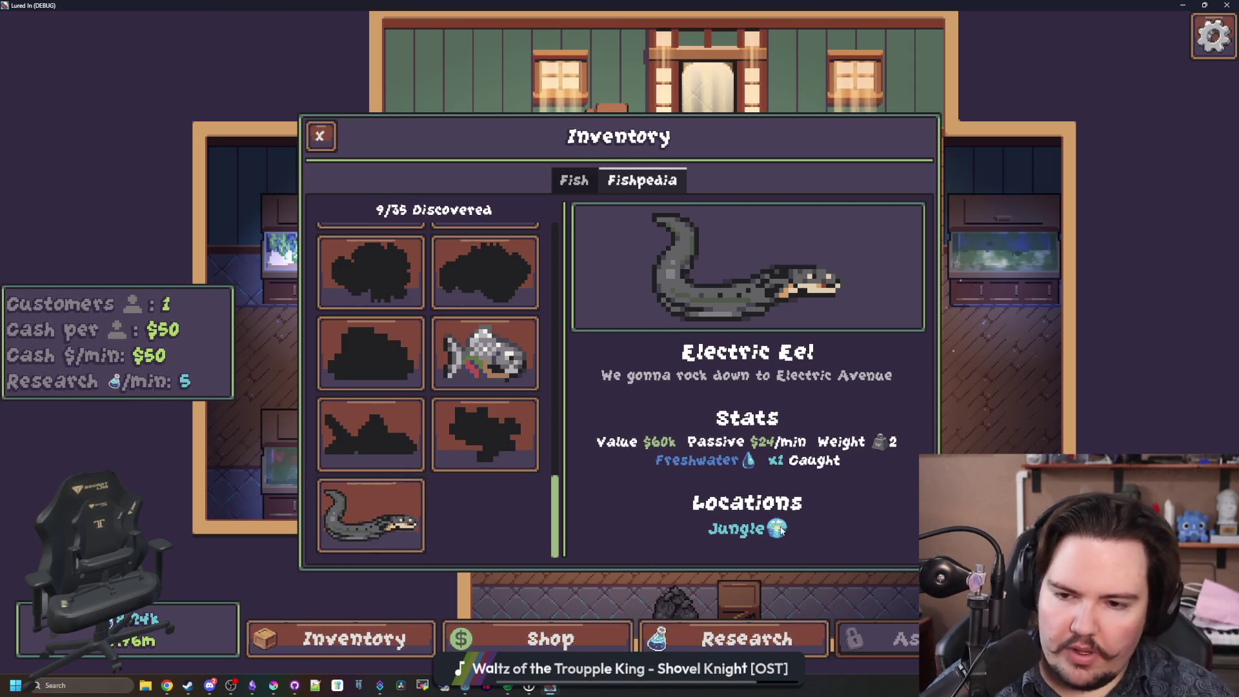
left_click(513, 455)
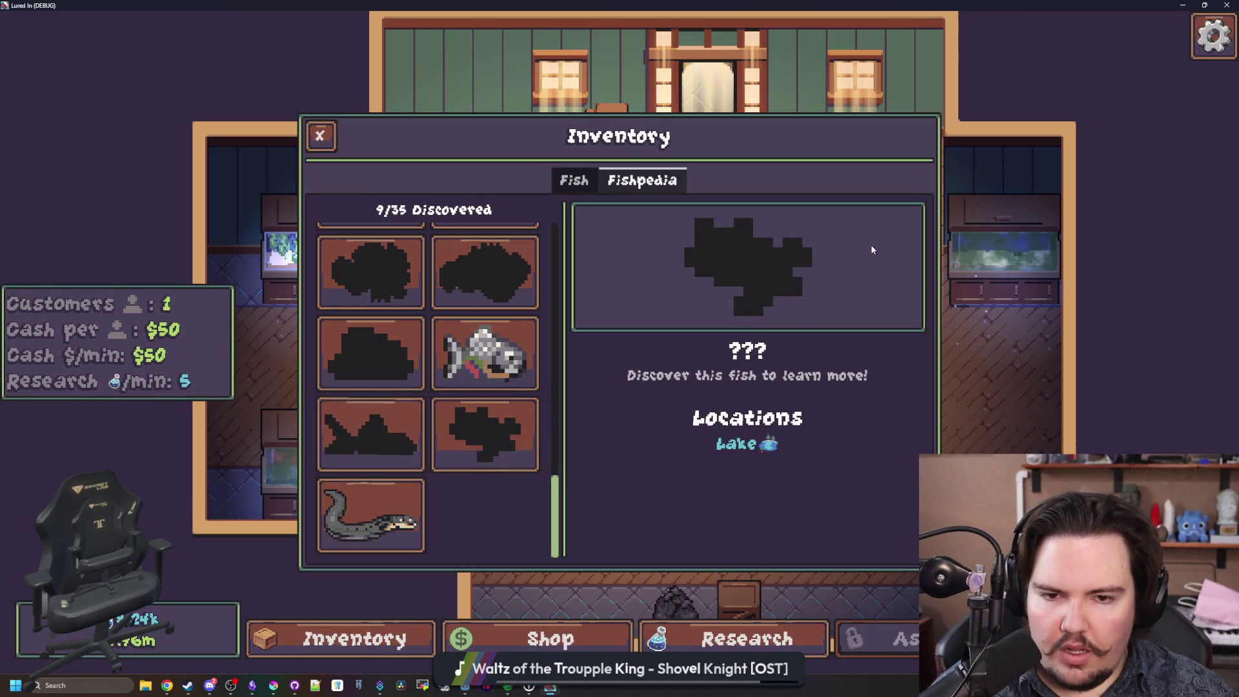
left_click(379, 439)
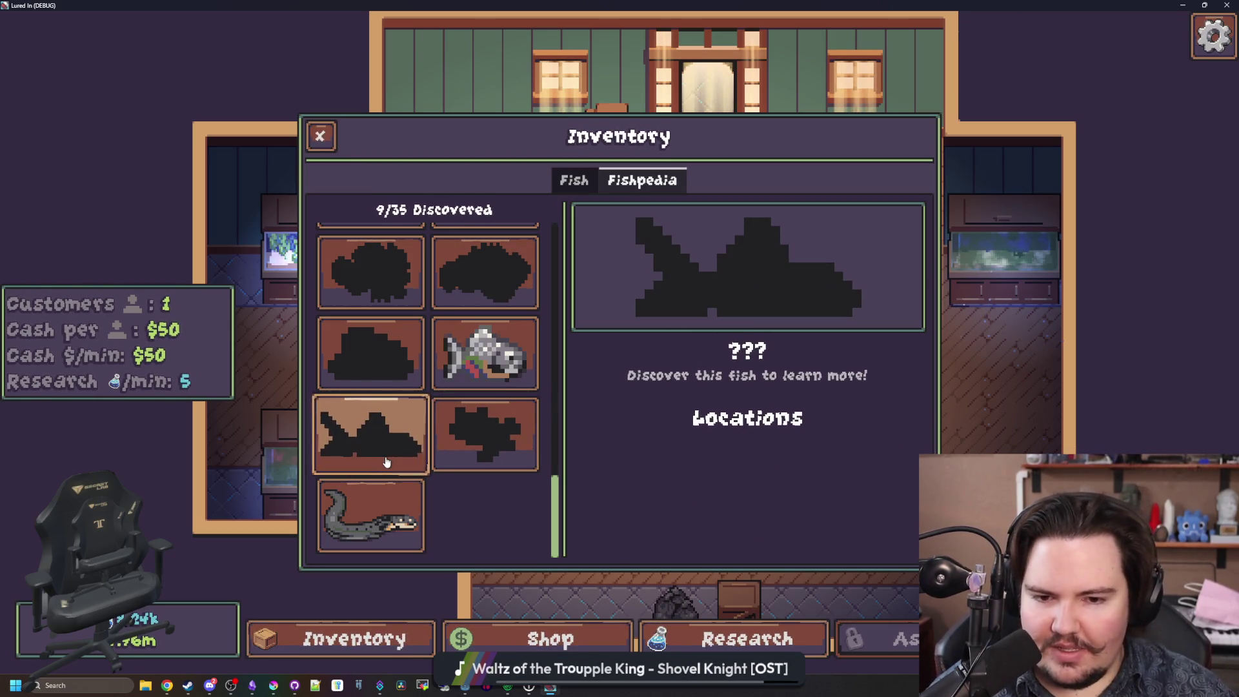
left_click(453, 370)
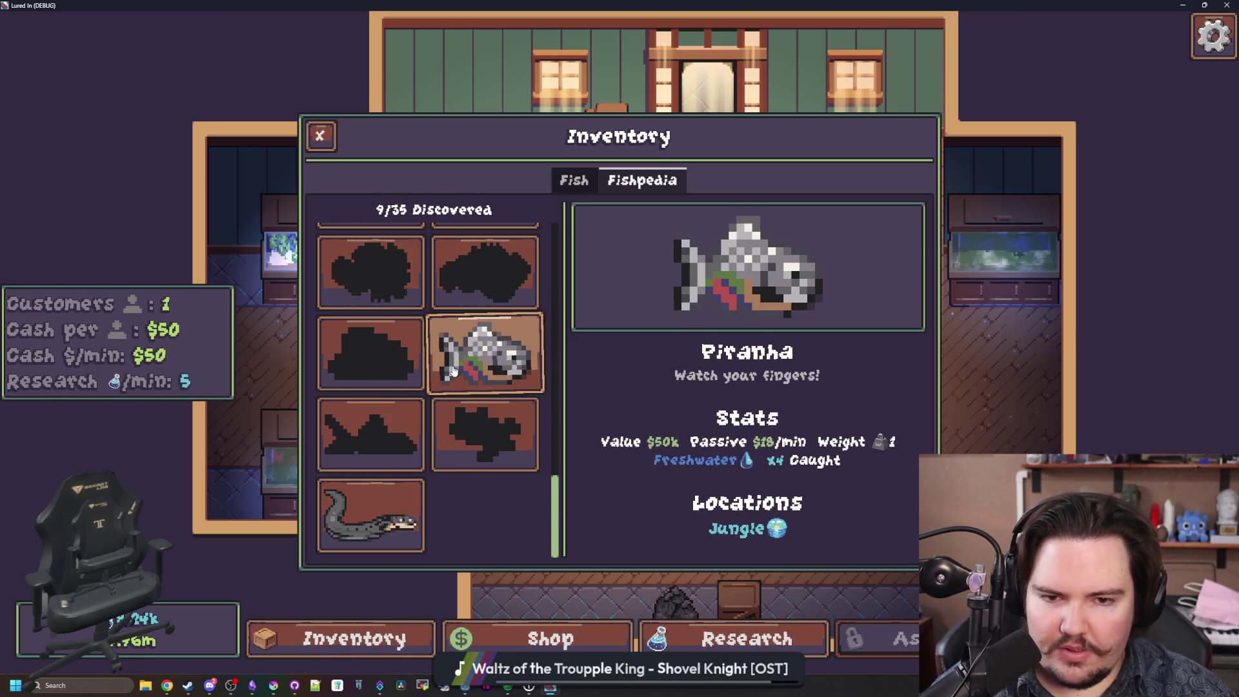
left_click(376, 383)
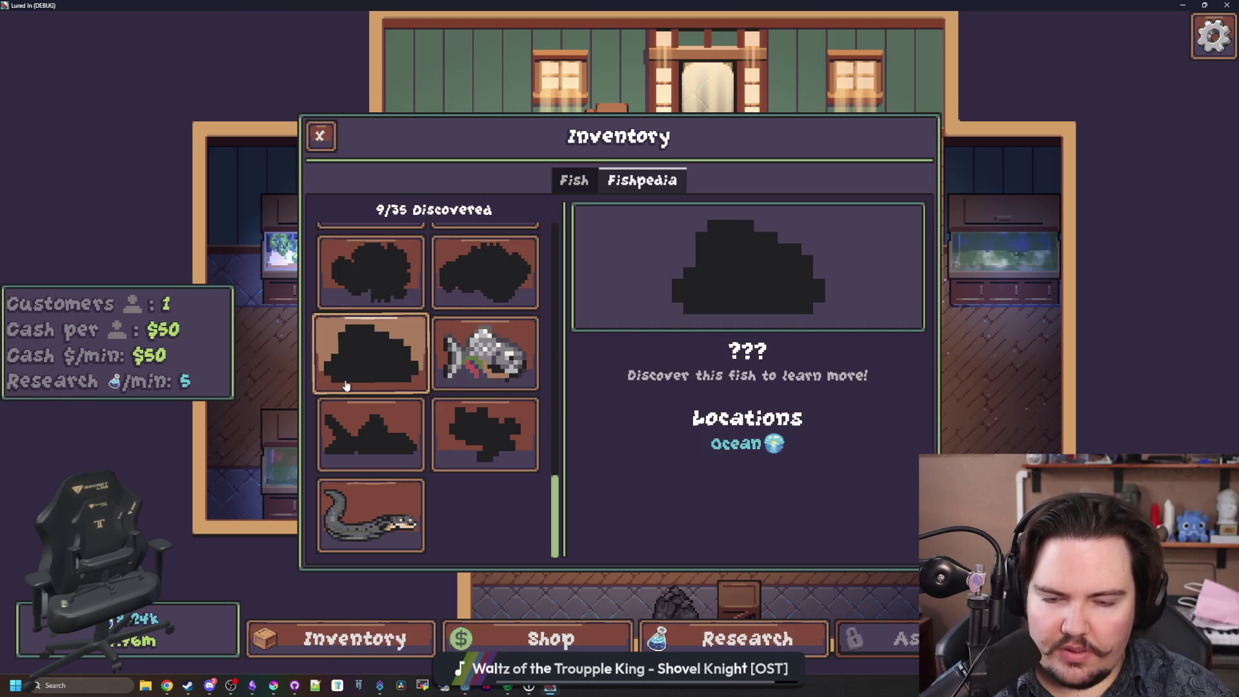
Browse the remaining undiscovered River and Jungle entries, then close the Fishpedia.
scroll(434, 382, "up", 2)
left_click(407, 395)
scroll(426, 394, "up", 2)
left_click(456, 387)
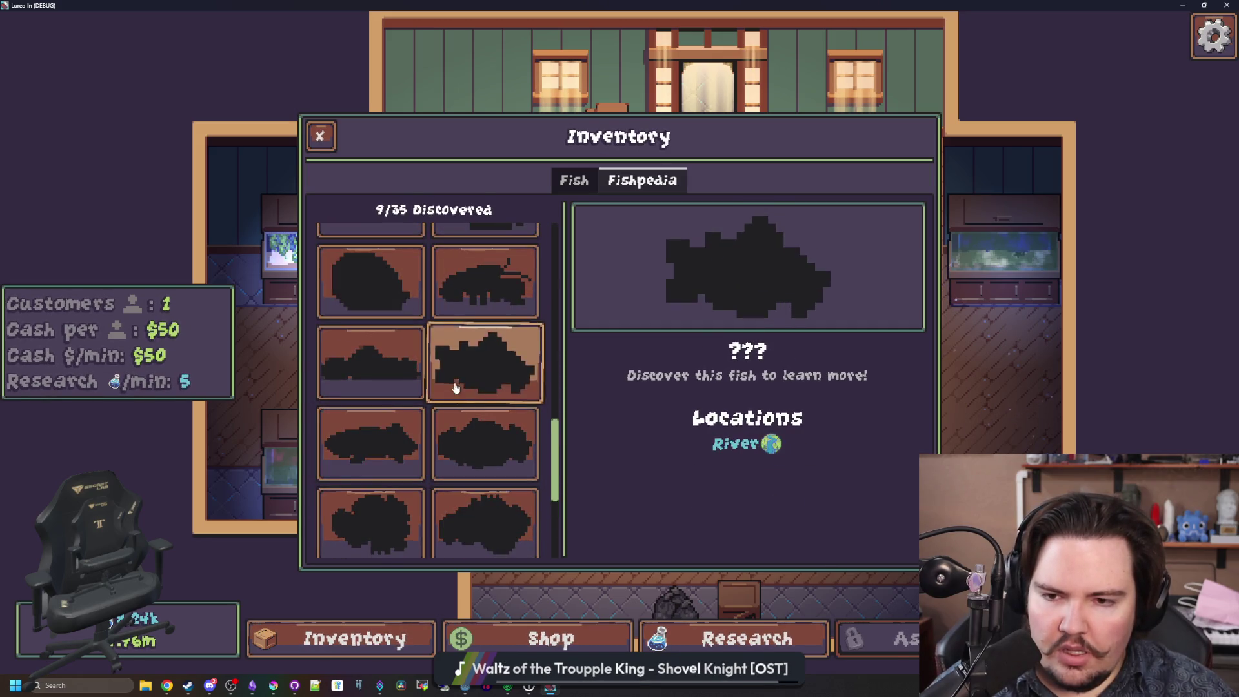
left_click(445, 400)
scroll(429, 420, "up", 1)
scroll(429, 420, "up", 5)
scroll(427, 408, "down", 10)
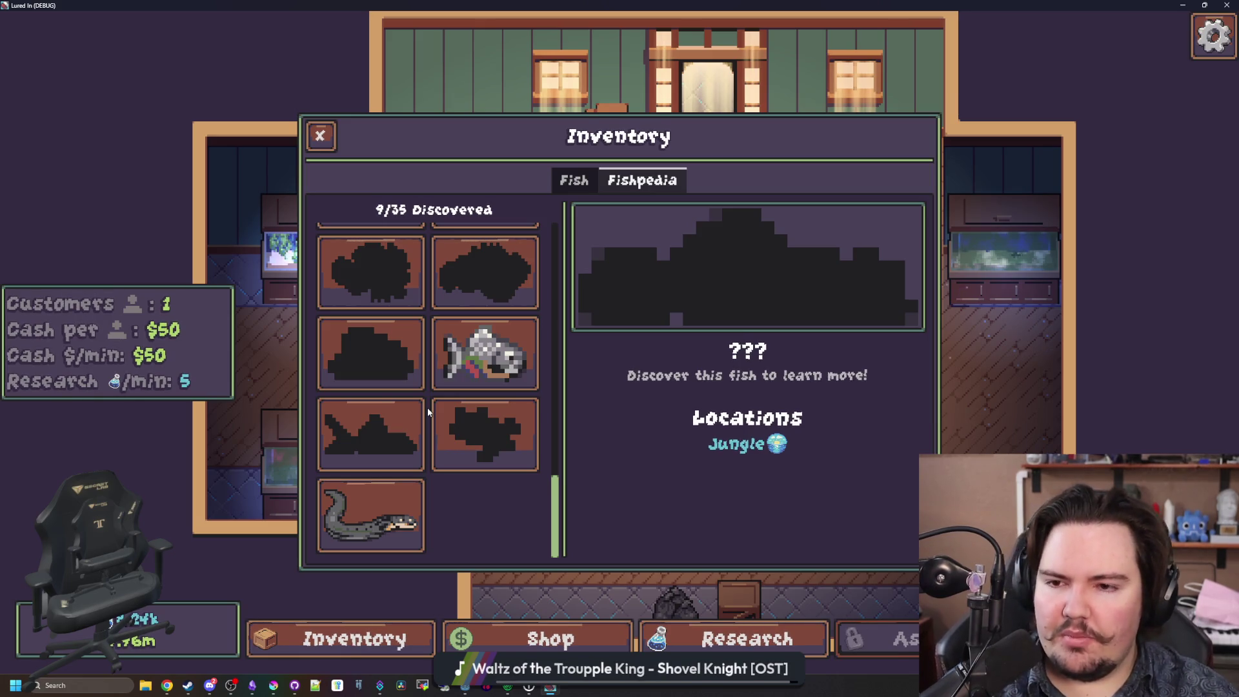
scroll(428, 407, "up", 10)
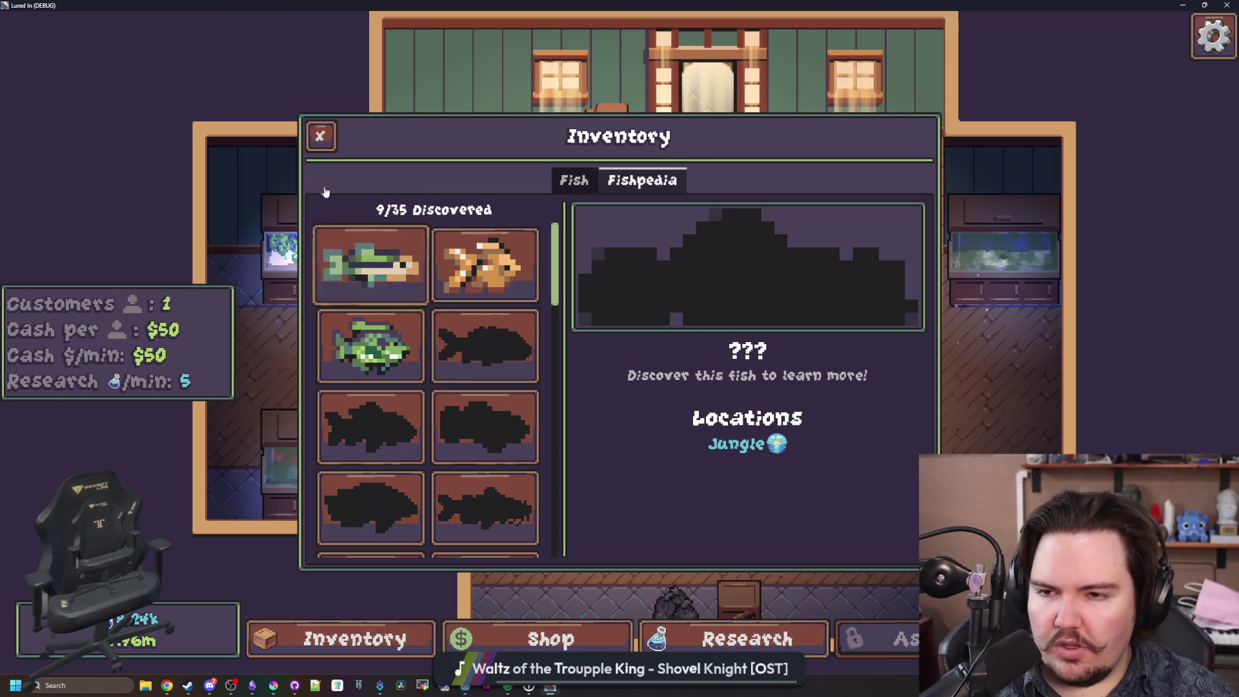
left_click(323, 145)
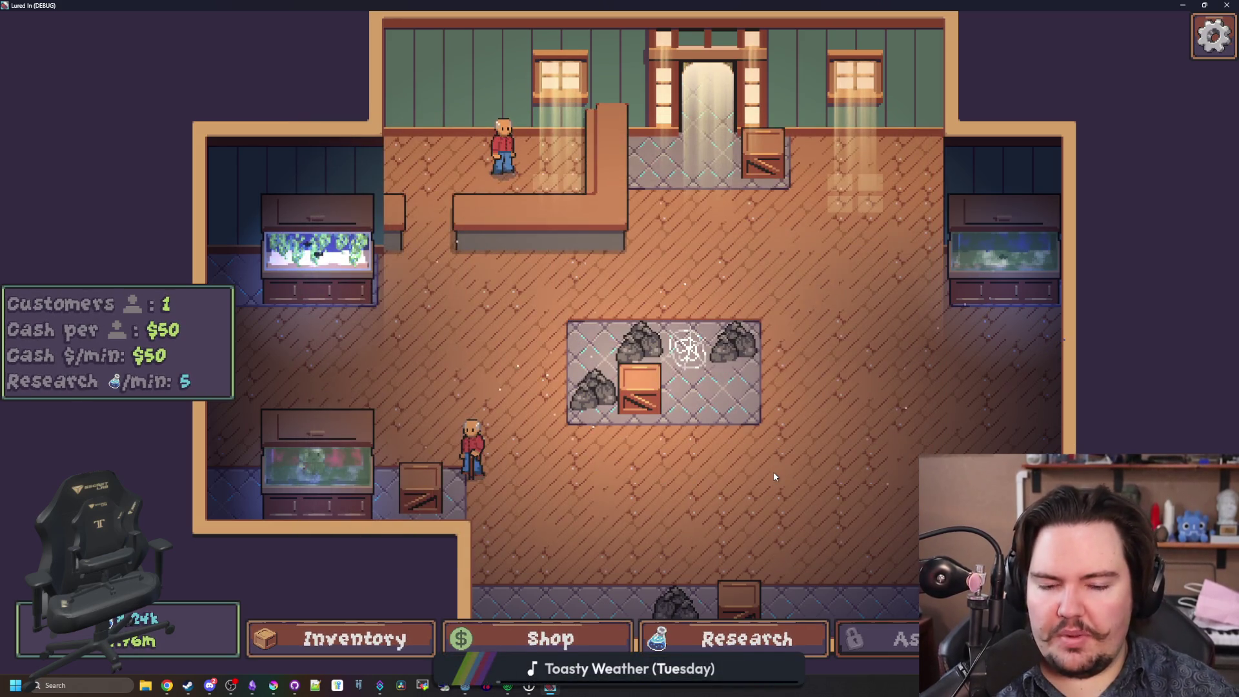
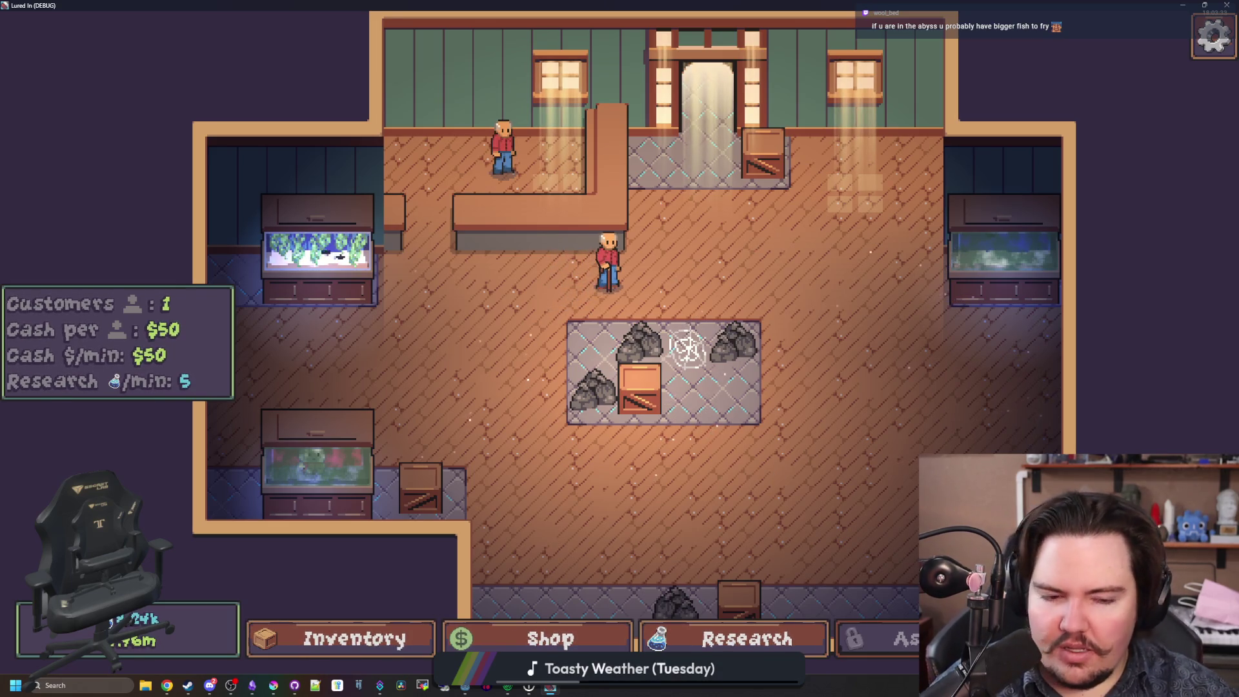
Review the Pond, Lake, River and Ocean travel destinations, then maximize Krita's electric eel sprite.
left_click(853, 615)
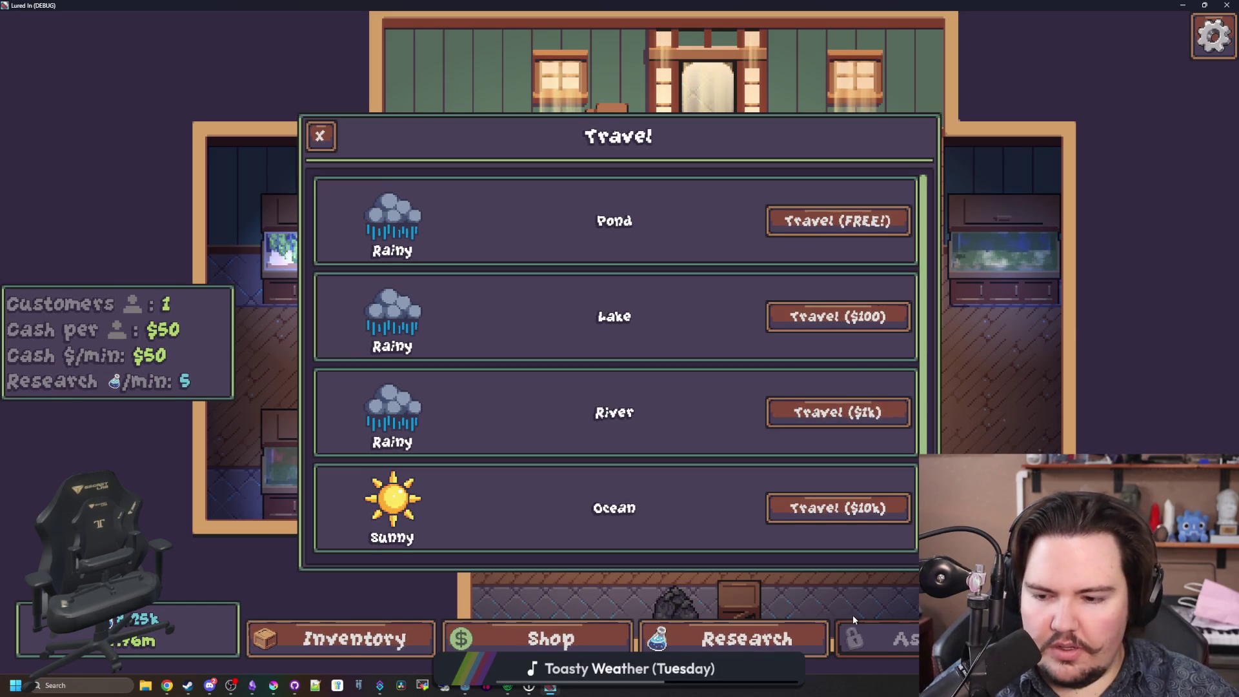
left_click(273, 685)
double_click(591, 478)
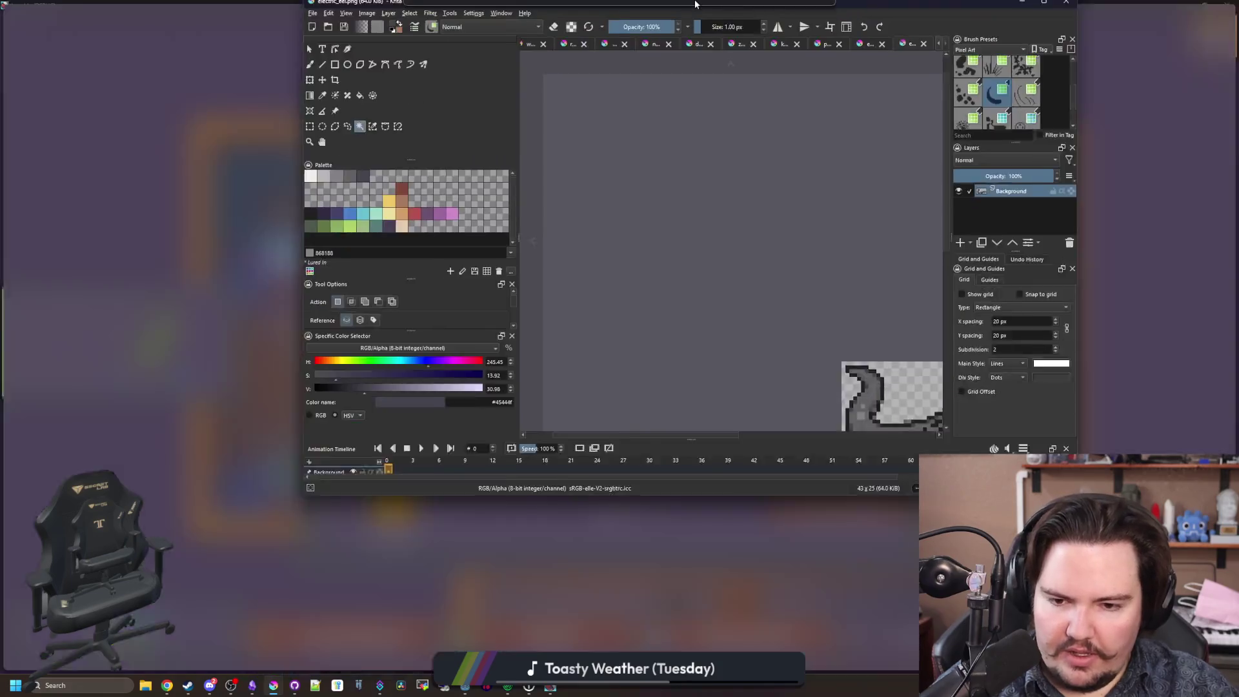
Cycle past the koi, diving beetle and NPC walk images to the unsaved eel mock-up.
left_click(988, 46)
left_click(944, 46)
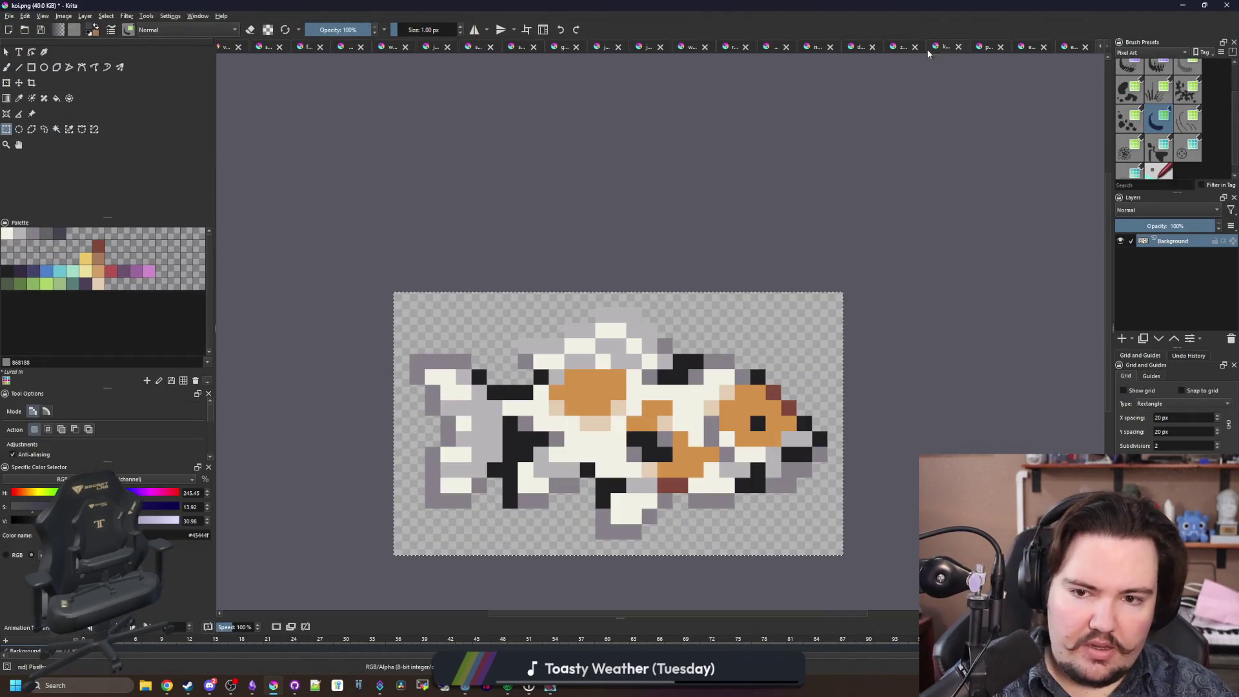
left_click(856, 47)
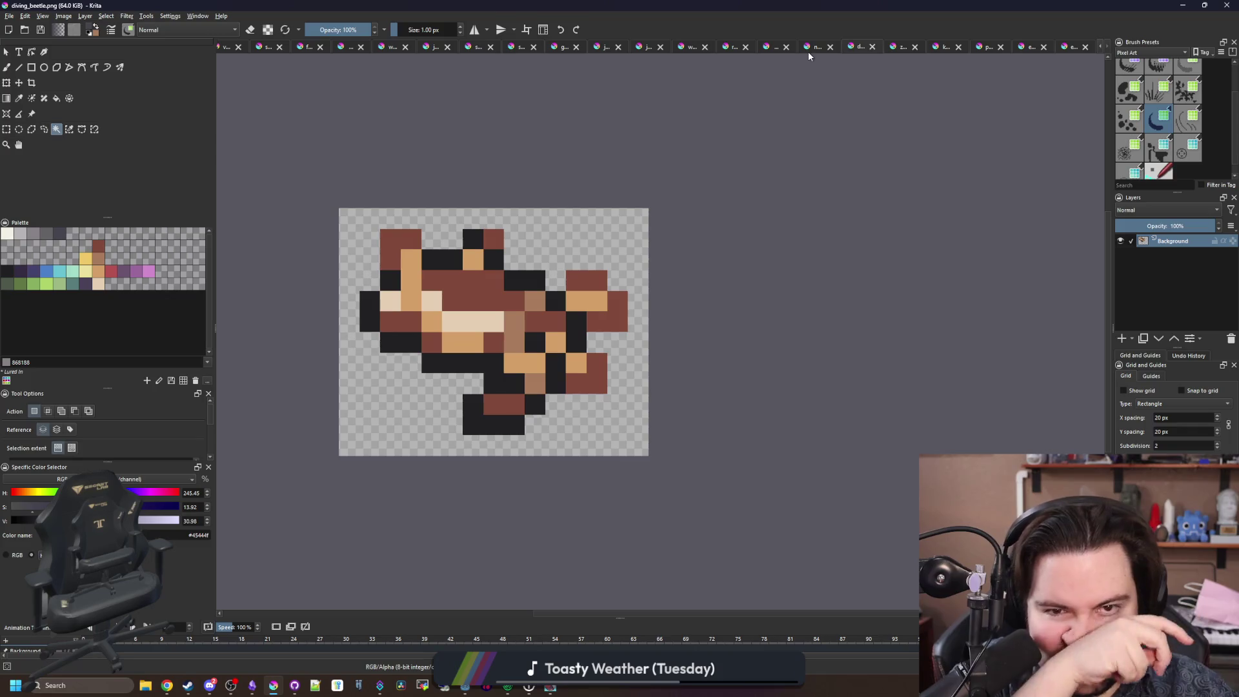
left_click(811, 49)
left_click(775, 47)
scroll(538, 255, "up", 4)
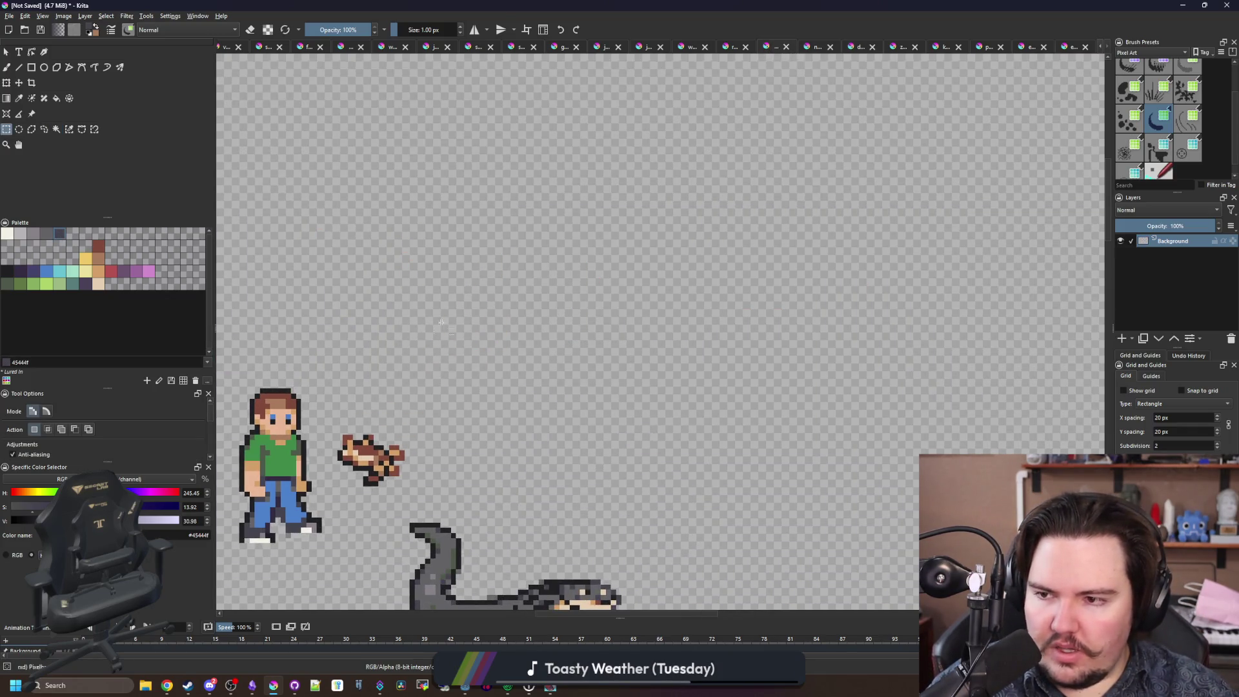
Paint a grey vertical line to the left of the fisherman character in the mock-up.
key("b")
scroll(443, 325, "down", 2)
left_click_drag(356, 298, 356, 429)
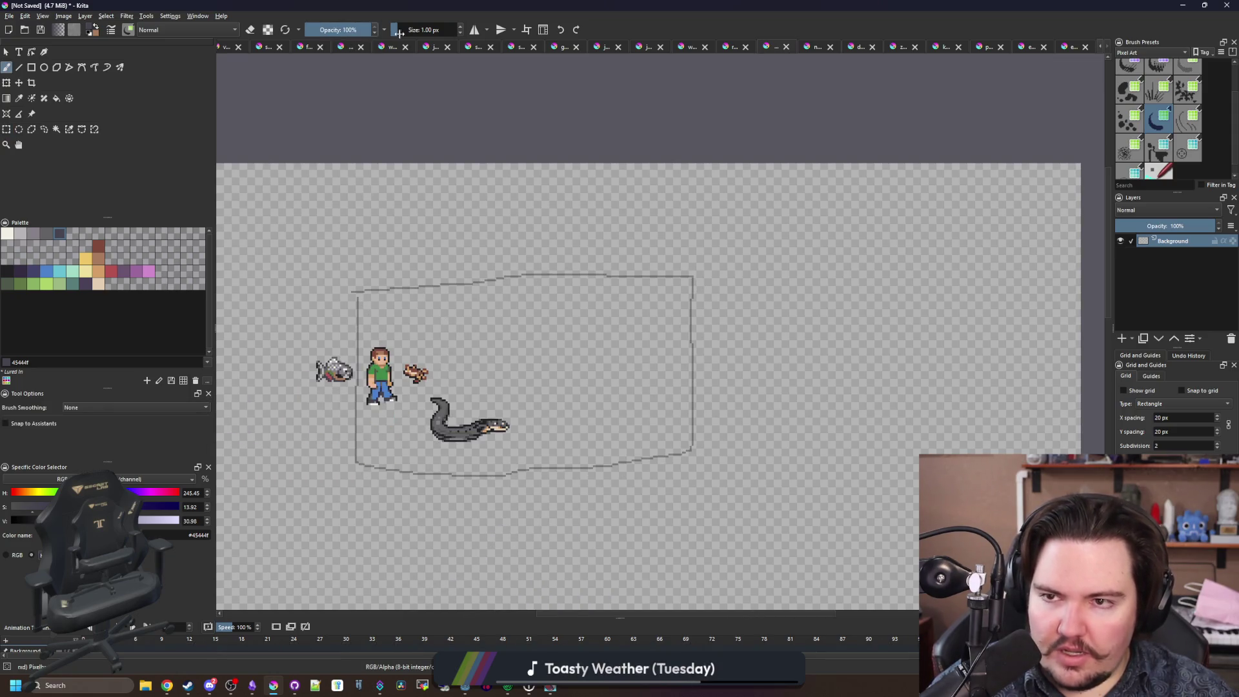
scroll(524, 368, "up", 2)
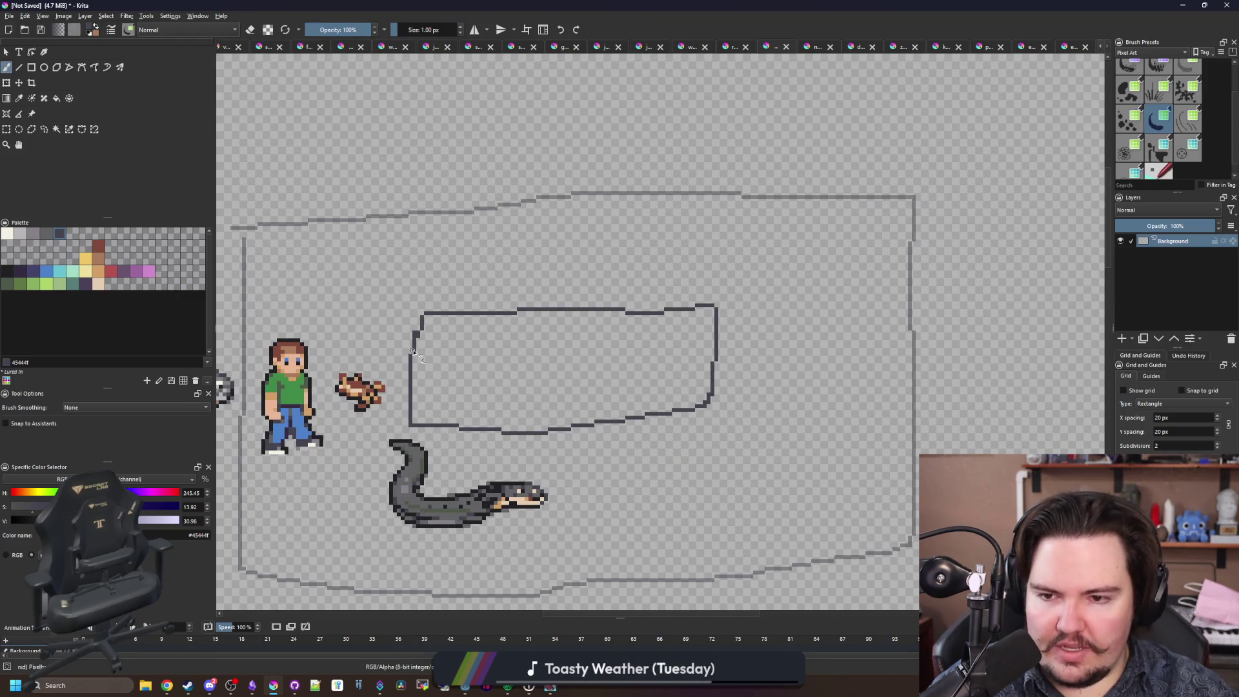
scroll(528, 347, "down", 2)
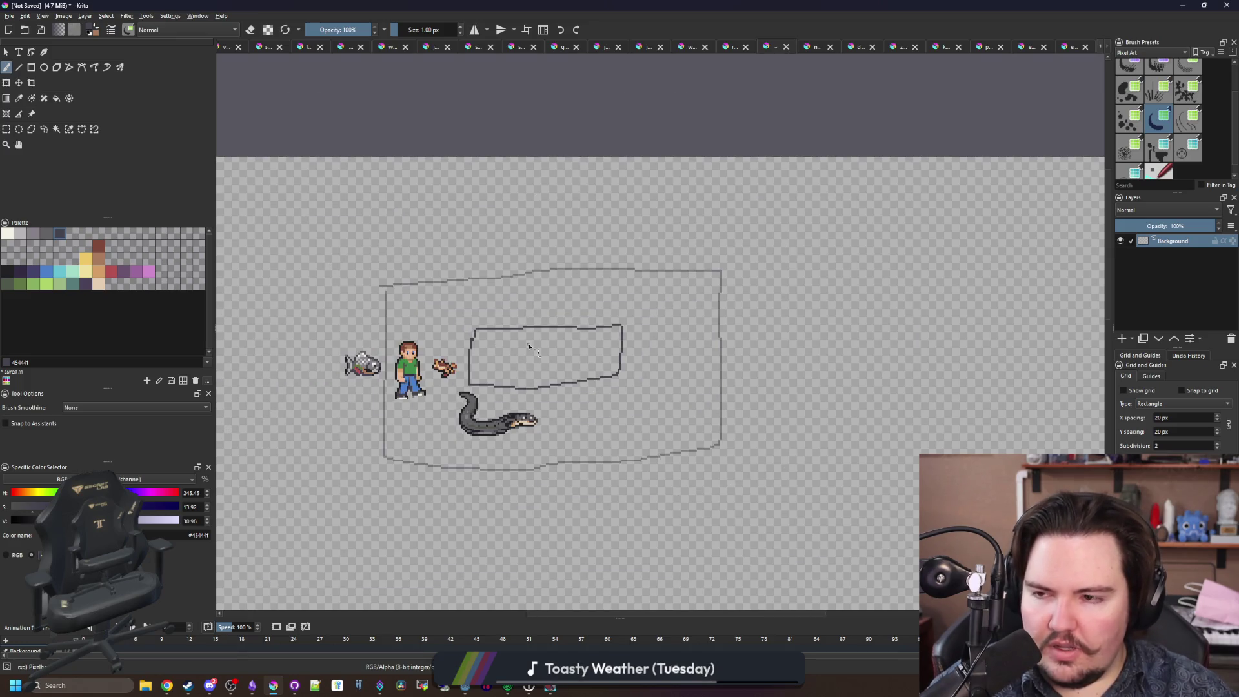
scroll(398, 328, "up", 5)
Select the grey tank outline, undo the inner outline strokes, and return to the shop floor.
left_click(67, 131)
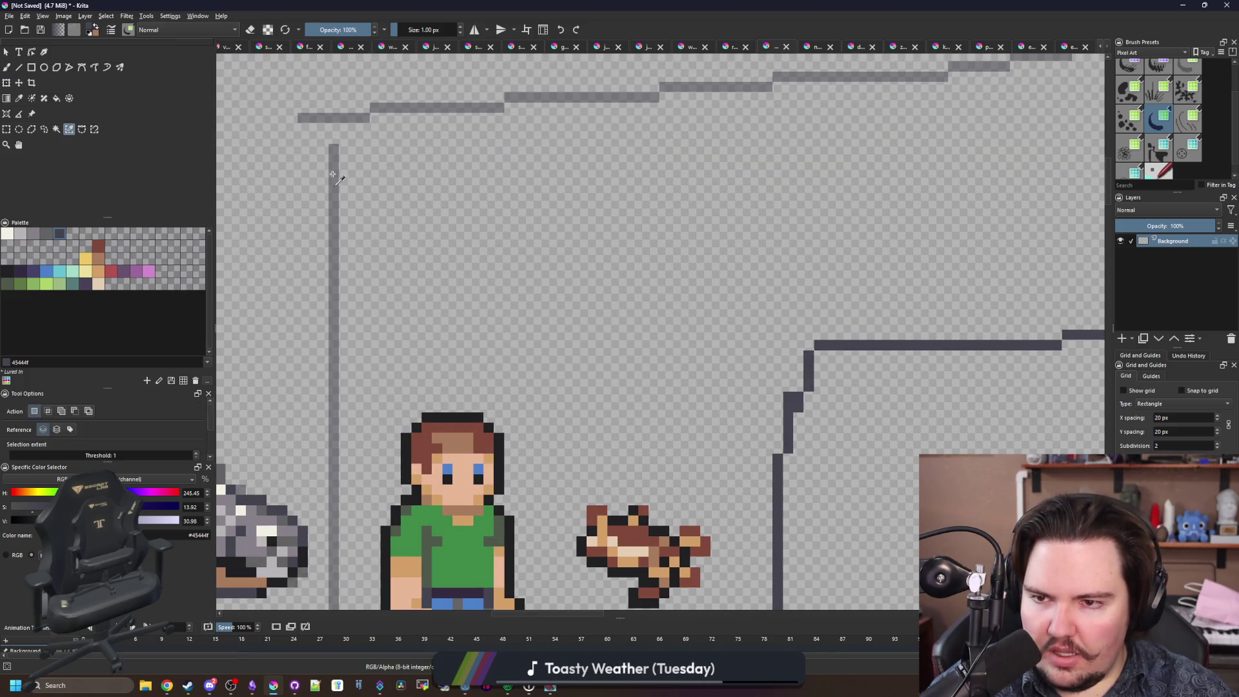
left_click(333, 174)
scroll(335, 180, "down", 5)
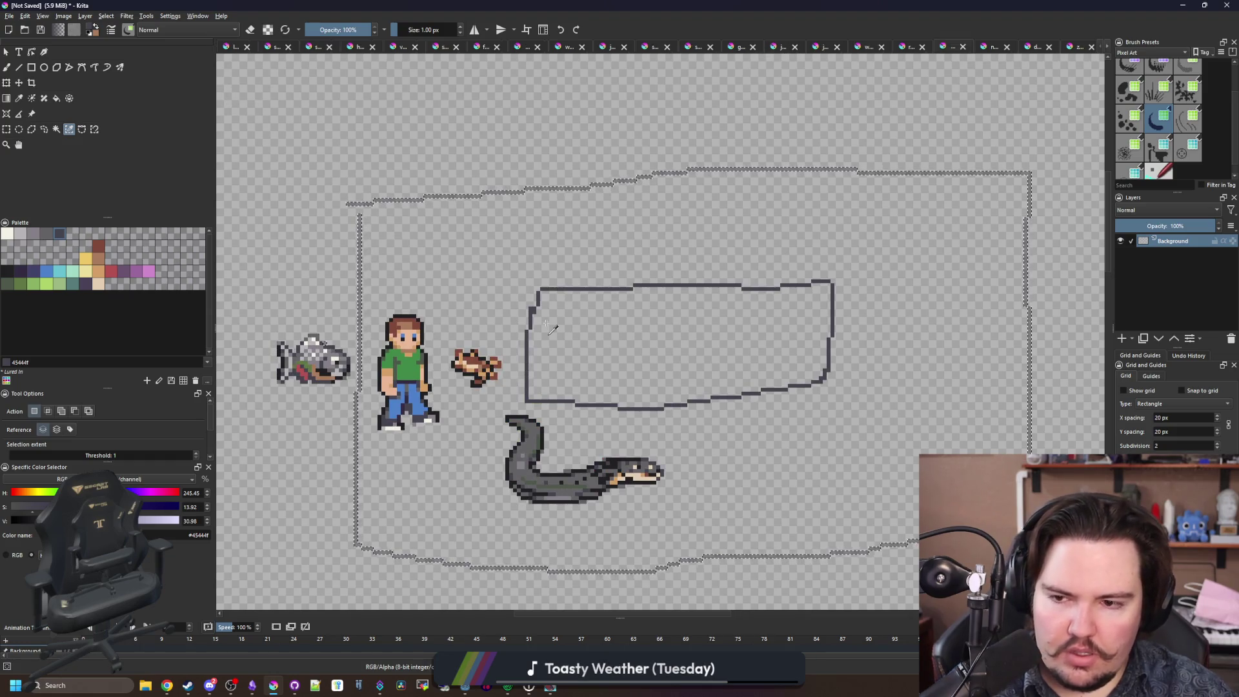
key("ctrl+shift+a")
key("b")
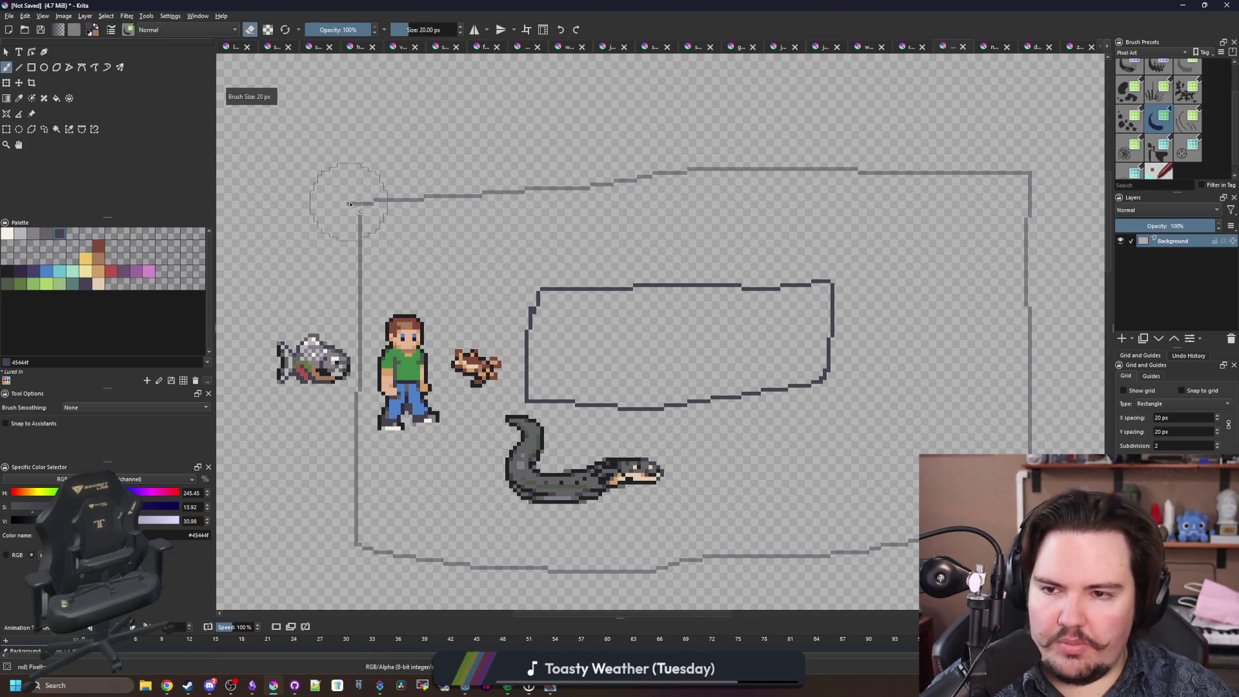
key("ctrl+z")
key("ctrl+z")
scroll(591, 390, "down", 1)
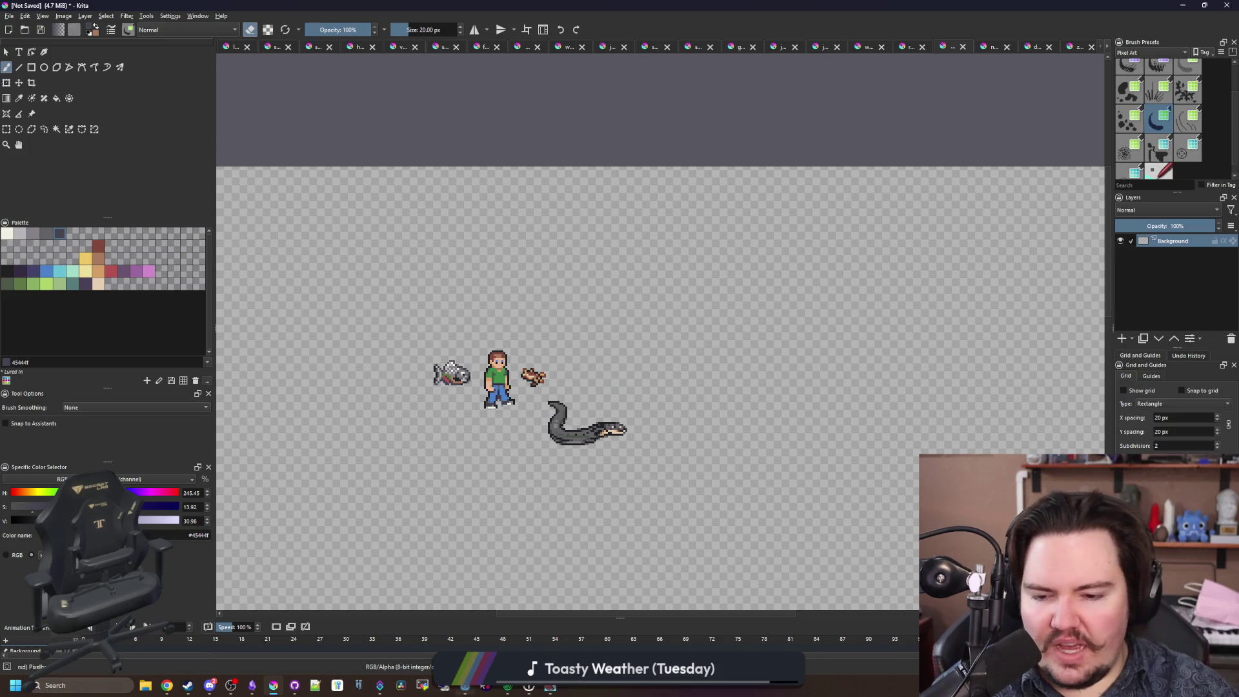
left_click(559, 692)
left_click(318, 130)
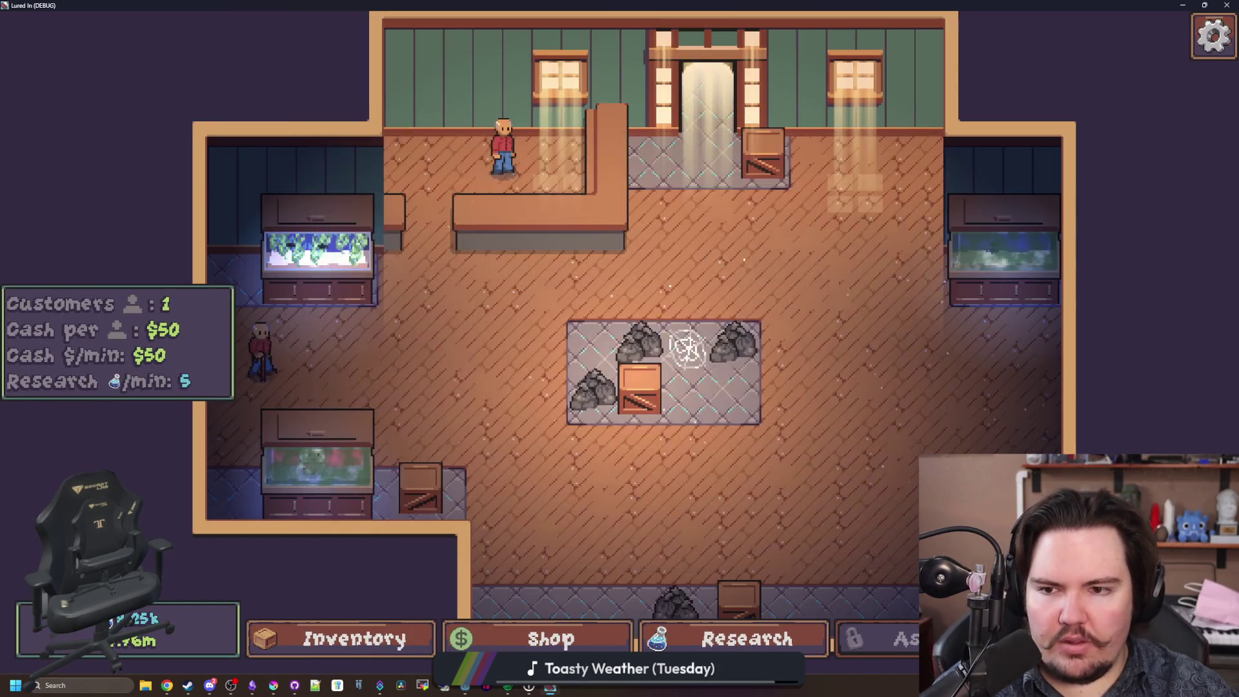
Travel to the Ocean and test casting and reeling the fishing line.
left_click(688, 348)
left_click(810, 413)
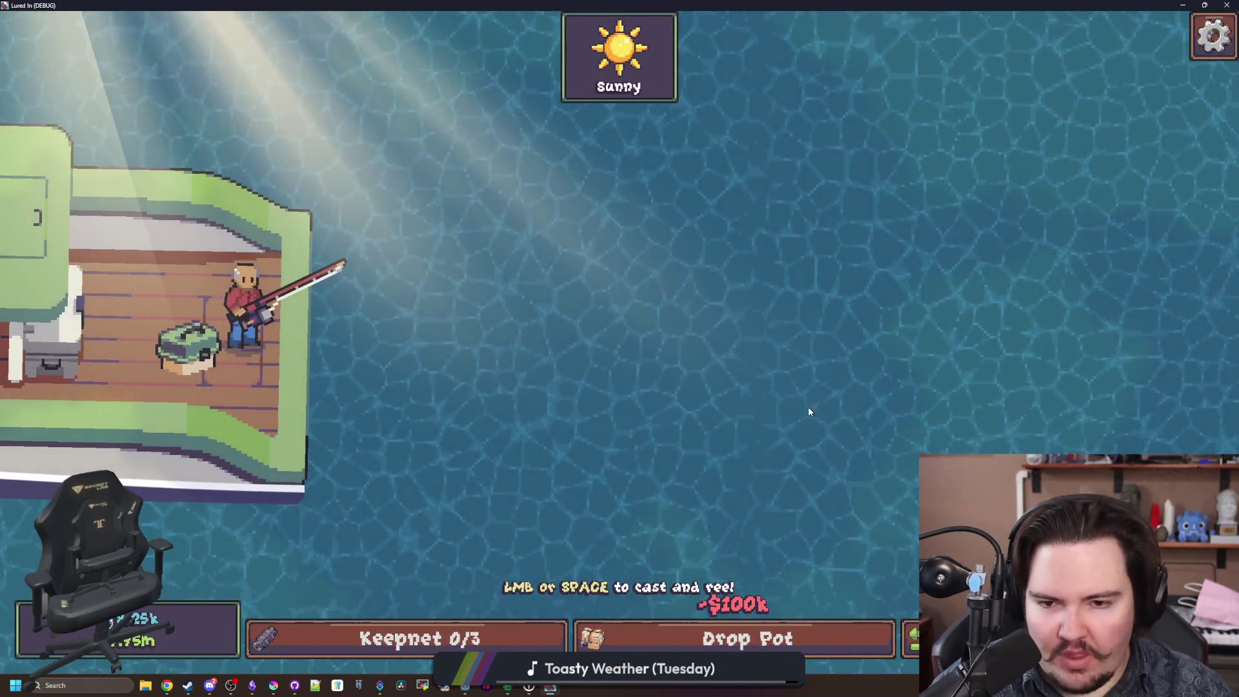
mouse_move(807, 407)
left_mouse_down()
mouse_move(656, 397)
mouse_move(661, 341)
left_mouse_up()
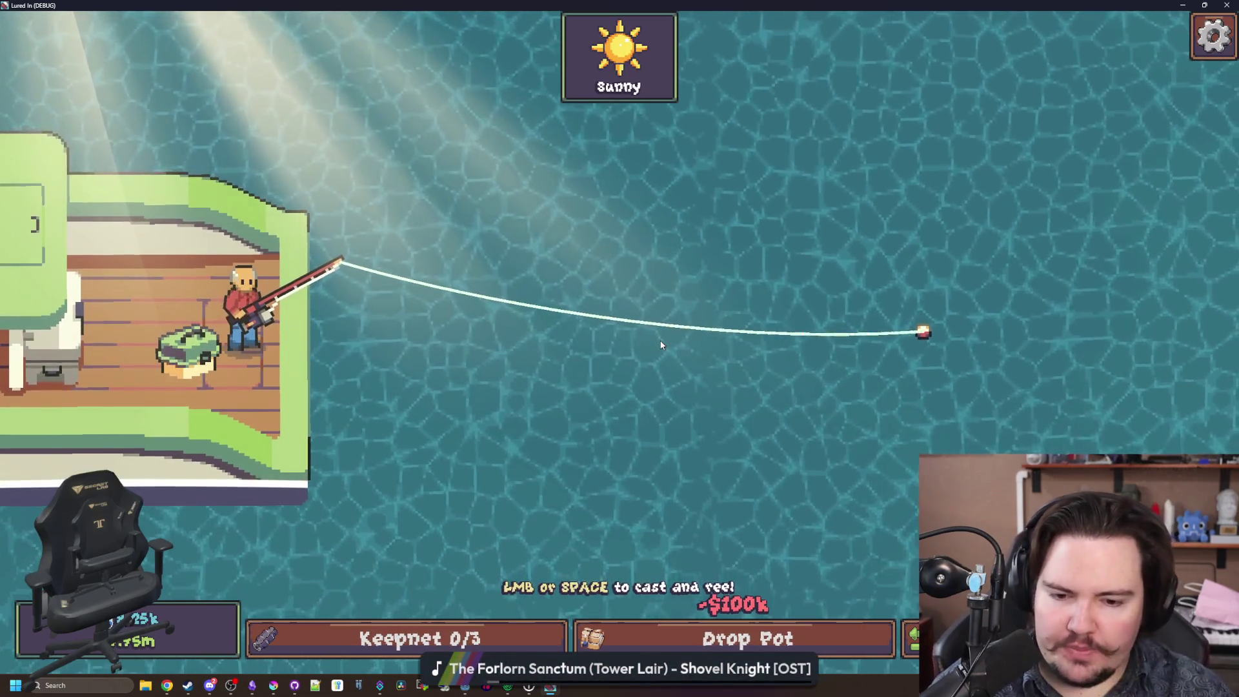
left_click(661, 345)
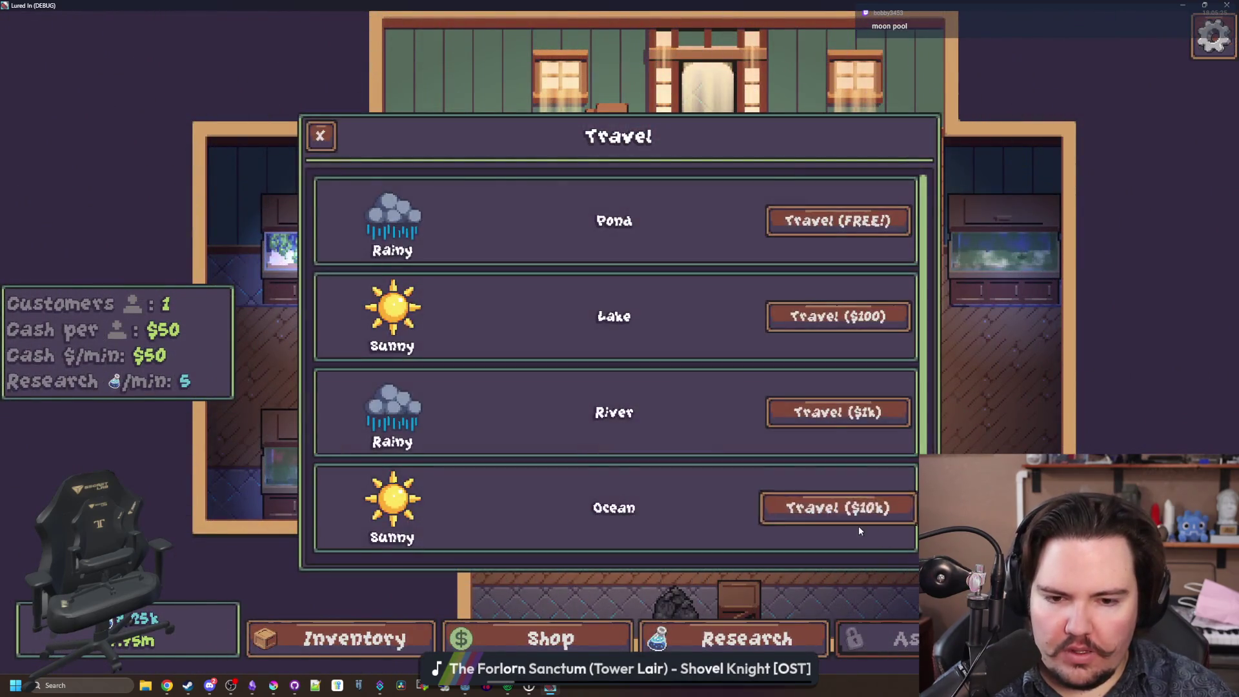
scroll(858, 525, "down", 1)
scroll(852, 530, "up", 1)
scroll(861, 523, "down", 1)
Travel to the Jungle for $100k, raise the pot, and check the two Bristlenose Plecos caught.
left_click(862, 516)
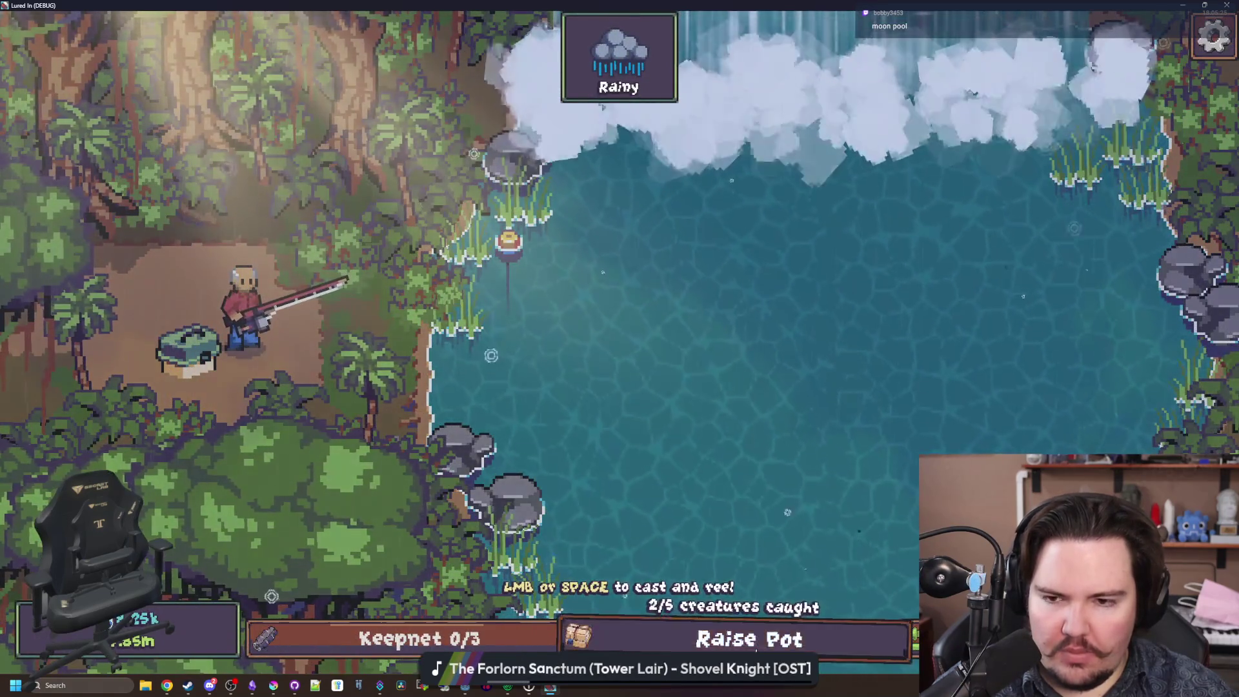
left_click(751, 642)
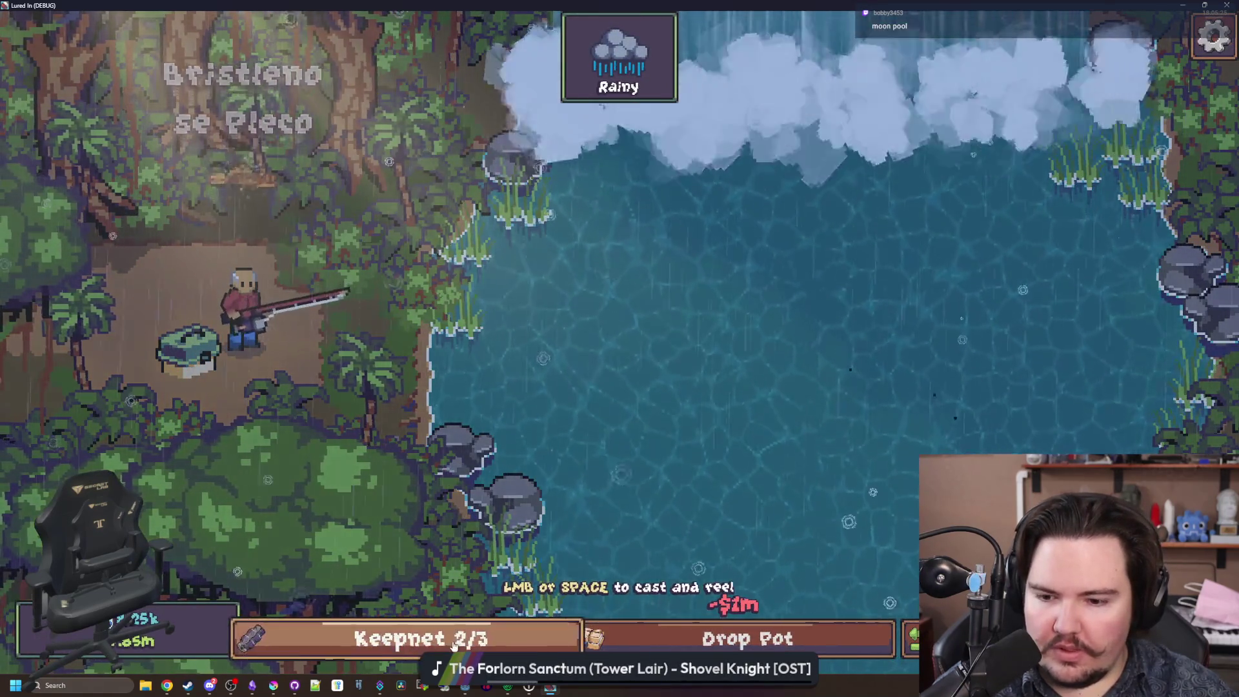
left_click(455, 642)
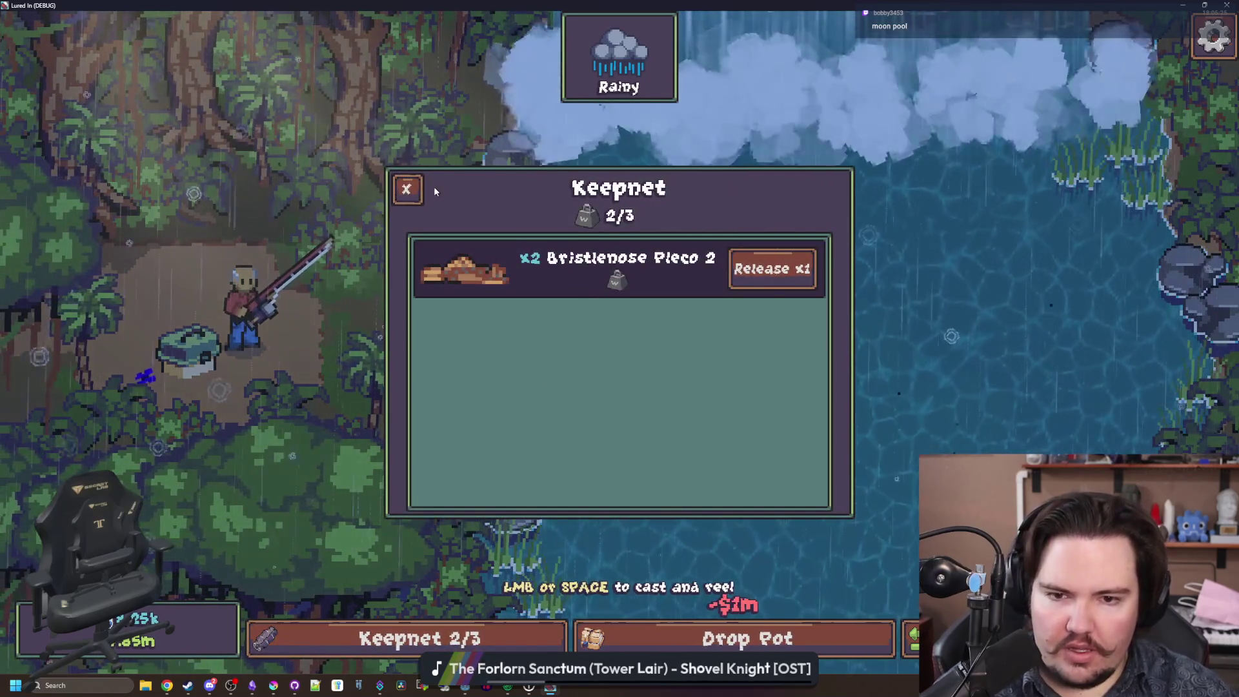
left_click(409, 188)
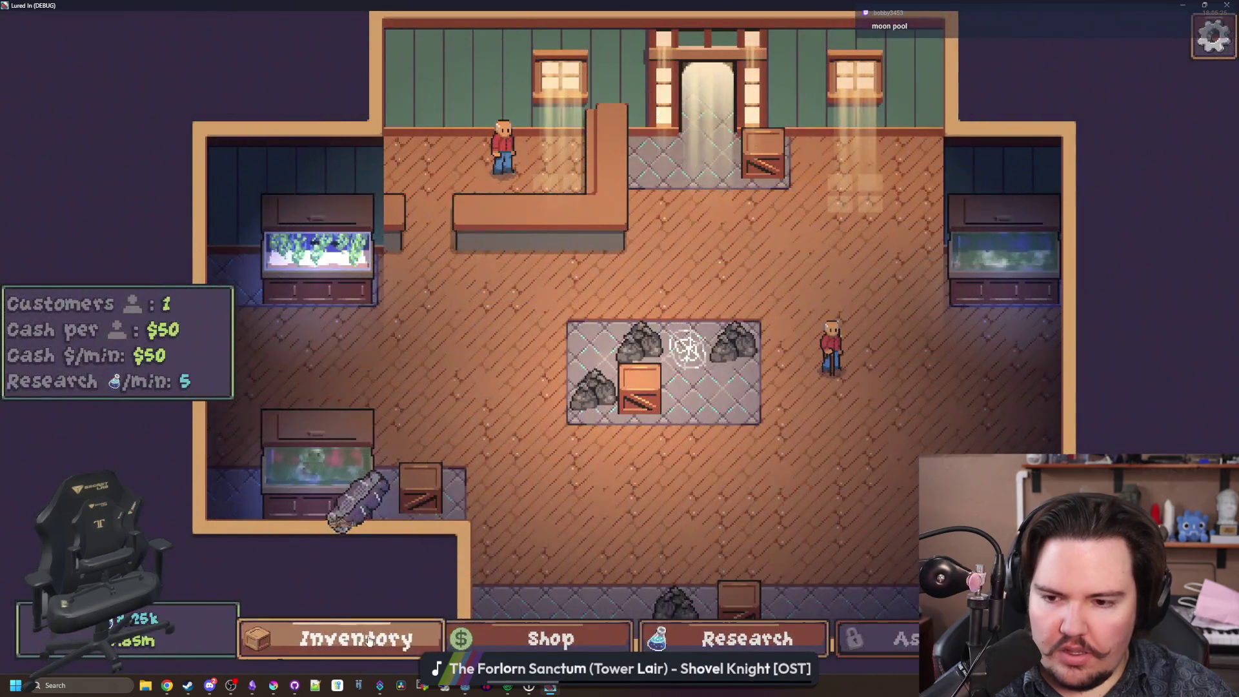
left_click(361, 638)
Scroll the fish inventory down to the four Bristlenose Plecos, then bring the Krita mock-up forward.
scroll(541, 350, "down", 3)
scroll(540, 350, "down", 10)
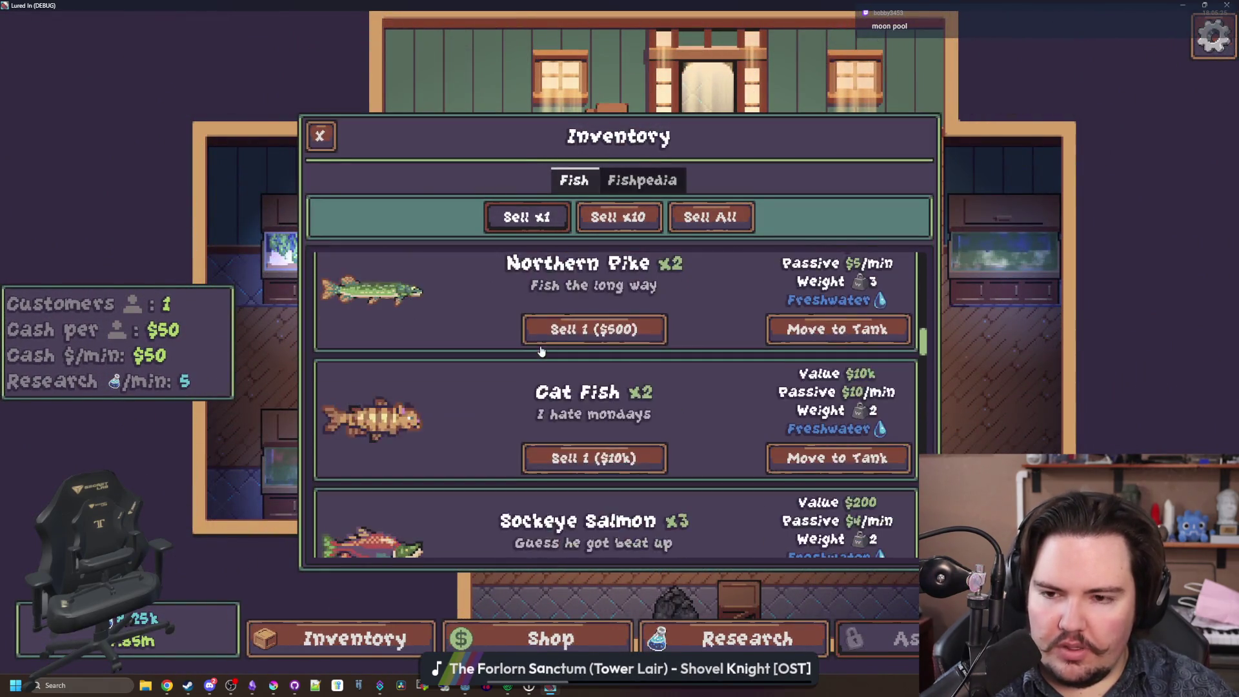
scroll(541, 350, "down", 10)
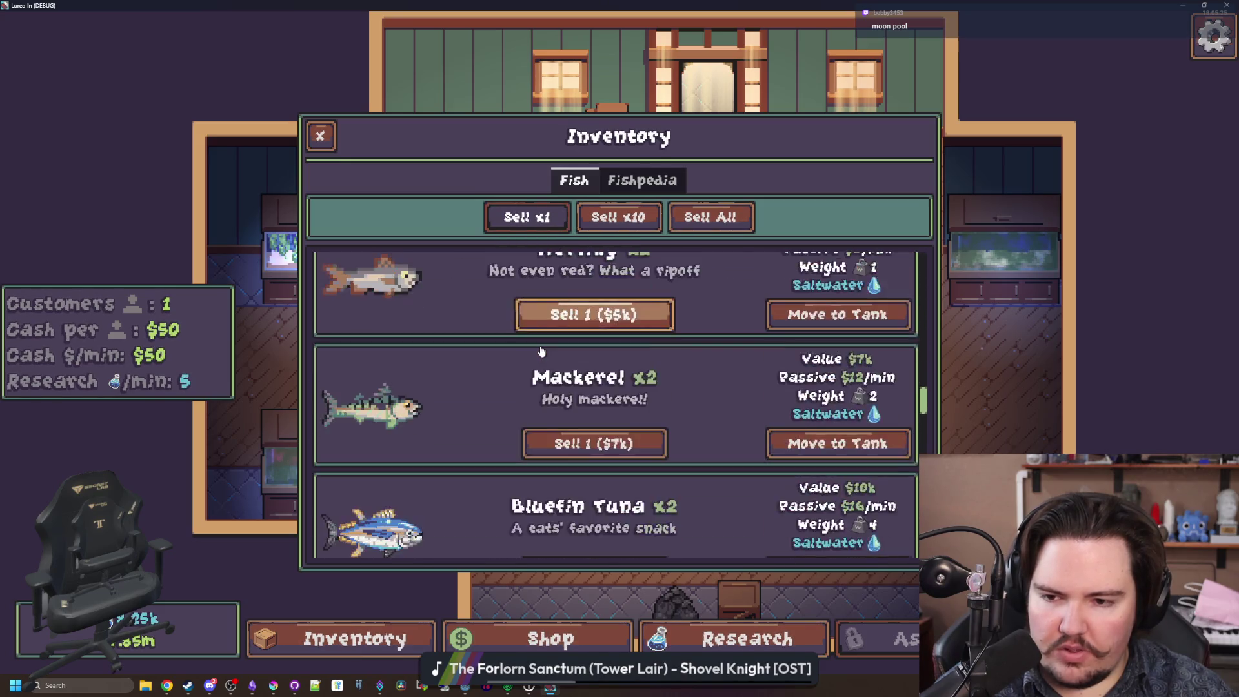
scroll(540, 351, "down", 10)
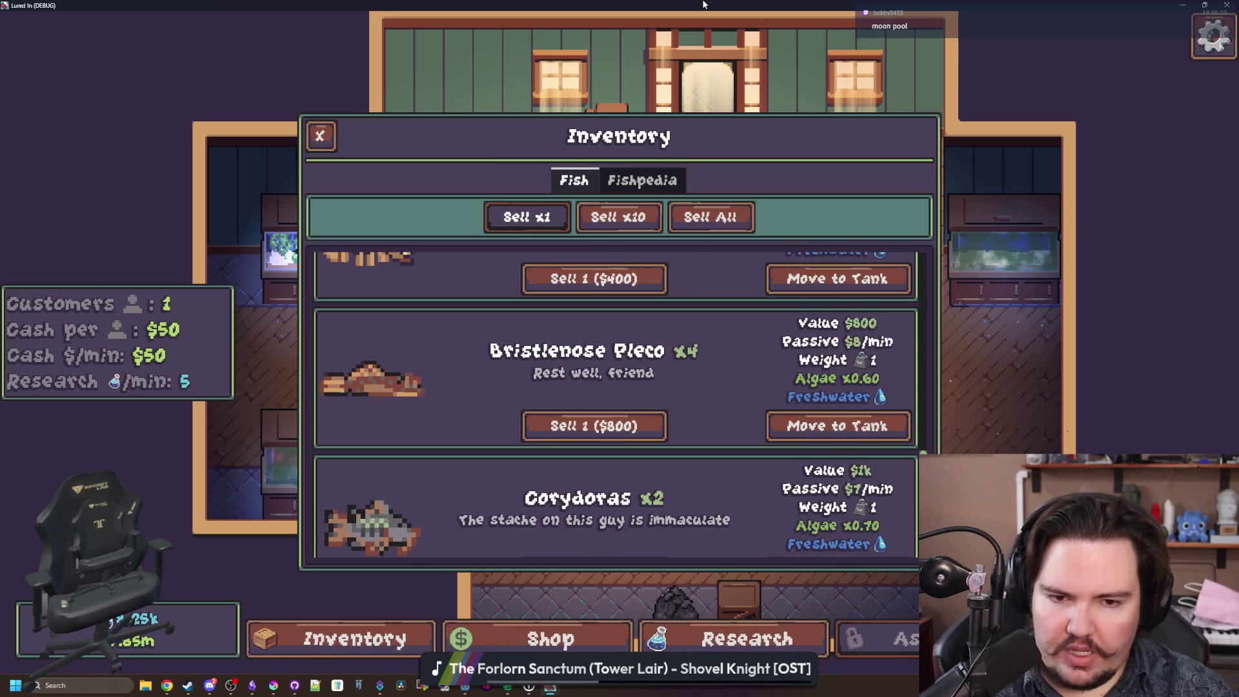
key("super+Down")
left_click(727, 412)
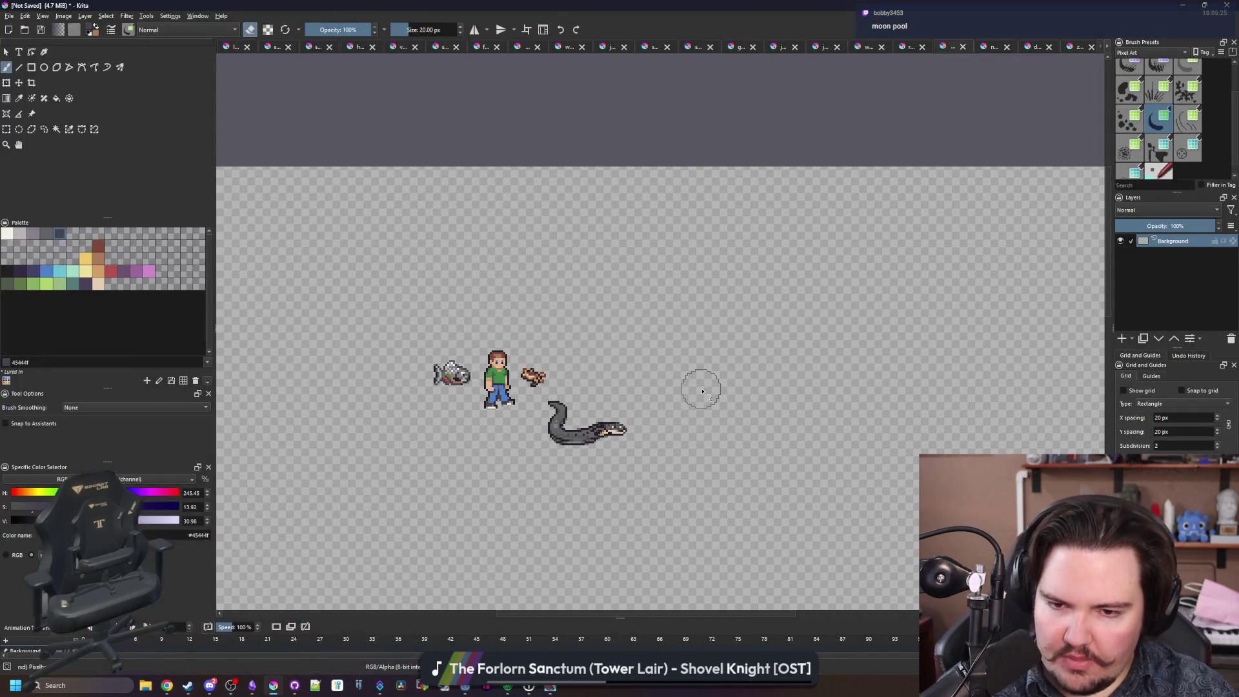
Open items_table.gd in Godot, search 'pleco', and select the zebra_pleco entry on lines 215–223.
key("super+Down")
left_click(687, 180)
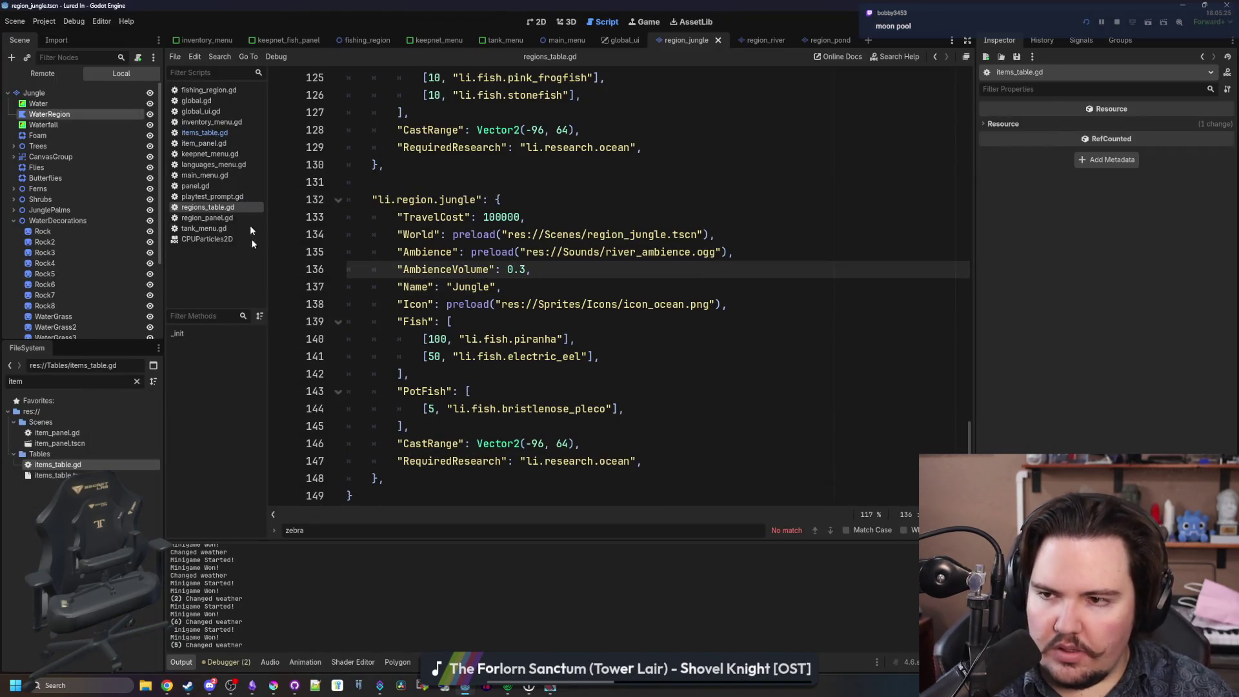
left_click(204, 132)
left_click(637, 263)
key("ctrl+f")
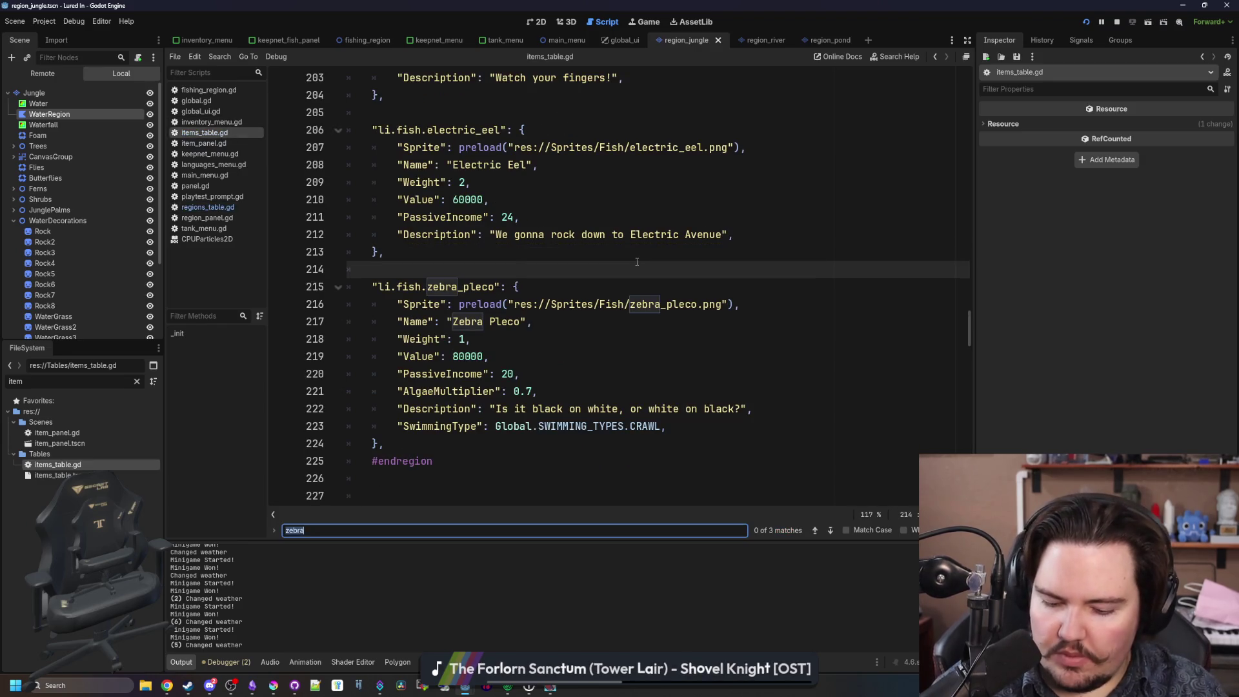
type("pleco")
left_click(489, 273)
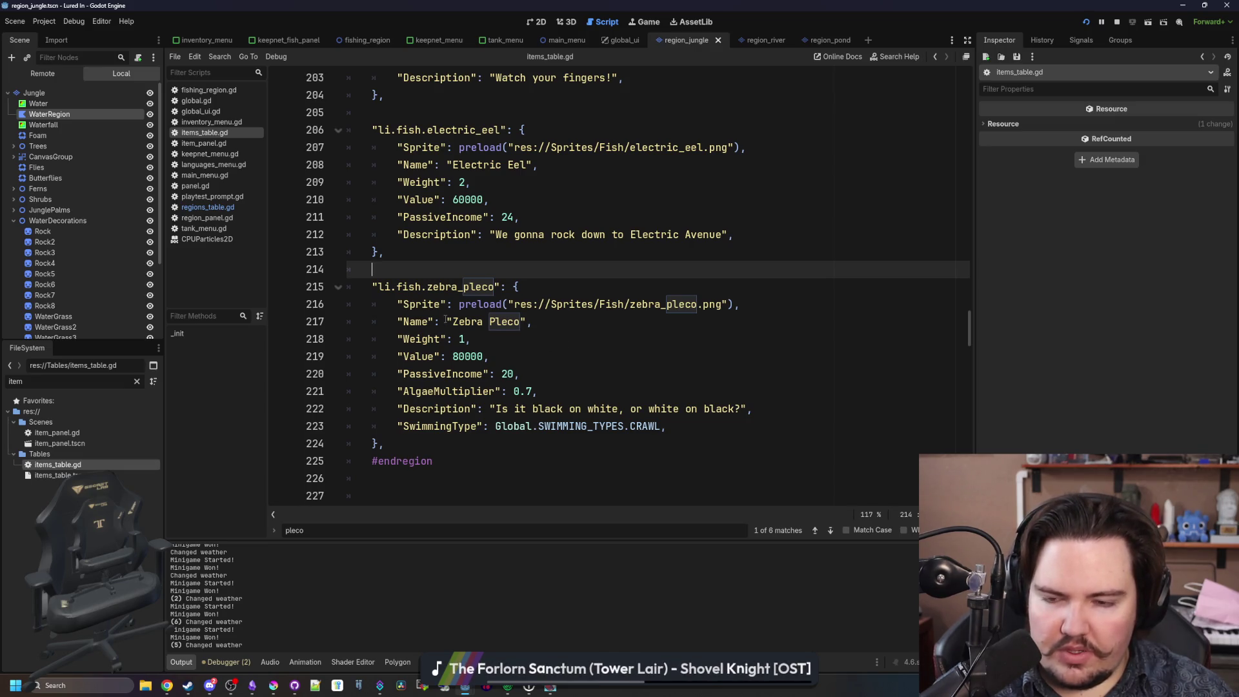
left_click_drag(696, 431, 328, 284)
key("ctrl+c")
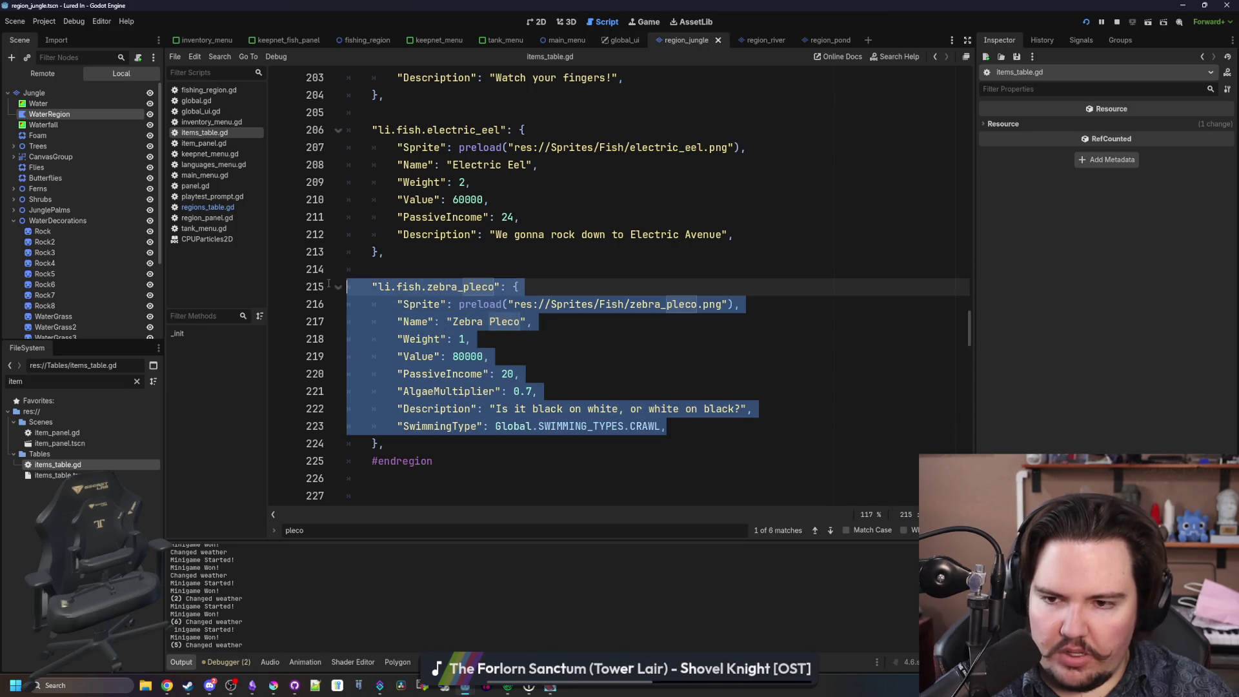
scroll(630, 304, "up", 13)
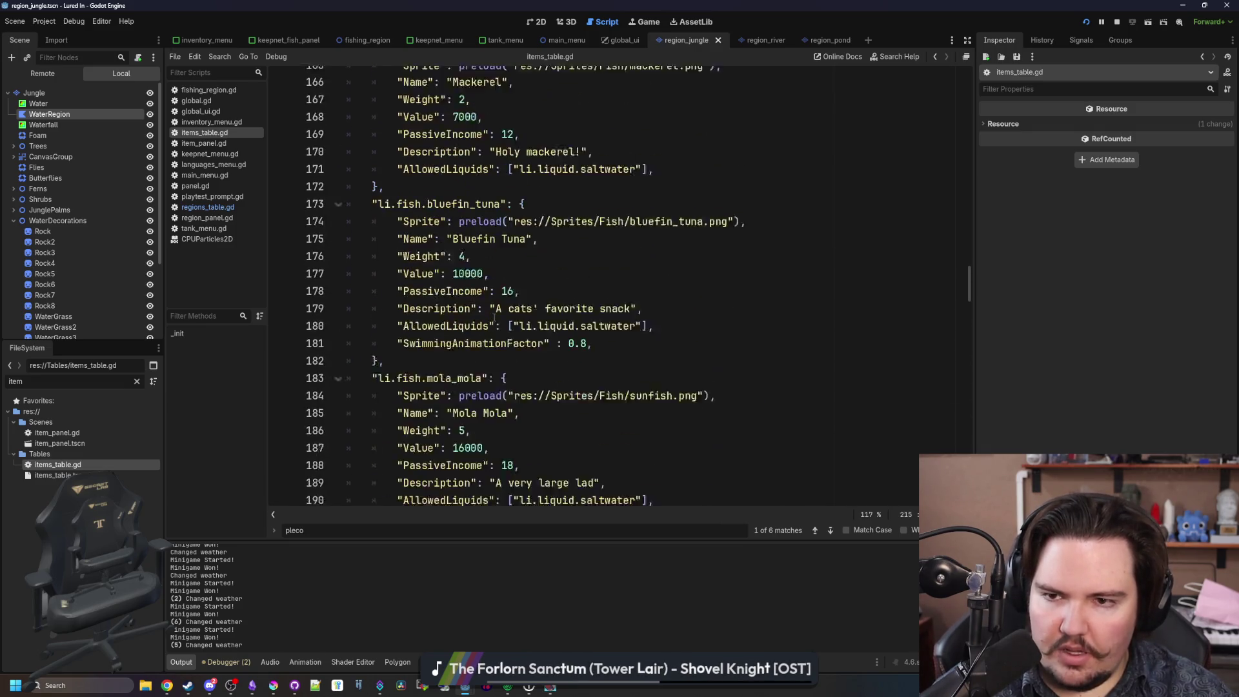
left_click(630, 304)
Find the Bristlenose Pleco entry and paste the Zebra Pleco entry on a new line above it.
key("ctrl+f")
type("bristlenod")
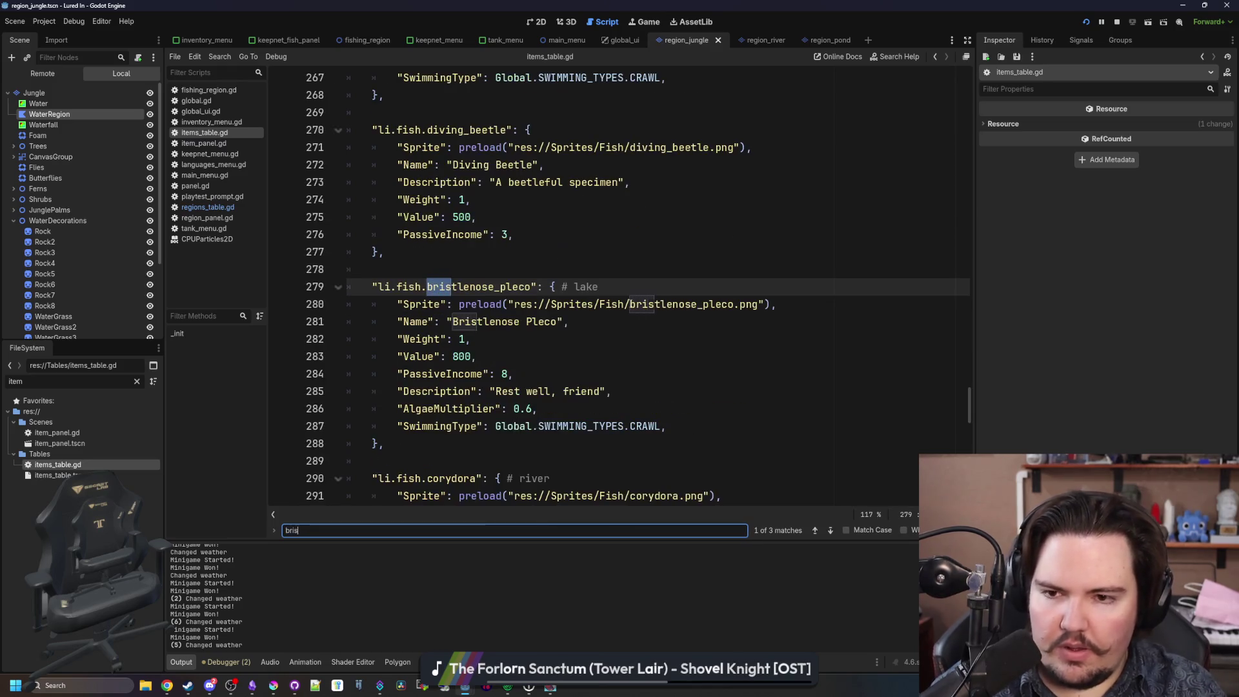
left_click(541, 270)
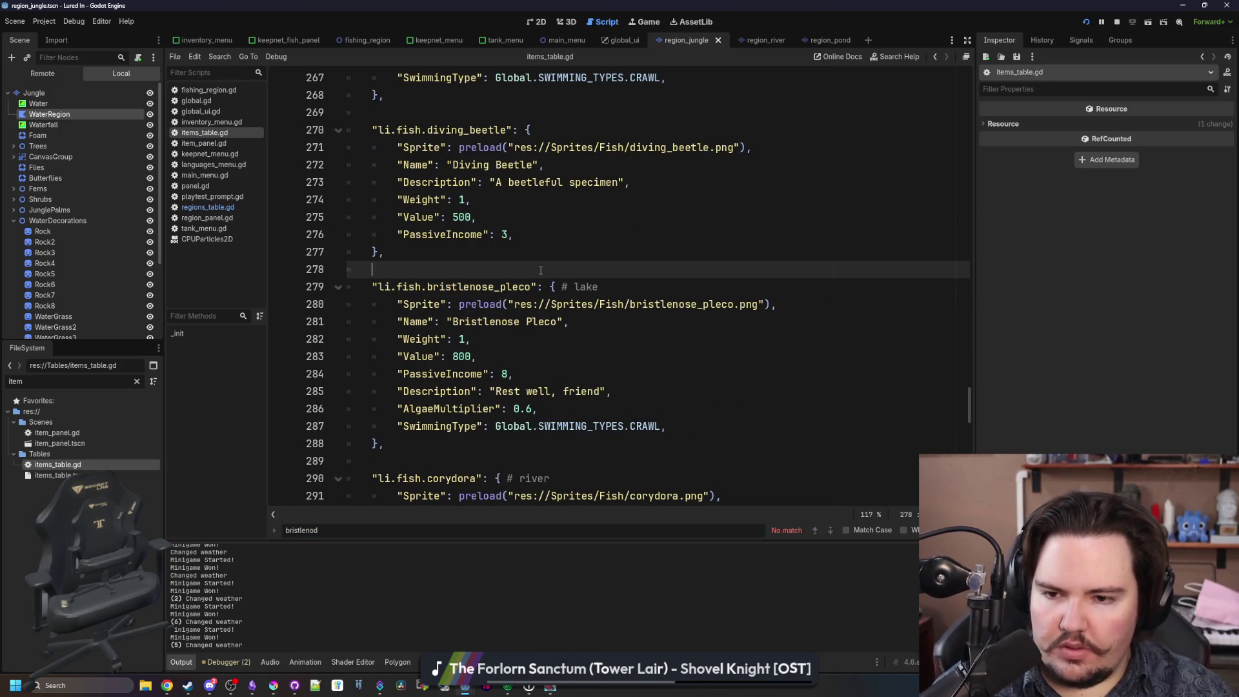
key("Return")
key("Return")
key("ctrl+v")
scroll(510, 322, "down", 3)
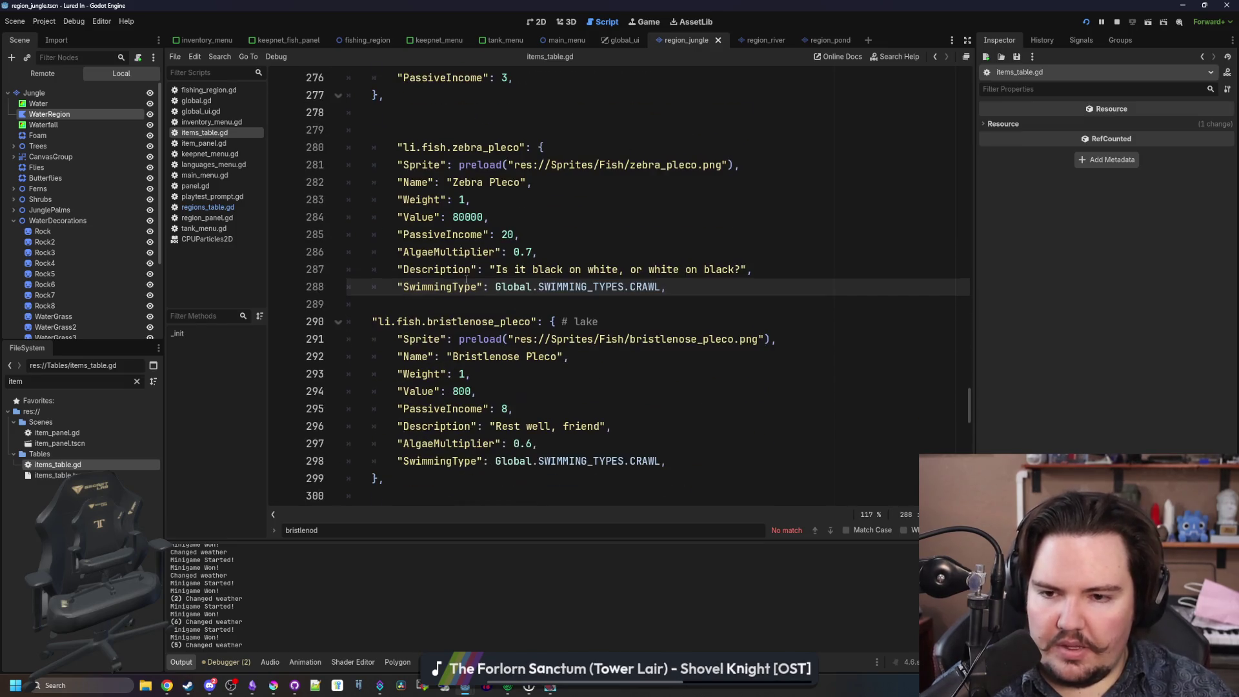
Set the Bristlenose Pleco value to 70000 and passive income to 19, and delete the Zebra Pleco entry.
double_click(462, 392)
type("70000")
left_click(508, 408)
type("19")
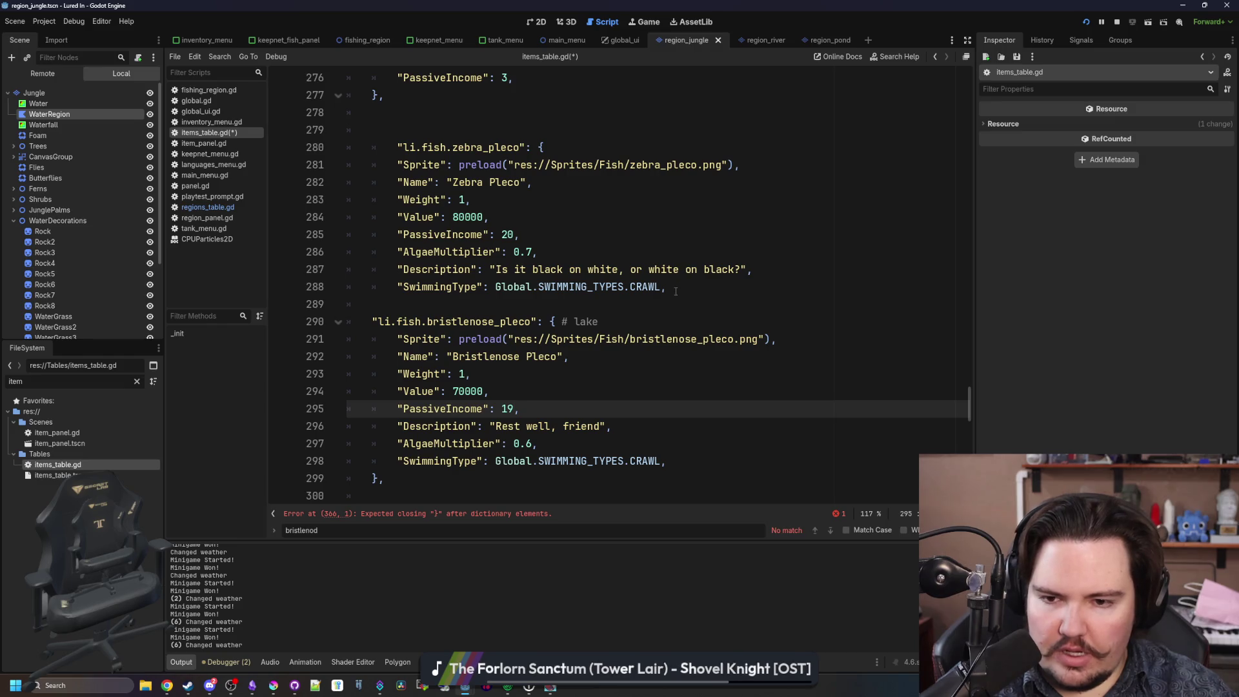
mouse_move(696, 303)
left_mouse_down()
mouse_move(581, 206)
mouse_move(361, 133)
left_mouse_up()
key("BackSpace")
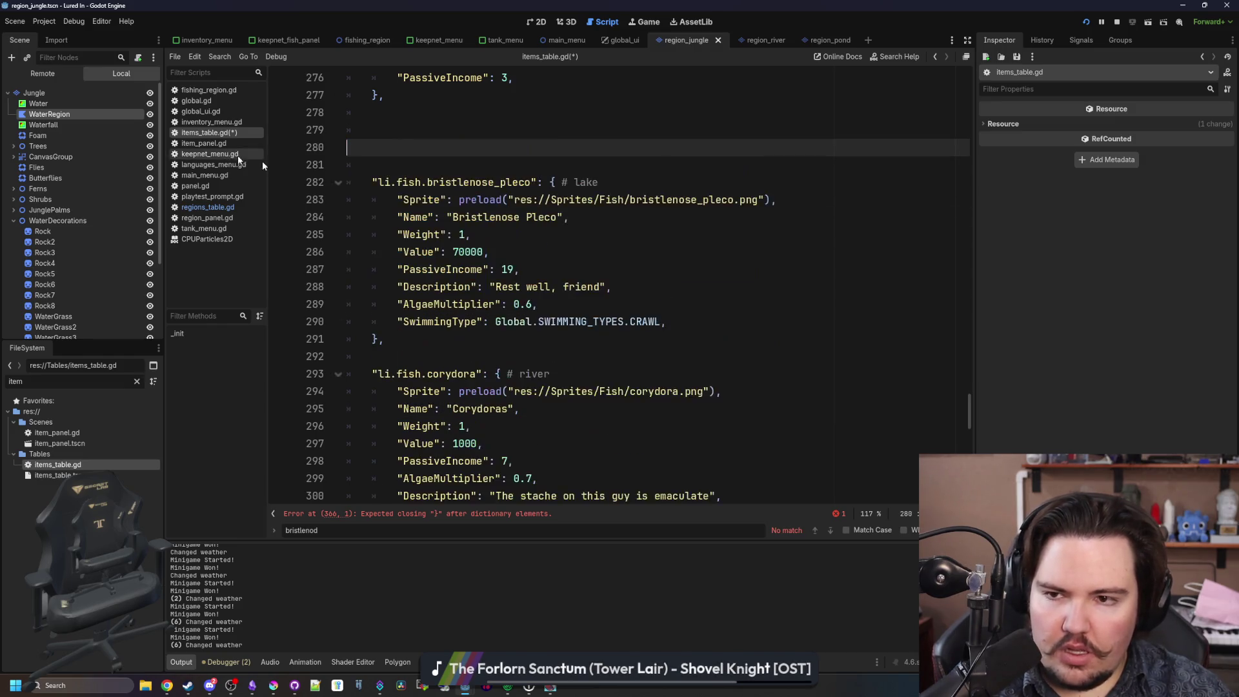
key("BackSpace")
key("BackSpace")
Change the Bristlenose habitat comment to '# jungle', save items_table.gd, and switch to a browser window.
left_click(592, 130)
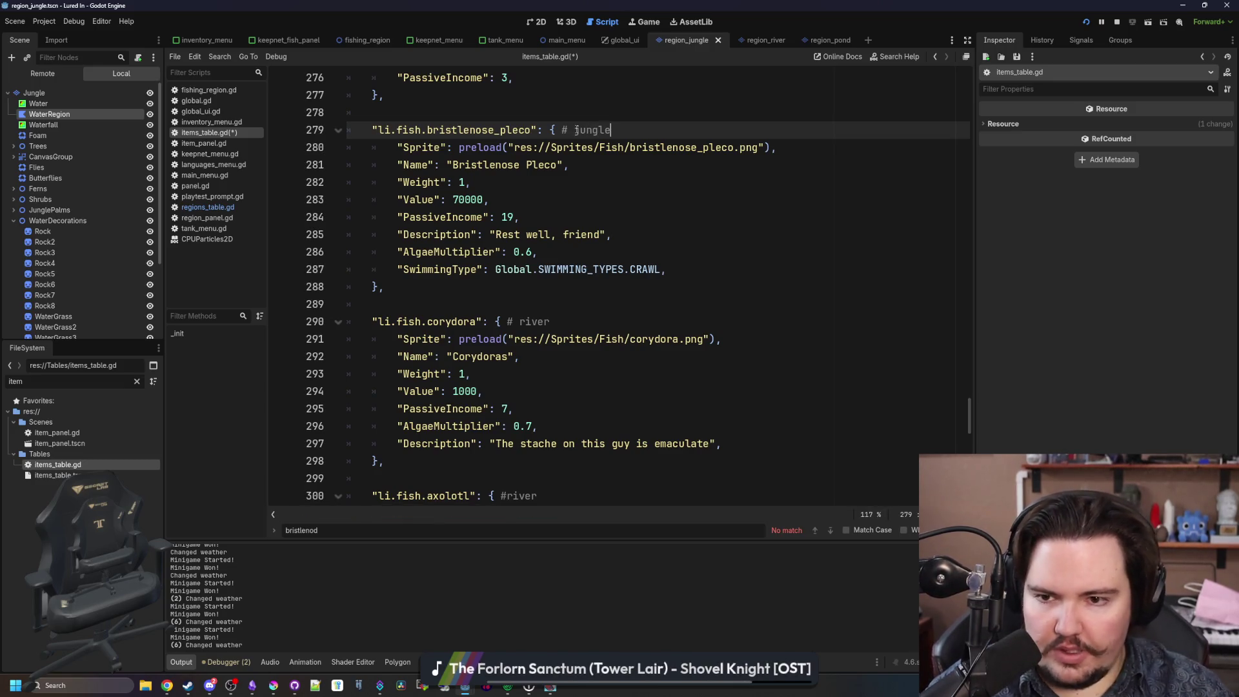
left_click(574, 83)
key("ctrl+s")
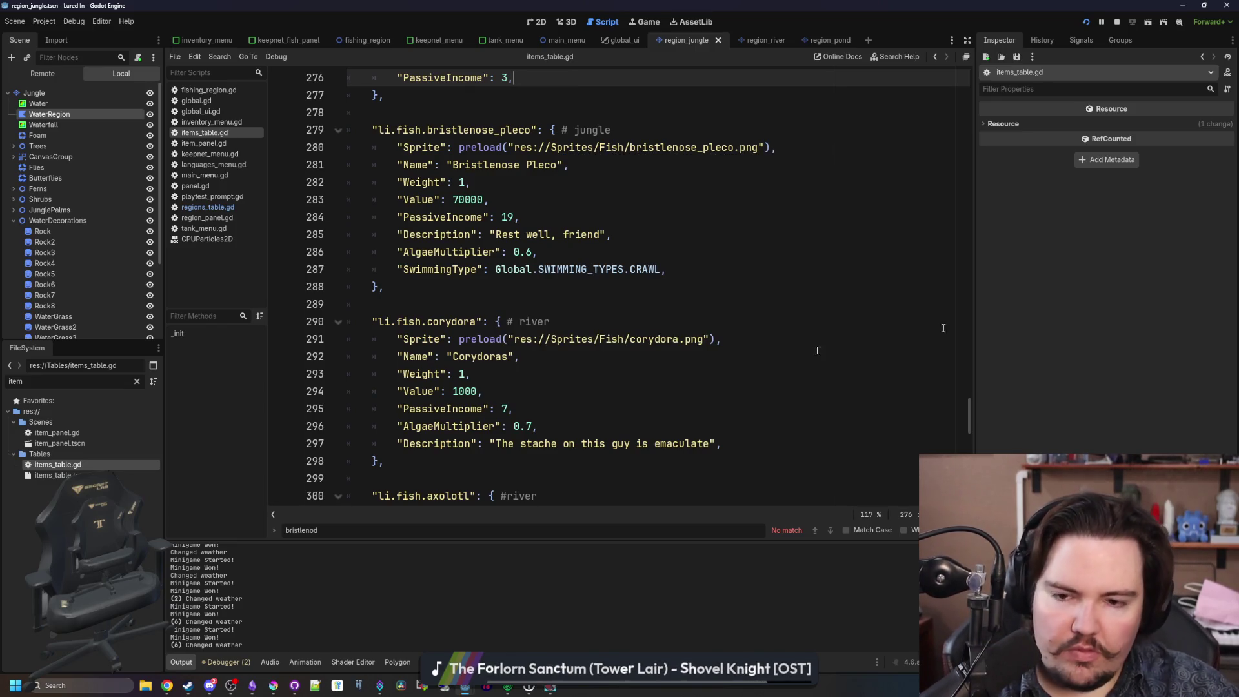
key("alt+Tab")
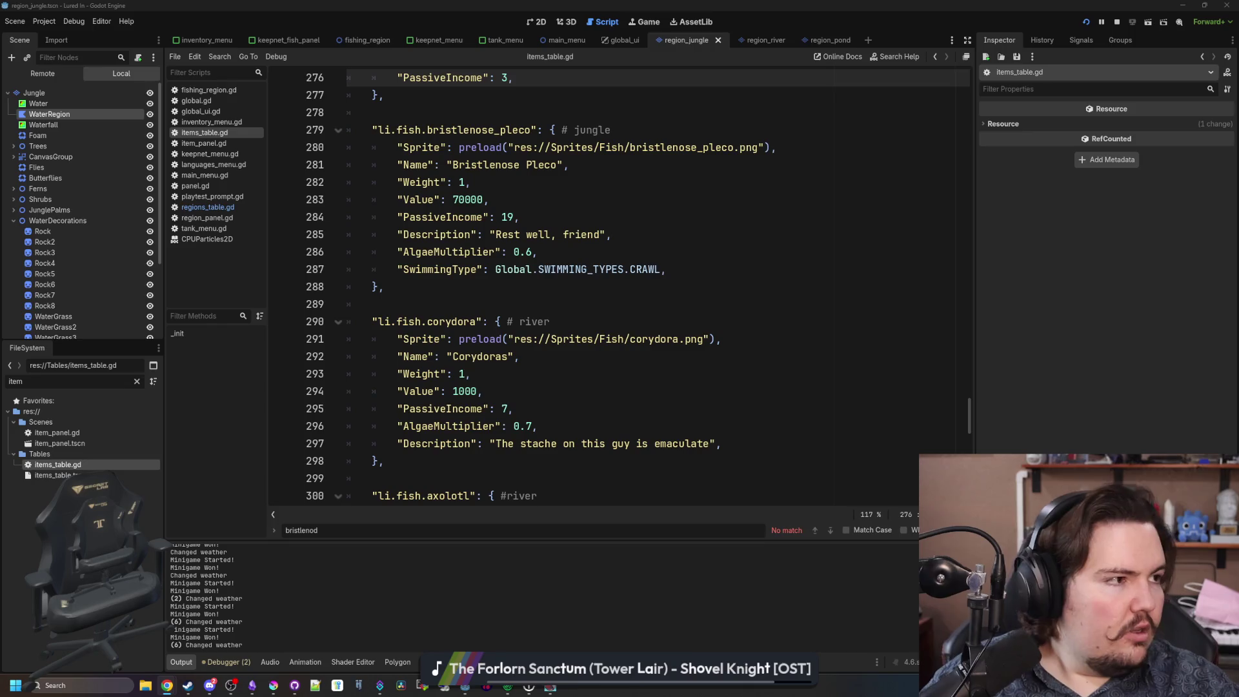
key("super+2")
Search Google for 'moon pool' and switch to the image results.
type("moon pool")
key("Return")
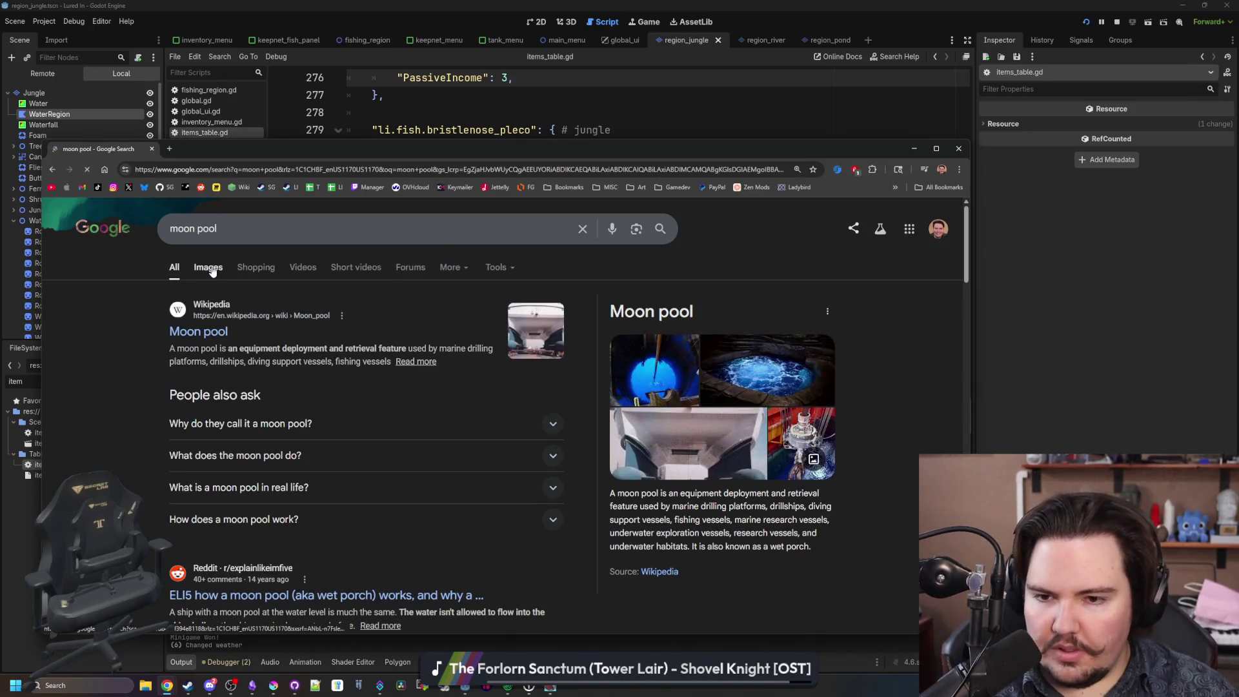
left_click_drag(654, 507, 797, 520)
left_click(807, 517)
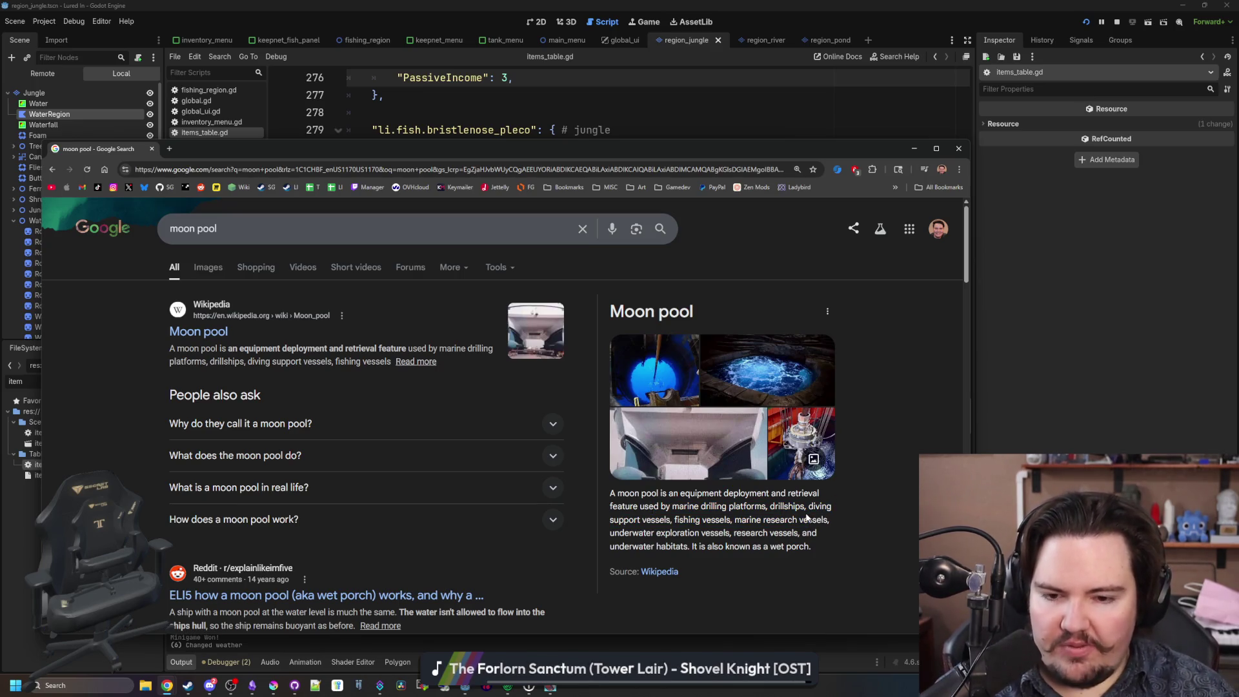
left_click(213, 267)
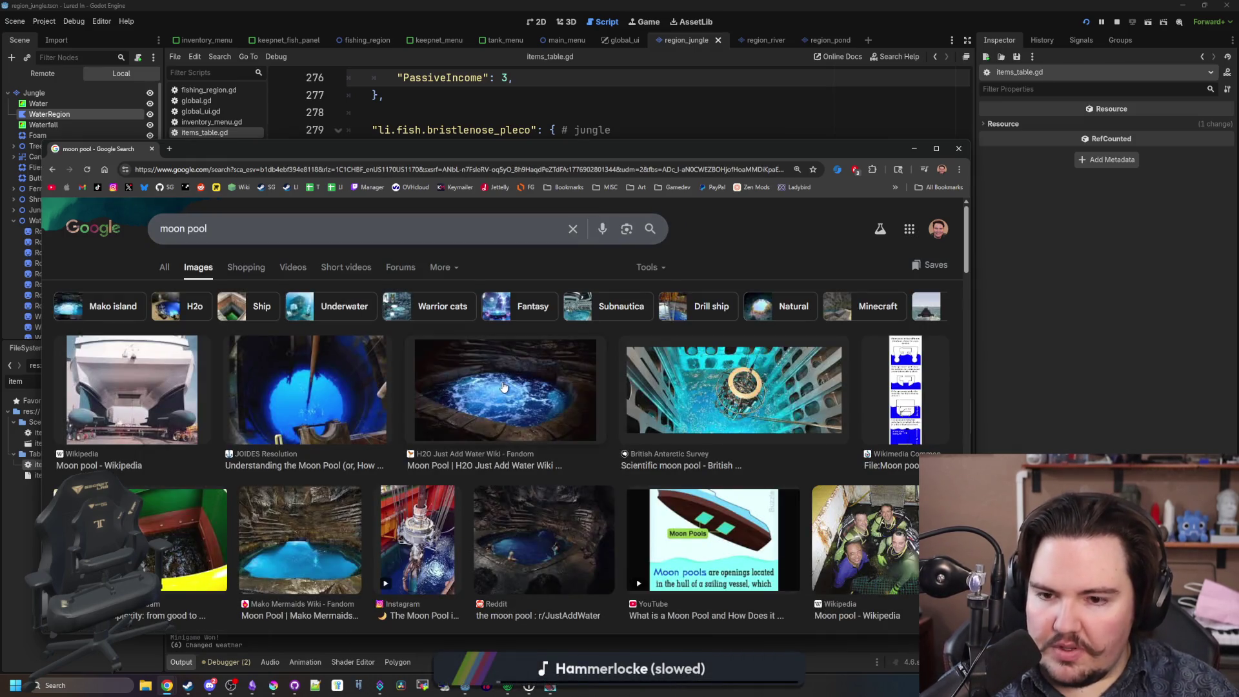
Preview the glowing blue, Vuyk Engineering, Mako Mermaids, JOIDES Resolution and Reddit moon pool images.
left_click(307, 384)
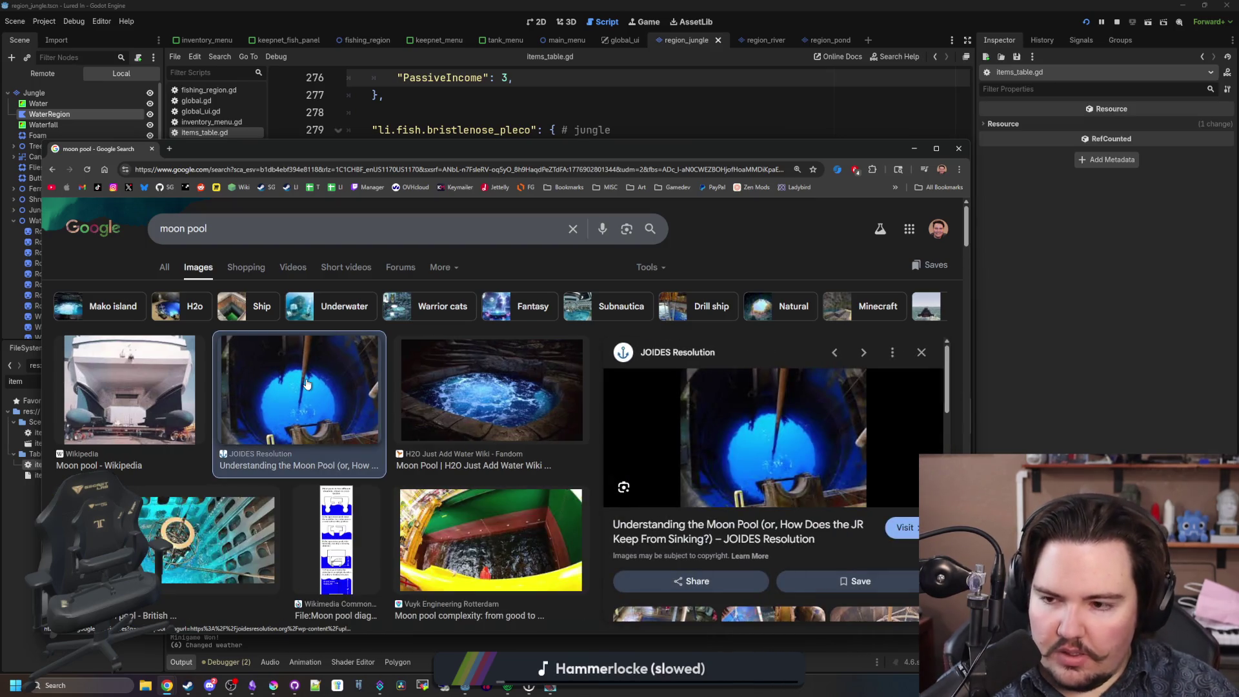
scroll(307, 384, "down", 2)
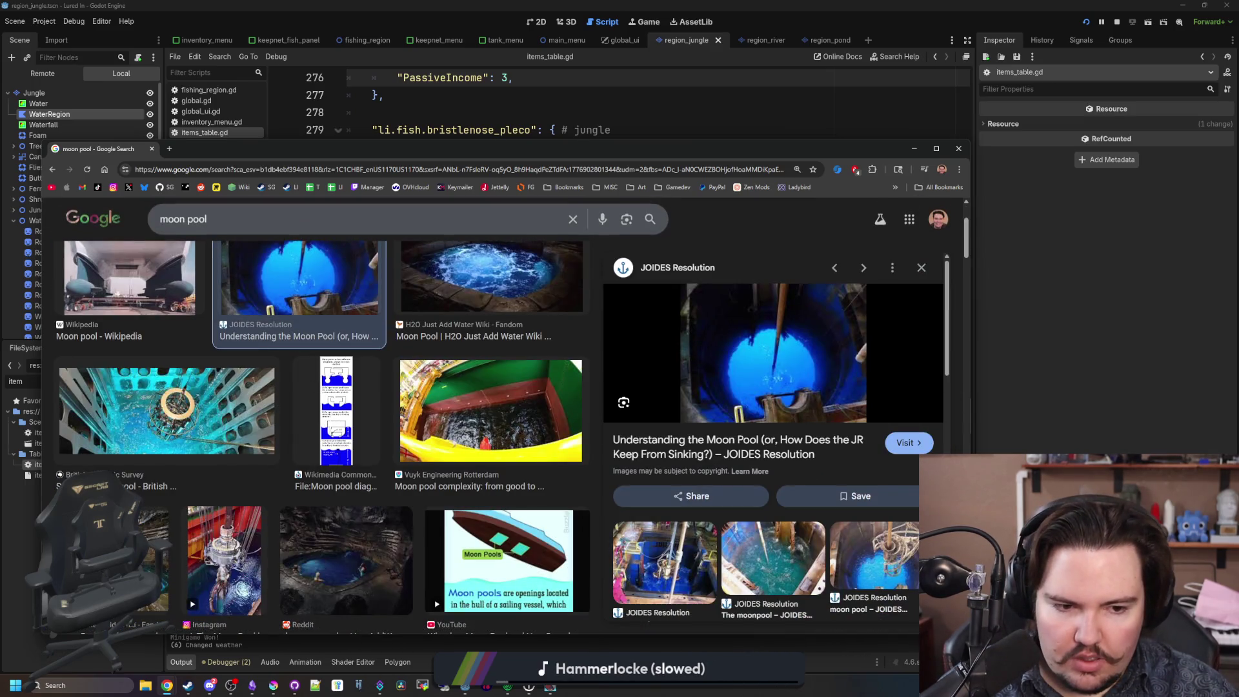
left_click(478, 395)
scroll(478, 395, "down", 2)
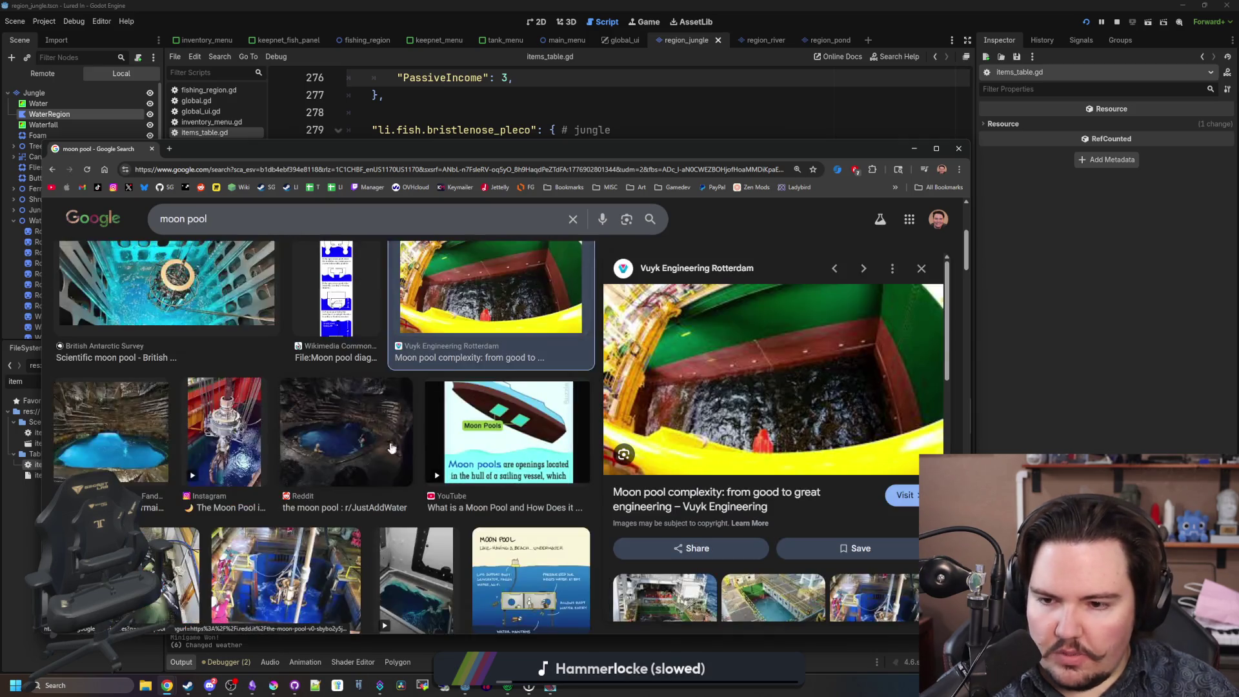
left_click(119, 420)
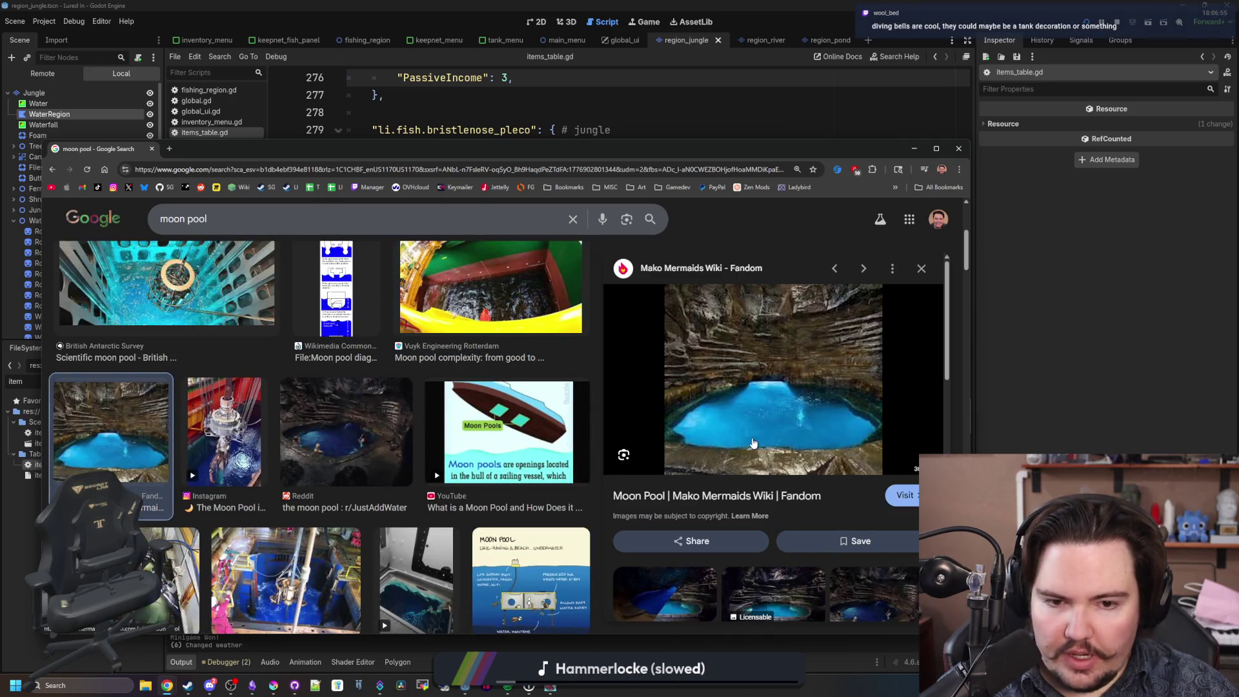
scroll(342, 440, "down", 3)
left_click(275, 393)
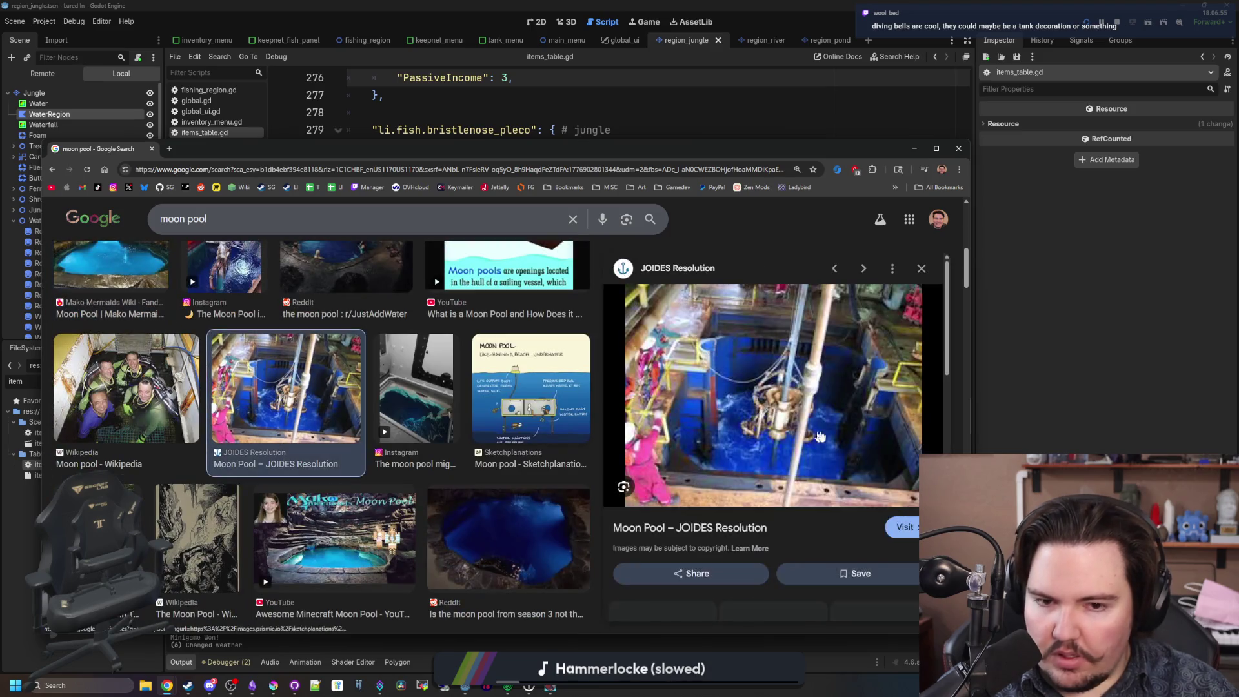
scroll(418, 401, "down", 2)
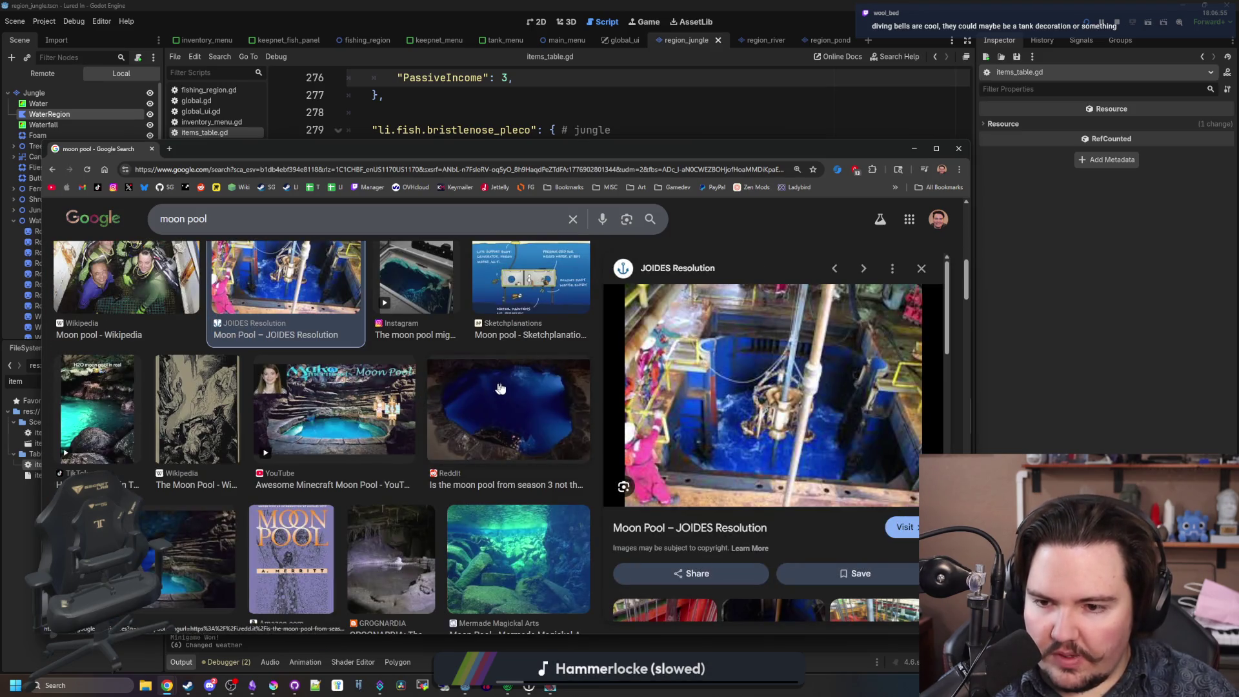
left_click(493, 391)
scroll(331, 403, "down", 1)
scroll(331, 403, "down", 2)
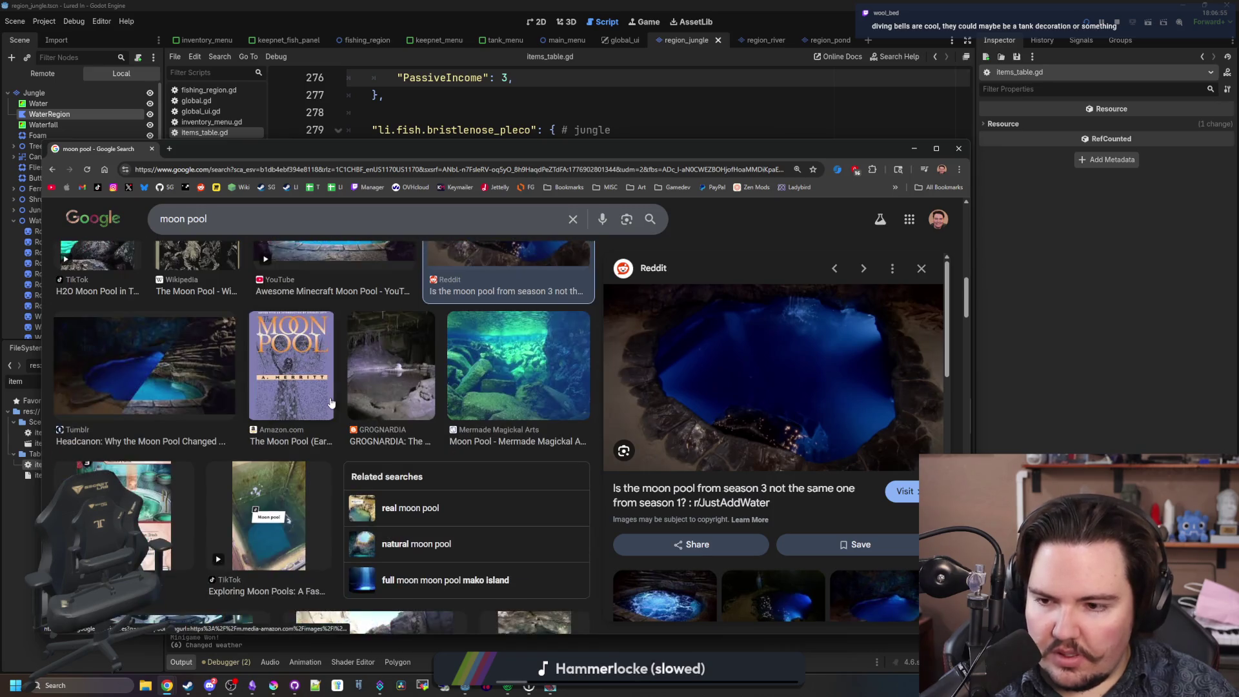
scroll(330, 403, "down", 2)
scroll(326, 400, "down", 4)
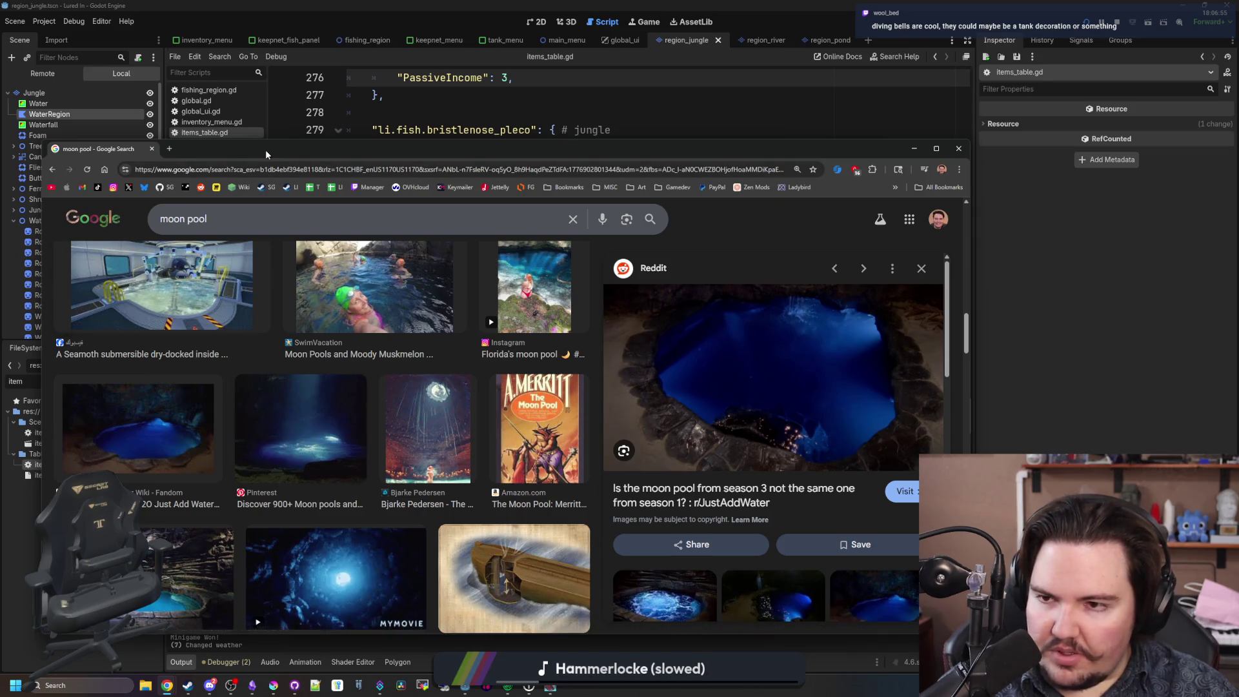
left_click(267, 169)
Search Google Images for 'diving bells'.
type("diving bells")
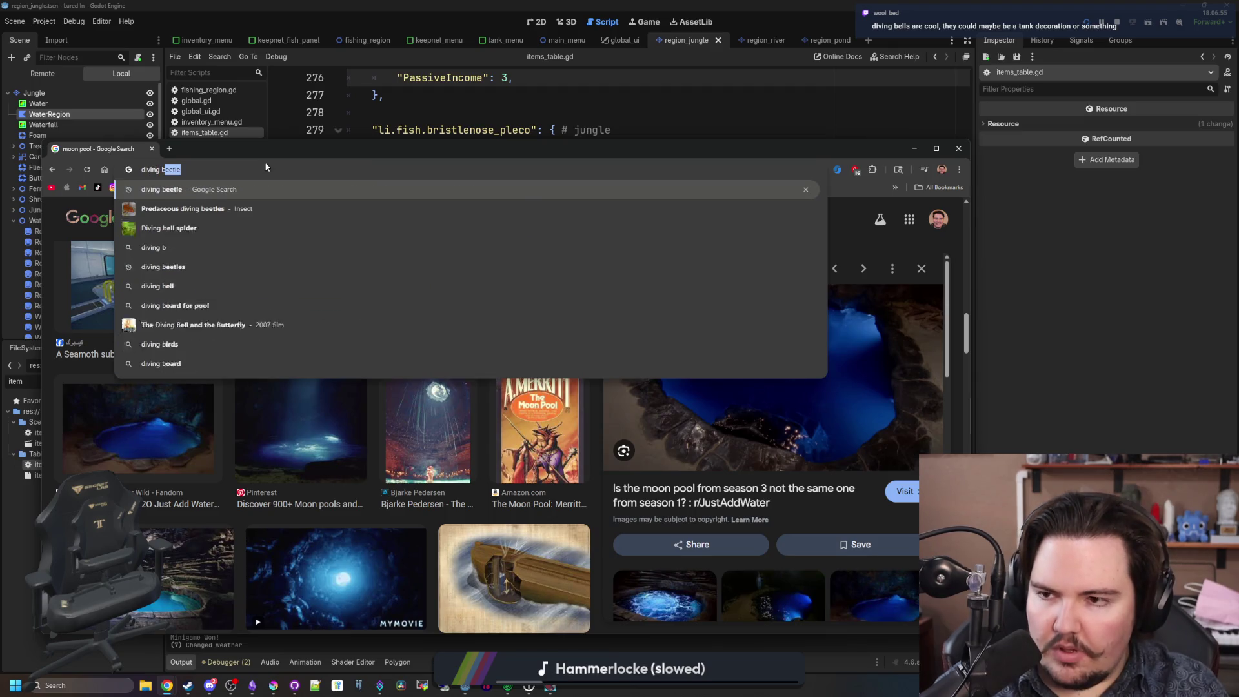
key("Return")
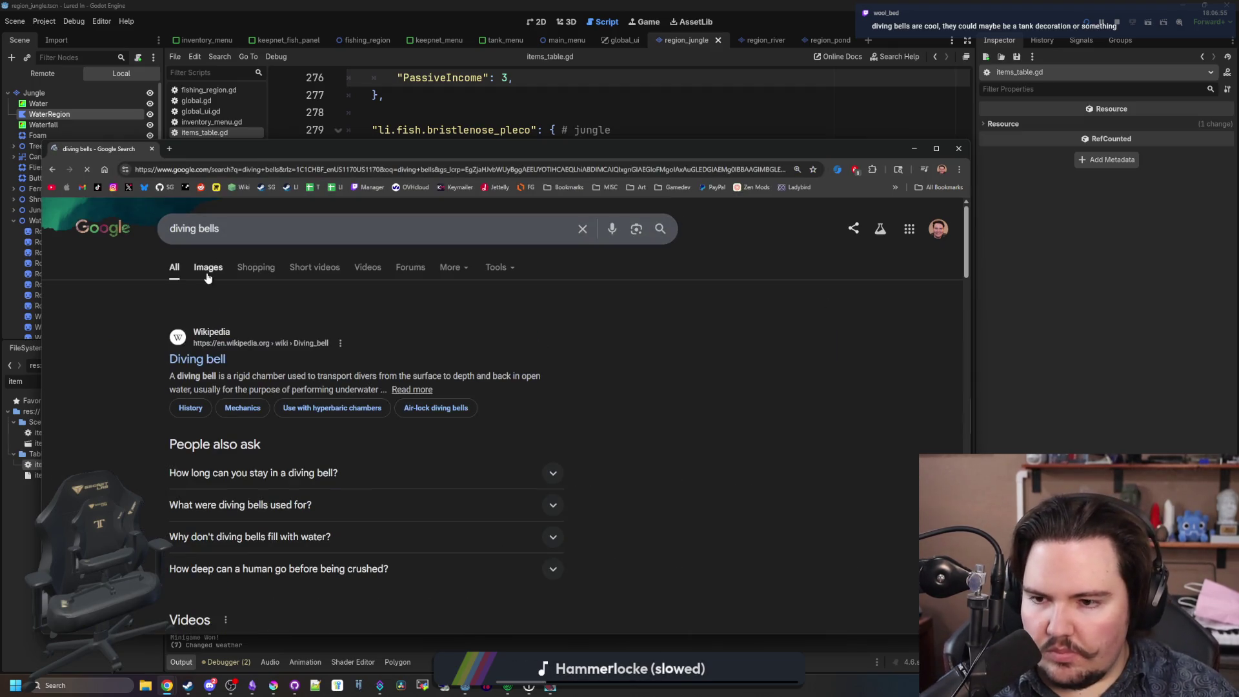
left_click(206, 273)
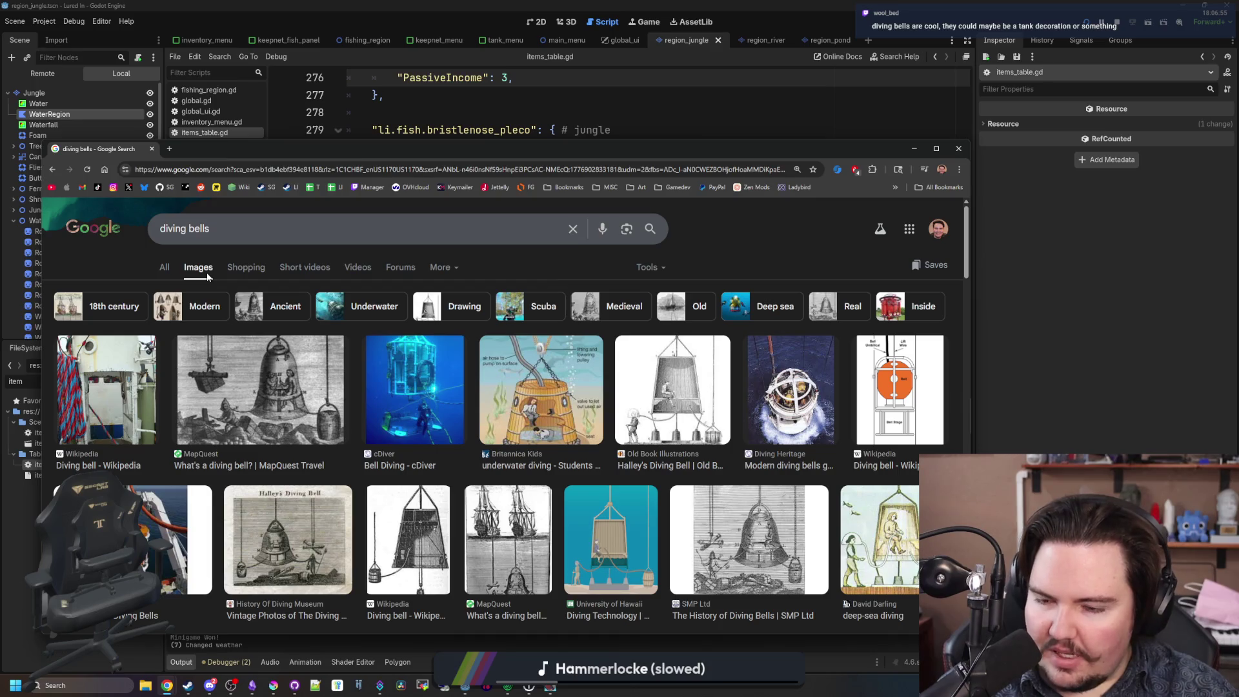
Scroll the diving bell results and preview the University of Hawaii diving technology image.
scroll(278, 334, "down", 4)
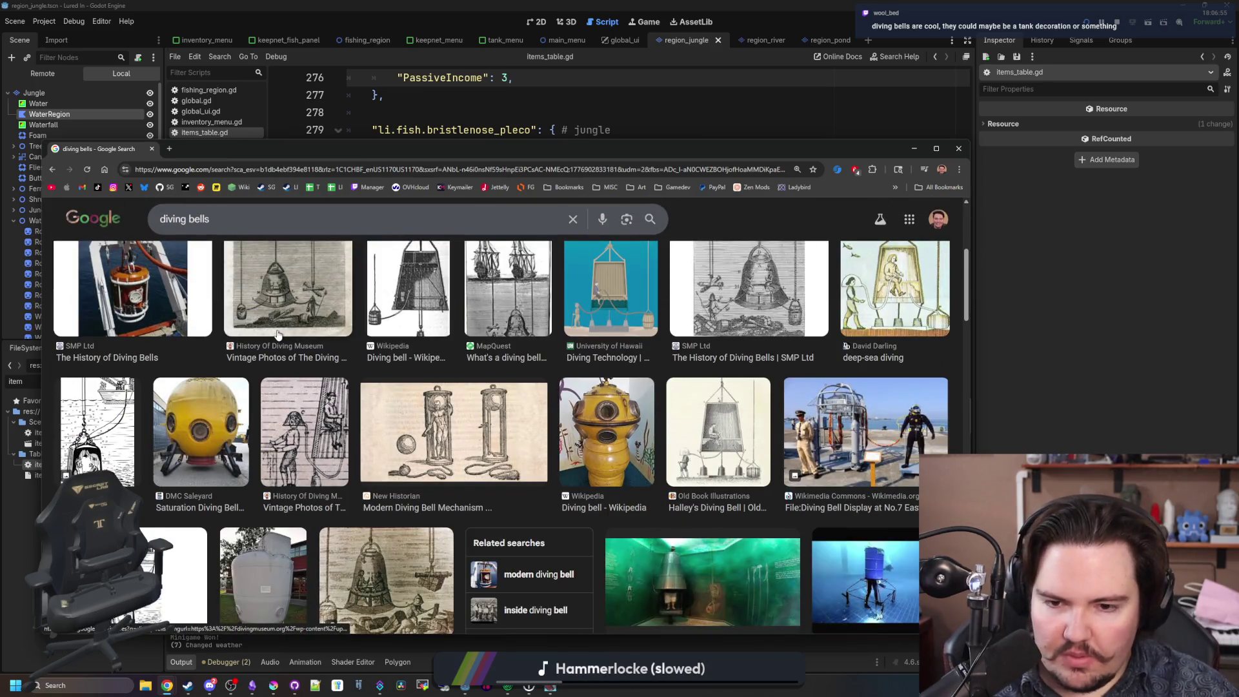
scroll(278, 333, "down", 2)
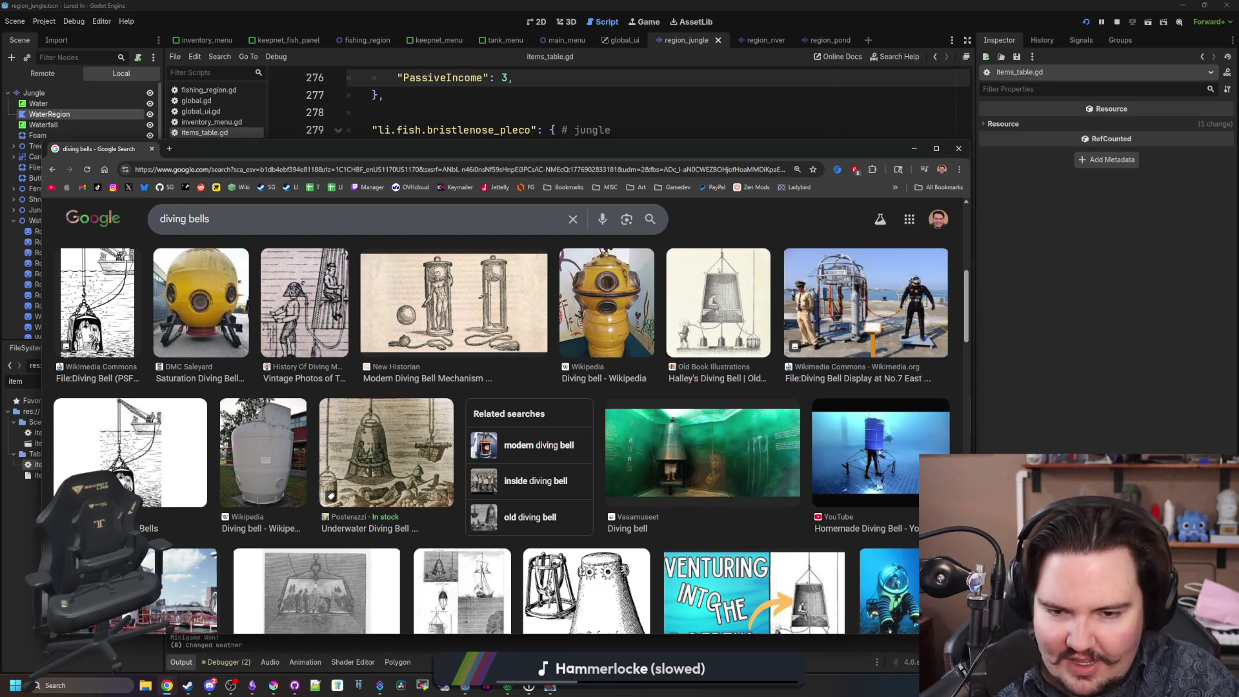
scroll(450, 501, "down", 2)
scroll(450, 501, "down", 10)
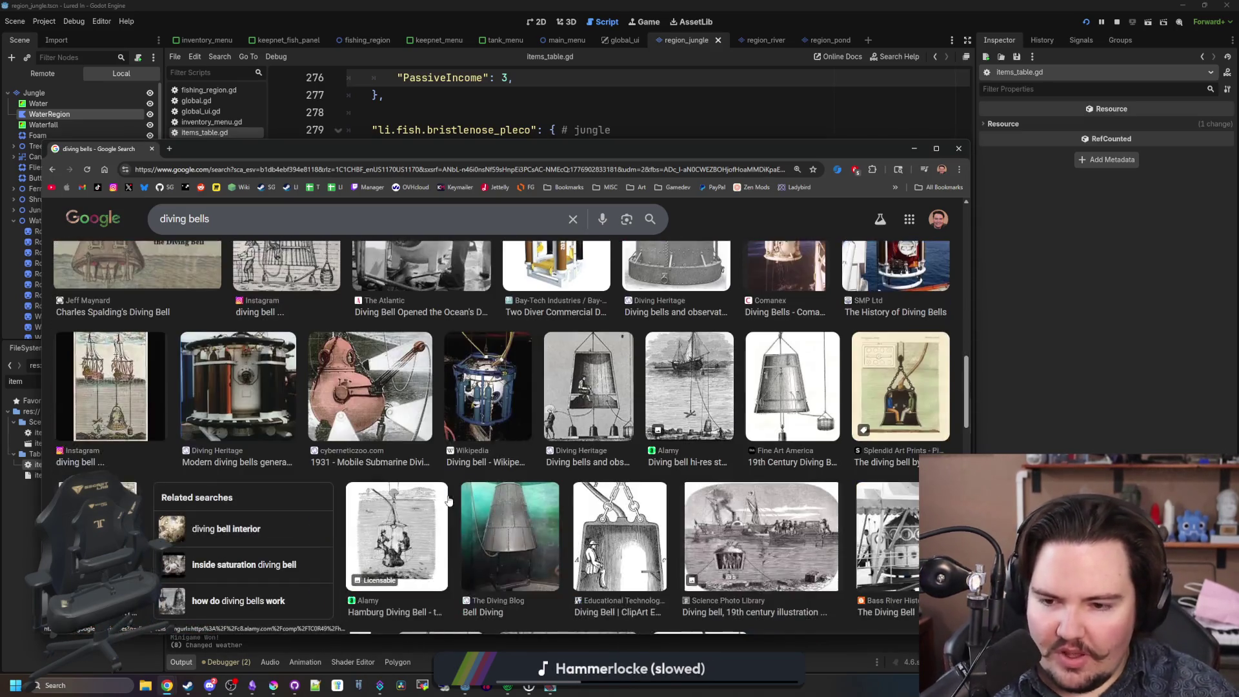
scroll(488, 482, "down", 6)
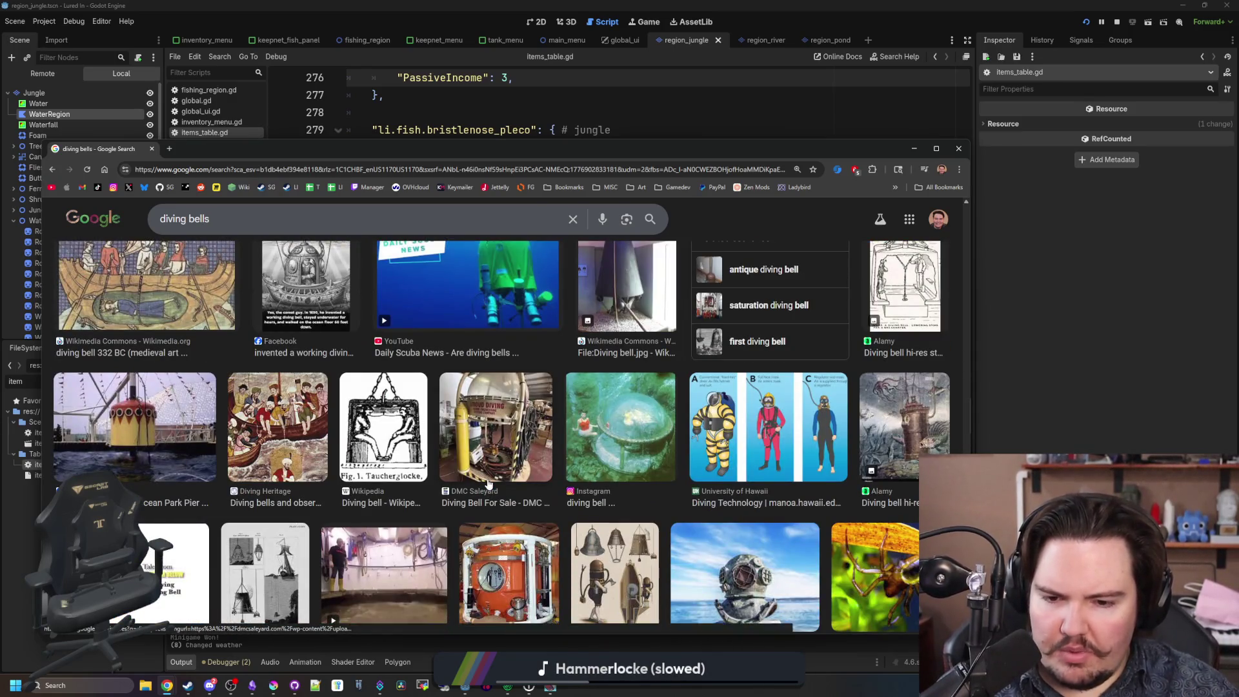
left_click(770, 450)
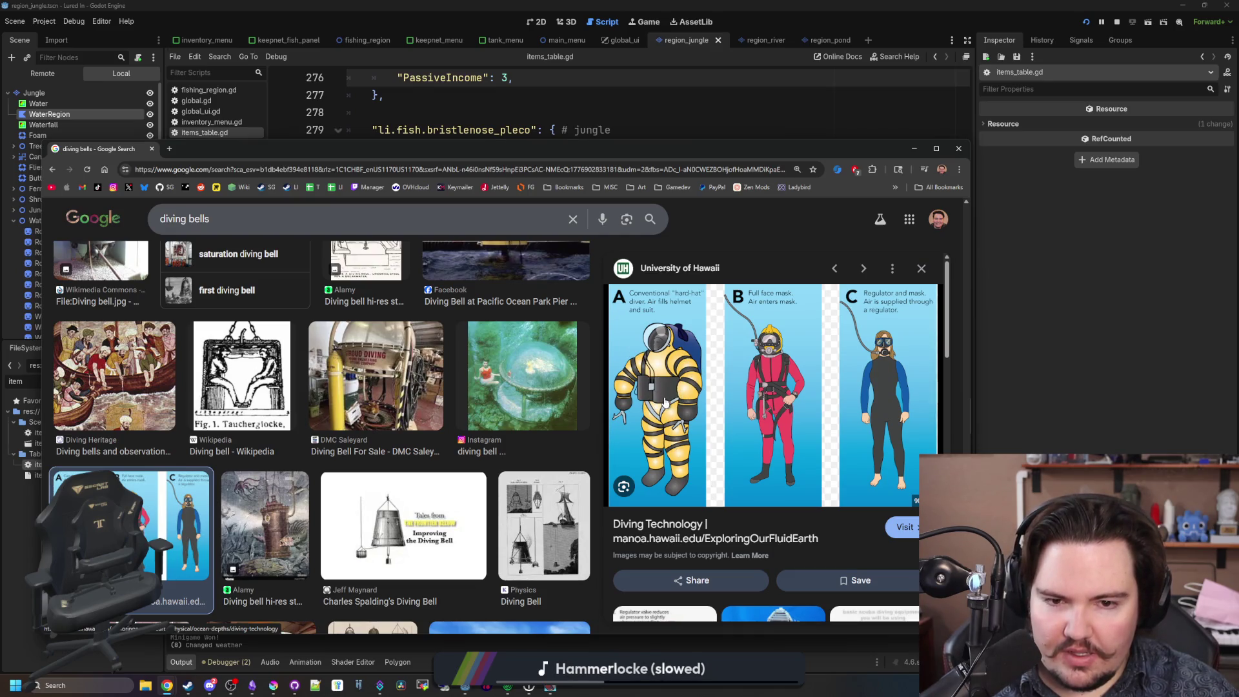
scroll(702, 387, "down", 4)
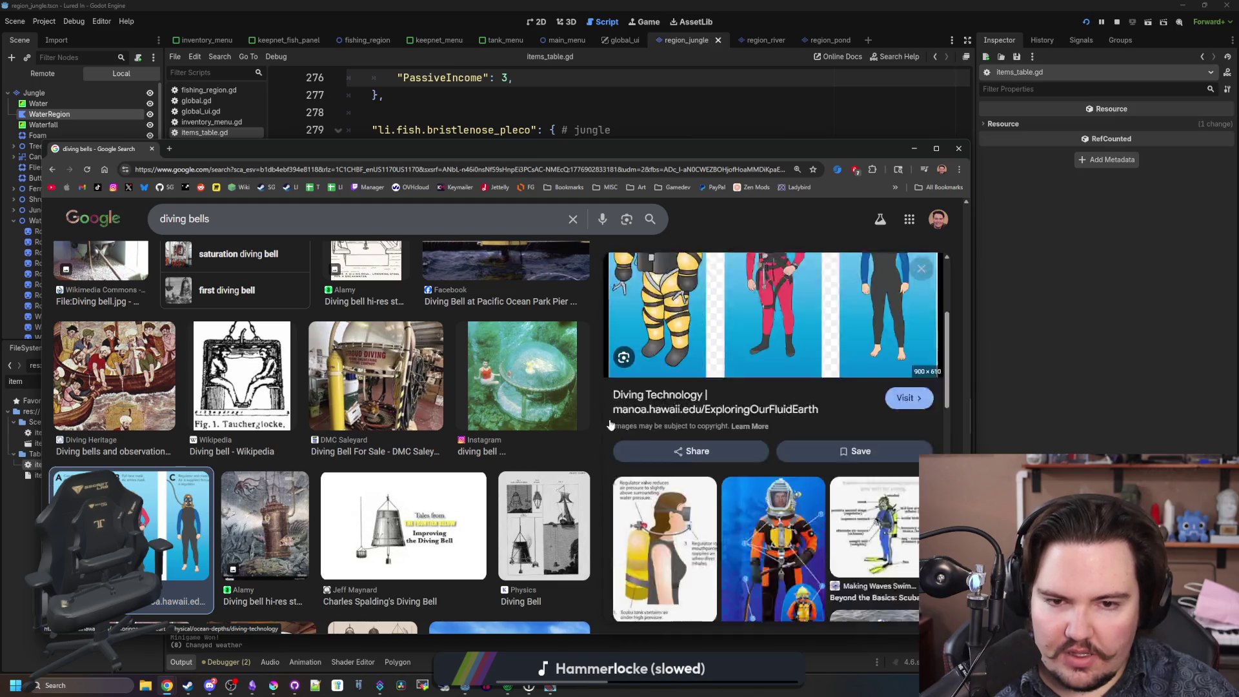
scroll(310, 363, "down", 5)
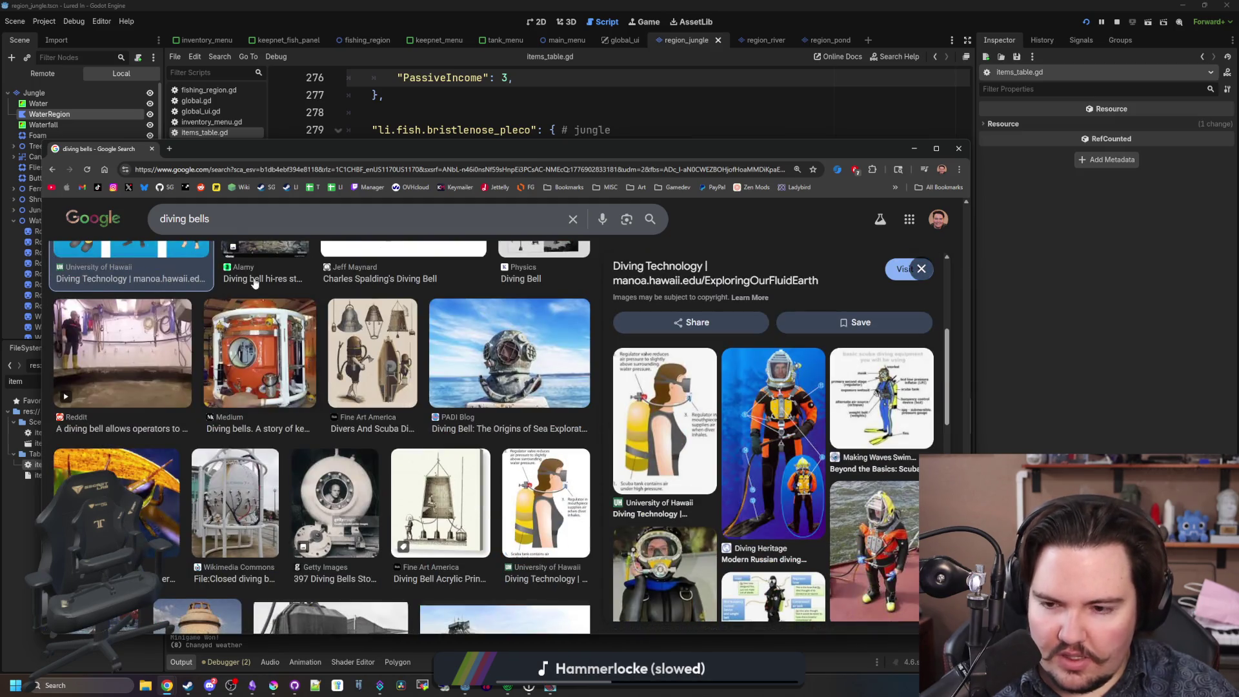
left_click(260, 167)
Search Google Images for 'deep sea diving suit'.
type("deep sea diving suit")
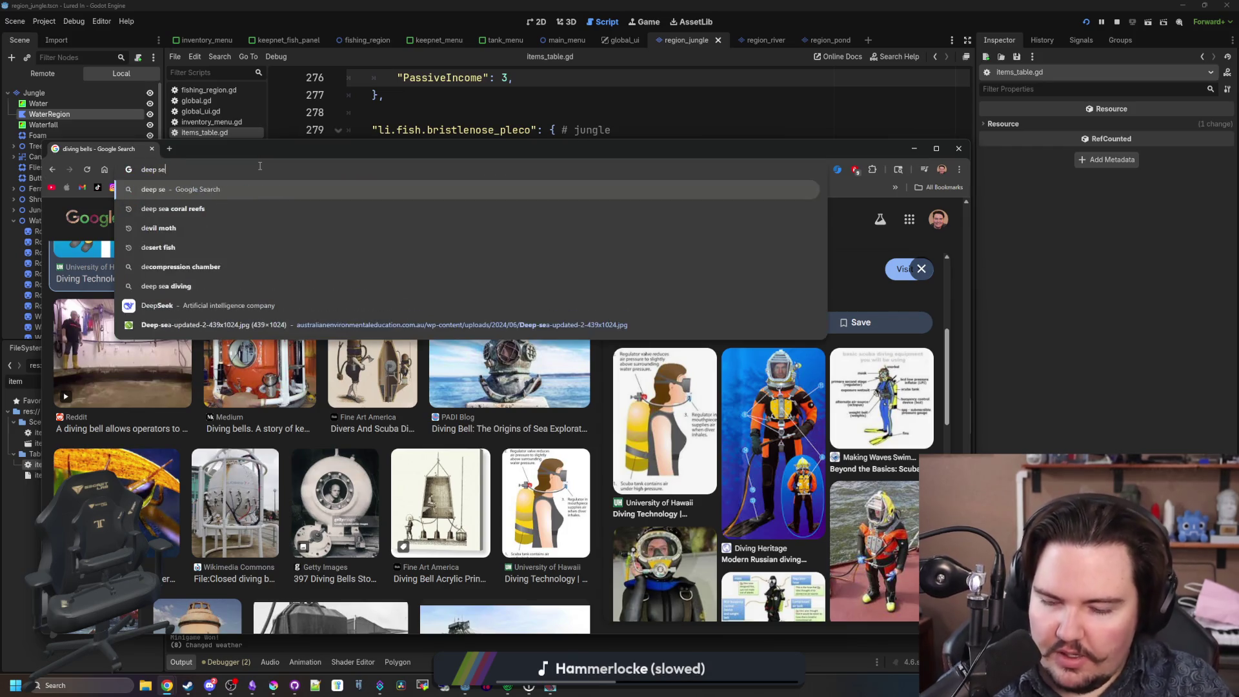
key("Return")
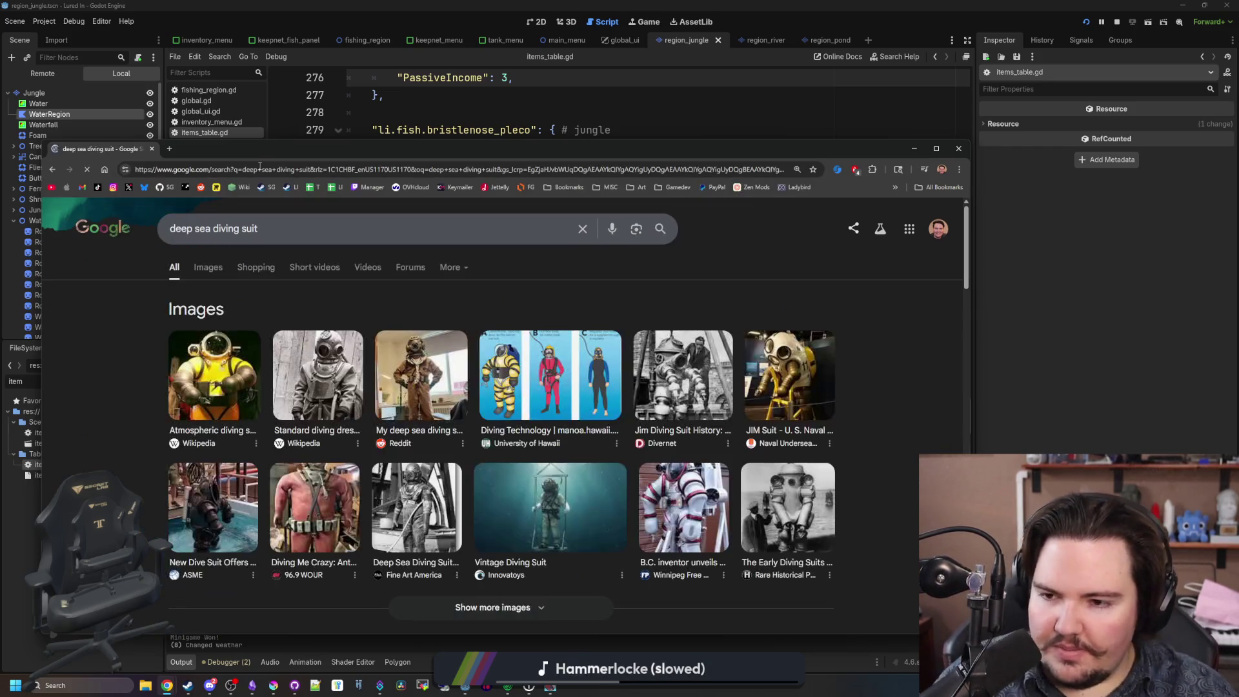
left_click(206, 273)
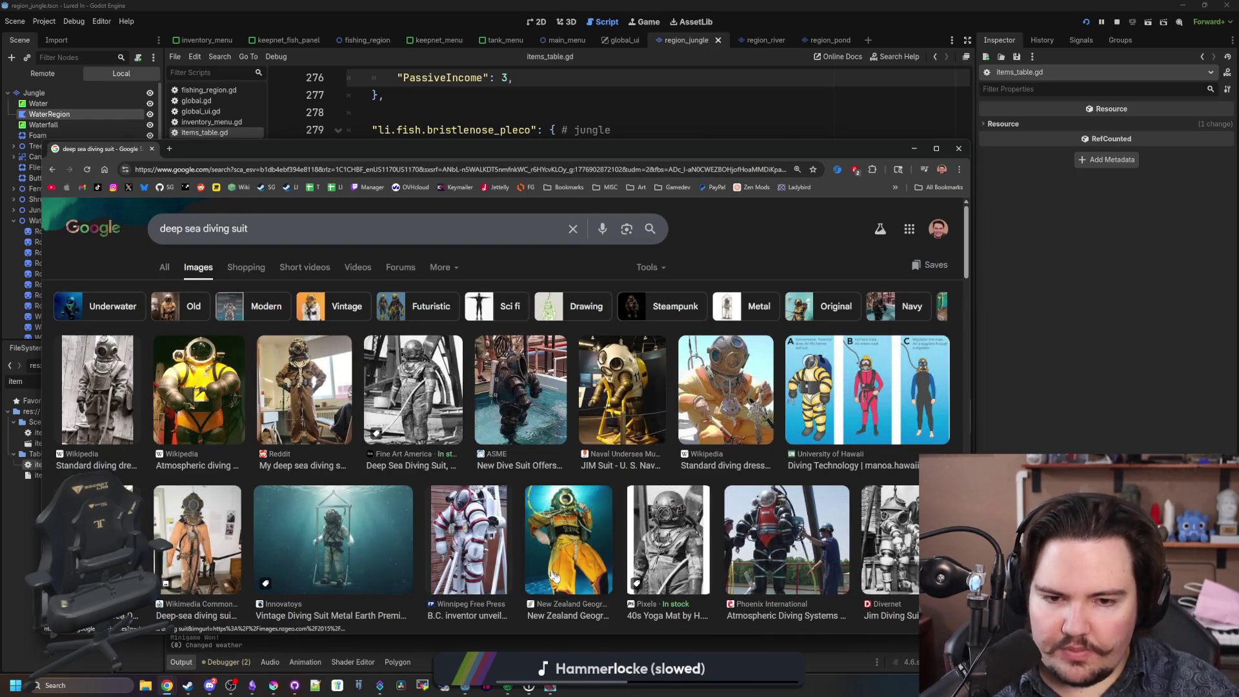
Preview the Atmospheric, Reddit, JIM Suit, B.C. inventor's and Phoenix International diving suit images.
left_click(205, 403)
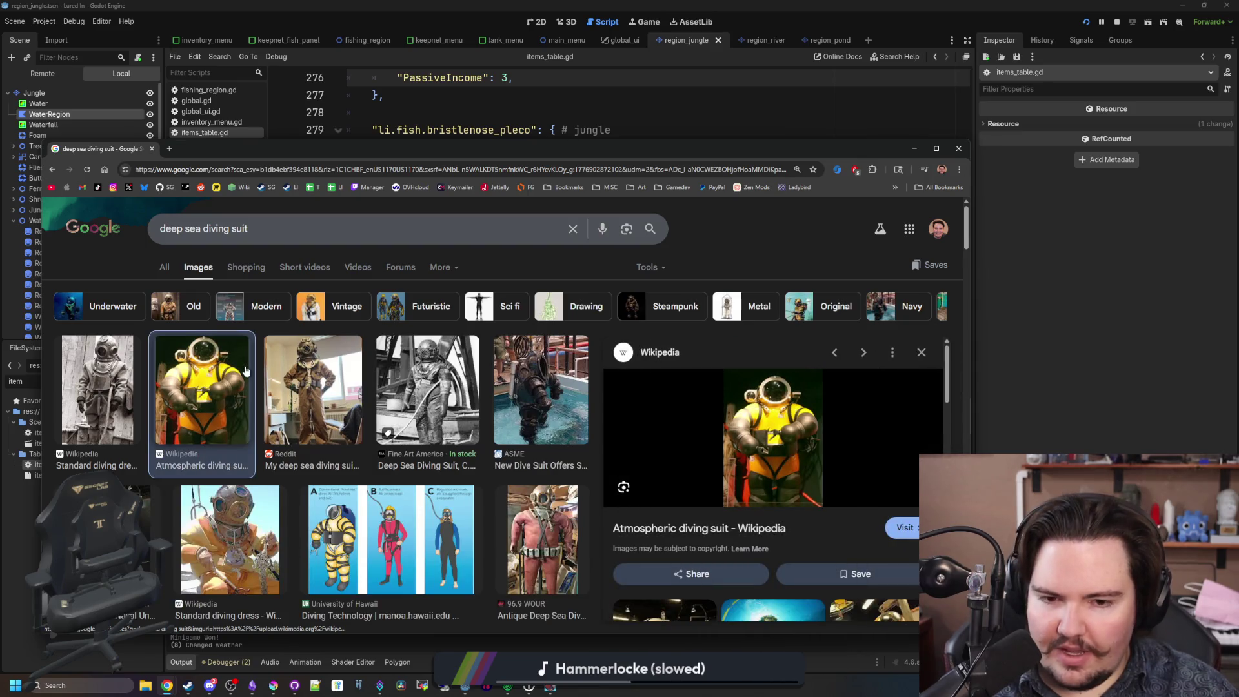
left_click(327, 366)
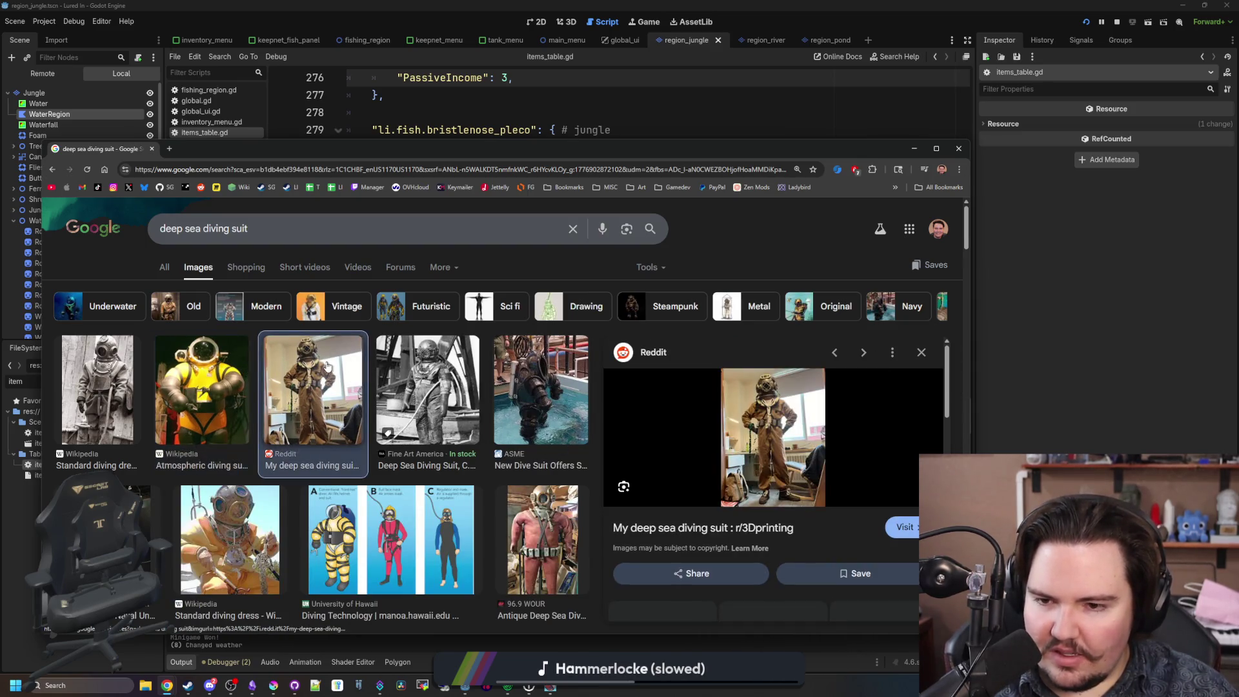
left_click(220, 393)
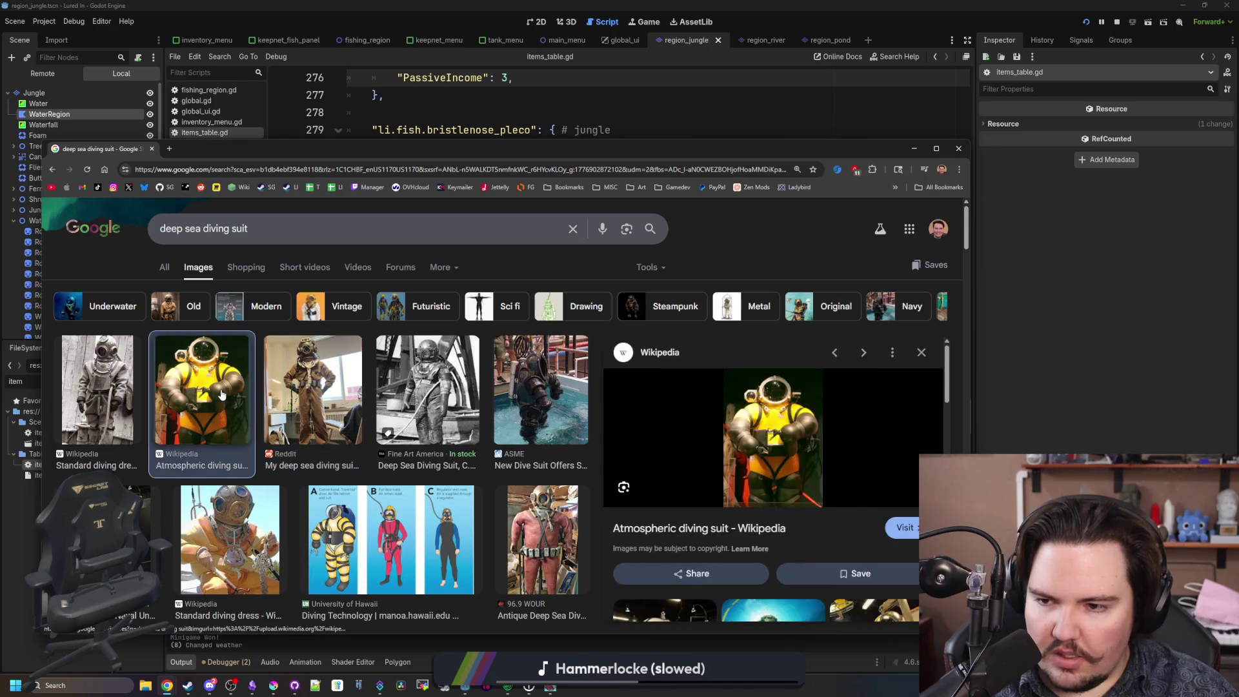
scroll(161, 387, "down", 3)
left_click(115, 345)
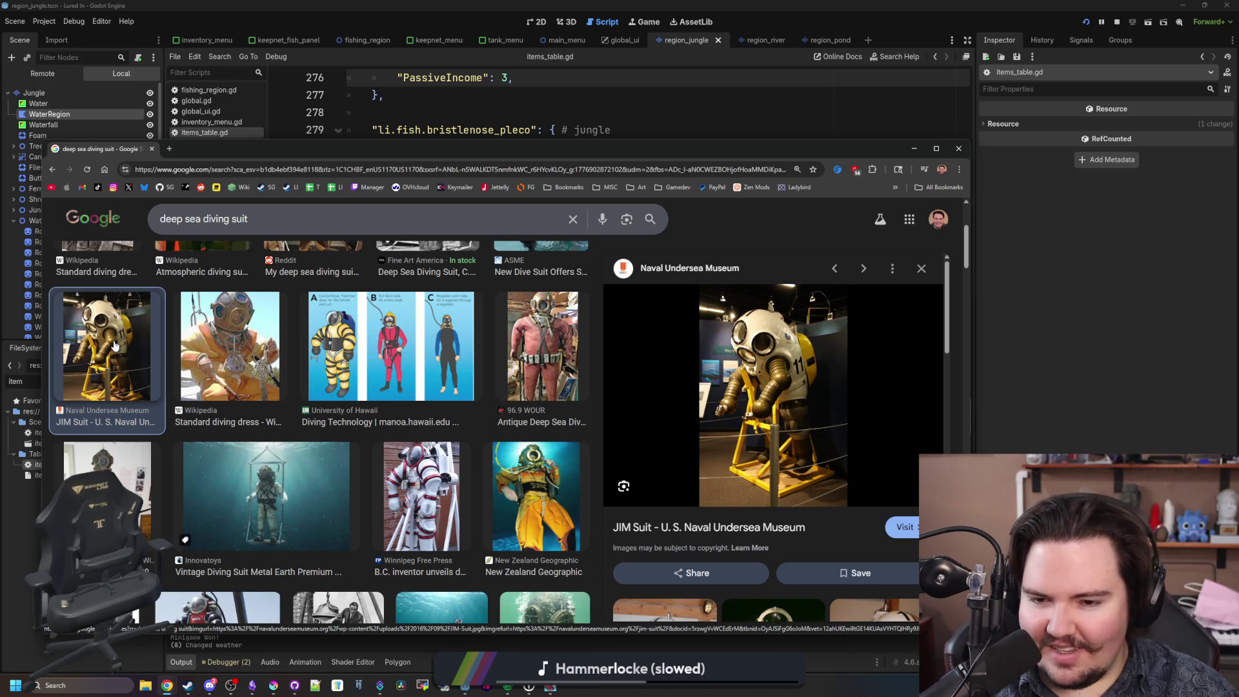
left_click(419, 469)
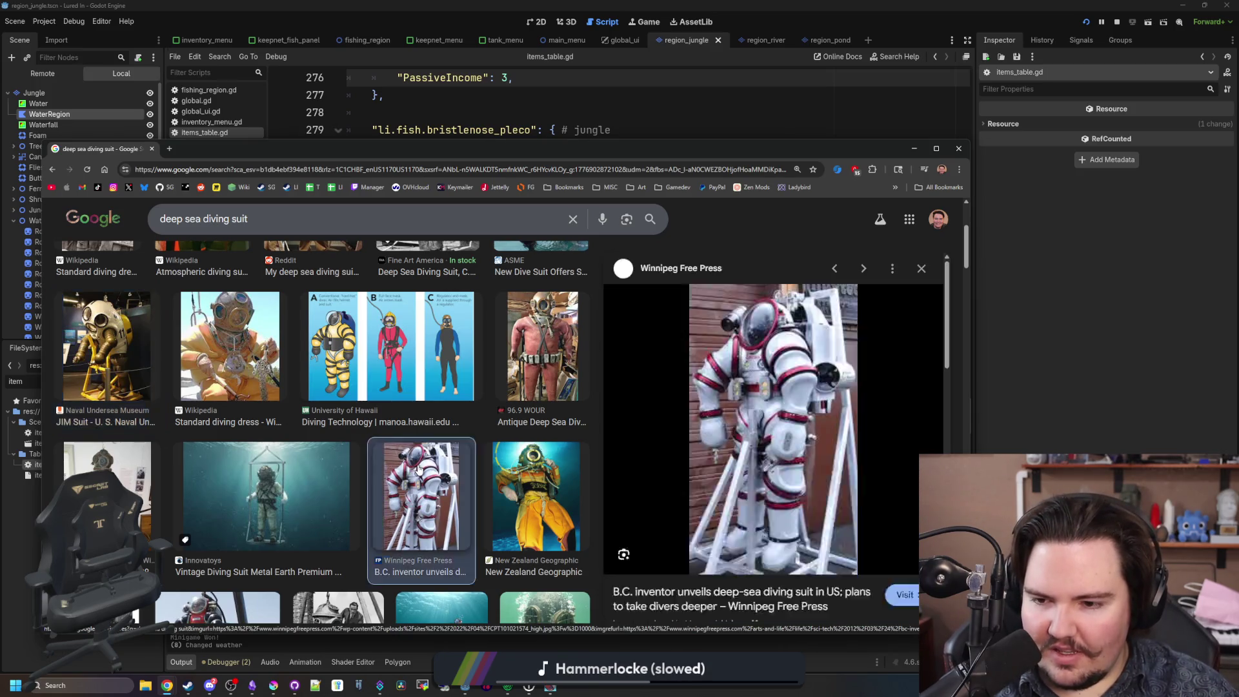
scroll(418, 469, "down", 5)
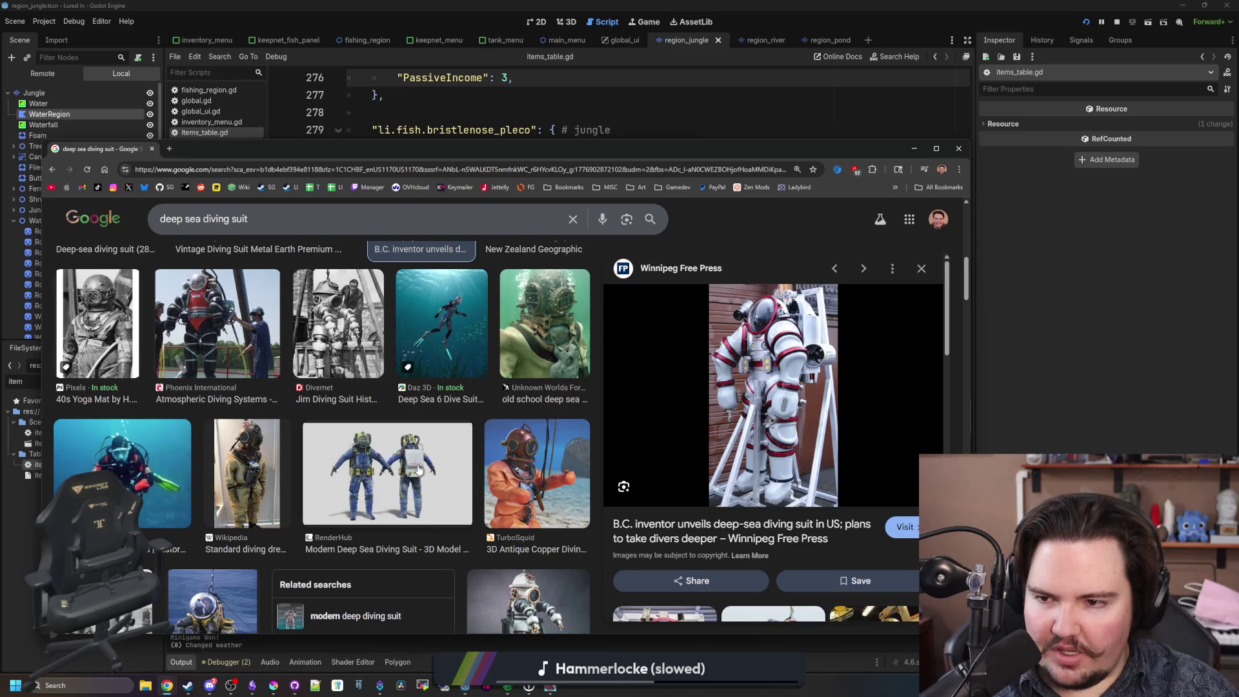
left_click(221, 352)
scroll(221, 352, "up", 10)
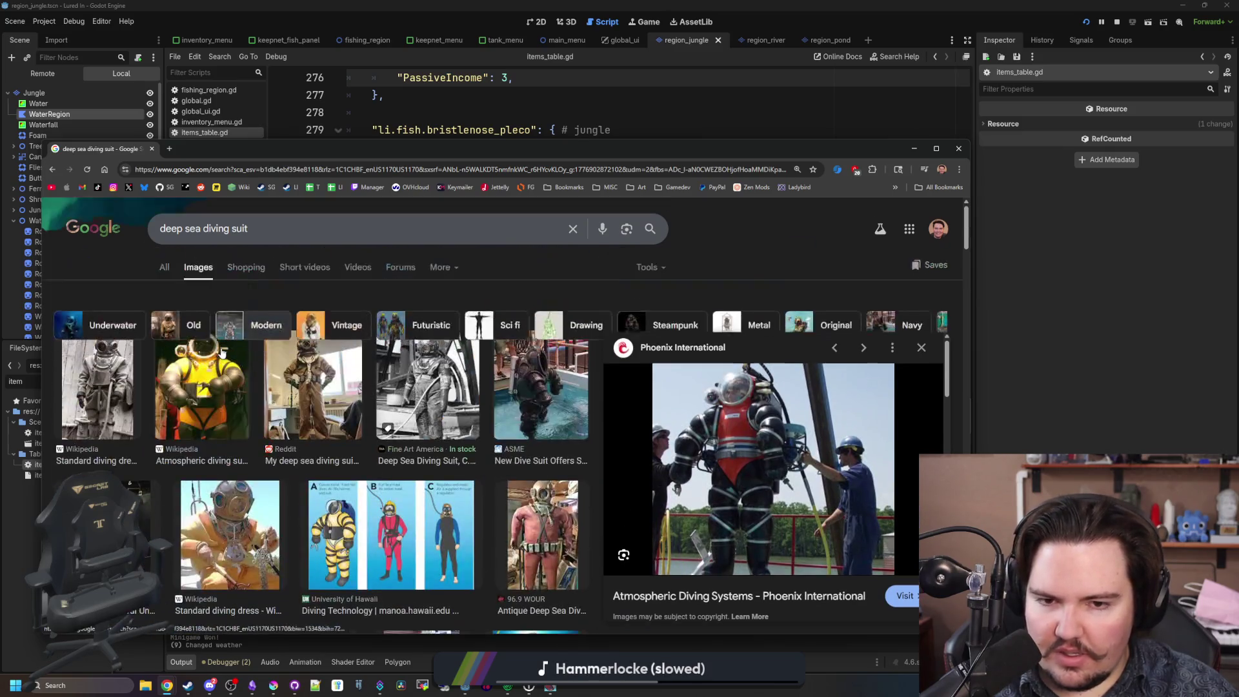
Return to All results and open Wikipedia's Atmospheric diving suit article.
left_click(164, 270)
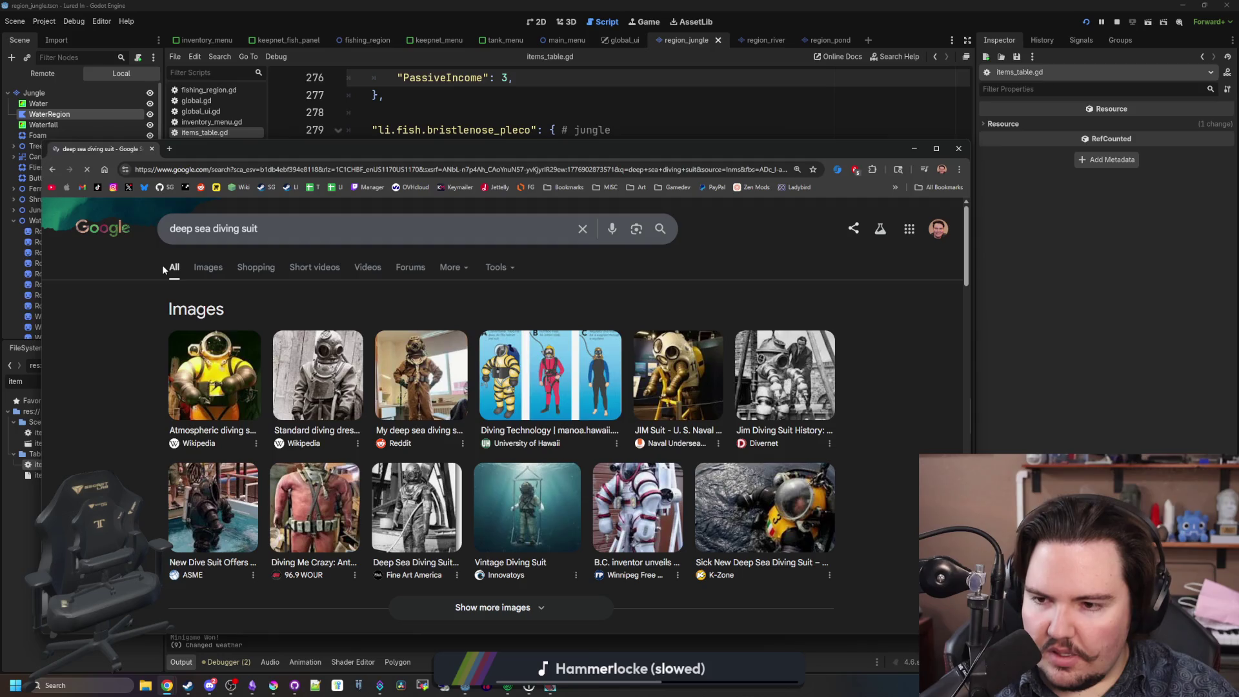
scroll(162, 264, "down", 5)
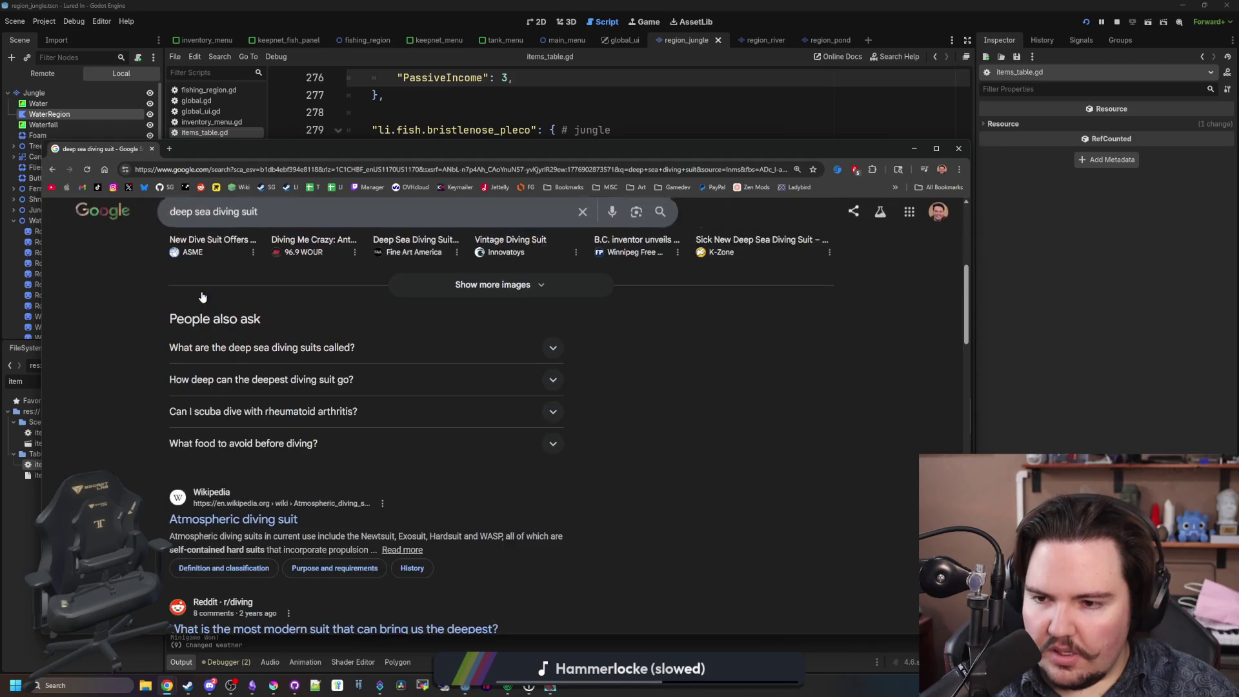
left_click(271, 520)
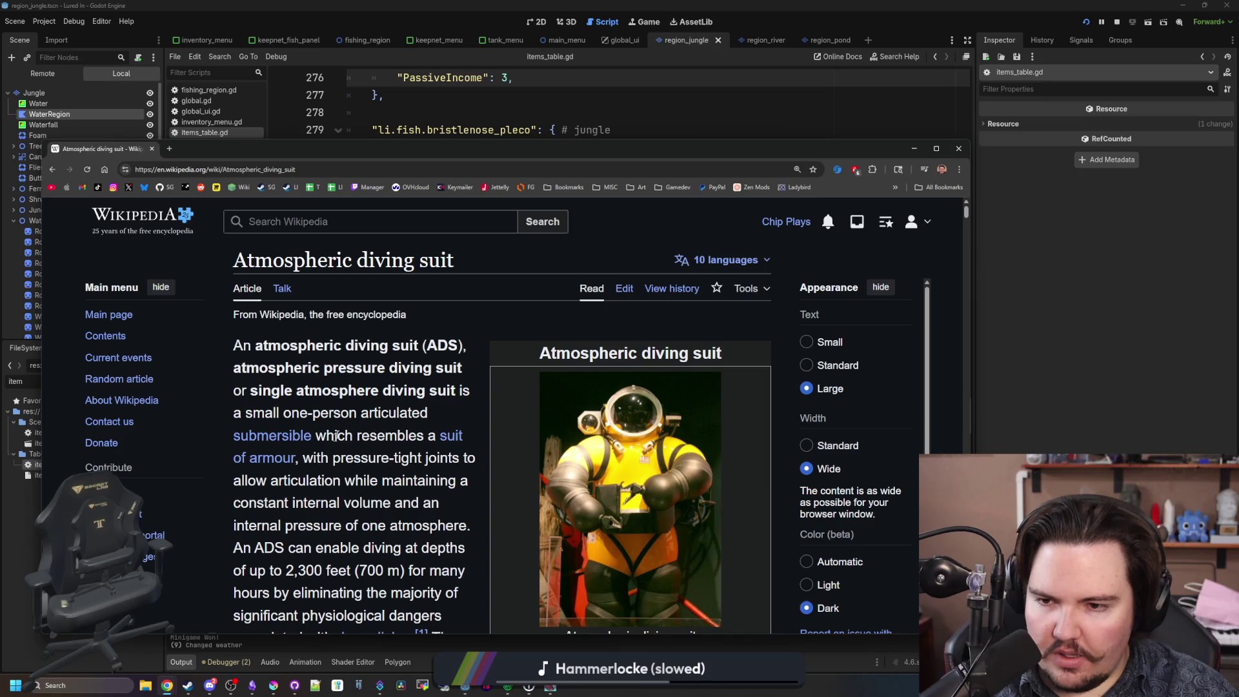
Read the Atmospheric diving suit article down to Design constraints, then open a new tab.
scroll(355, 407, "down", 4)
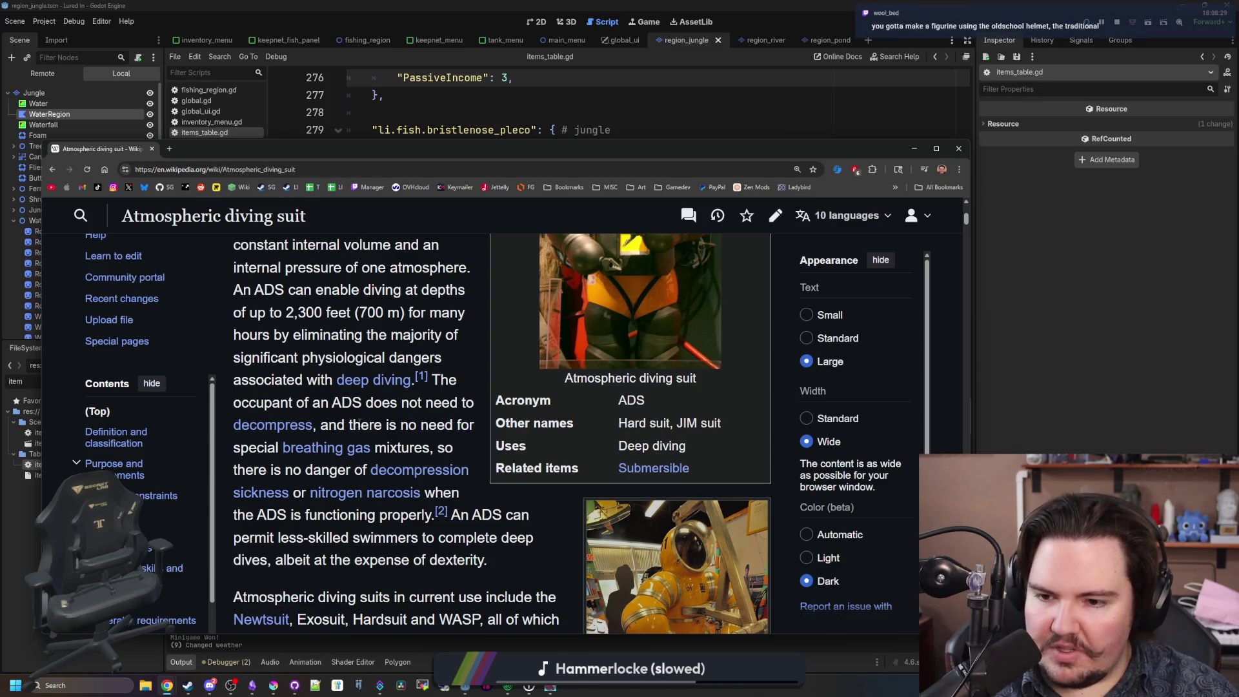
scroll(360, 426, "down", 1)
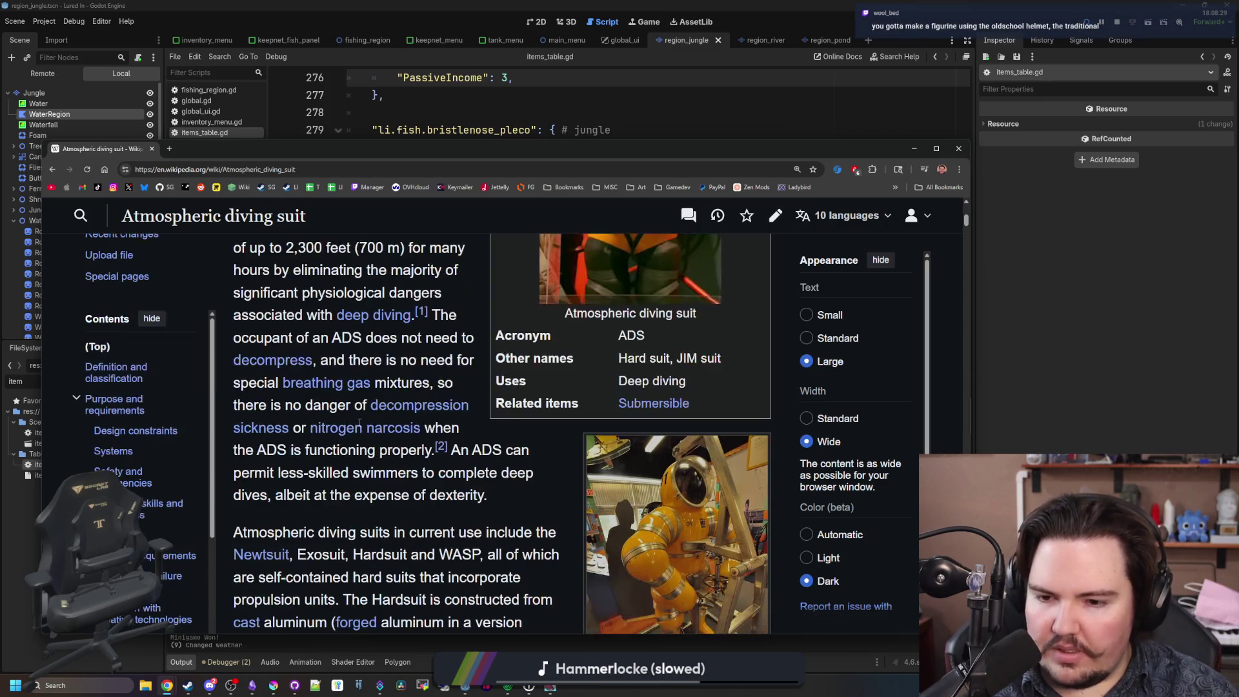
scroll(359, 427, "down", 1)
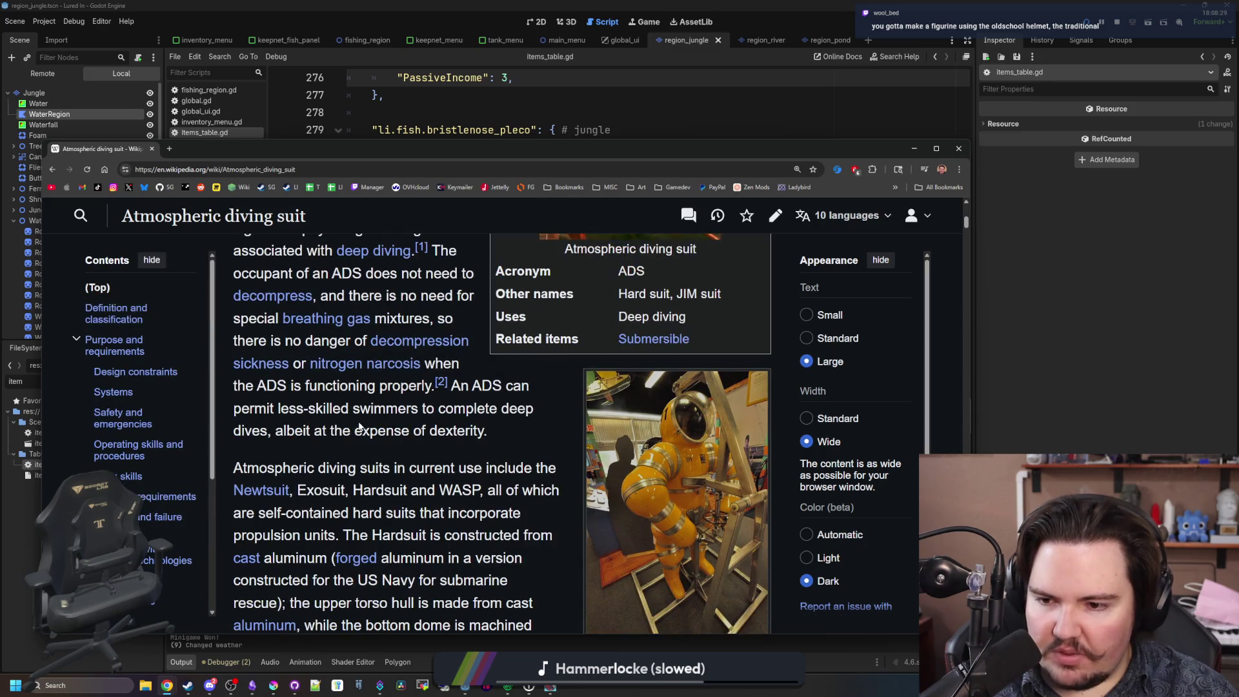
scroll(360, 427, "down", 1)
scroll(359, 427, "down", 1)
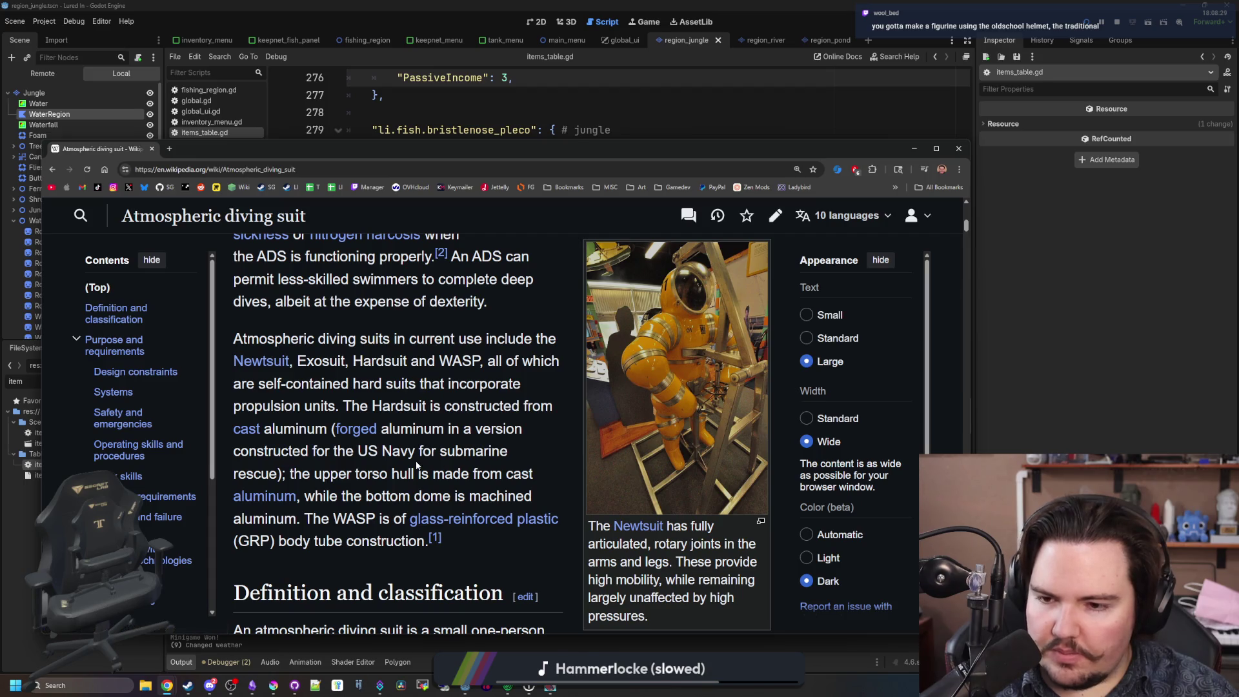
scroll(417, 464, "up", 5)
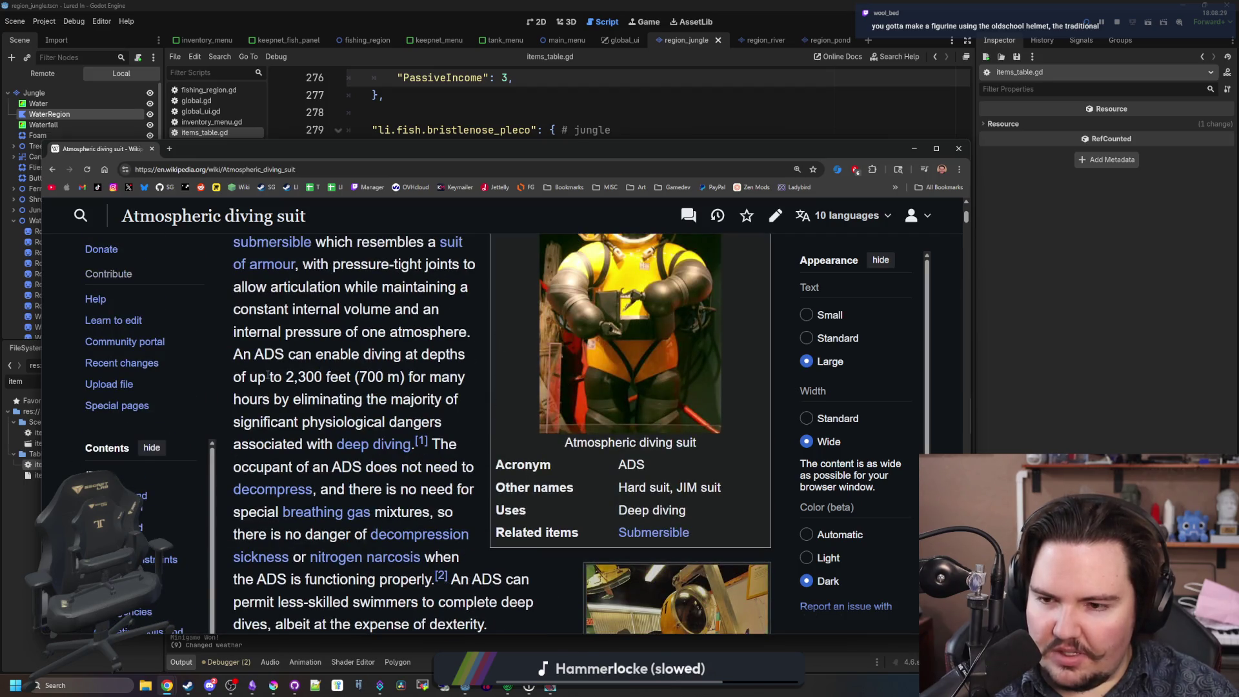
scroll(271, 376, "down", 10)
scroll(283, 377, "down", 15)
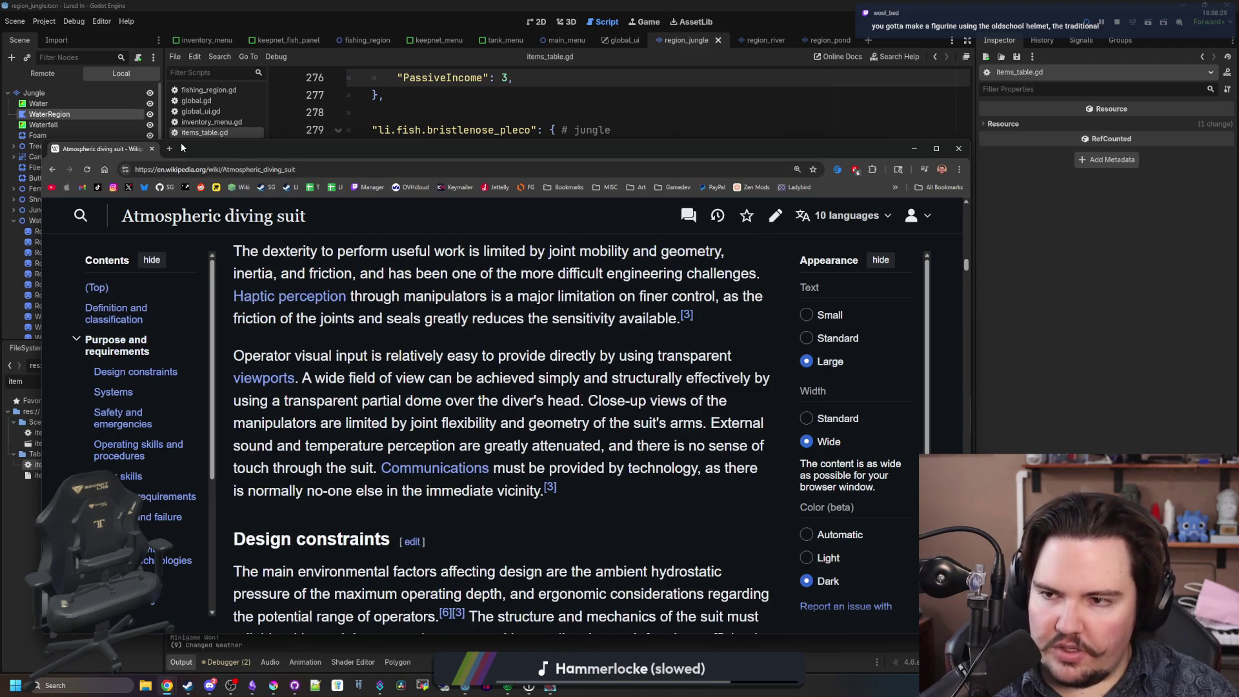
left_click(167, 150)
Search images for 'mariana trench depth' and preview the Ocean Depth, Deepsea Challenge and Reddit diagrams.
type("mariana ")
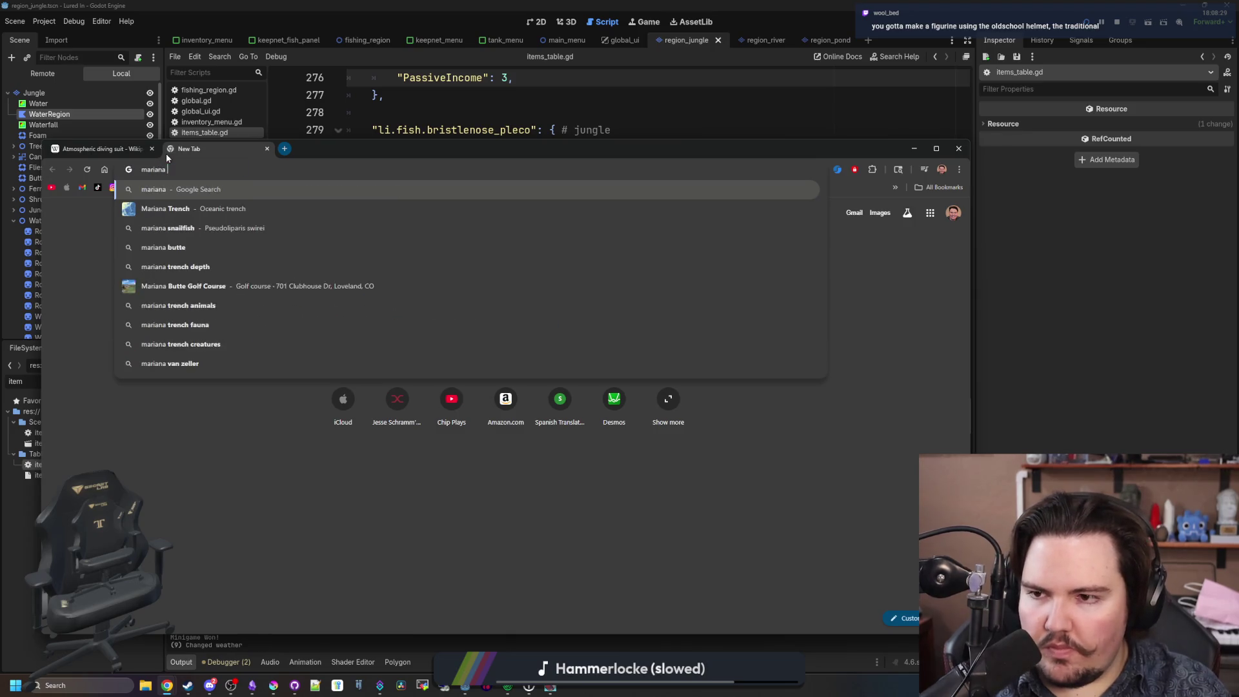
type("trench depth")
key("Return")
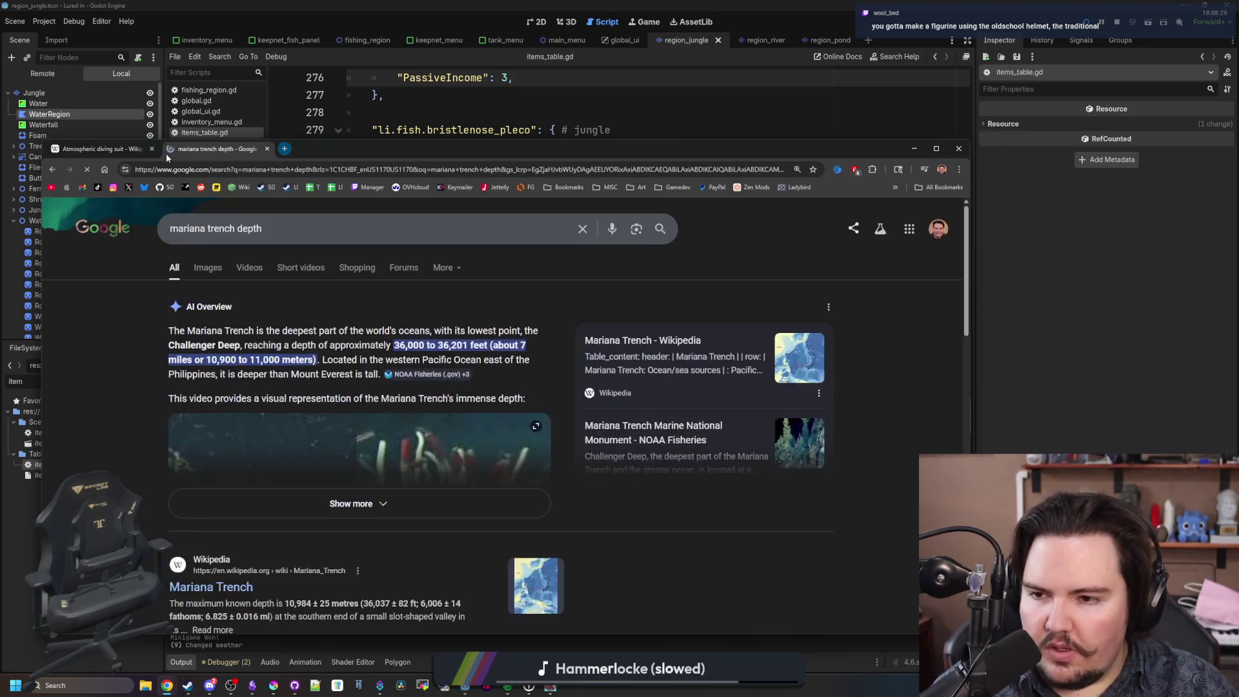
left_click(196, 268)
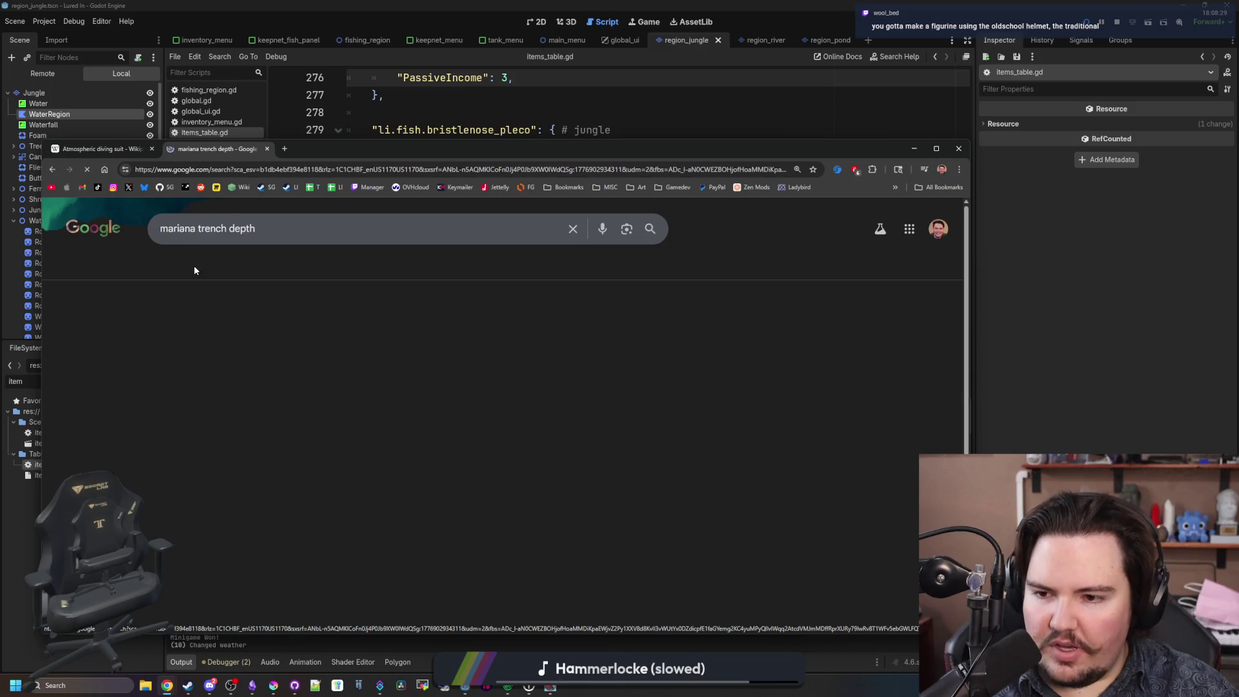
left_click(302, 414)
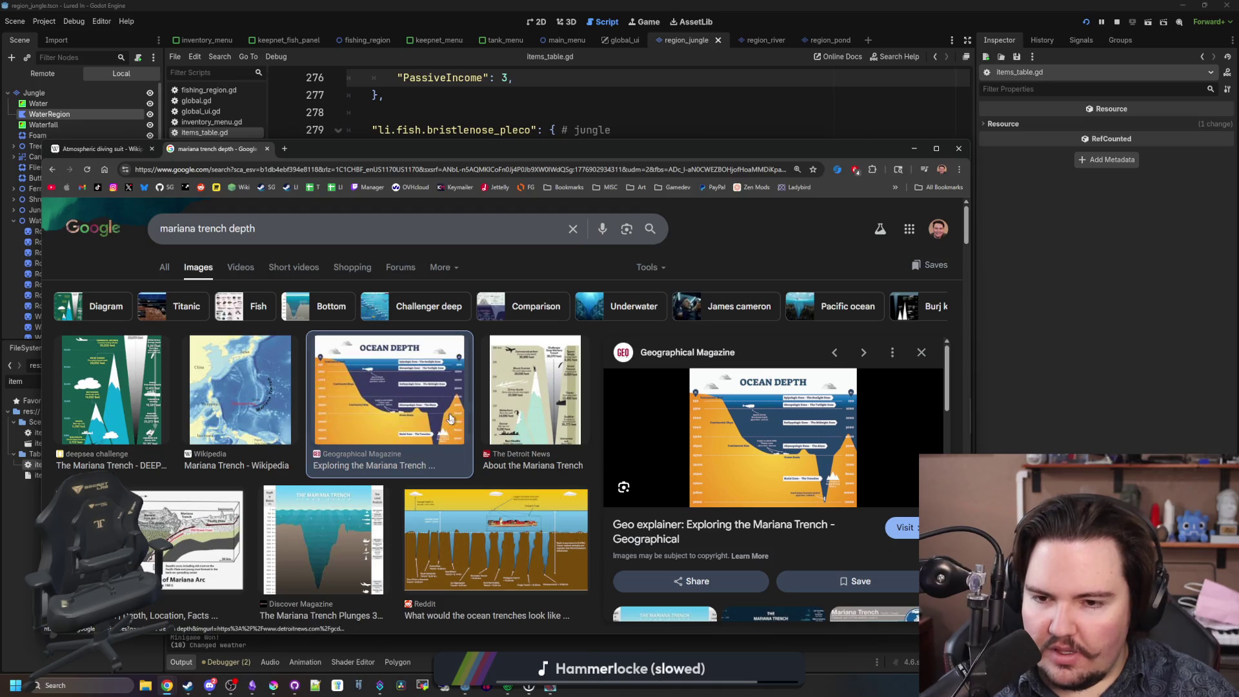
left_click(110, 388)
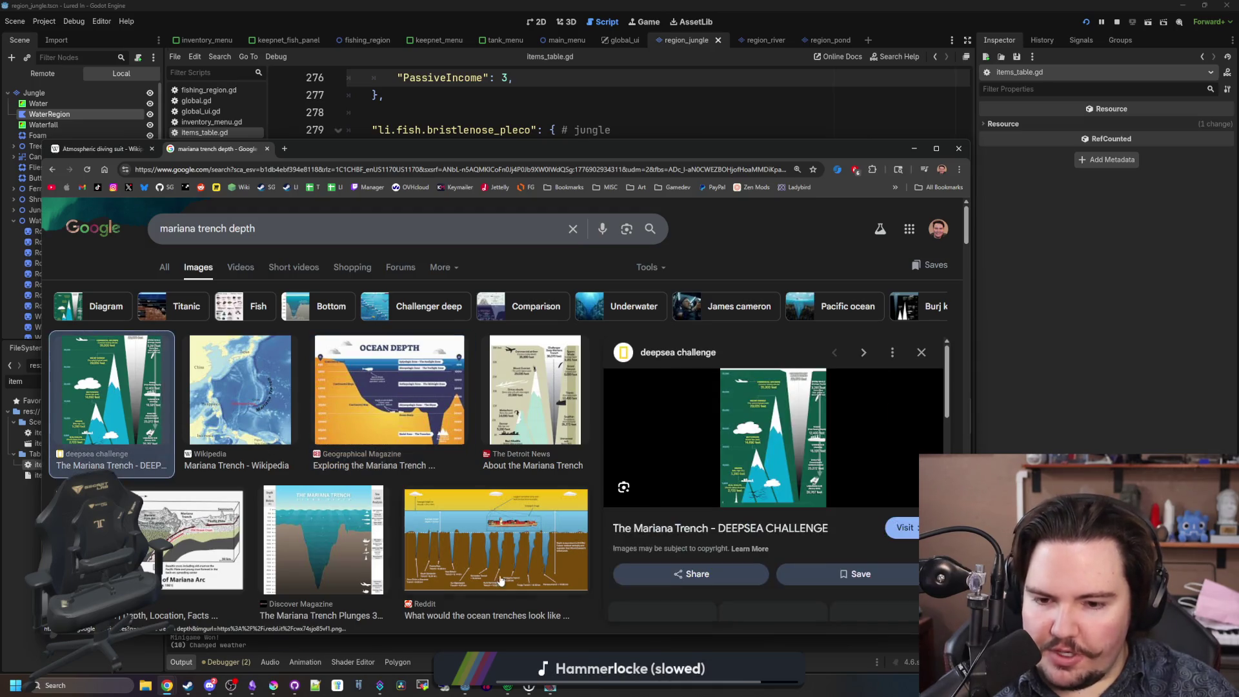
left_click(516, 555)
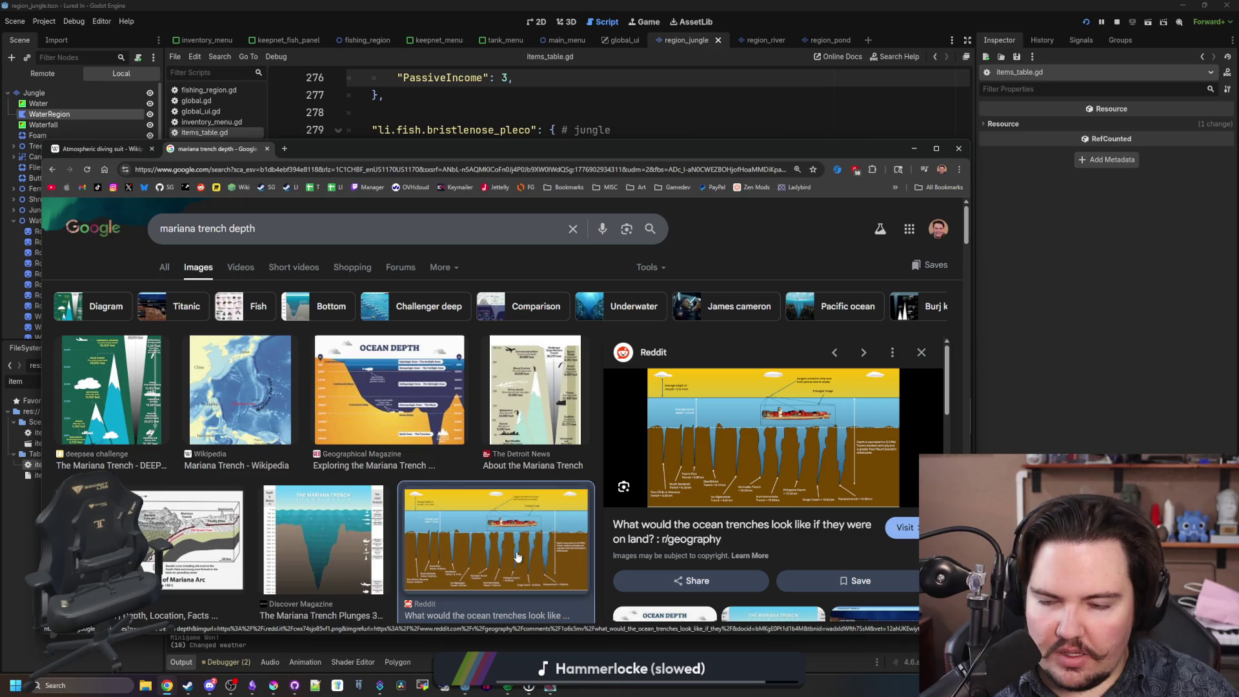
Preview the AzerNews, Reddit and Yacht Market trench images, ending on CNN's Extreme Dive video.
scroll(352, 352, "down", 5)
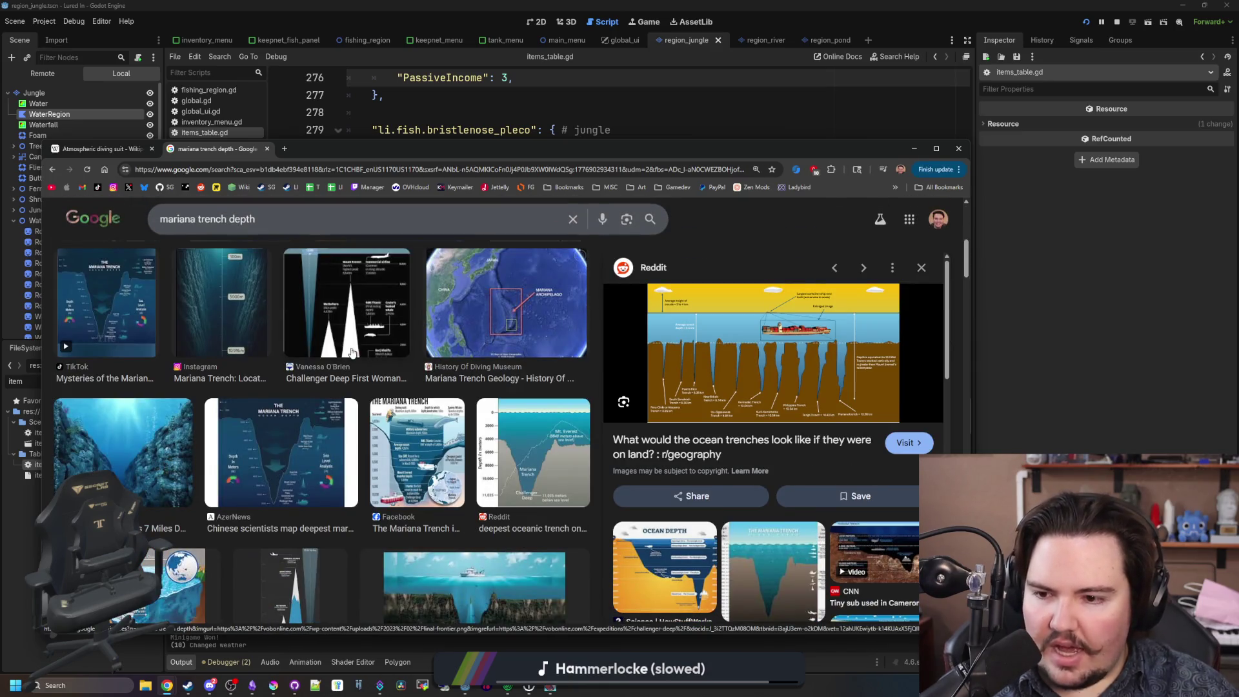
left_click(258, 445)
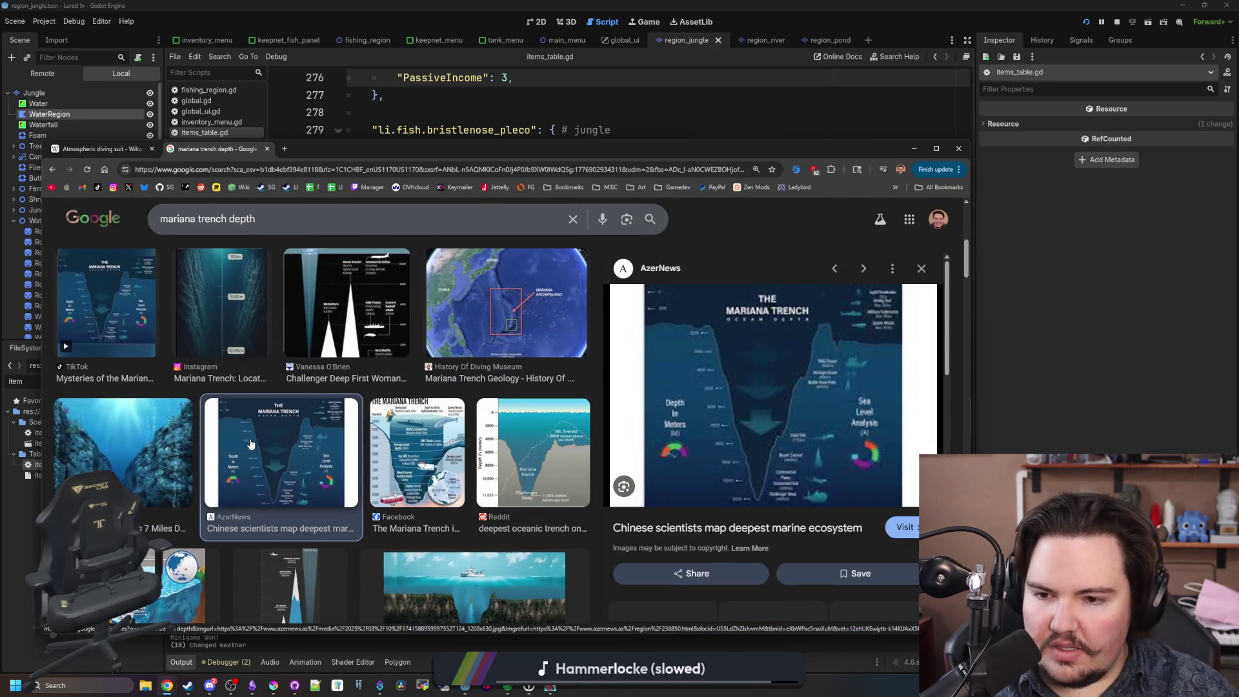
left_click(496, 459)
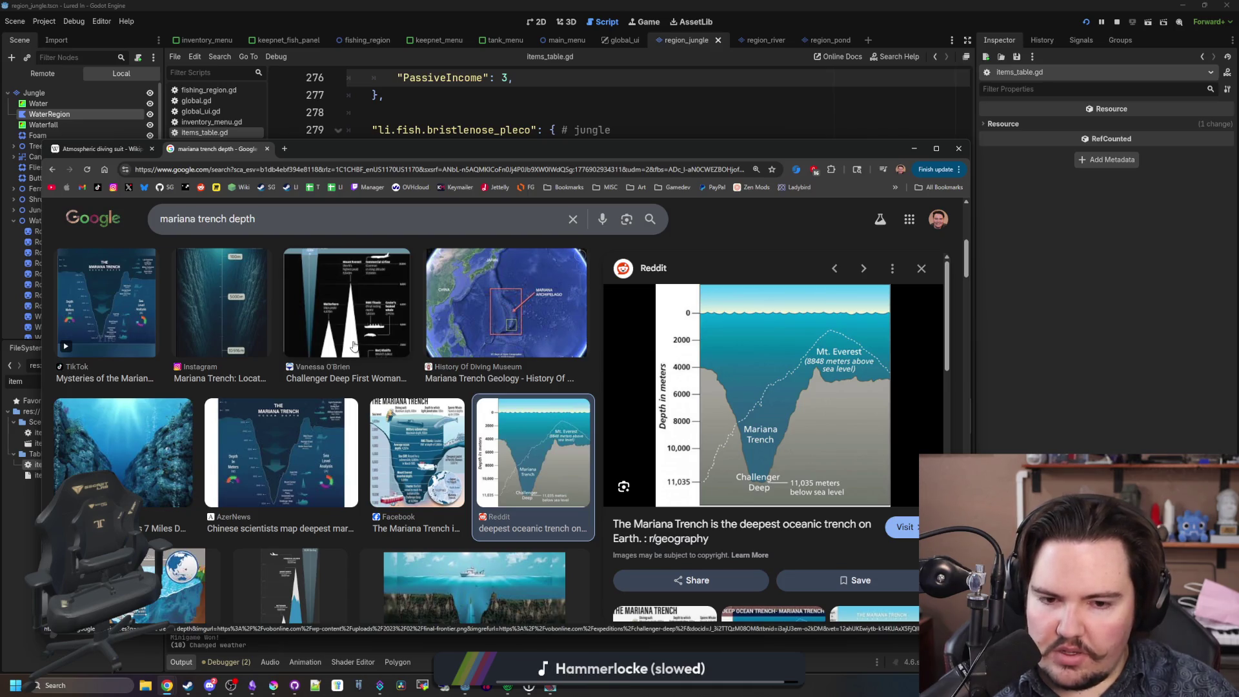
scroll(230, 337, "down", 2)
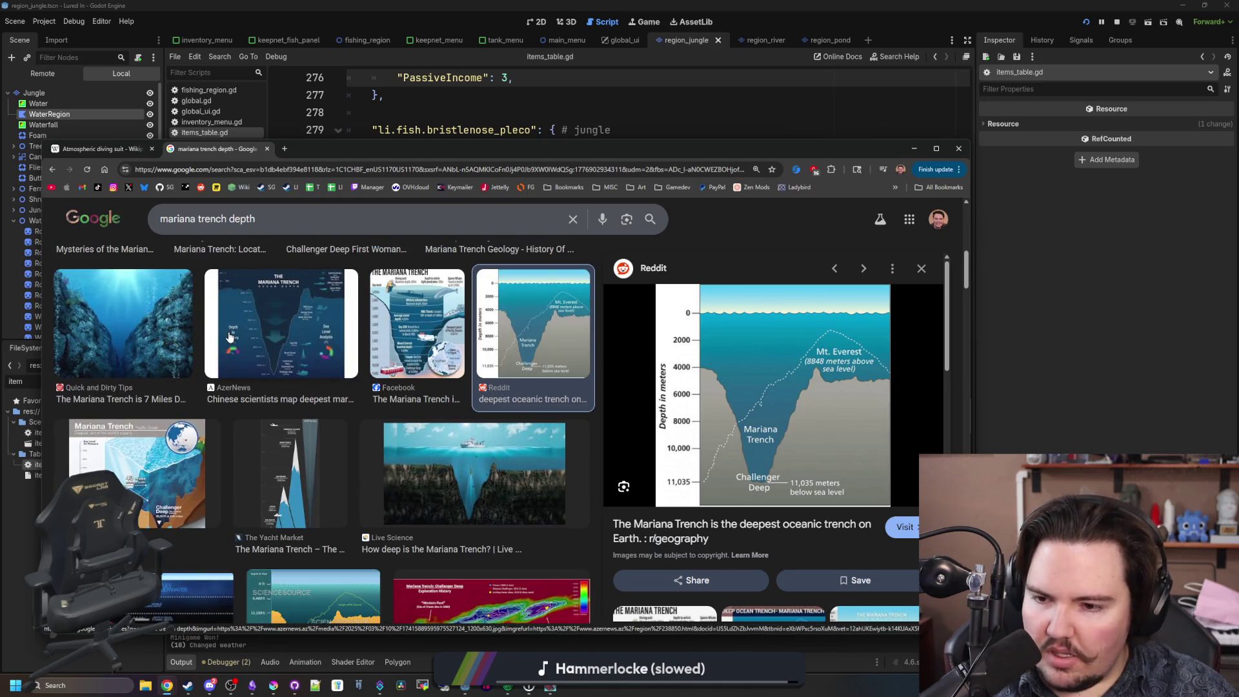
left_click(316, 445)
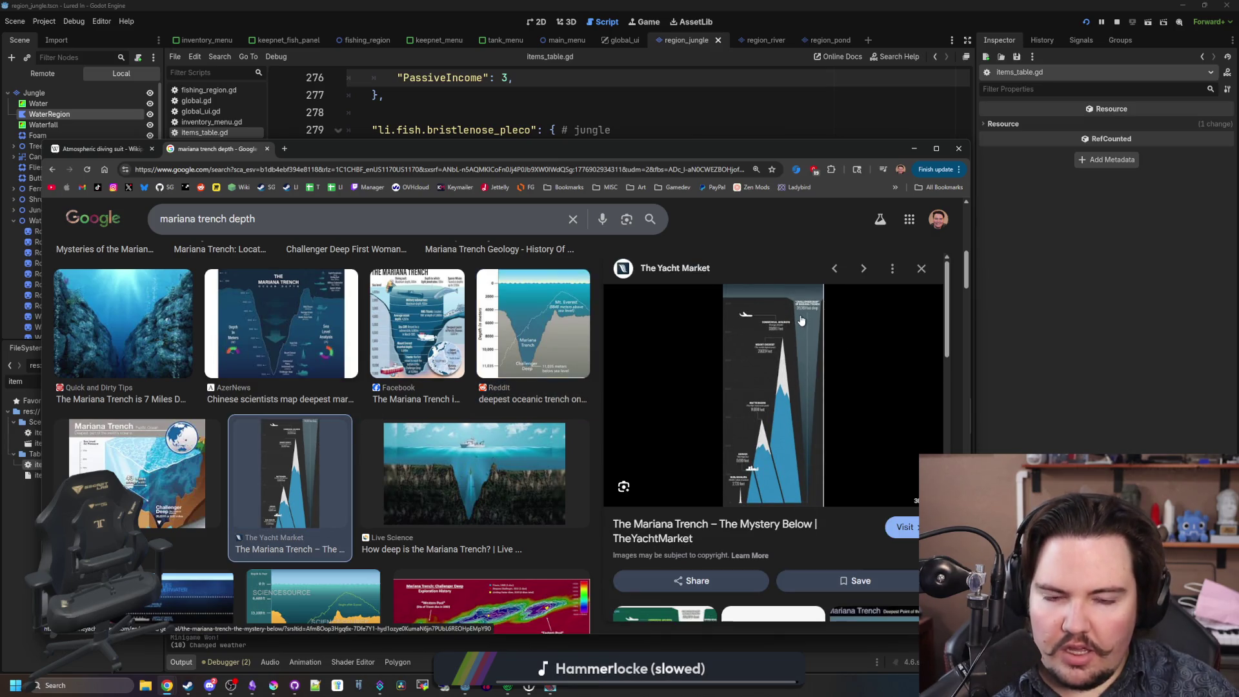
scroll(171, 416, "down", 2)
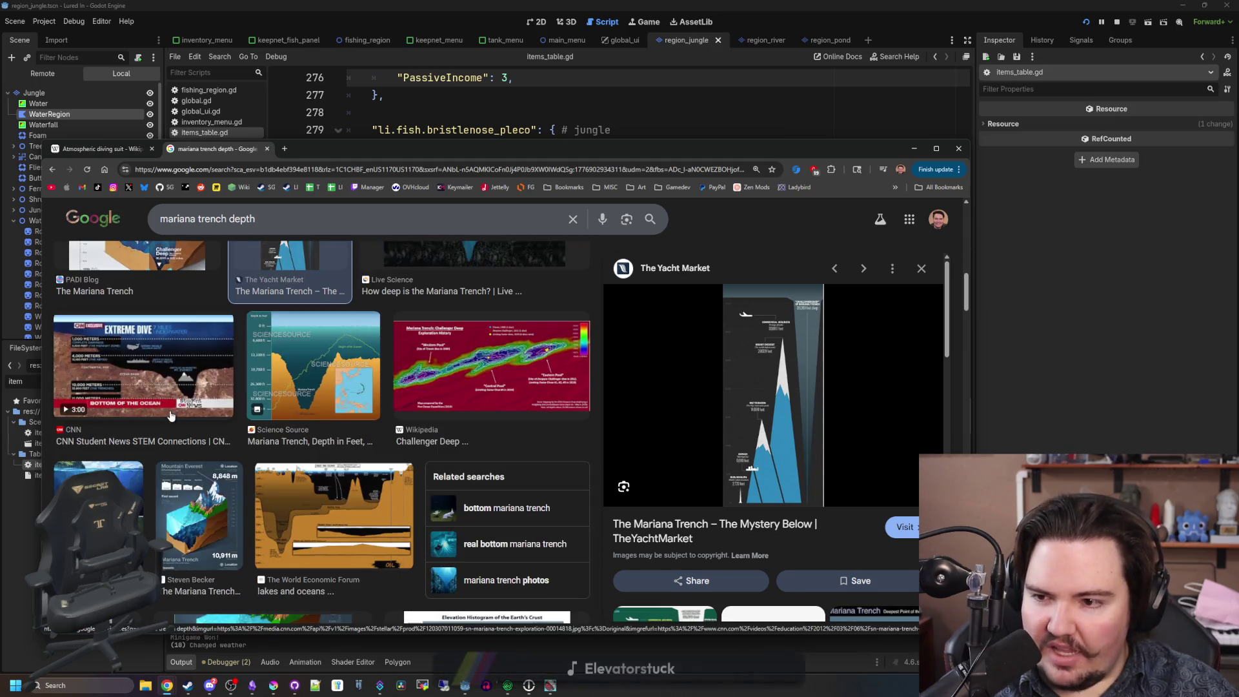
left_click(172, 364)
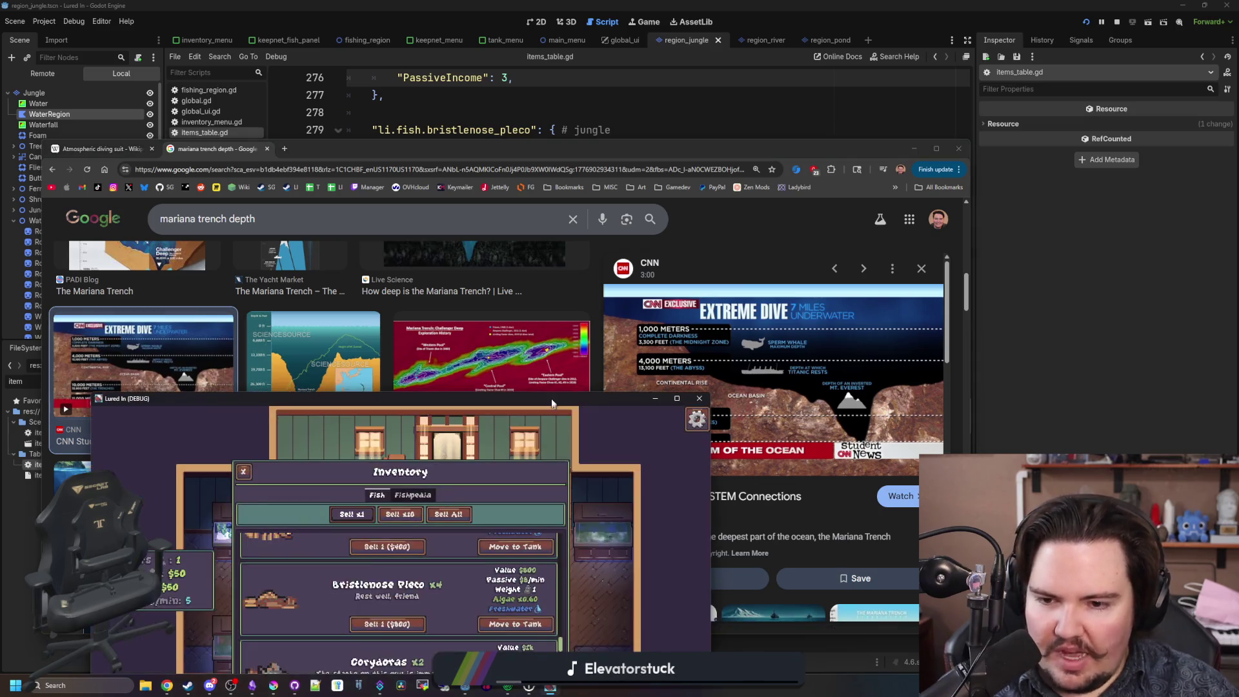
Maximize Lured In, close the inventory and open Fish Tank 1's decorations.
double_click(552, 401)
left_click(315, 130)
left_click(318, 242)
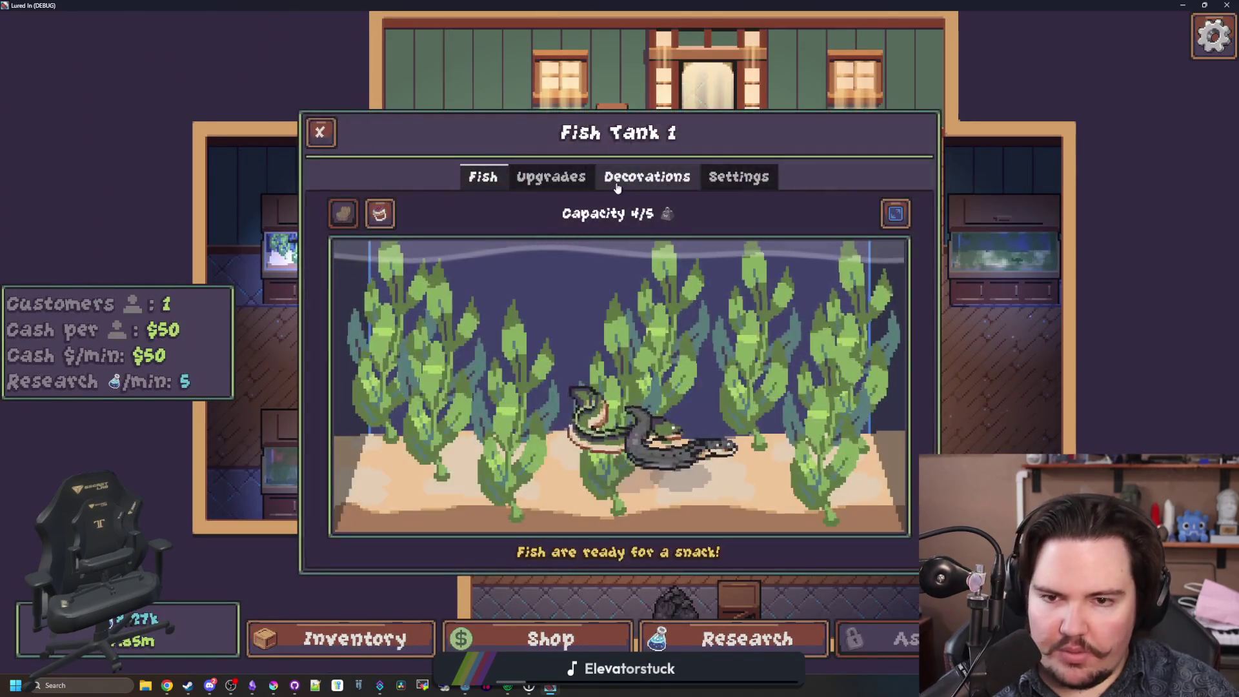
left_click(647, 177)
Buy the Diver, move it to the tank's left, try its scale, then return to Chrome.
left_click(838, 464)
mouse_move(551, 510)
left_mouse_down()
mouse_move(395, 509)
mouse_move(407, 509)
left_mouse_up()
mouse_move(1023, 300)
left_mouse_down()
mouse_move(1079, 300)
mouse_move(1023, 301)
left_mouse_up()
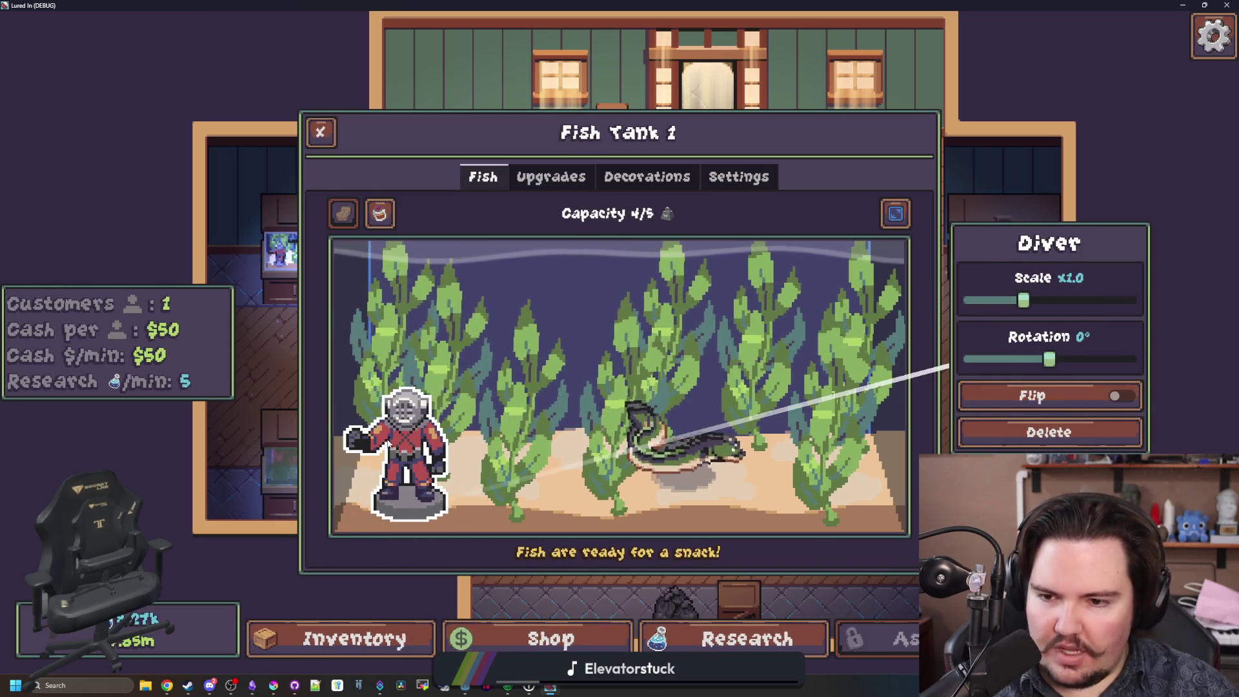
left_click(639, 452)
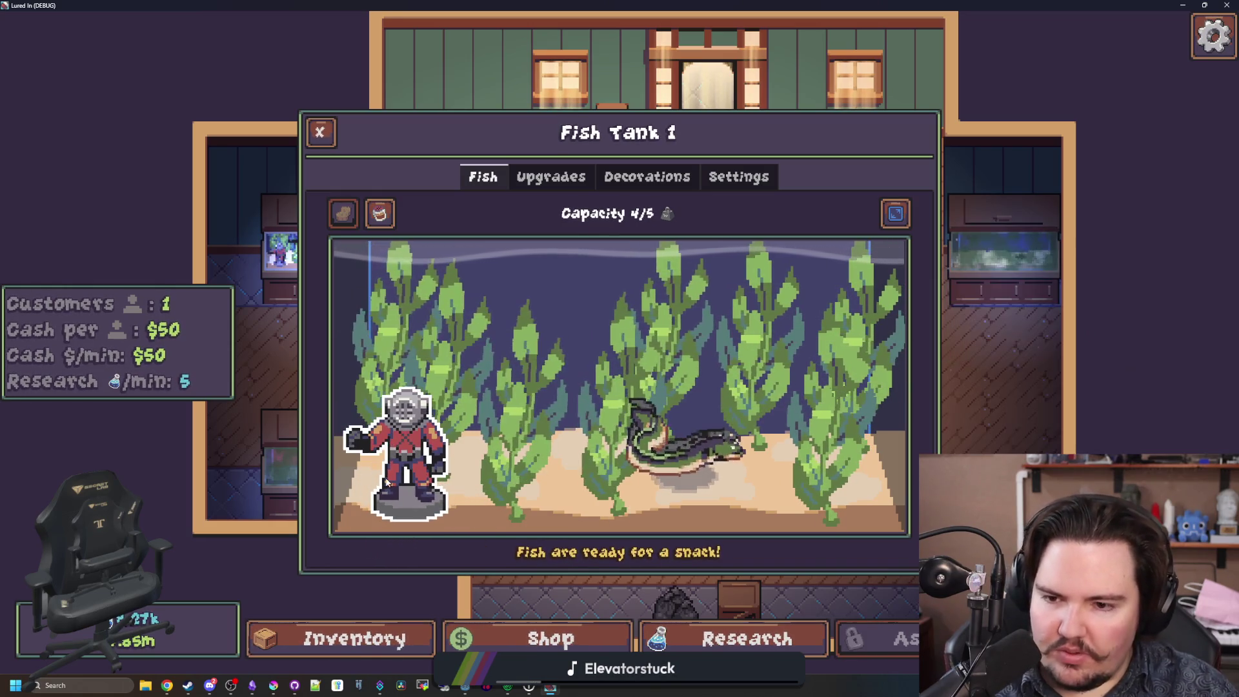
left_click(407, 436)
left_click(572, 268)
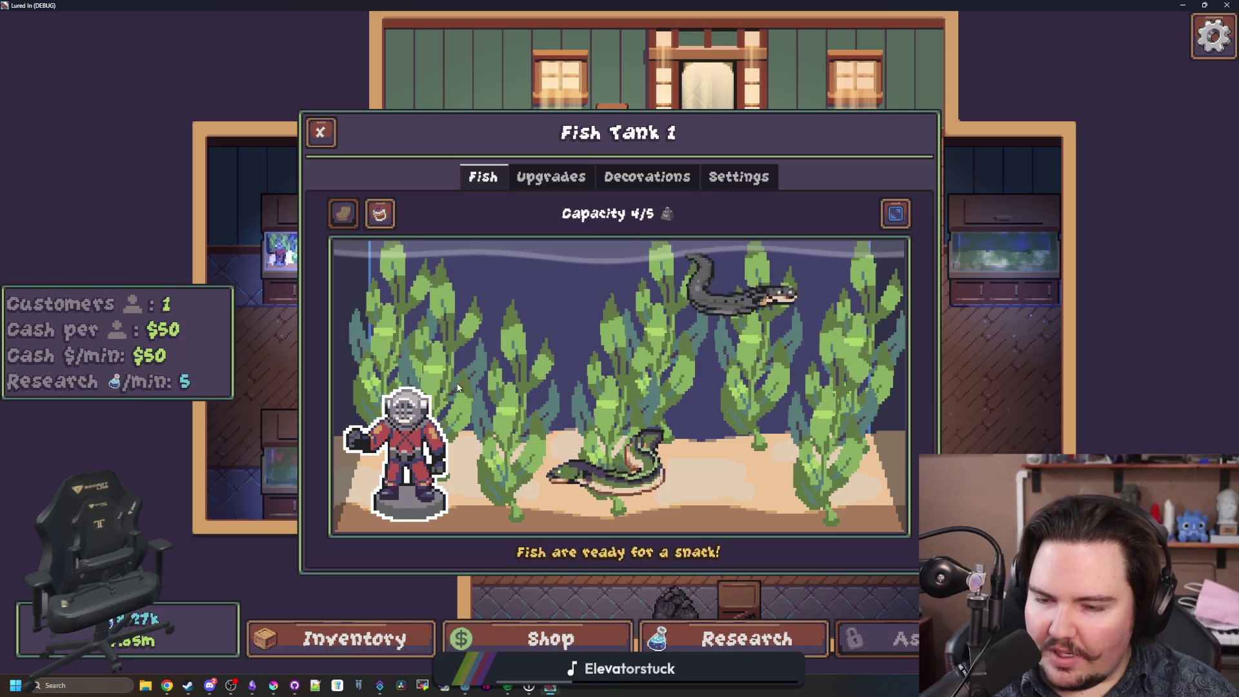
key("super+Down")
double_click(516, 149)
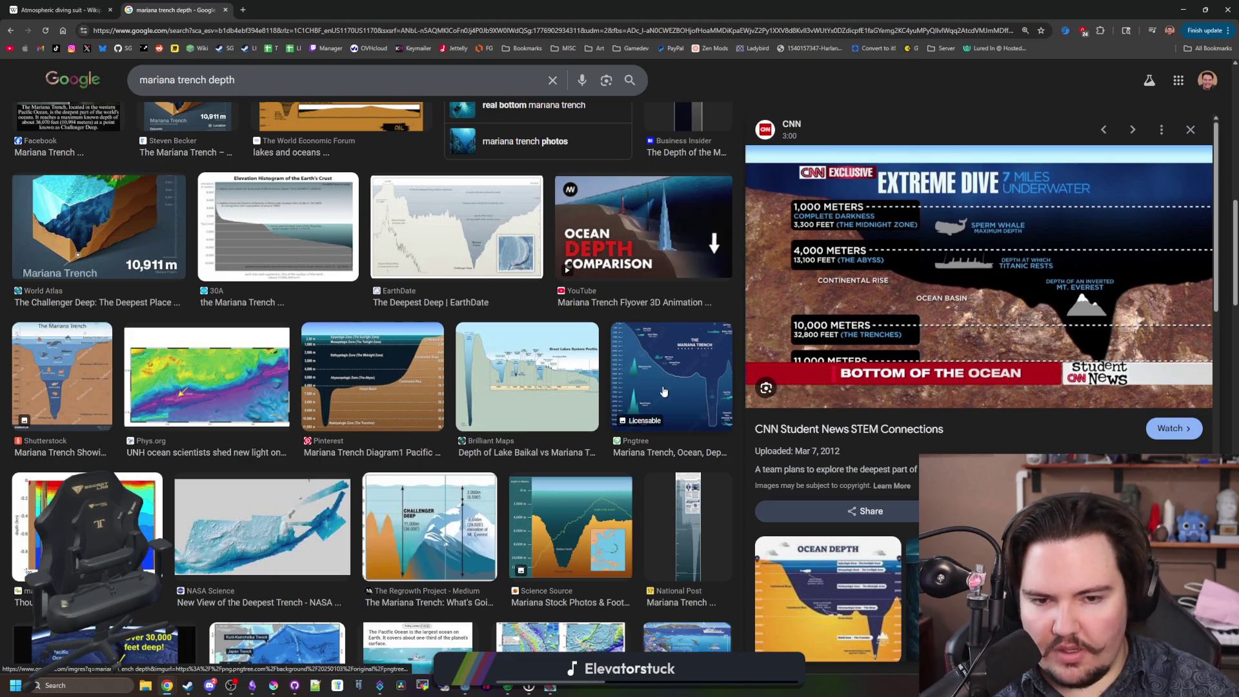
Preview the Regrowth, National Post, YouTube and All Under the Sun trench depth images.
scroll(447, 378, "down", 2)
left_click(399, 421)
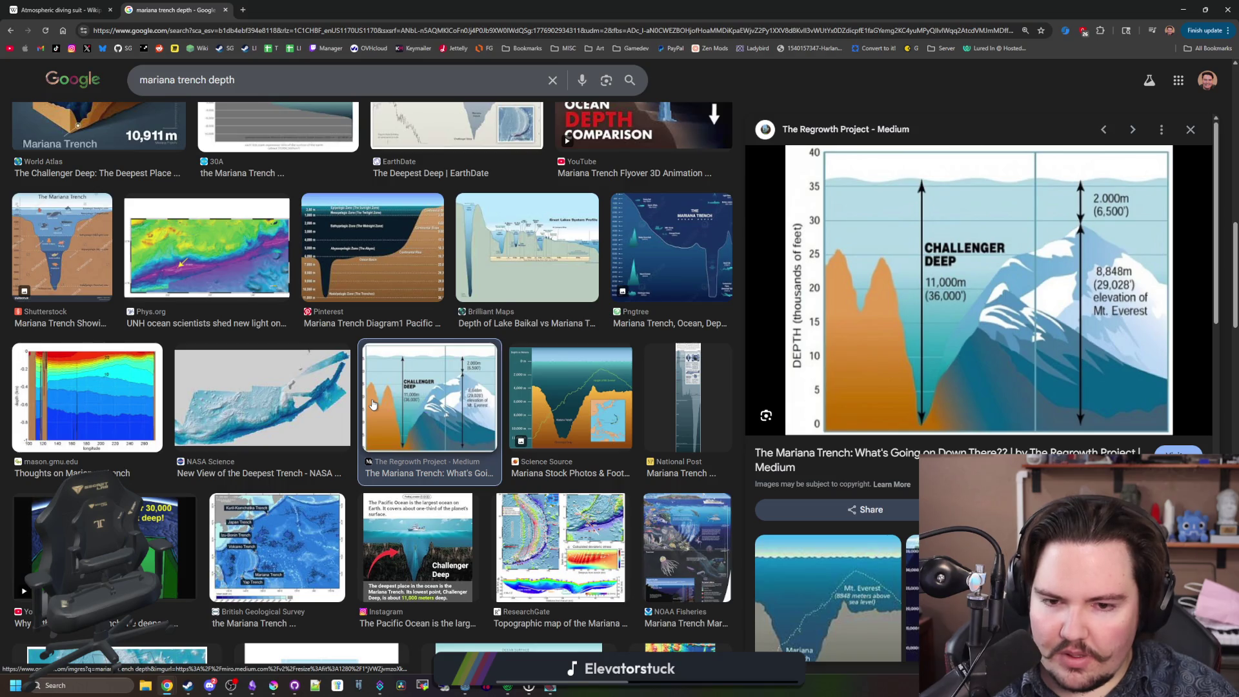
scroll(372, 404, "down", 2)
key("Right")
key("Right")
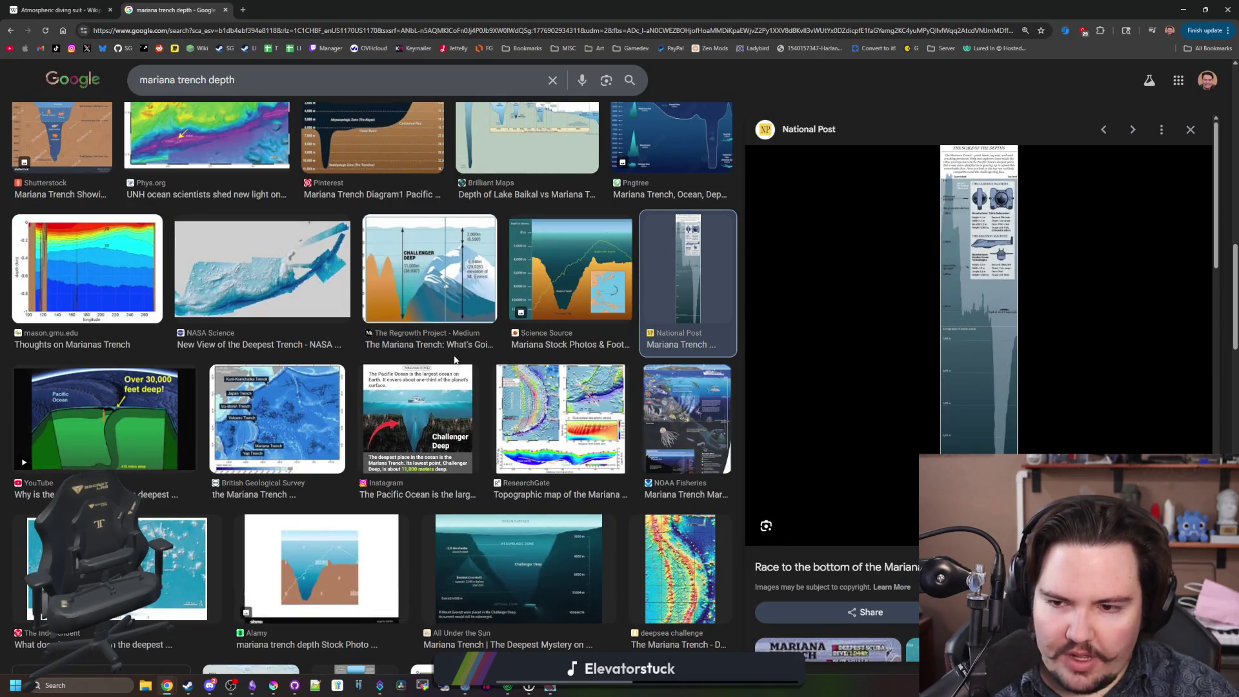
scroll(134, 297, "down", 2)
left_click(149, 294)
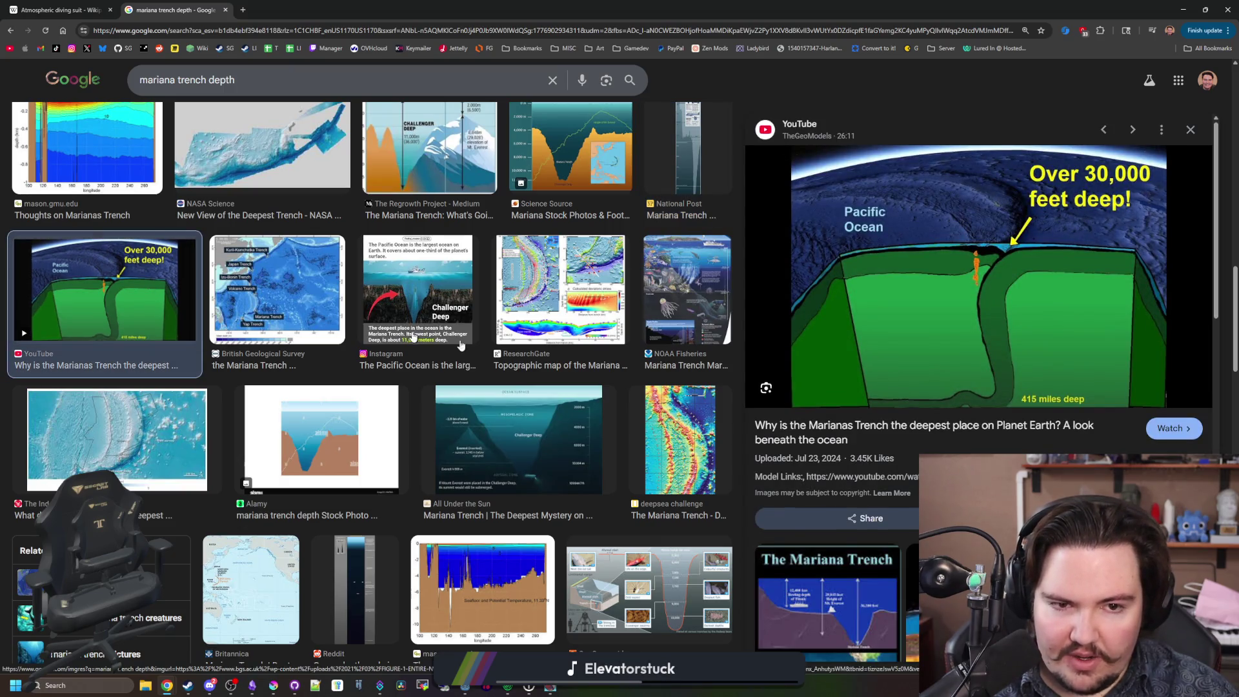
left_click(513, 452)
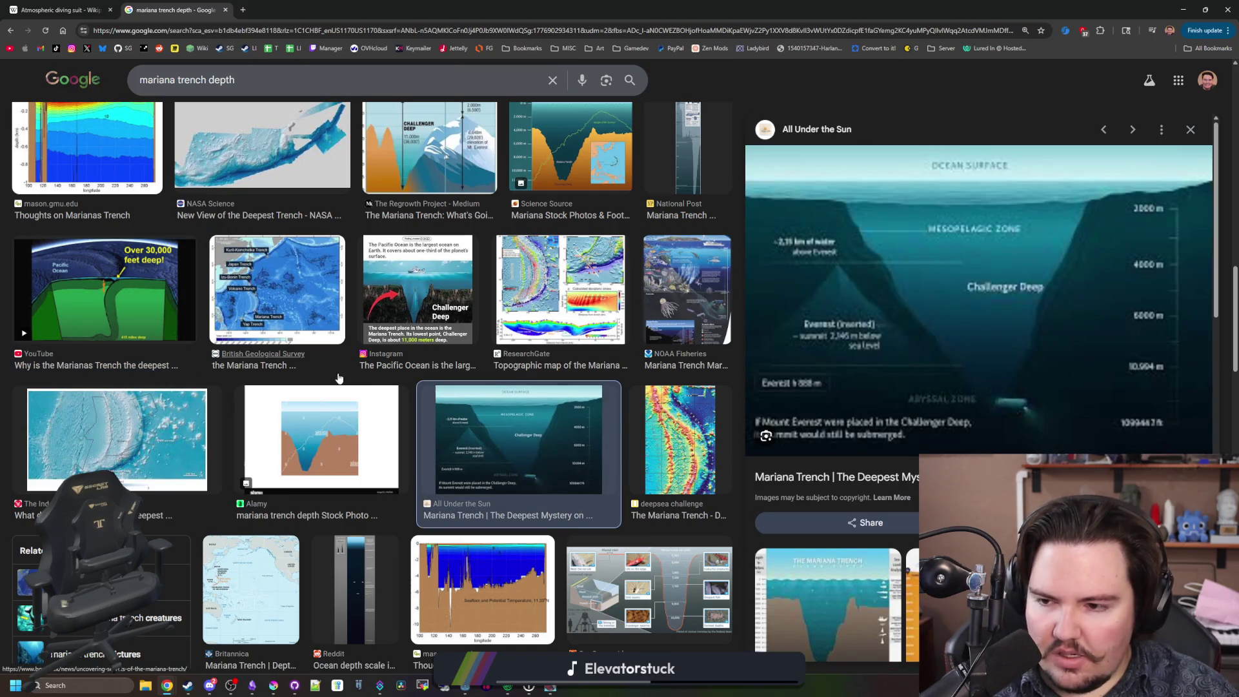
Preview the Vecteezy Mariana trench analysis and select the old search query for replacement.
scroll(339, 378, "down", 4)
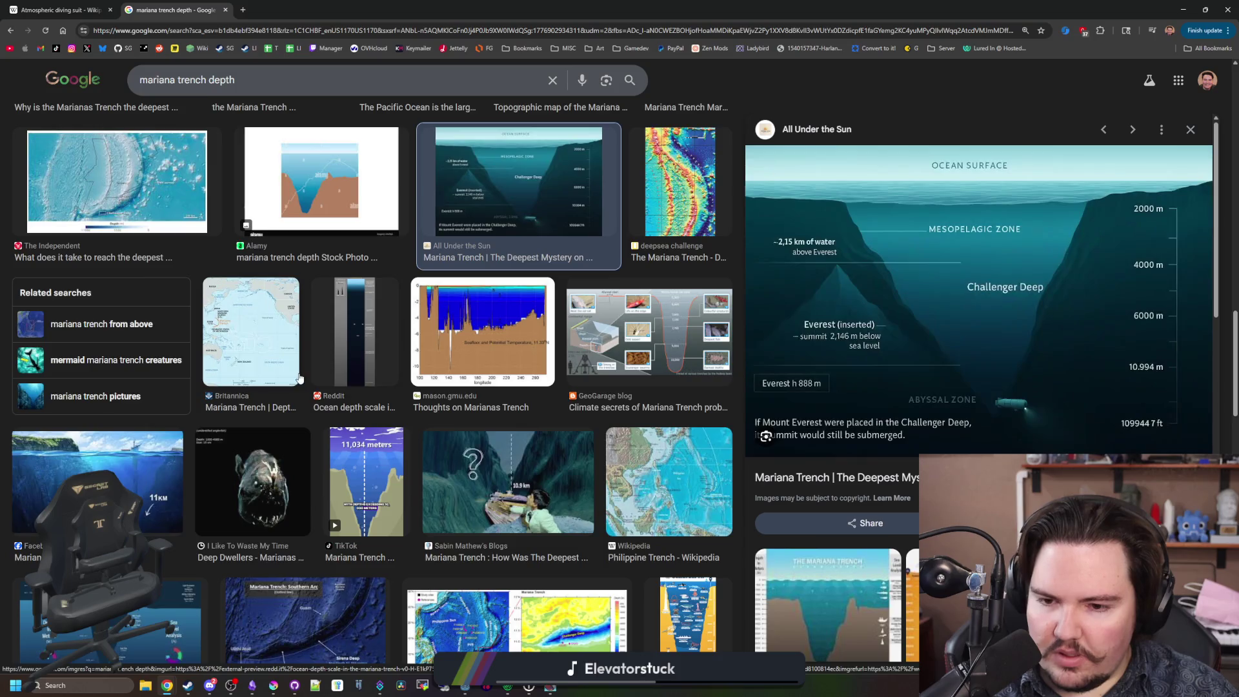
scroll(299, 378, "down", 4)
left_click(79, 412)
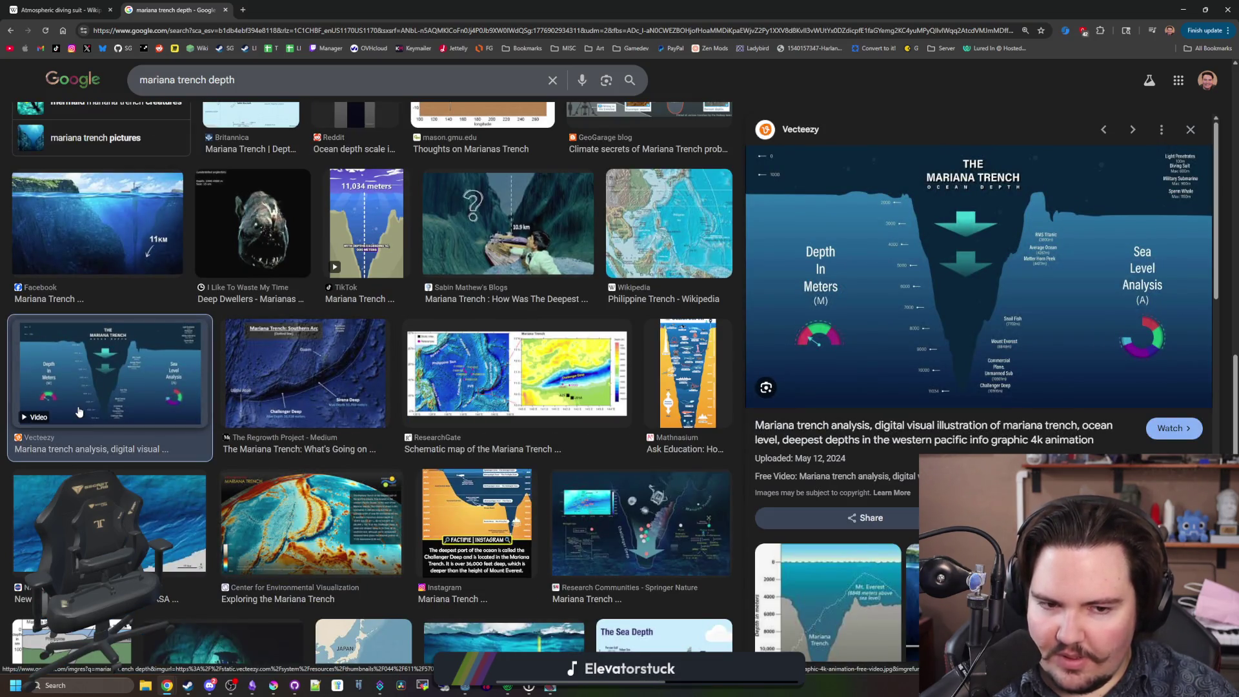
scroll(112, 397, "down", 5)
scroll(112, 397, "down", 5)
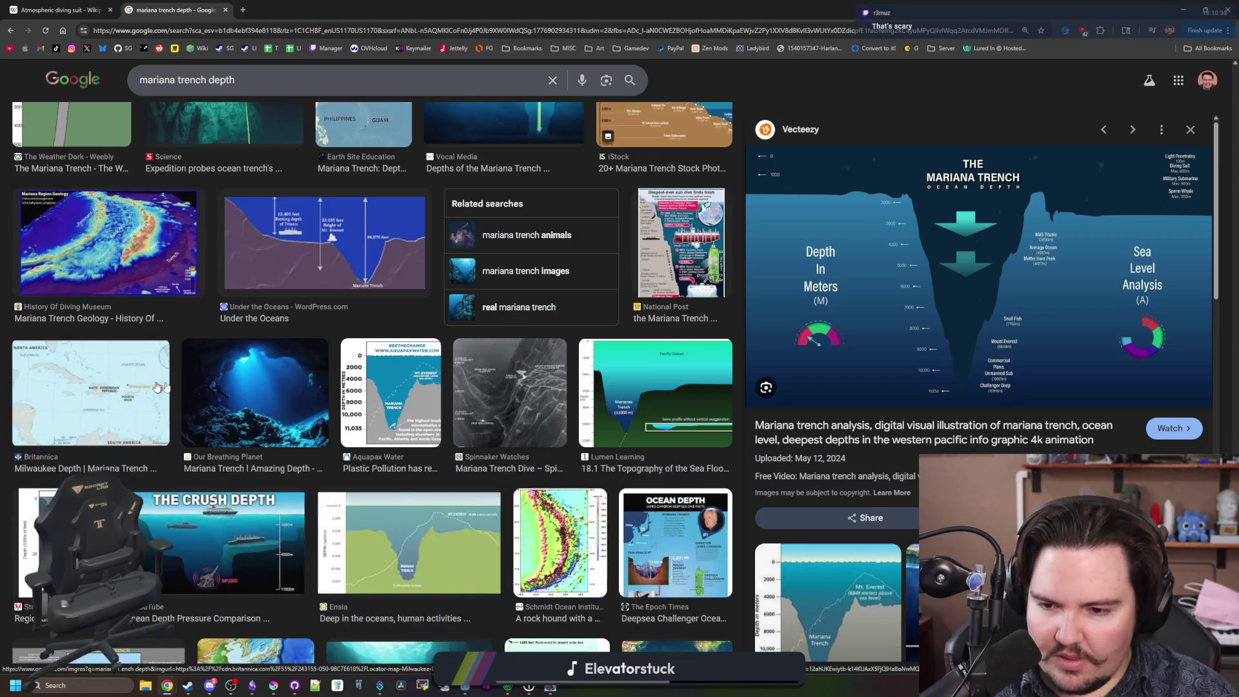
scroll(247, 377, "up", 15)
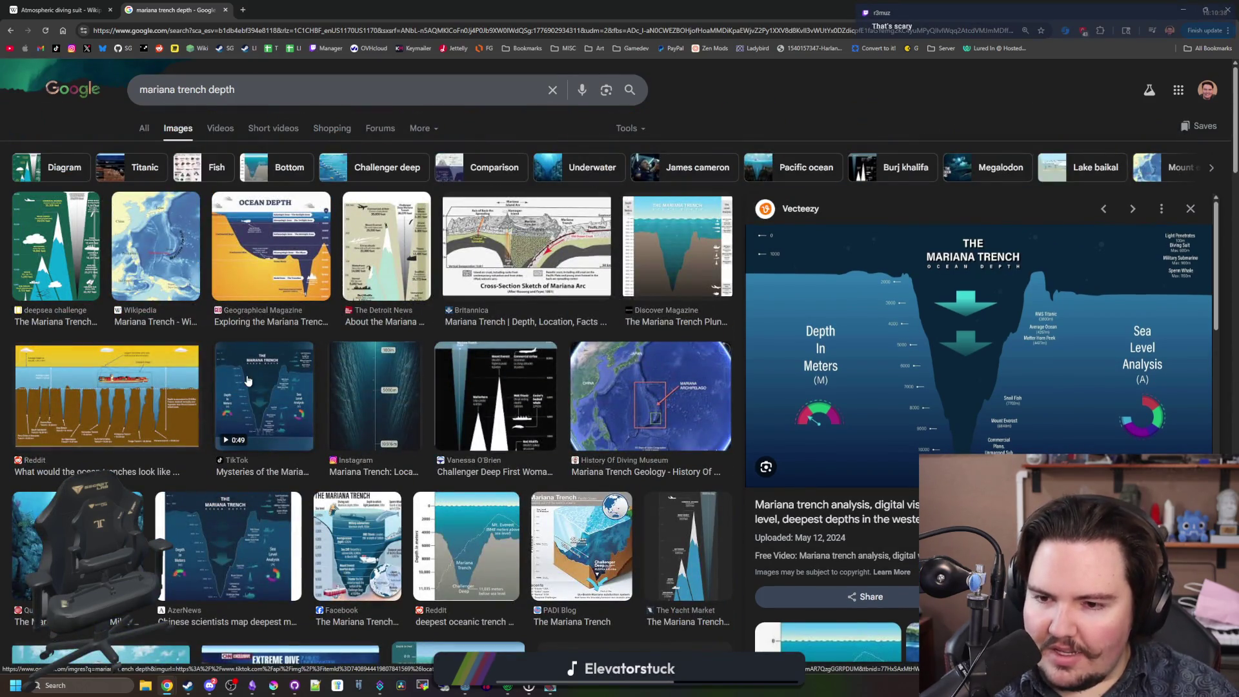
left_click(263, 94)
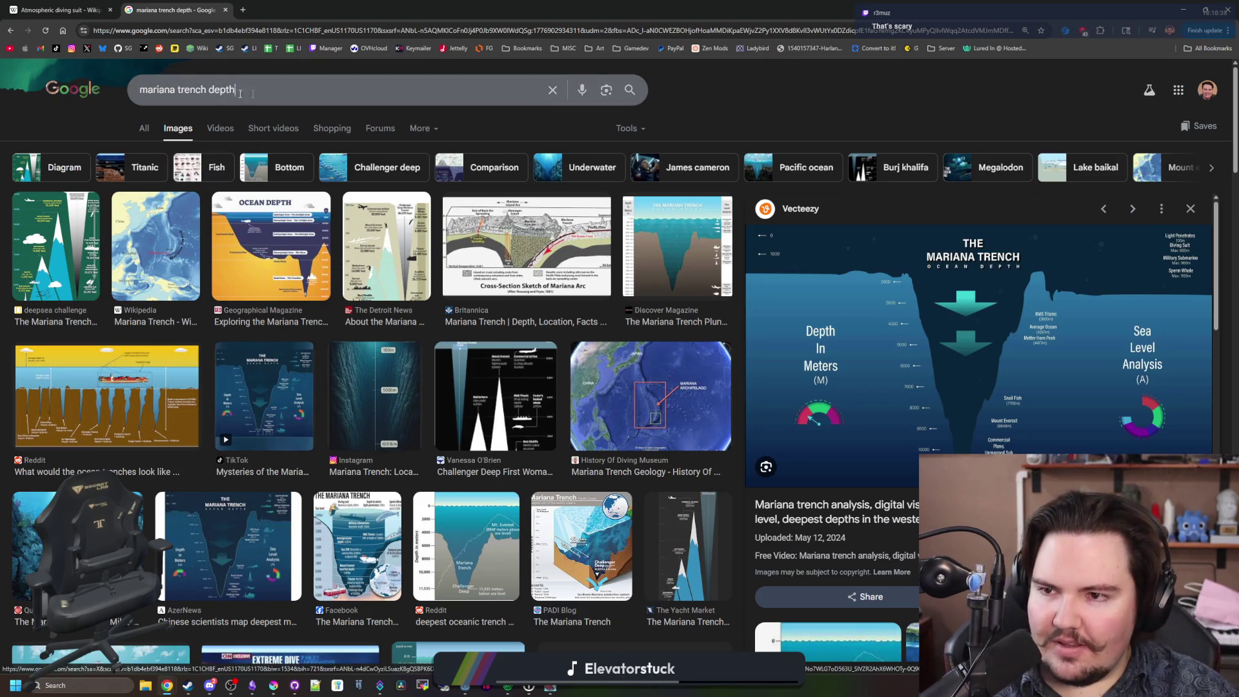
key("ctrl+a")
Search images for 'challenger deep' and preview the Surfertoday, Facebook and All That's Interesting photos.
type("challenger de")
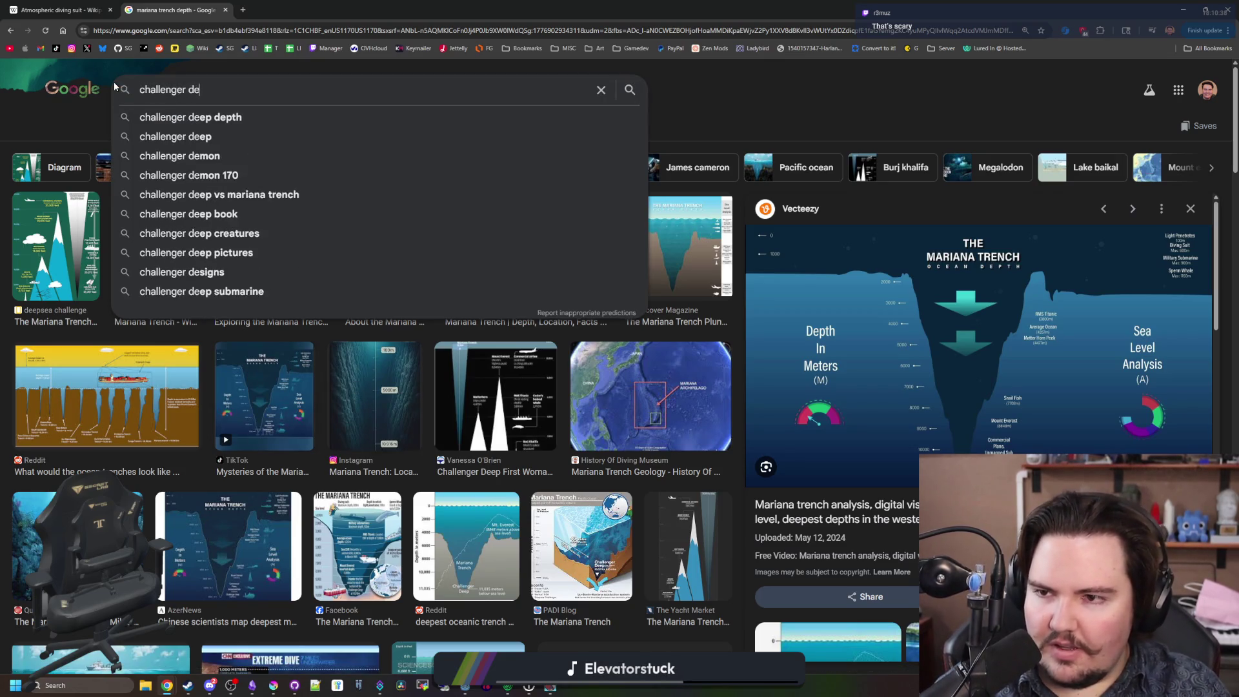
type("ep")
key("Return")
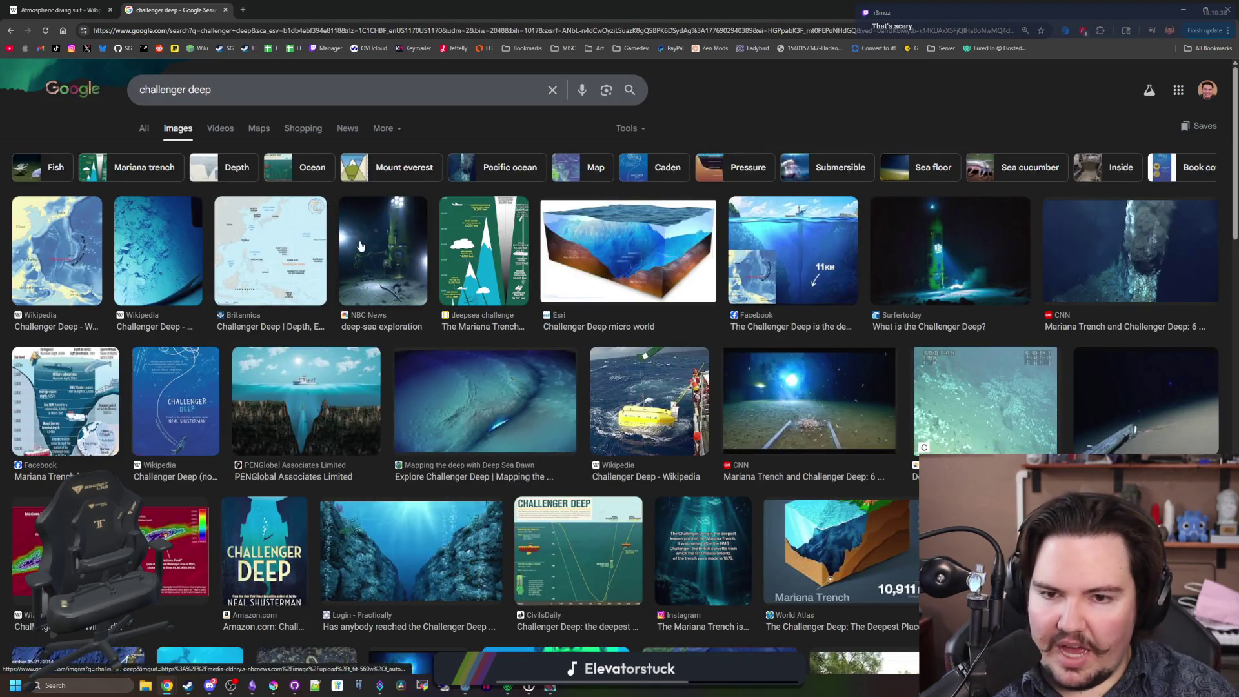
left_click(924, 236)
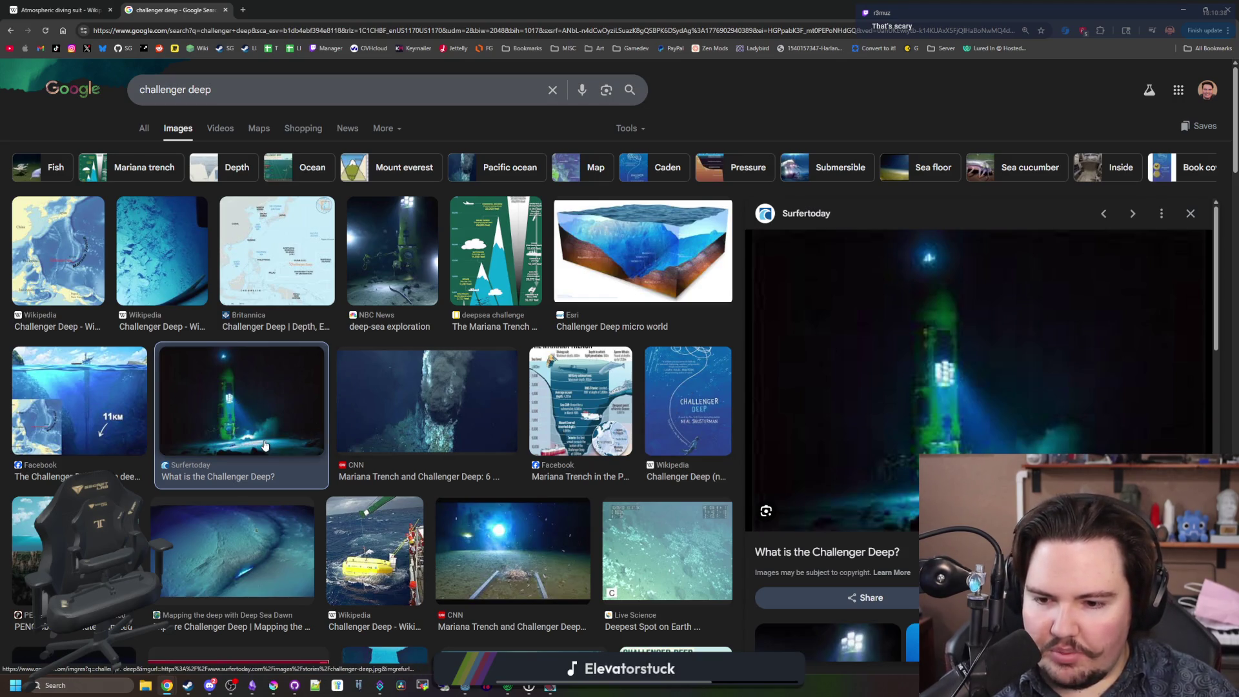
scroll(519, 488, "down", 3)
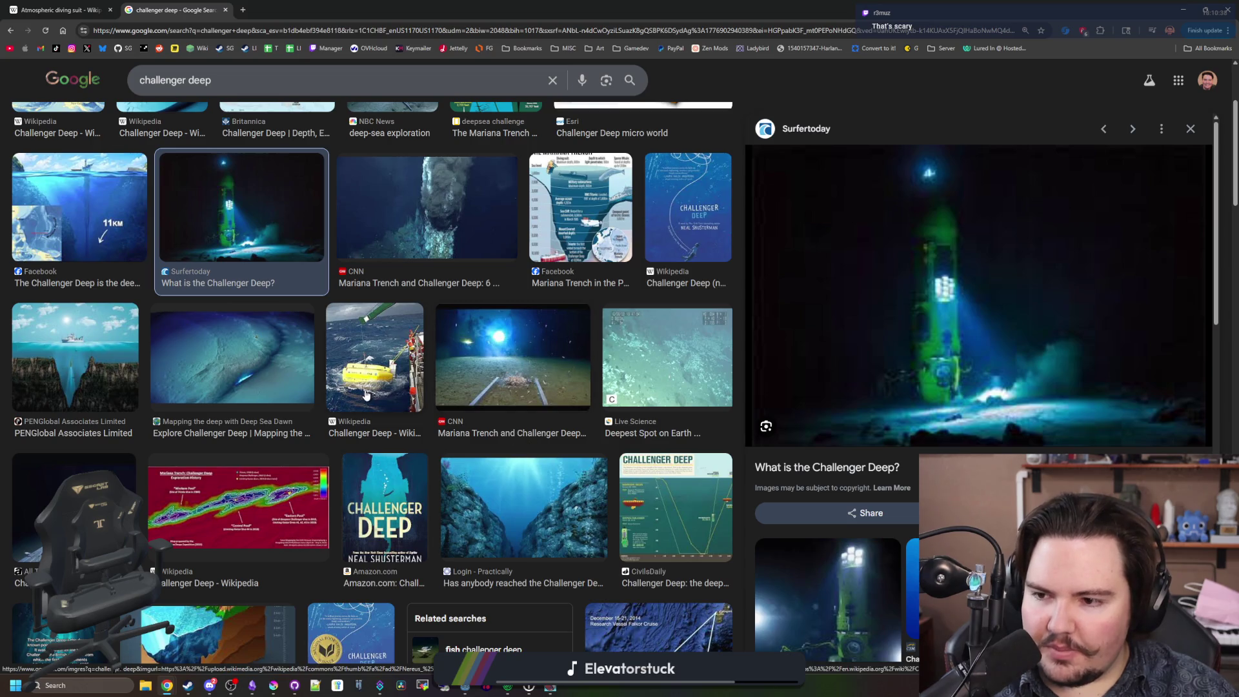
left_click(108, 223)
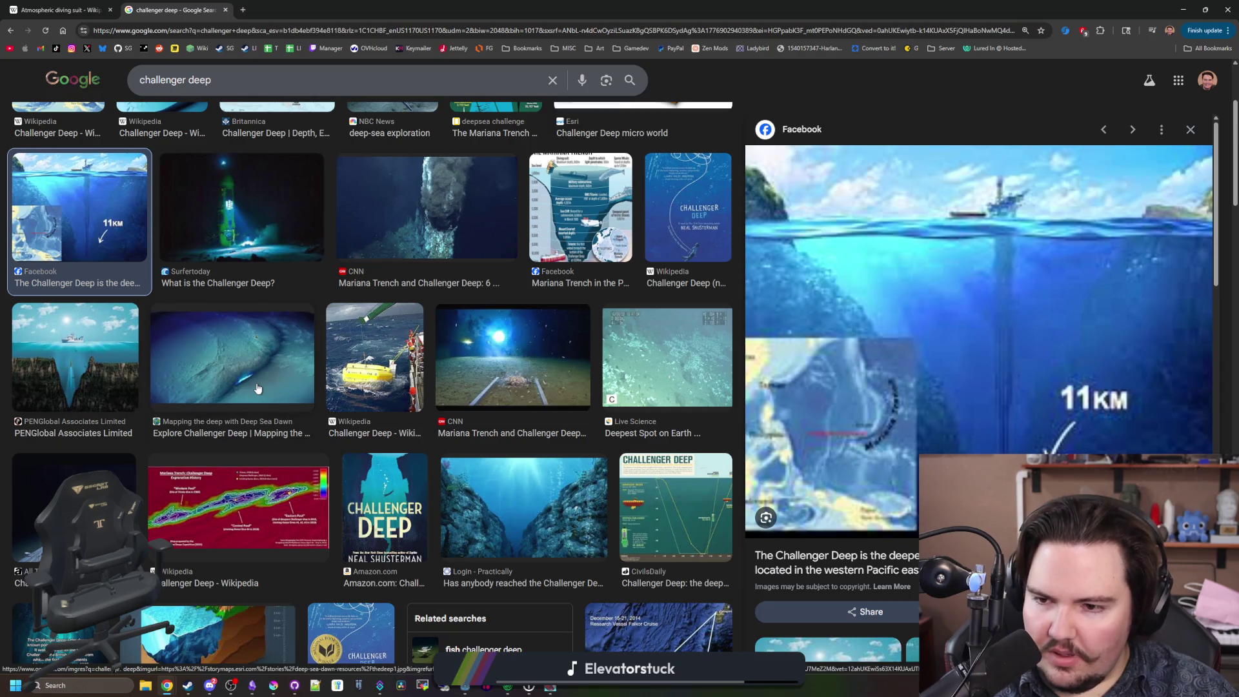
scroll(65, 330, "down", 3)
left_click(65, 331)
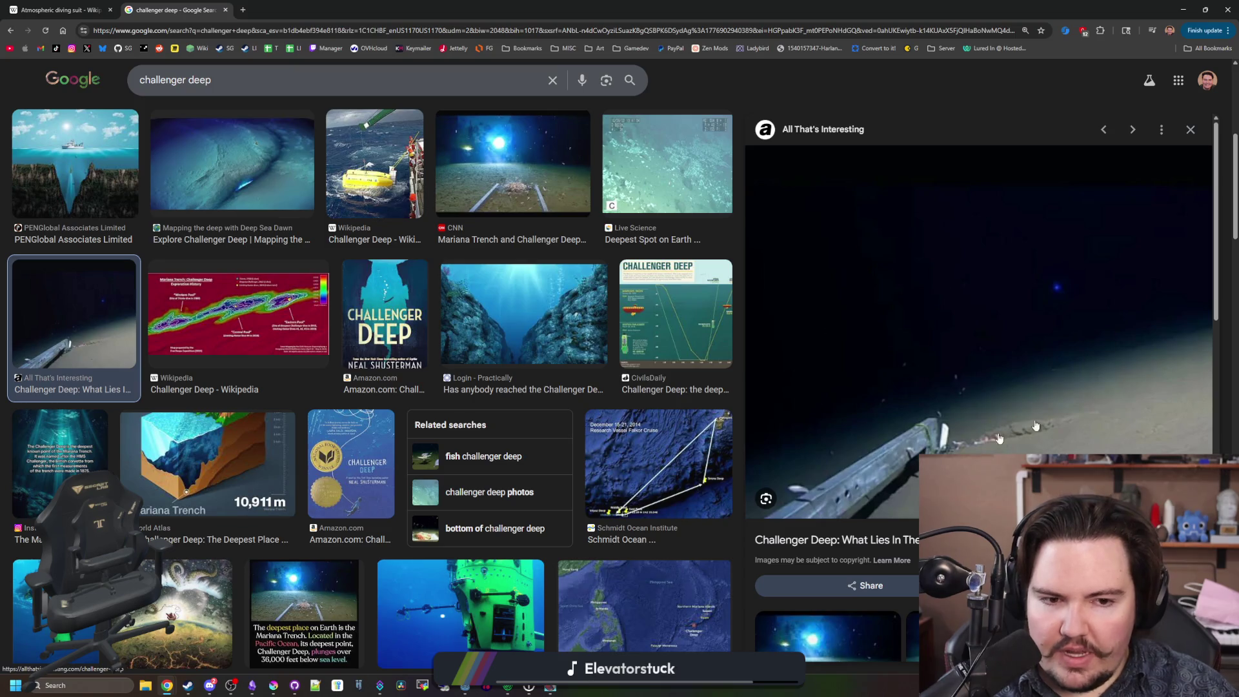
View the Fox News James Cameron photo, Instagram water pressure image and Facebook deepest-place graphic.
scroll(875, 404, "down", 2)
scroll(884, 431, "down", 2)
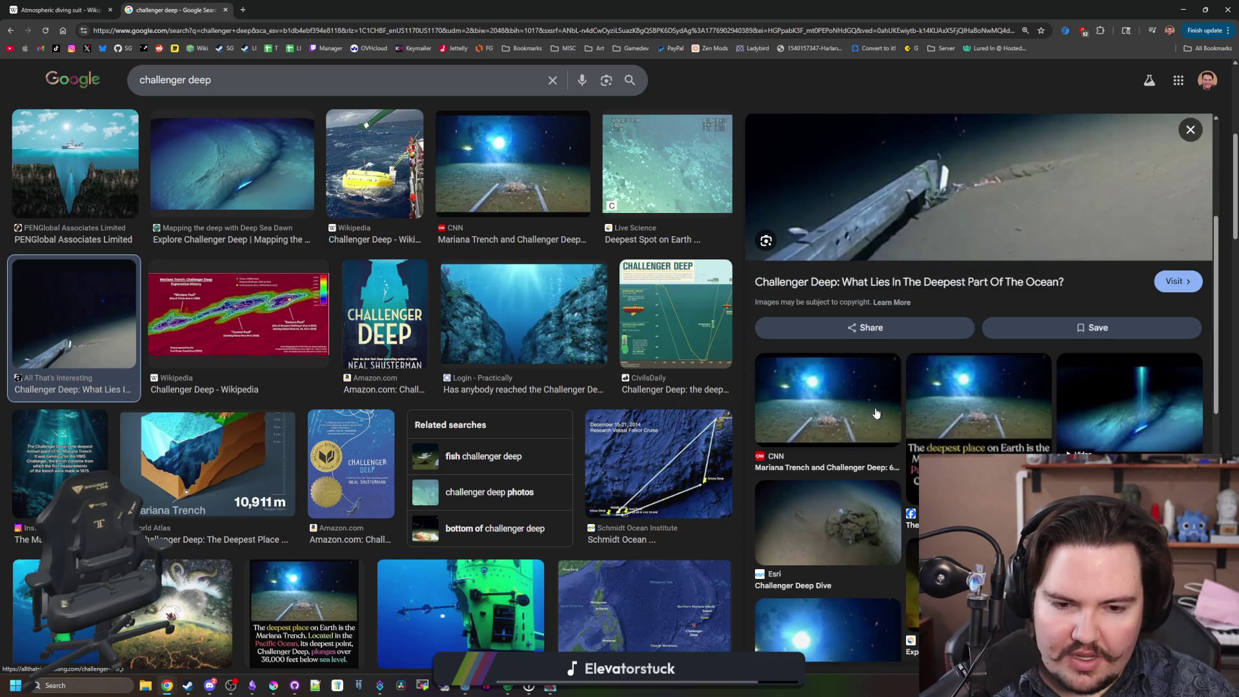
left_click(979, 400)
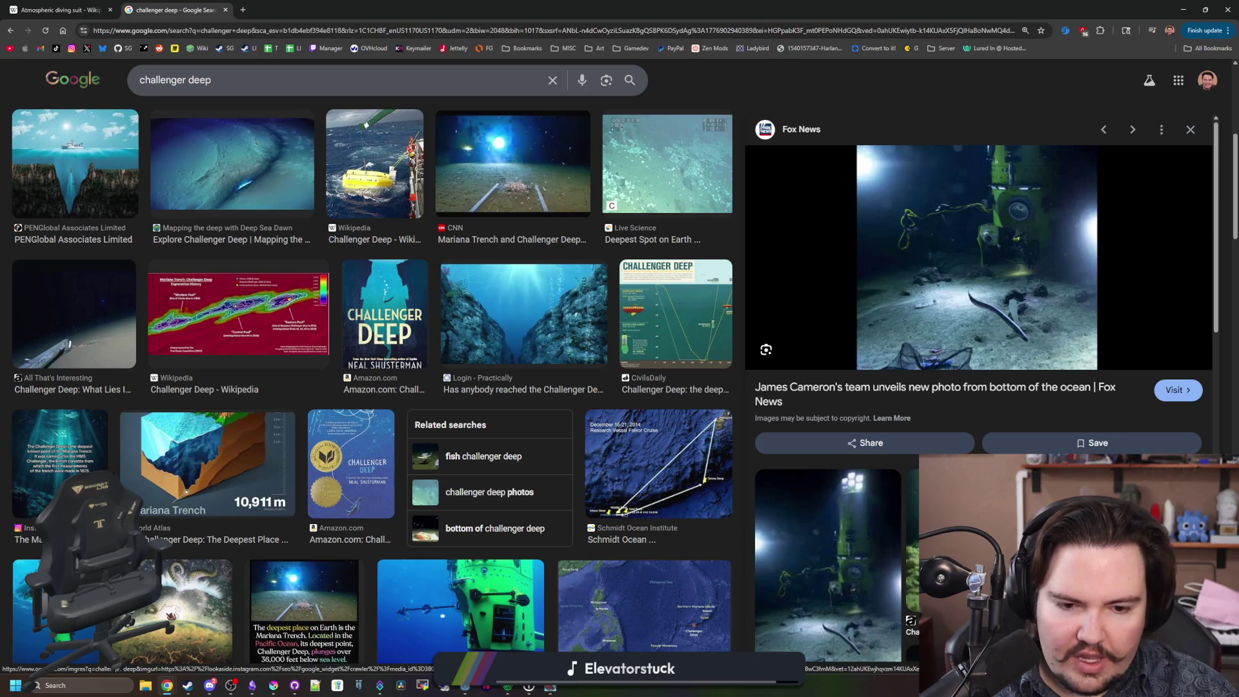
left_click(60, 452)
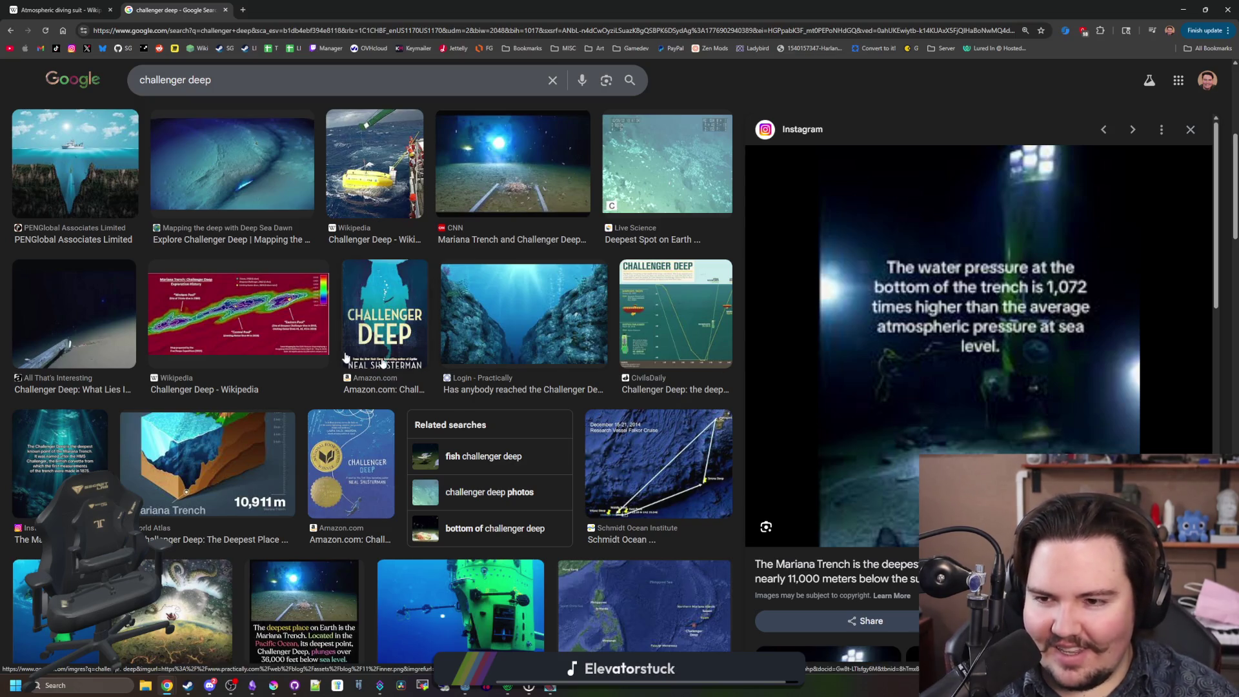
scroll(539, 329, "down", 3)
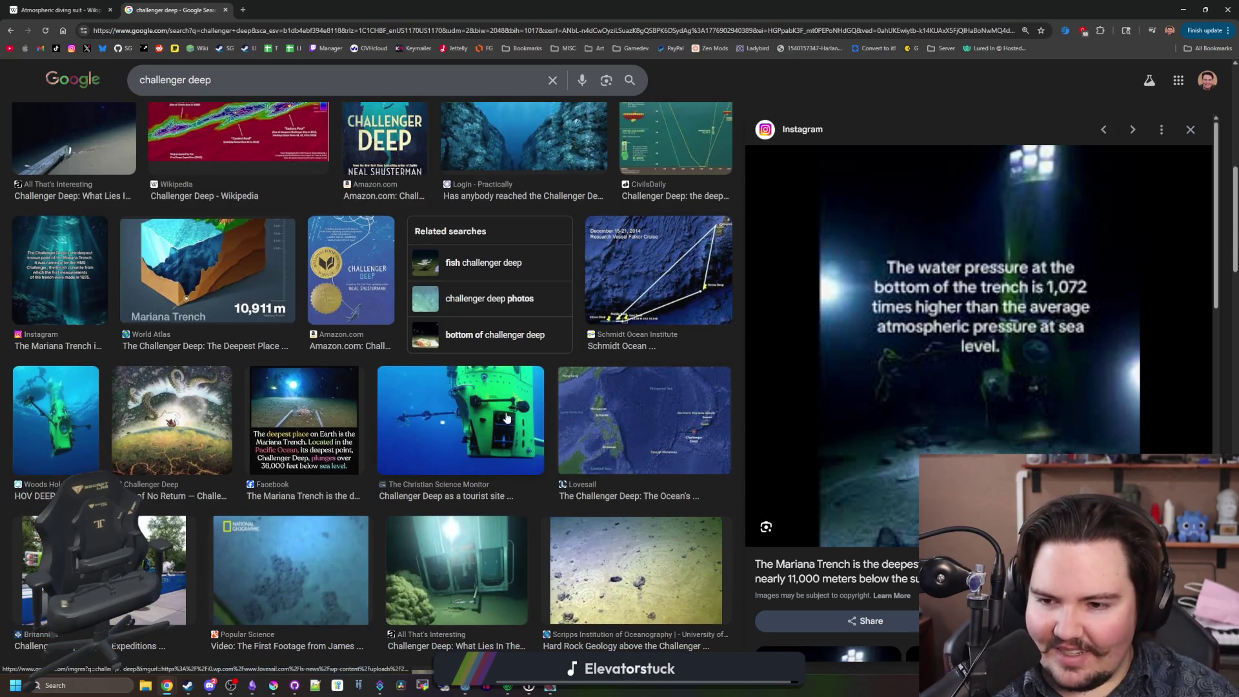
left_click(314, 415)
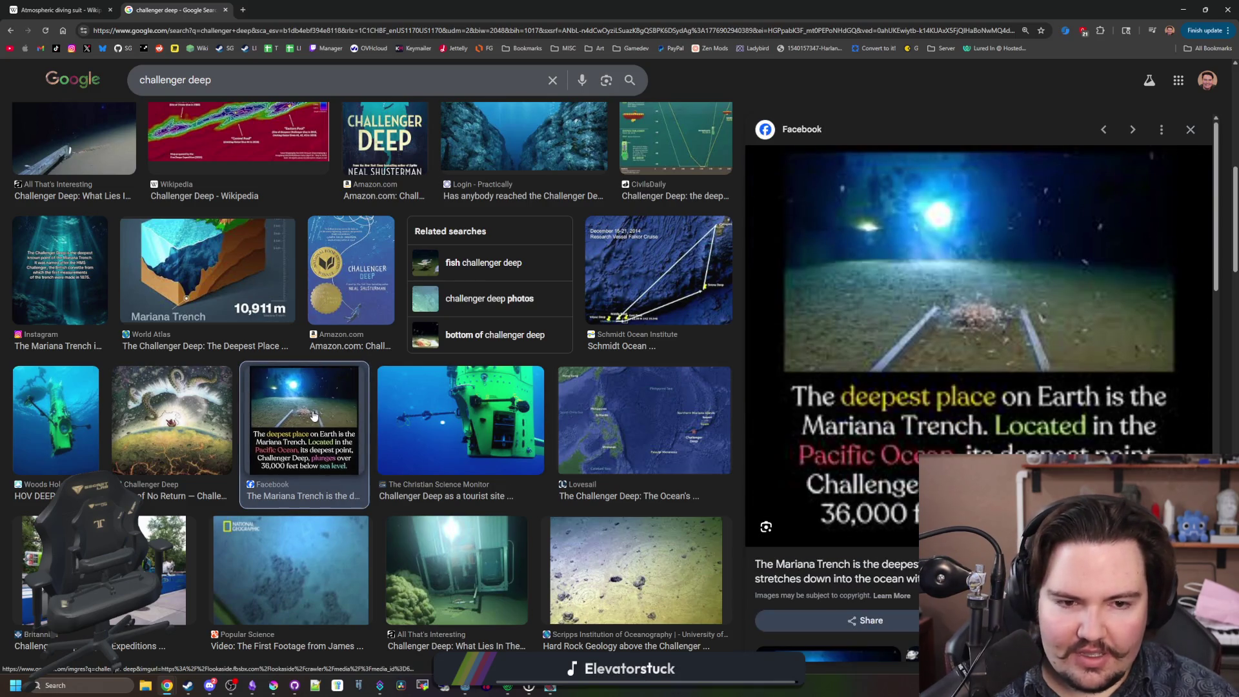
Preview The Echinoblog's deep-sea worm photo.
scroll(314, 415, "down", 3)
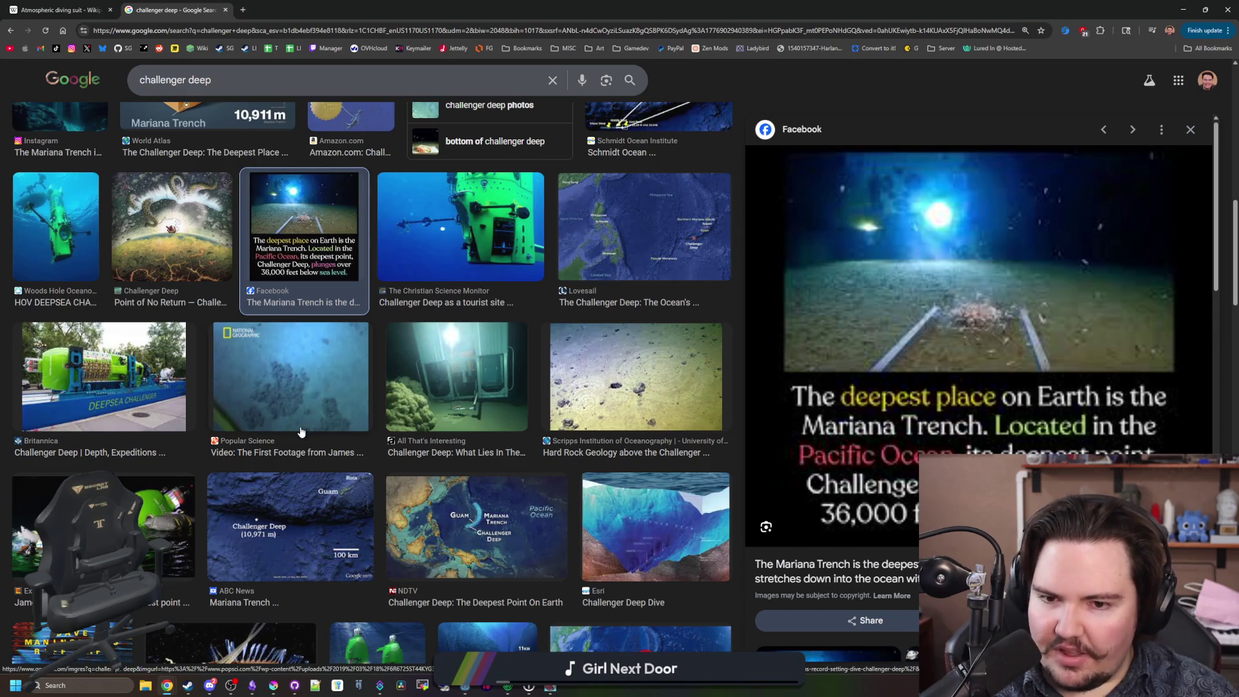
scroll(301, 432, "down", 2)
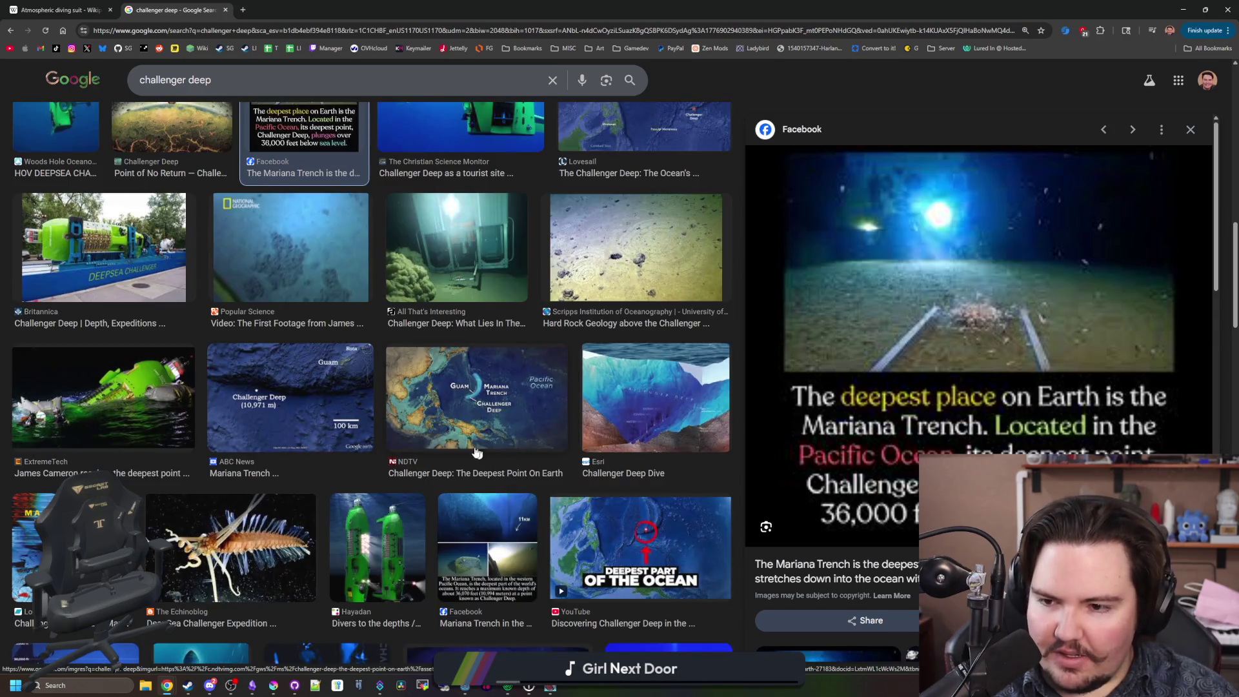
scroll(289, 439, "down", 1)
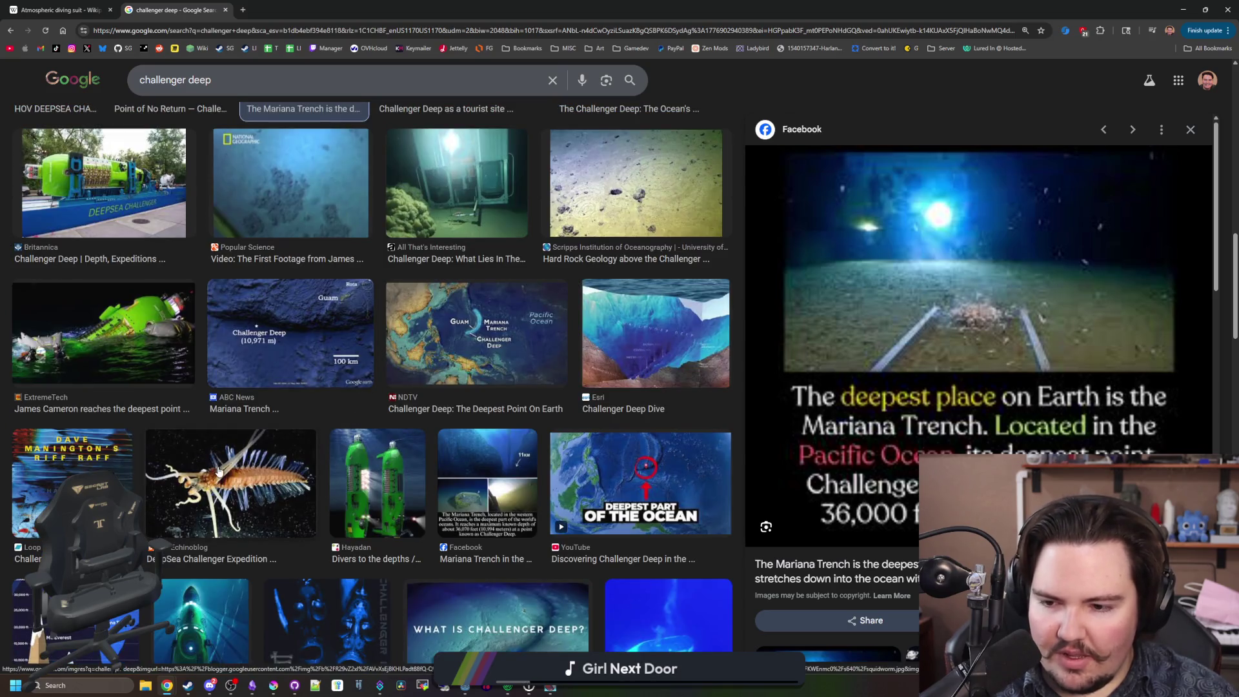
left_click(218, 471)
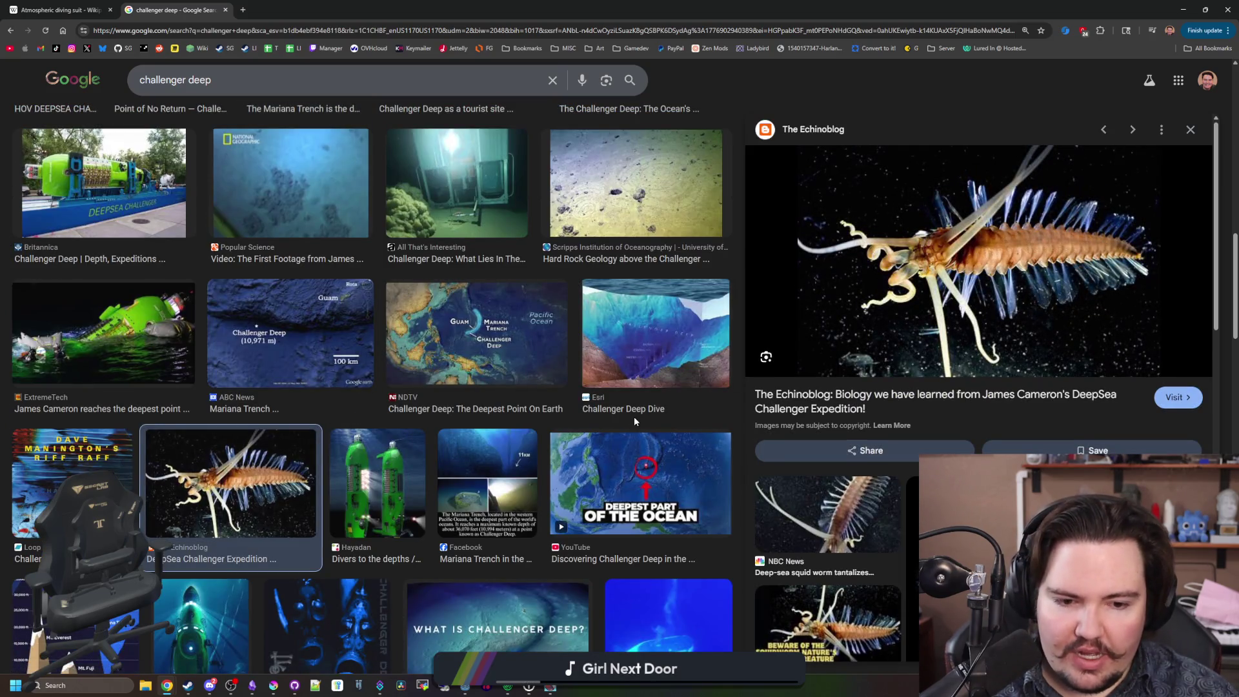
Preview Reddit's Ocean Depth chart and keep scrolling through the challenger deep results.
scroll(297, 423, "down", 3)
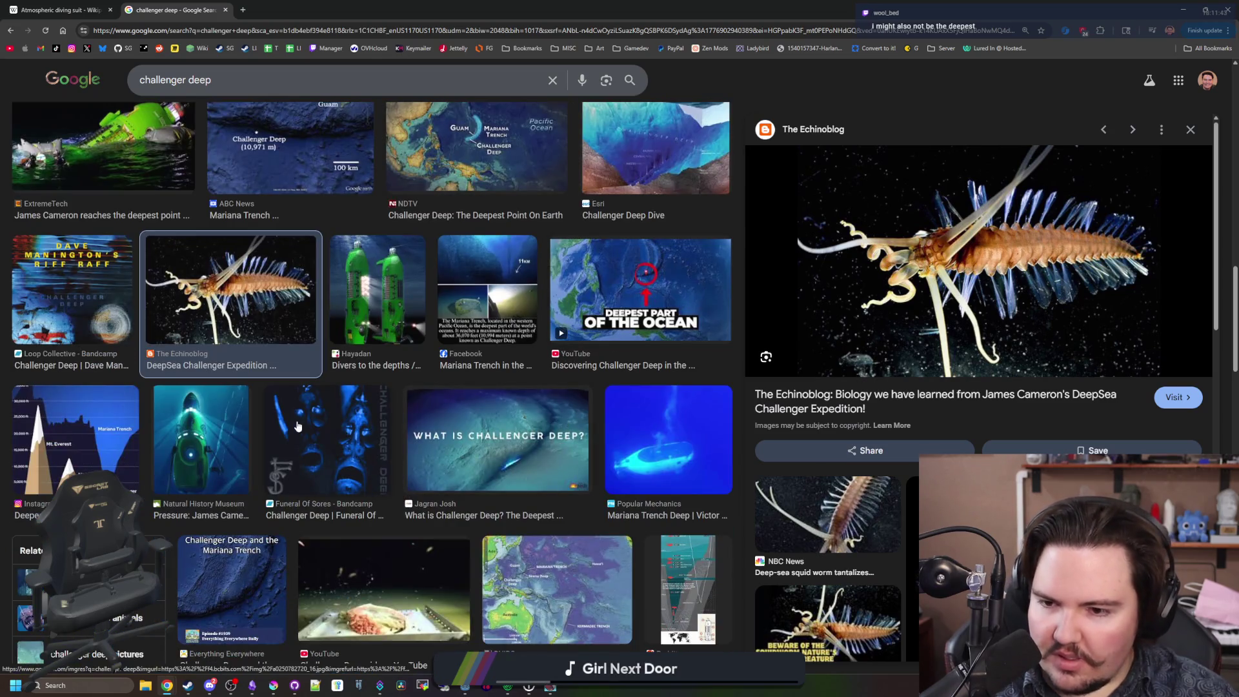
scroll(217, 469, "down", 3)
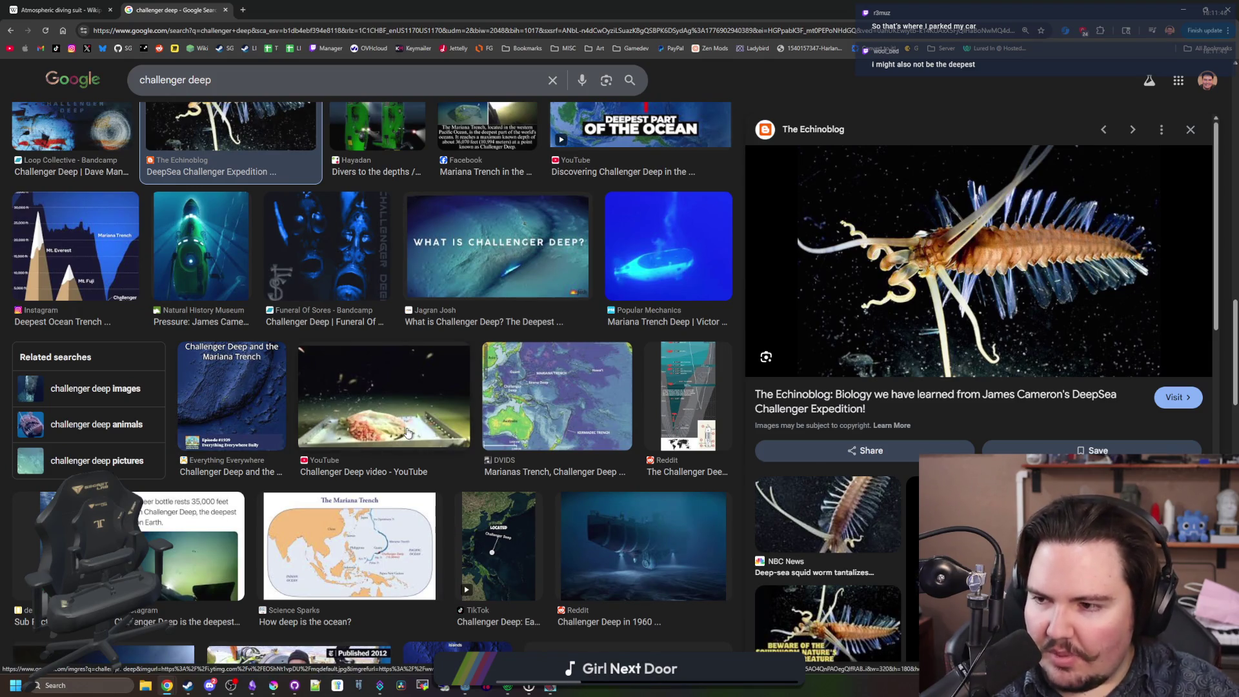
scroll(416, 413, "down", 4)
scroll(417, 412, "down", 1)
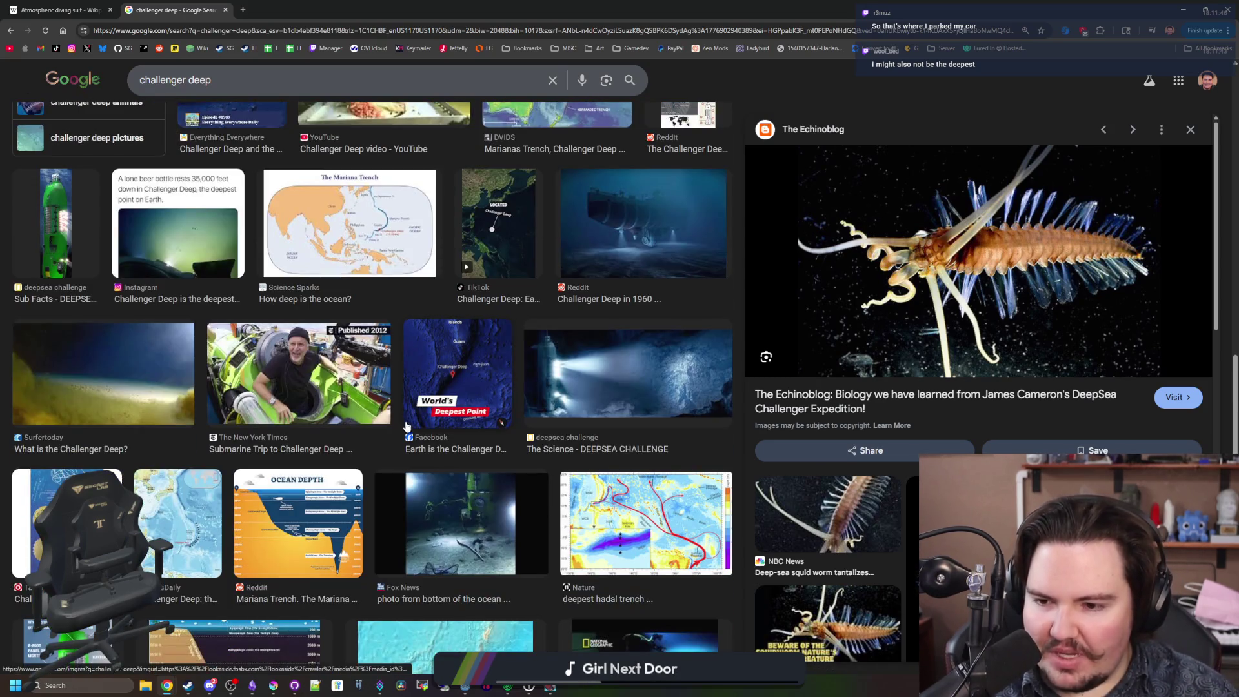
left_click(318, 536)
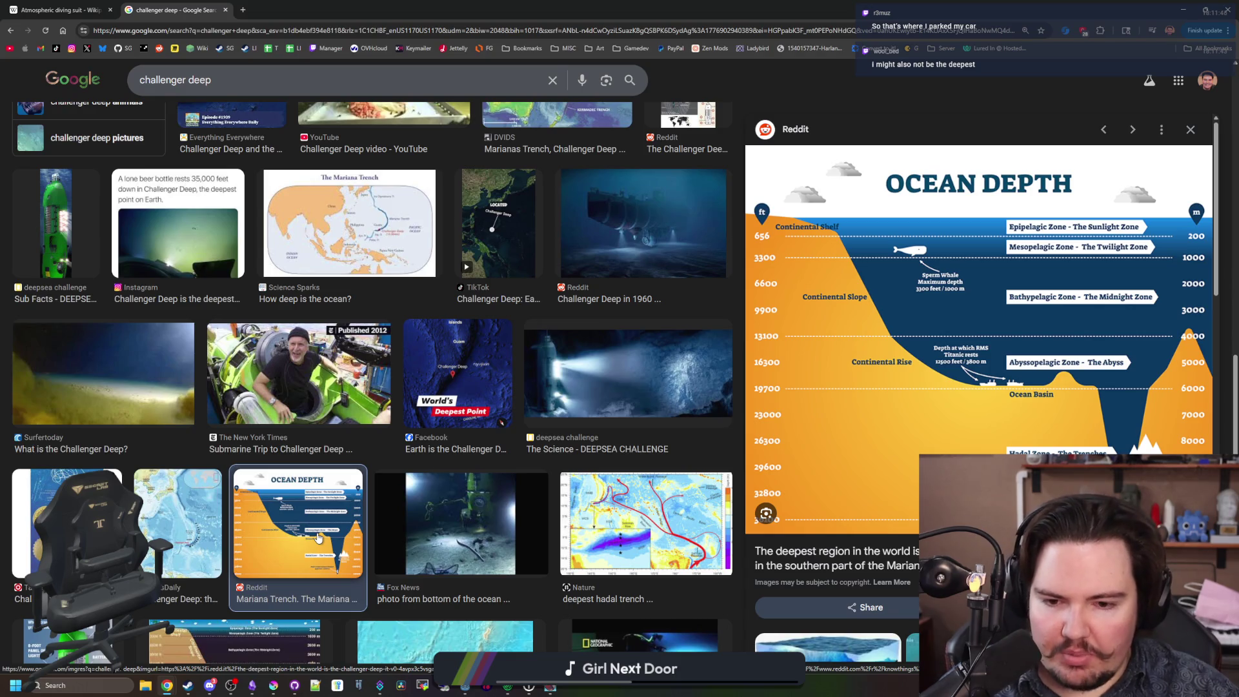
scroll(317, 536, "down", 3)
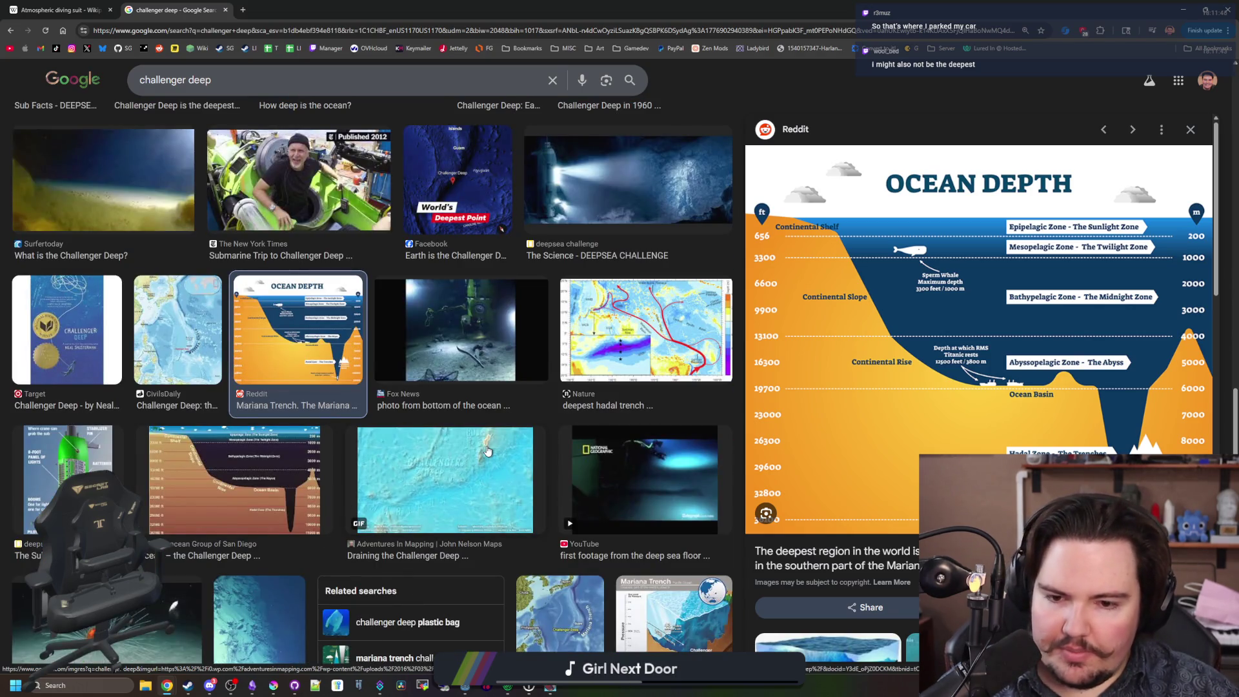
scroll(234, 438, "down", 3)
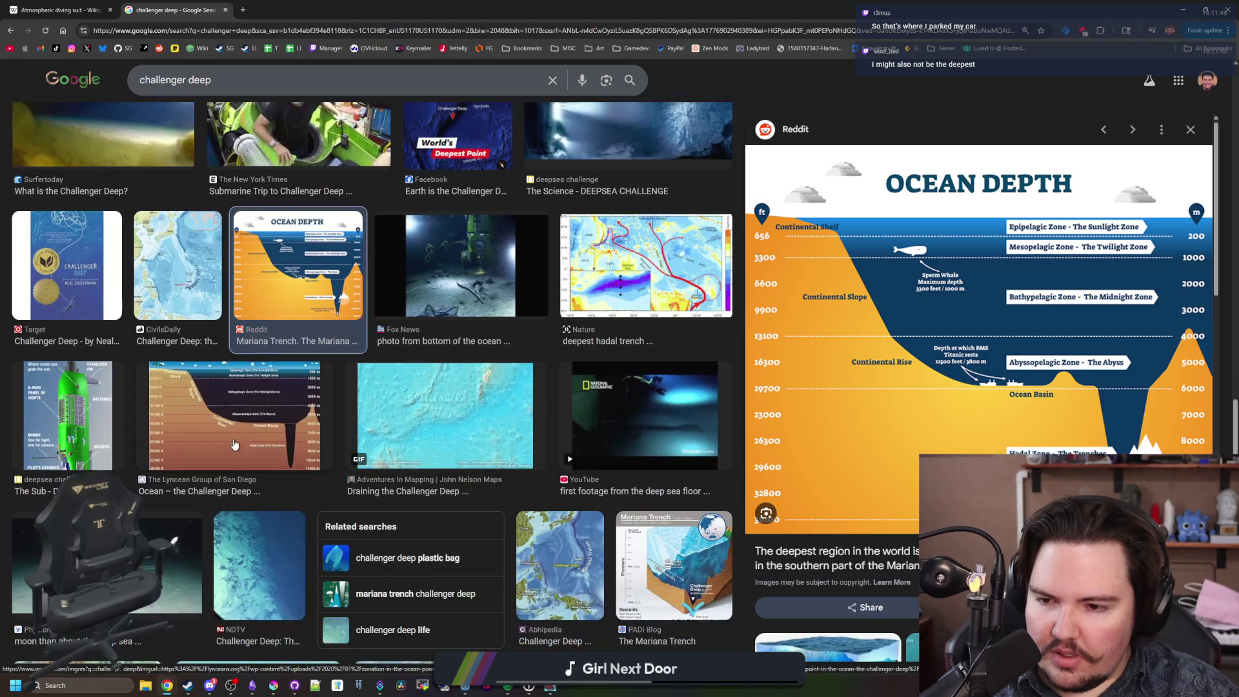
scroll(234, 444, "down", 1)
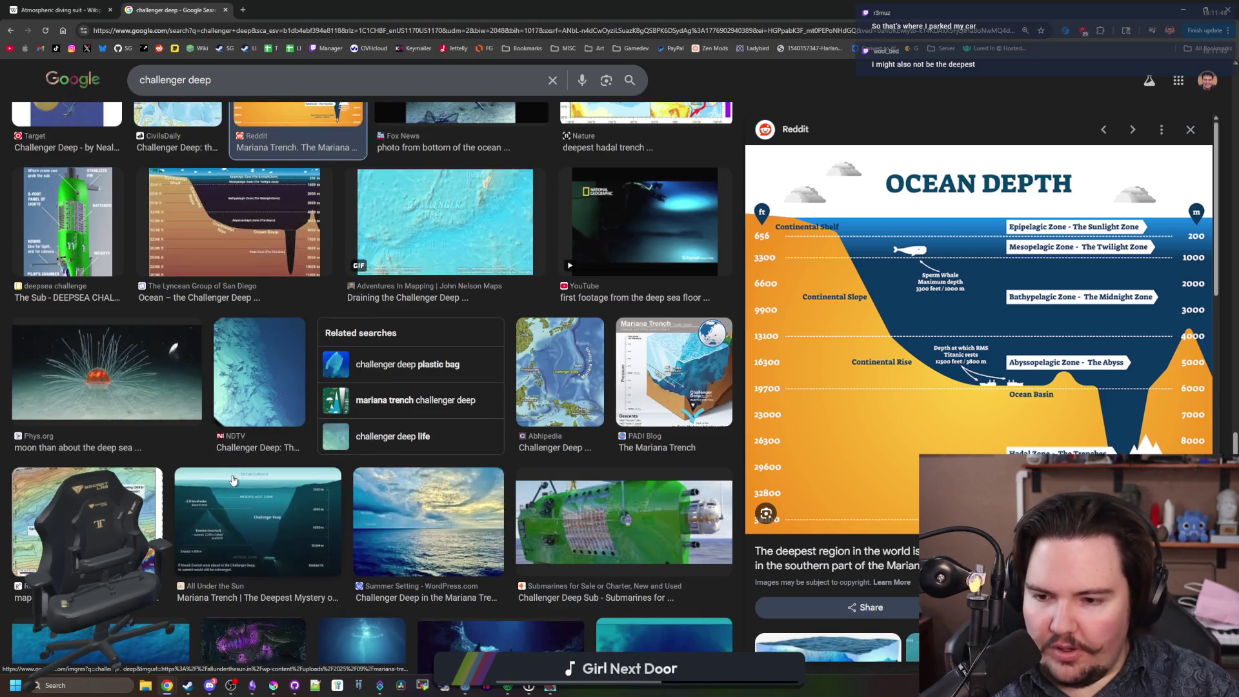
scroll(234, 480, "down", 1)
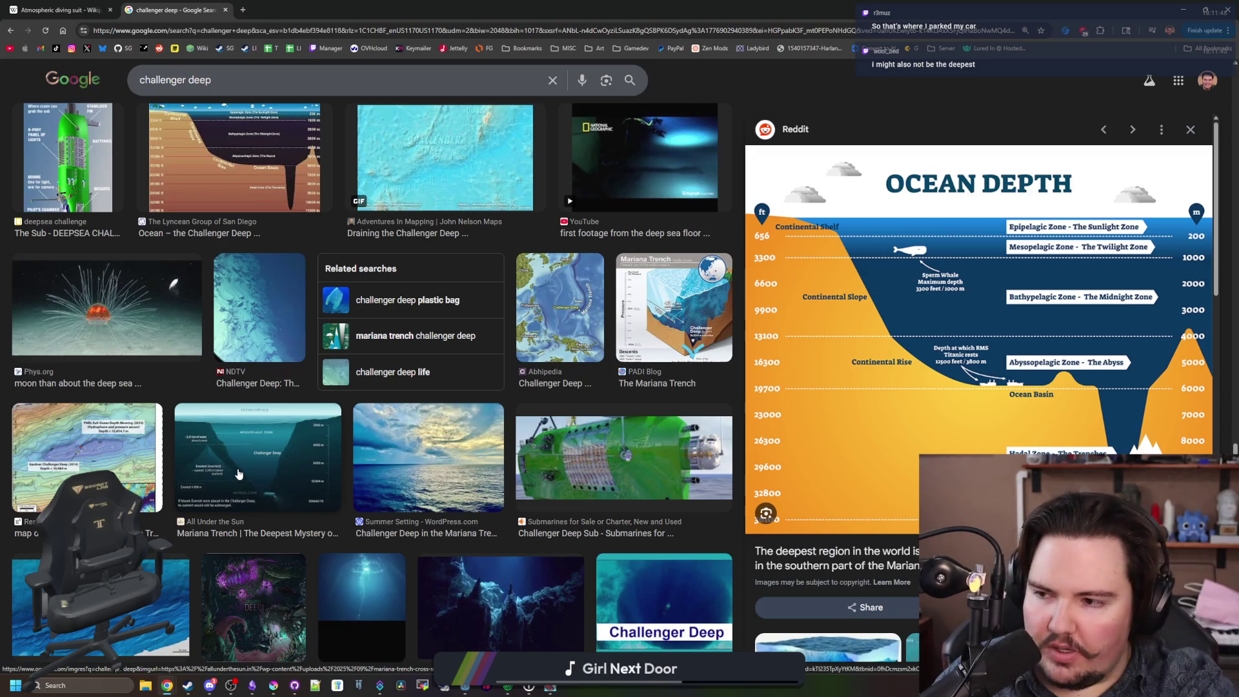
scroll(432, 457, "down", 3)
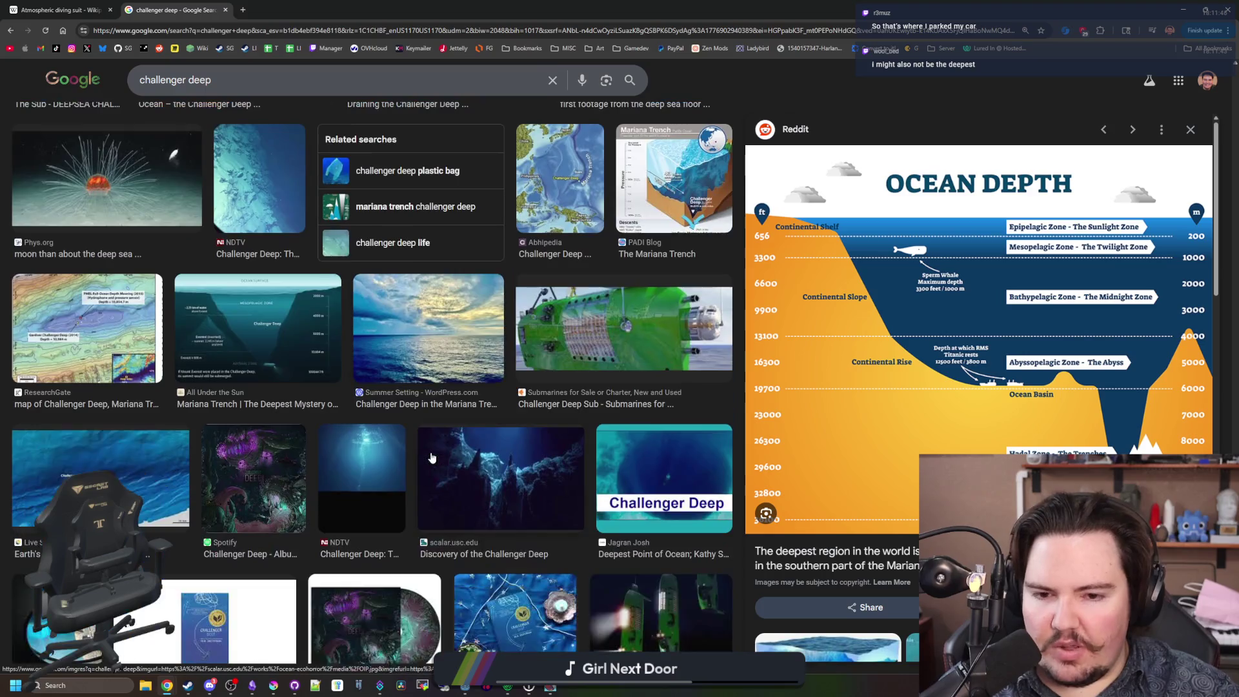
scroll(432, 457, "down", 1)
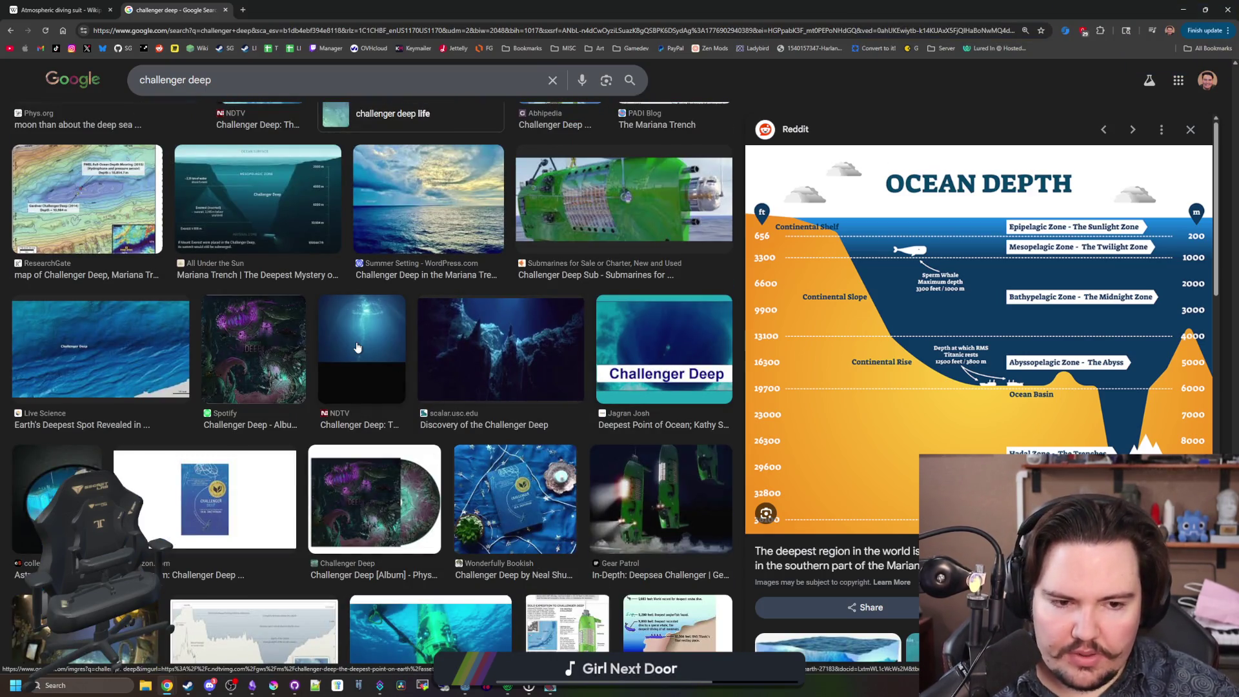
scroll(357, 348, "down", 4)
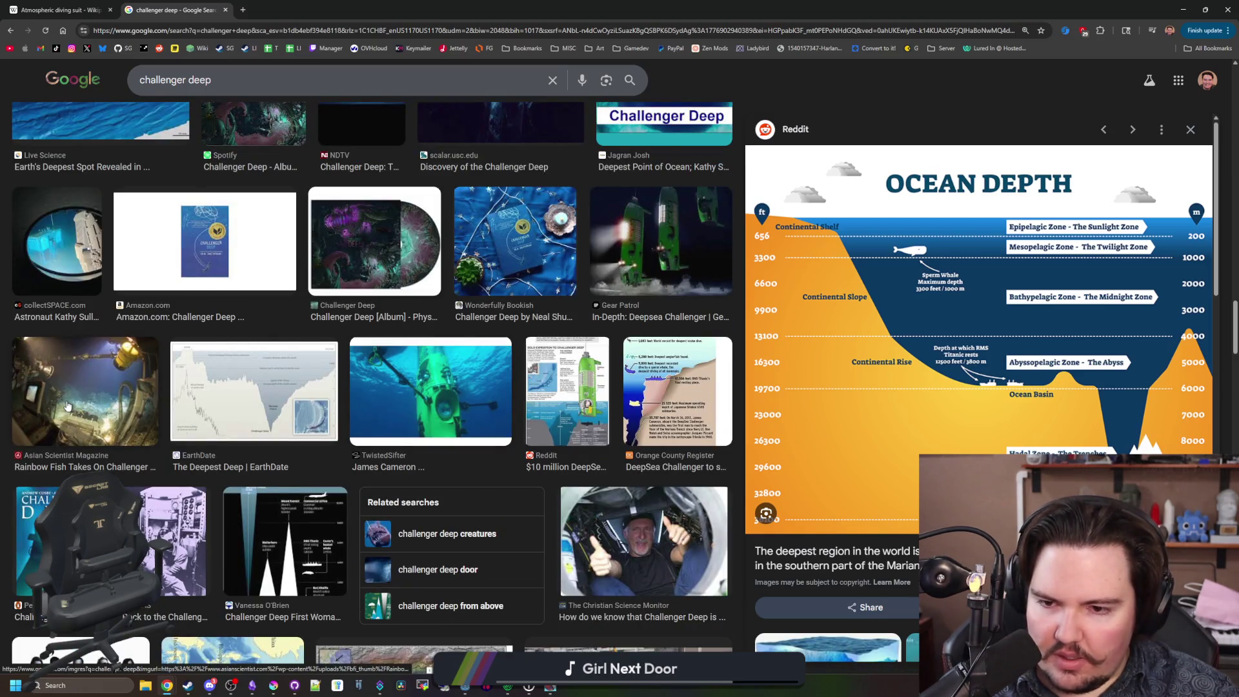
left_click(394, 410)
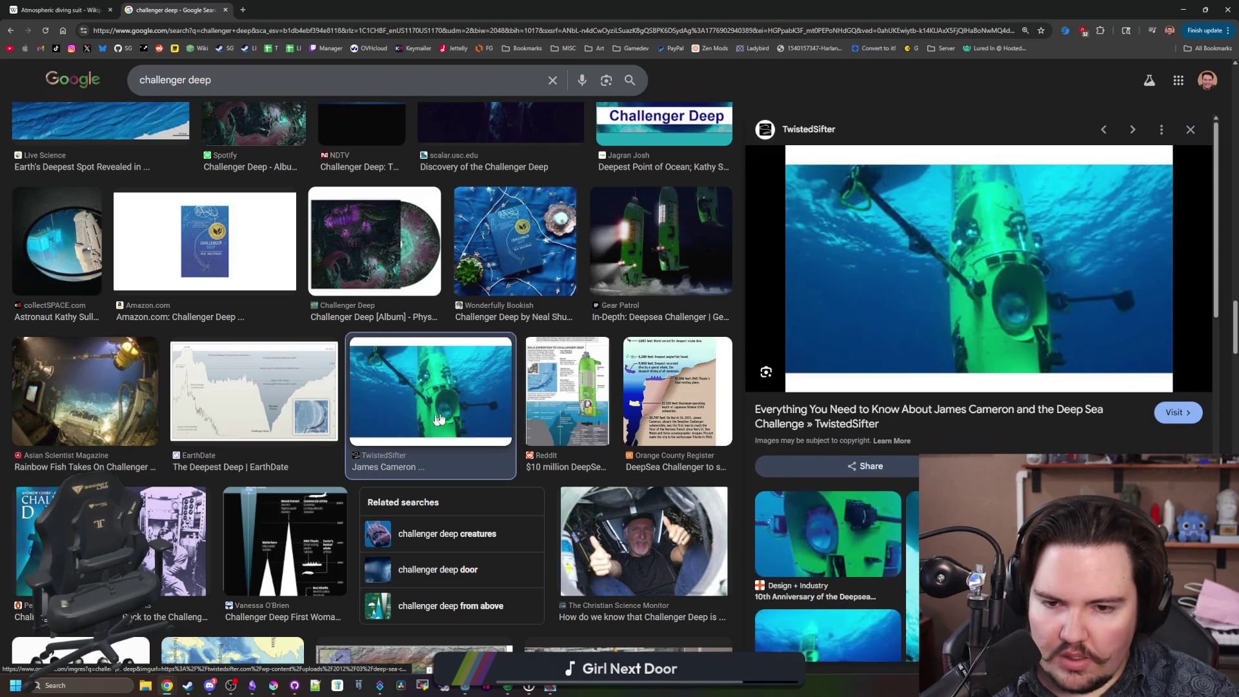
left_click(589, 424)
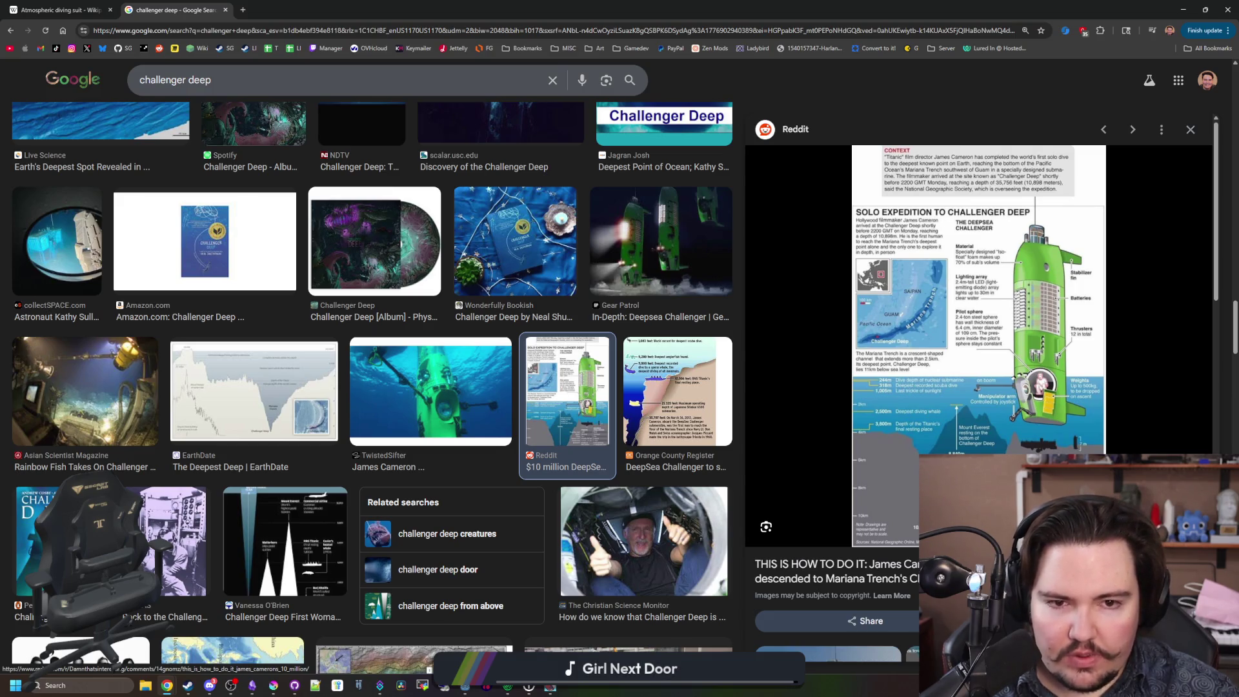
scroll(413, 332, "down", 3)
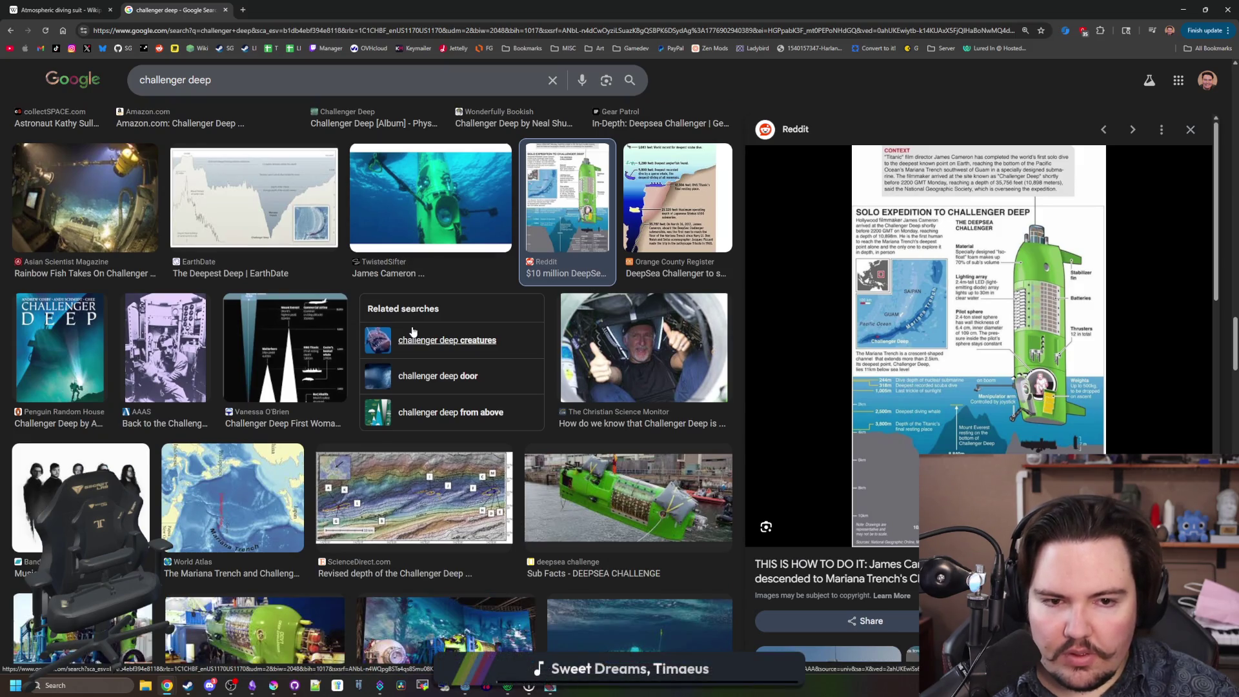
scroll(413, 333, "down", 3)
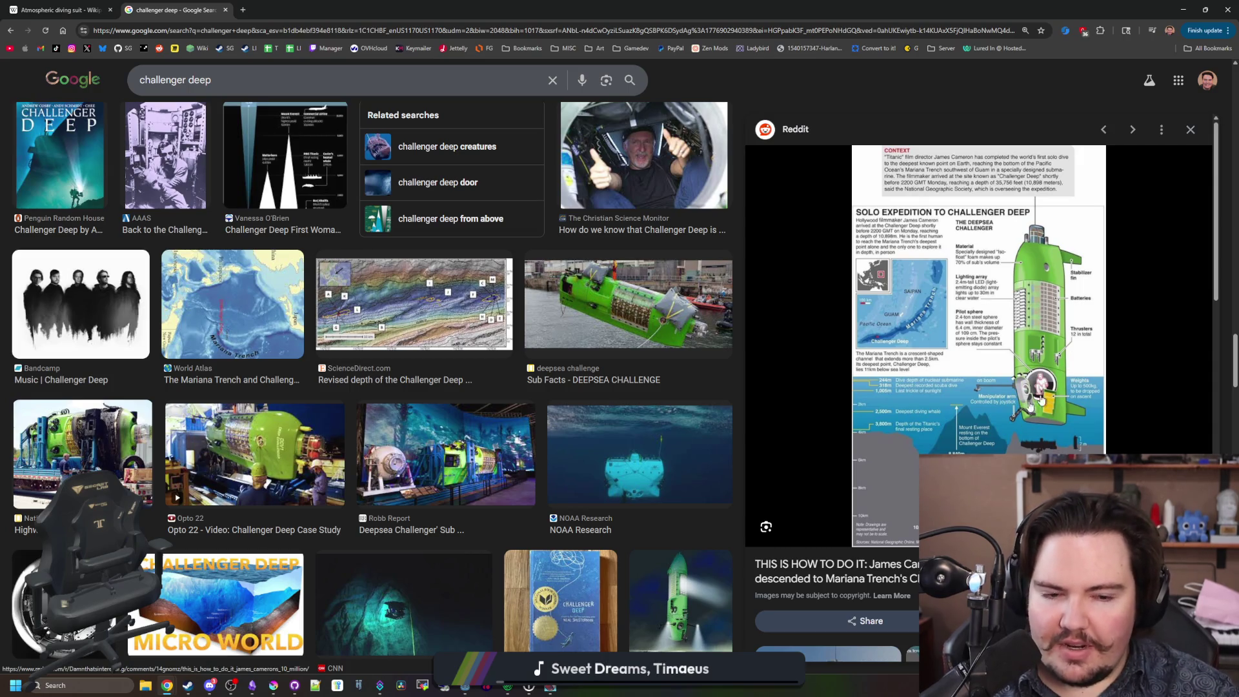
left_click(657, 335)
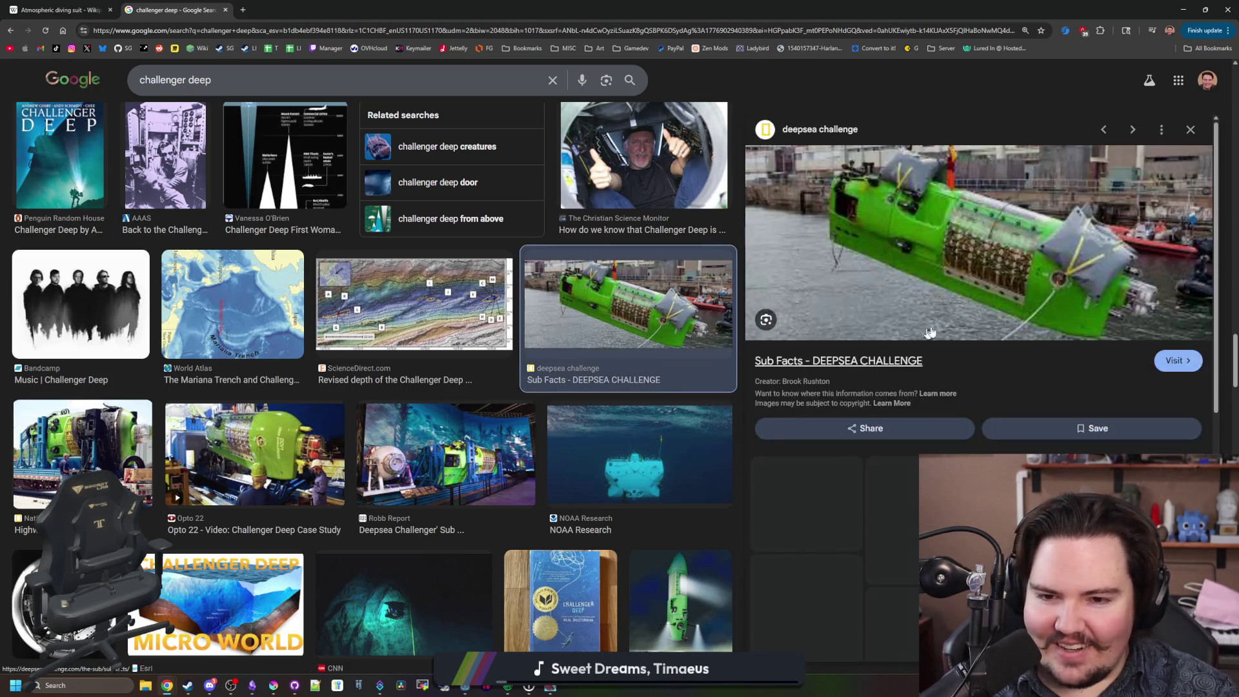
scroll(482, 347, "down", 3)
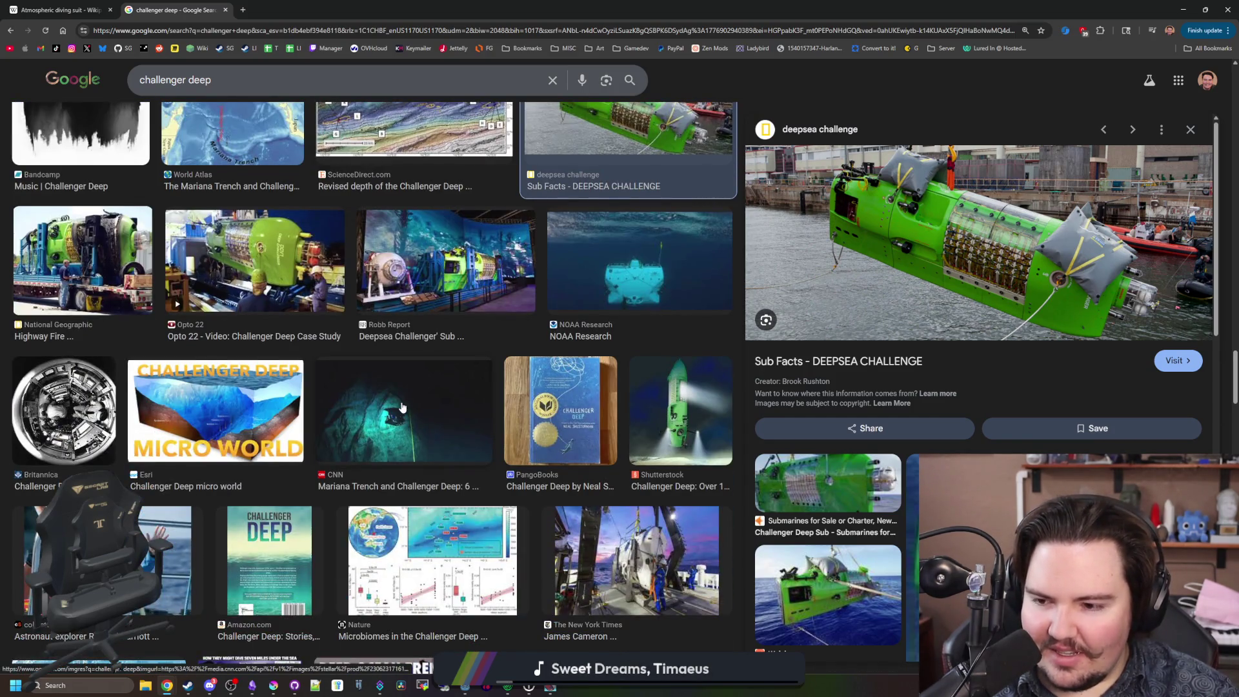
scroll(402, 408, "down", 5)
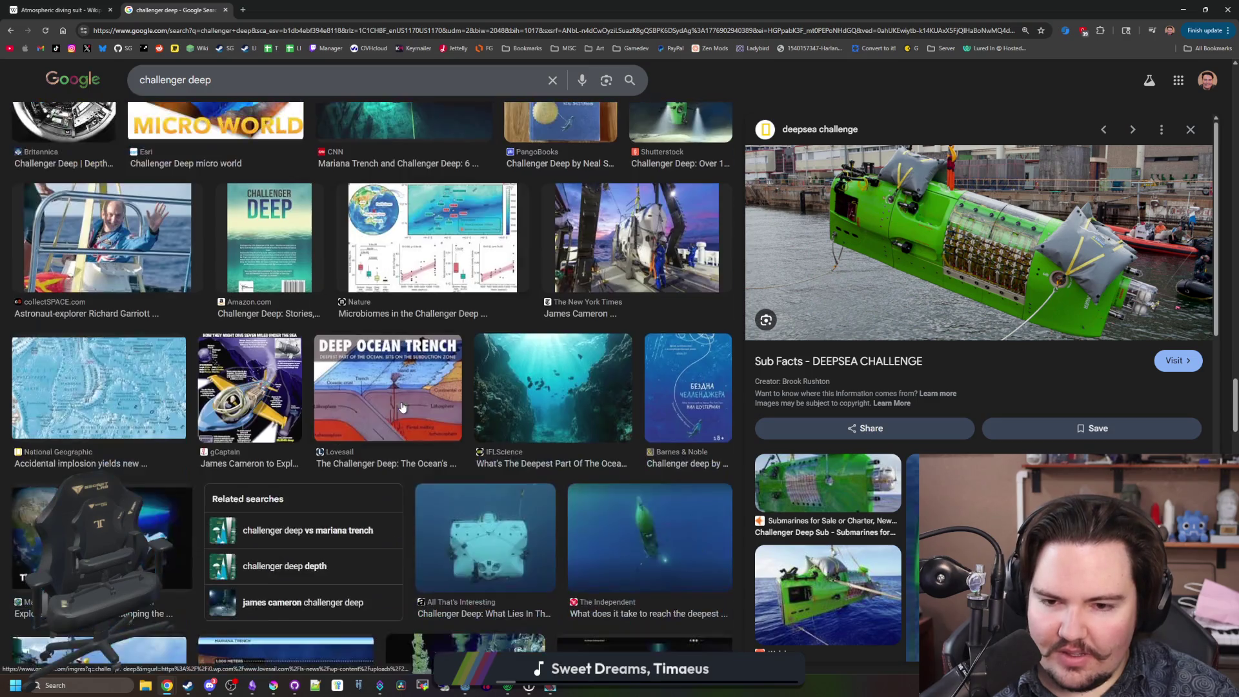
scroll(402, 407, "down", 3)
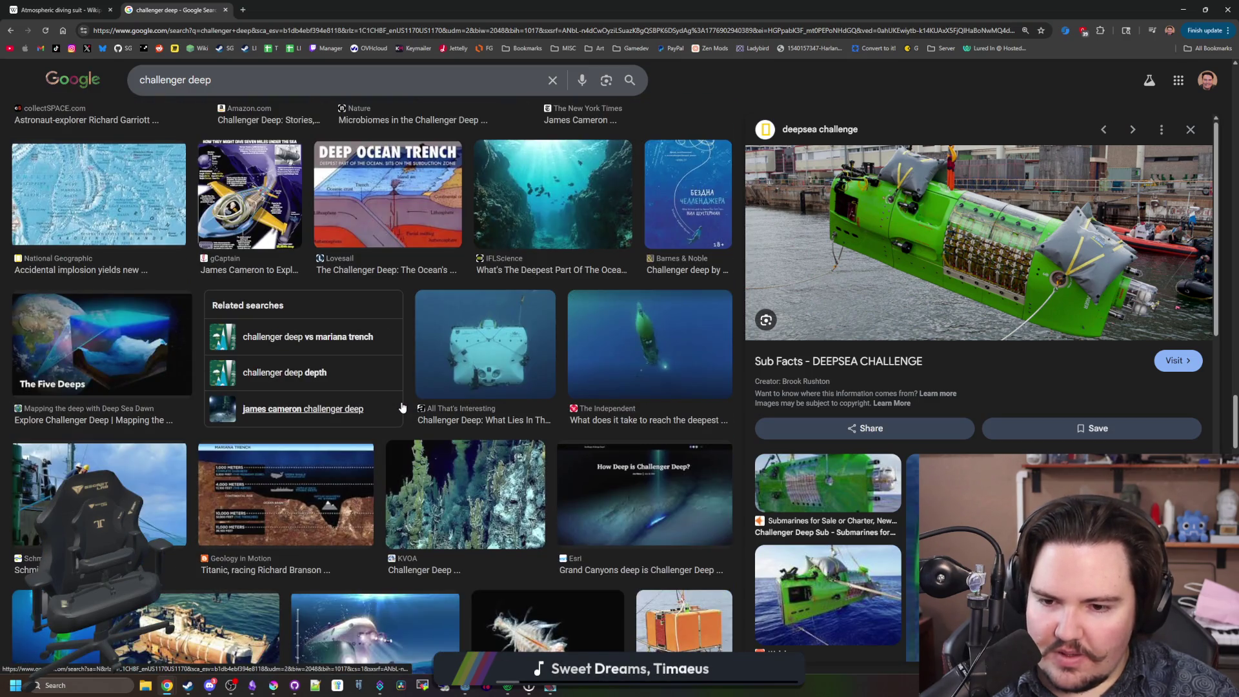
scroll(402, 407, "down", 2)
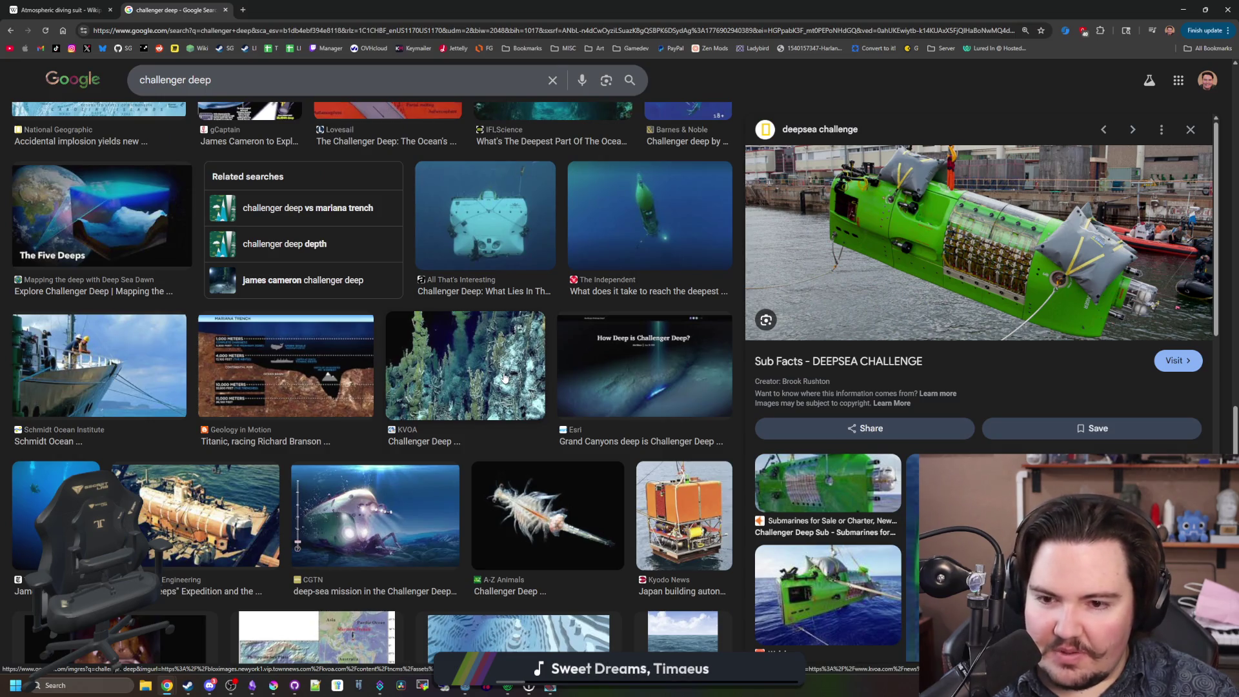
left_click(474, 385)
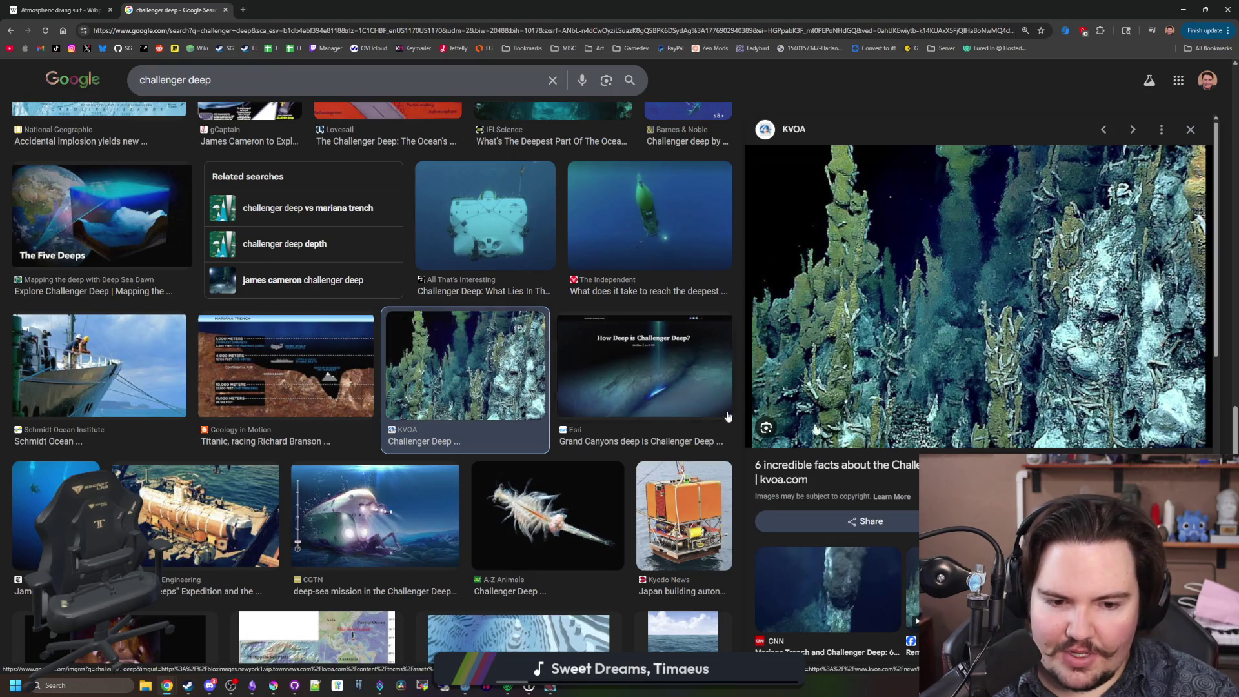
scroll(978, 258, "down", 2)
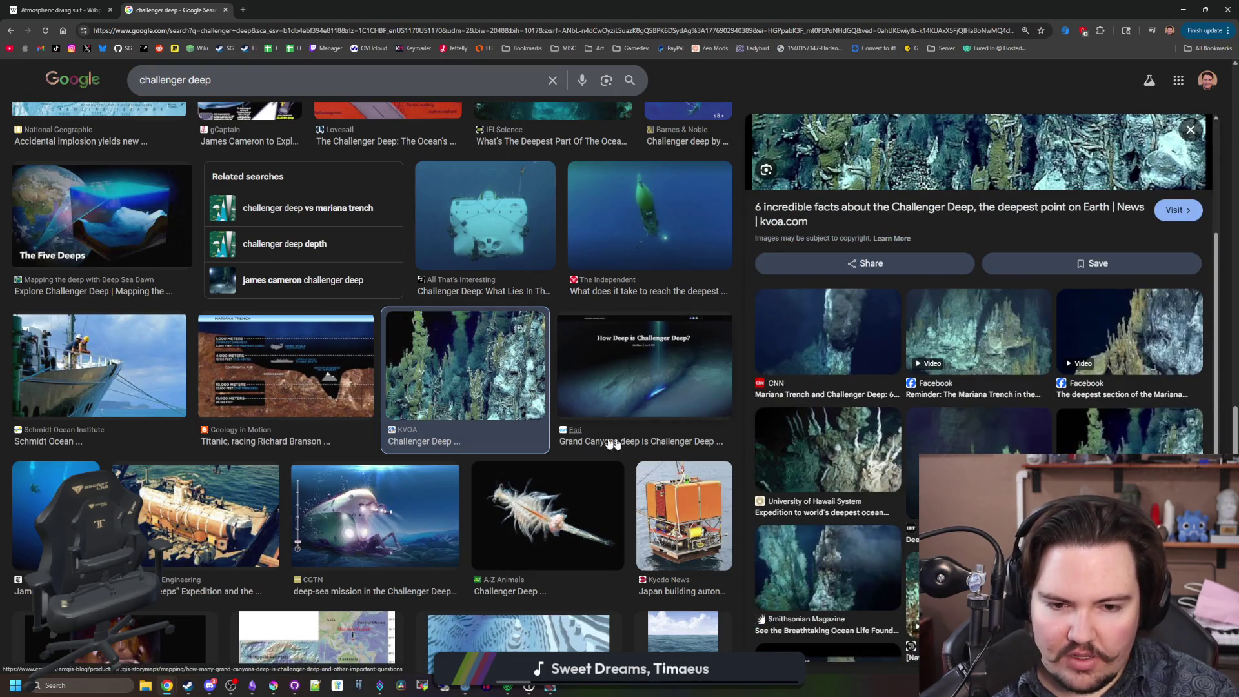
scroll(590, 440, "down", 2)
scroll(1059, 387, "down", 3)
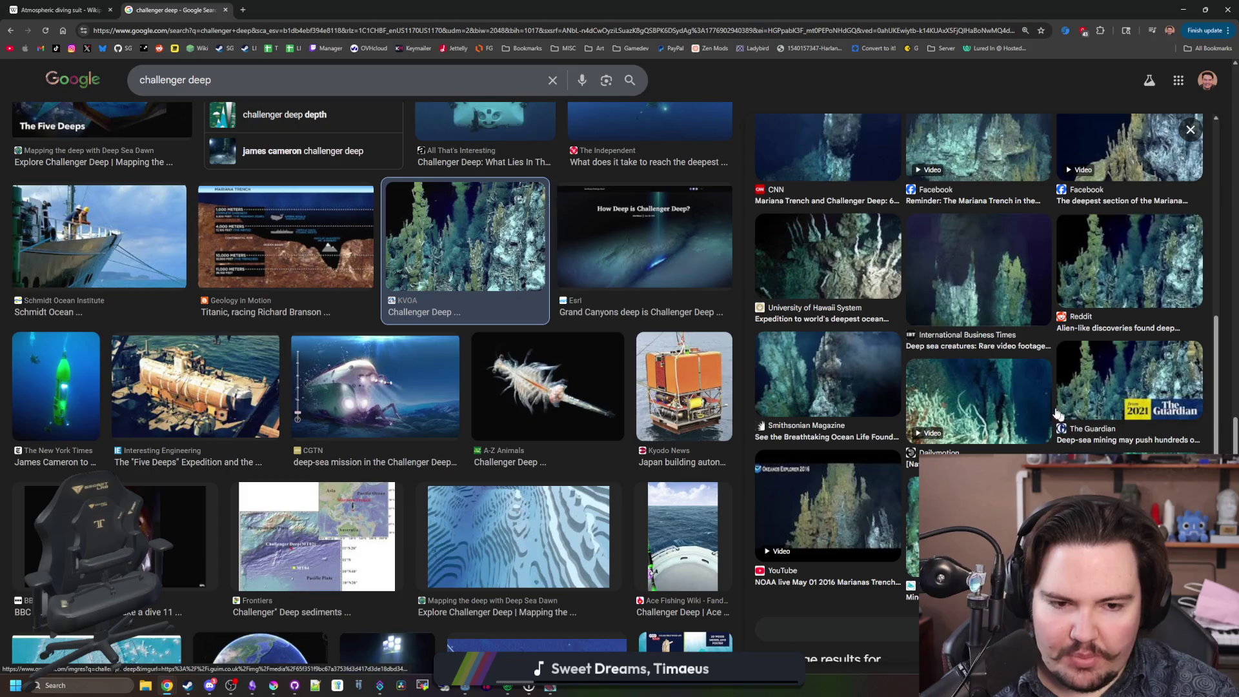
left_click(1059, 447)
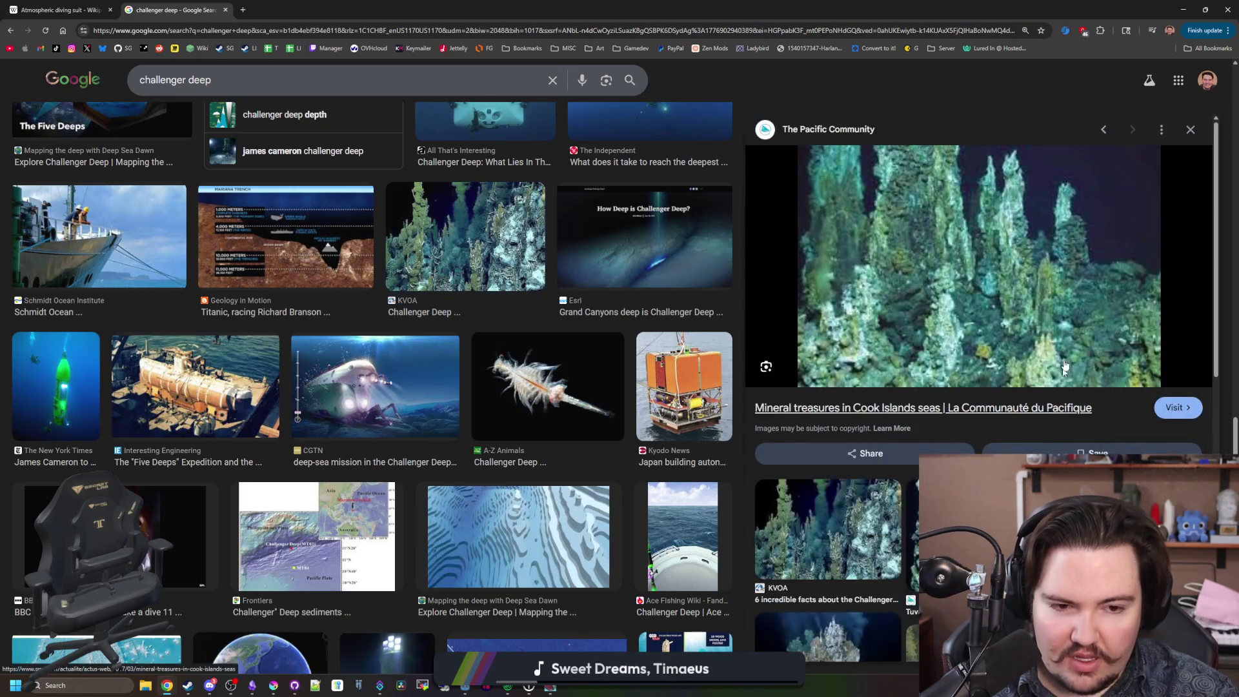
scroll(473, 353, "down", 4)
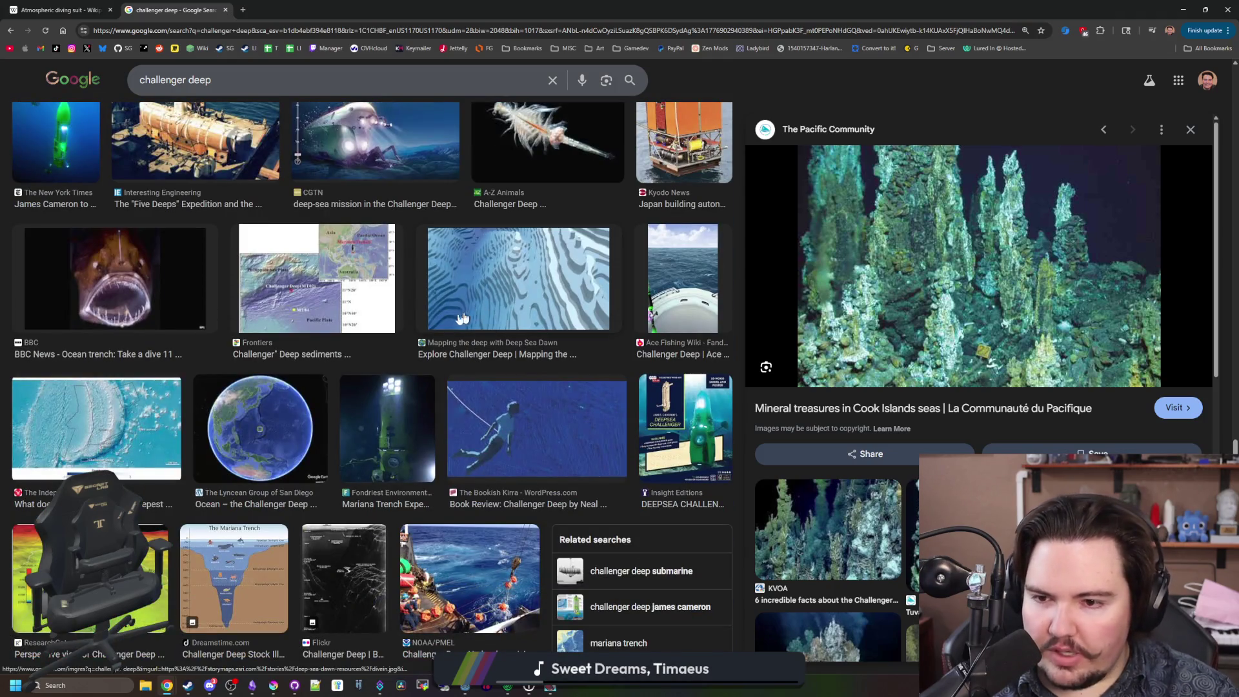
scroll(277, 306, "down", 5)
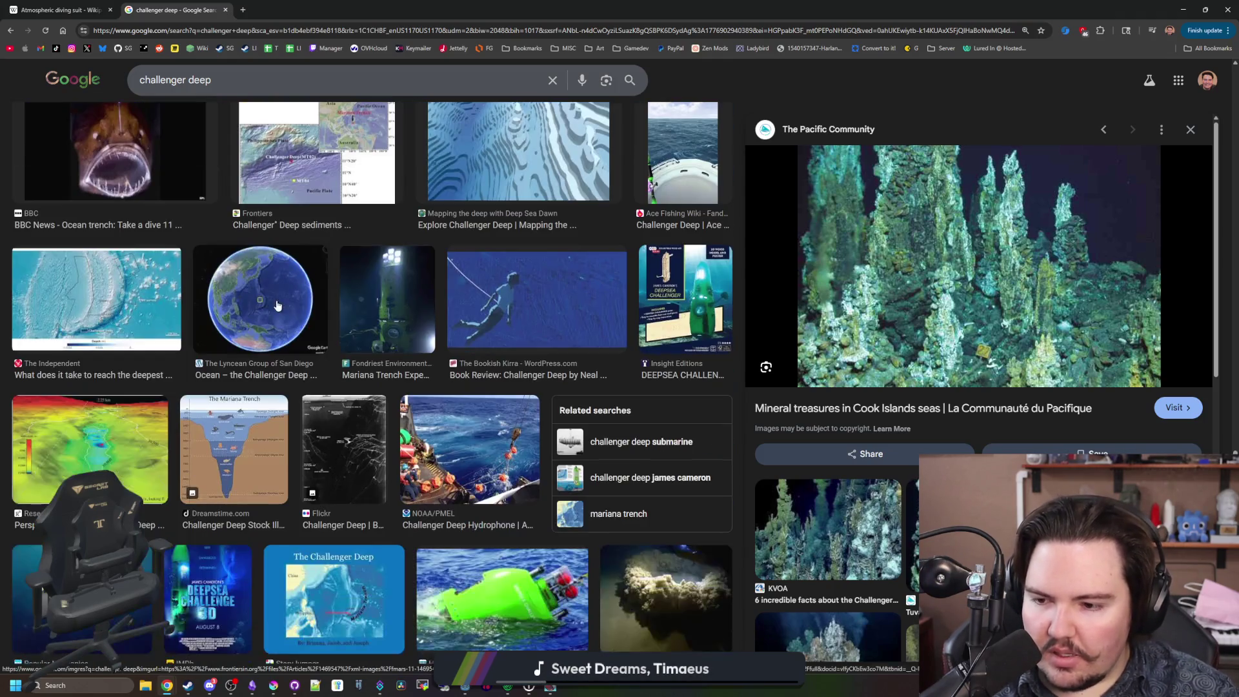
scroll(278, 305, "down", 2)
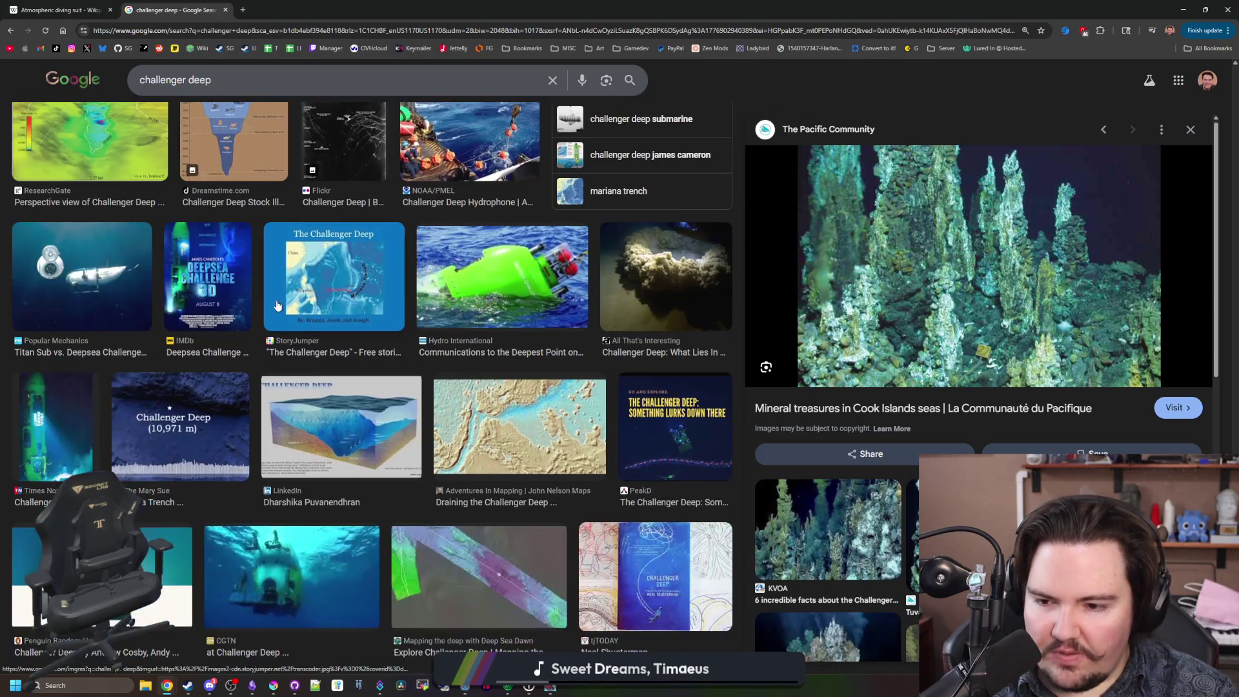
scroll(278, 305, "down", 3)
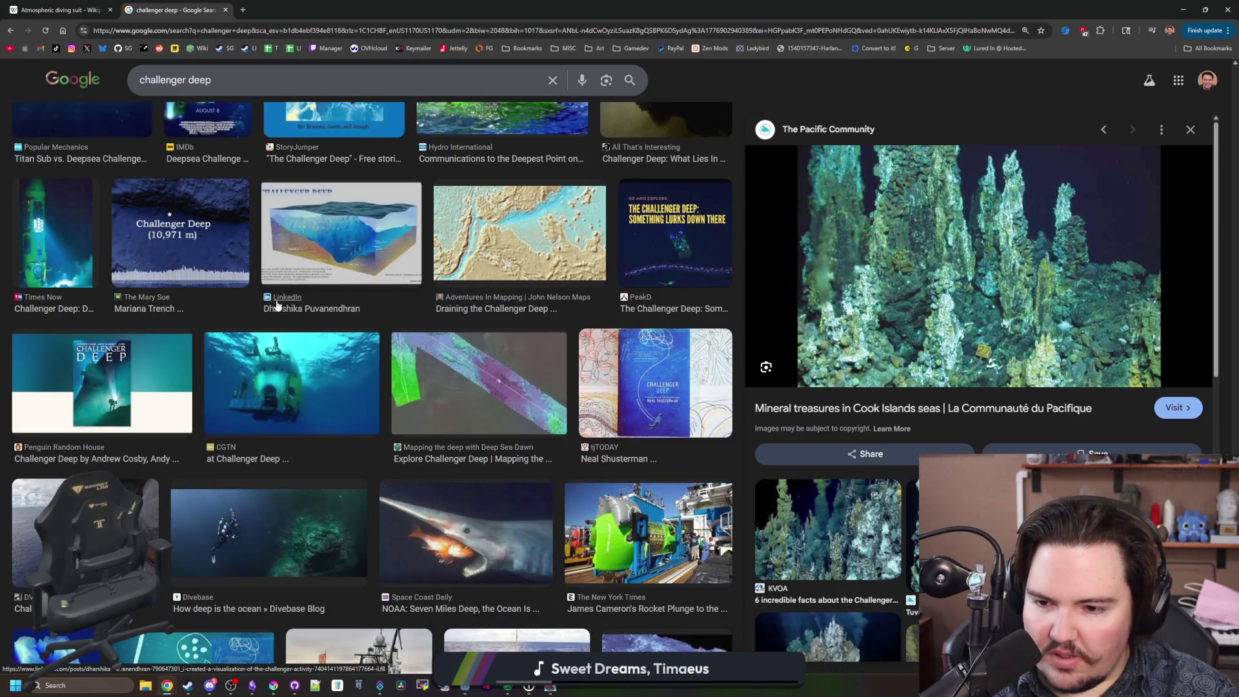
scroll(278, 306, "down", 7)
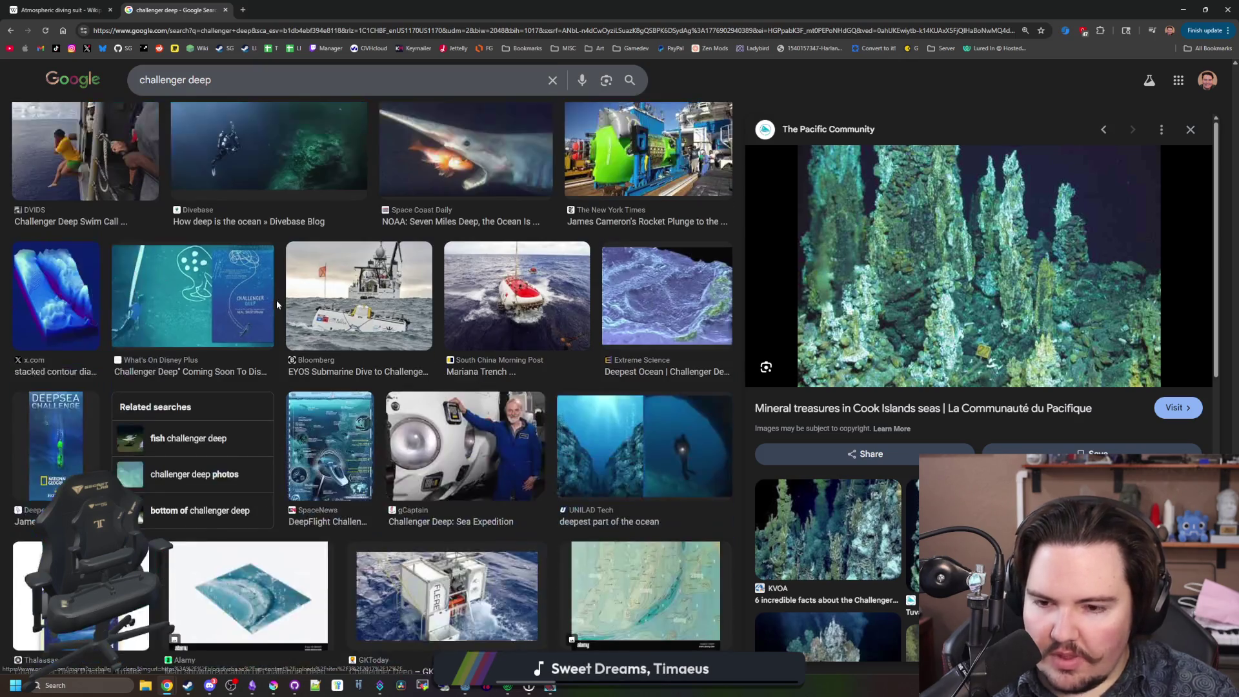
scroll(278, 306, "down", 4)
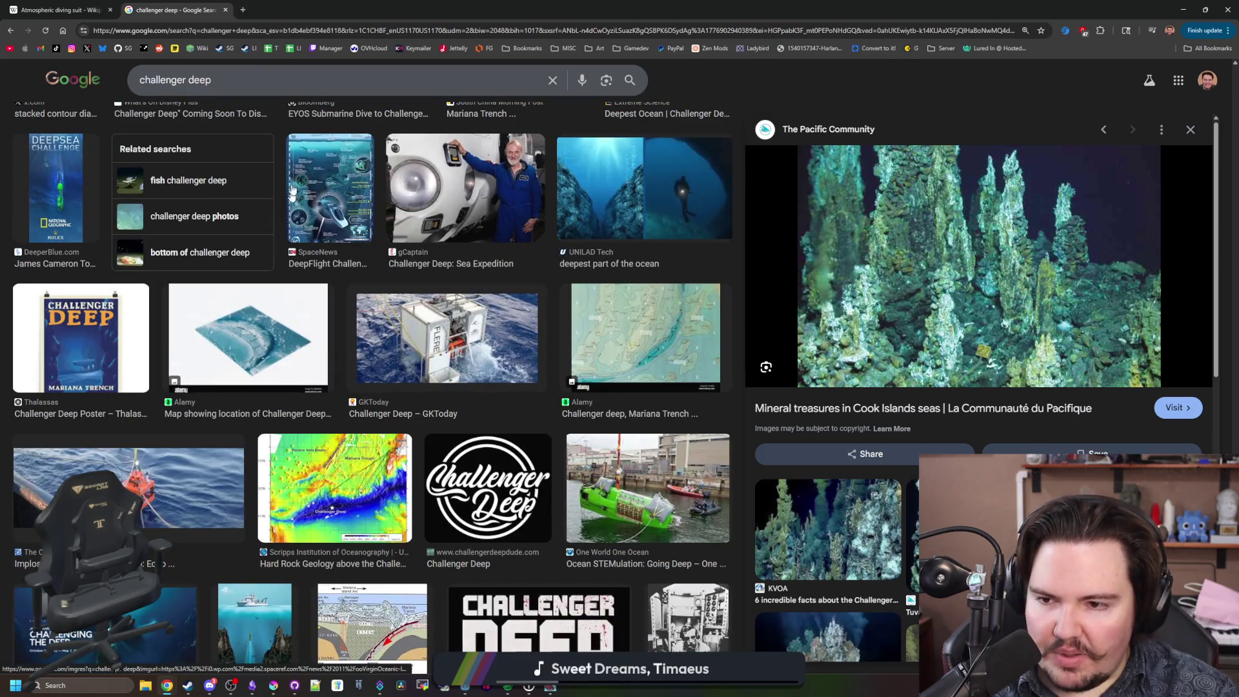
left_click(365, 34)
Search images for 'abyssal zone dredge' and preview the Reddit, GamesRadar and Eurogamer images.
type("a")
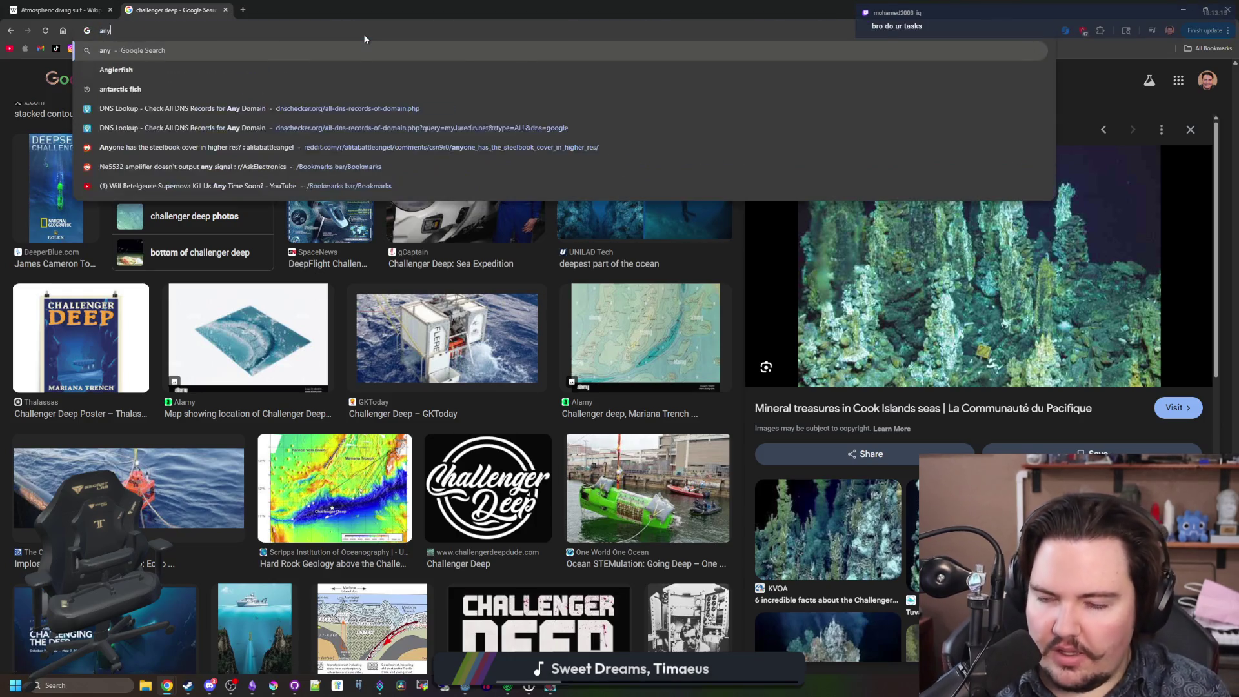
type("byssal ")
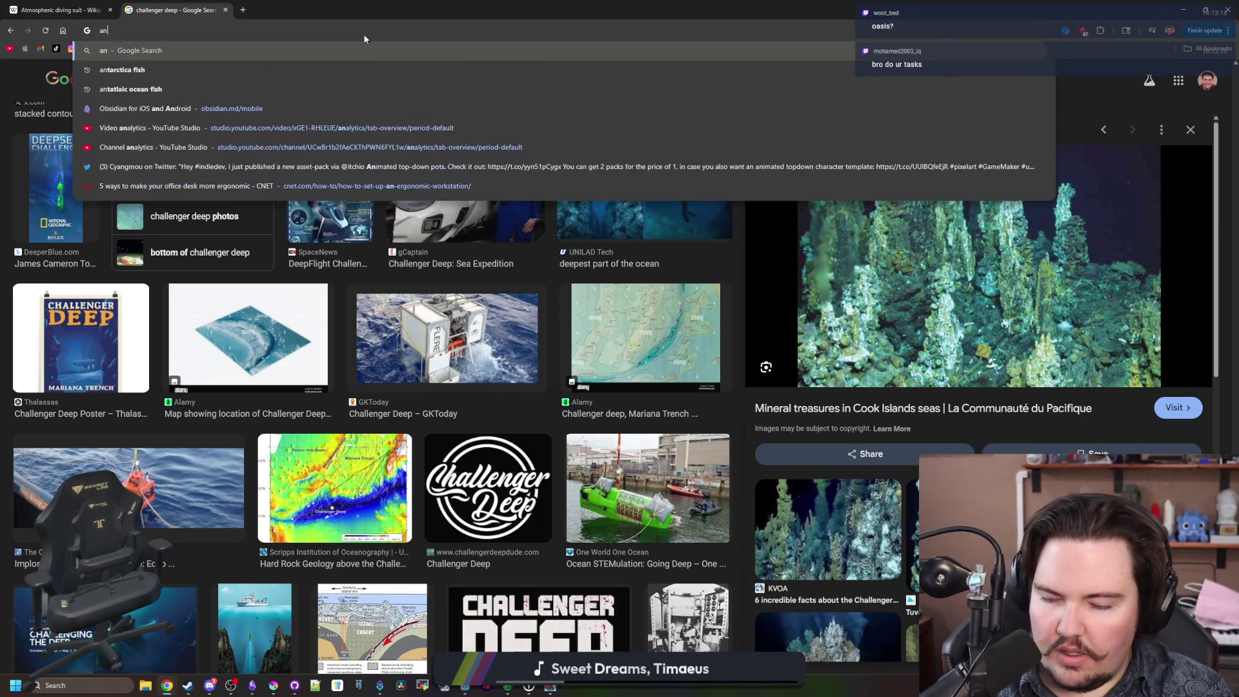
type("zo")
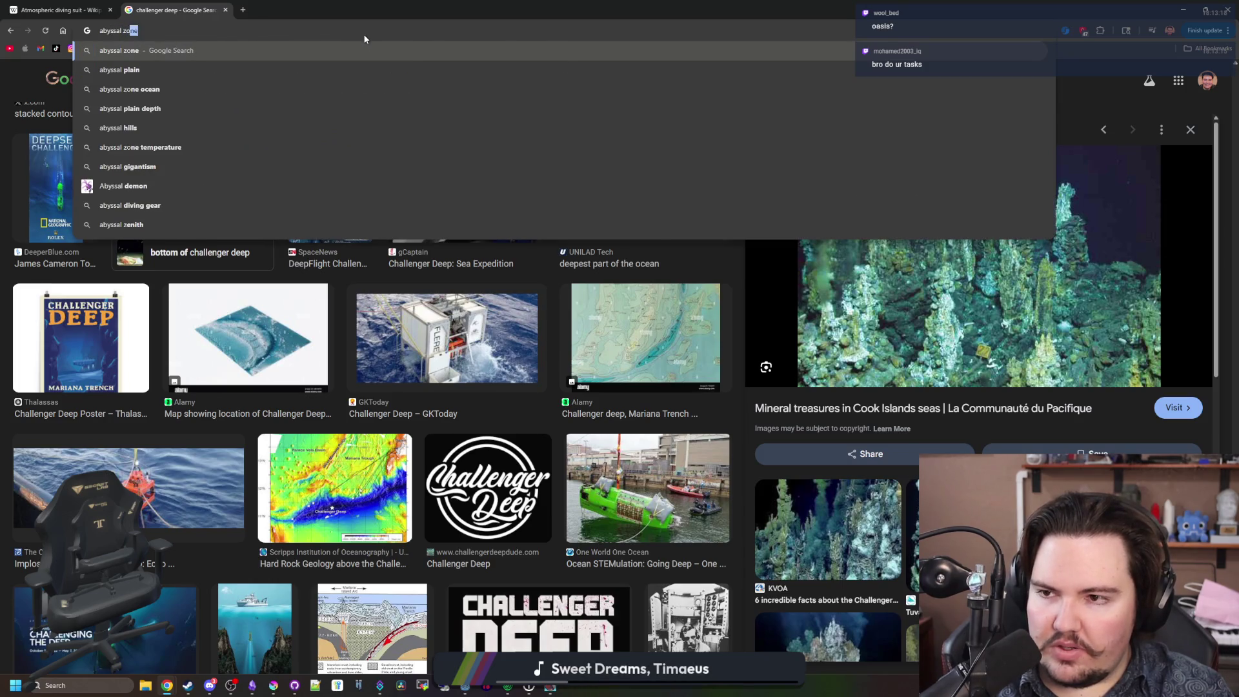
type("ne dredge")
key("Return")
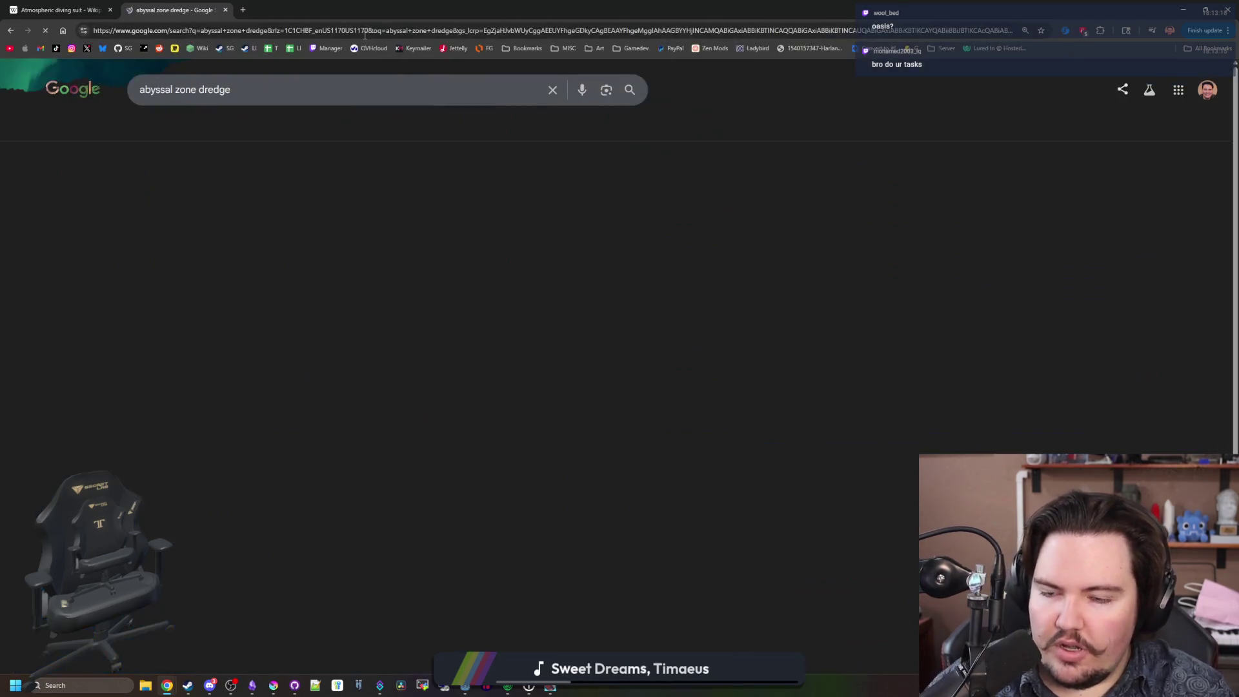
left_click(173, 132)
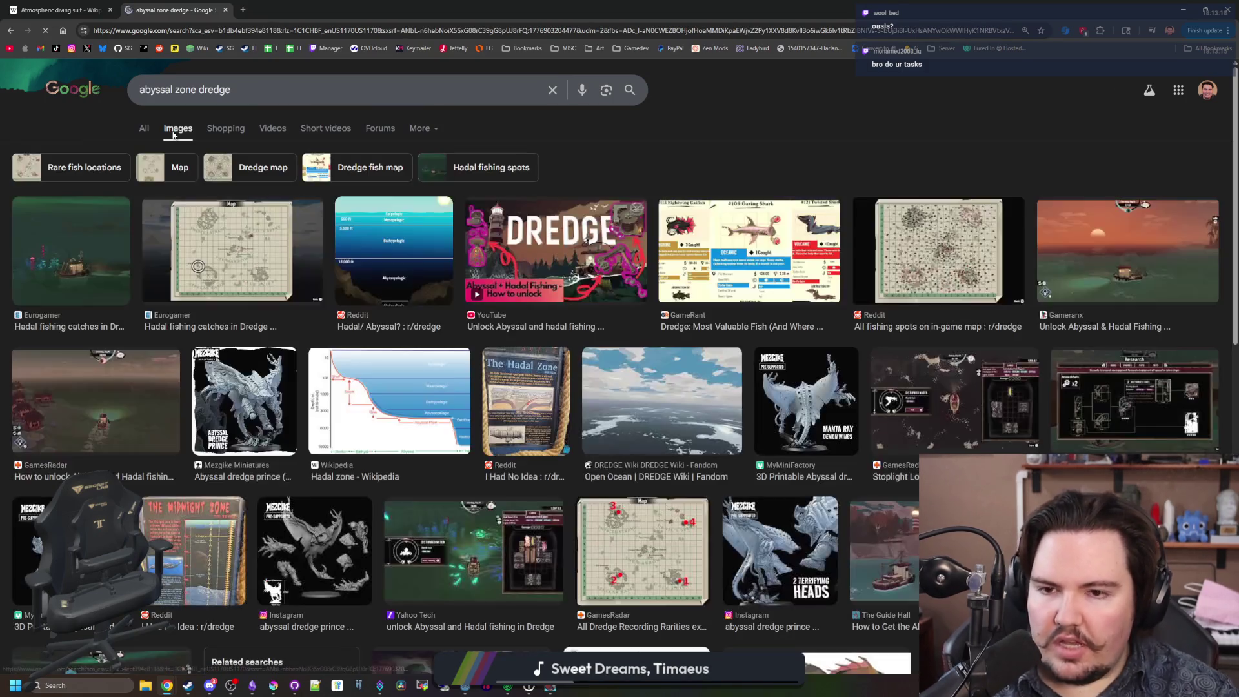
left_click(422, 271)
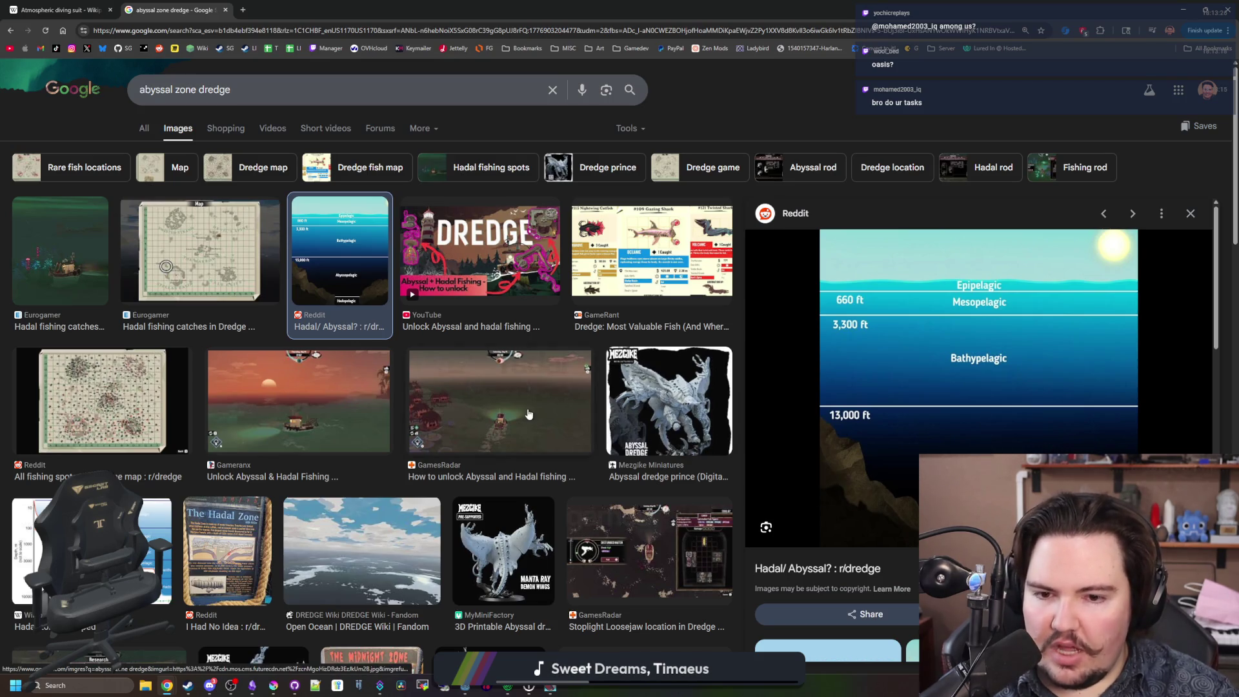
left_click(500, 400)
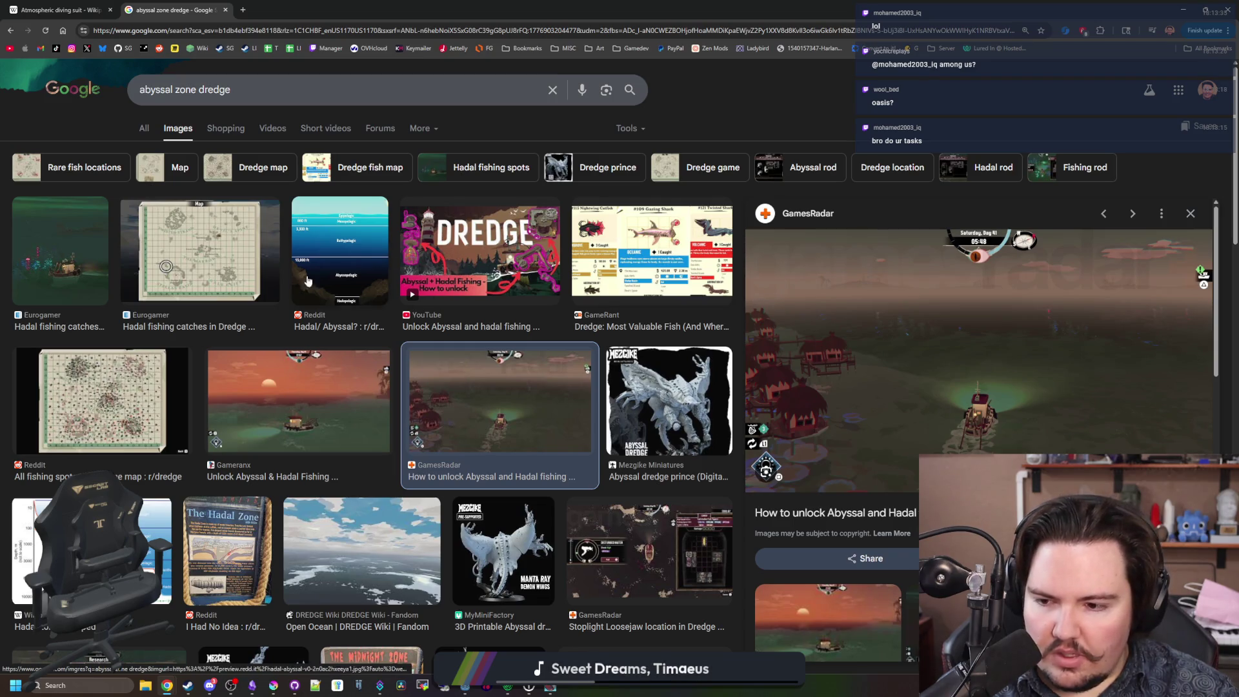
left_click(77, 277)
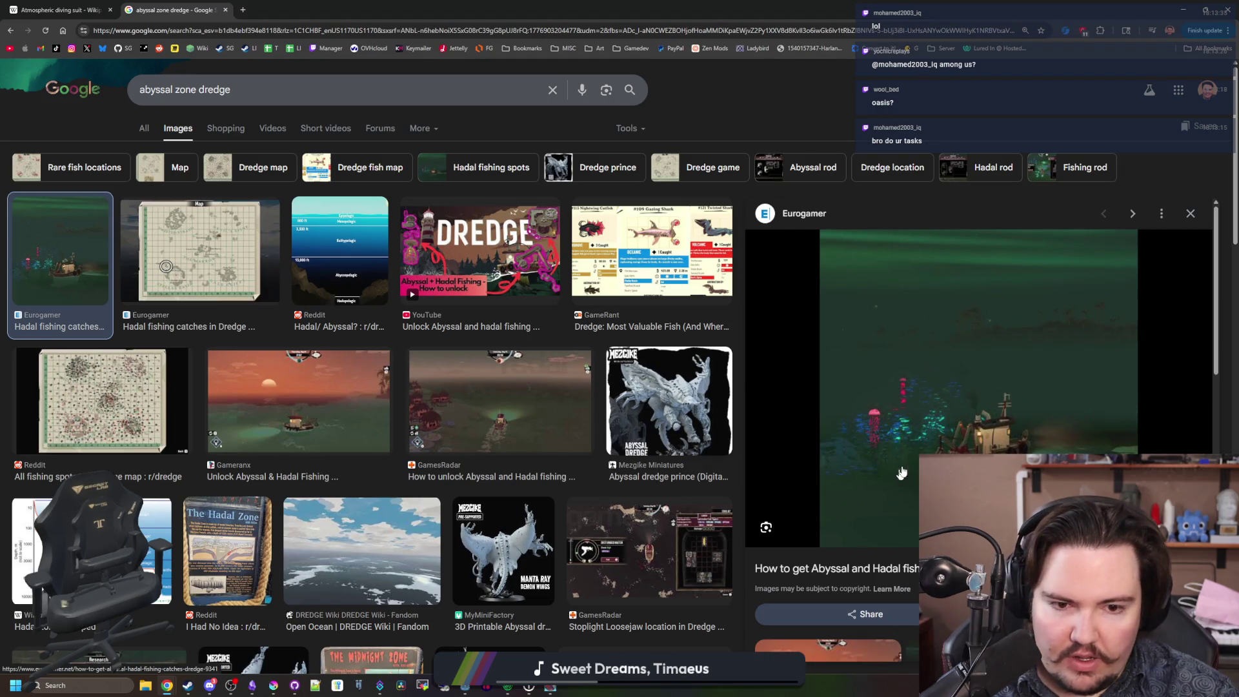
Scroll the abyssal zone results, then close the Wikipedia tab and the browser.
scroll(378, 369, "down", 4)
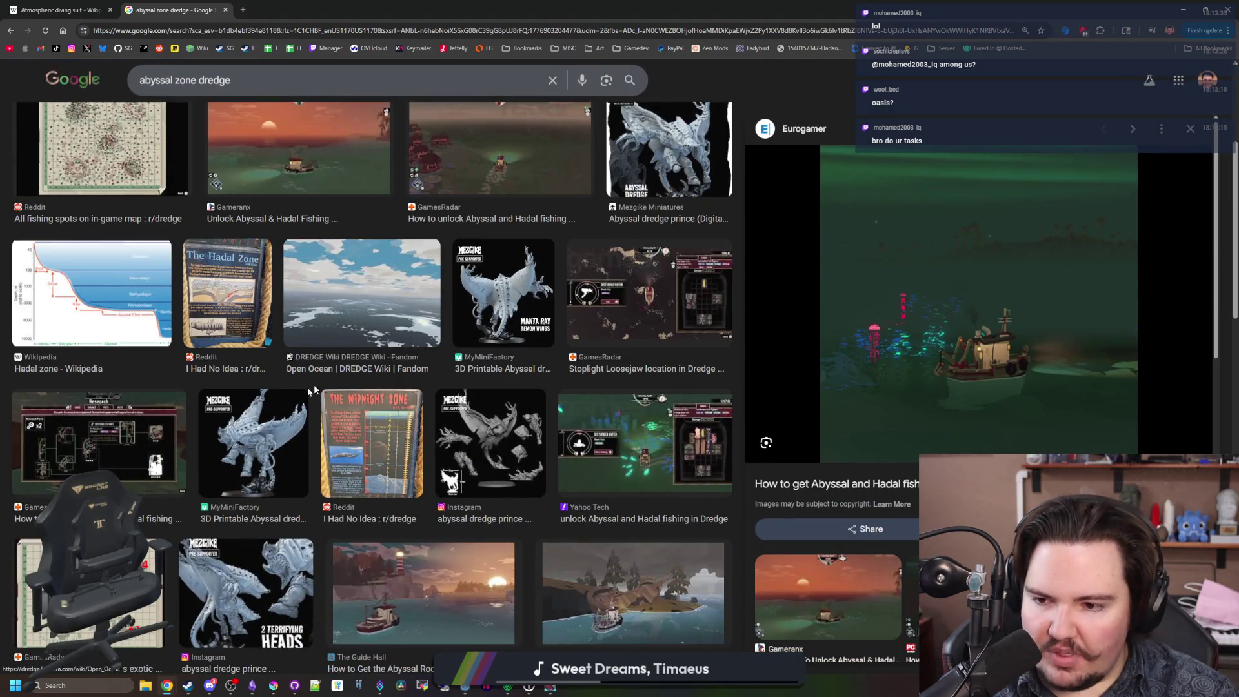
scroll(304, 393, "down", 3)
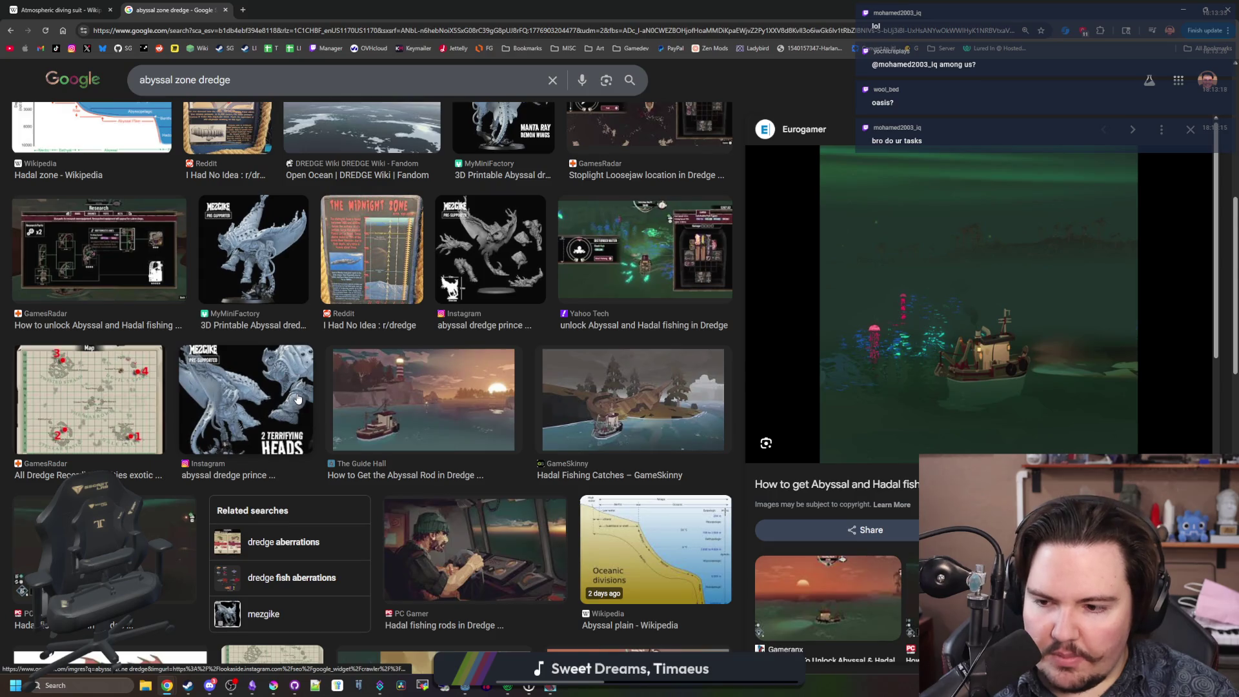
scroll(297, 398, "down", 4)
scroll(298, 398, "down", 3)
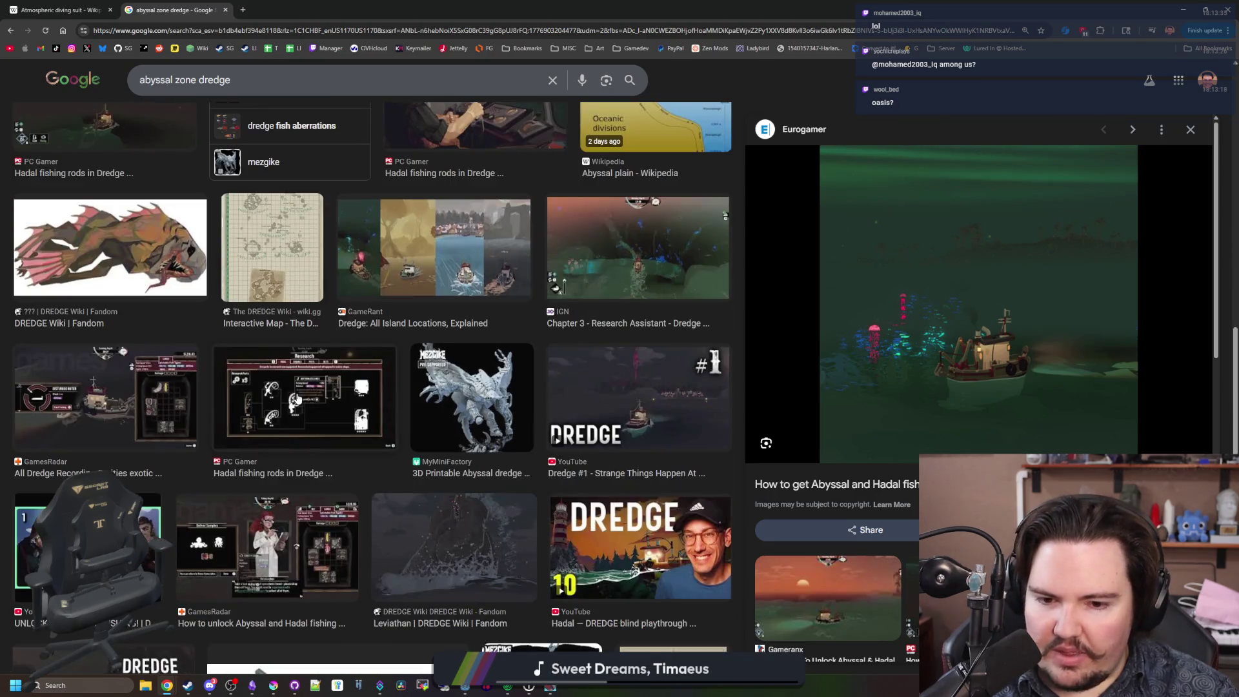
scroll(297, 398, "down", 8)
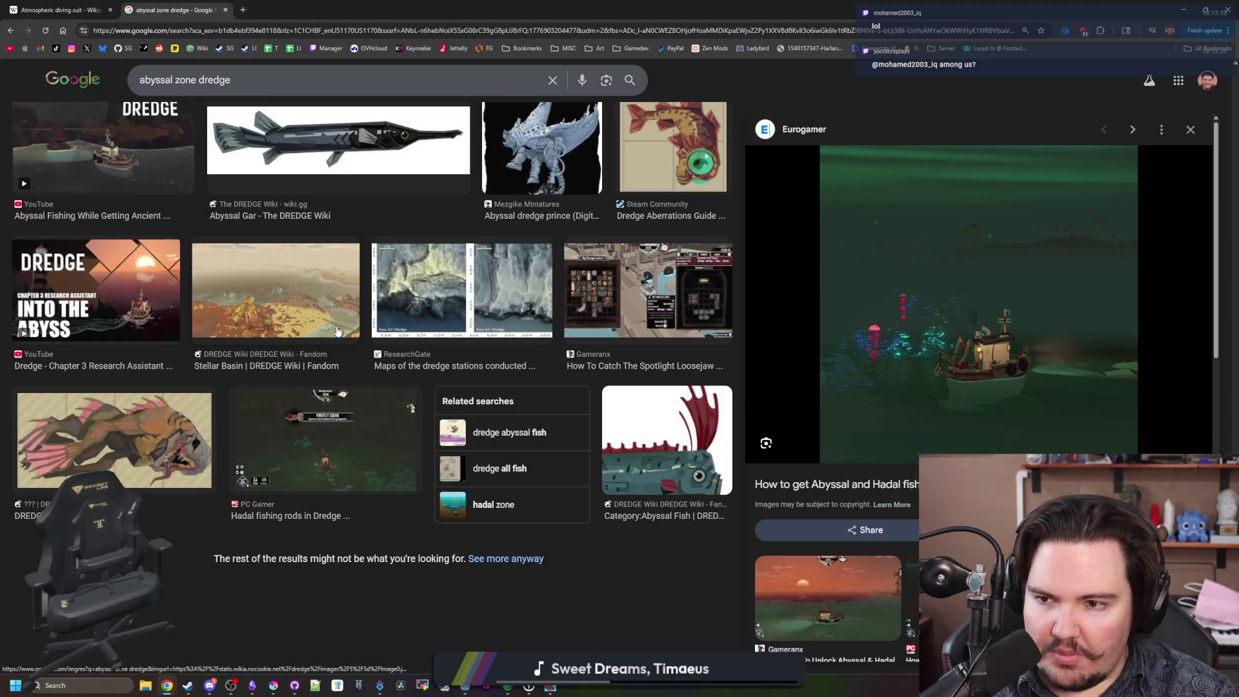
scroll(337, 332, "up", 20)
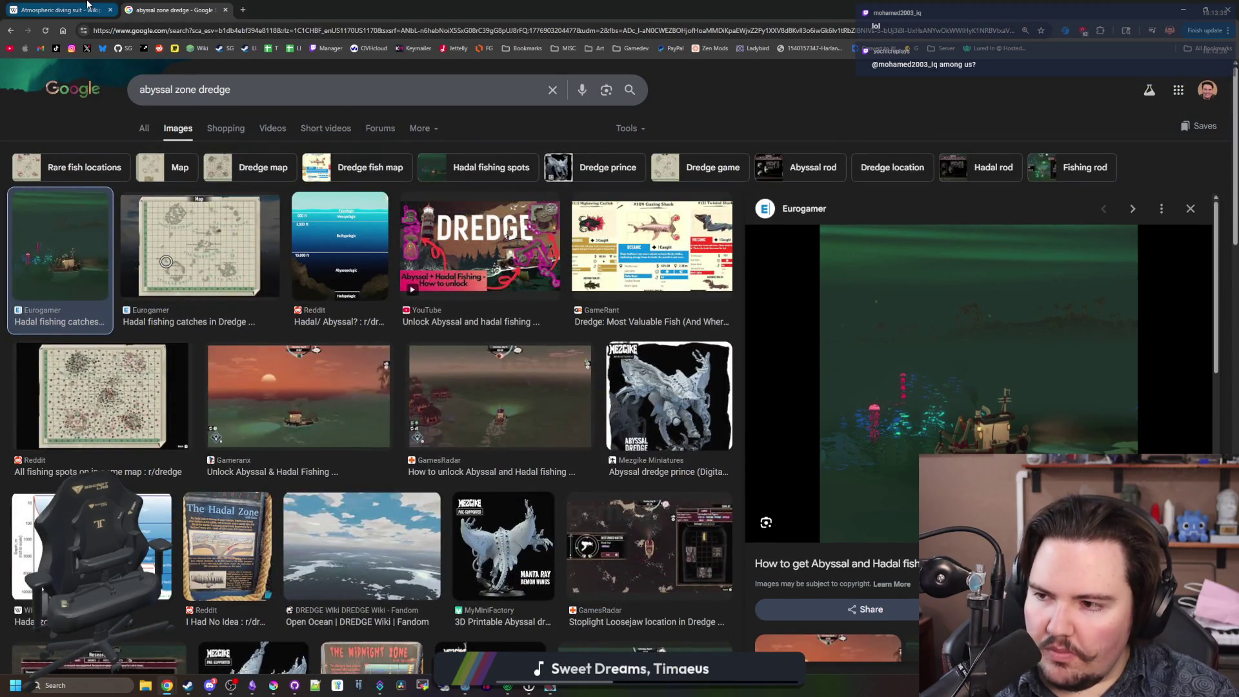
left_click(88, 4)
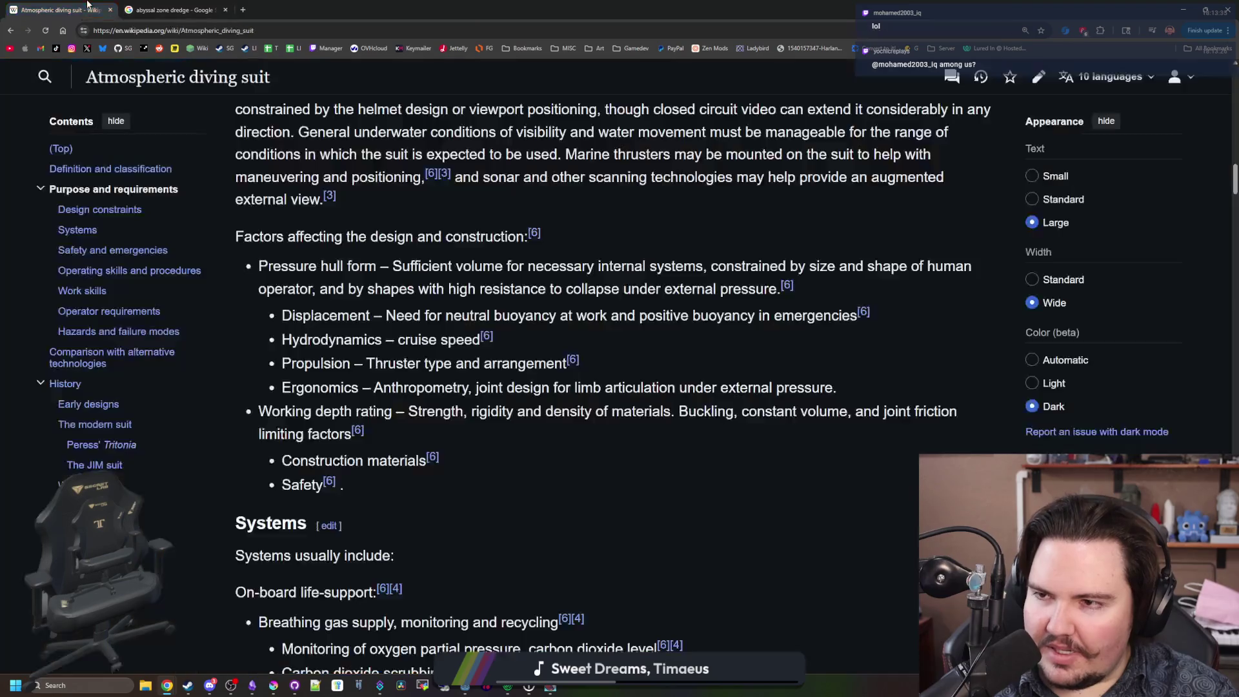
left_click(111, 10)
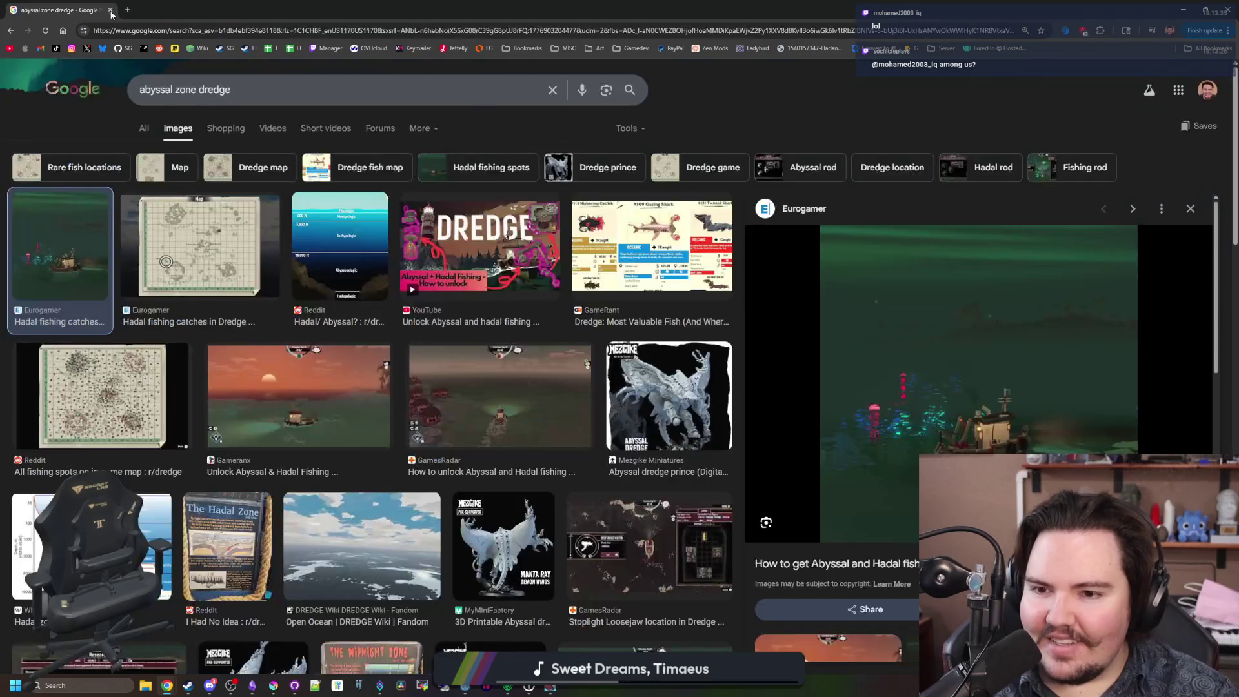
left_click(111, 10)
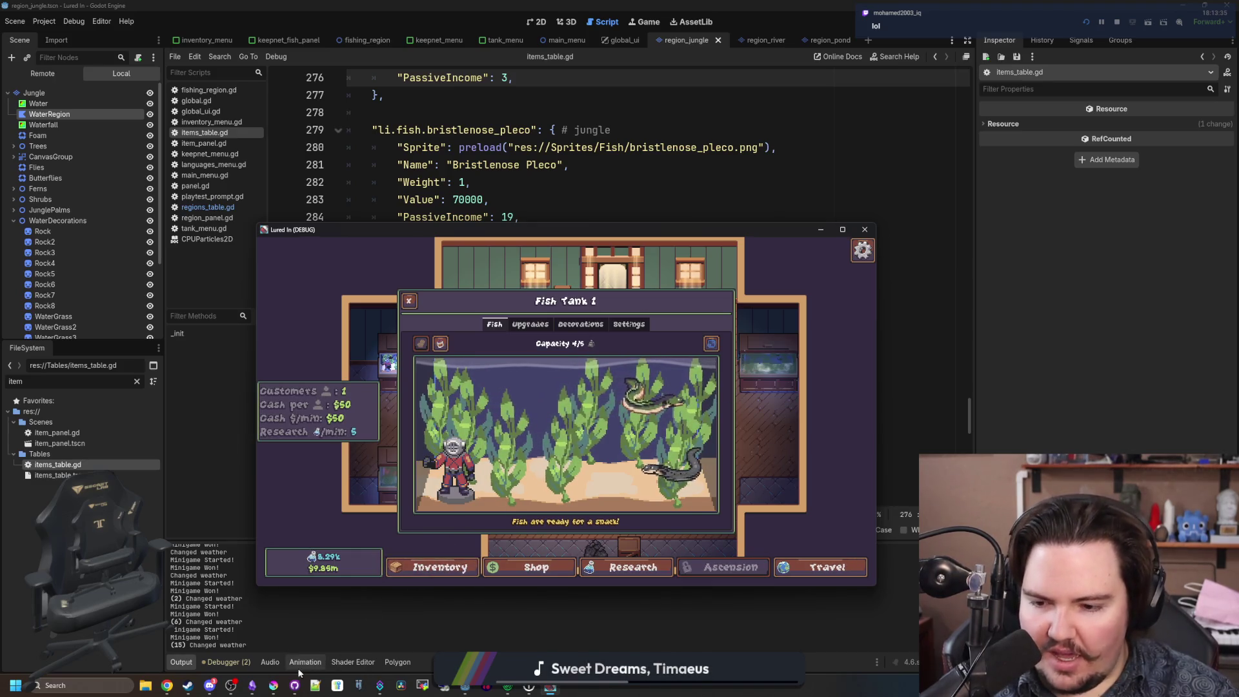
Bring Krita forward maximized and open electric_eel.png.
key("alt+Tab")
left_click_drag(439, 4, 439, 1)
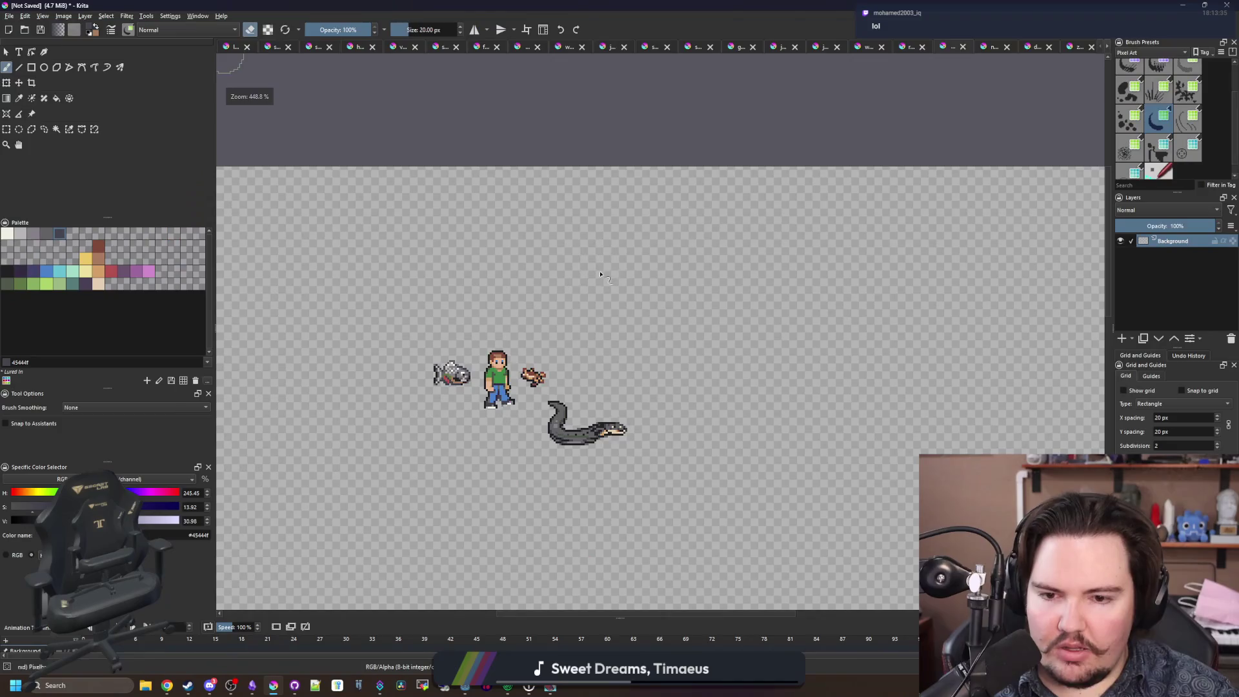
left_click(1074, 48)
left_click(1073, 48)
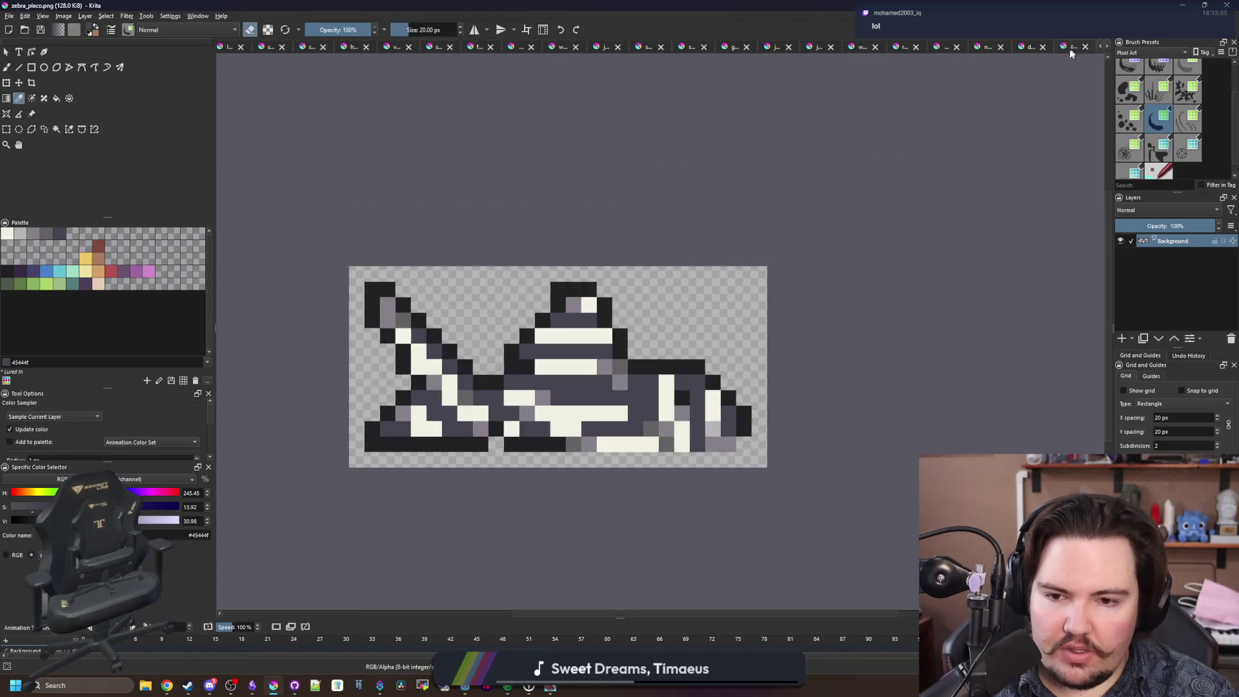
left_click(942, 52)
left_click(8, 16)
key("Escape")
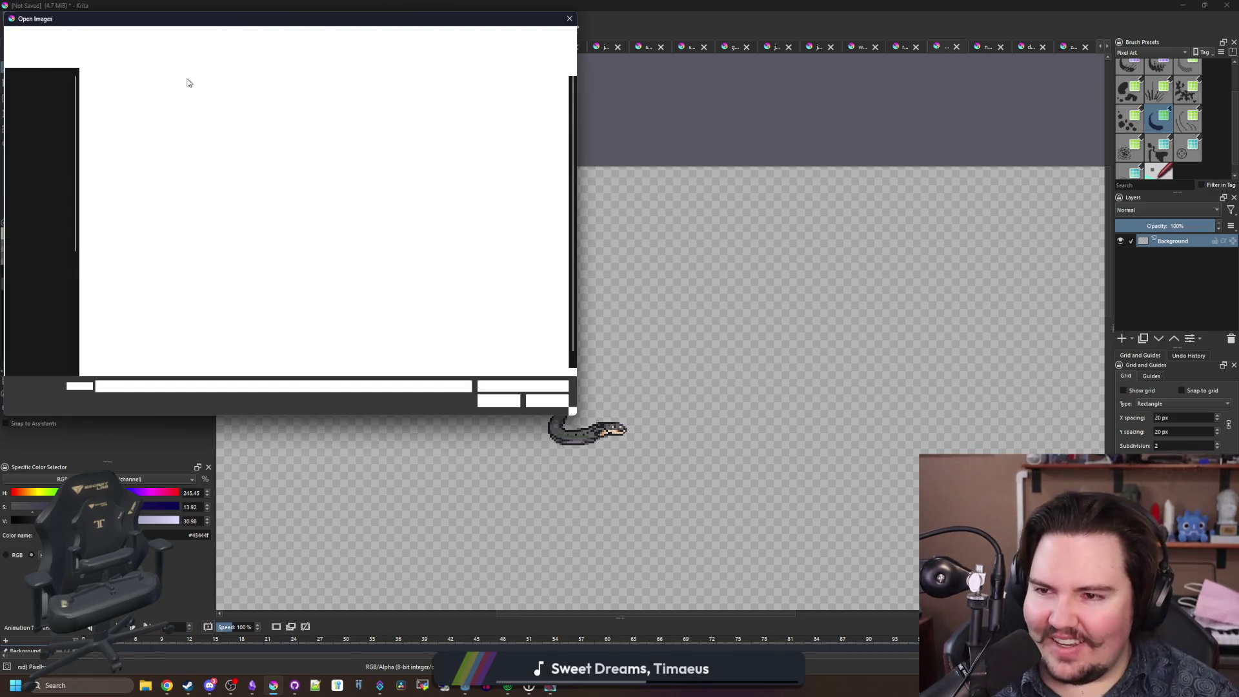
double_click(292, 255)
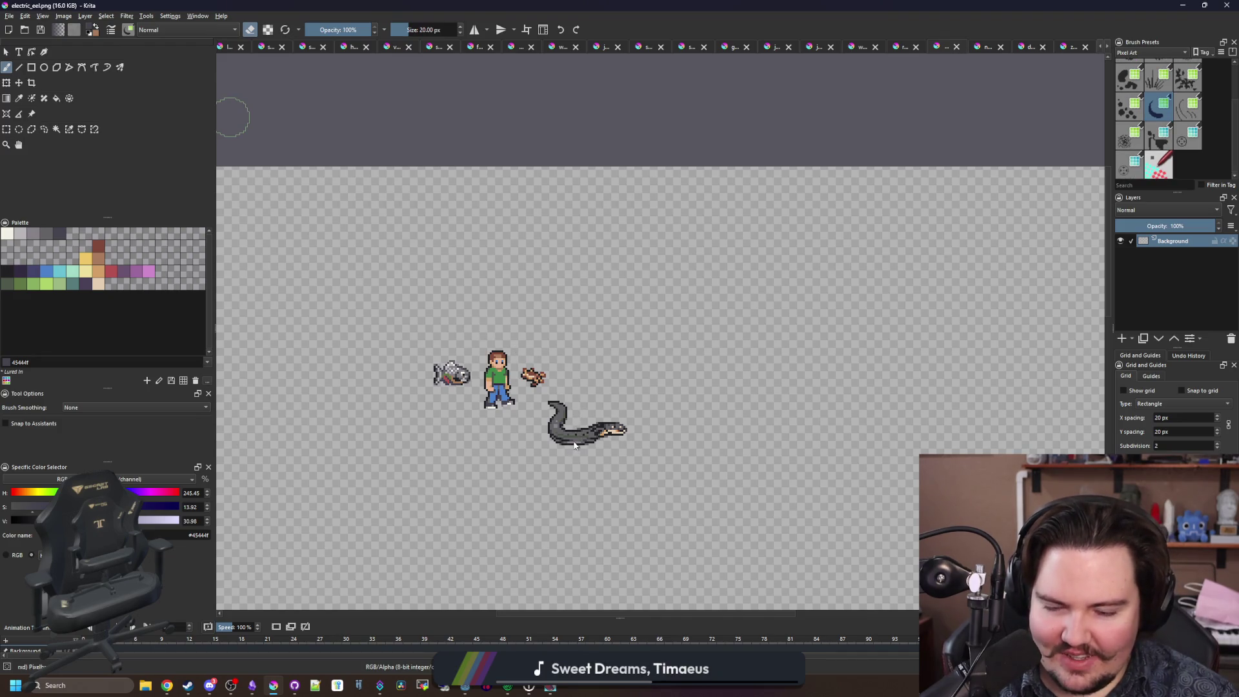
Sample the near-black outline colour and fill a missing pixel in the eel's lower outline with a one-pixel brush.
scroll(574, 445, "up", 5)
key("p")
scroll(589, 396, "up", 3)
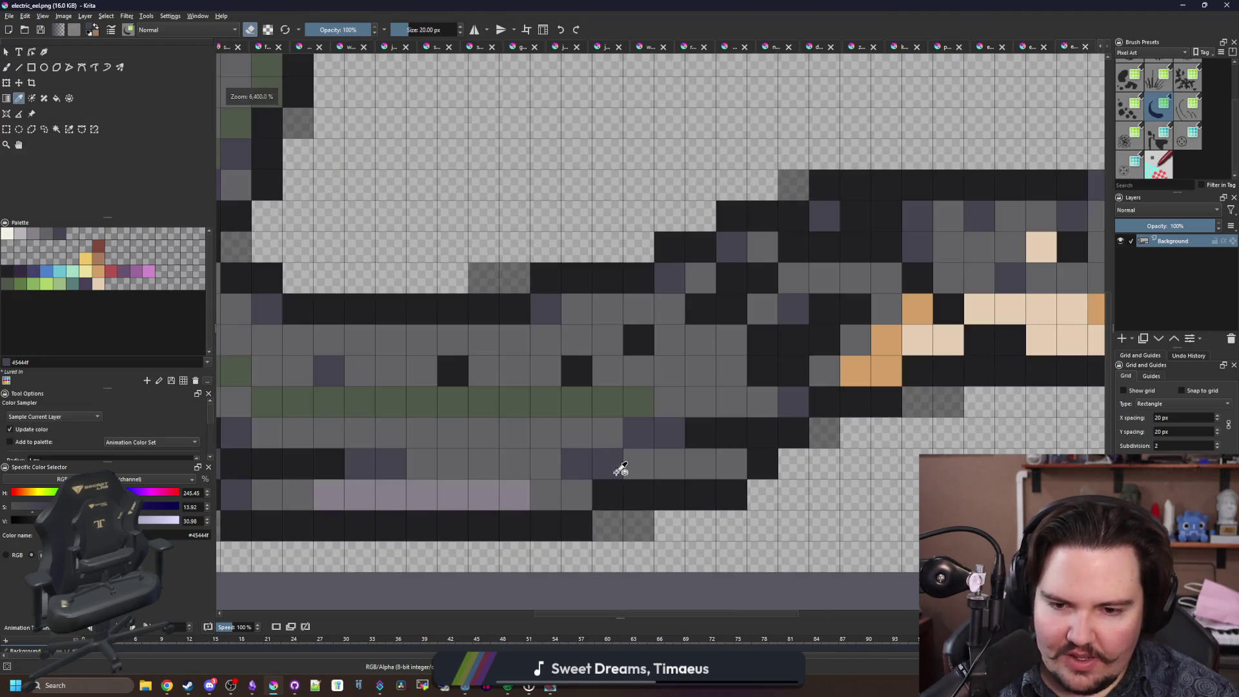
left_click(619, 493)
key("b")
key("bracketleft")
key("bracketleft")
key("bracketleft")
key("bracketleft")
key("bracketleft")
key("bracketleft")
left_click(609, 524)
left_click(611, 495, "ctrl")
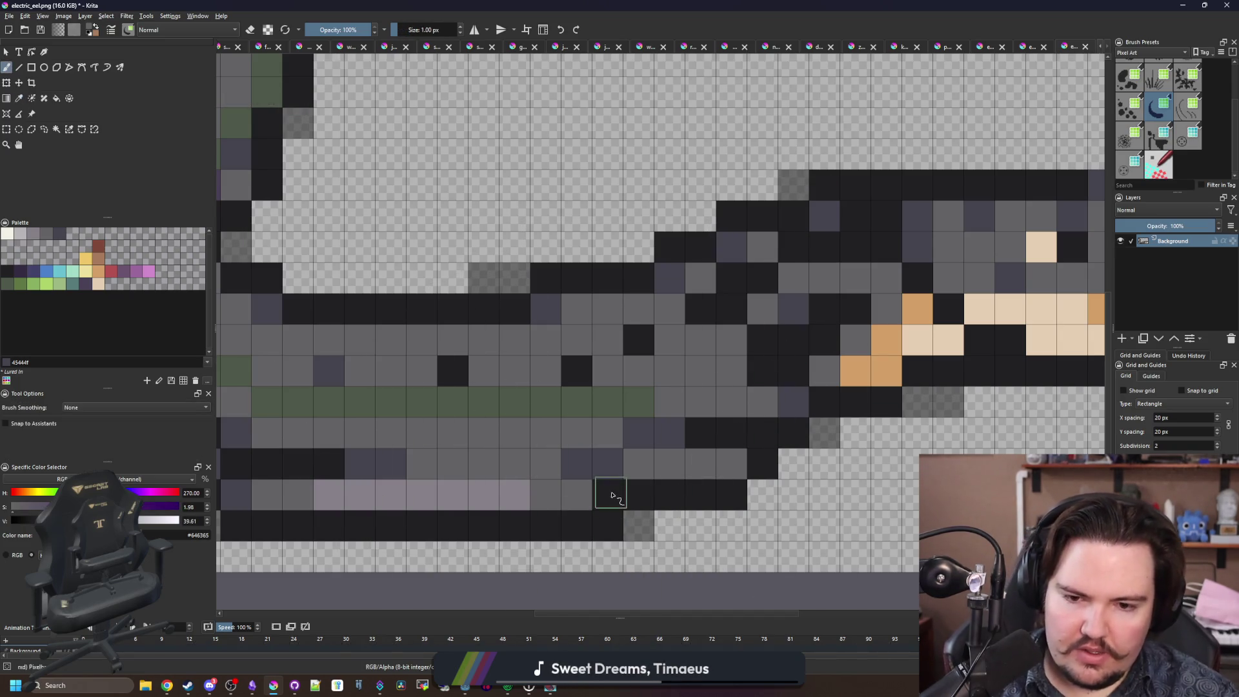
Paint a 50% opacity dark pixel under the eel and save the sprite as PNG.
scroll(591, 435, "down", 5)
scroll(621, 478, "down", 5)
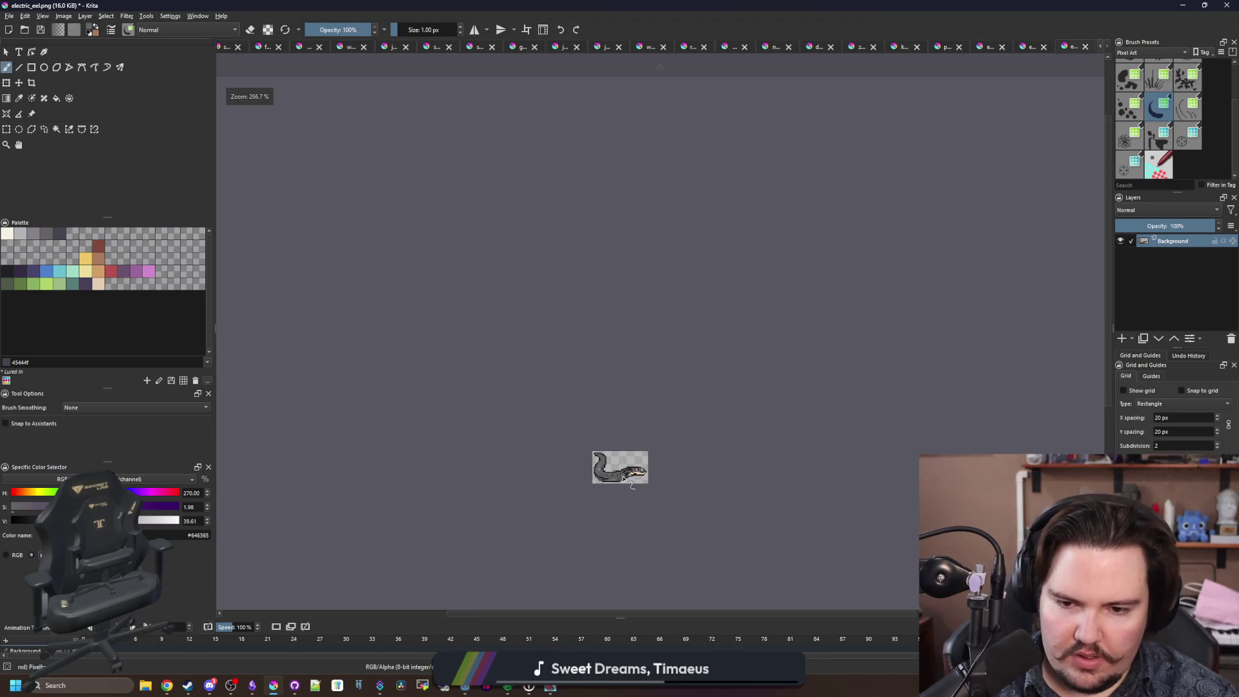
scroll(632, 484, "up", 8)
left_click(402, 350, "ctrl")
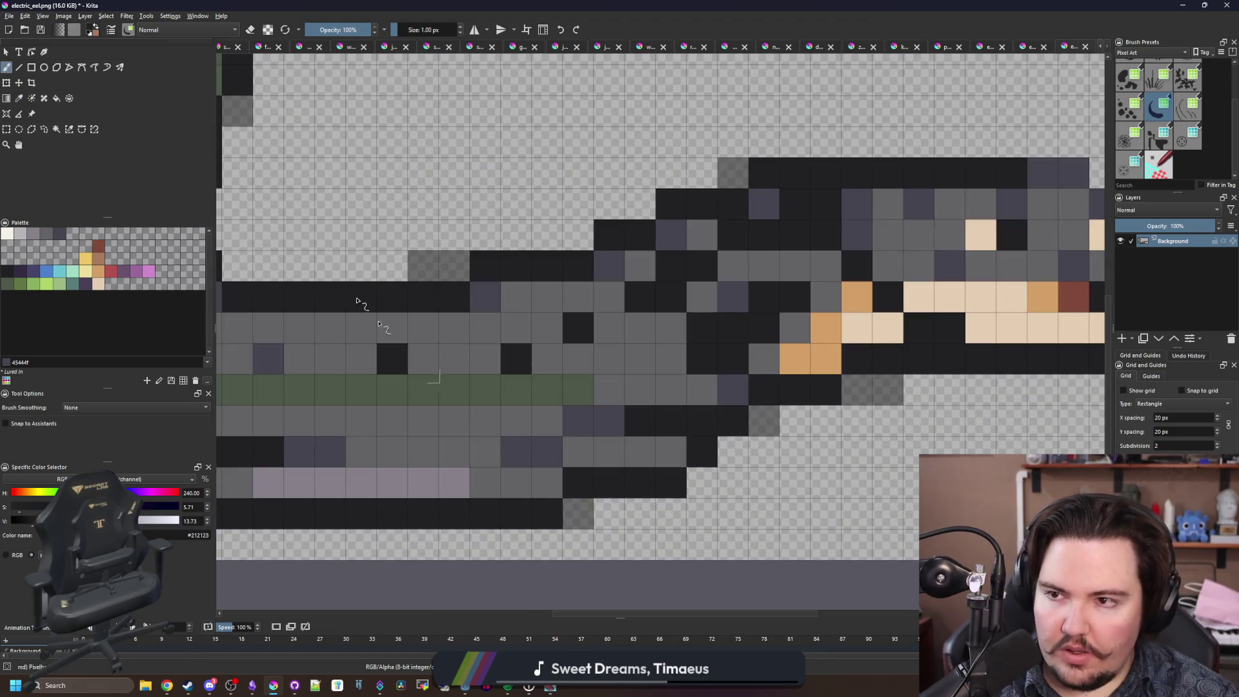
left_click(344, 29)
type("50")
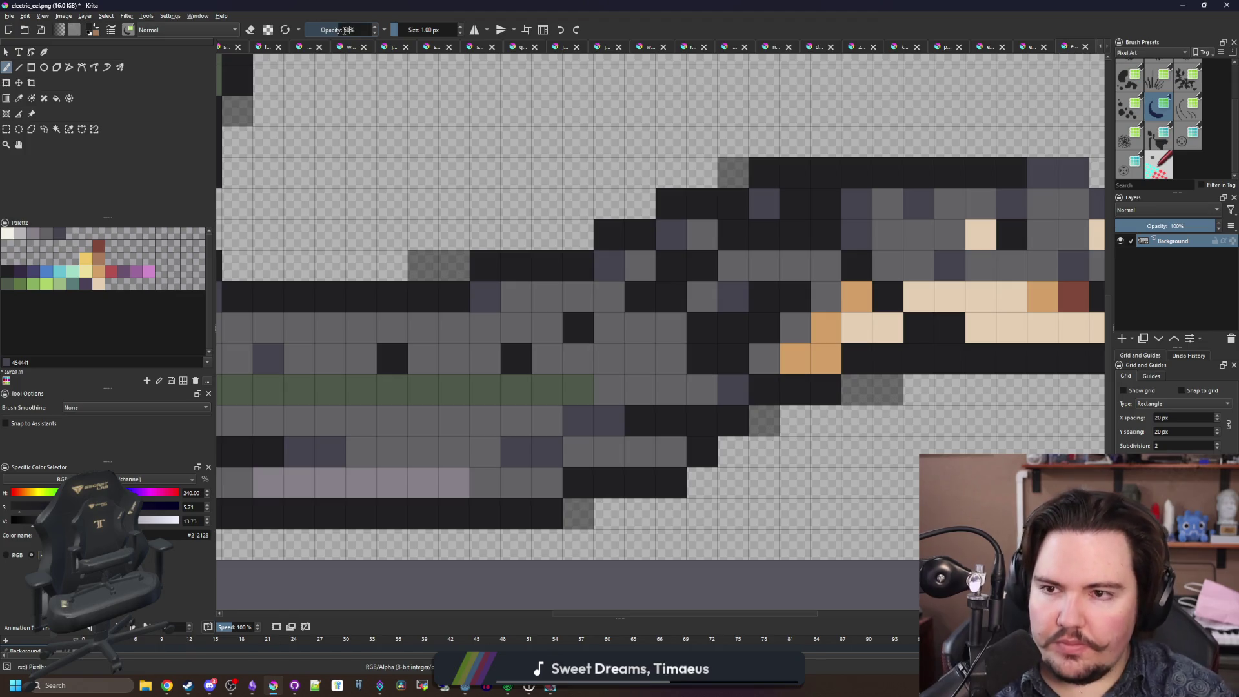
key("Return")
left_click(609, 544)
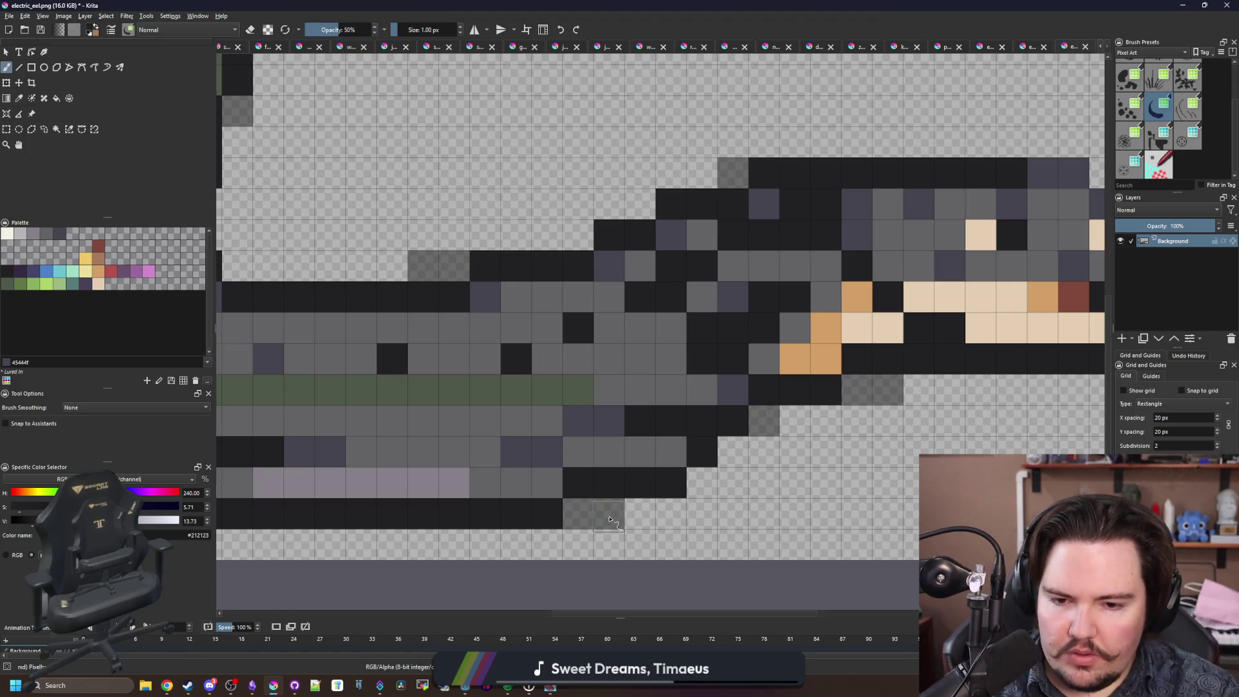
scroll(614, 527, "down", 7)
key("ctrl+s")
left_click(653, 430)
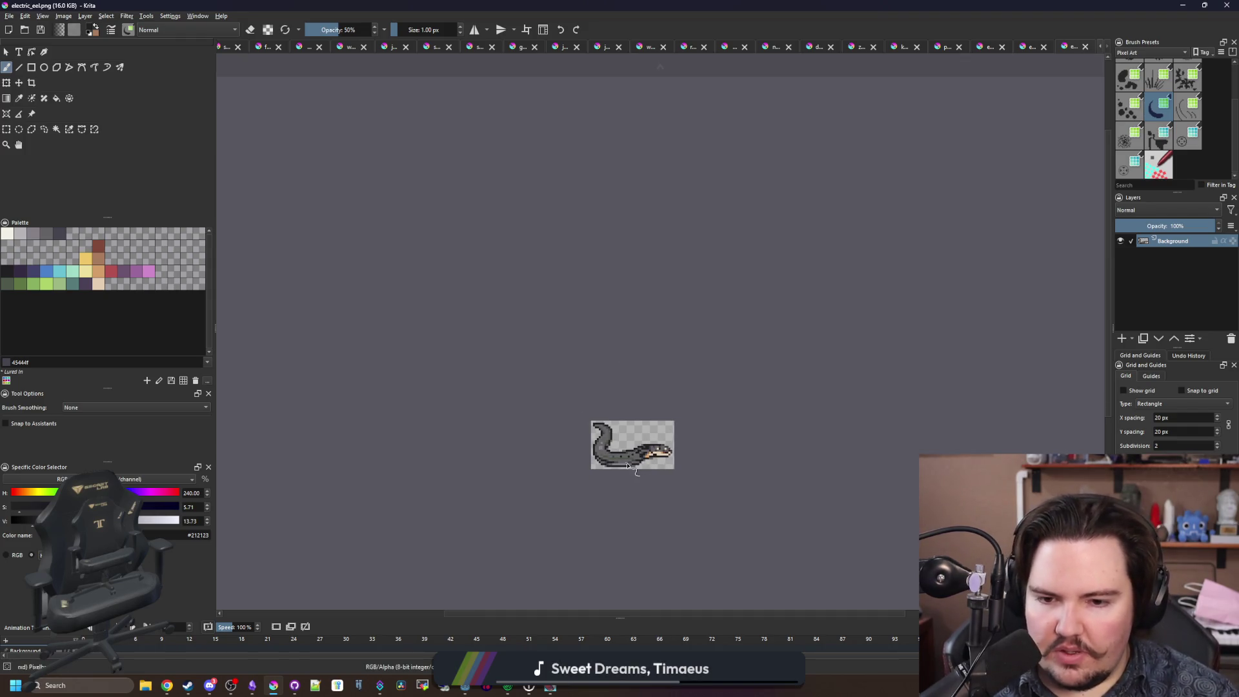
Sample greys #45444f and #646365 from the eel and save the refined PNG again.
key("p")
scroll(661, 452, "up", 10)
left_click(661, 452)
key("b")
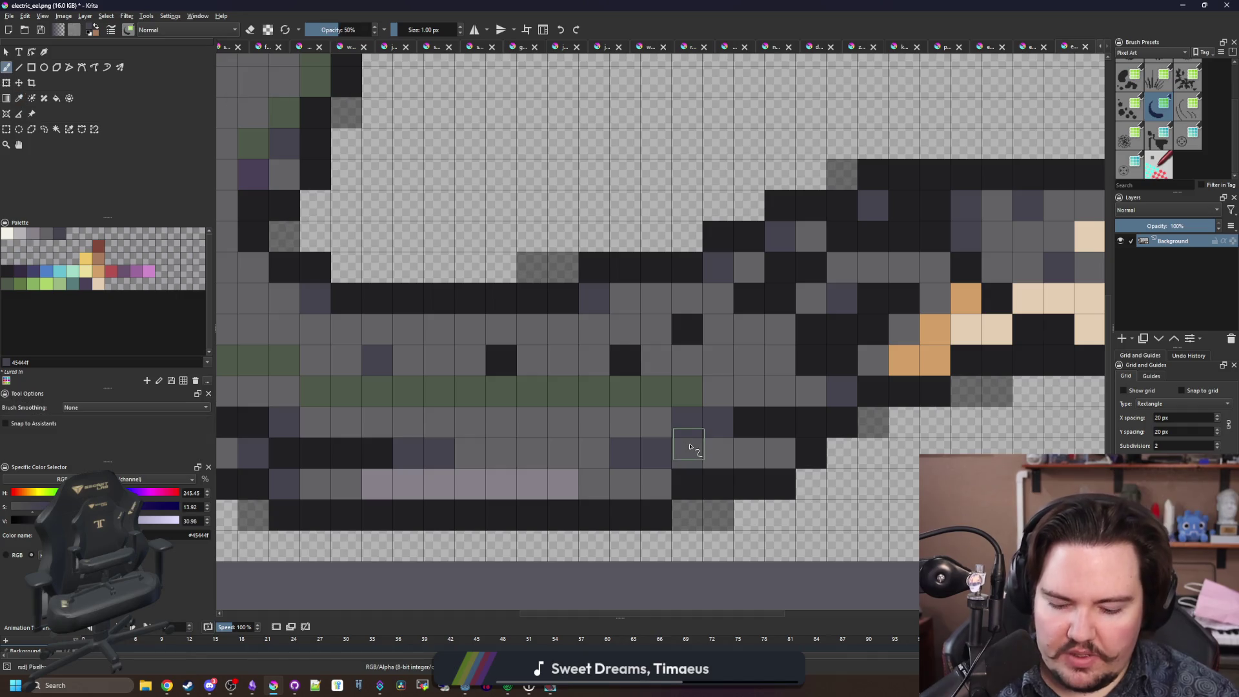
key("p")
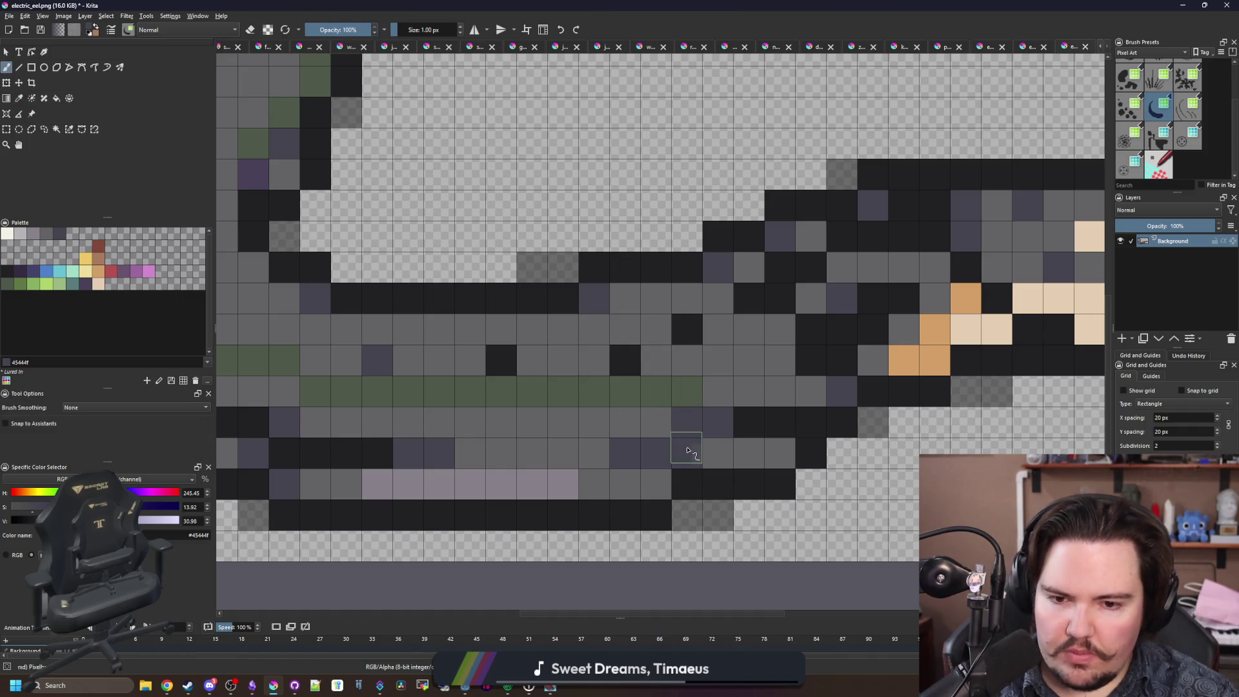
left_click(665, 416)
key("b")
scroll(665, 416, "down", 10)
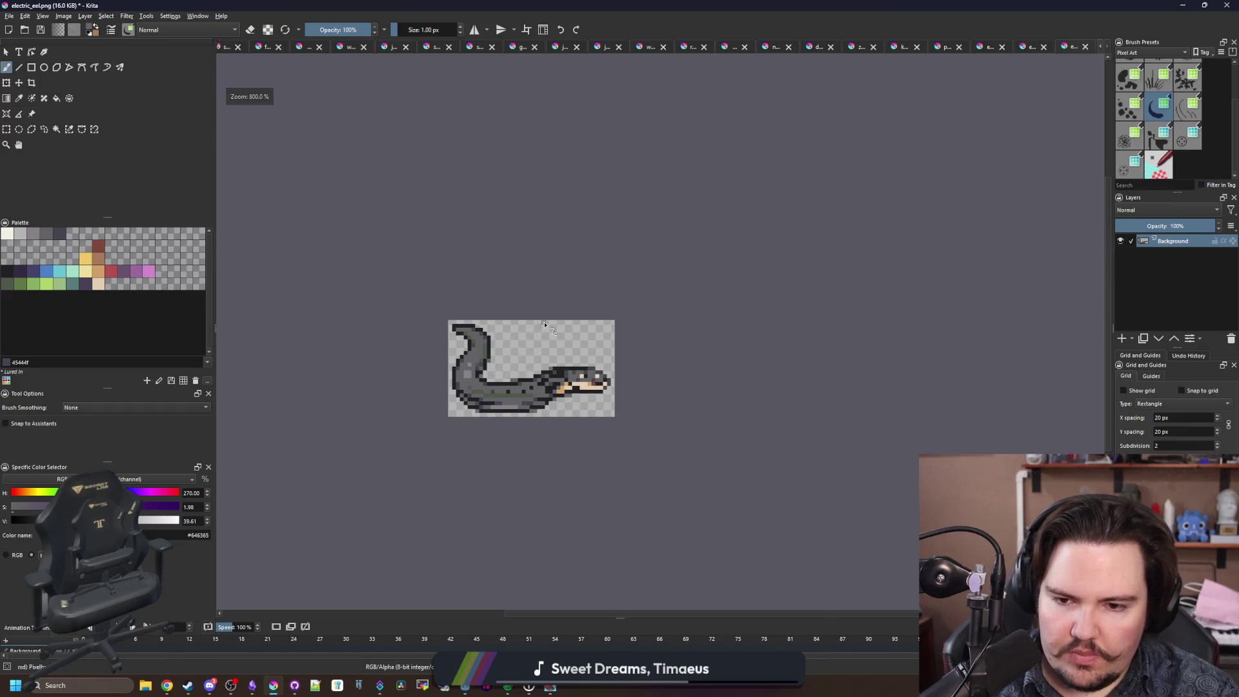
scroll(491, 373, "up", 10)
scroll(581, 409, "down", 5)
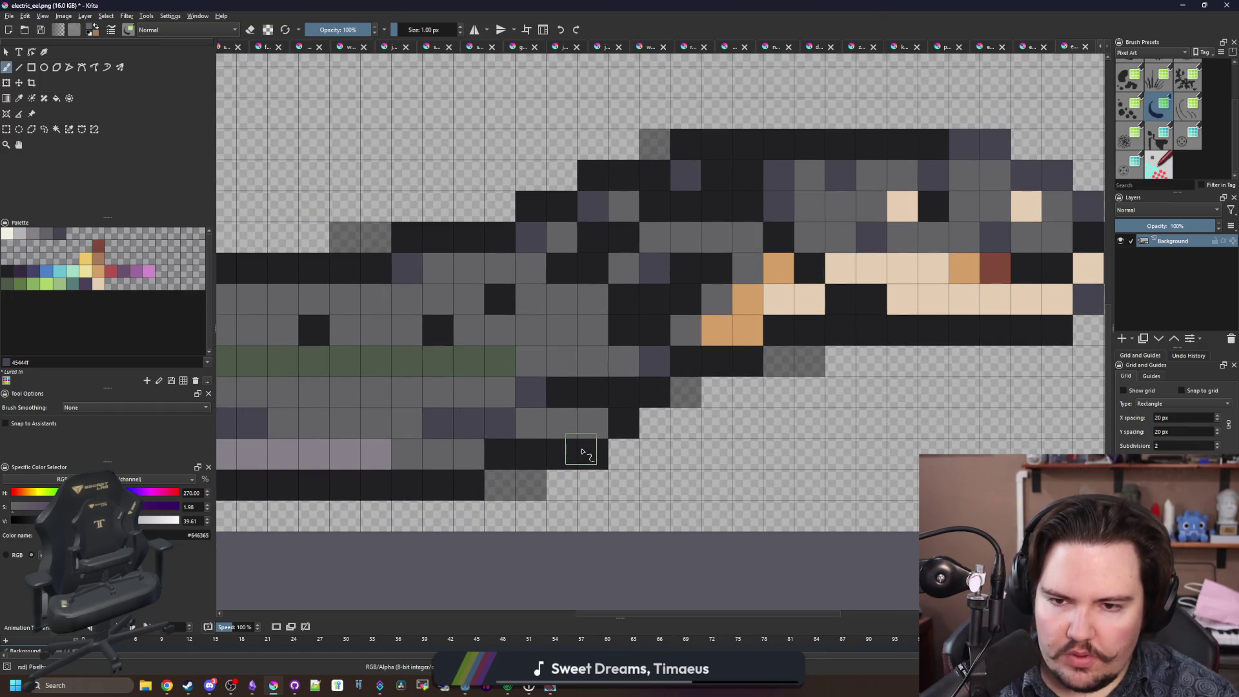
key("ctrl+s")
key("Return")
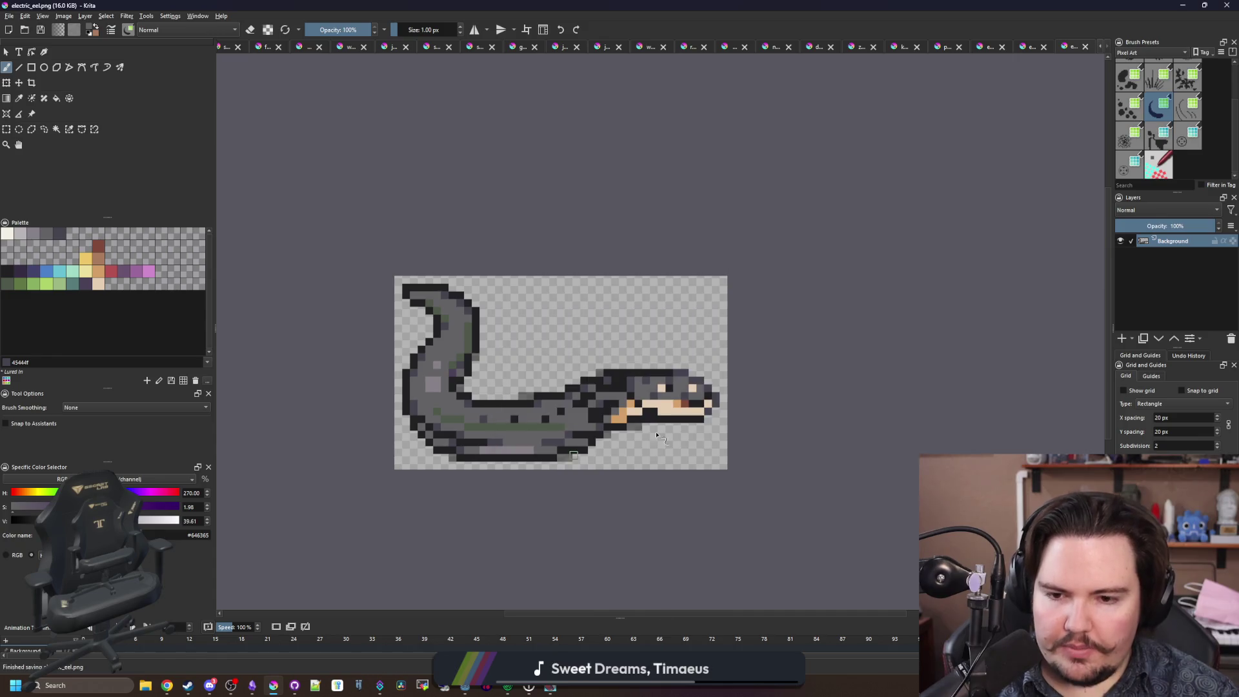
scroll(584, 387, "down", 6)
key("alt+Tab")
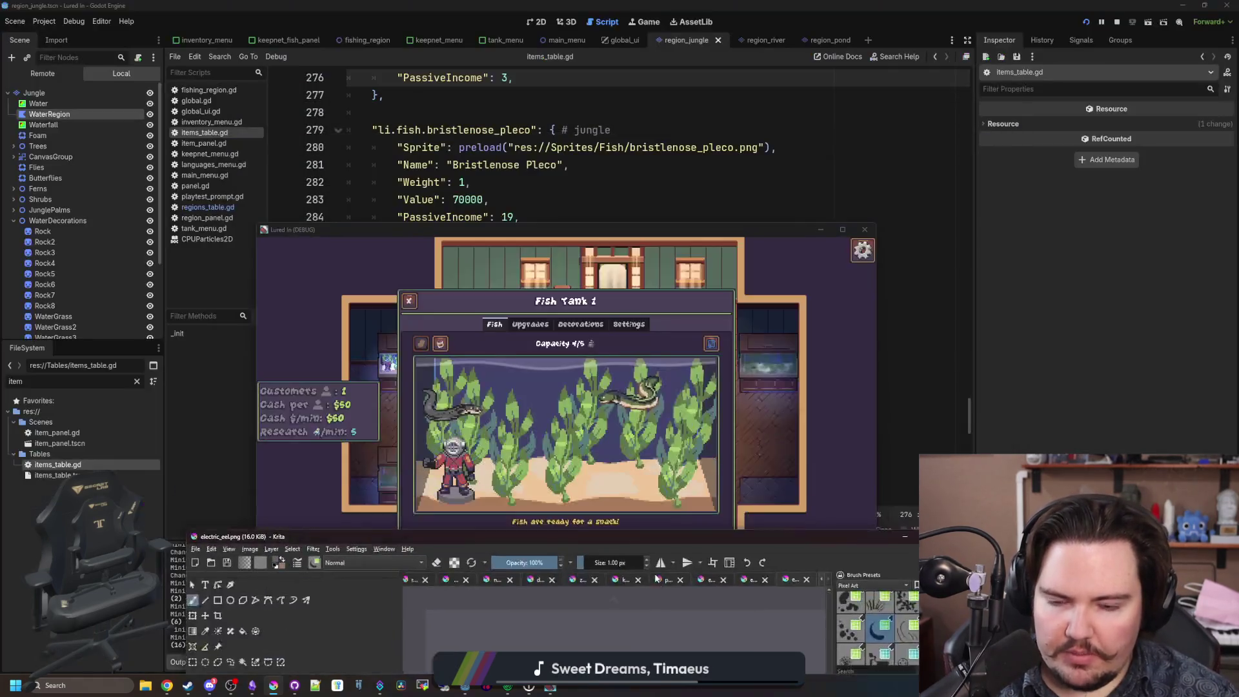
Return to the game's Fish Tank 1 view to watch the electric eels, then bring up the Obsidian notes.
key("F8")
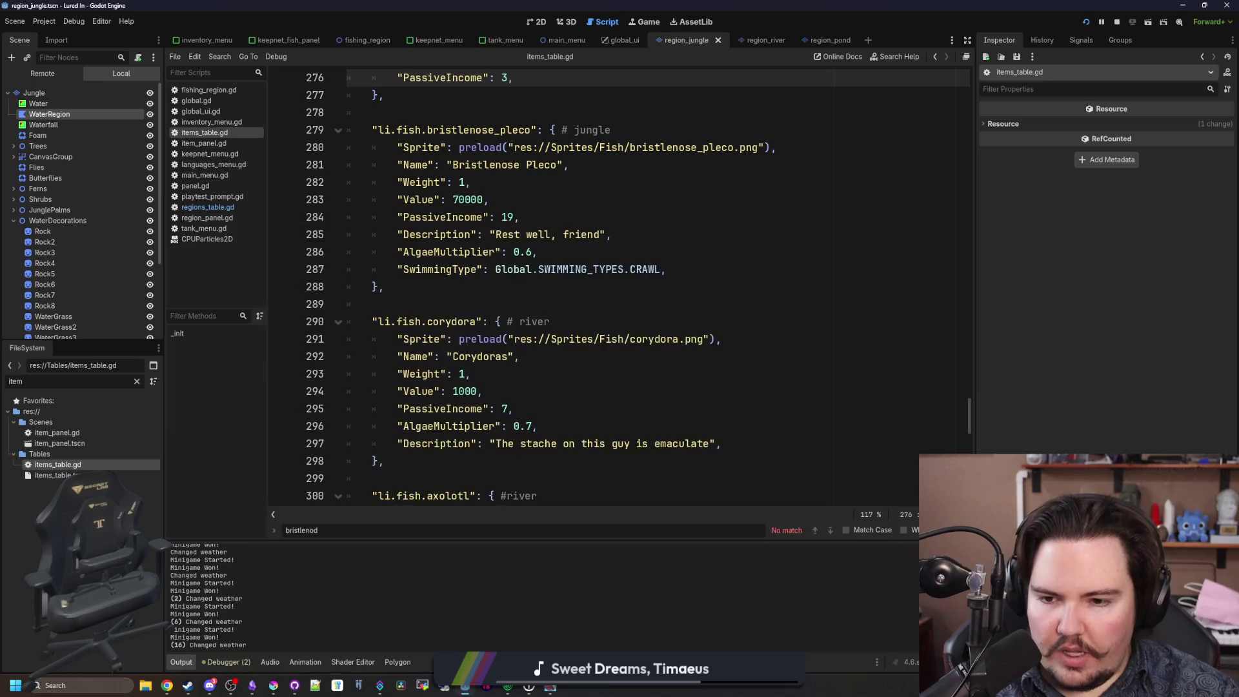
key("alt+Tab")
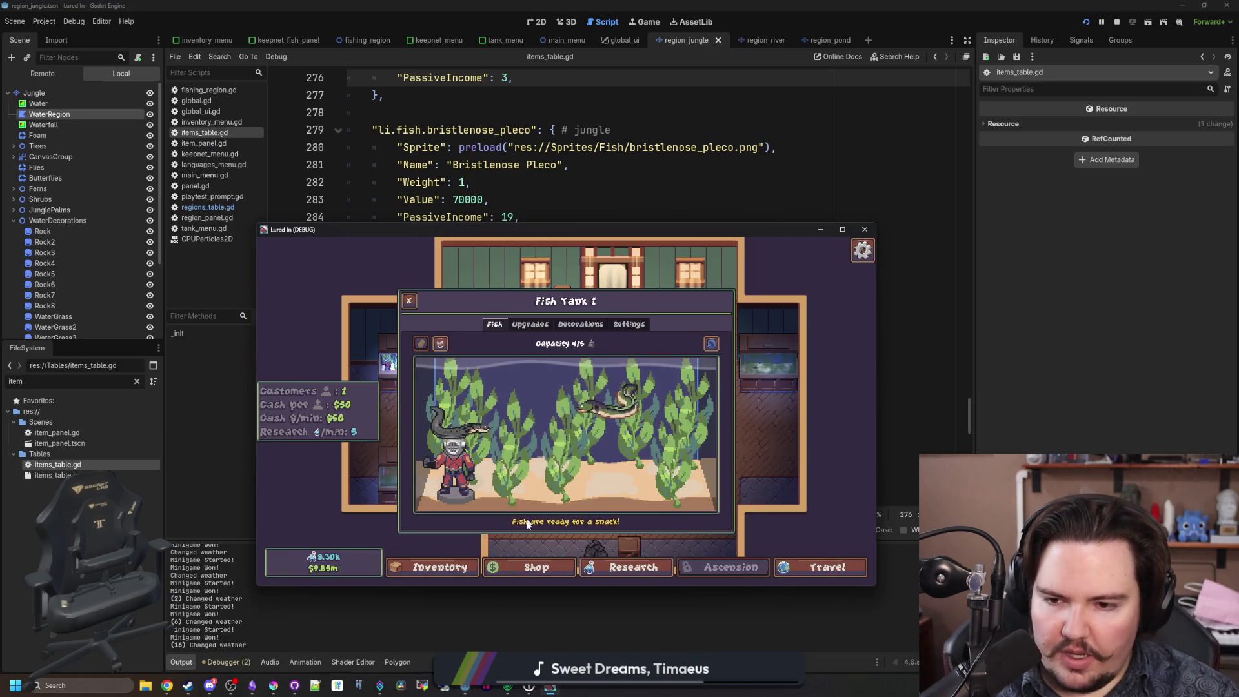
left_click(1086, 260)
key("alt+Tab")
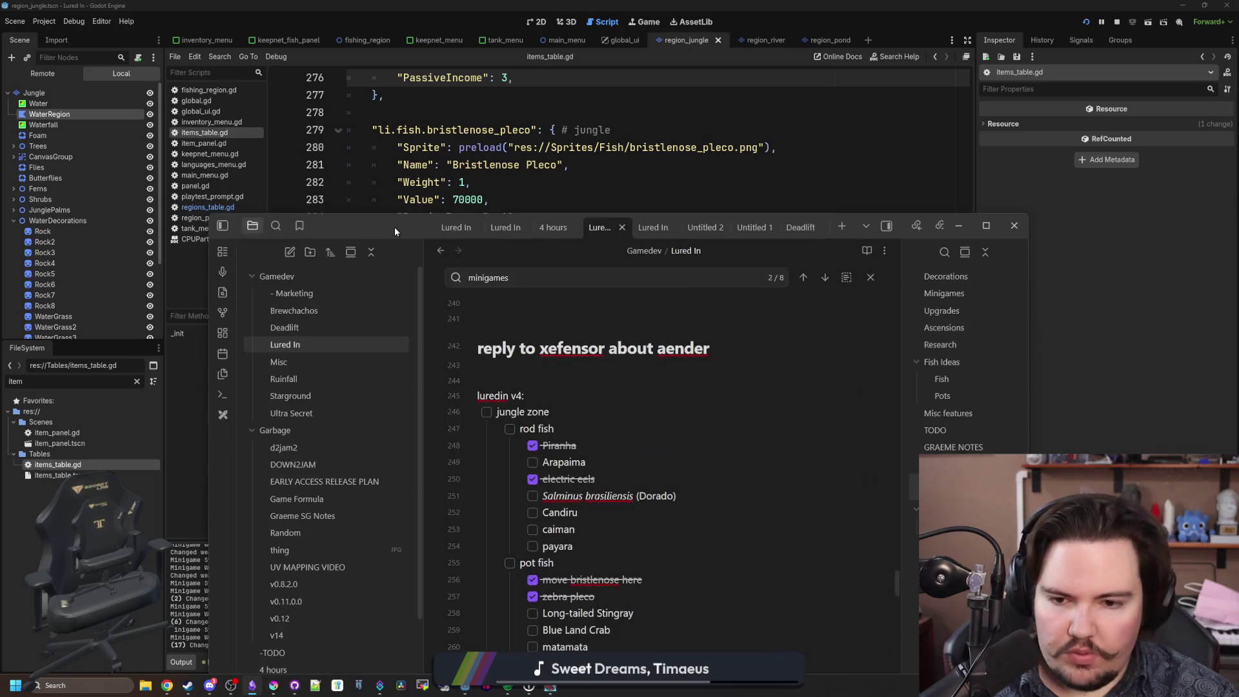
Reposition the Obsidian notes, scroll the Lured In v4 jungle-zone fish checklist, then minimize it.
left_click_drag(393, 226, 386, 164)
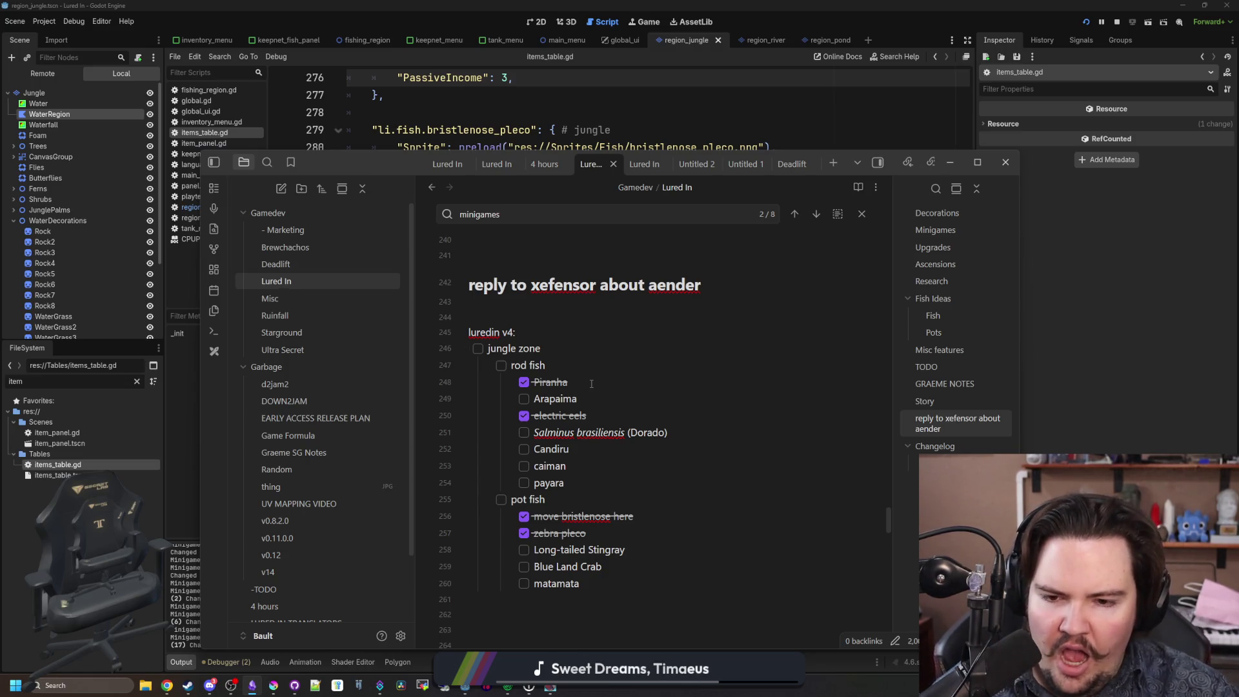
scroll(591, 383, "down", 2)
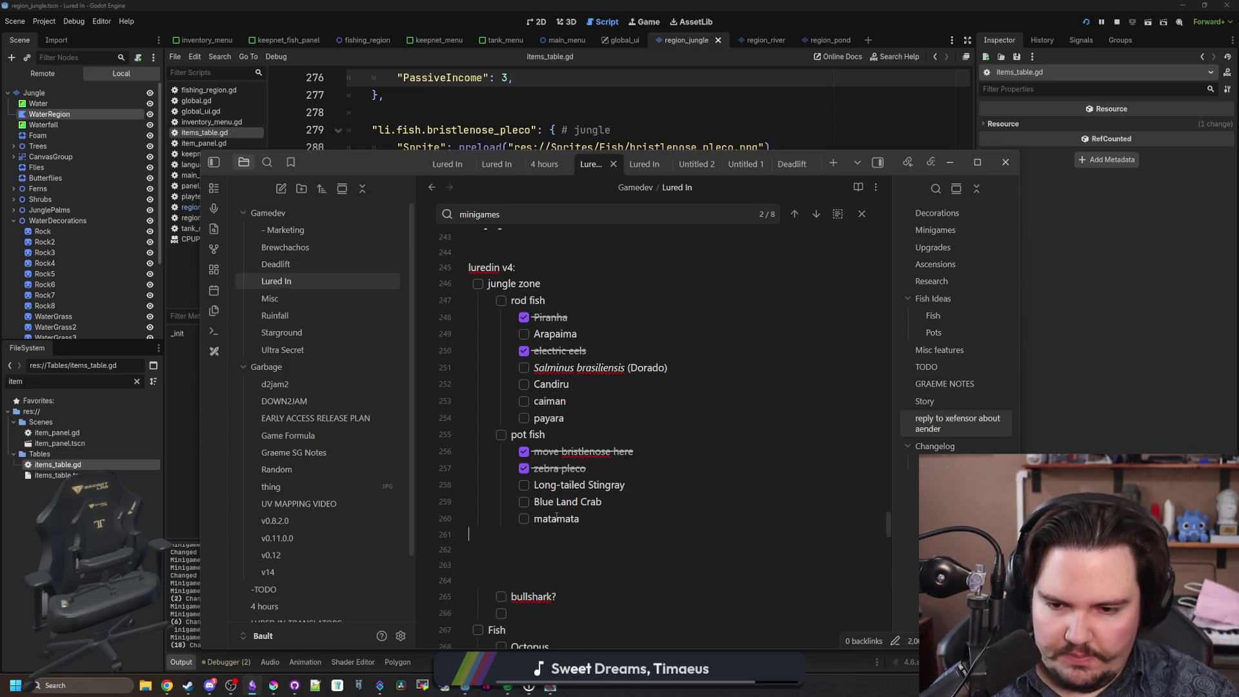
left_click(252, 685)
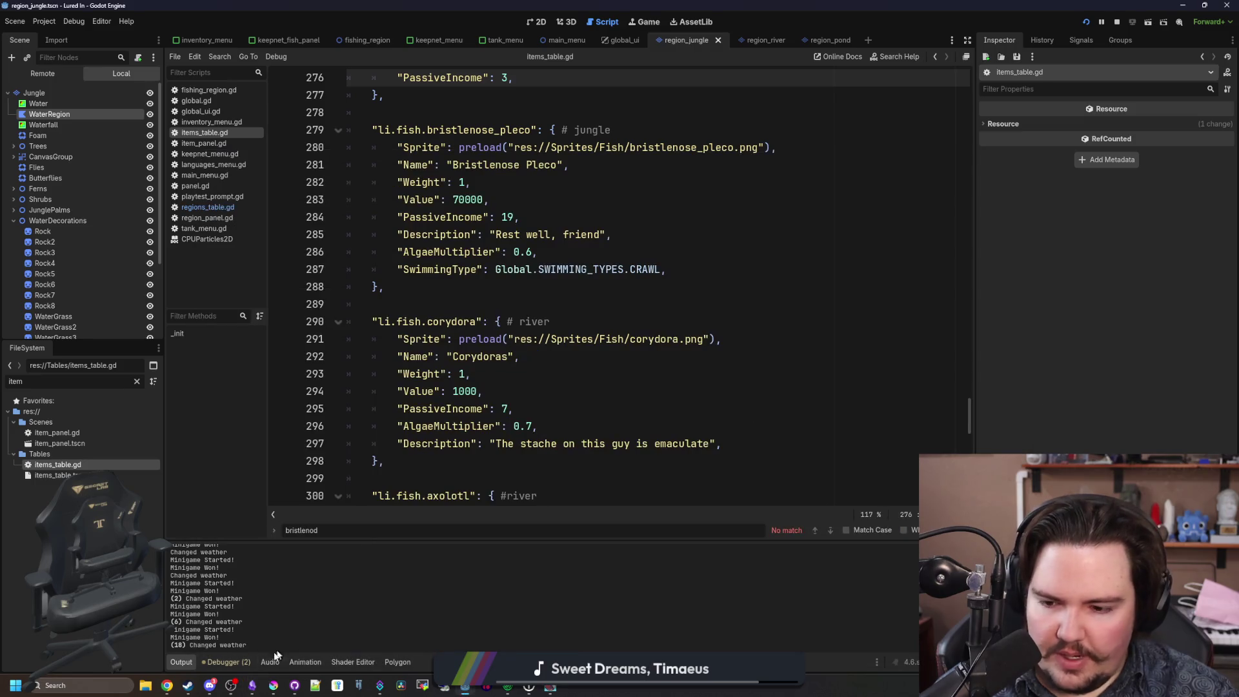
Maximize Krita with the electric_eel.png sprite, then bring up a blank Chrome new tab.
left_click(275, 686)
left_click_drag(531, 567, 568, 1)
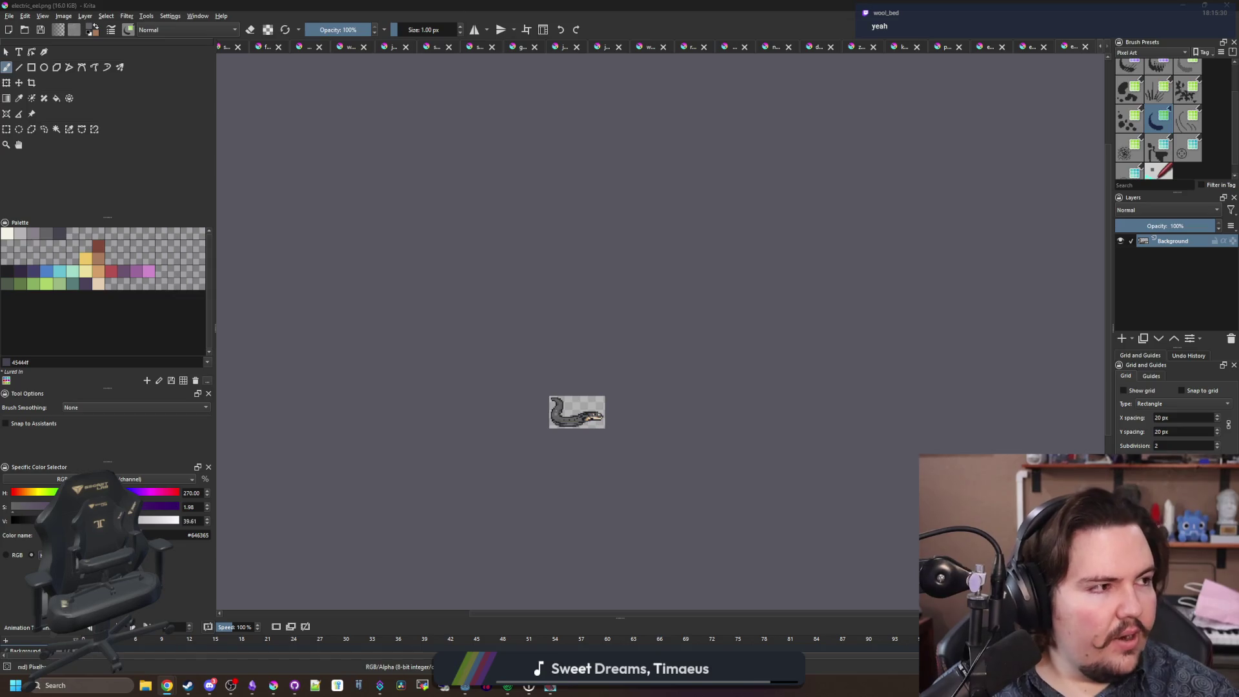
key("super+2")
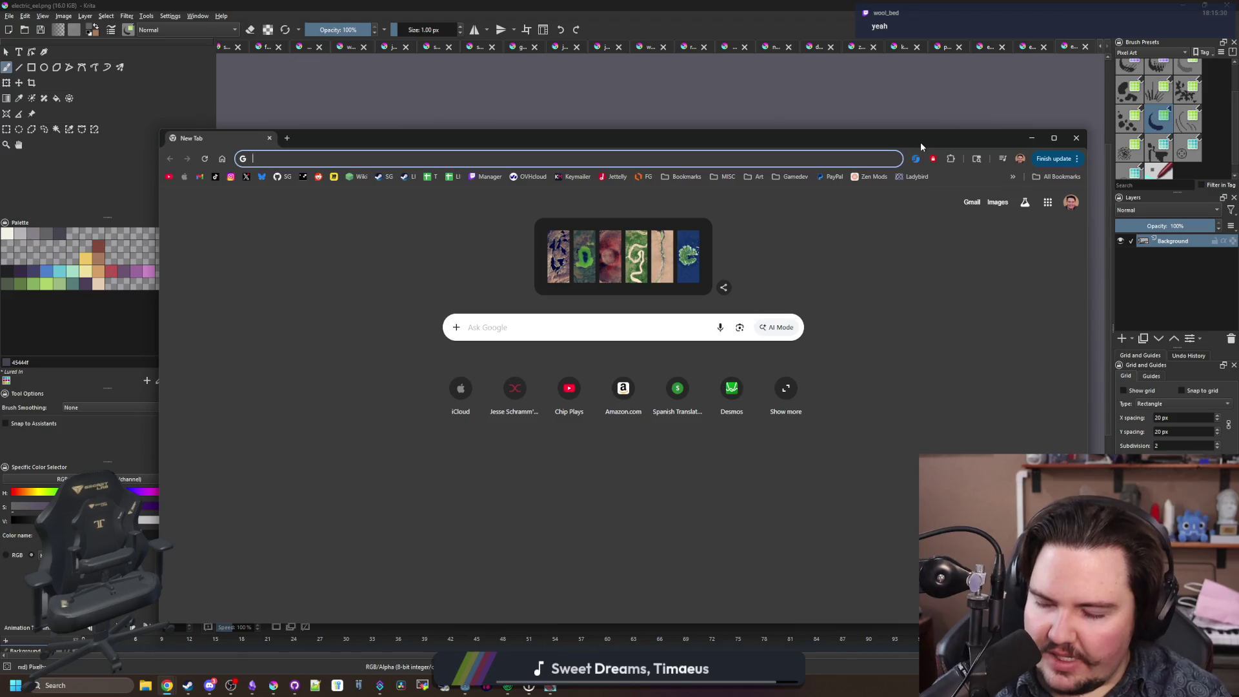
Search 'desert fish' and browse the Google Images results.
type("desert fish")
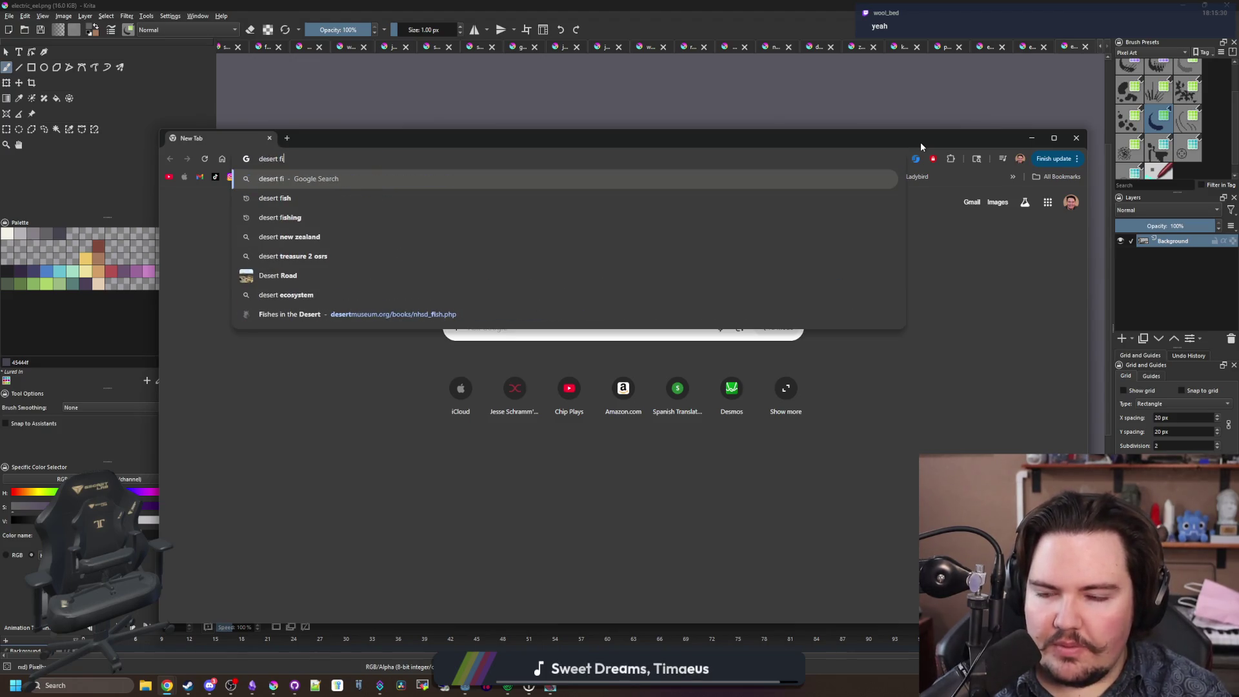
key("Return")
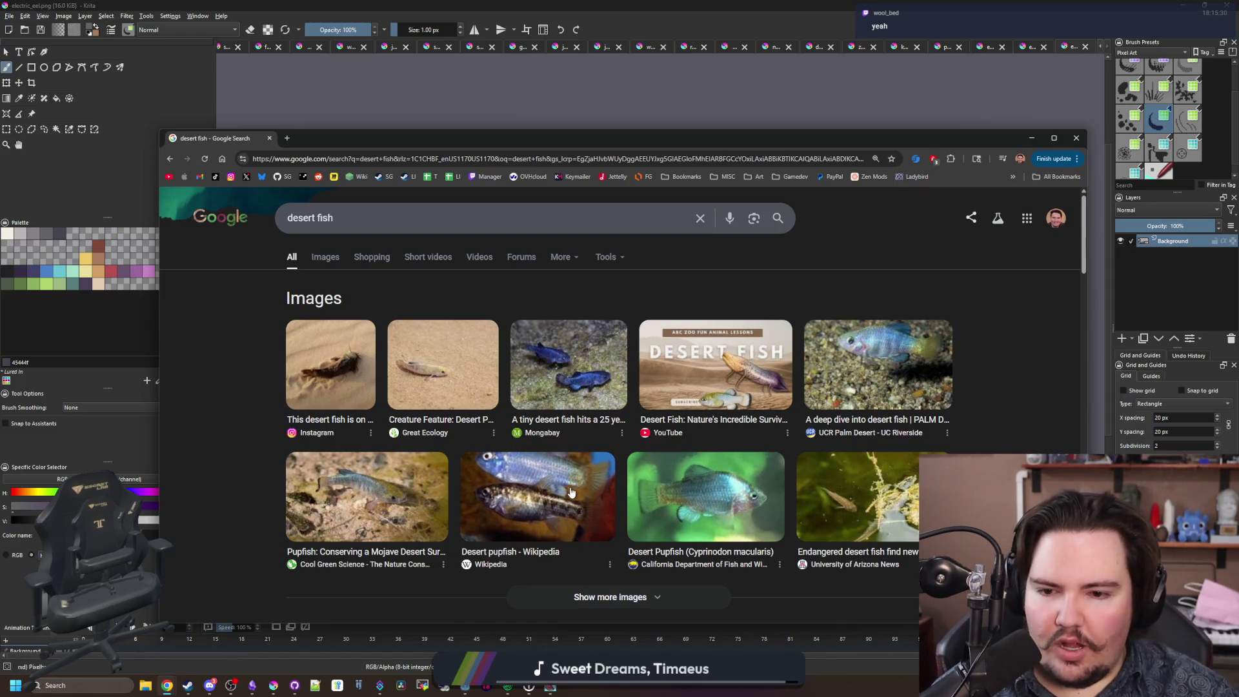
left_click(334, 257)
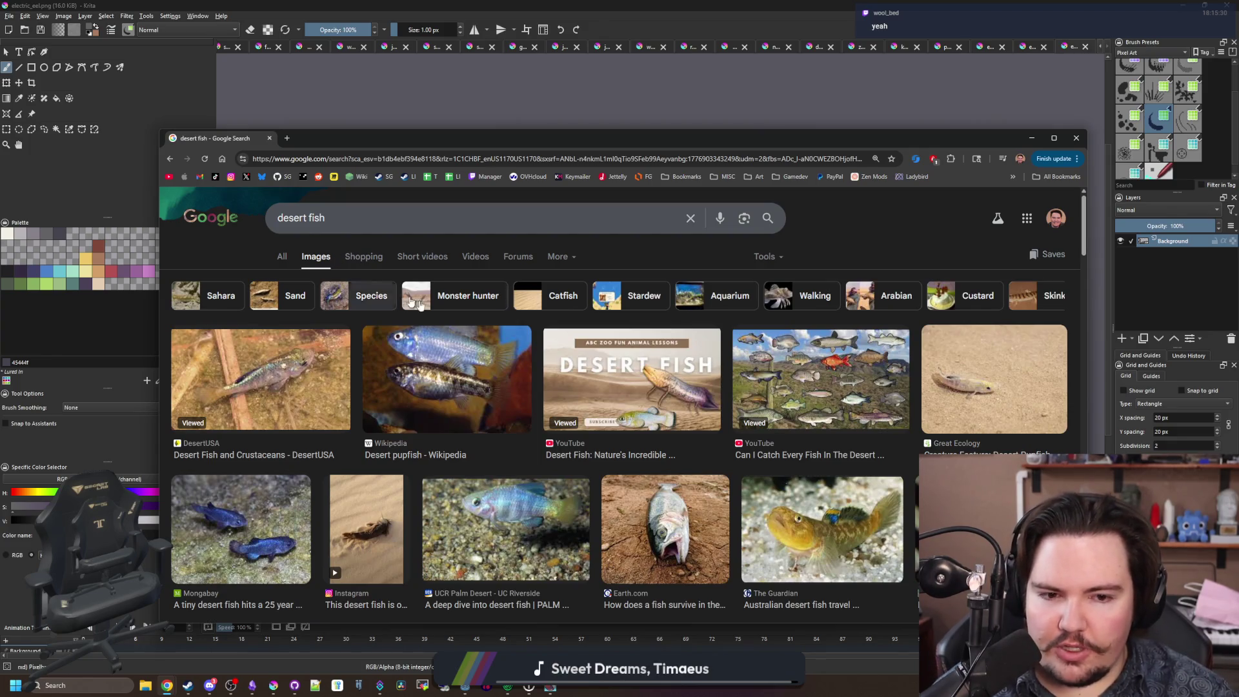
scroll(497, 333, "down", 3)
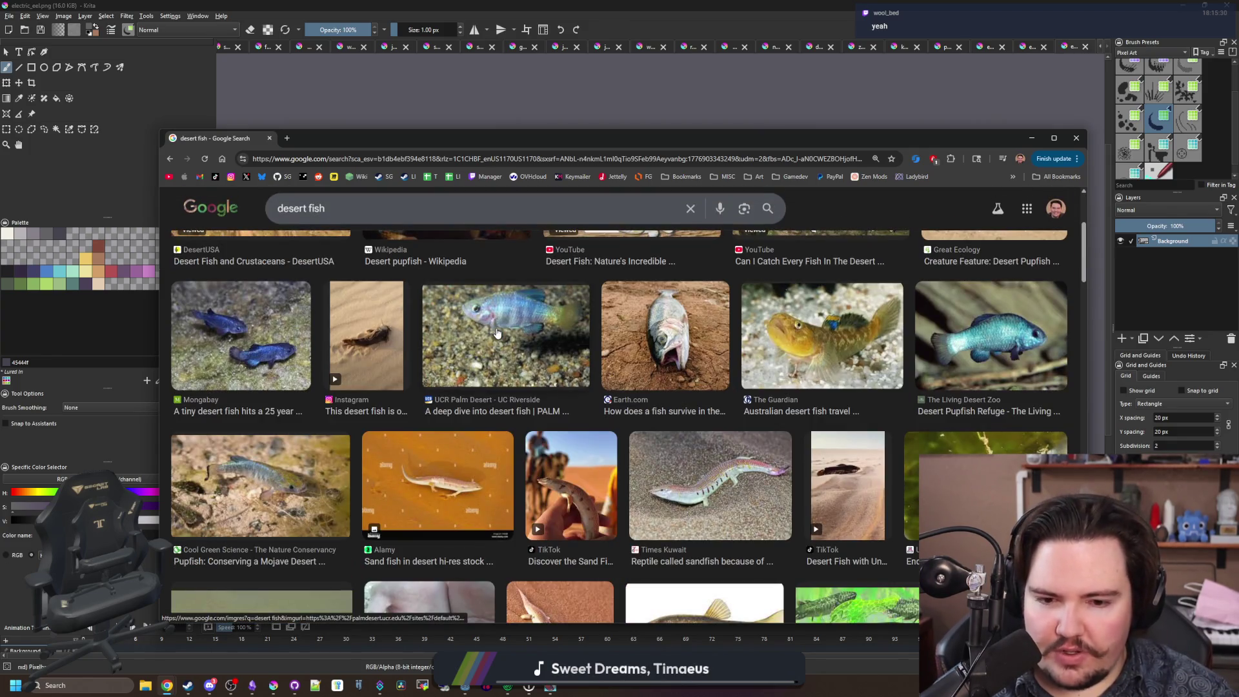
scroll(497, 333, "down", 2)
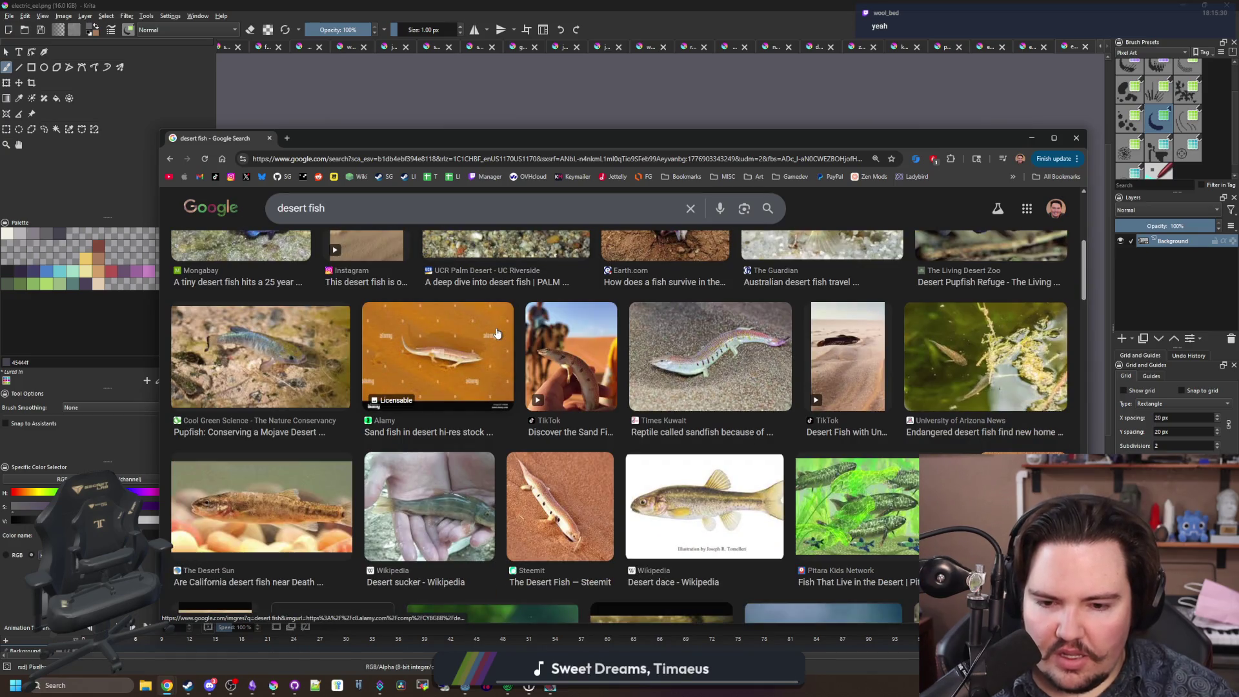
scroll(444, 359, "up", 5)
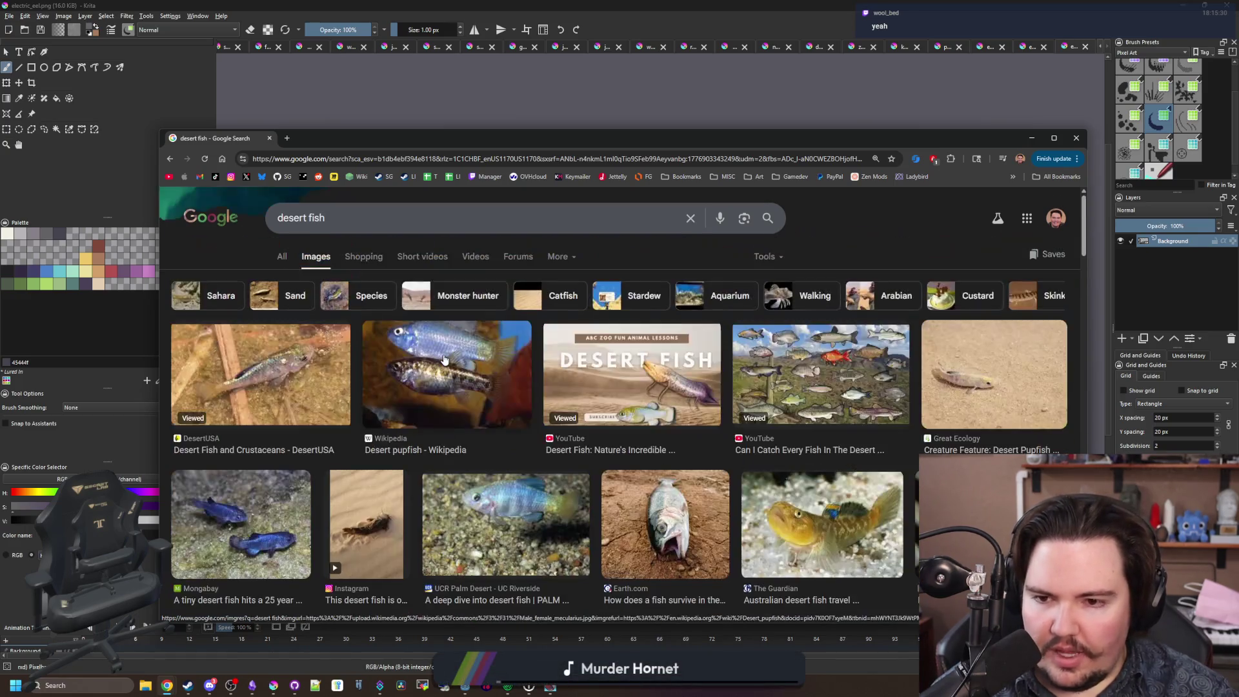
Preview the Mongabay tiny desert fish image, then the Desert Fish YouTube video result.
left_click(256, 498)
scroll(868, 392, "down", 4)
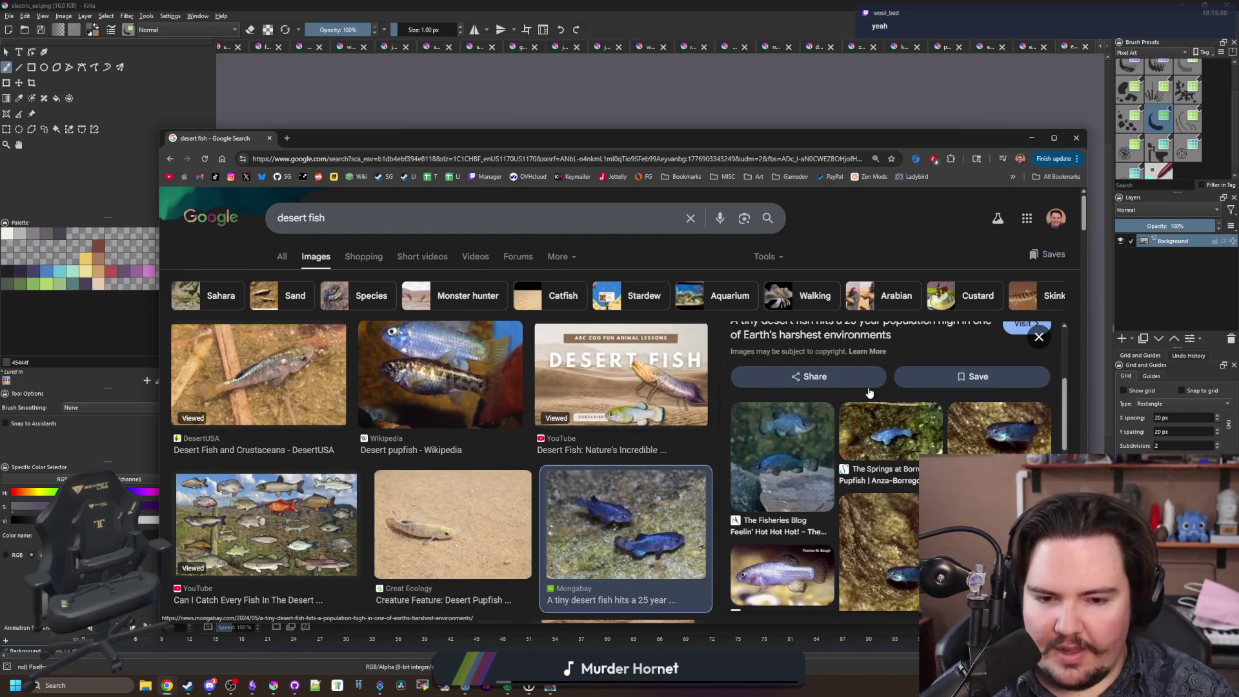
scroll(869, 392, "up", 3)
left_click(1035, 337)
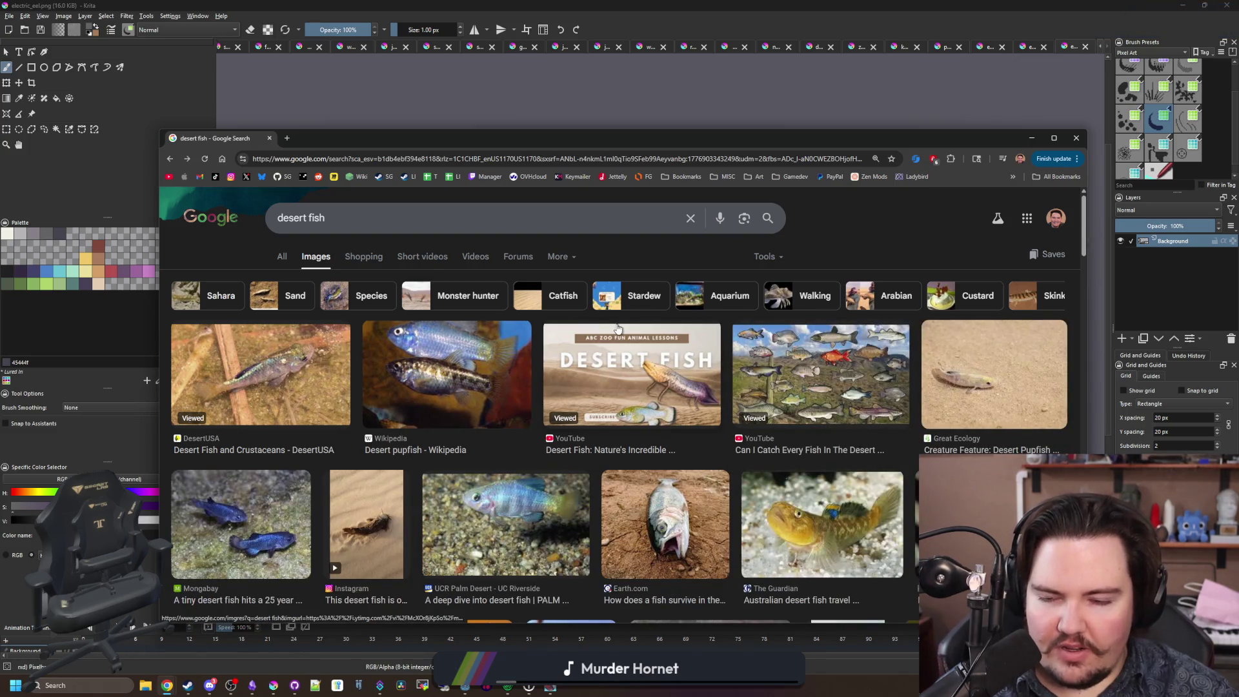
left_click(635, 370)
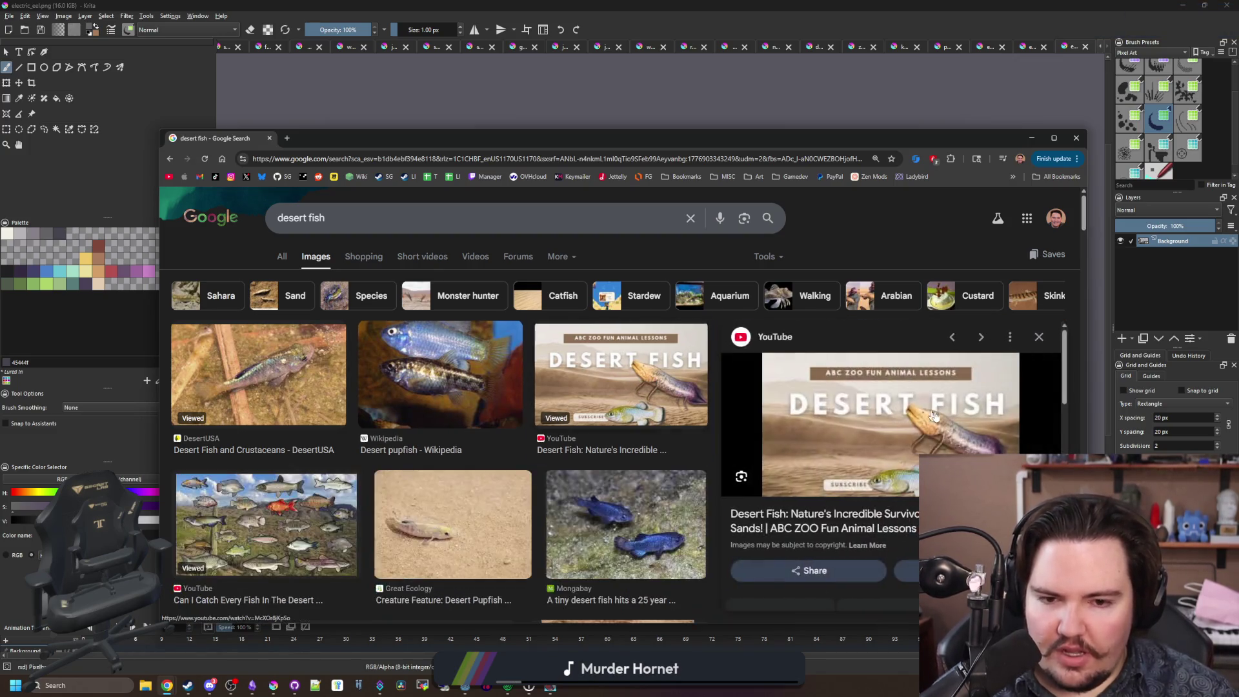